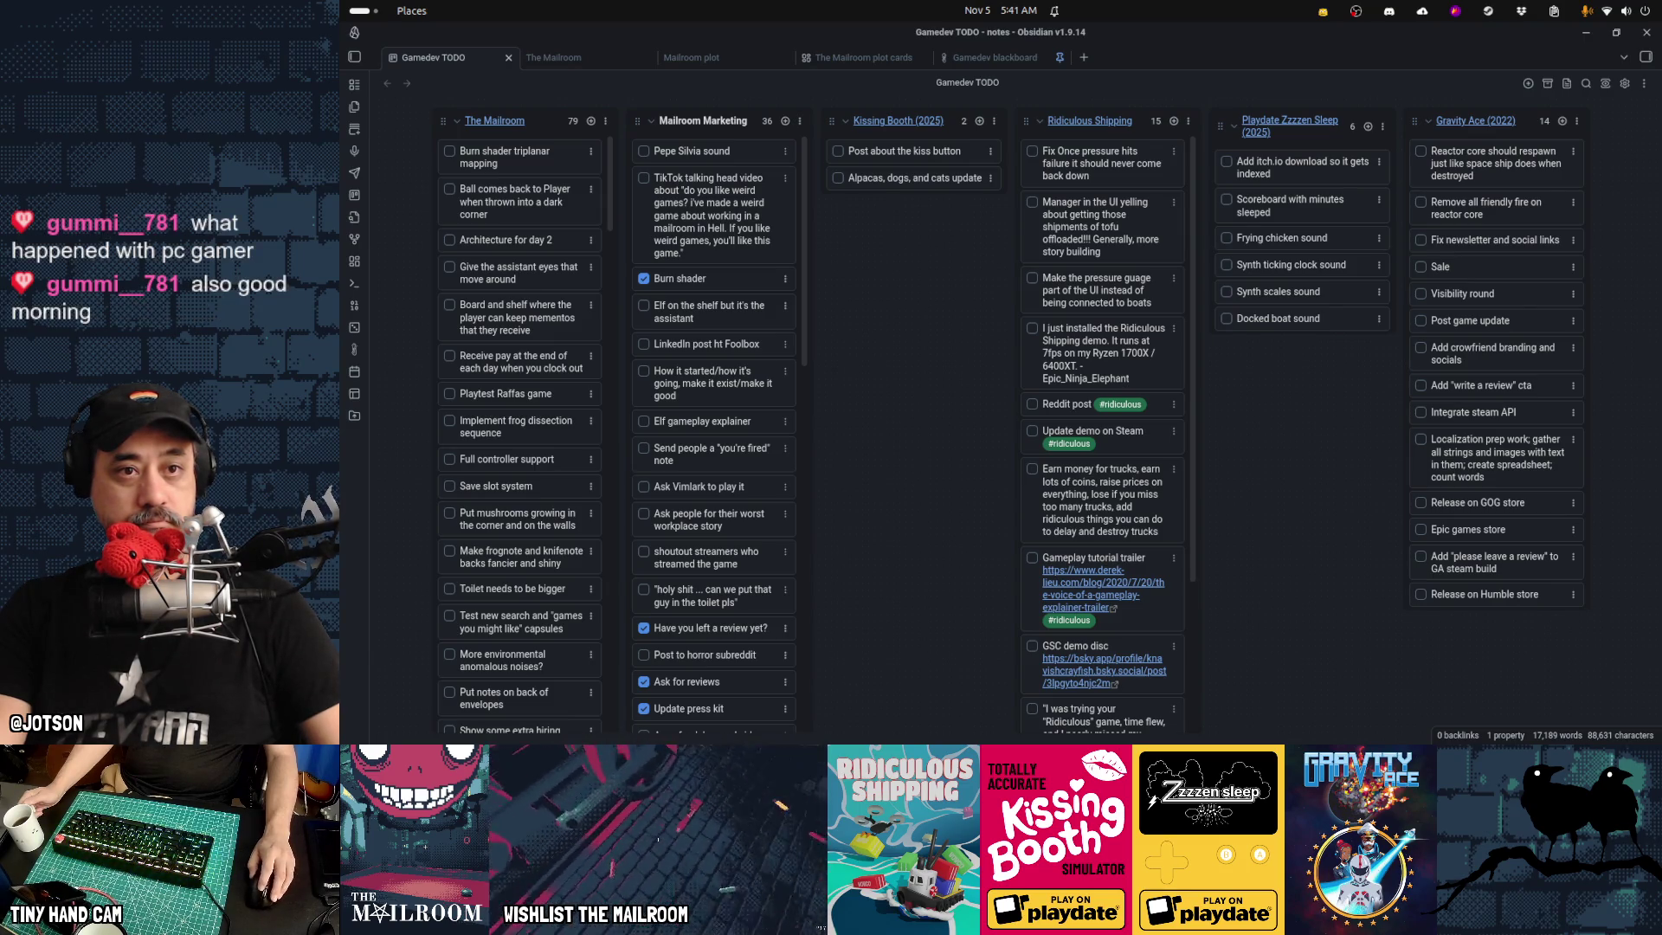
# Leave the Obsidian Gamedev TODO board and bring up a blank new Firefox tab
pyautogui.moveTo(995, 740)
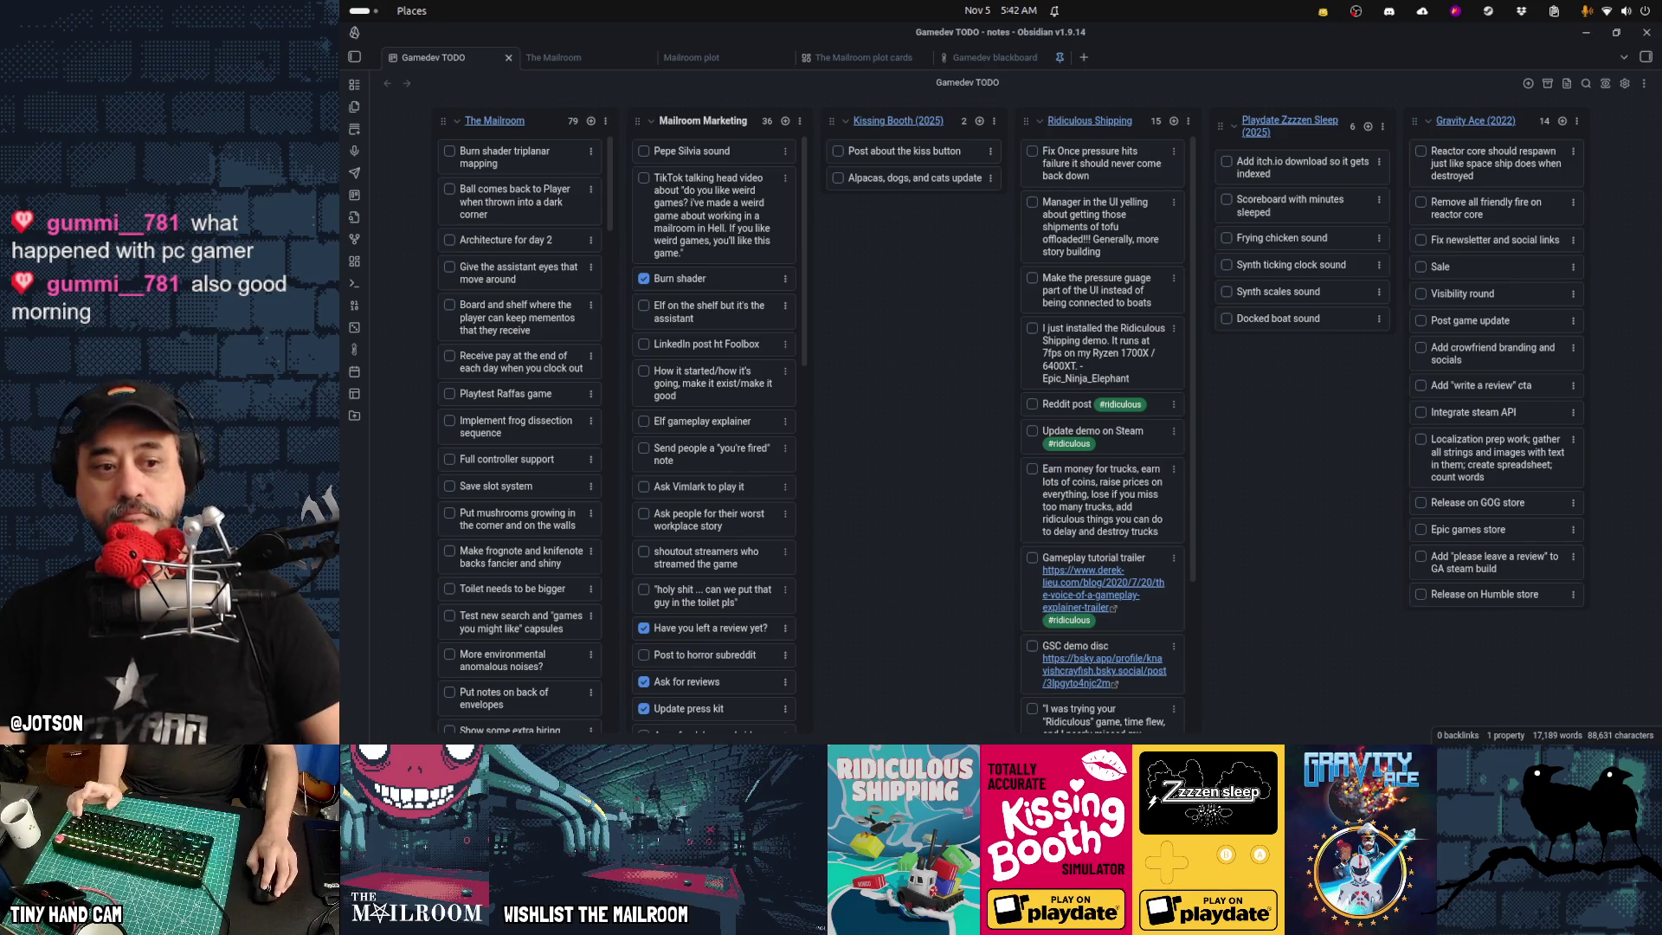
pyautogui.moveTo(909, 741)
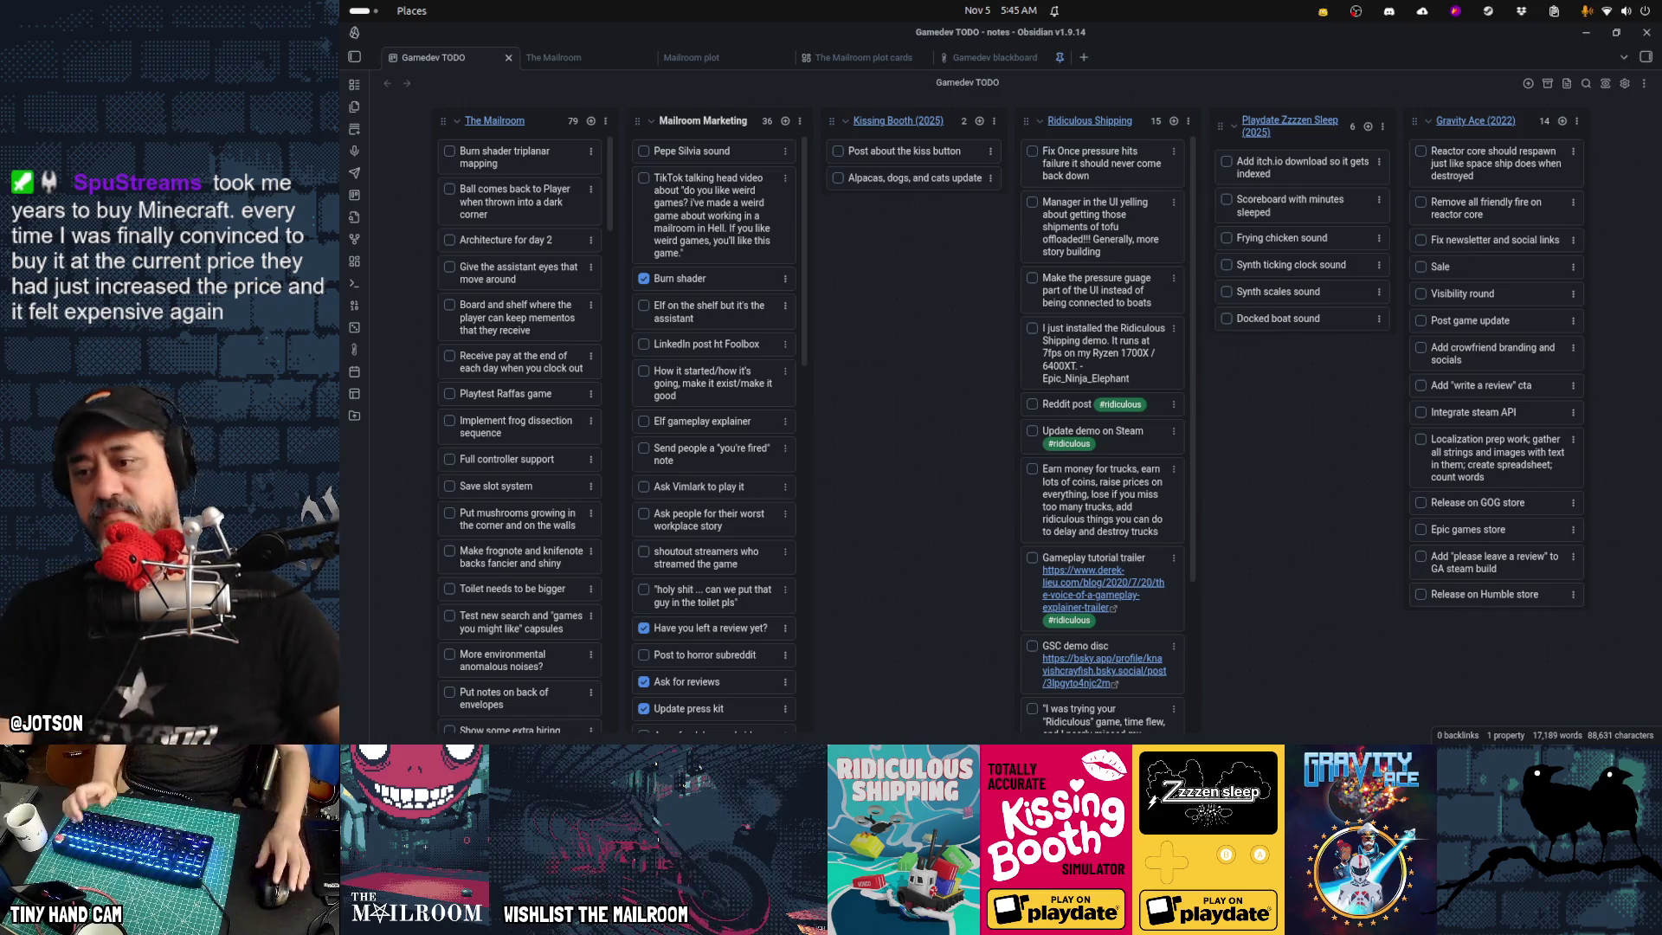
pyautogui.moveTo(995, 741)
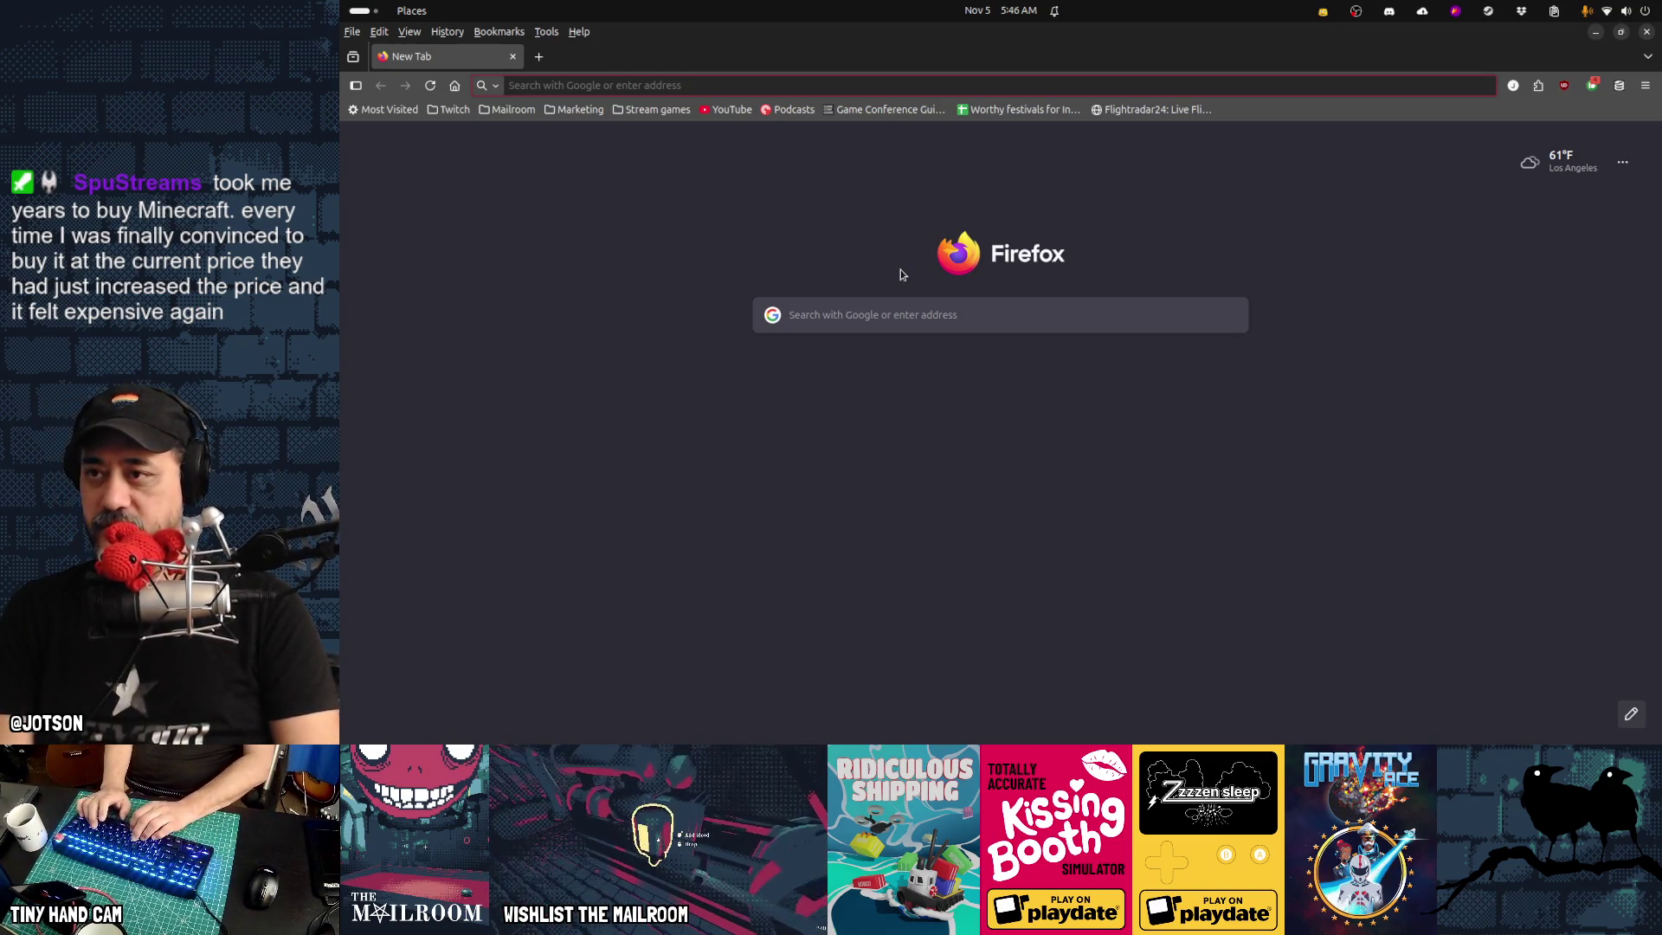
# Search Google for 'minecraft' and reach minecraft.net's 'Choose your game' page via Download the Launcher
pyautogui.press('Down')
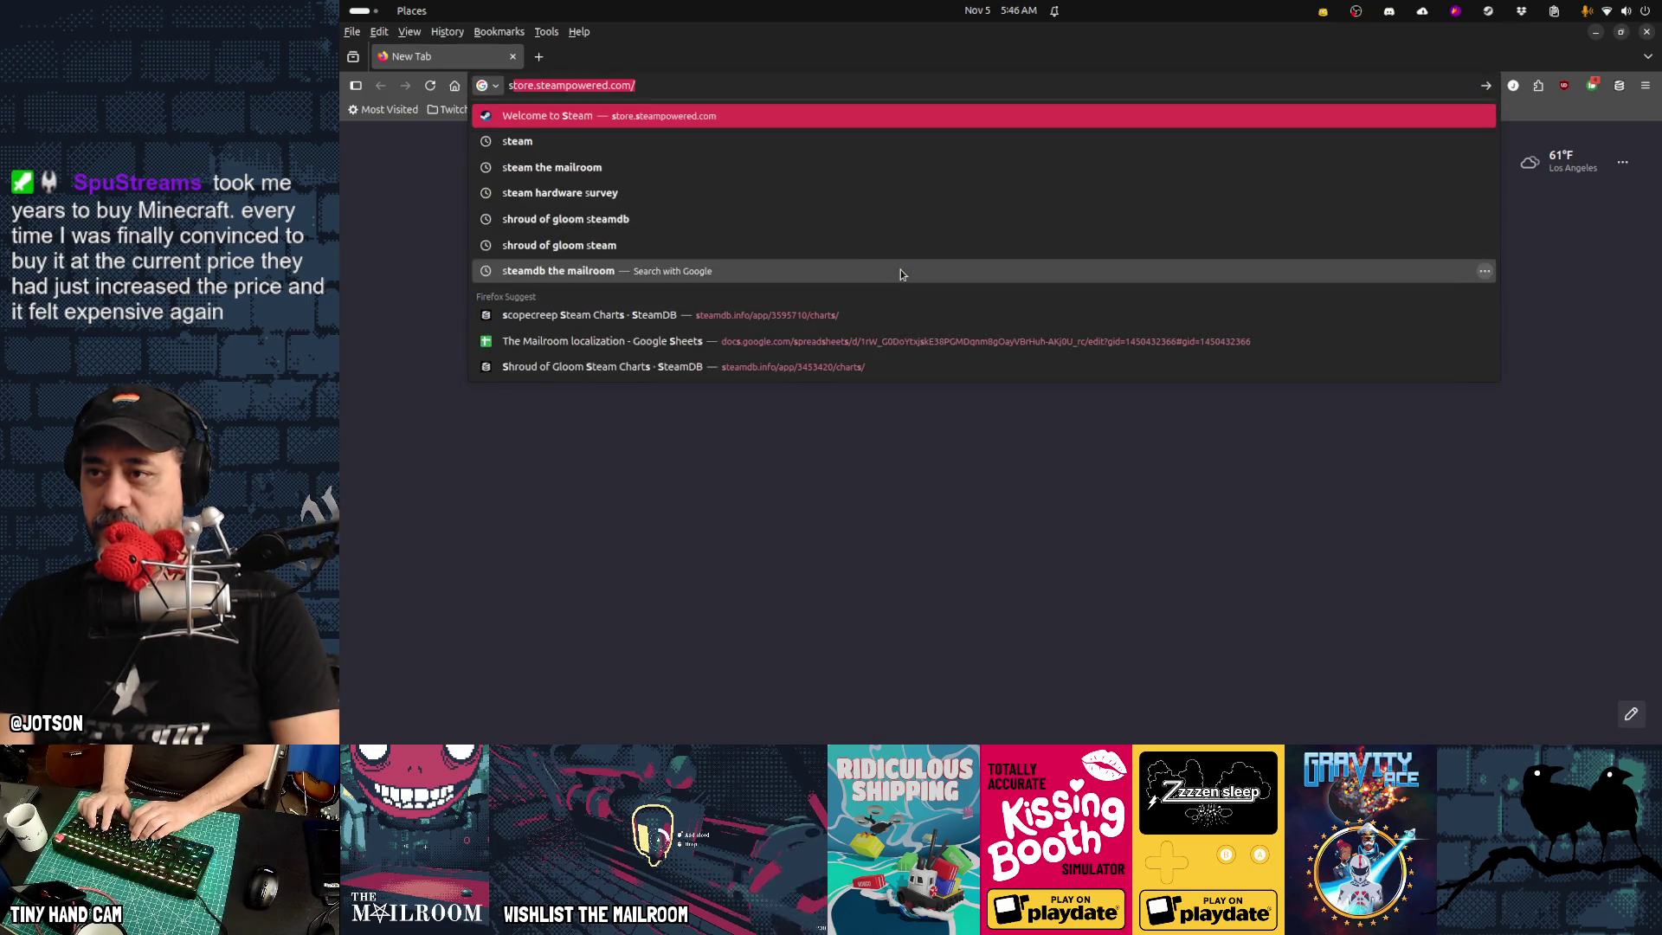
pyautogui.write('minecraft')
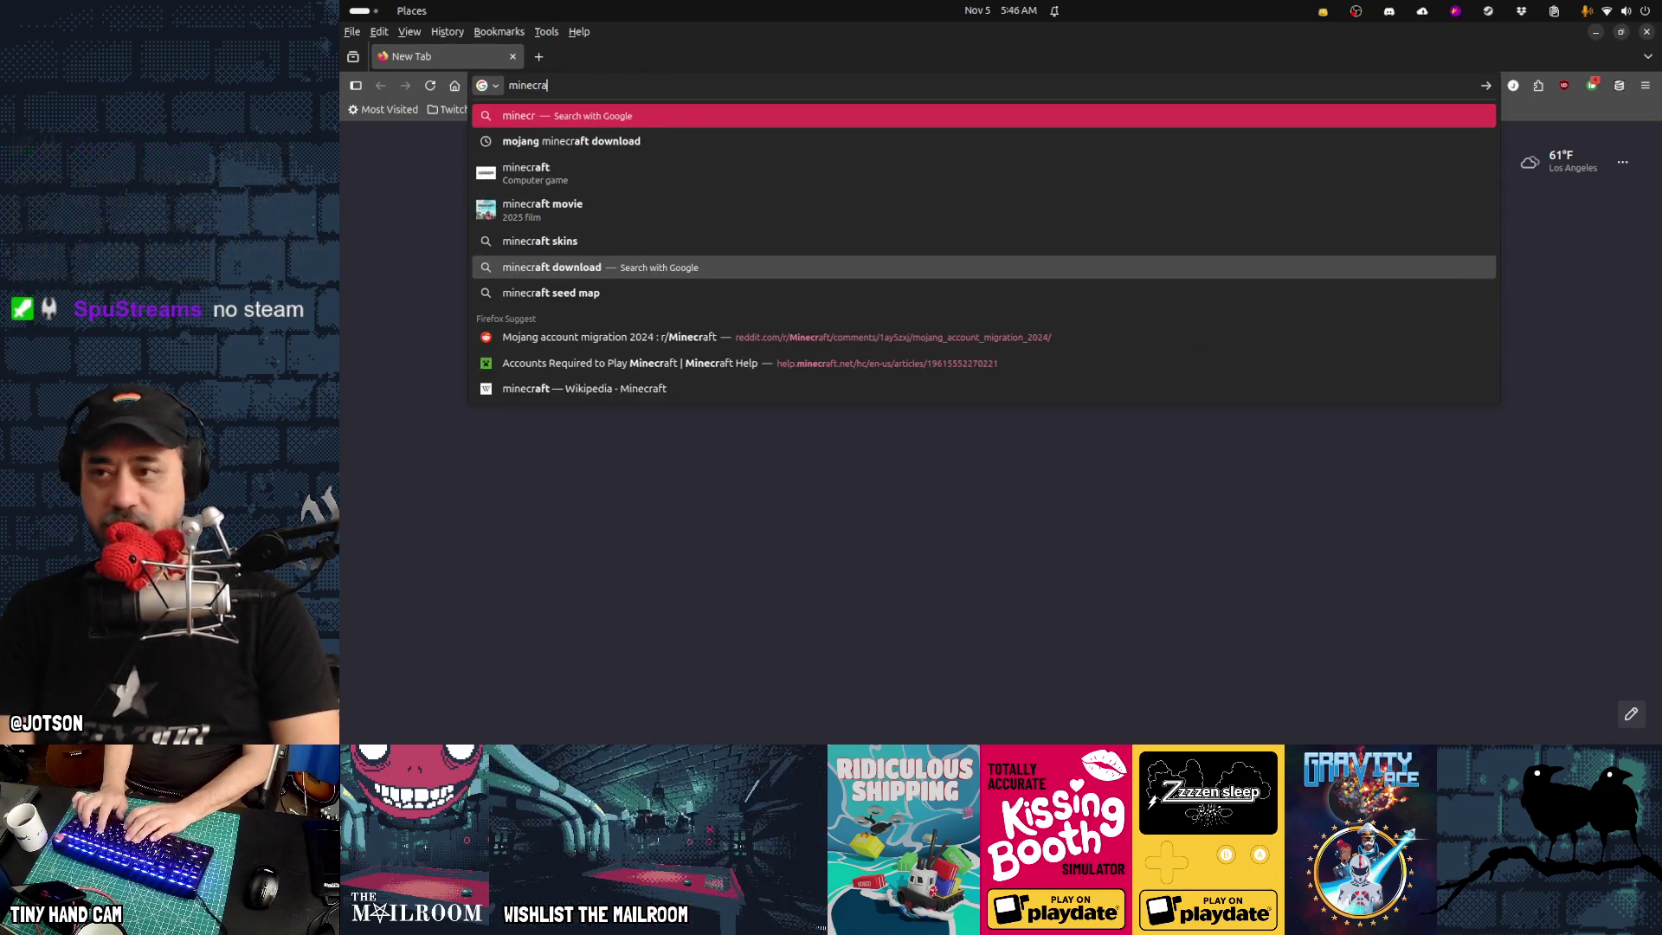
pyautogui.press('Return')
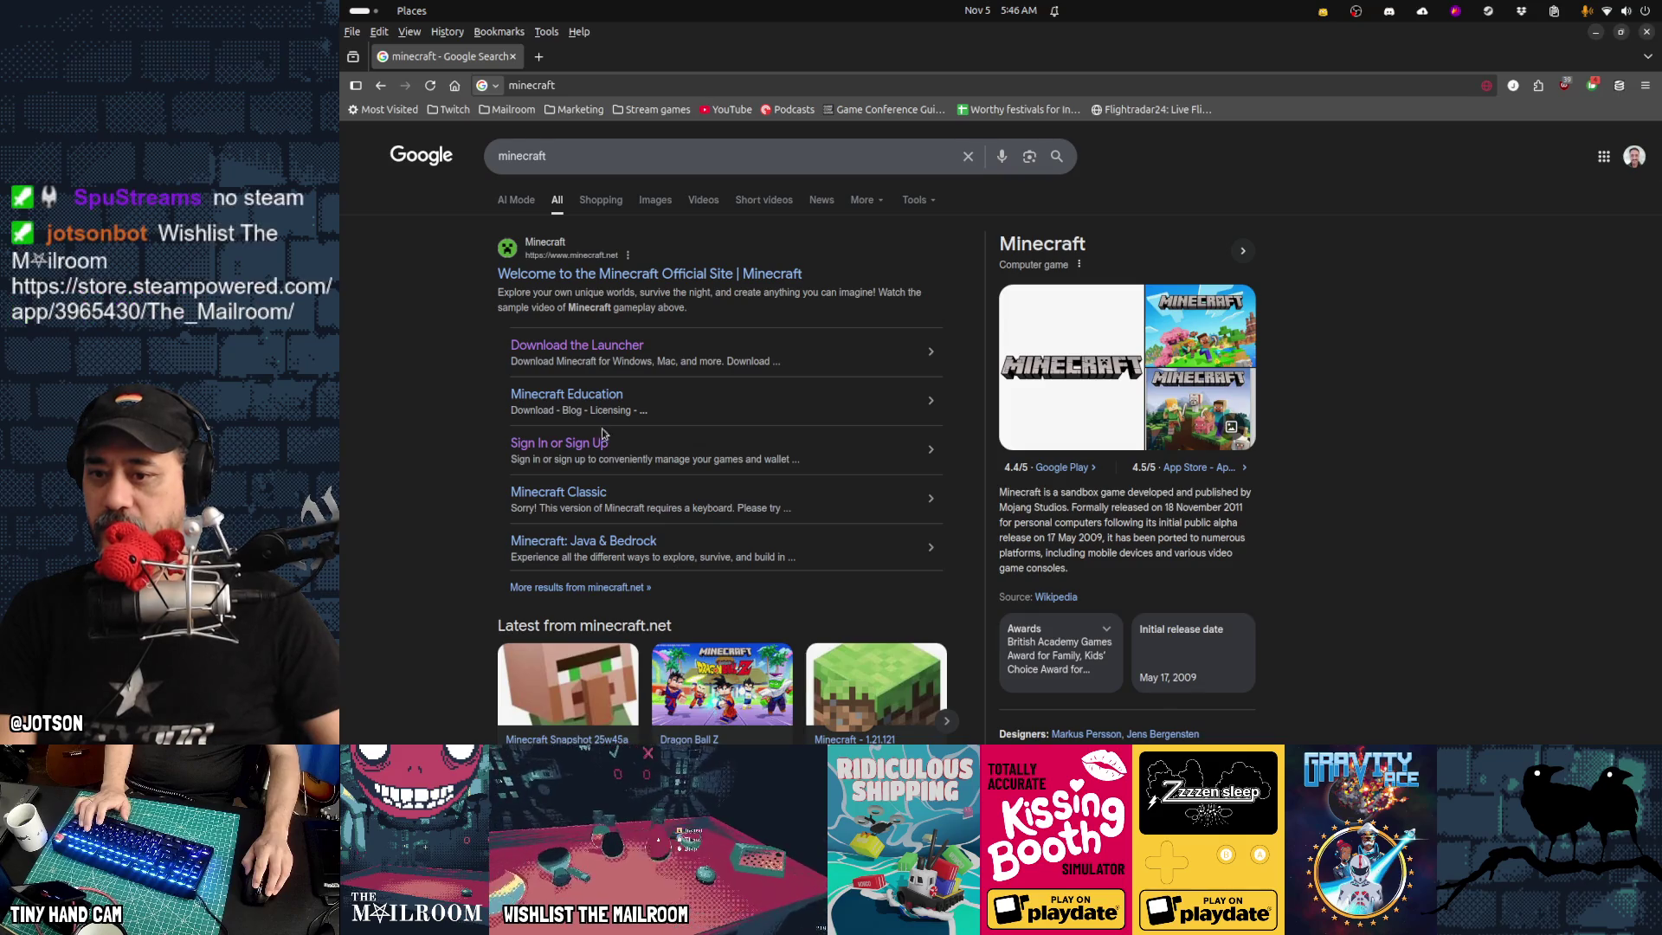
pyautogui.click(577, 345)
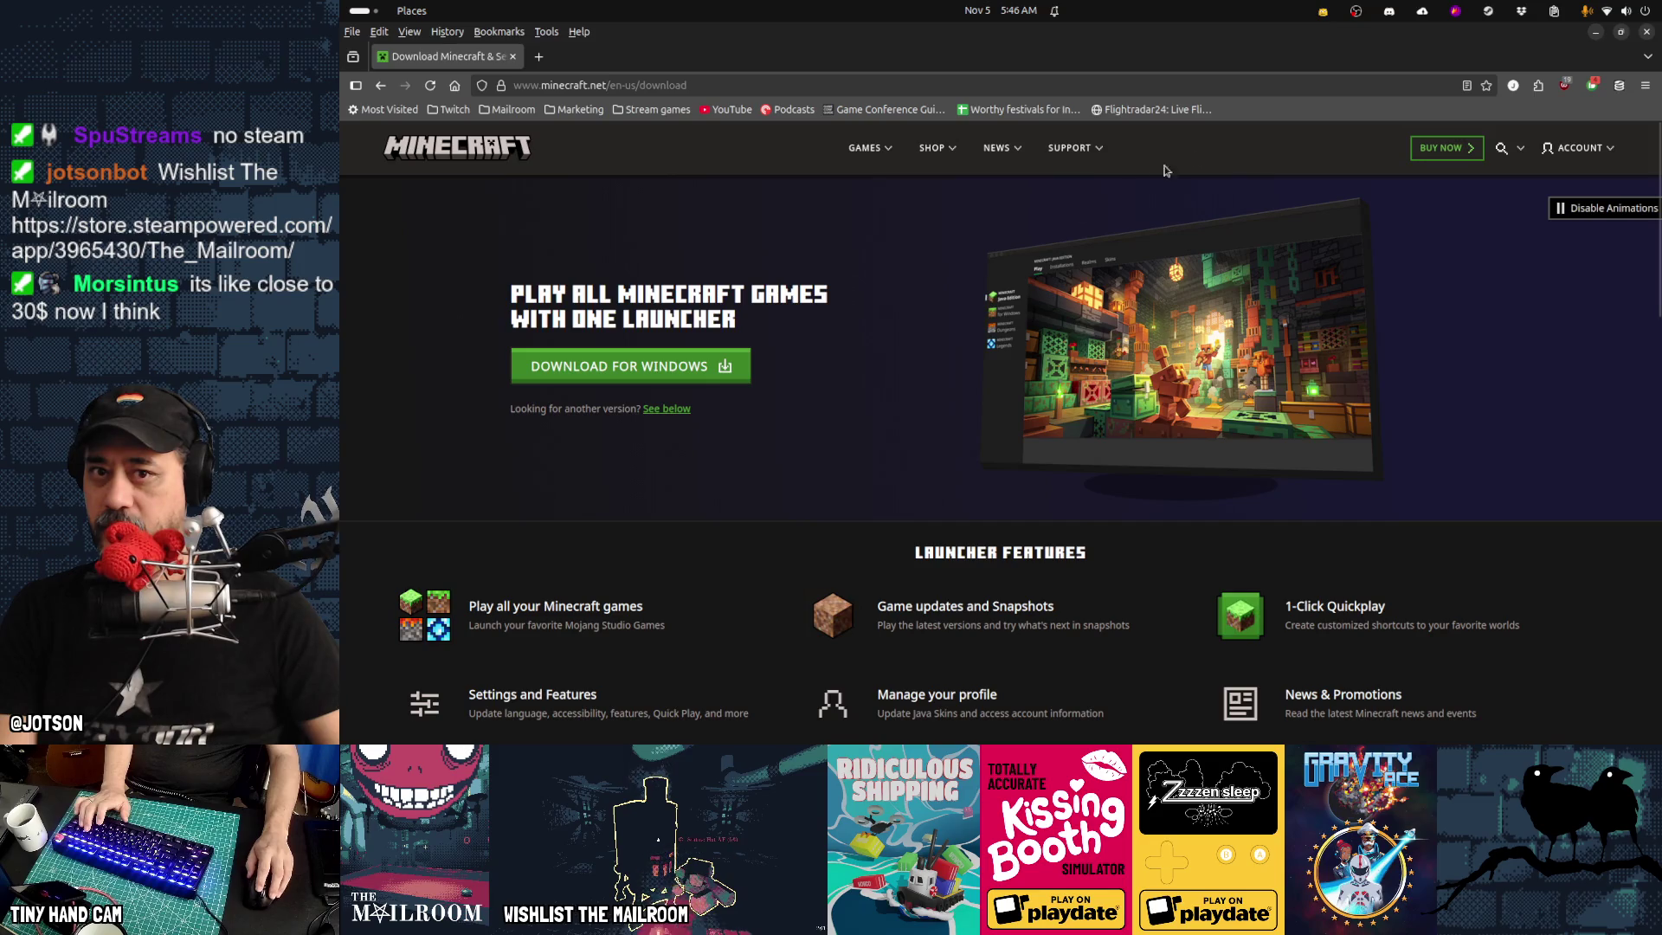
pyautogui.click(1446, 148)
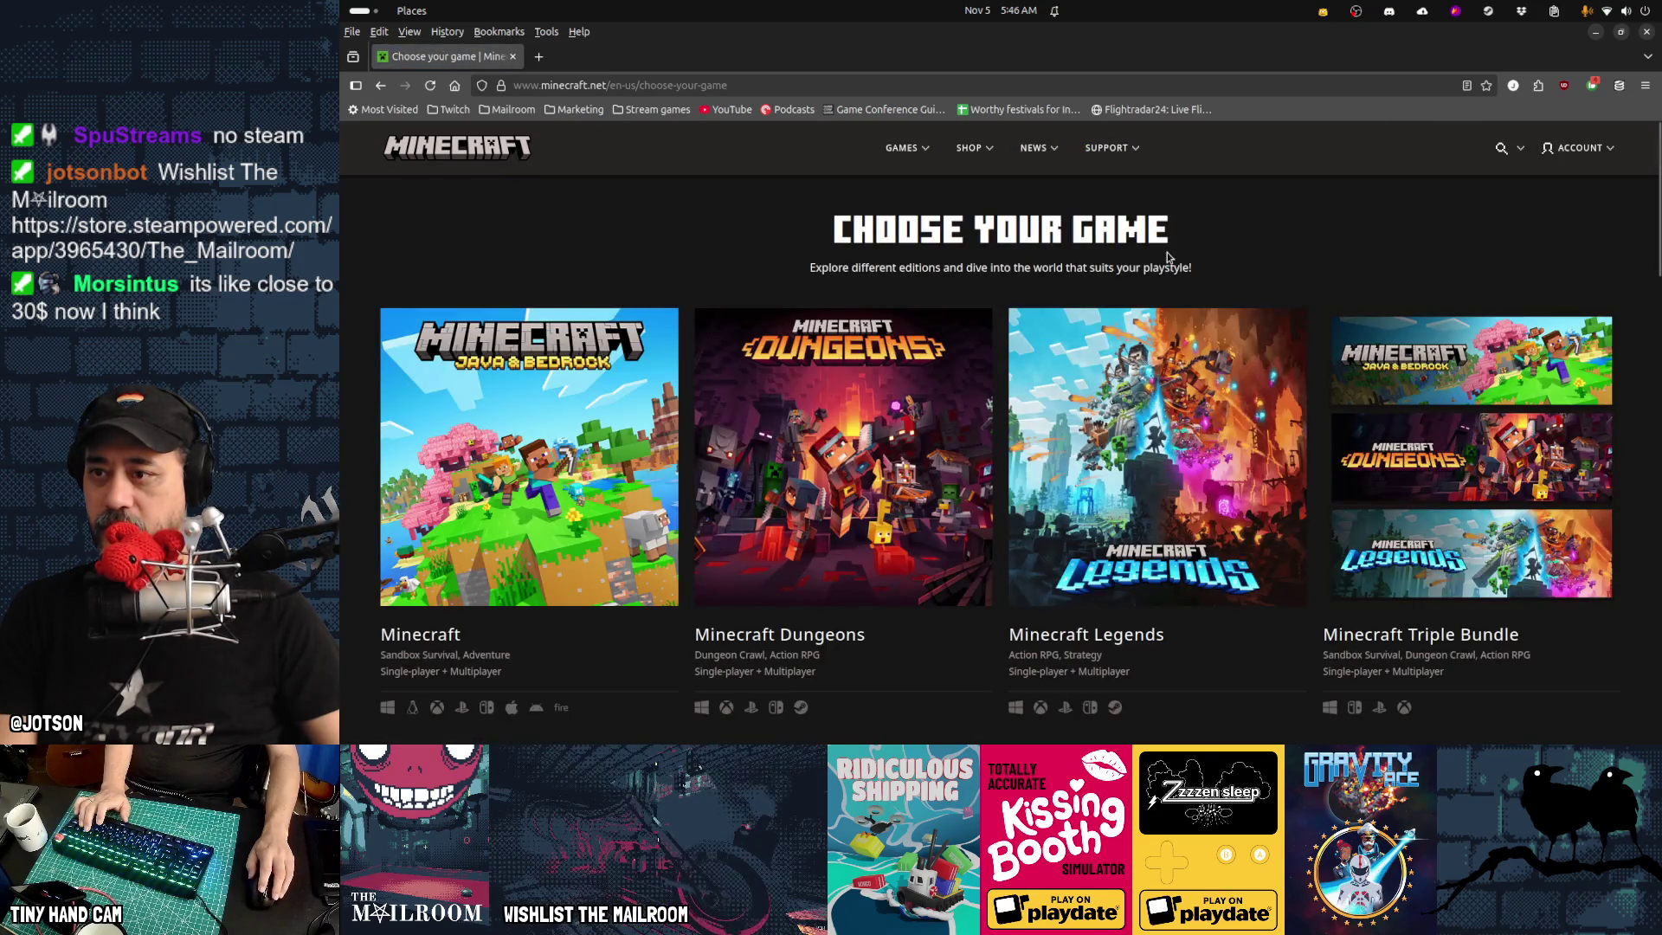
# Open the Minecraft: Java & Bedrock store page for PC/Mac/Linux, showing the $39.99 Deluxe edition
pyautogui.scroll(-2, 1166, 257)
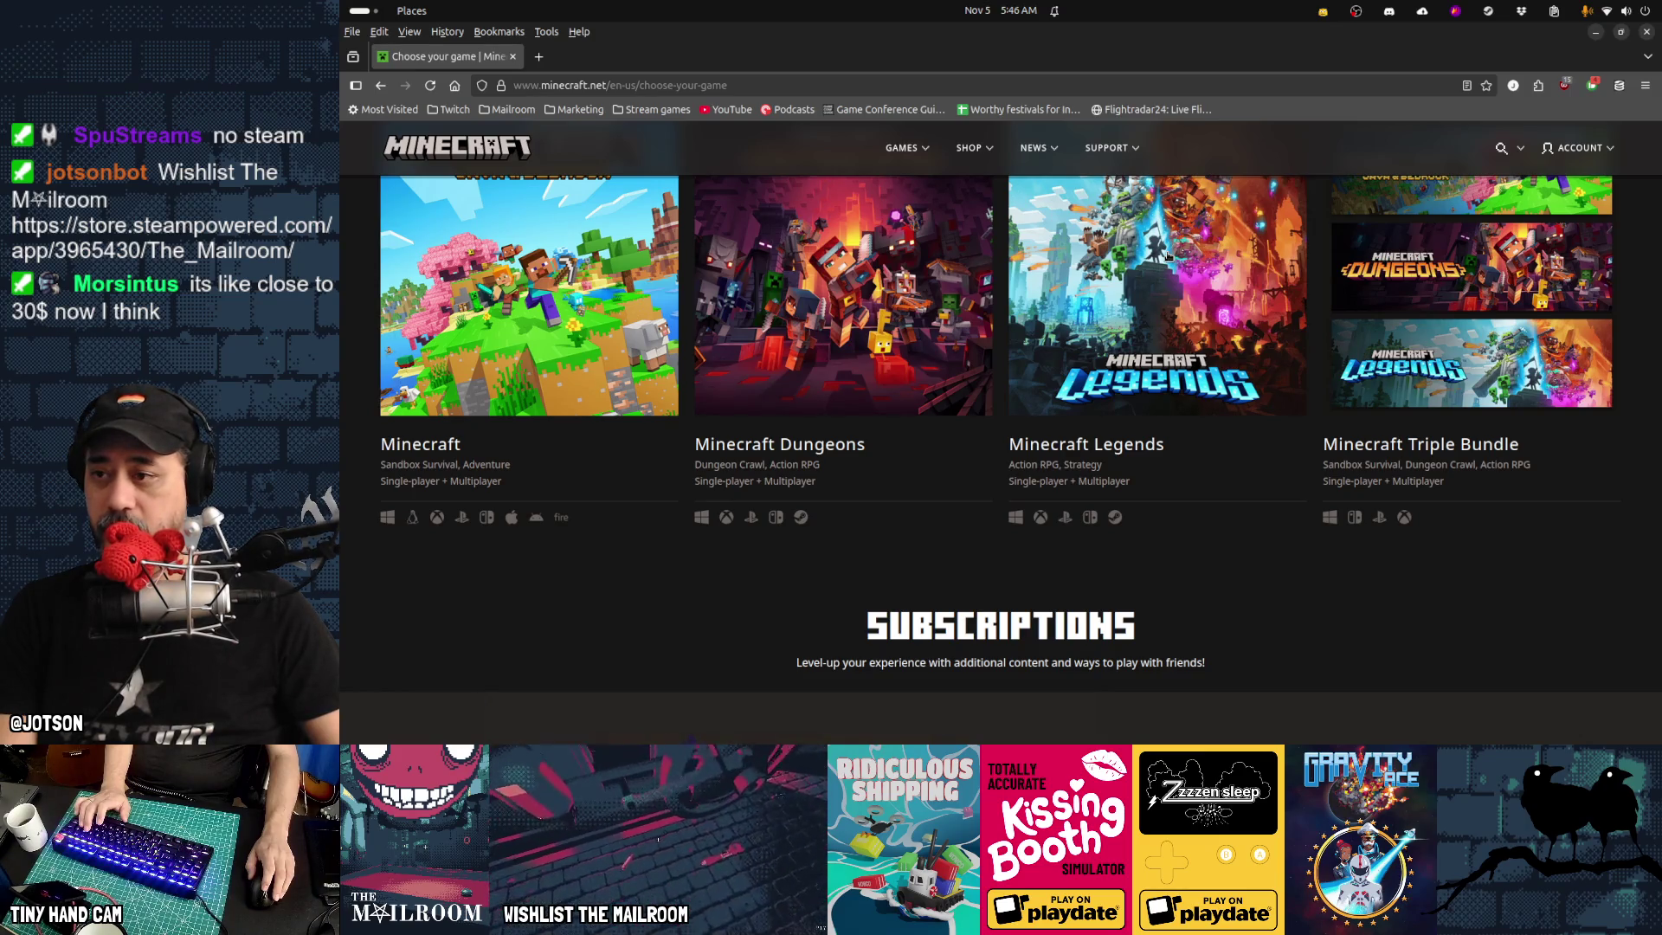
pyautogui.click(562, 303)
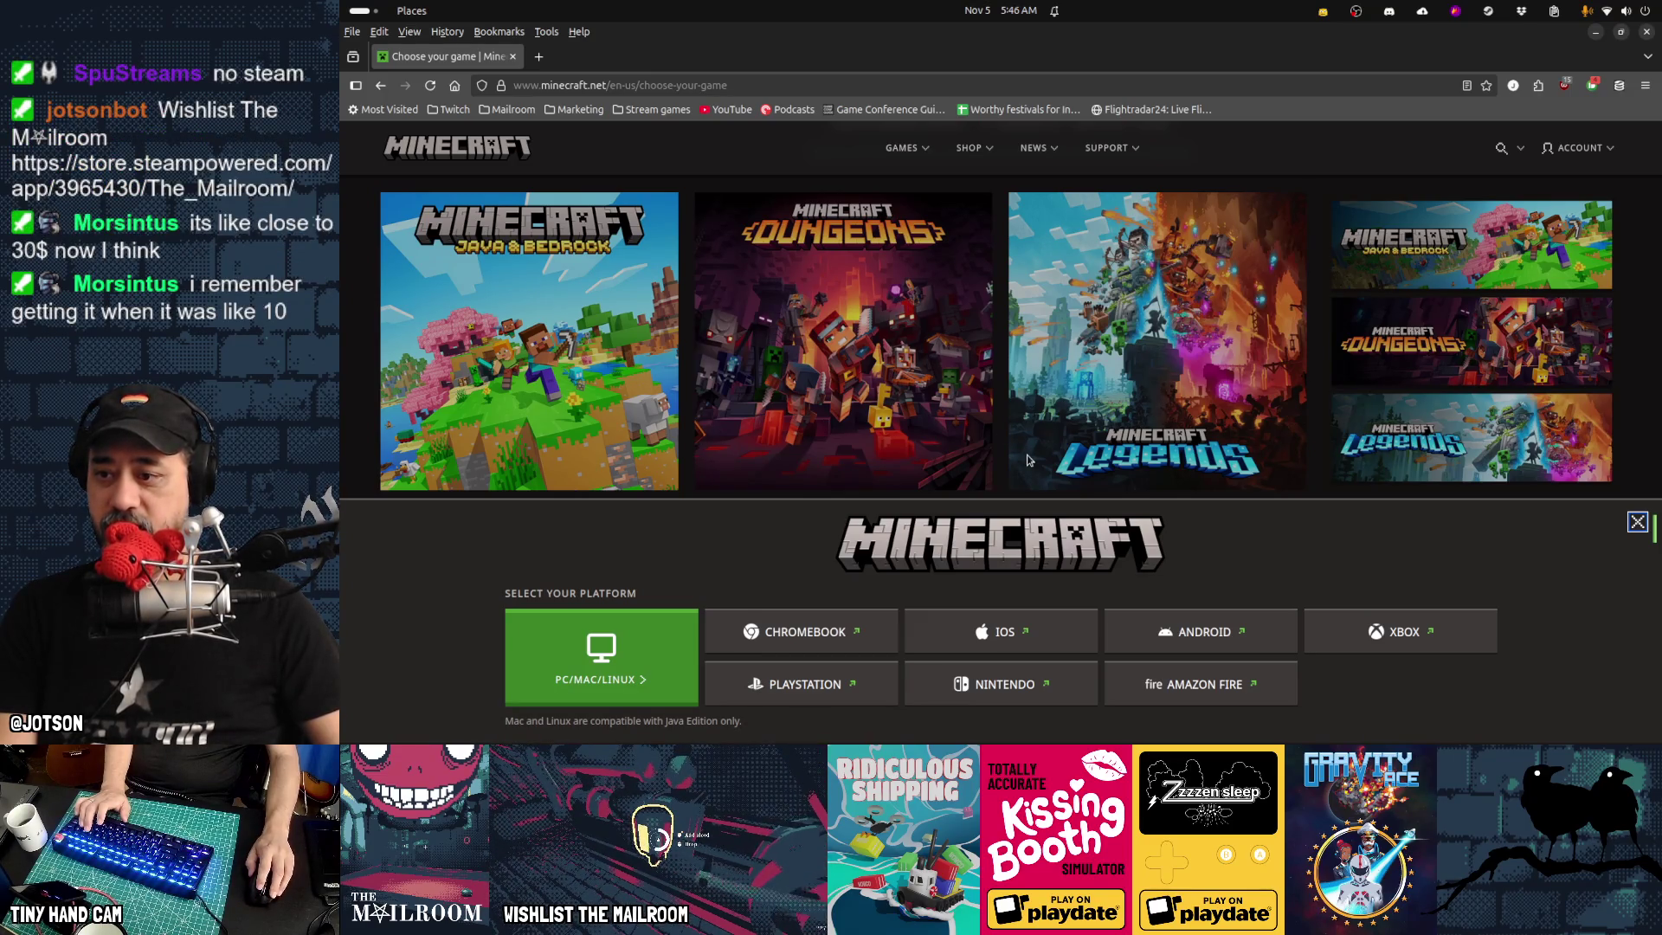
pyautogui.click(598, 651)
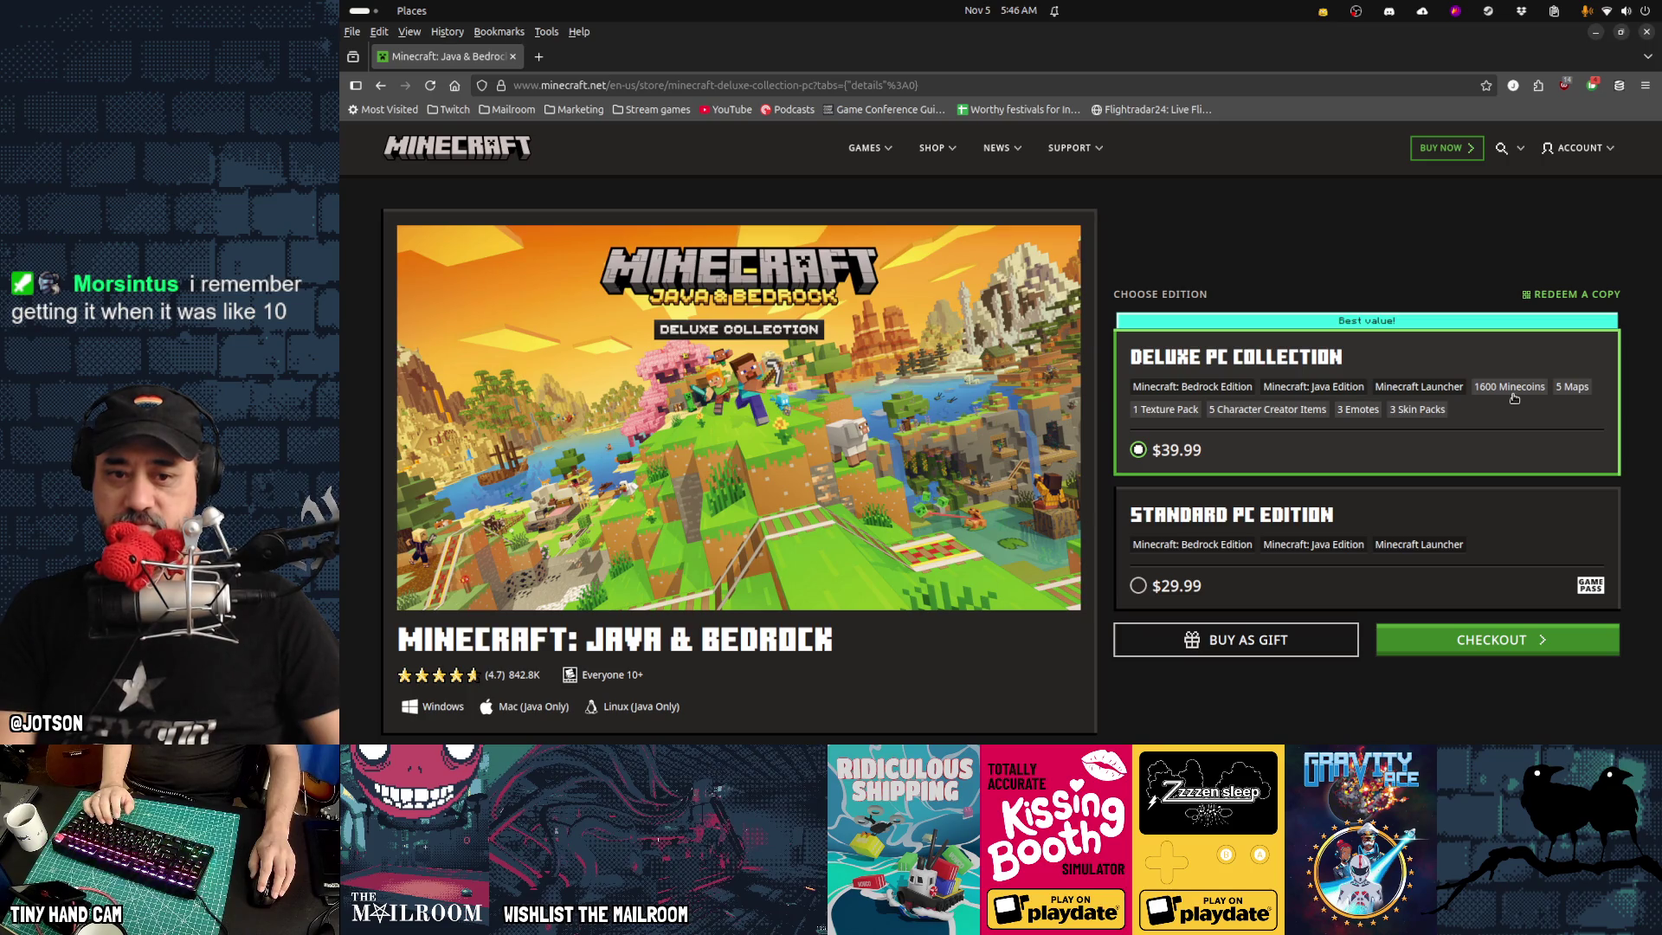
# Switch the Minecraft purchase to the Standard PC Edition at $29.99
pyautogui.scroll(-5, 939, 667)
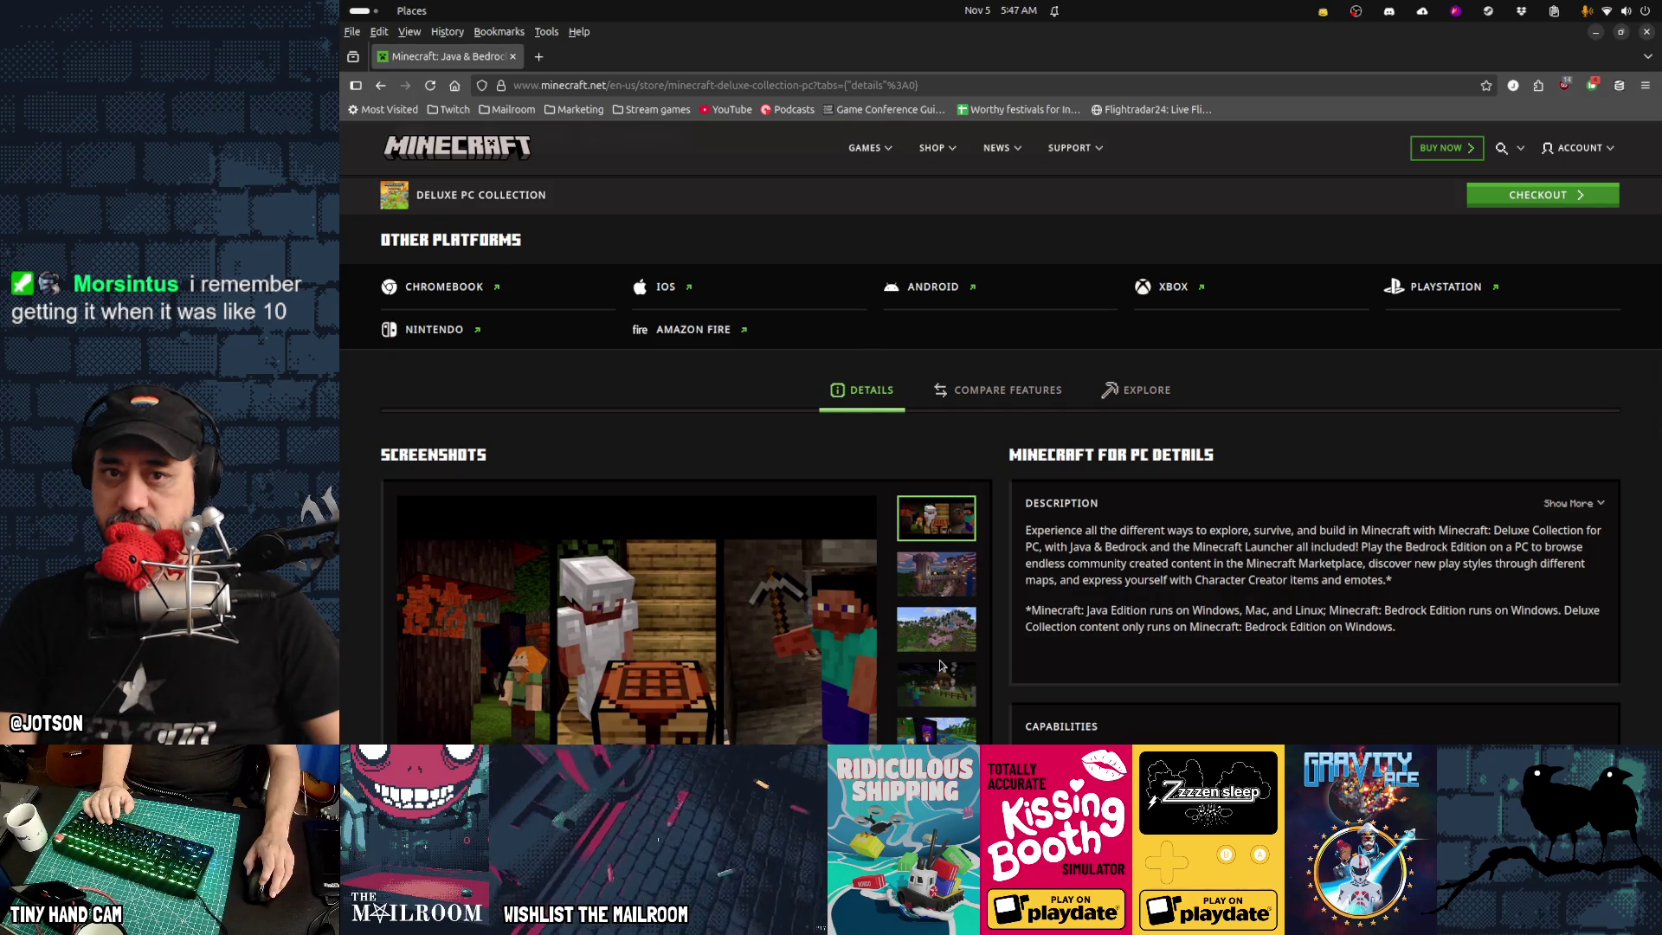
pyautogui.scroll(5, 940, 665)
pyautogui.scroll(2, 941, 664)
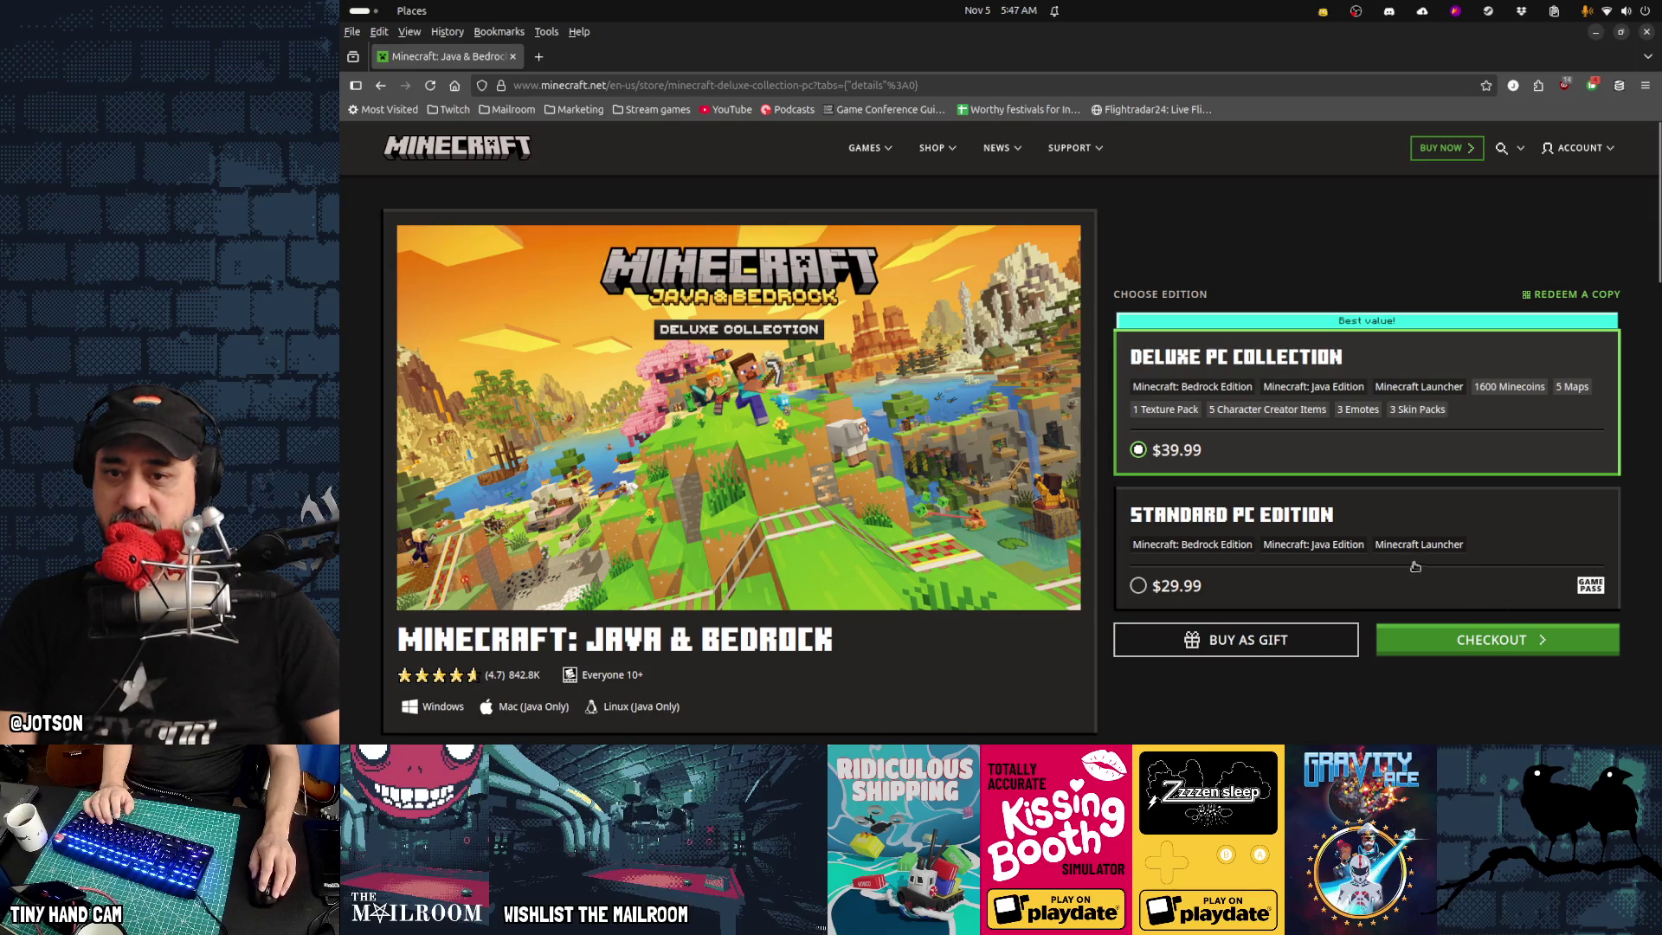
pyautogui.click(1206, 523)
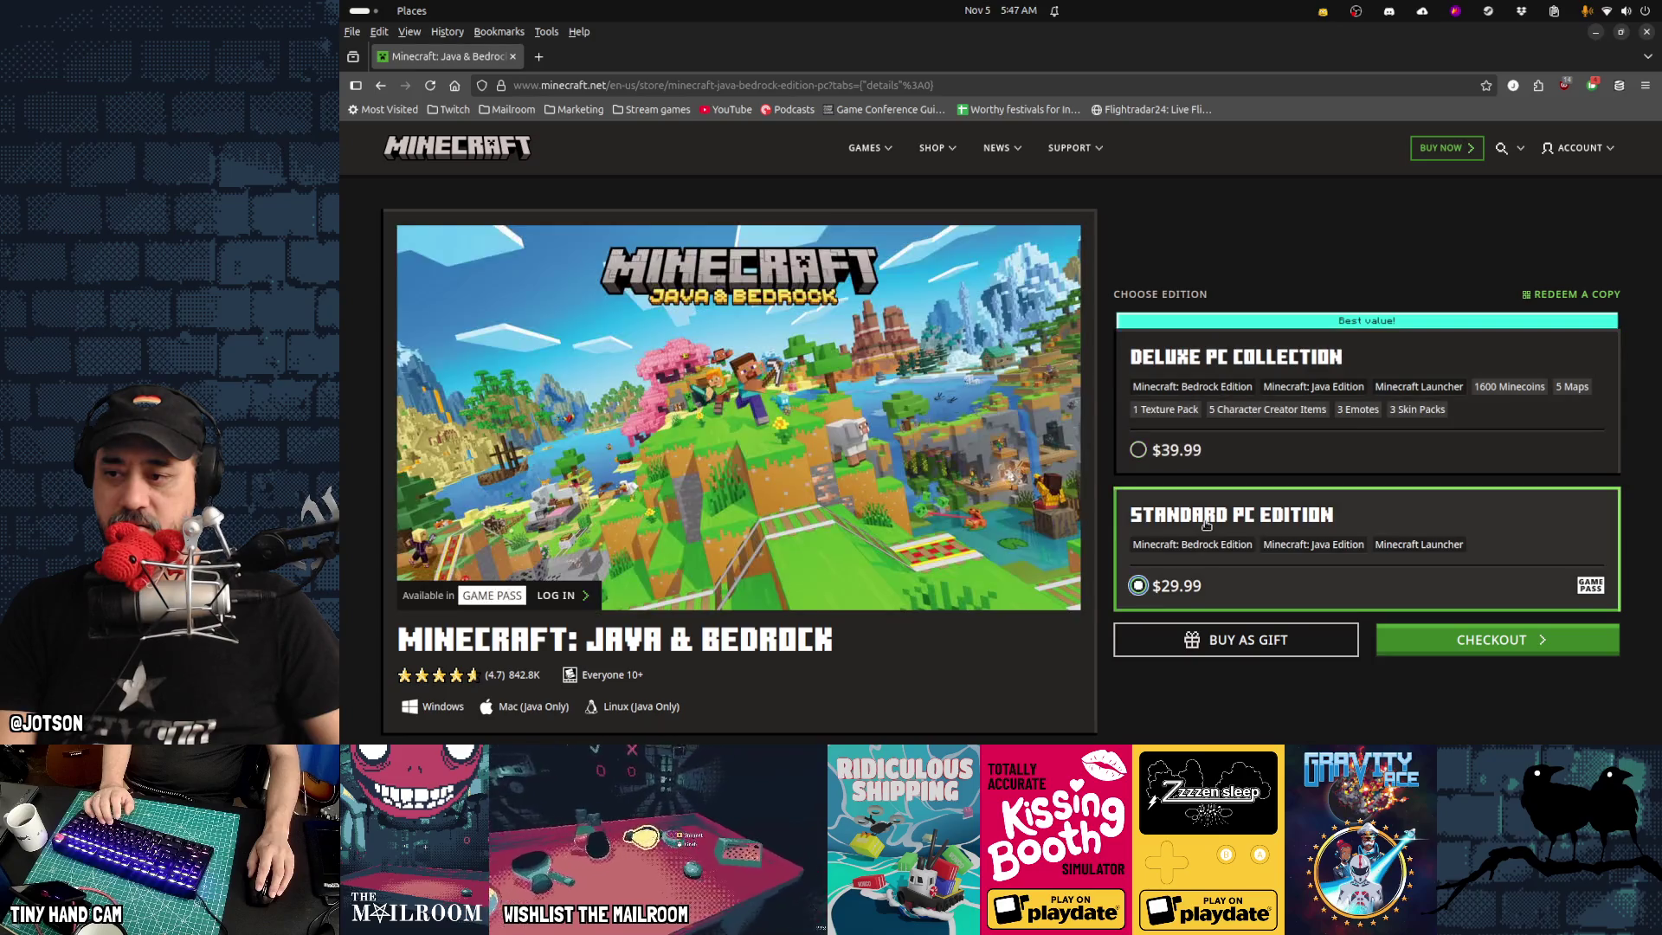
# Search Google for 'xbox gamepass' from the address bar
pyautogui.click(735, 86)
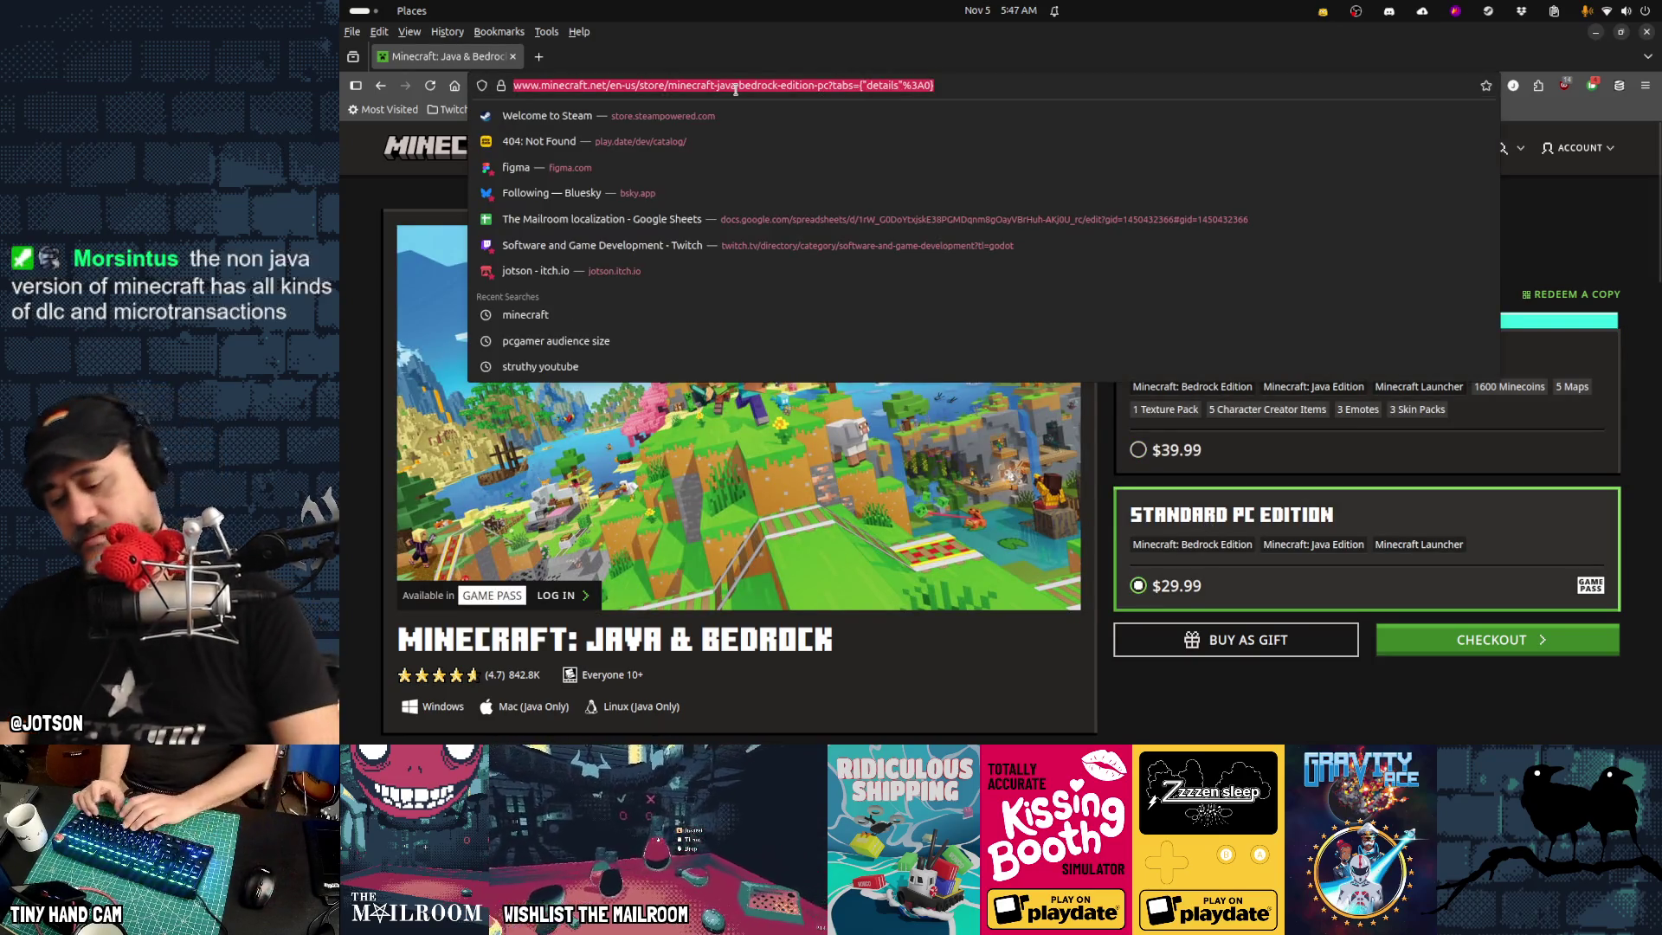
pyautogui.write('xbox gamepass')
pyautogui.press('Return')
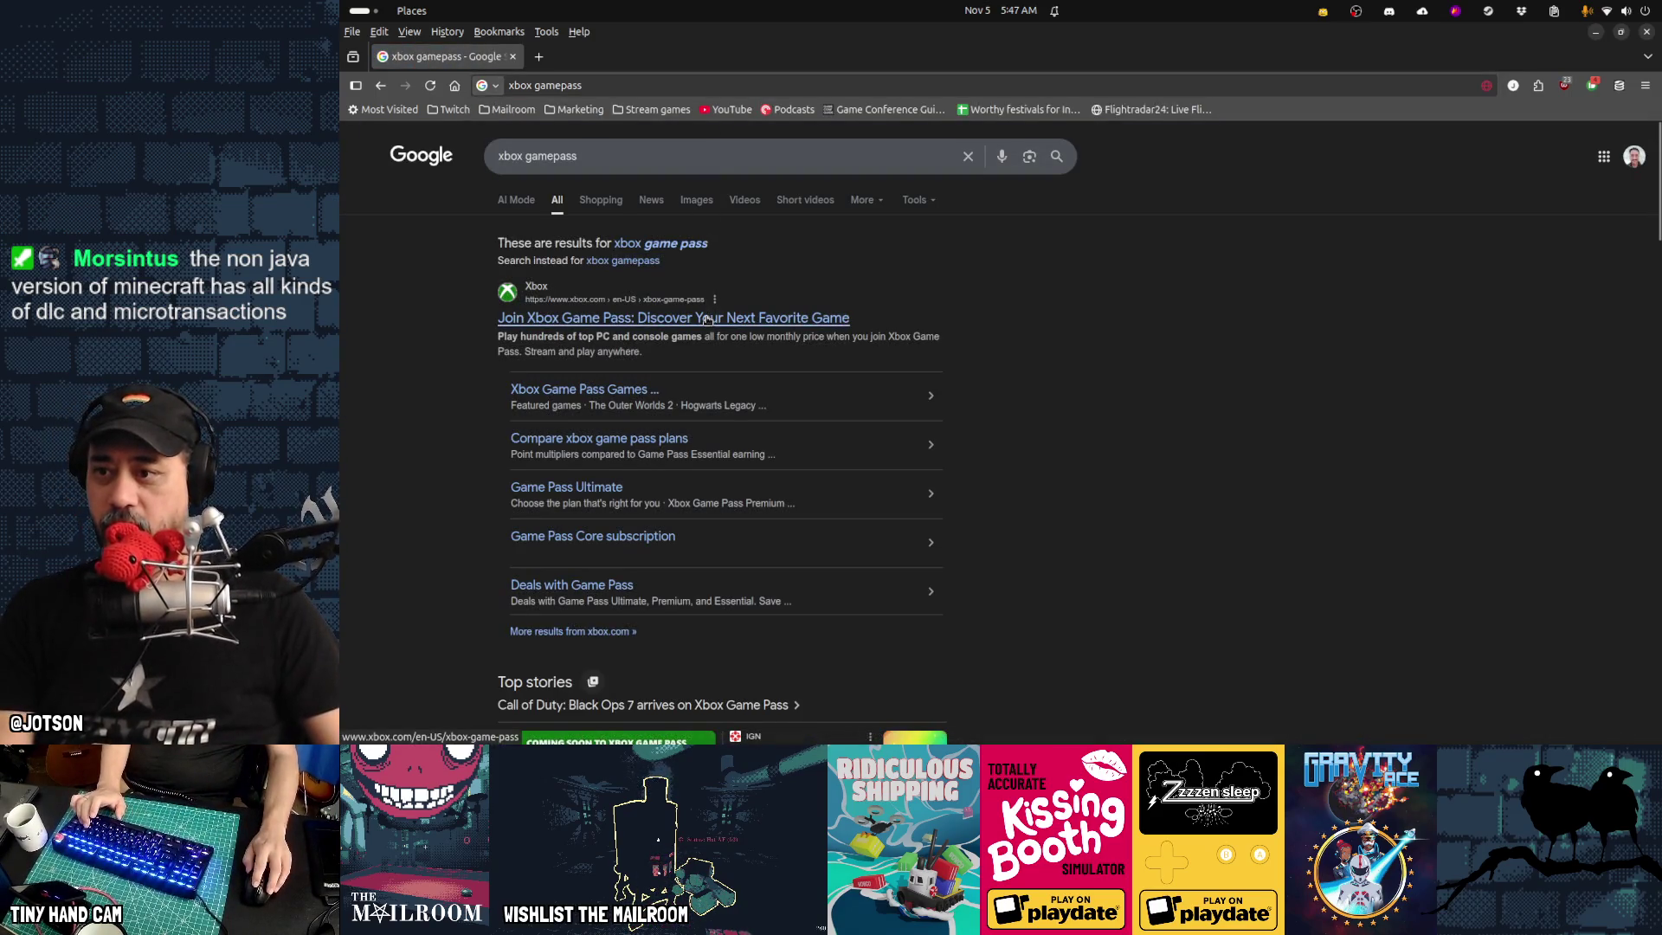
# Open the Compare Game Pass Plans page and select the Ultimate plan's 29.99 monthly price
pyautogui.click(653, 319)
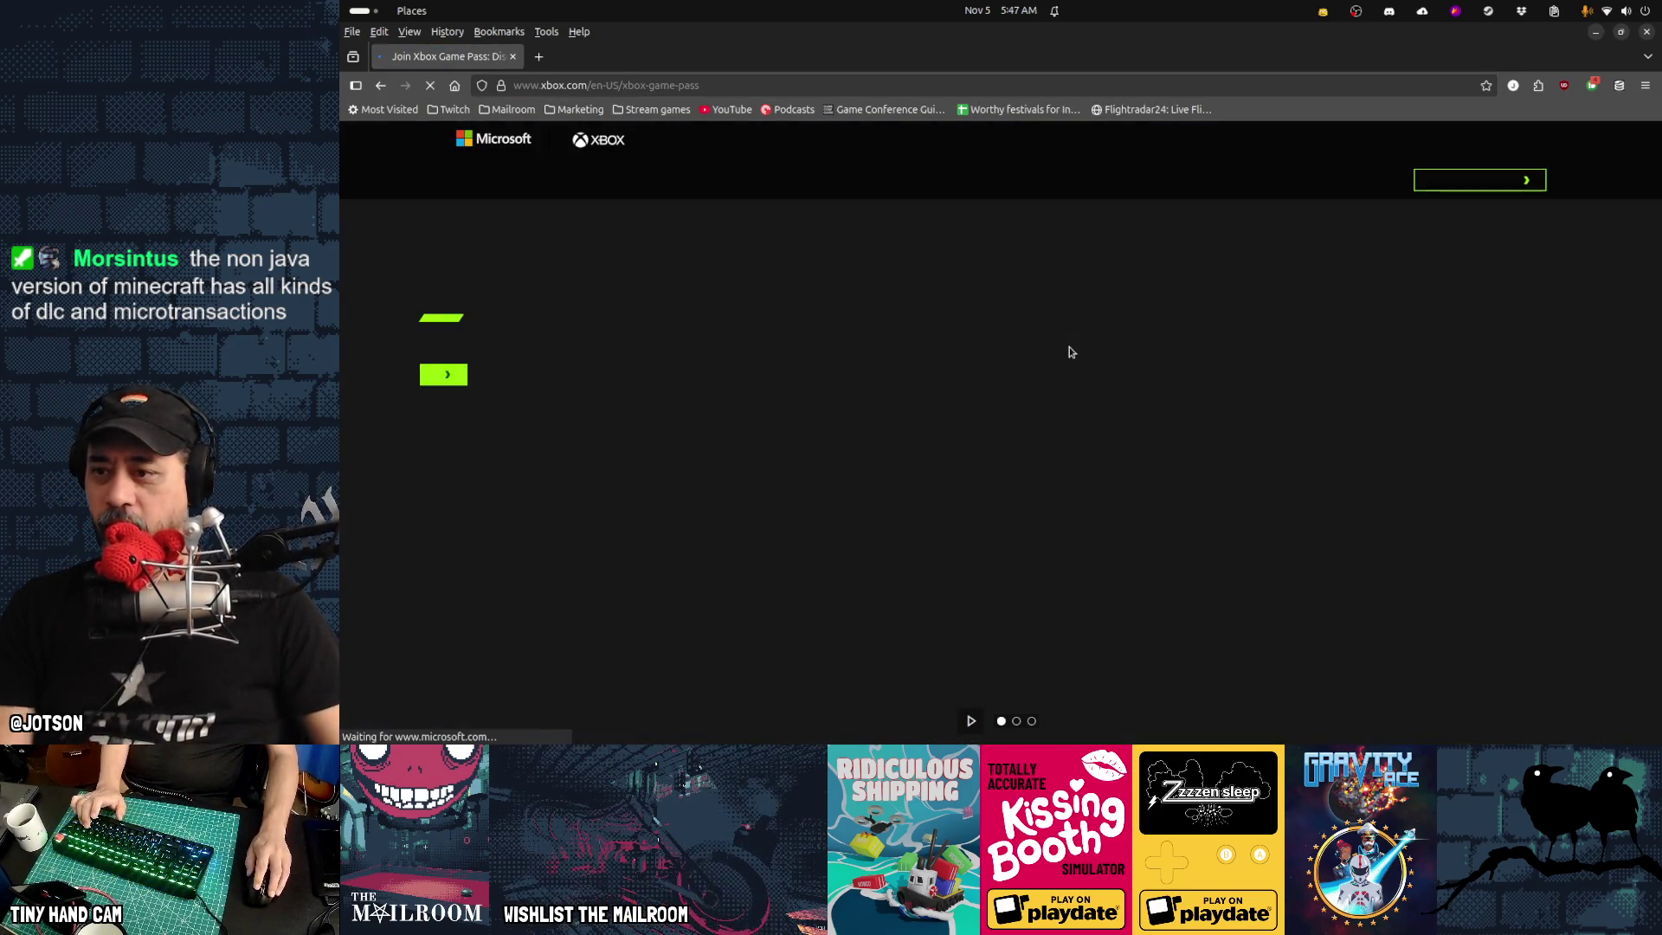
pyautogui.hotkey('alt', 'Left')
pyautogui.click(601, 439)
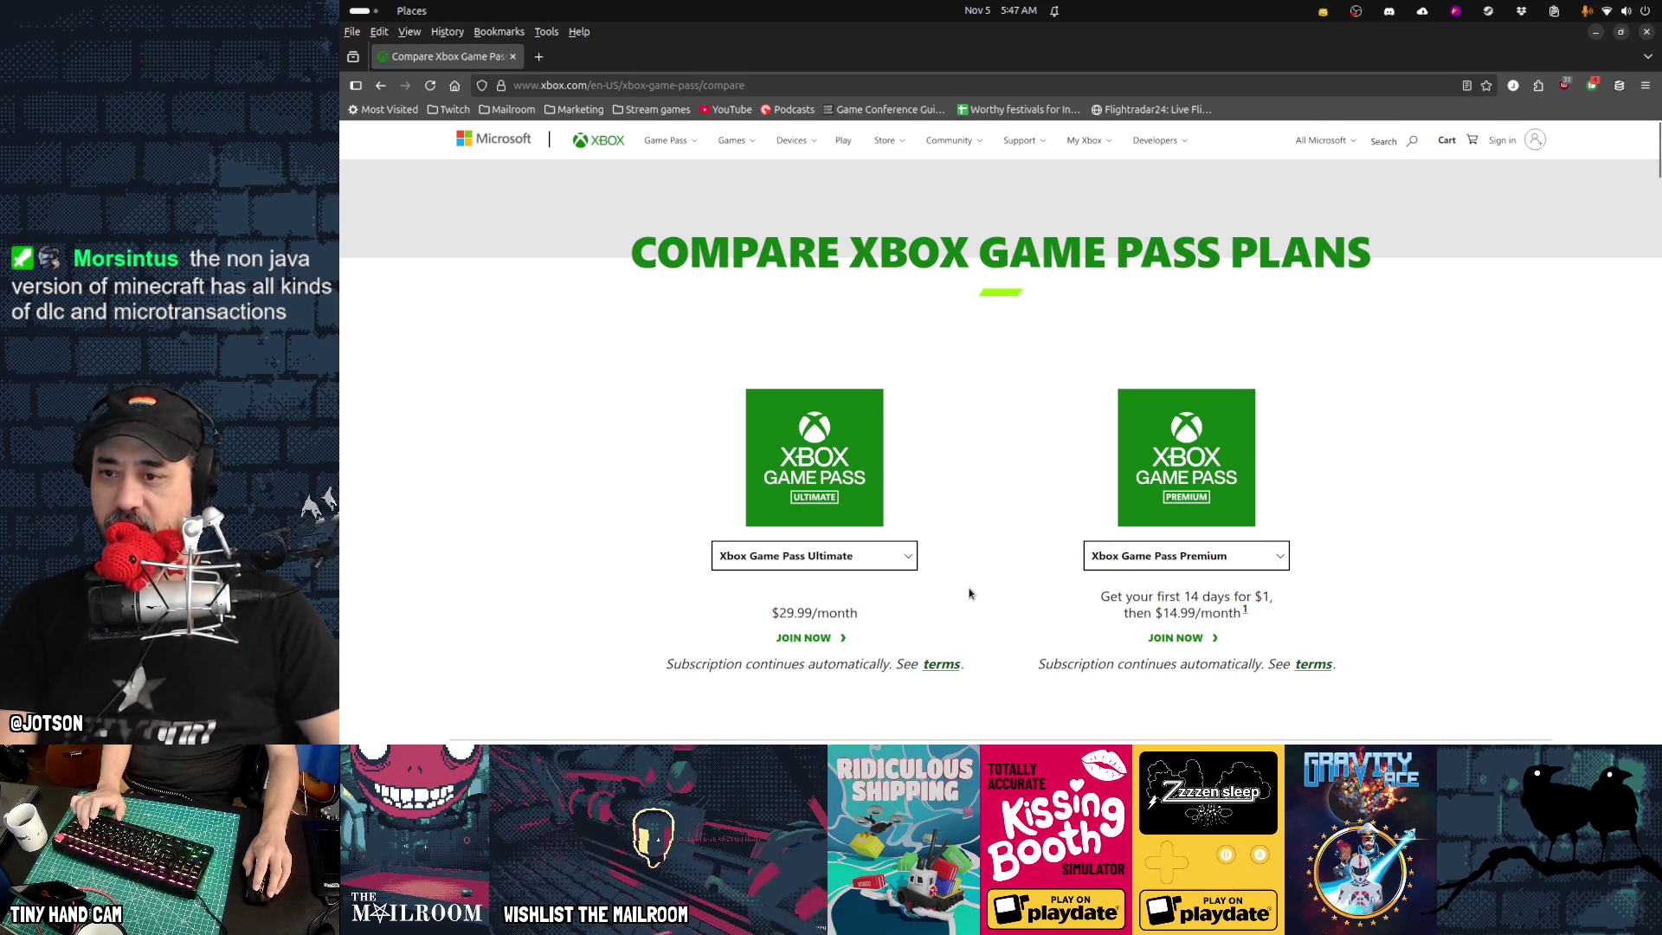
pyautogui.doubleClick(787, 613)
pyautogui.moveTo(804, 613); pyautogui.dragTo(818, 613)
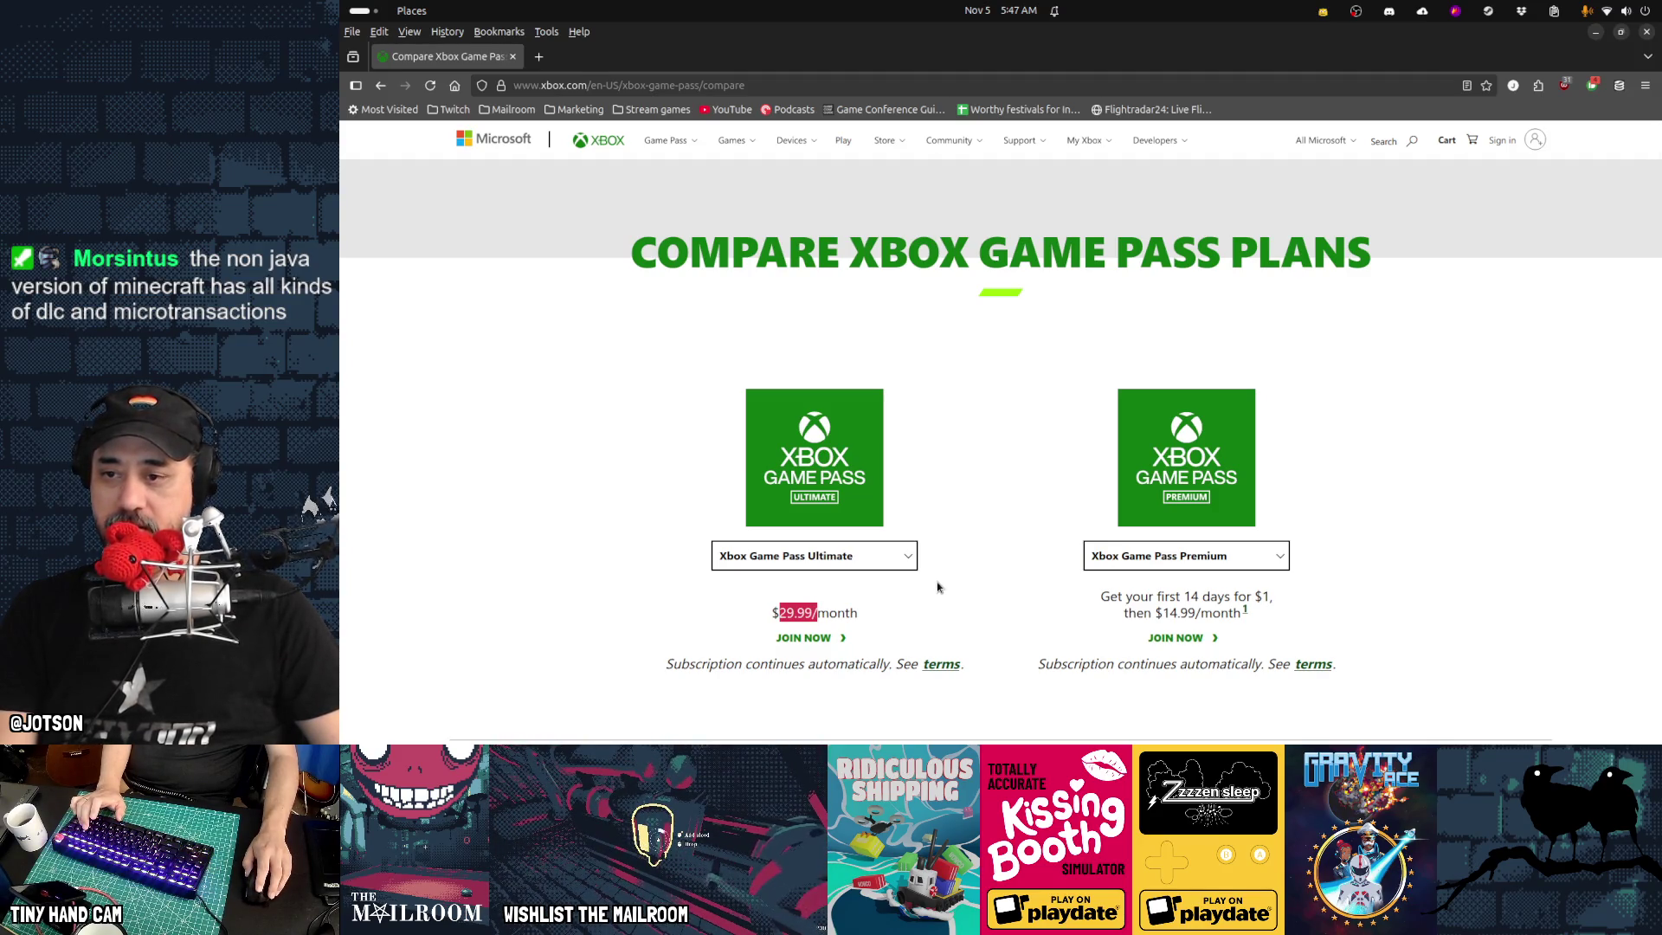
# Review the Ultimate ($29.99/month) and Premium ($14.99/month) plans, then close the comparison tab
pyautogui.scroll(-2, 938, 588)
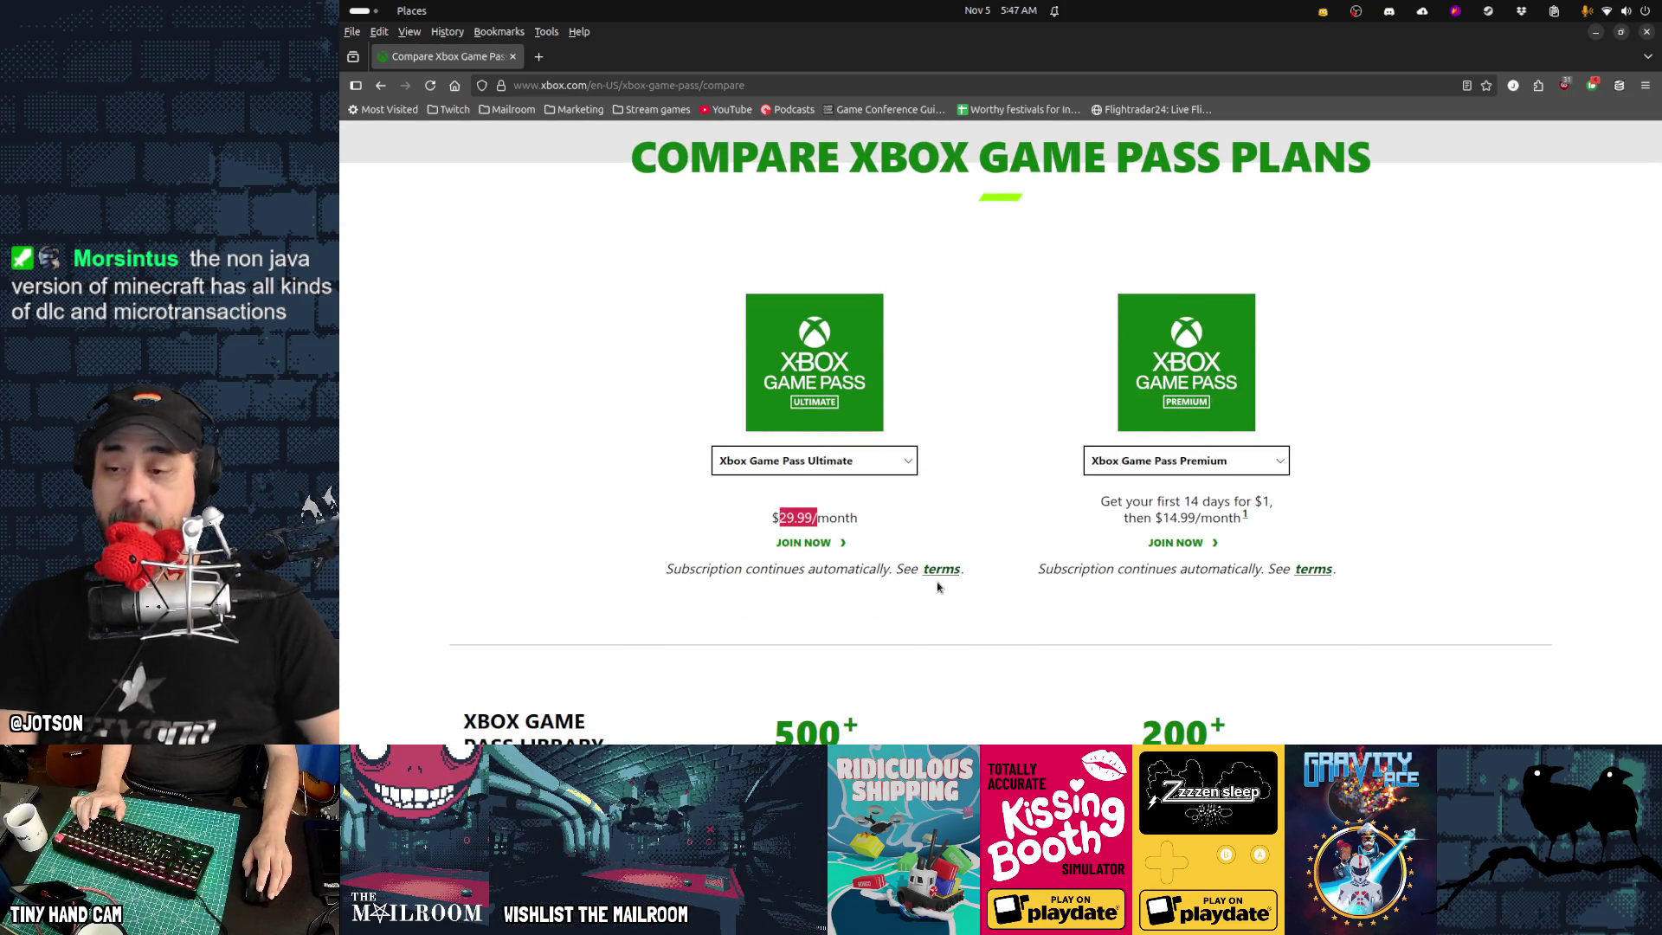
pyautogui.scroll(-4, 938, 587)
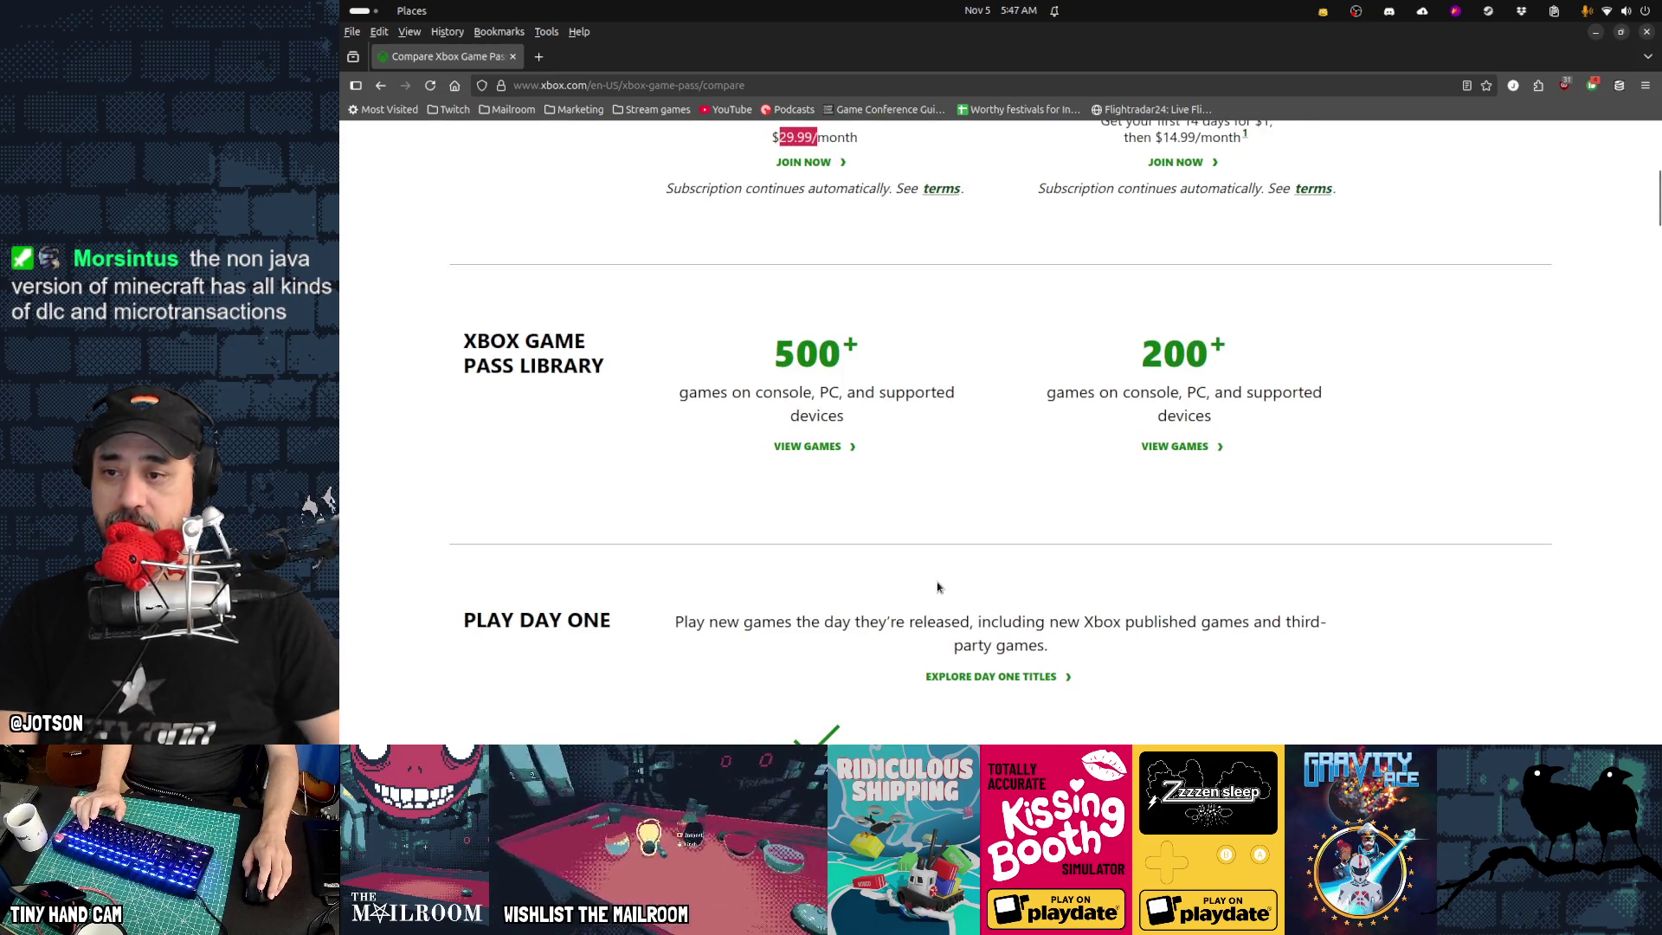
pyautogui.scroll(-5, 937, 588)
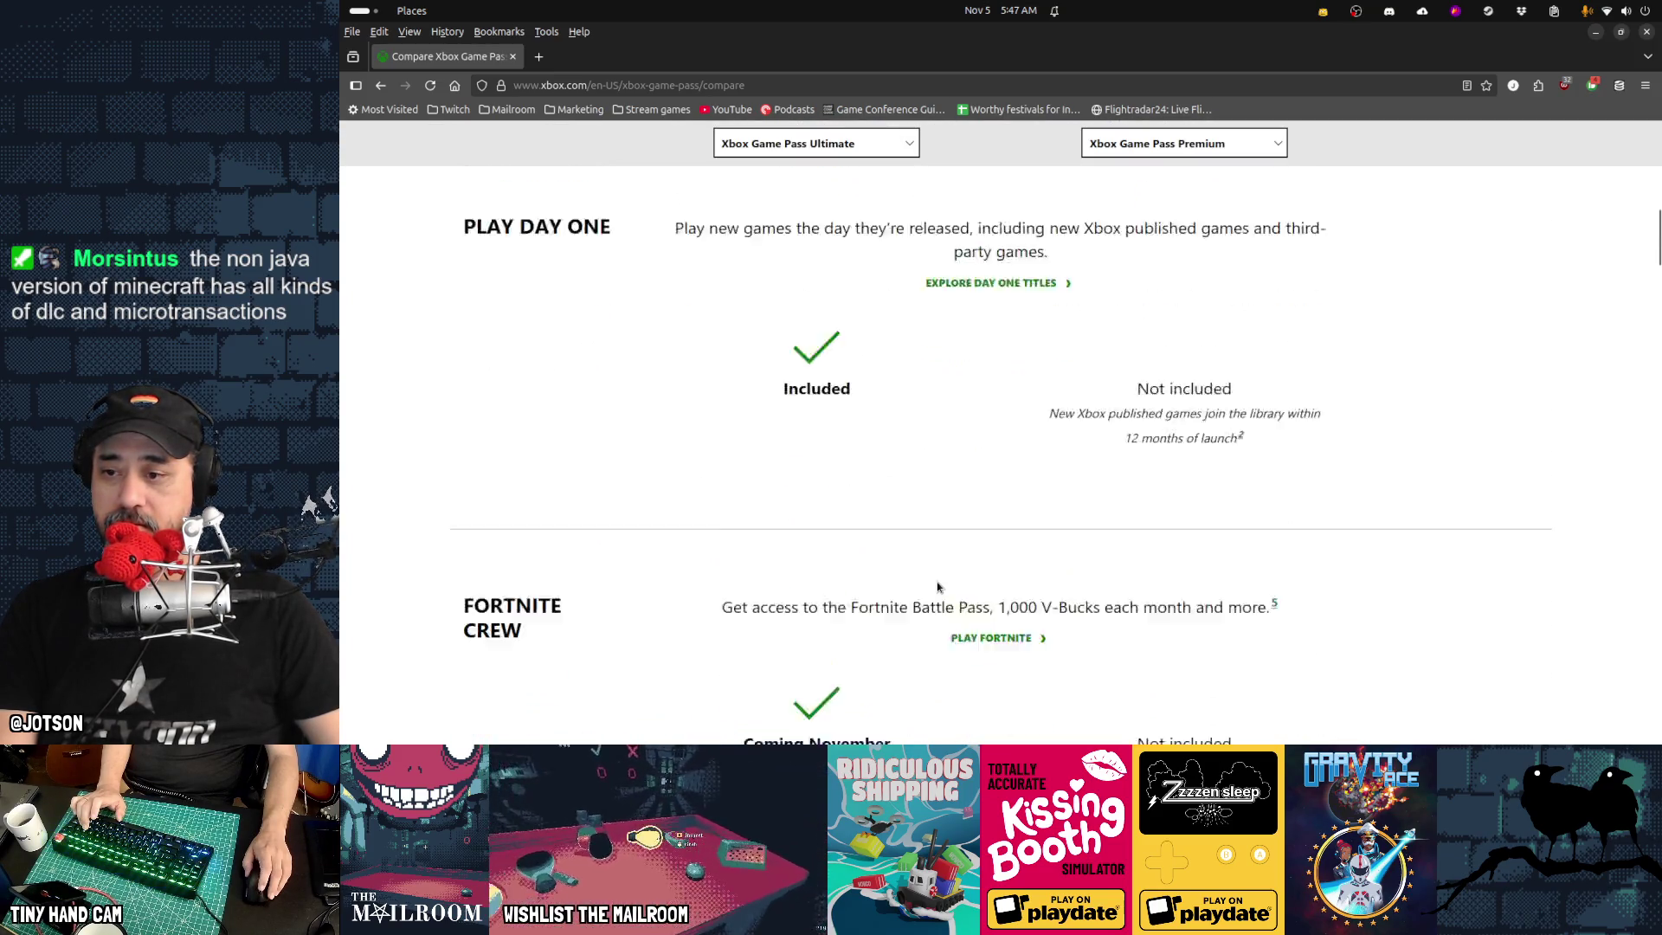
pyautogui.scroll(-3, 937, 587)
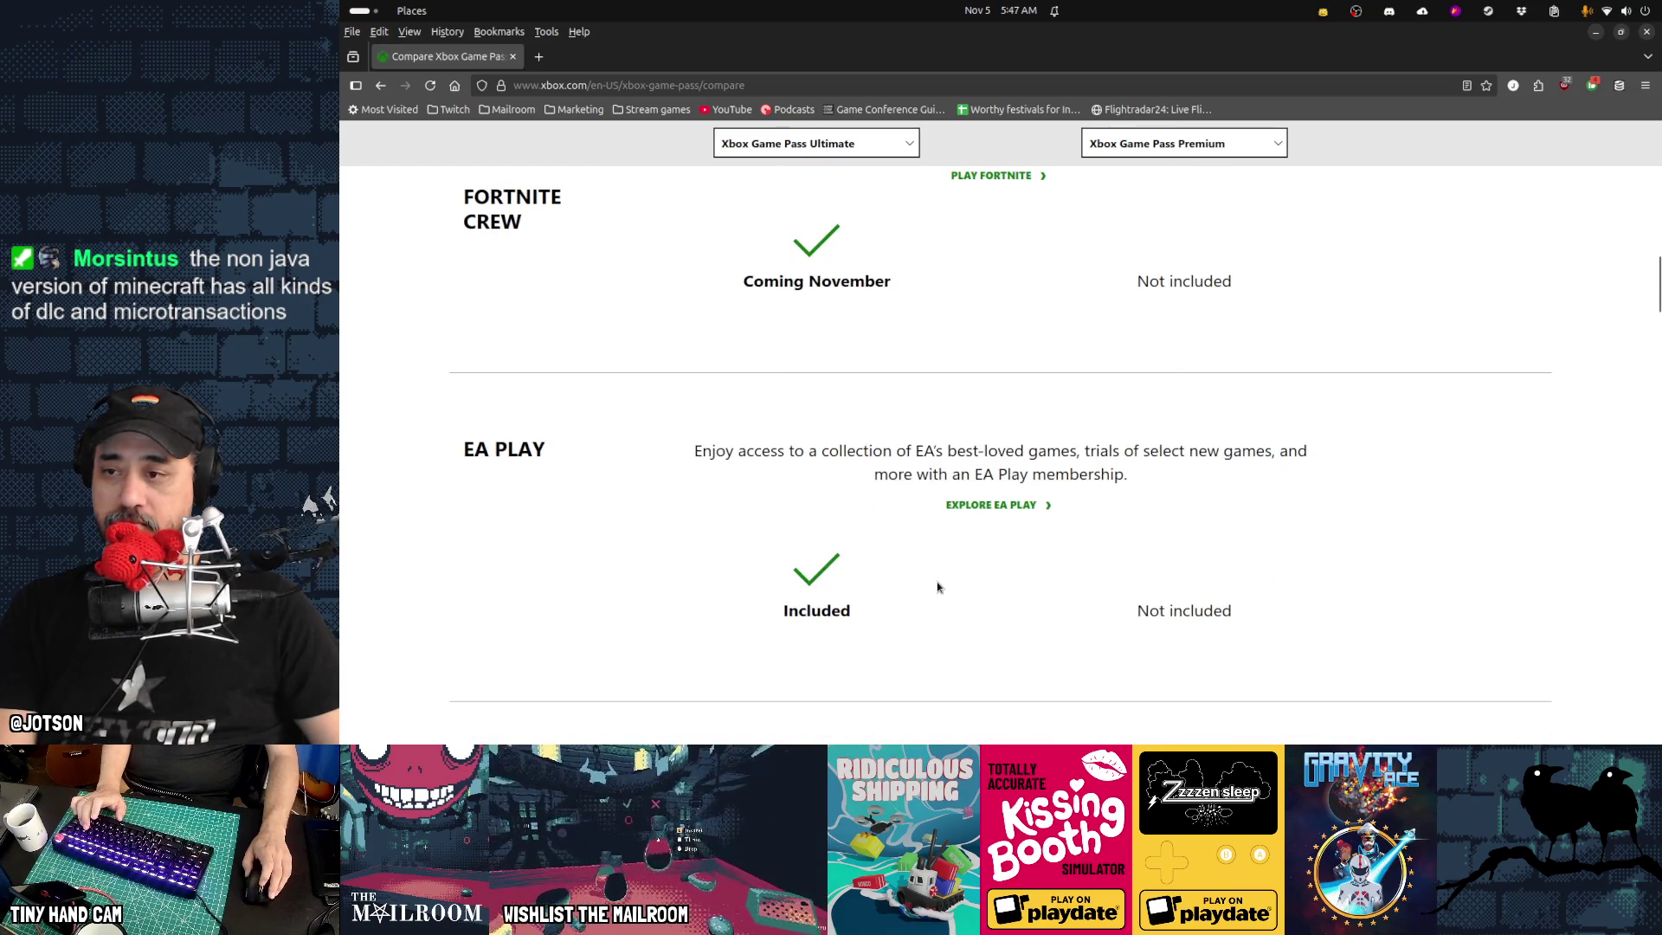
pyautogui.scroll(15, 937, 587)
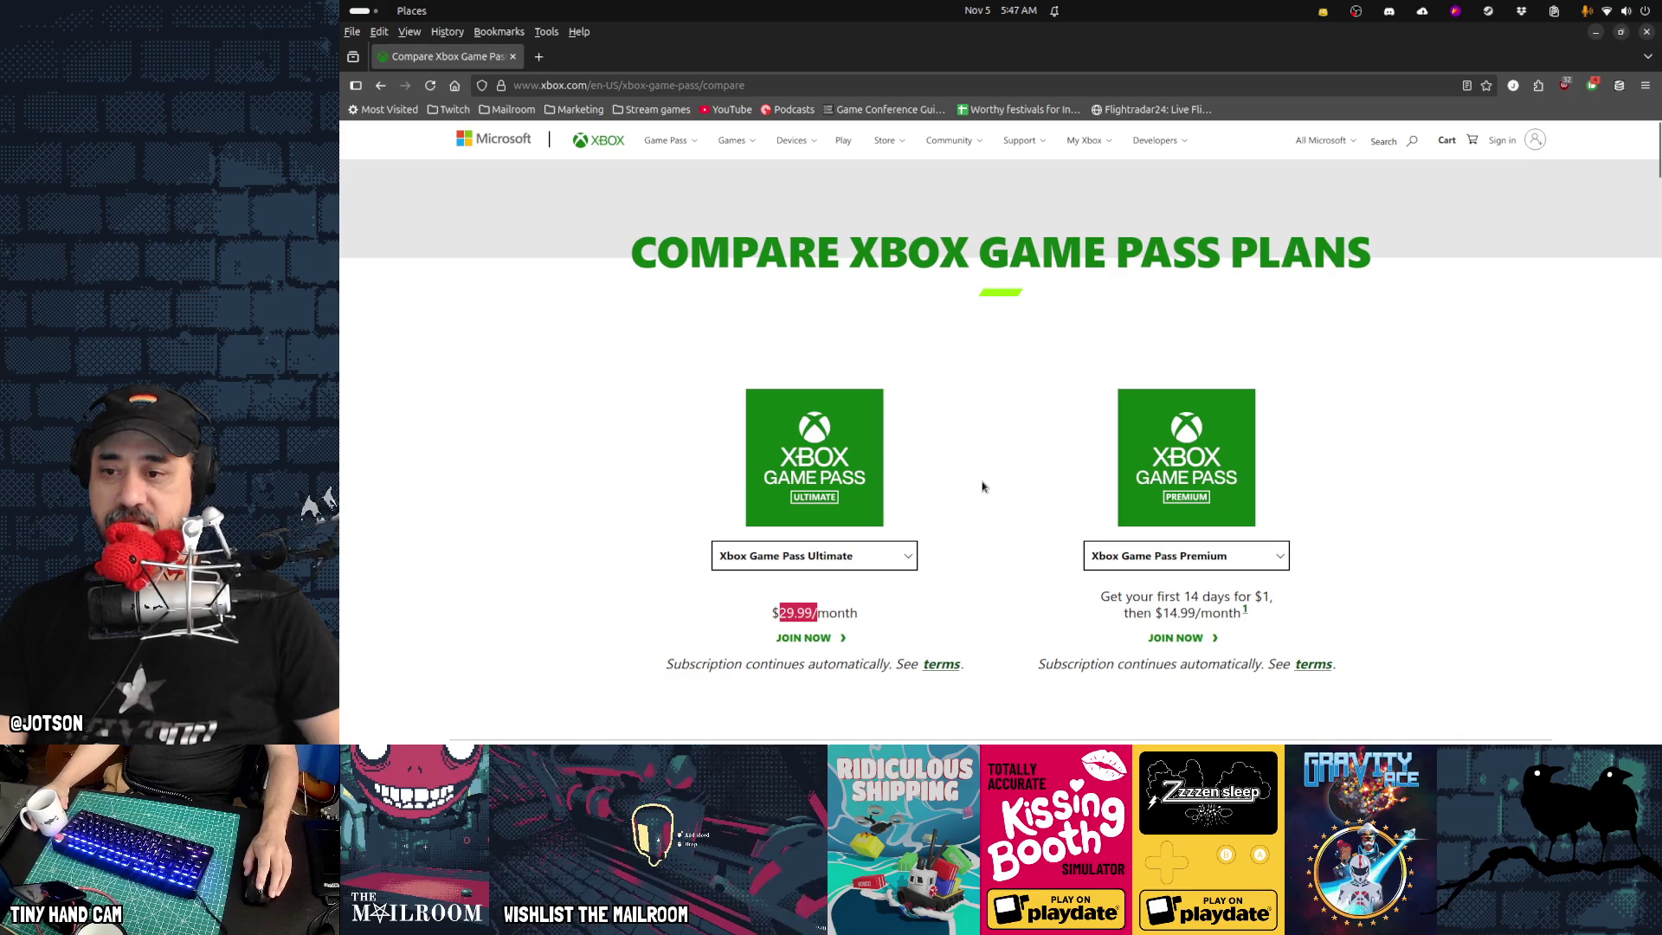
pyautogui.scroll(-3, 983, 487)
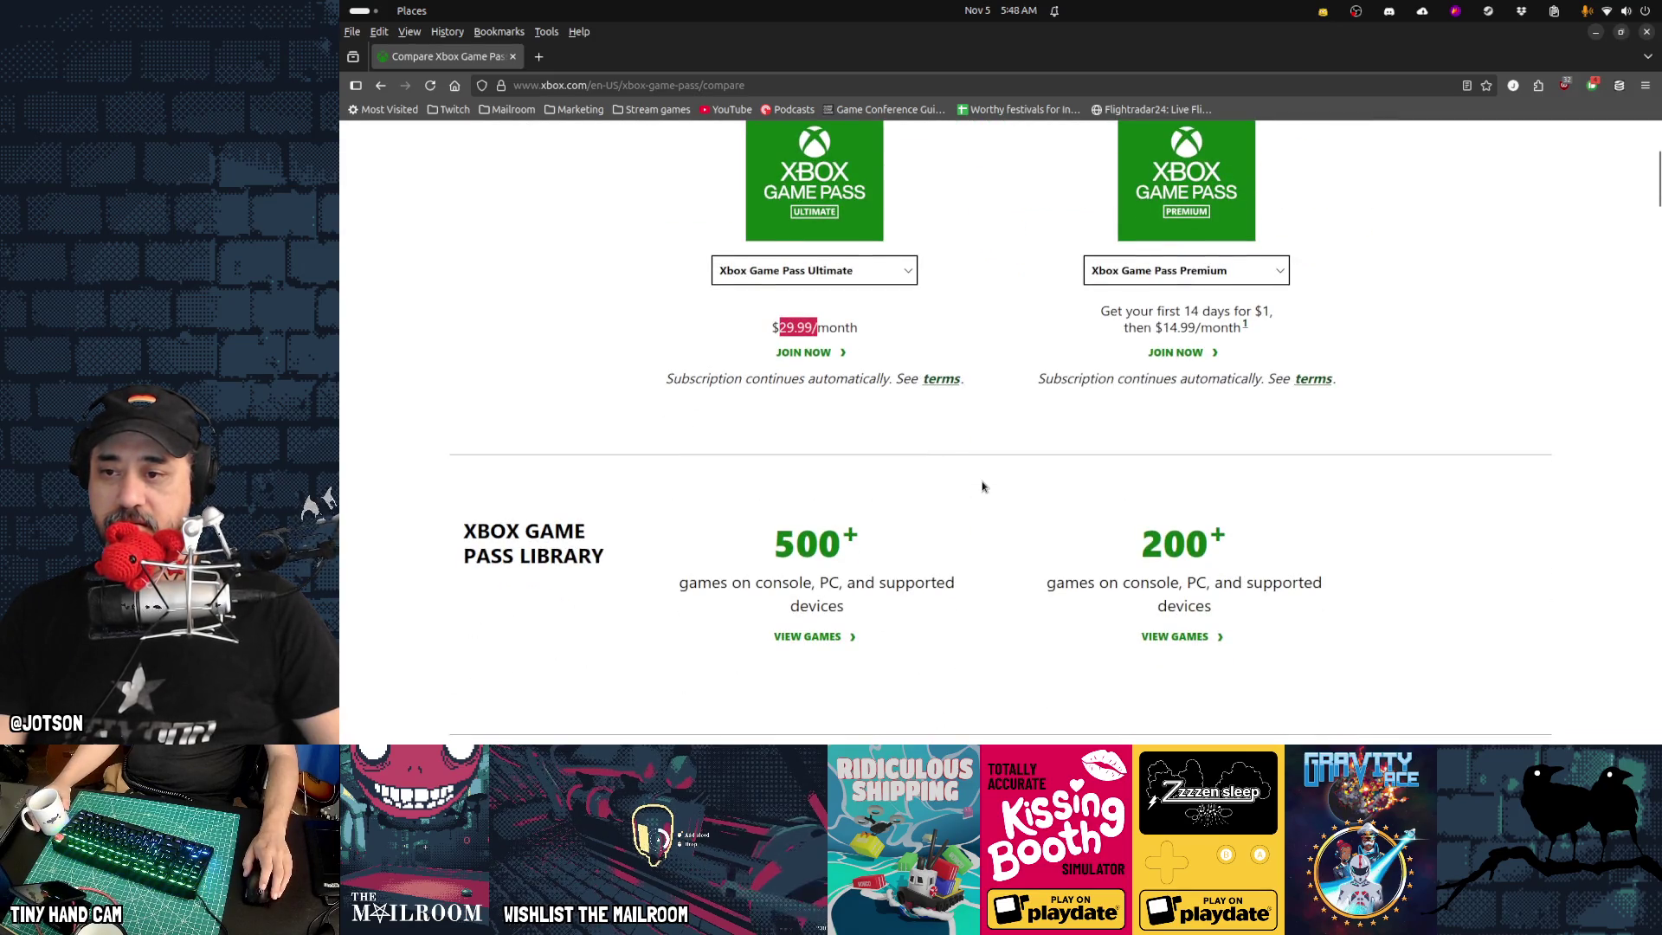
pyautogui.scroll(-5, 982, 486)
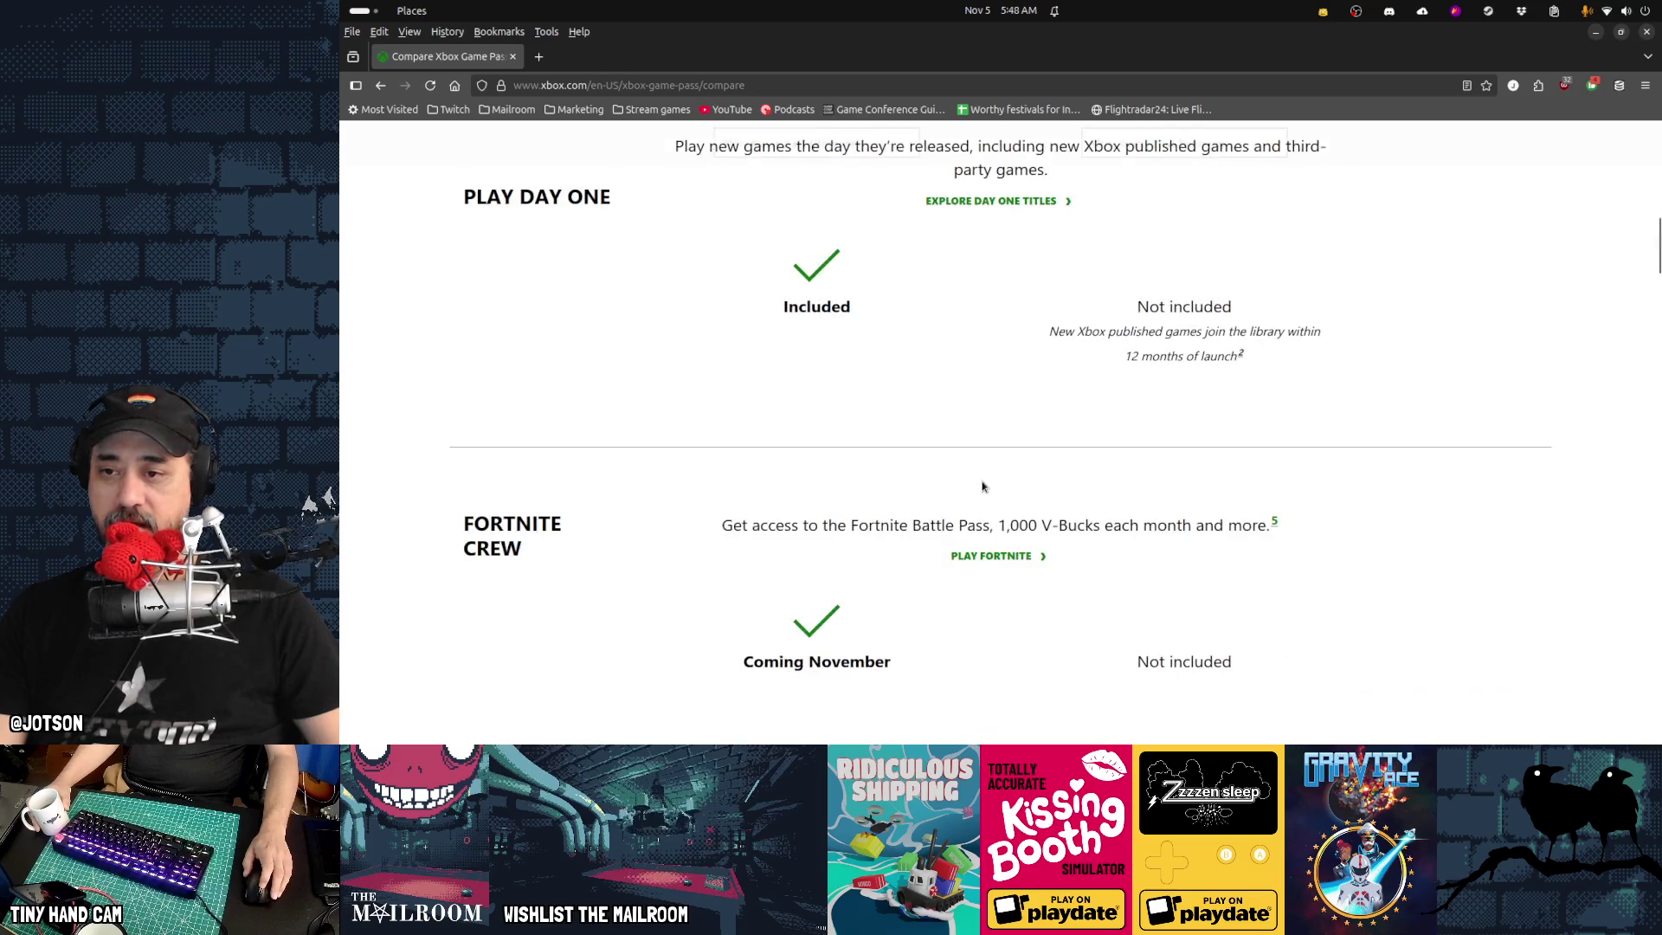
pyautogui.scroll(-4, 981, 481)
pyautogui.scroll(-6, 981, 481)
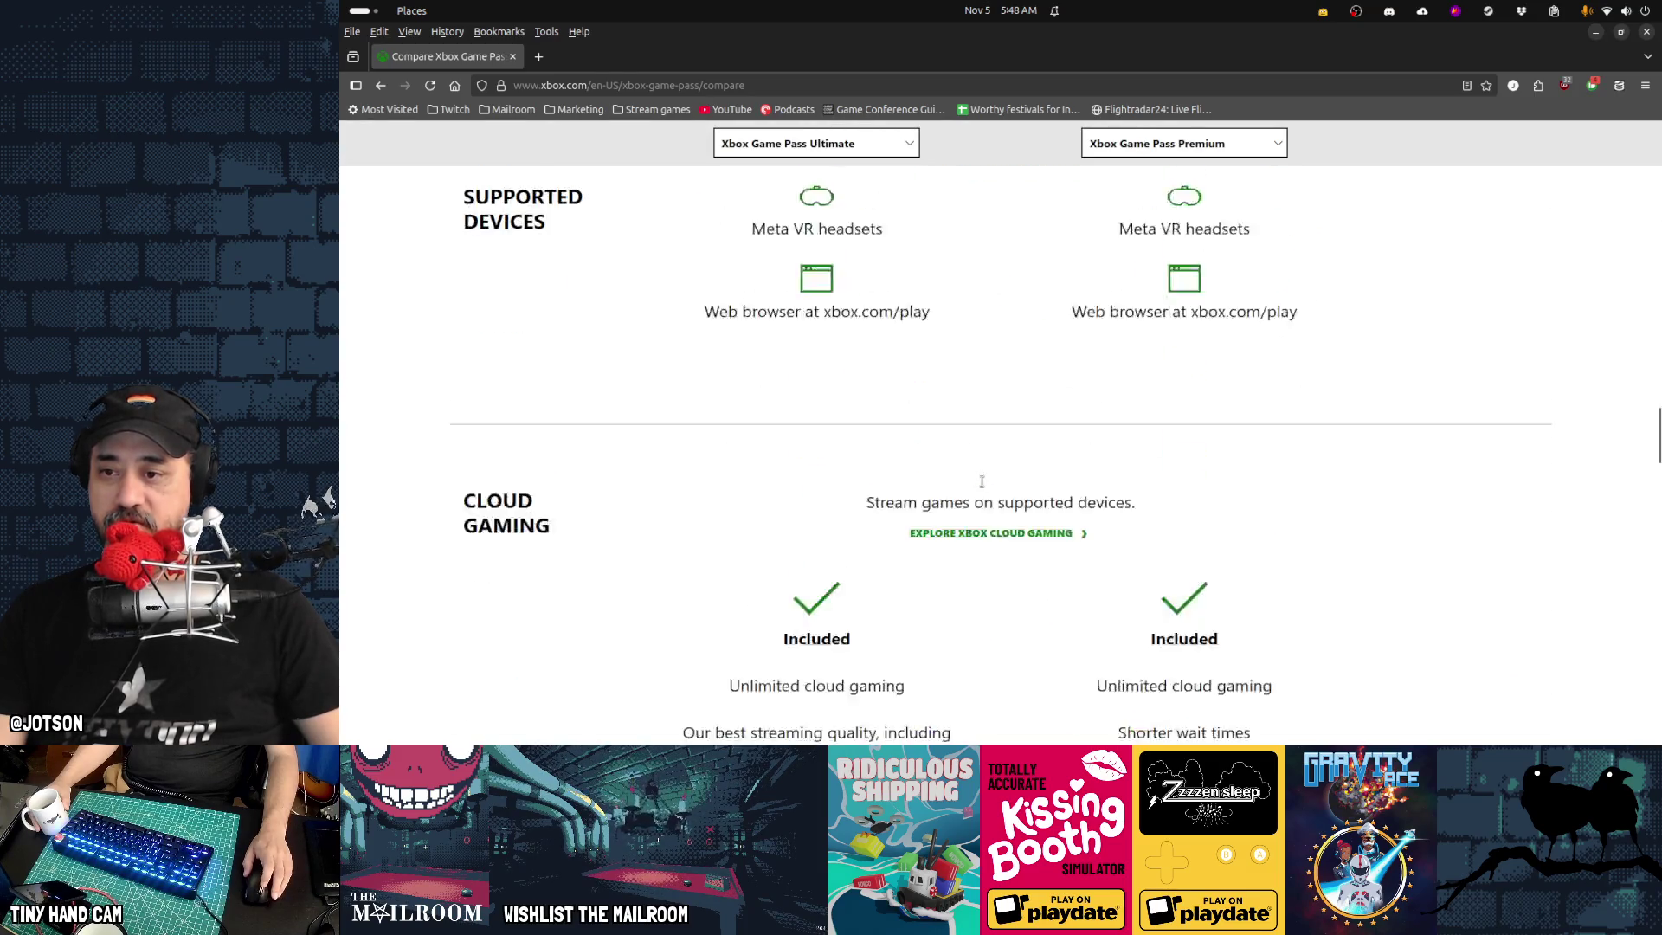
pyautogui.scroll(5, 982, 487)
pyautogui.scroll(13, 982, 486)
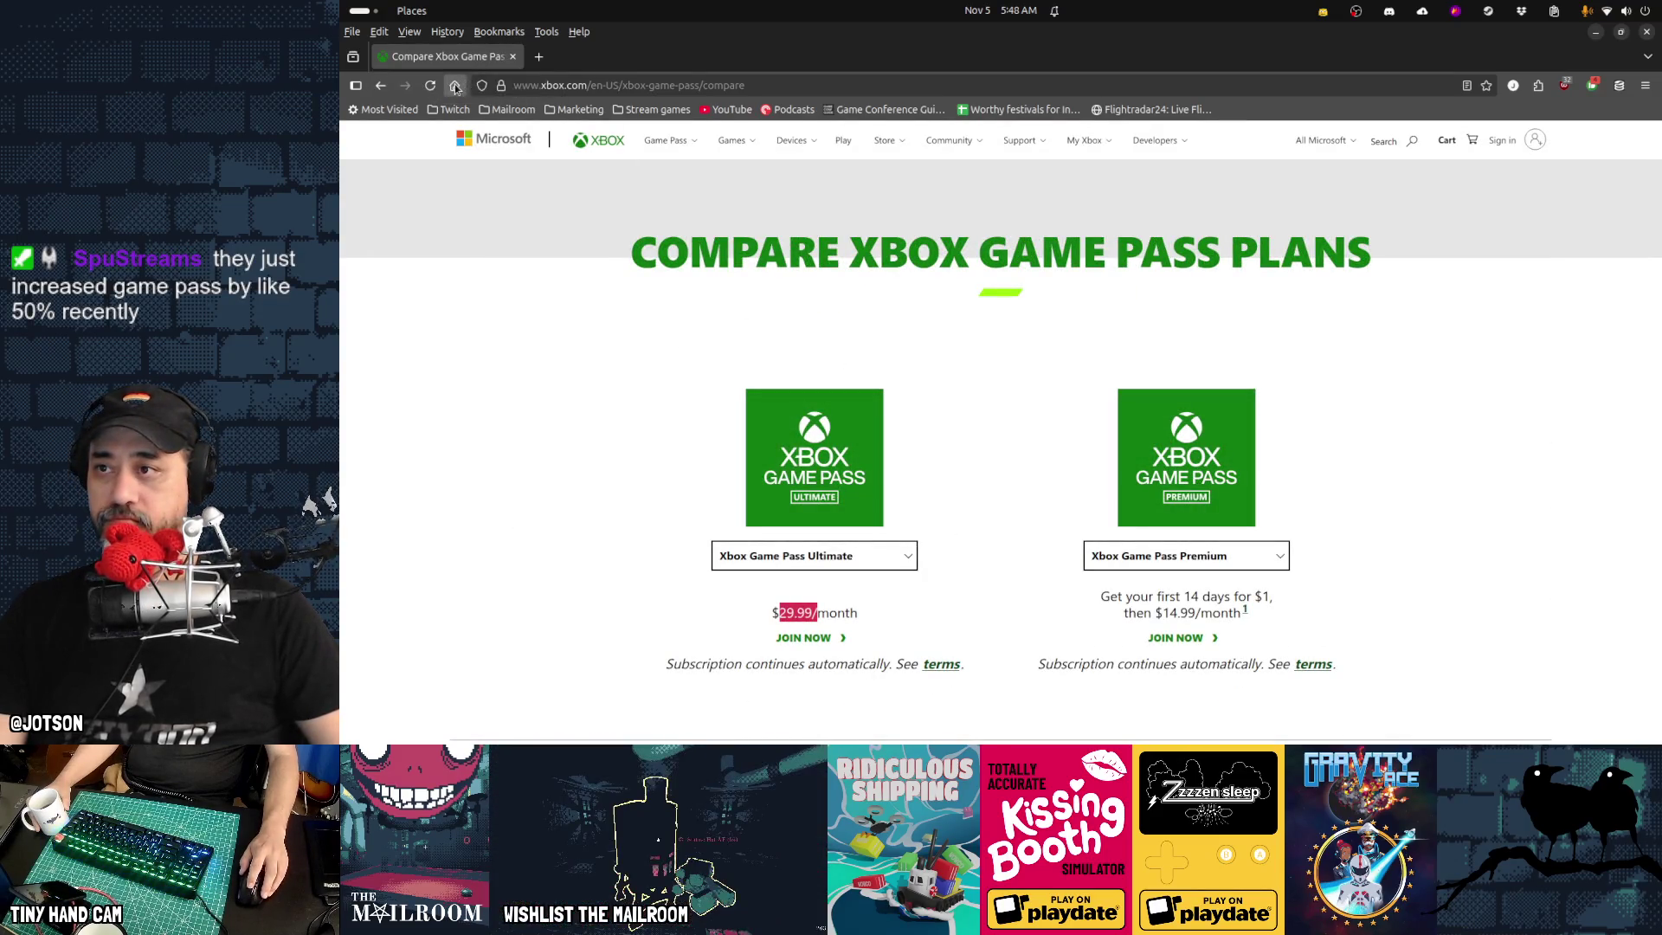
pyautogui.hotkey('ctrl', 'w')
# Launch Godot Engine and open the mailroom project from the Project Manager
pyautogui.moveTo(1122, 743)
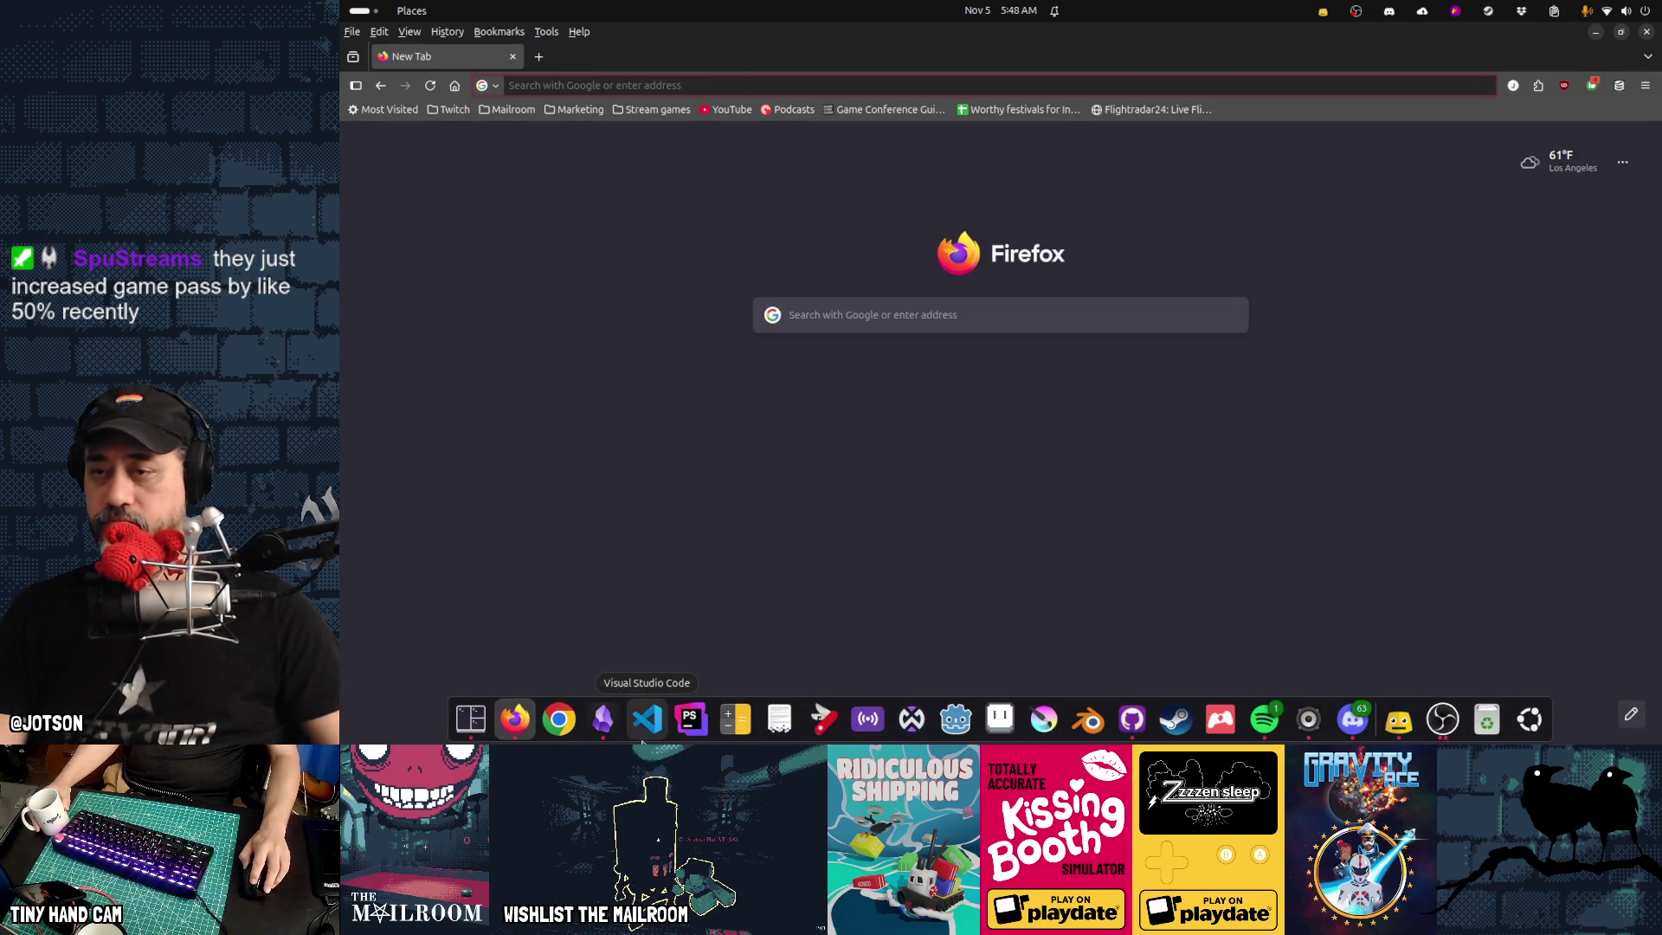
pyautogui.click(1385, 726)
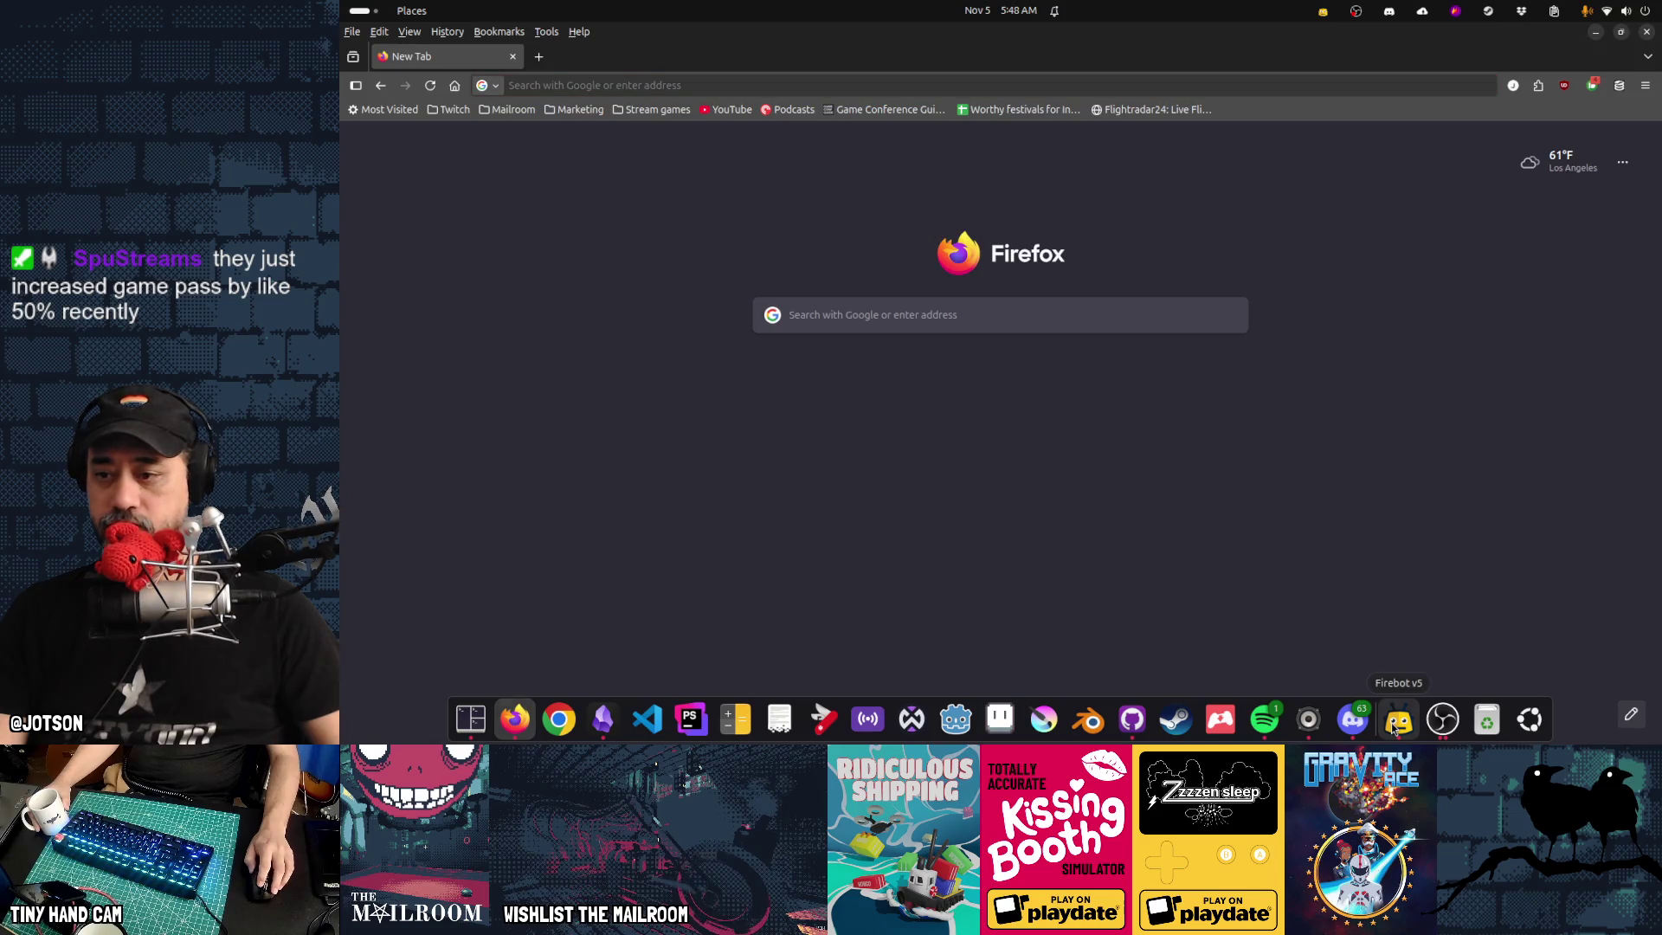
pyautogui.click(955, 719)
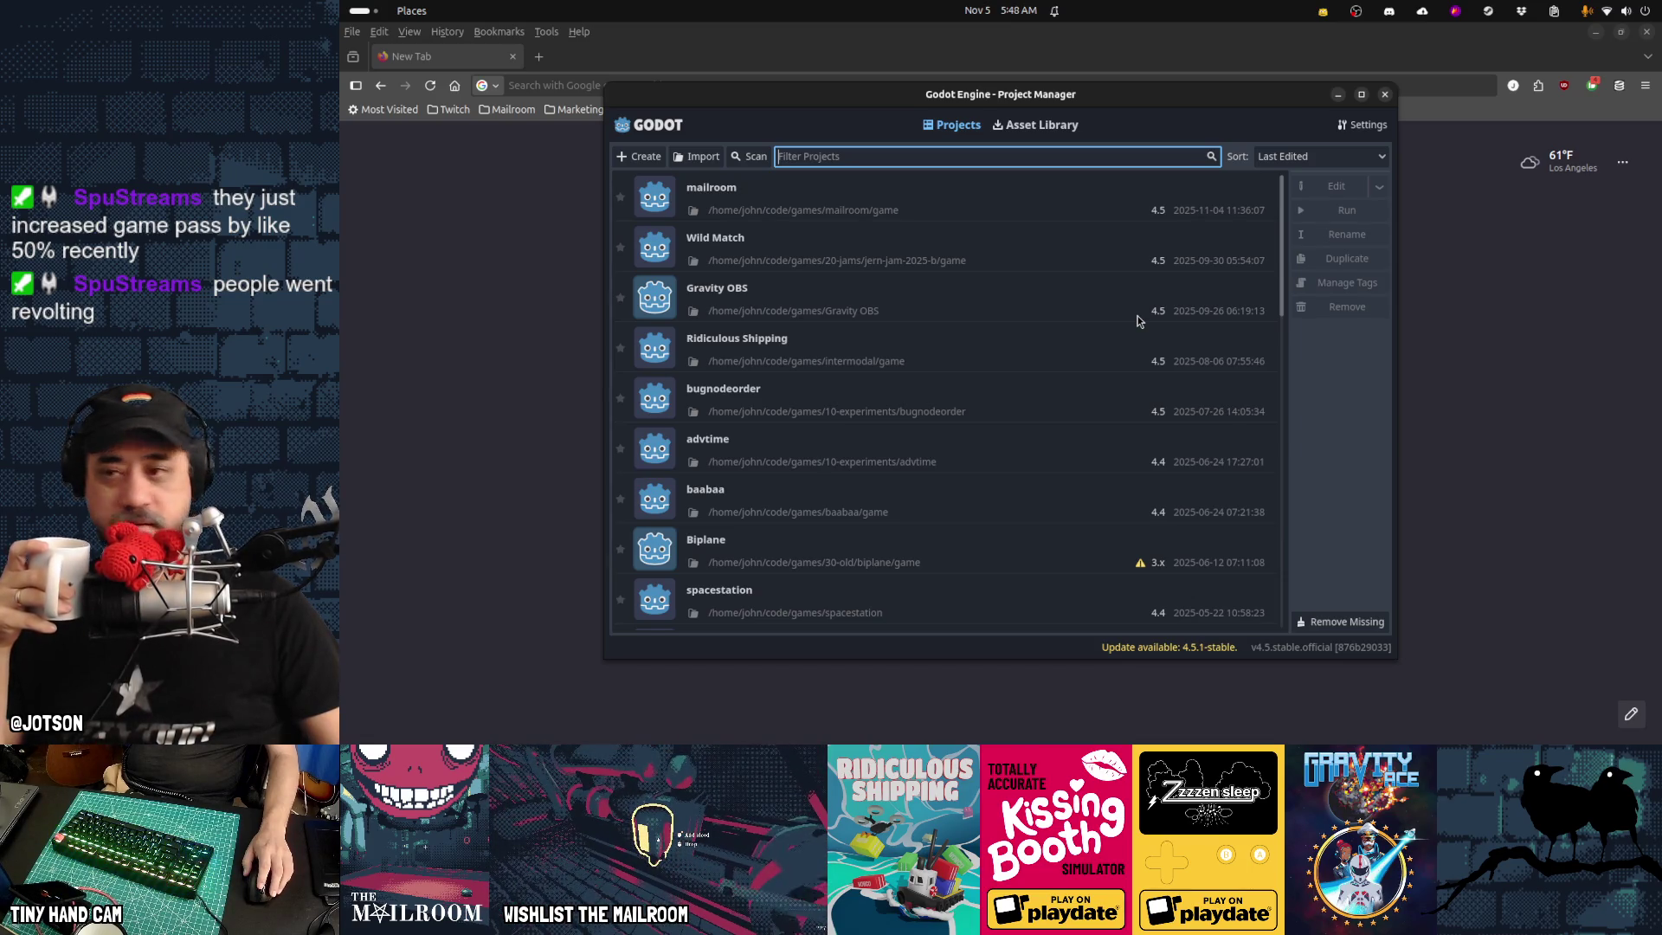
pyautogui.doubleClick(902, 199)
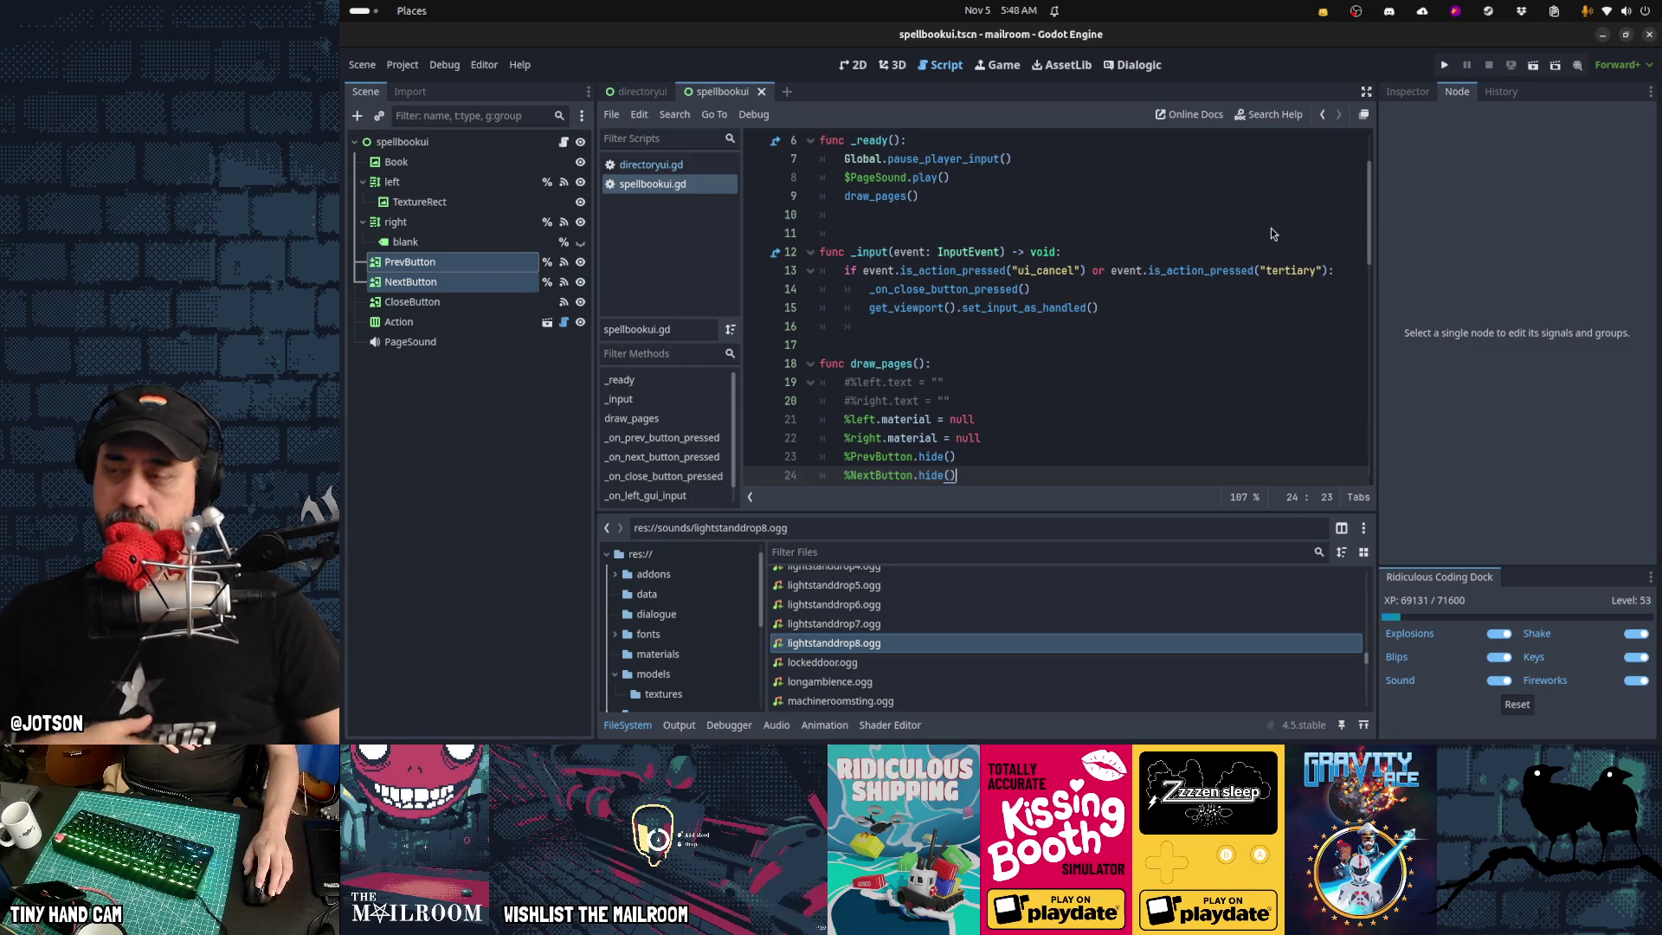
# Check line 15 of spellbookui.gd, show PrevButton and NextButton properties, and open the resource file browser
pyautogui.click(1003, 309)
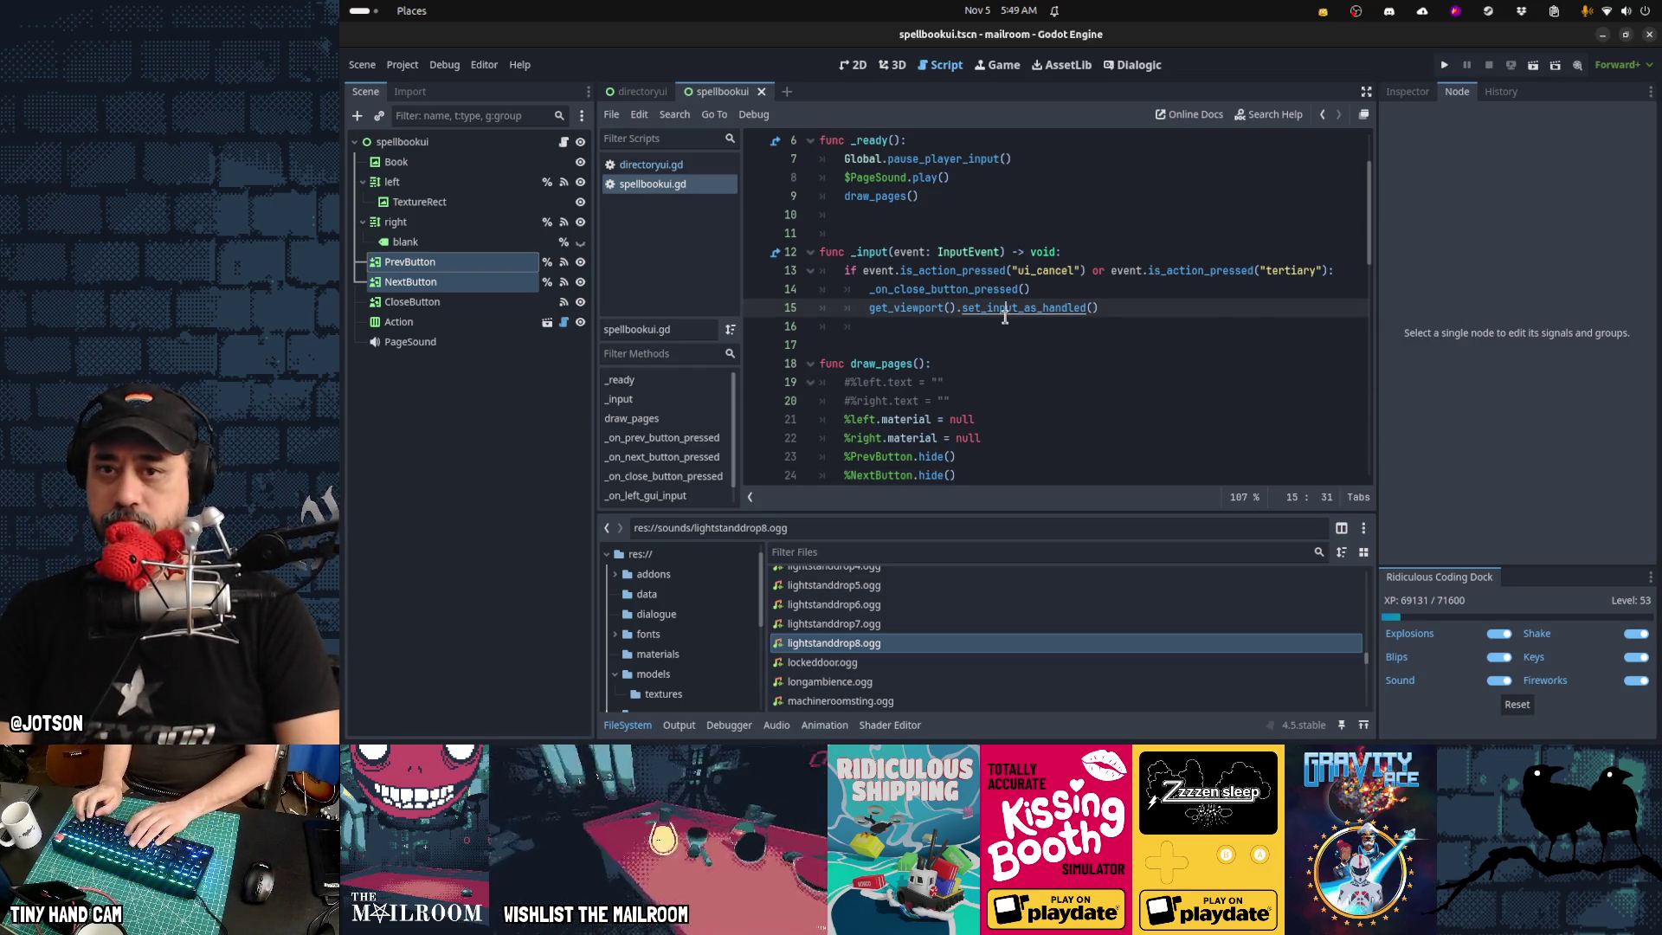
pyautogui.click(1407, 91)
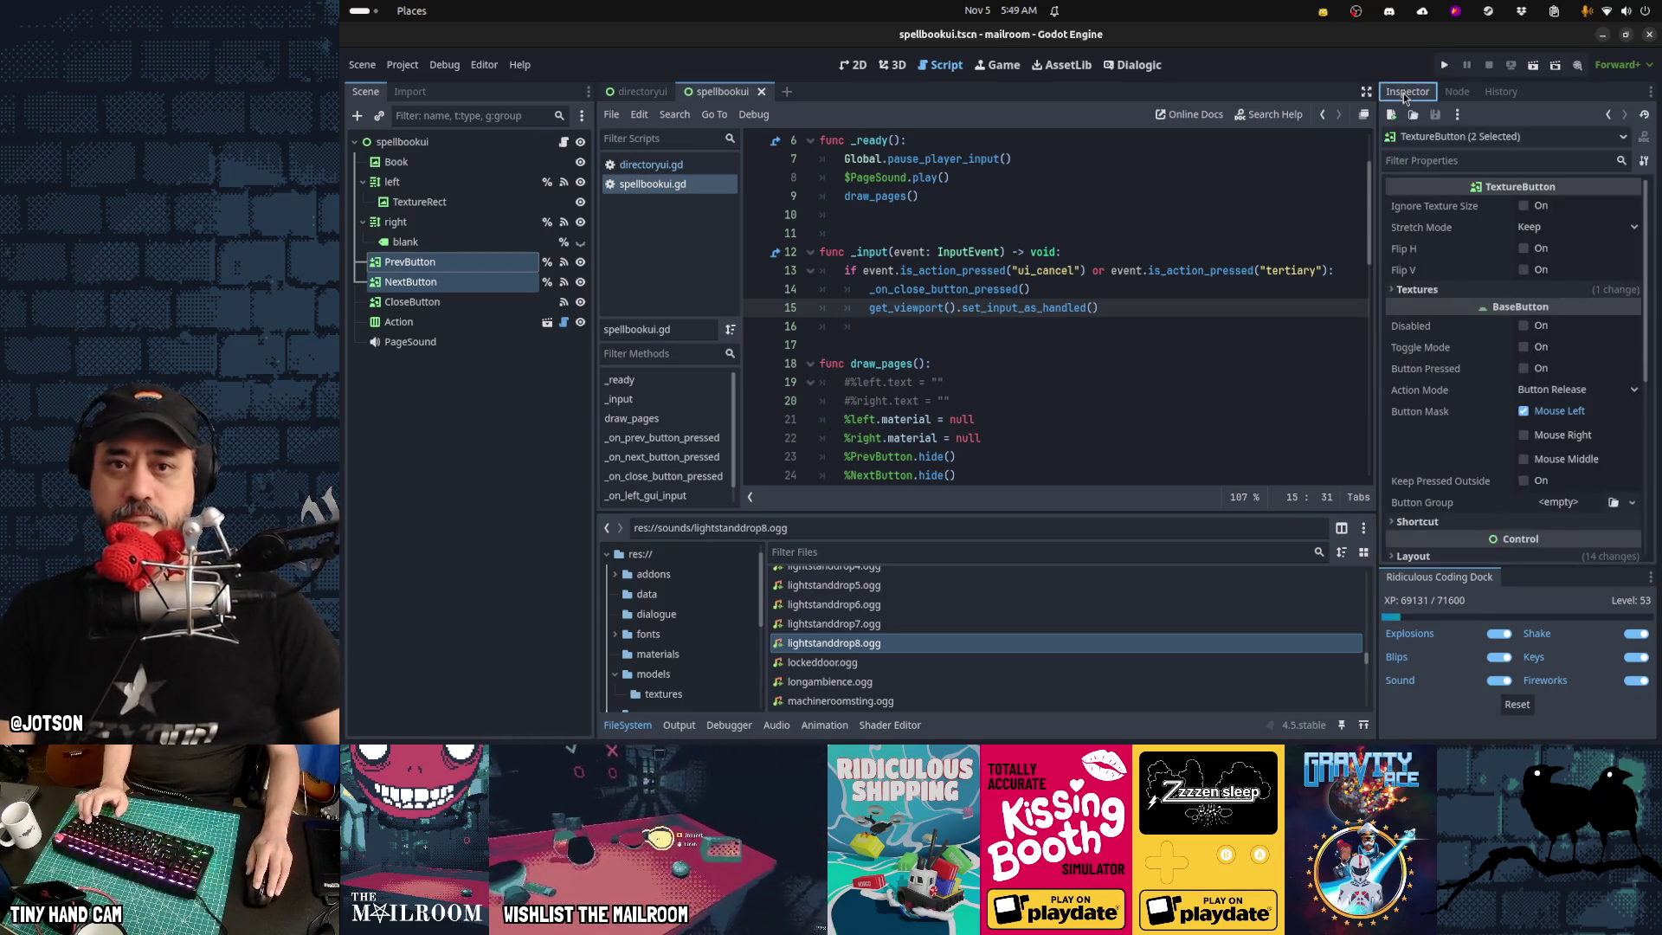
pyautogui.click(1412, 117)
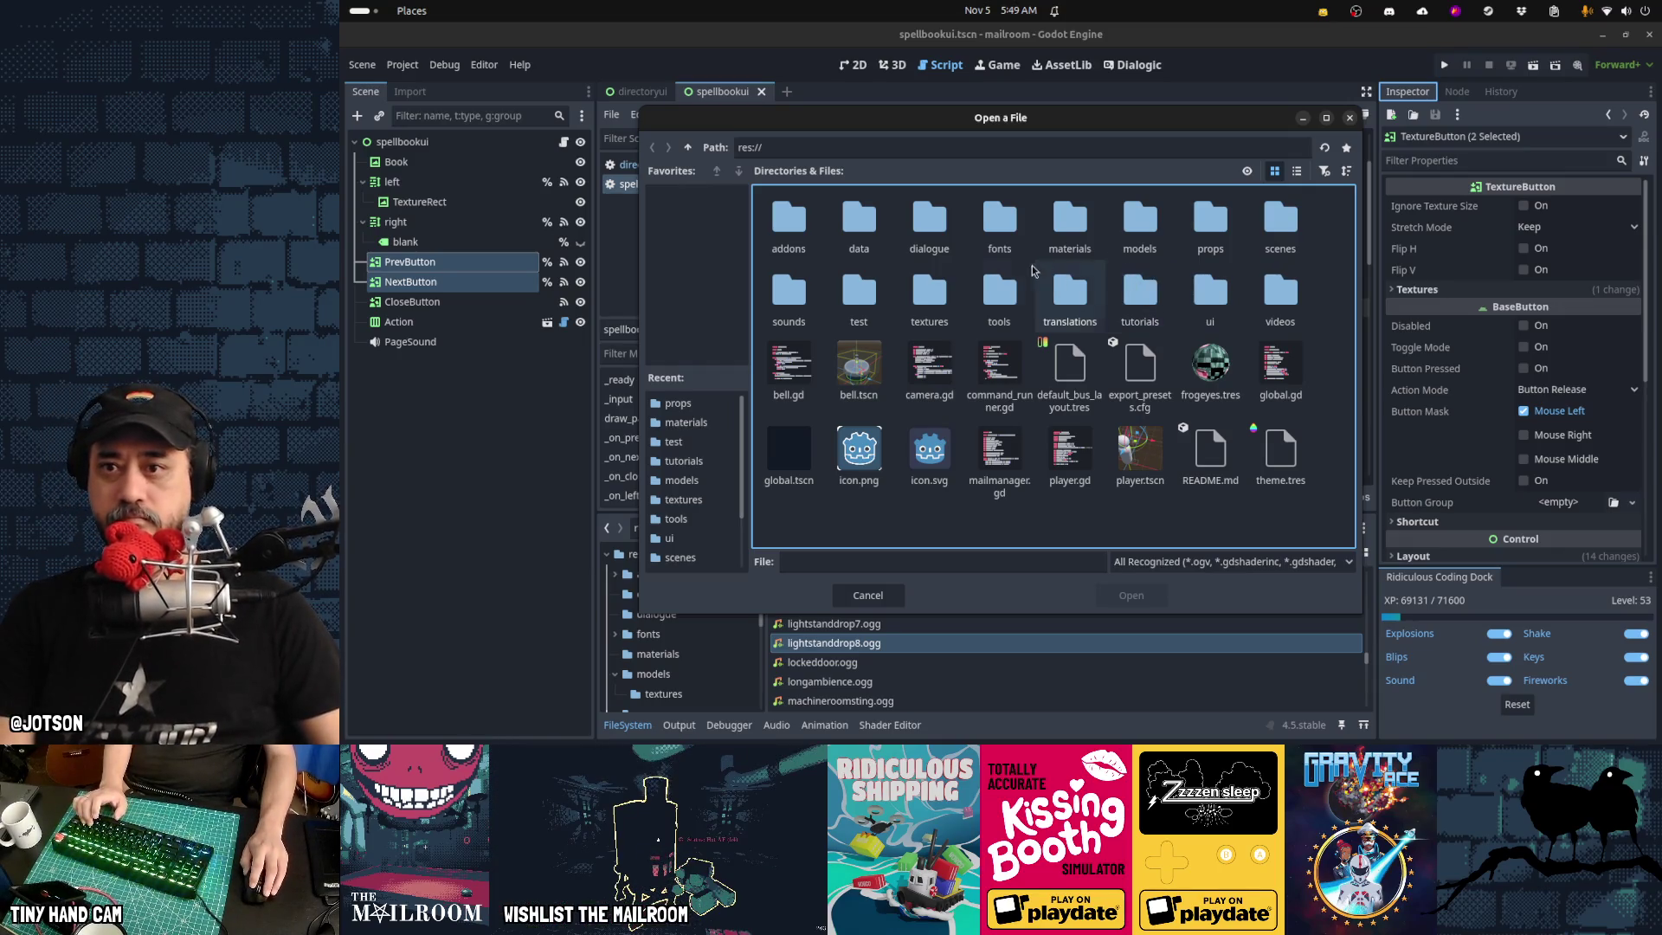
# Load materials/burn.tres and open its burn.gdshader code, ready to edit line 2
pyautogui.doubleClick(1070, 229)
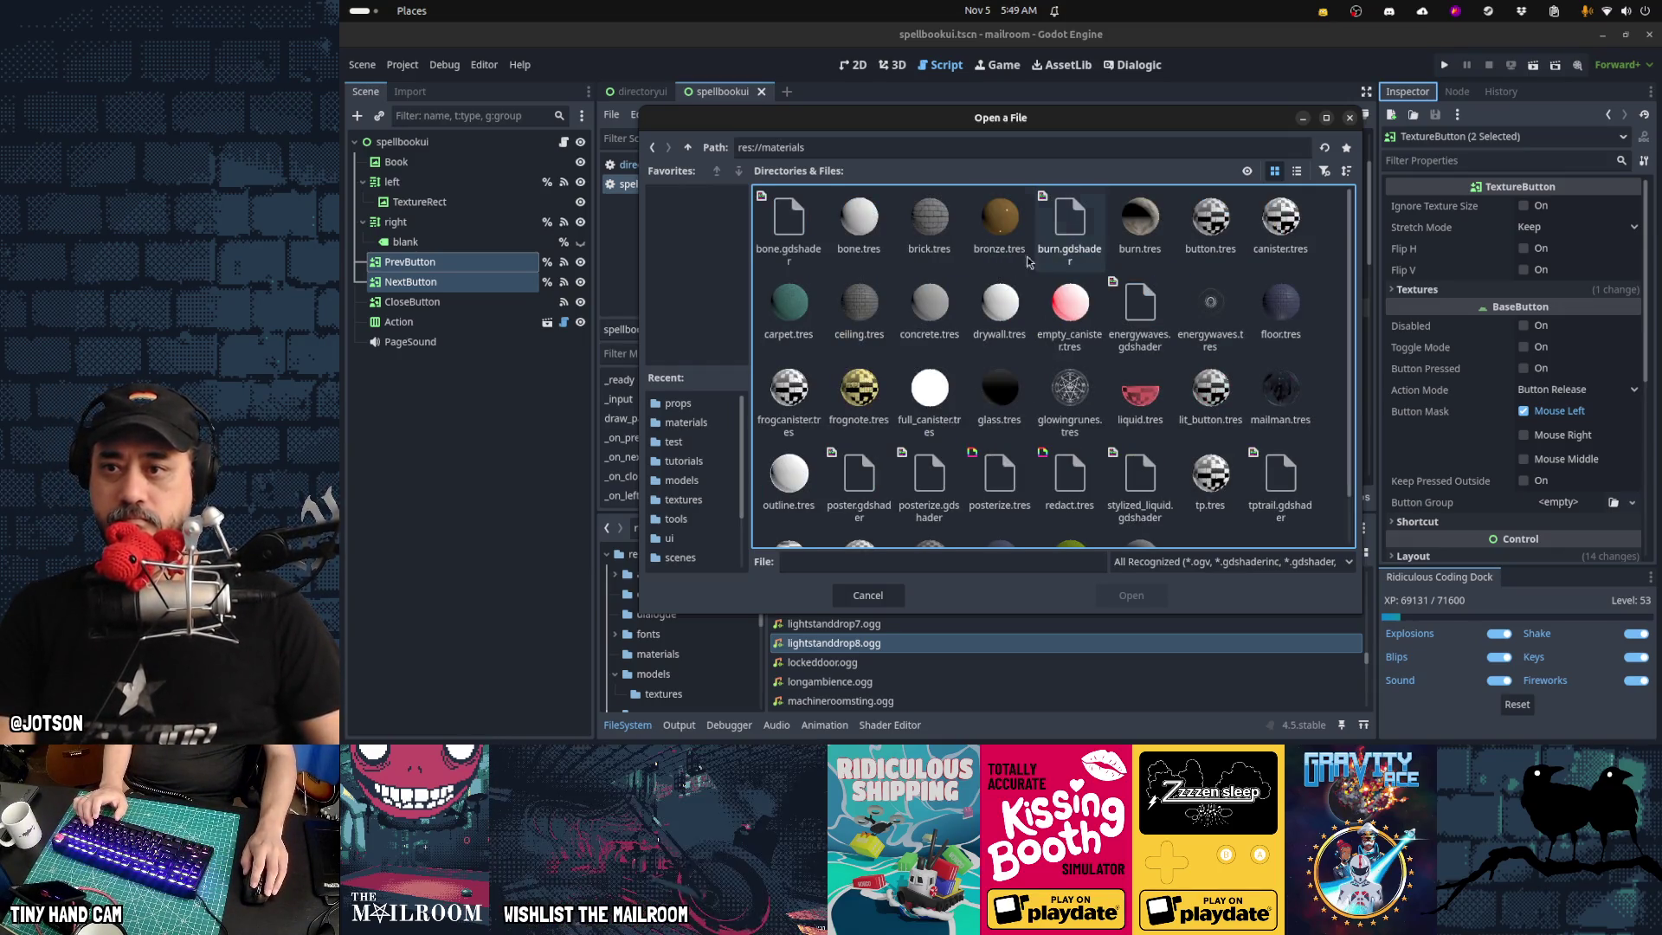
pyautogui.doubleClick(1102, 251)
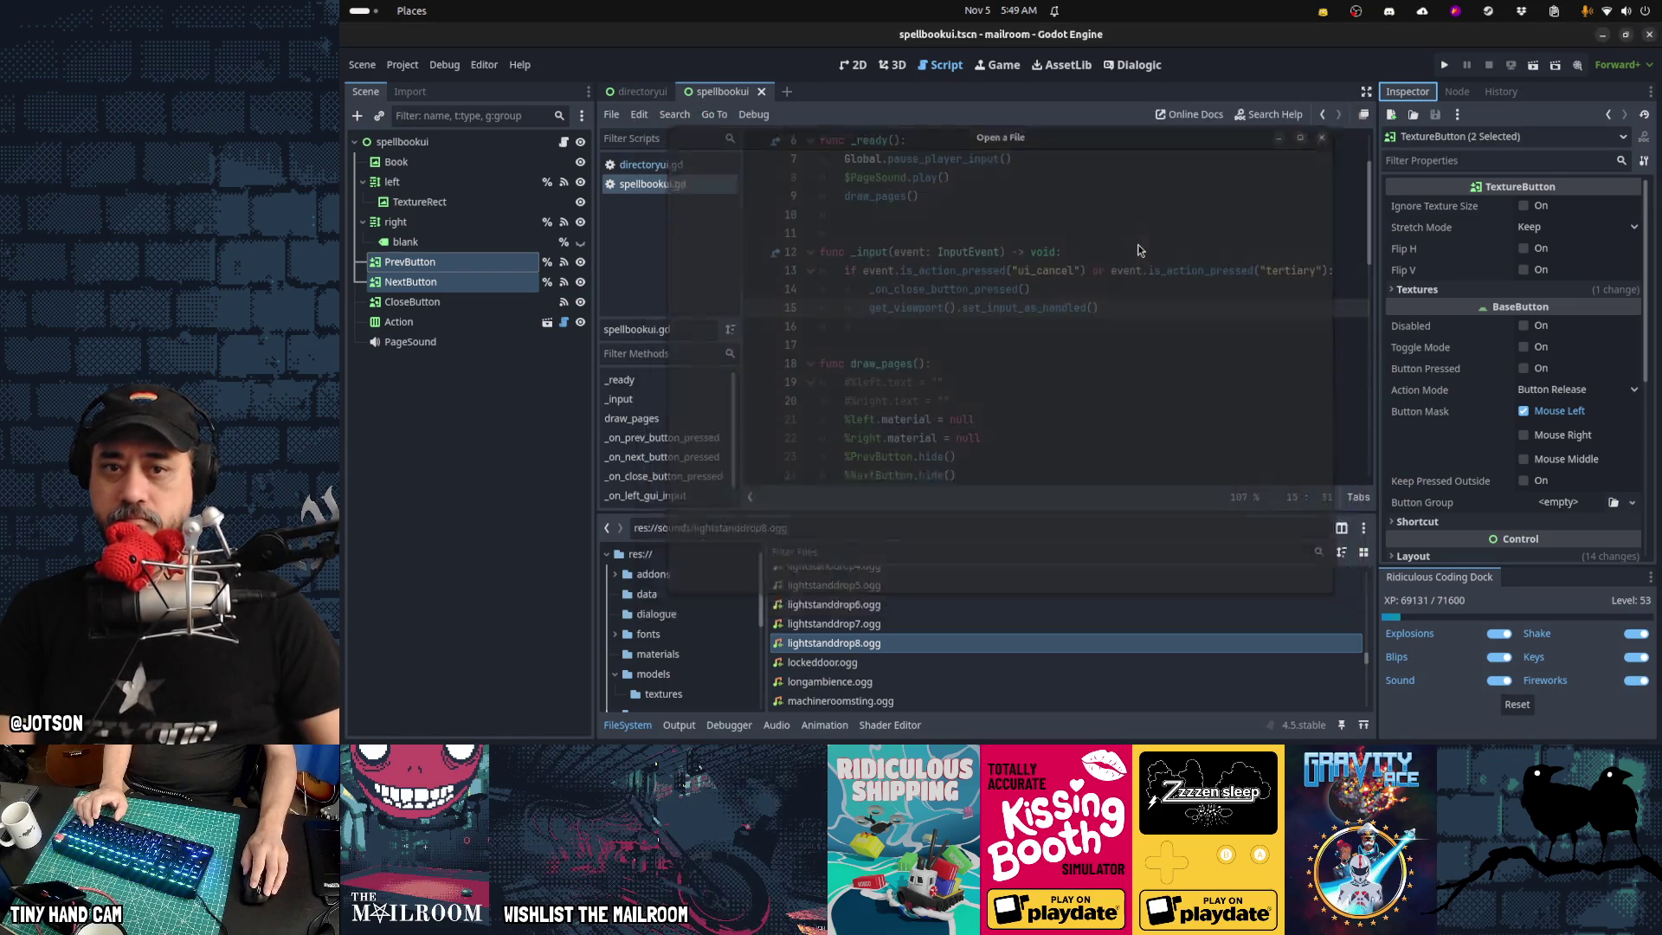
pyautogui.scroll(-3, 1544, 395)
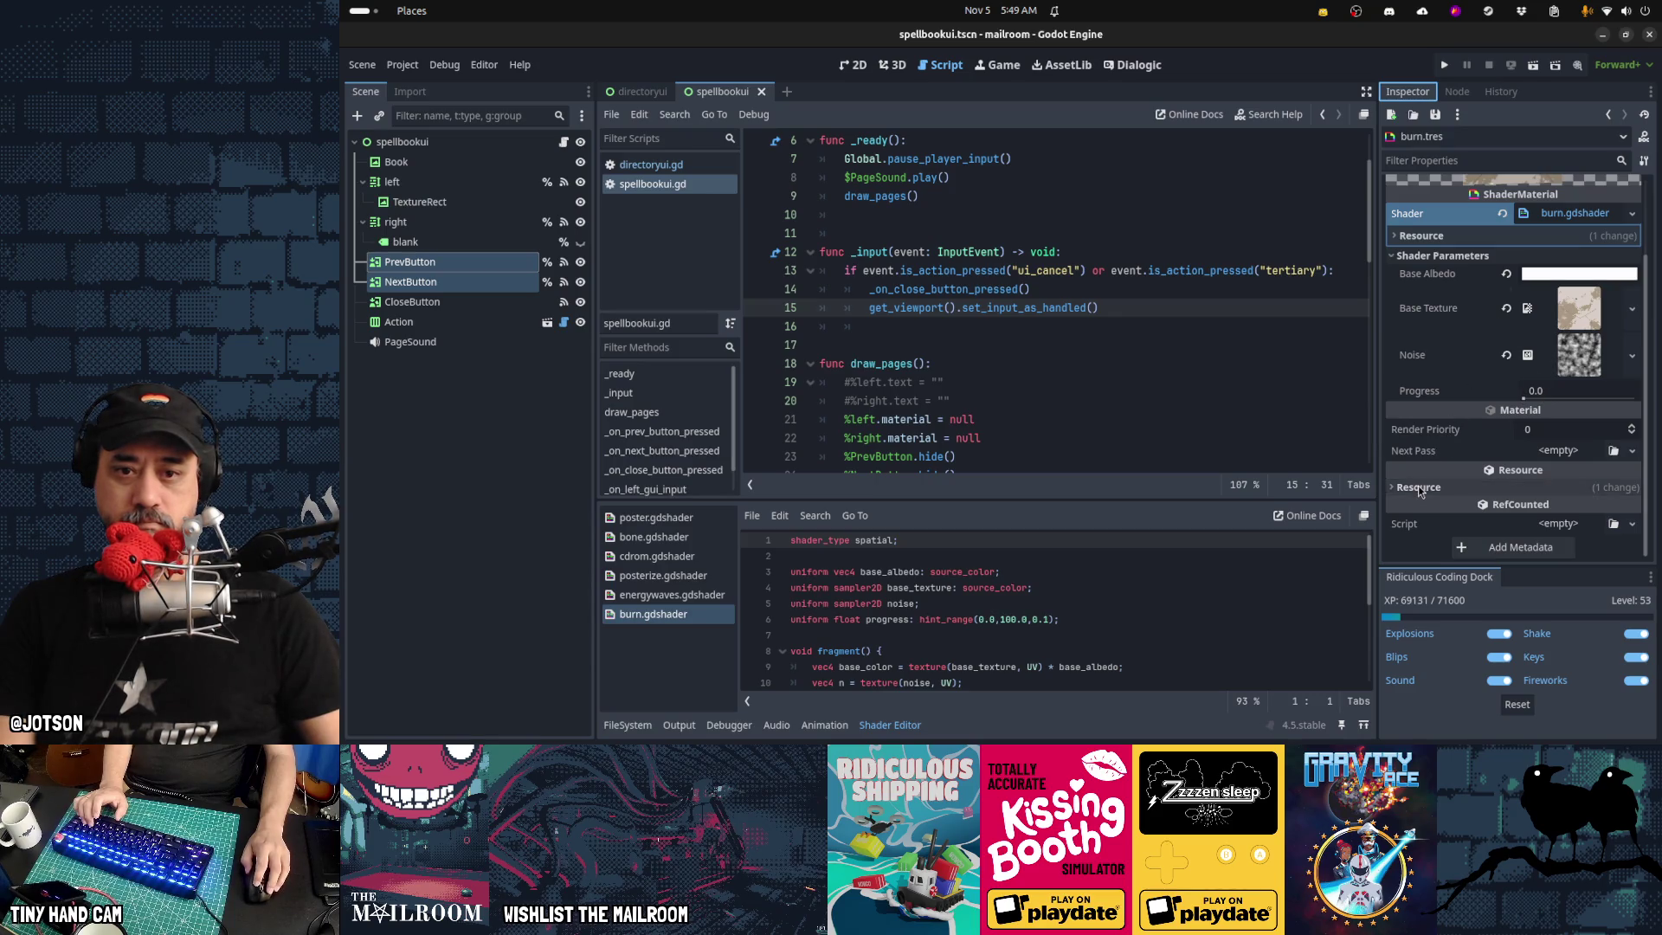
pyautogui.scroll(2, 1419, 491)
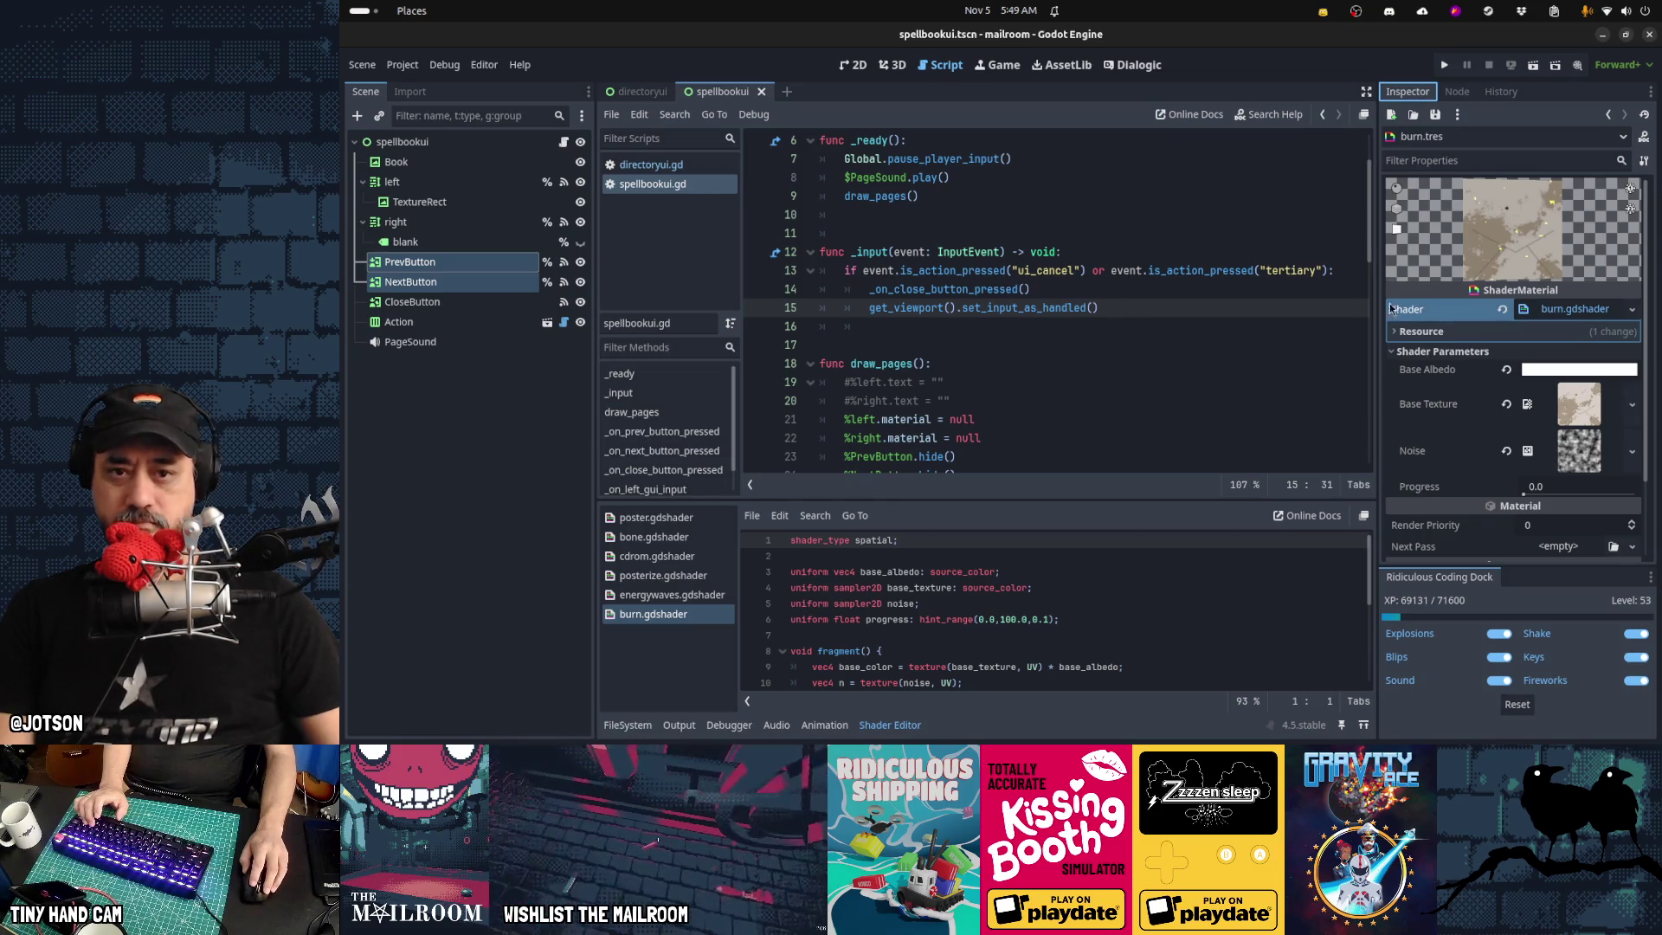
pyautogui.click(1548, 317)
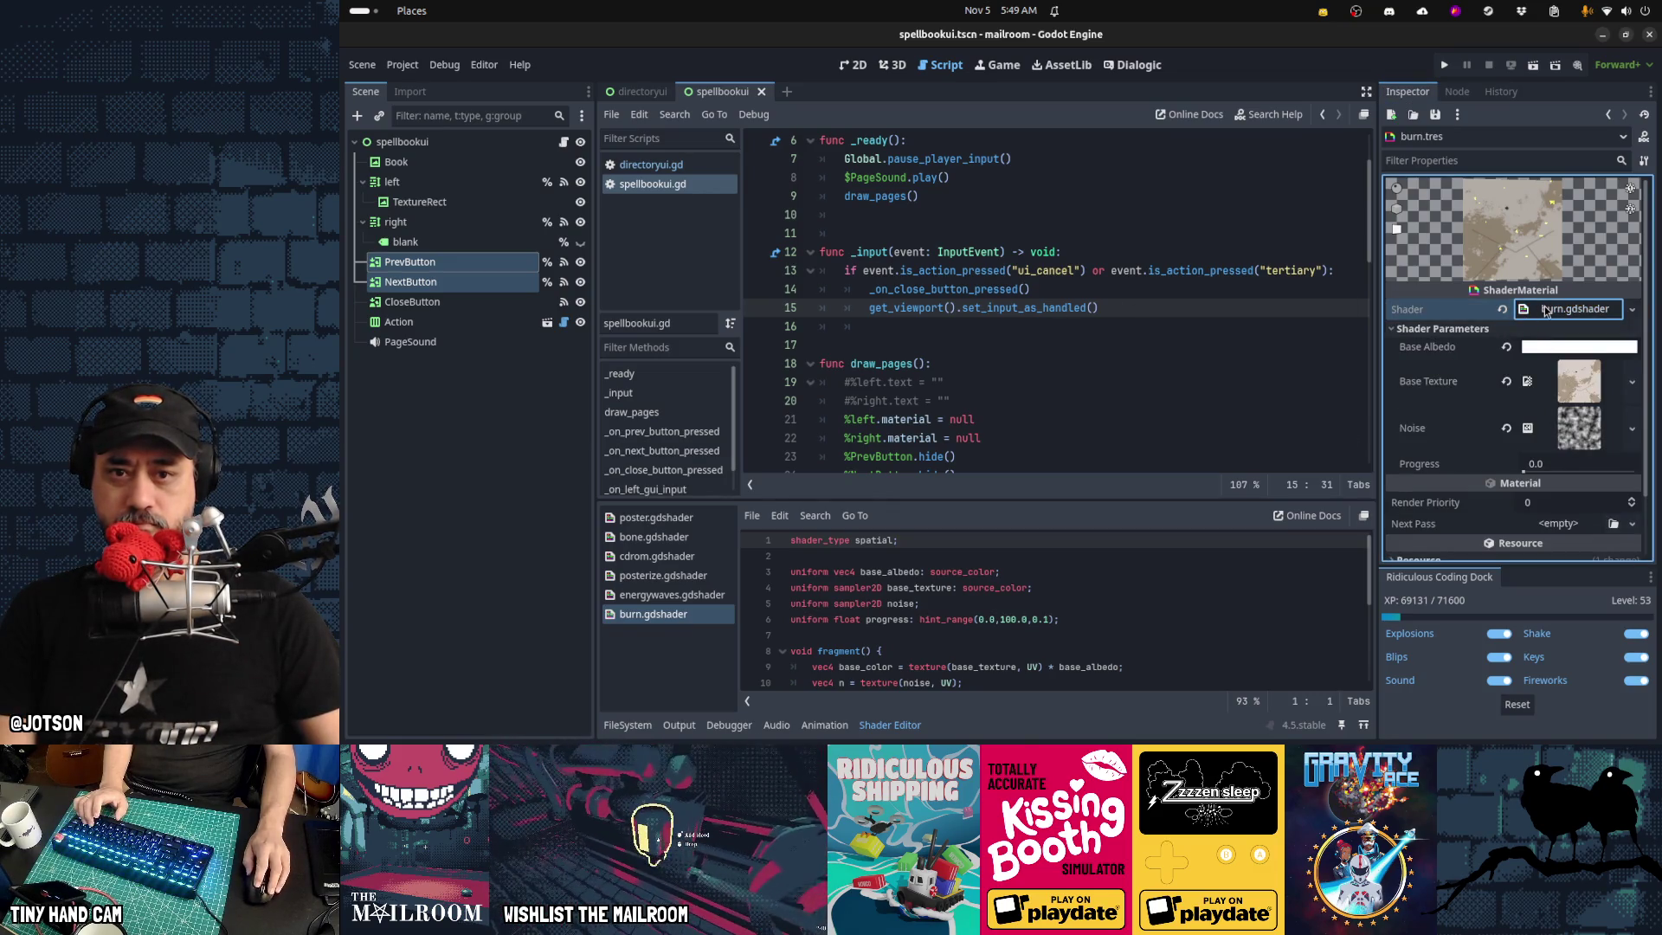
pyautogui.click(1546, 311)
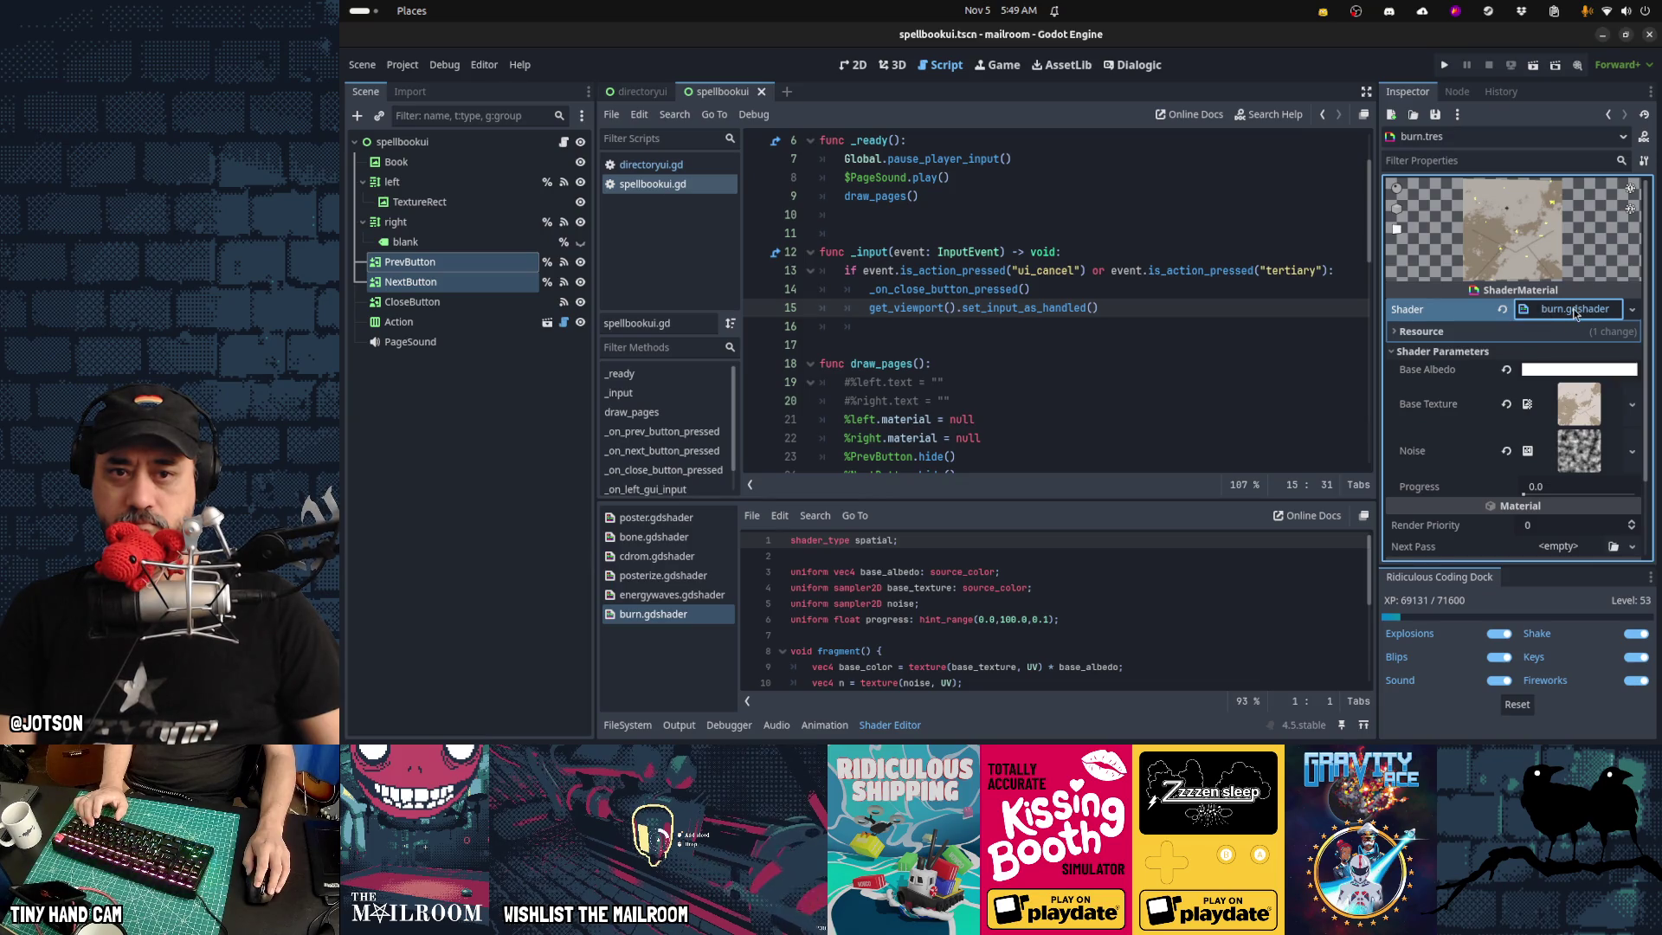
pyautogui.click(1575, 314)
pyautogui.click(961, 555)
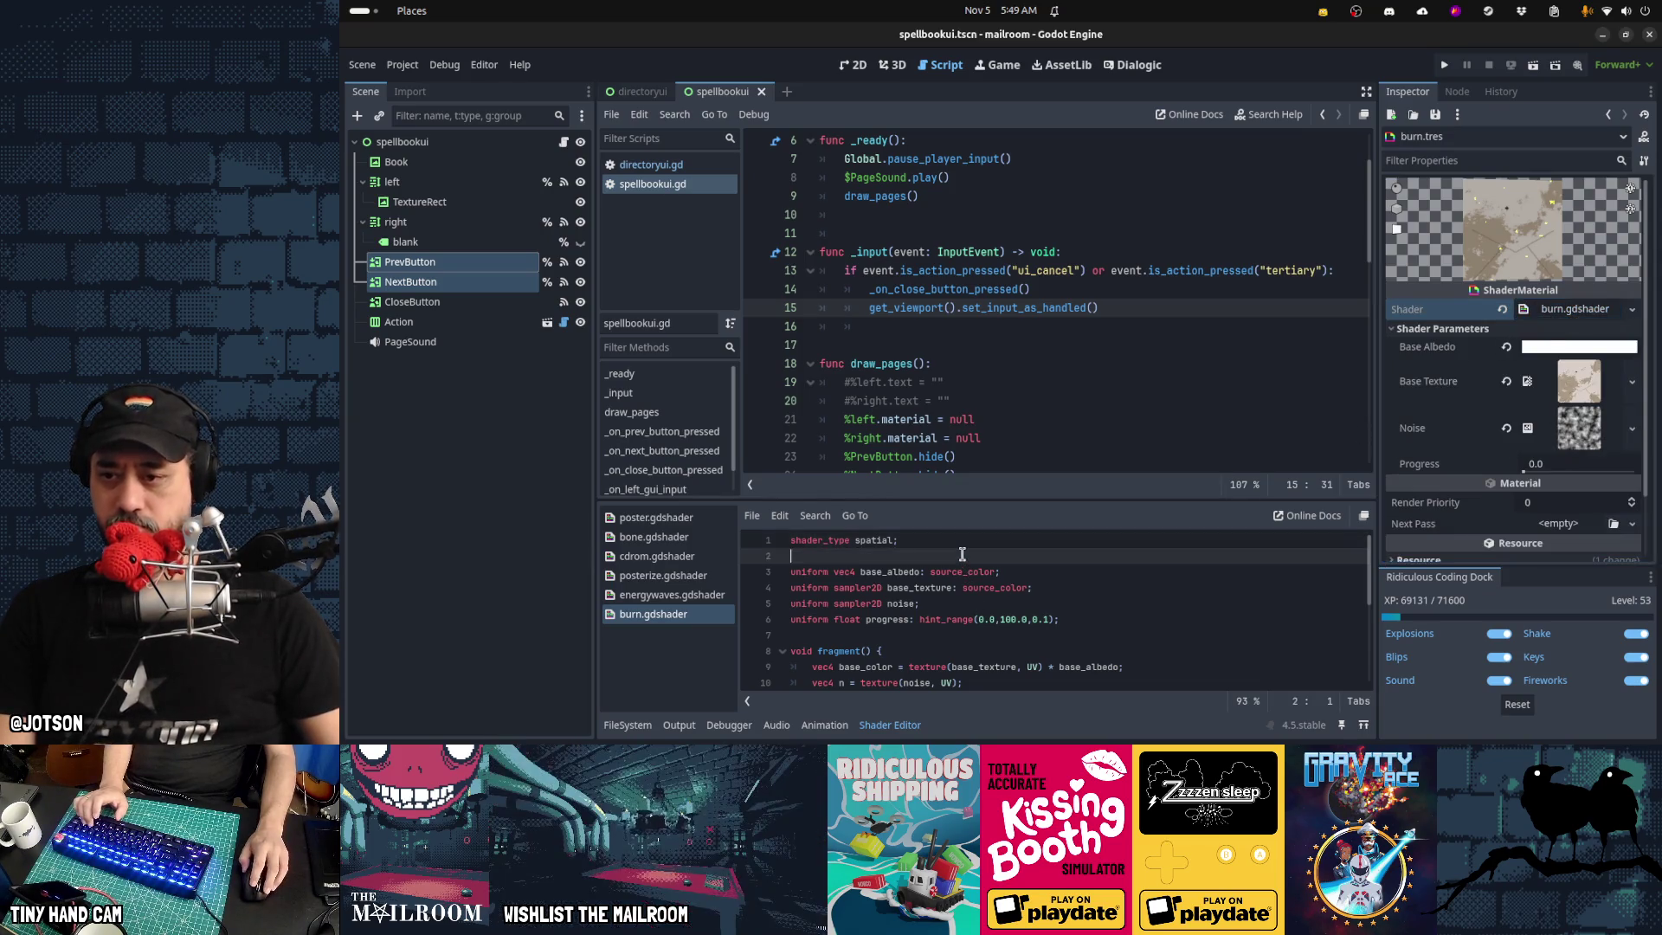
# Type and erase an 'r_mode trip' render-mode line in burn.gdshader, then switch toward Firefox
pyautogui.write('render_')
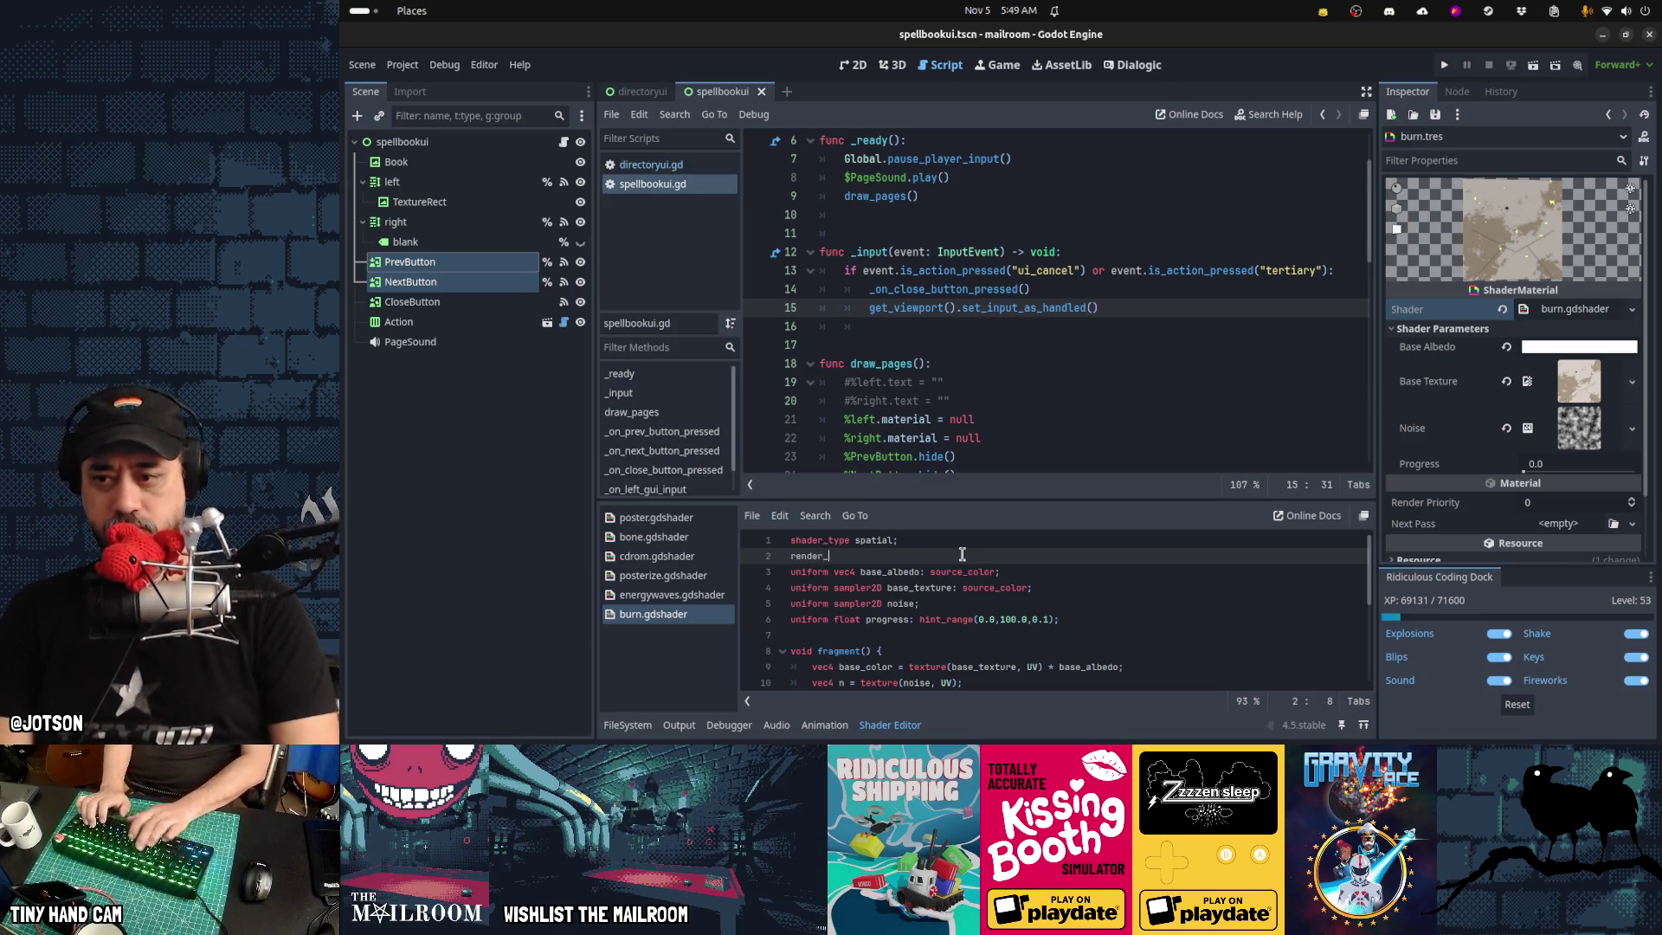
pyautogui.write('mode tr')
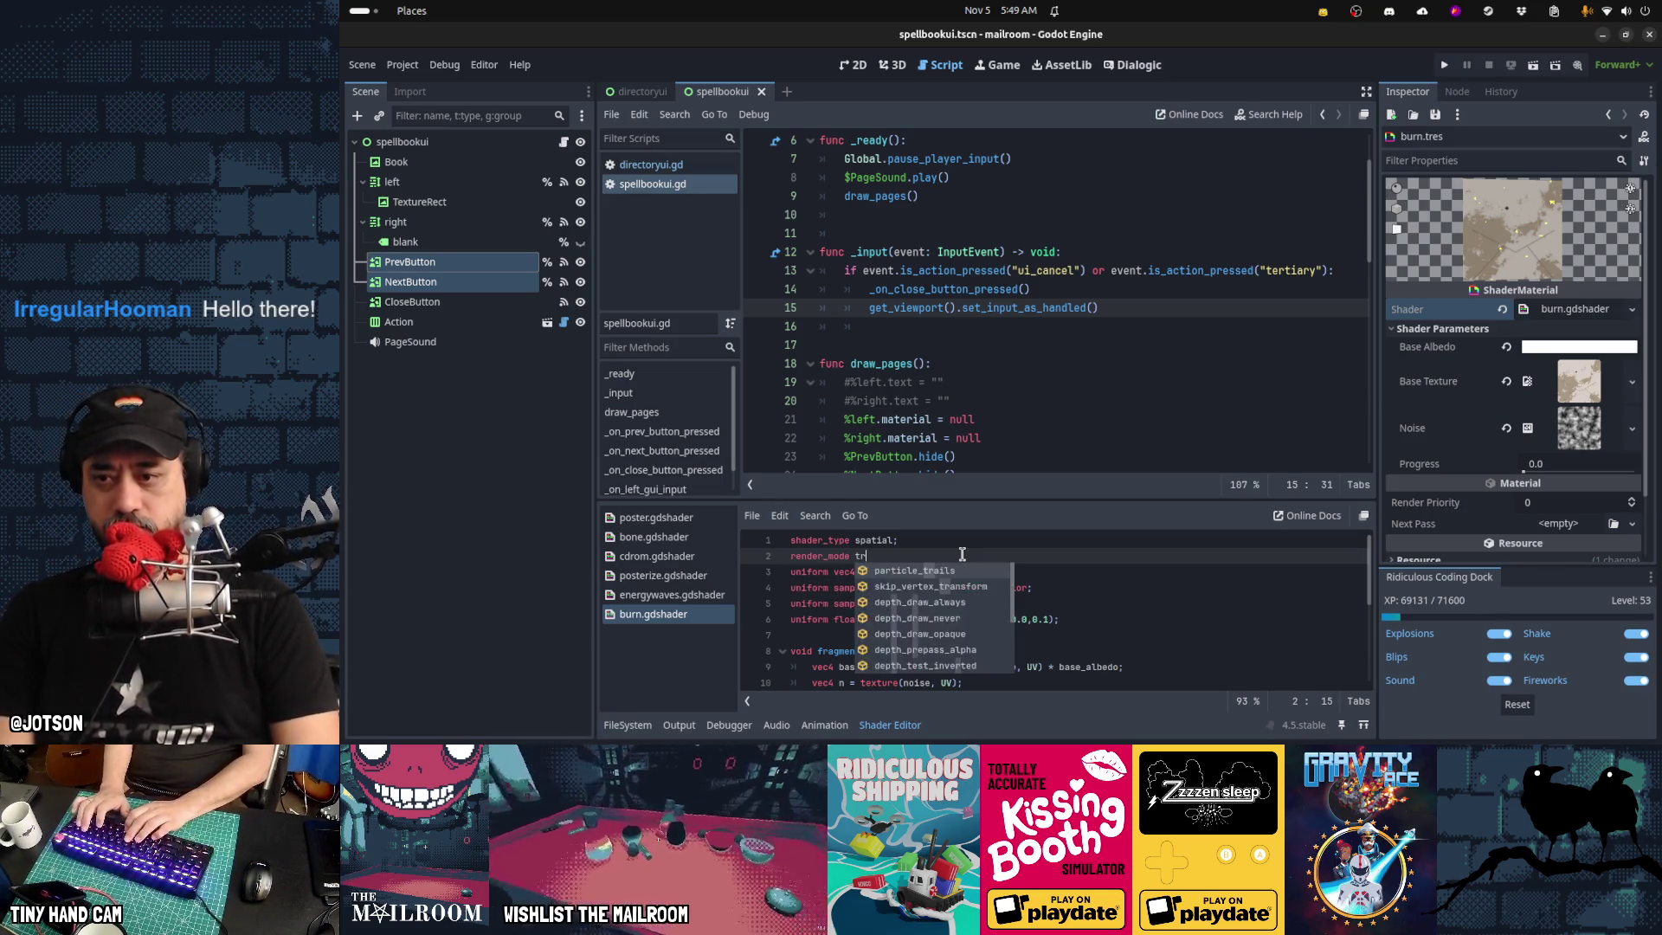
pyautogui.write('ip')
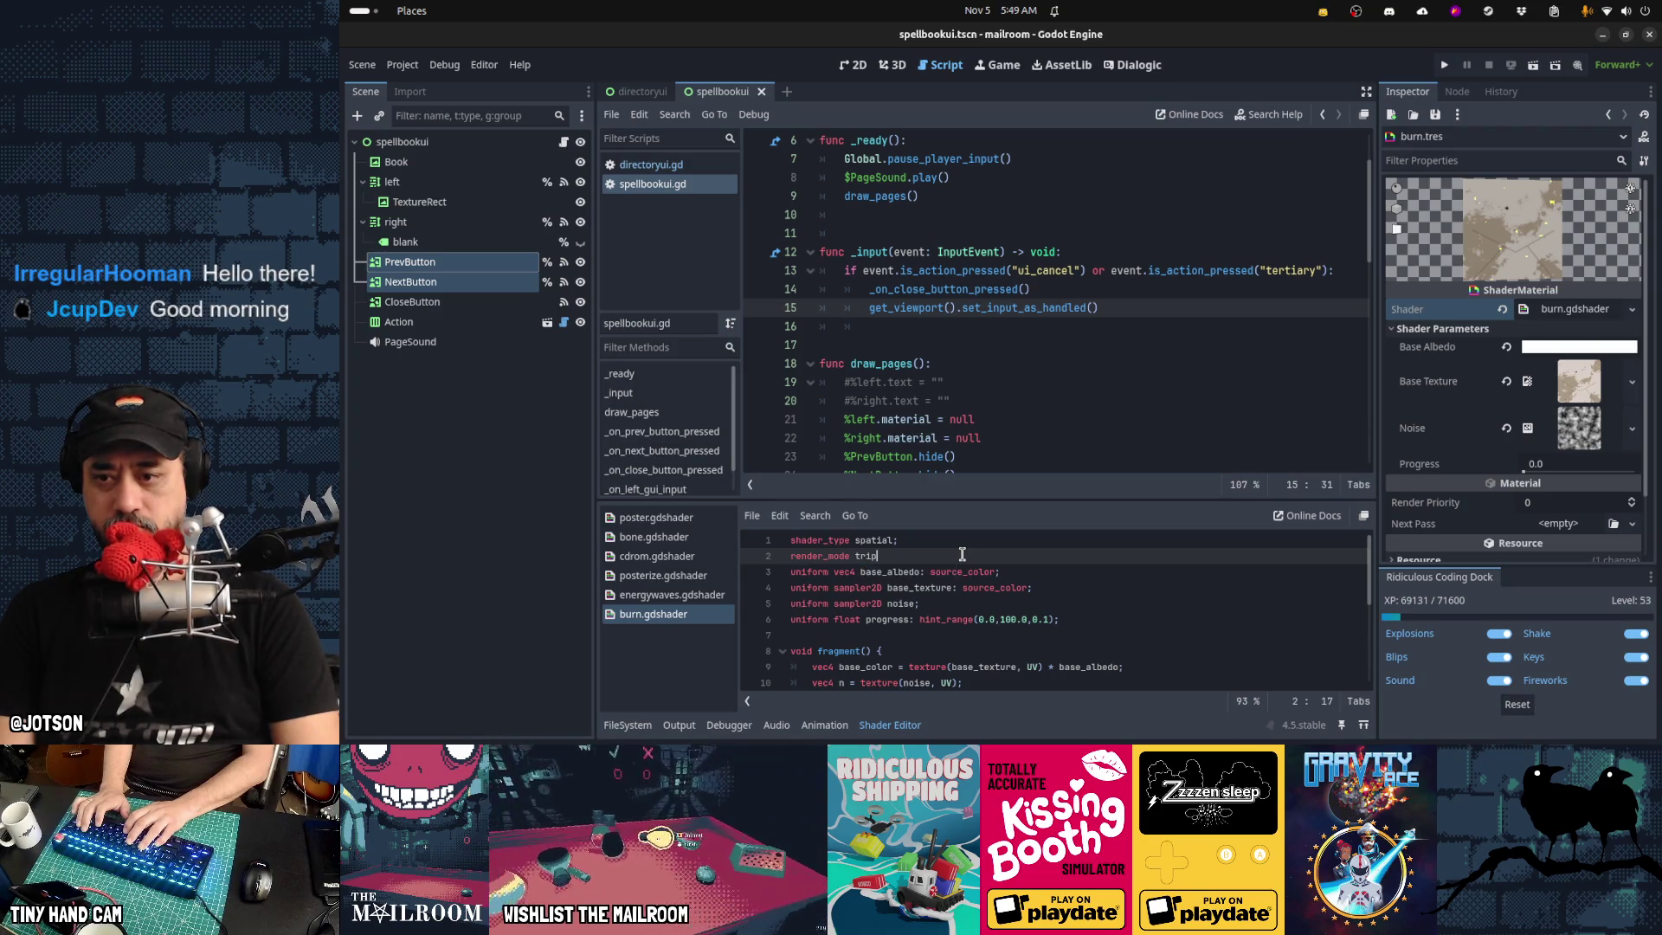
pyautogui.press('BackSpace')
pyautogui.press('BackSpace')
pyautogui.press('BackSpace')
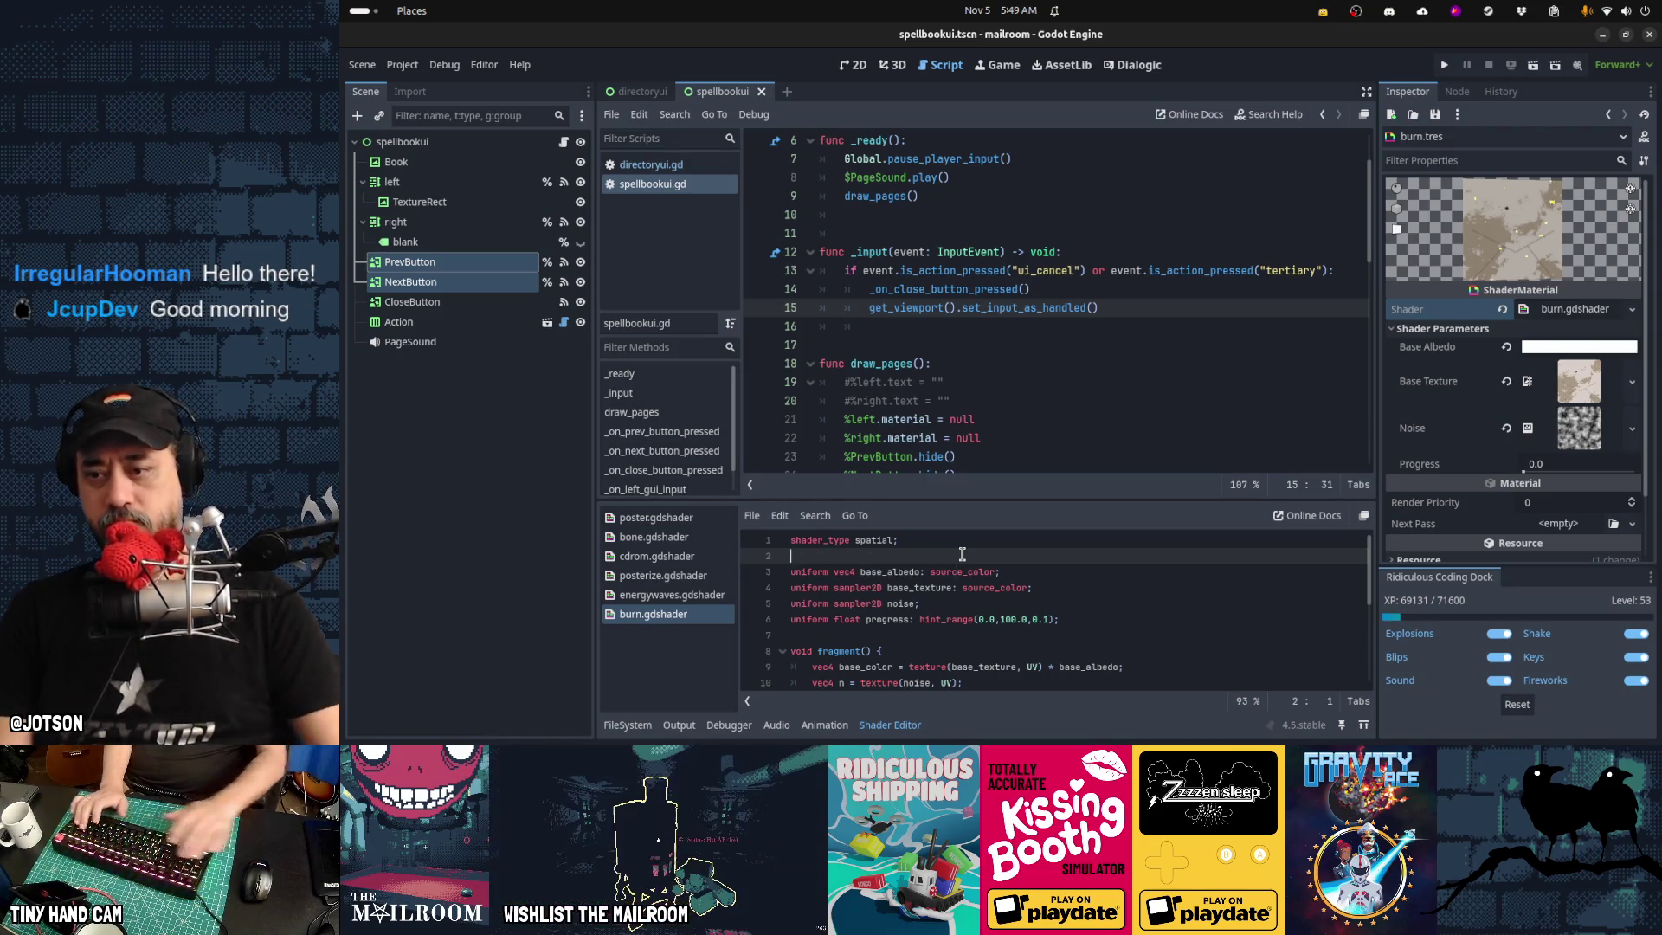
pyautogui.hotkey('alt', 'Tab')
pyautogui.hotkey('alt', 'Tab')
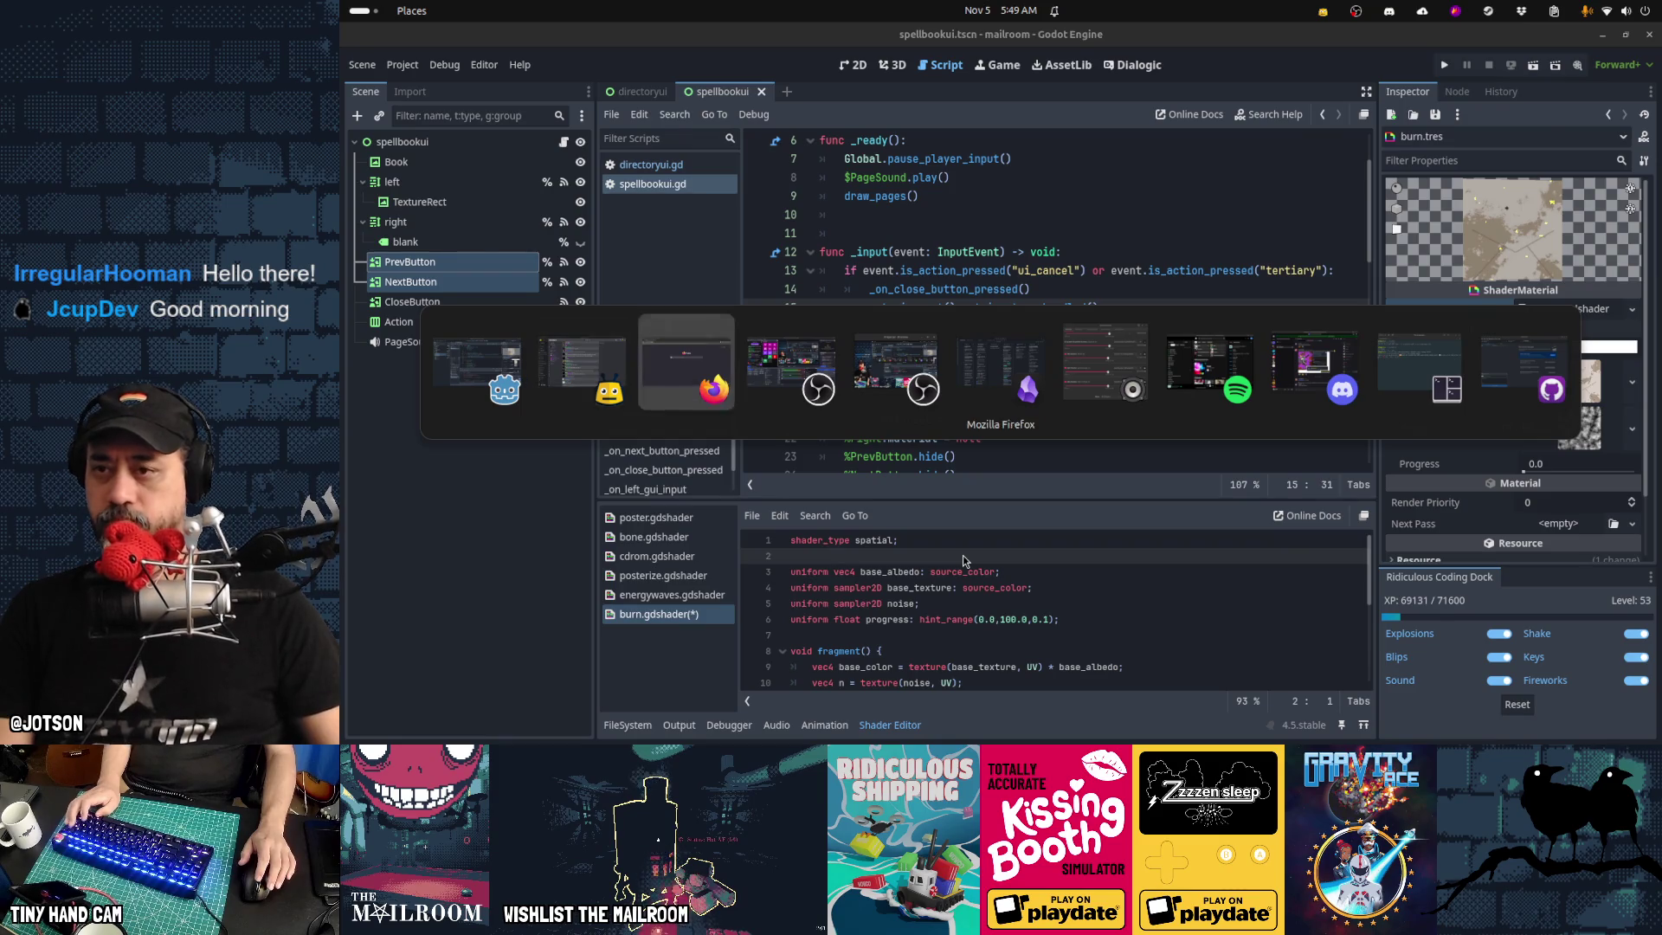
# In a new tab, search 'godot shader triplanar' and open the Triplanar Mapping shader page
pyautogui.hotkey('ctrl', 't')
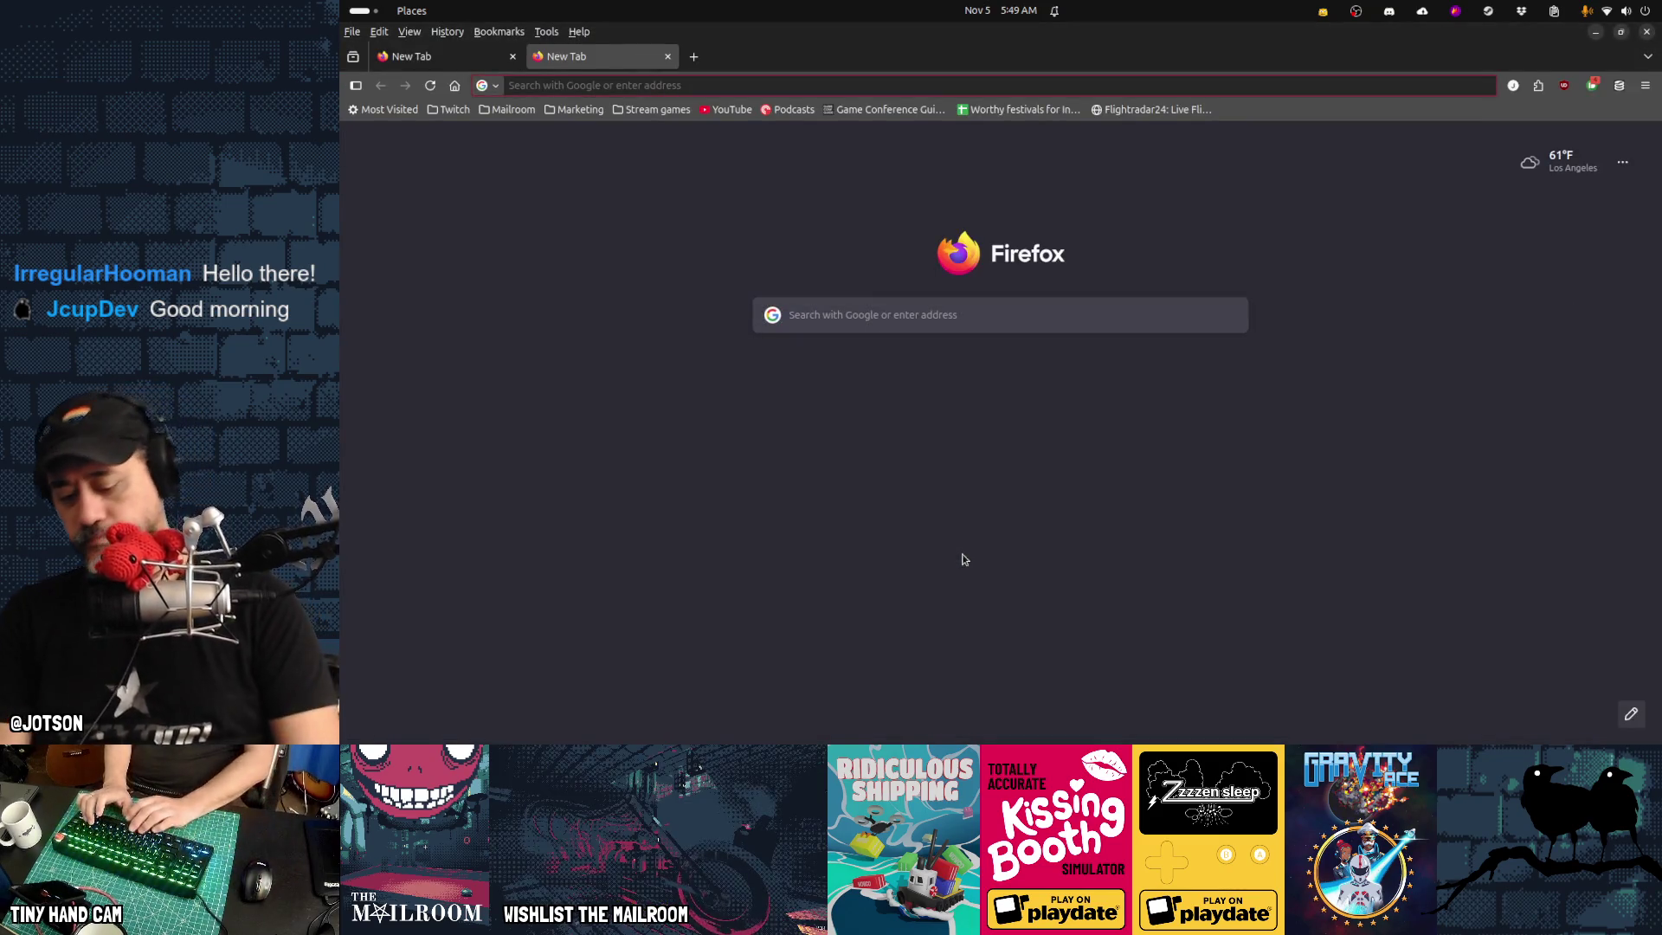
pyautogui.write('godot sh')
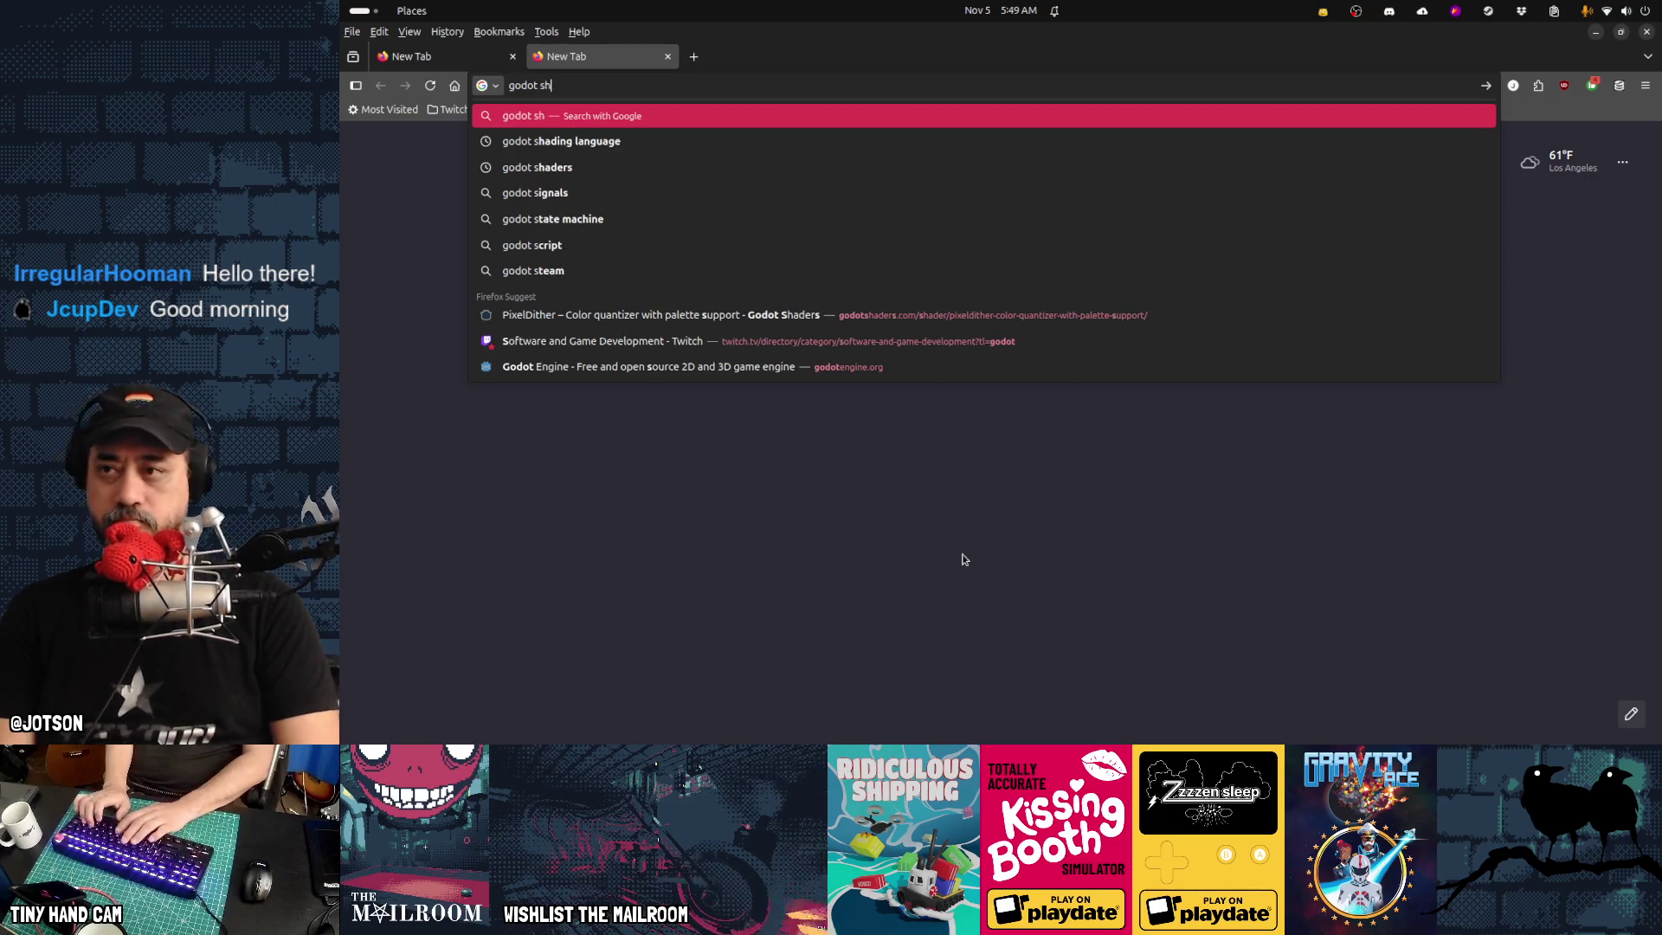
pyautogui.write('ader triplanar')
pyautogui.press('Return')
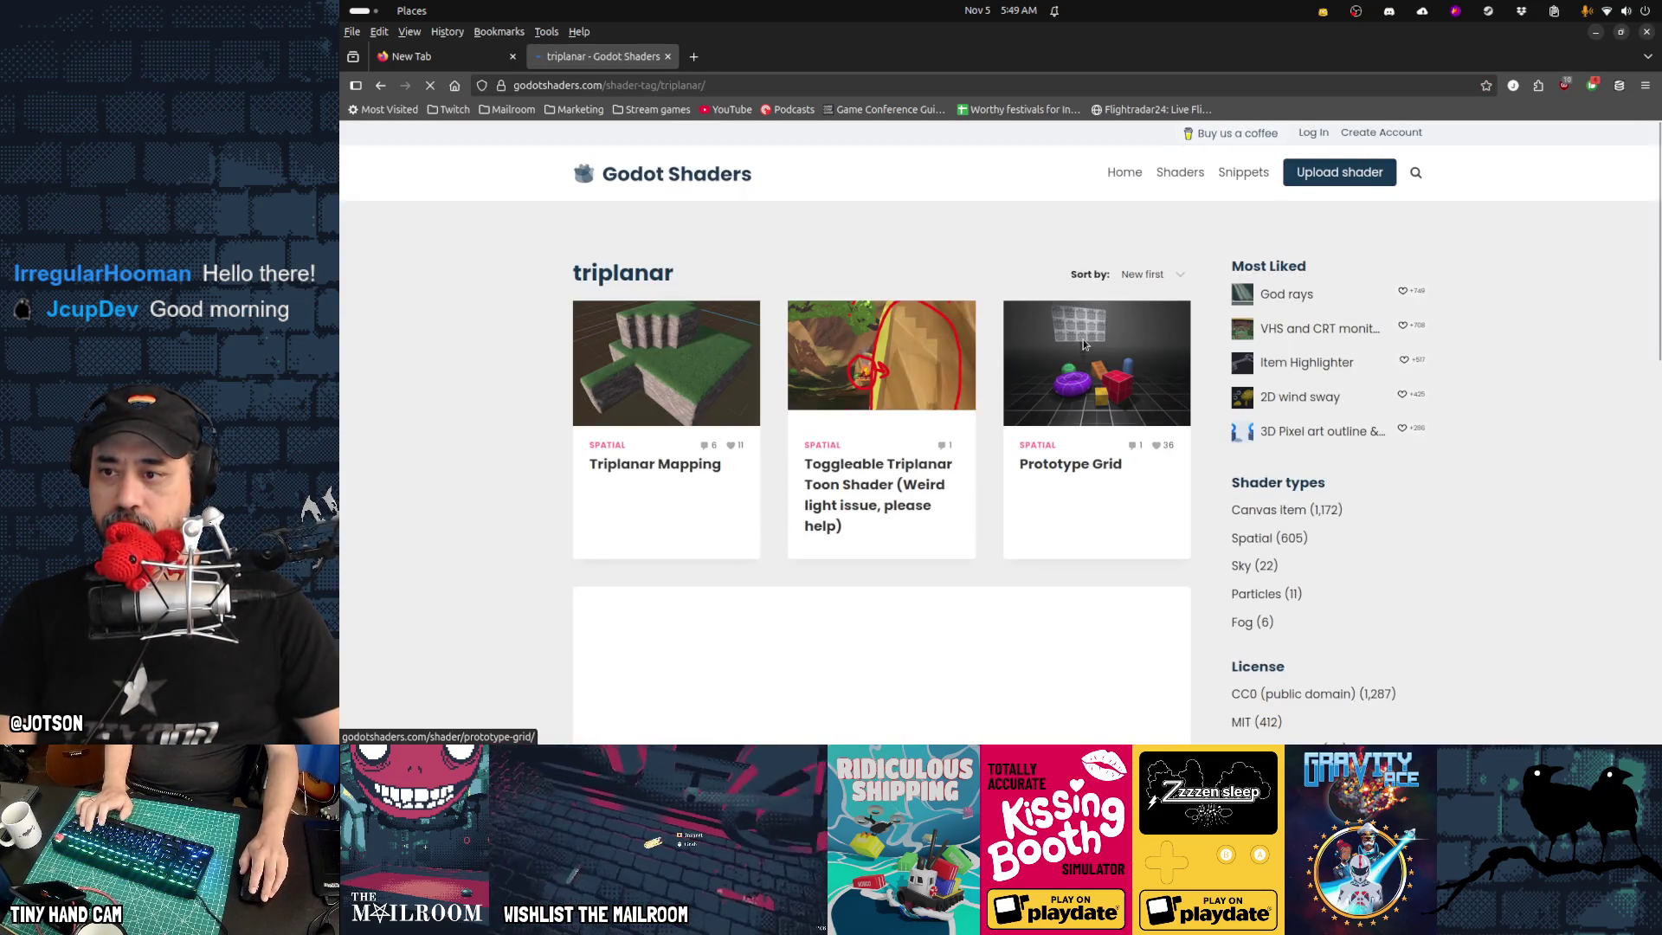
pyautogui.click(666, 363)
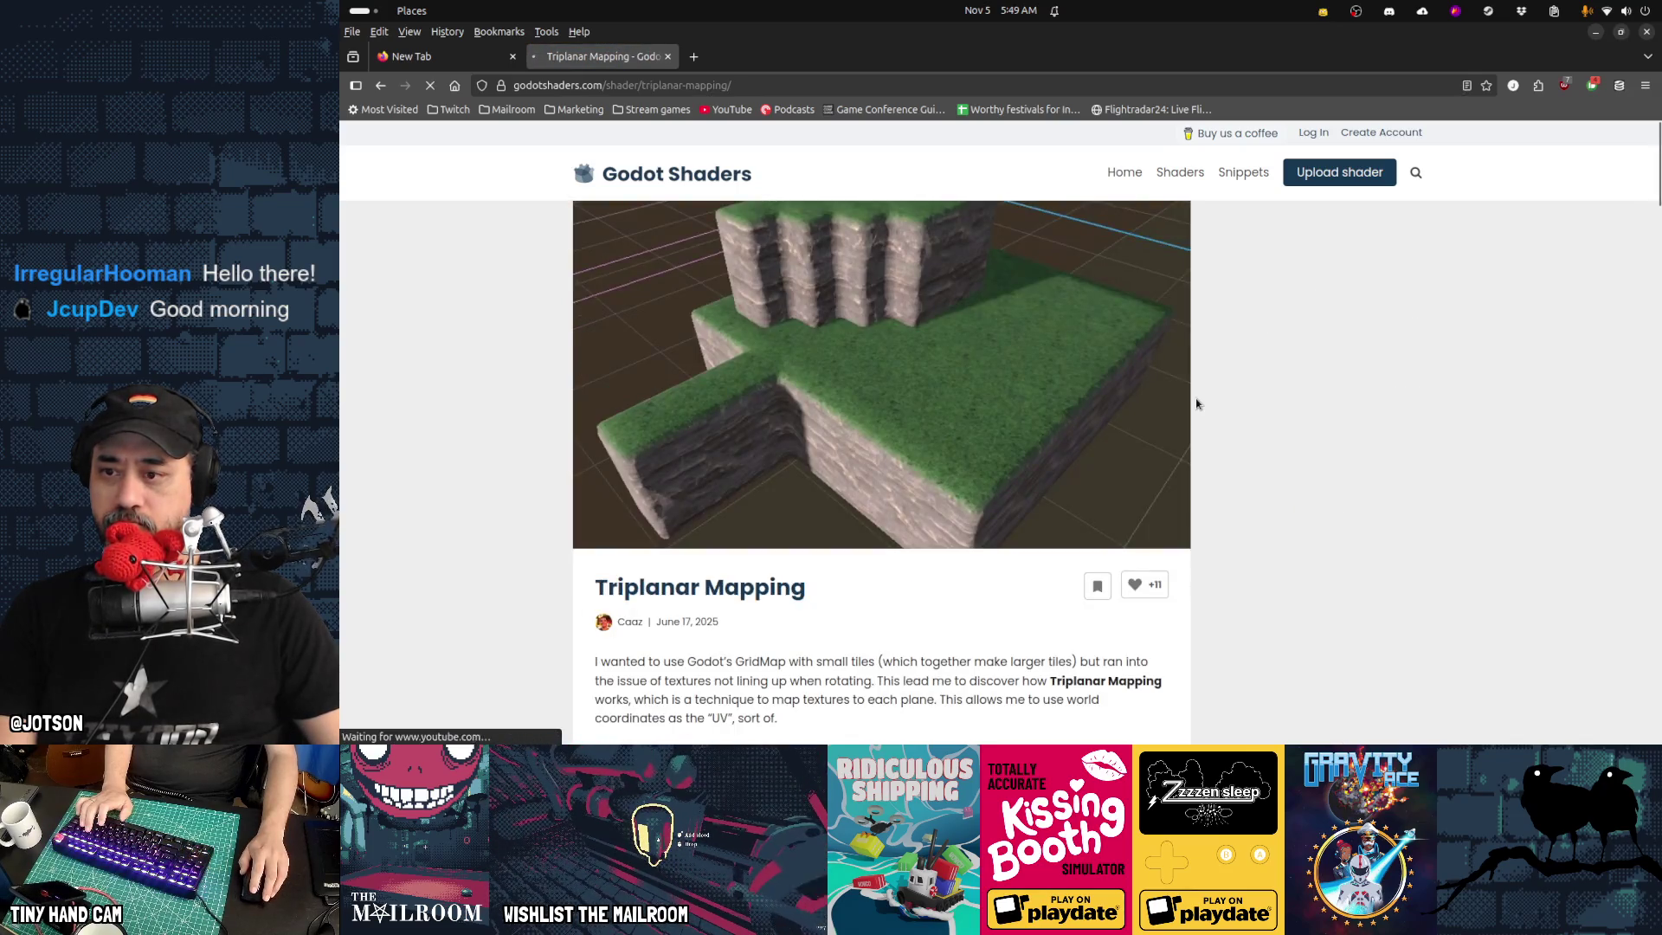
# Study the triplanar_tritexture and triplanar_map code, then go back through the triplanar tag page
pyautogui.scroll(-10, 1197, 403)
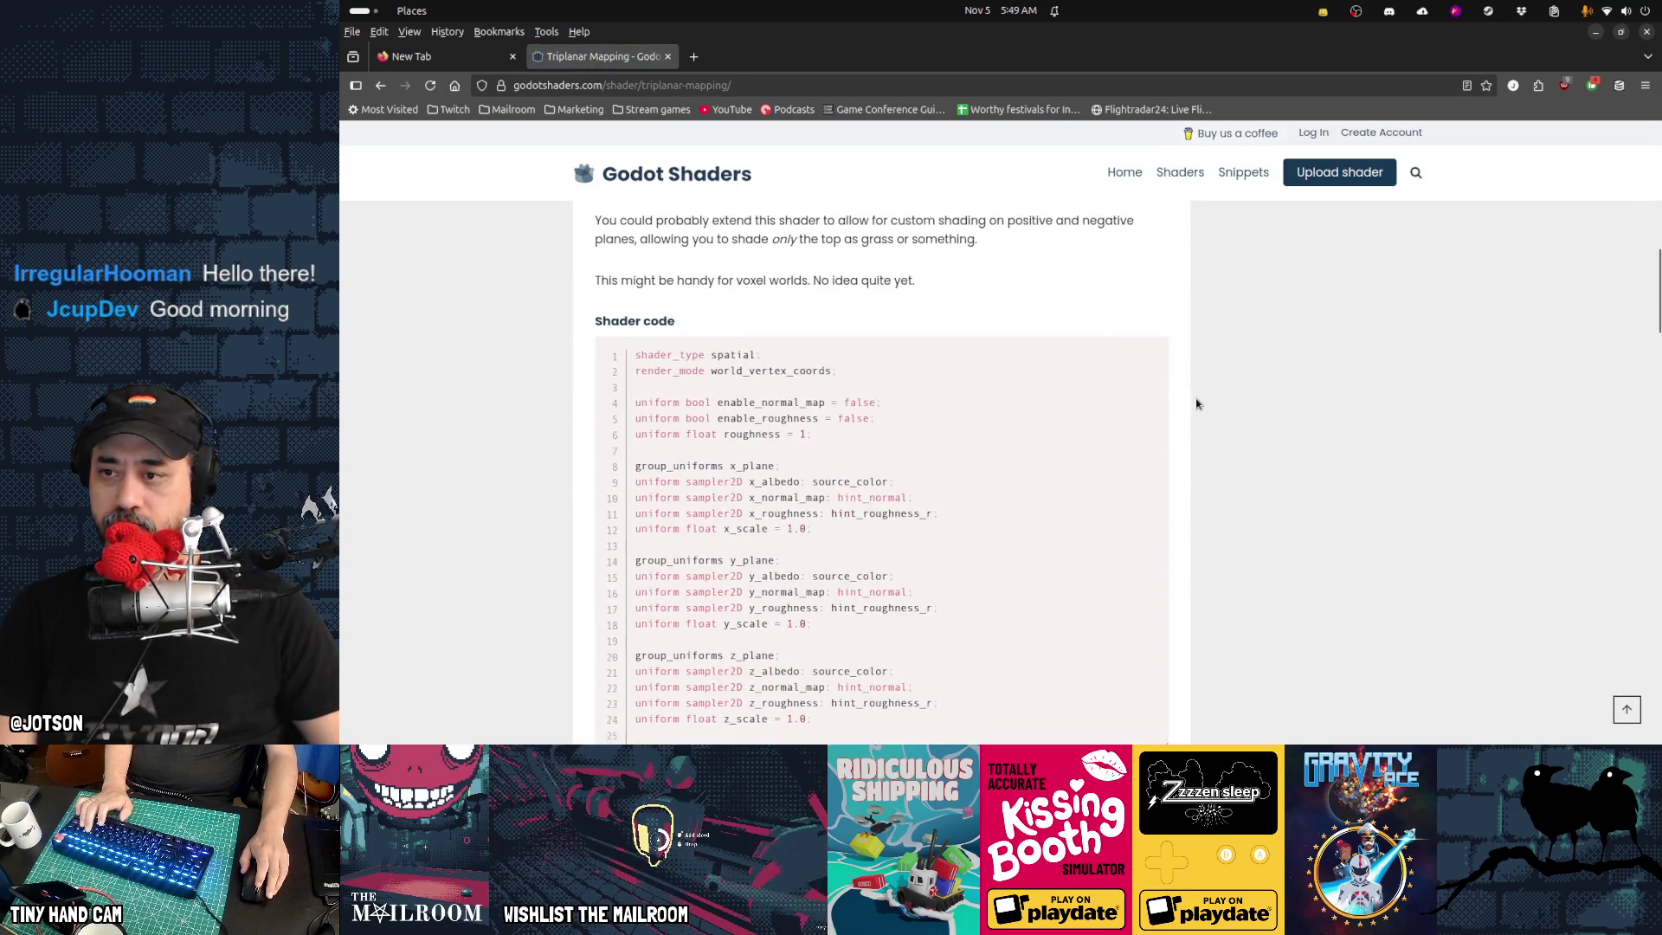
pyautogui.moveTo(779, 360)
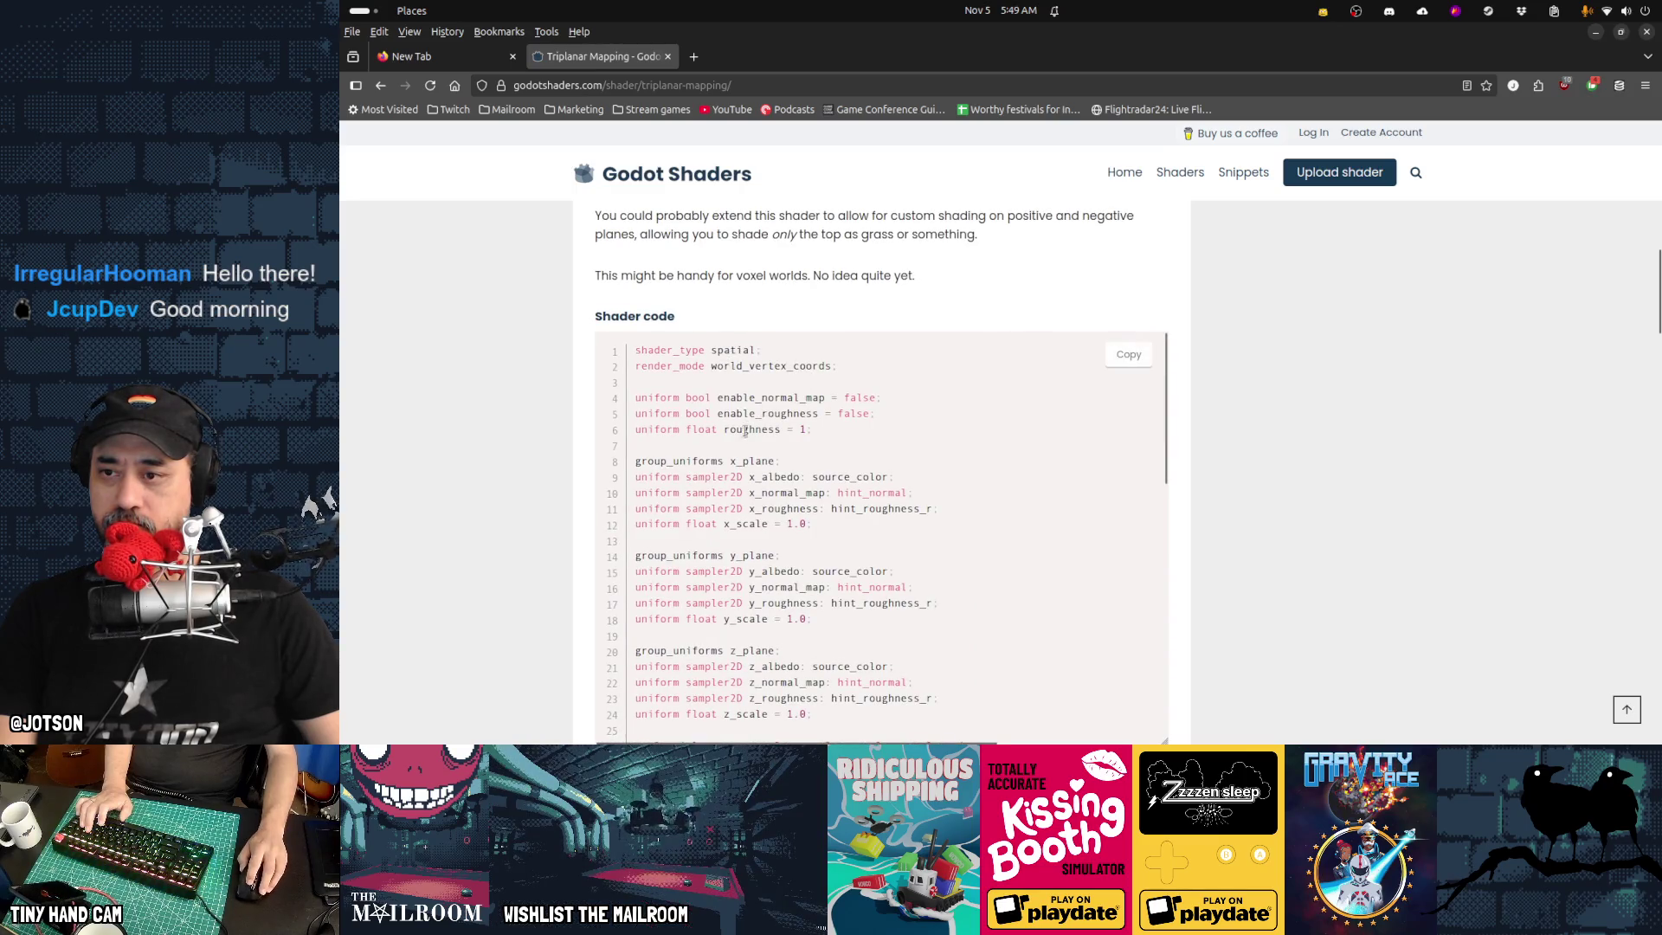
pyautogui.scroll(-5, 930, 567)
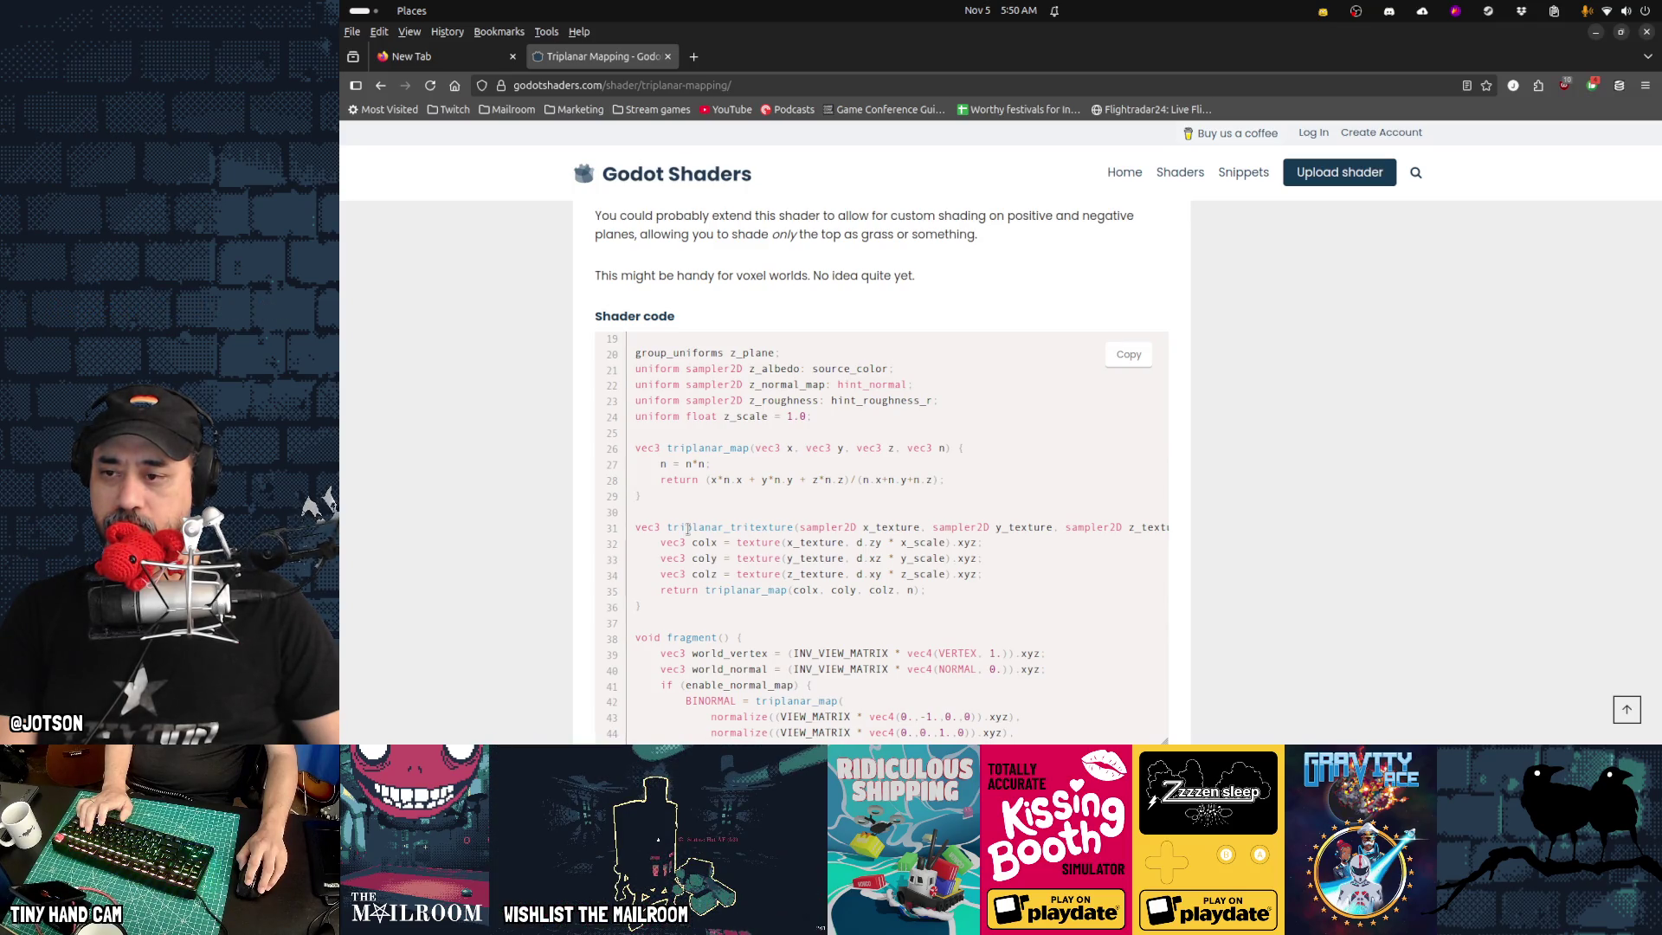
pyautogui.scroll(-6, 893, 584)
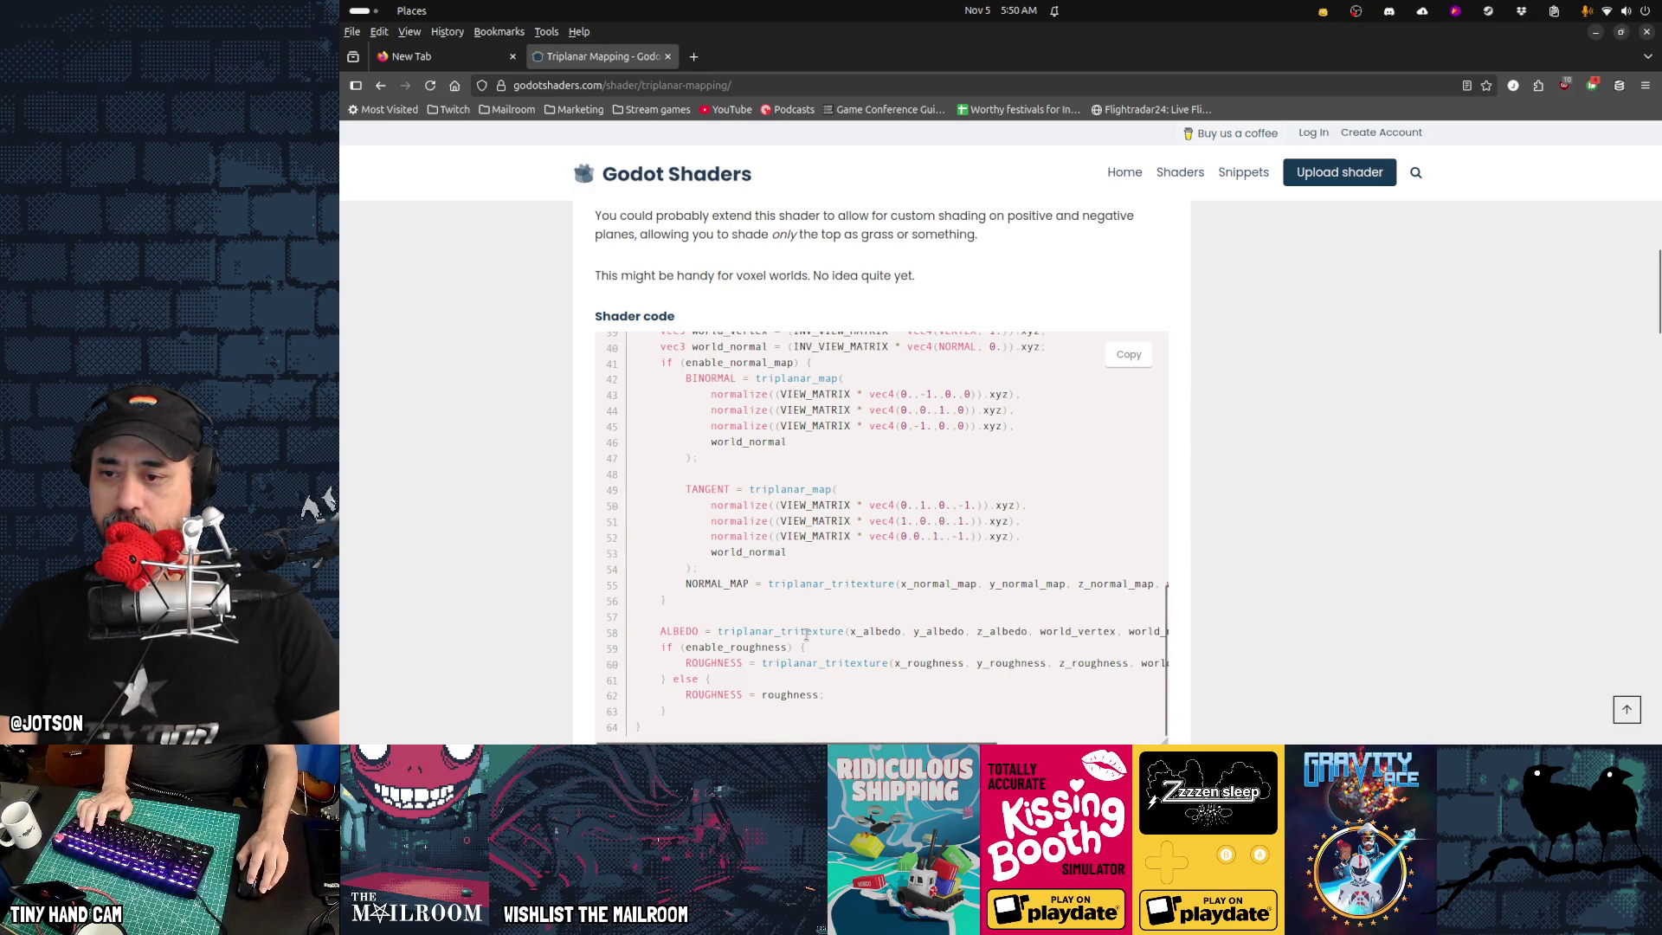
pyautogui.doubleClick(811, 583)
pyautogui.doubleClick(777, 490)
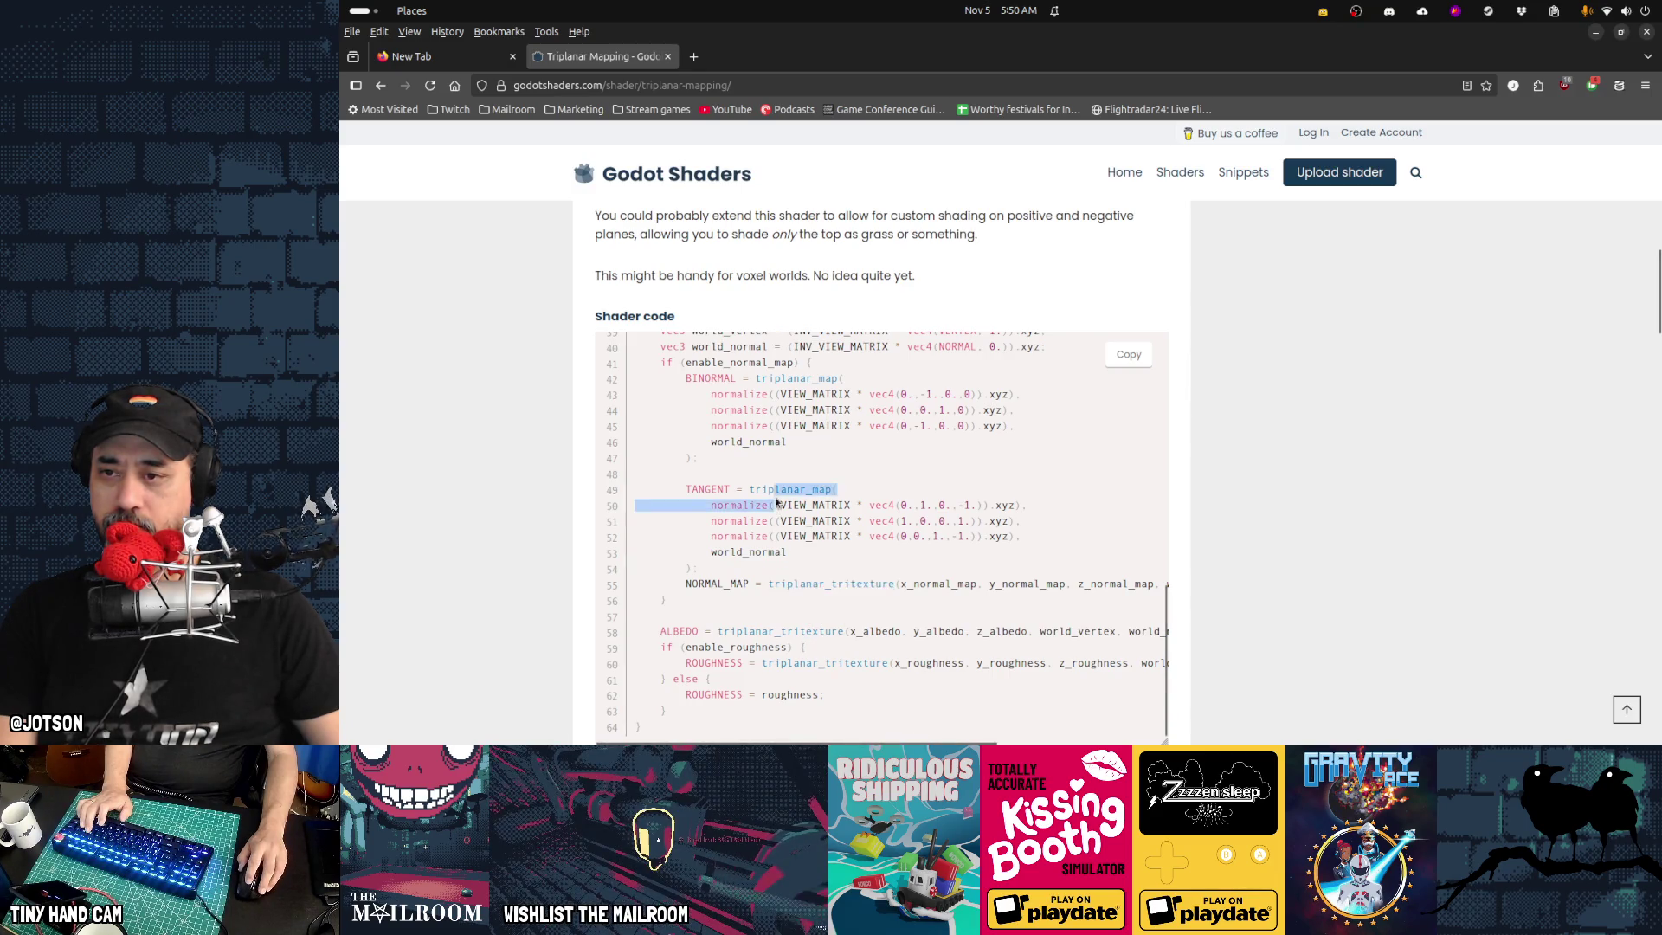
pyautogui.scroll(3, 879, 607)
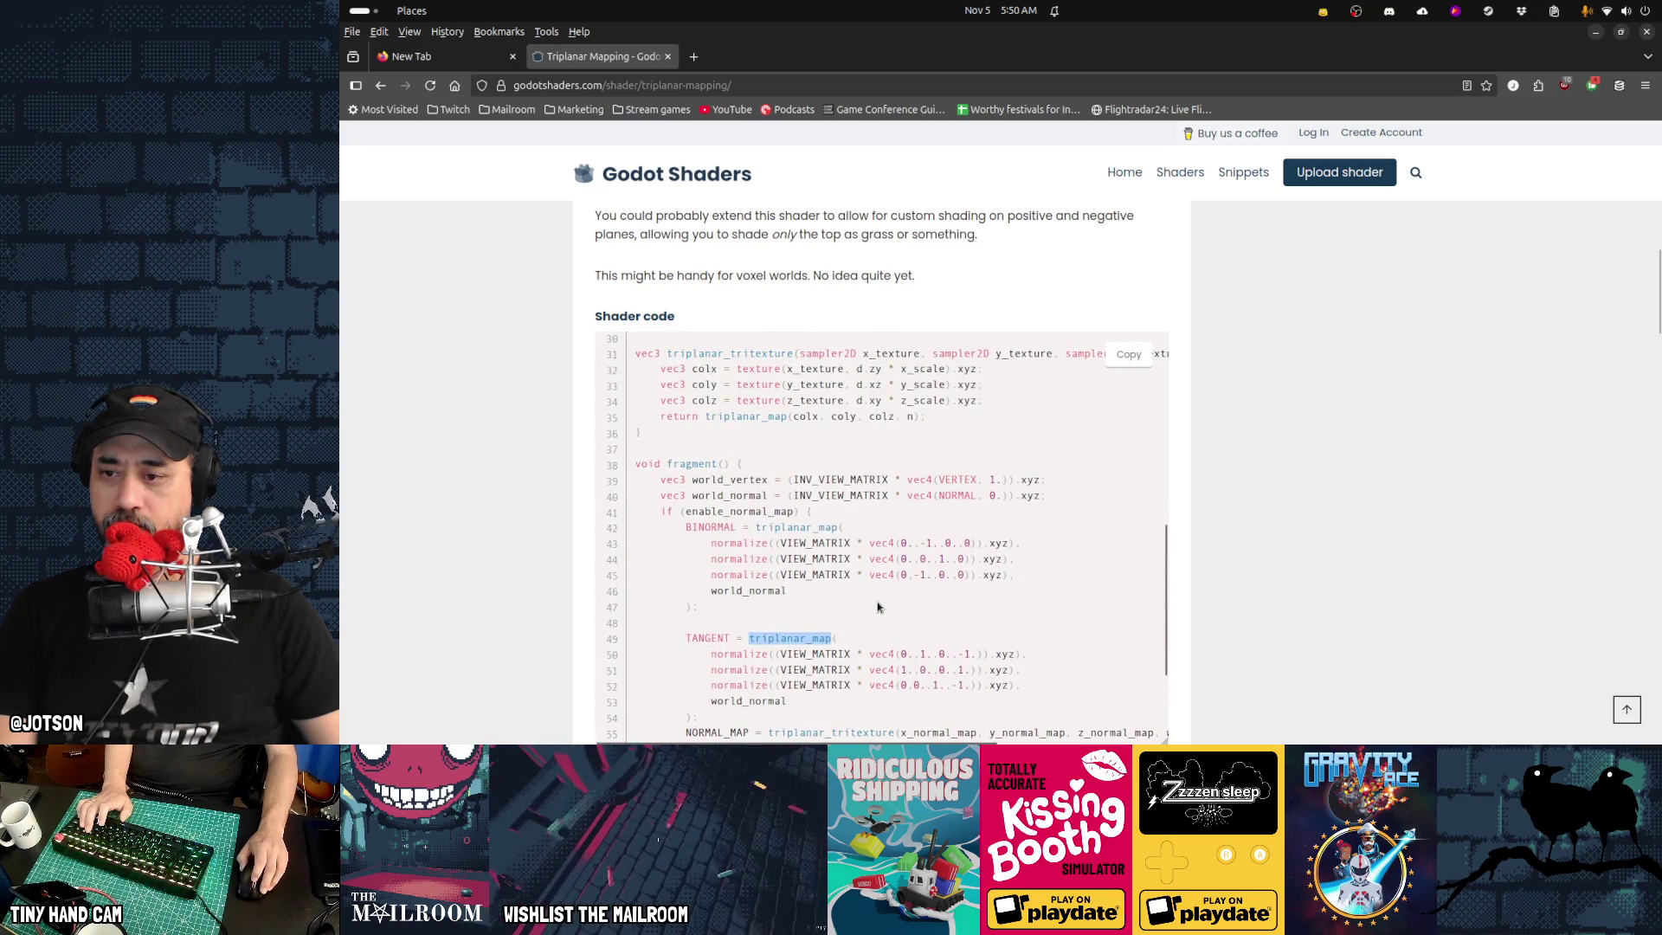
pyautogui.scroll(5, 879, 607)
pyautogui.scroll(3, 878, 603)
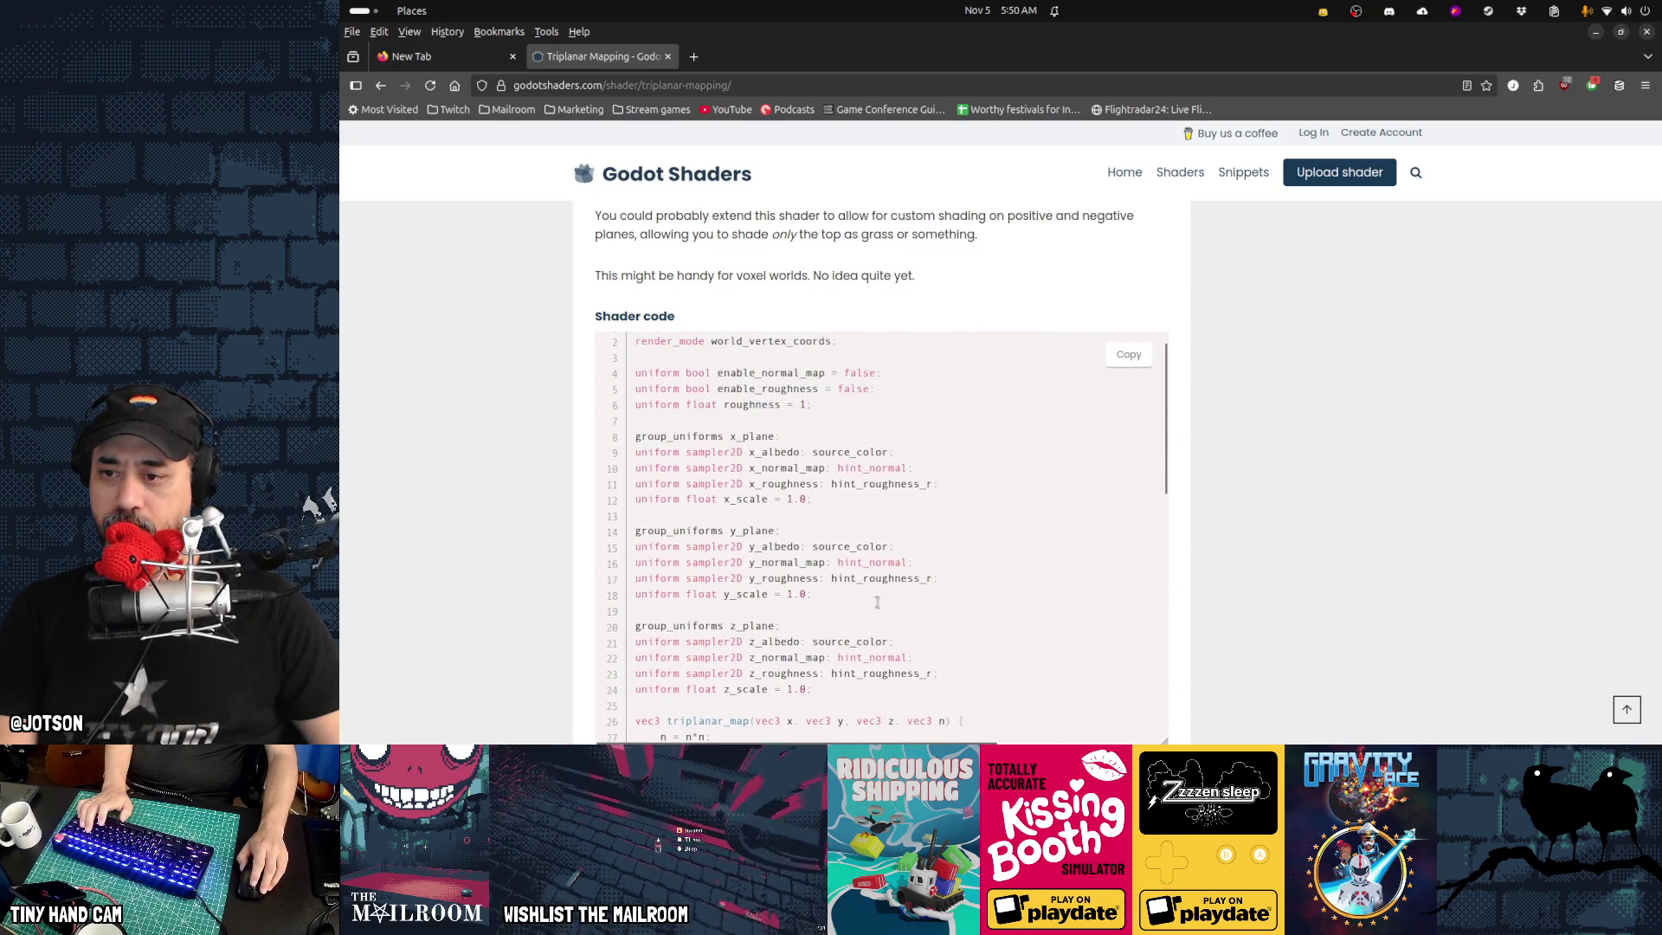
pyautogui.scroll(-3, 878, 603)
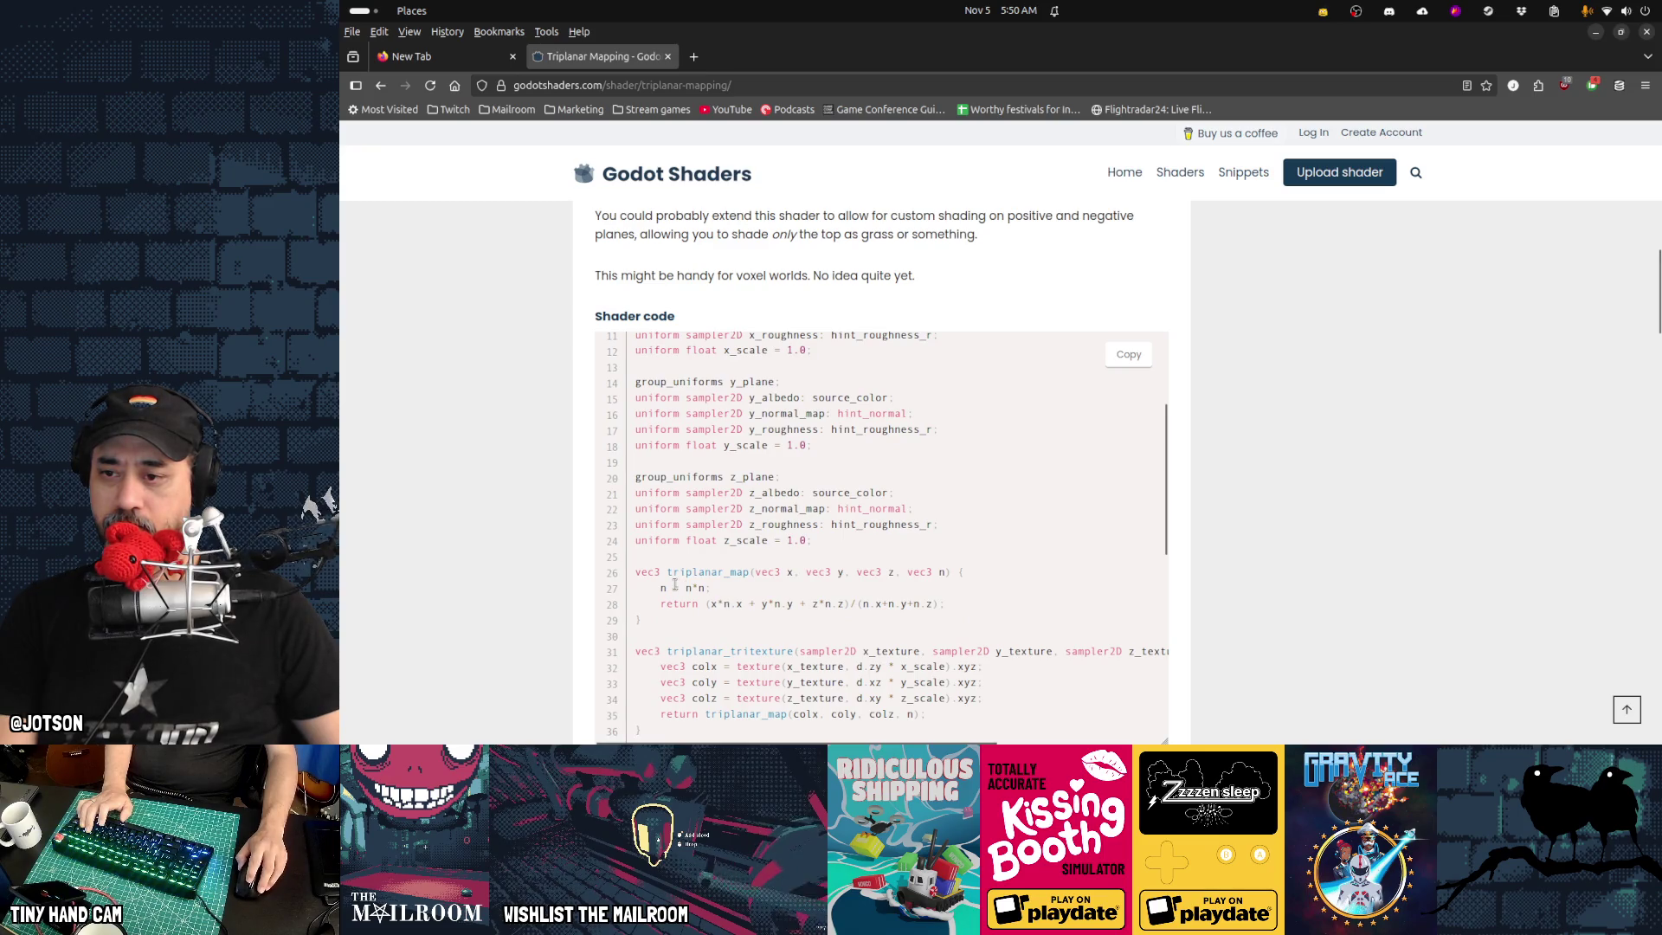
pyautogui.hotkey('alt', 'Left')
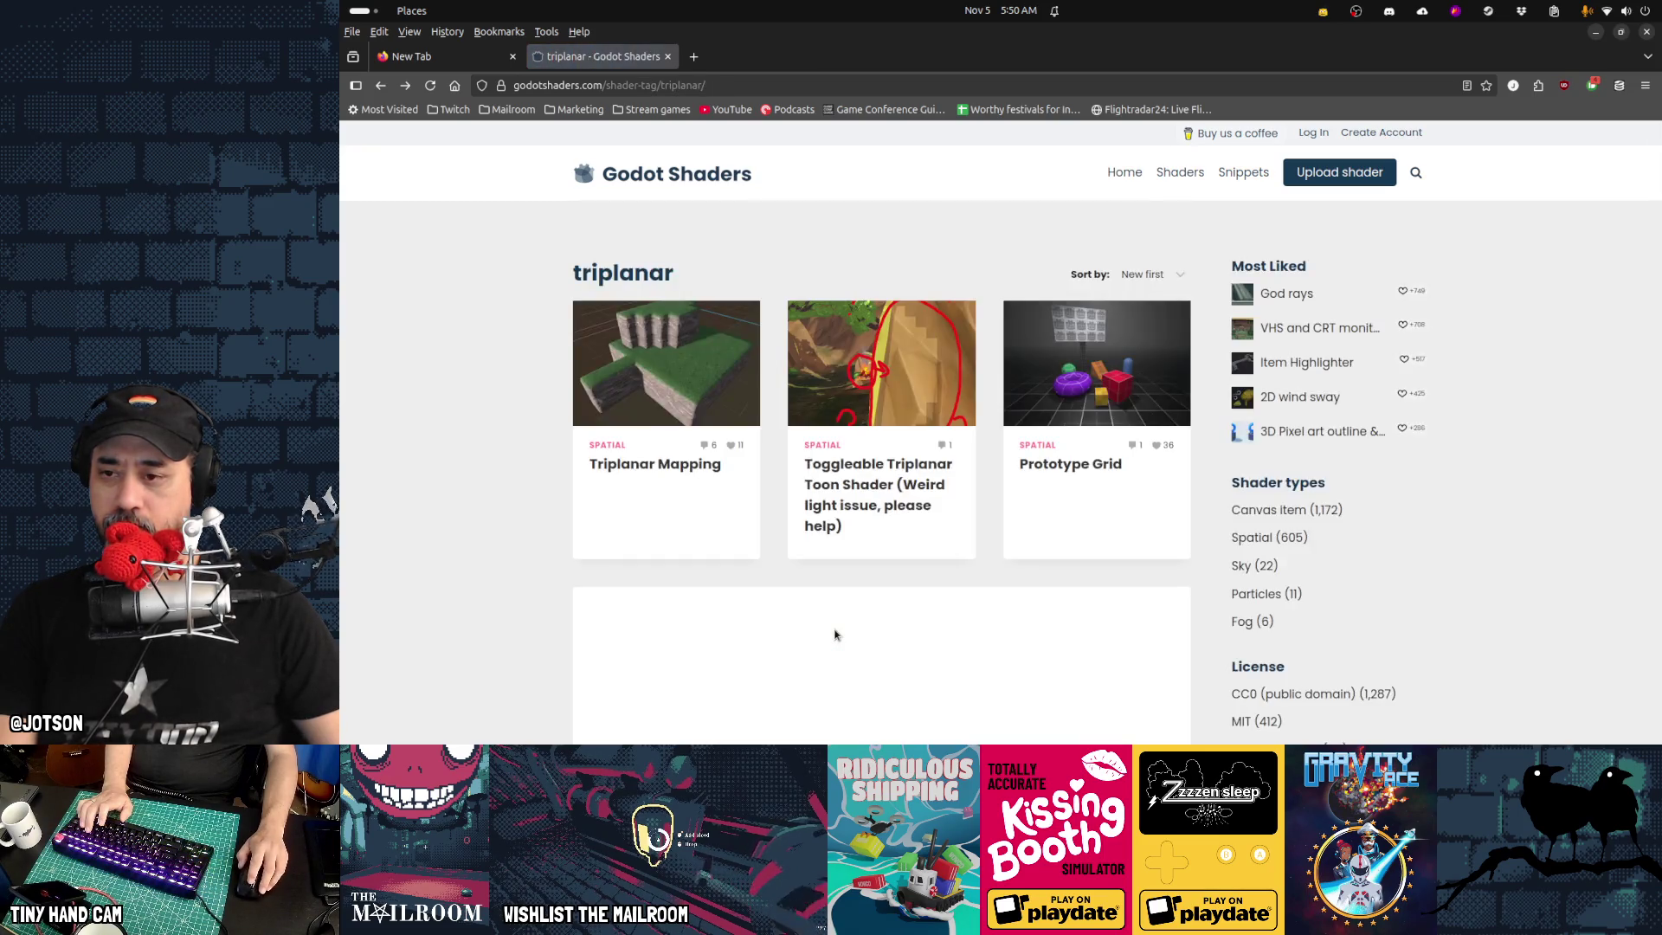
pyautogui.hotkey('alt', 'Left')
# Scroll the Google results and open the 'Spatial Material — Godot Engine (3.0) documentation' page
pyautogui.scroll(-4, 800, 512)
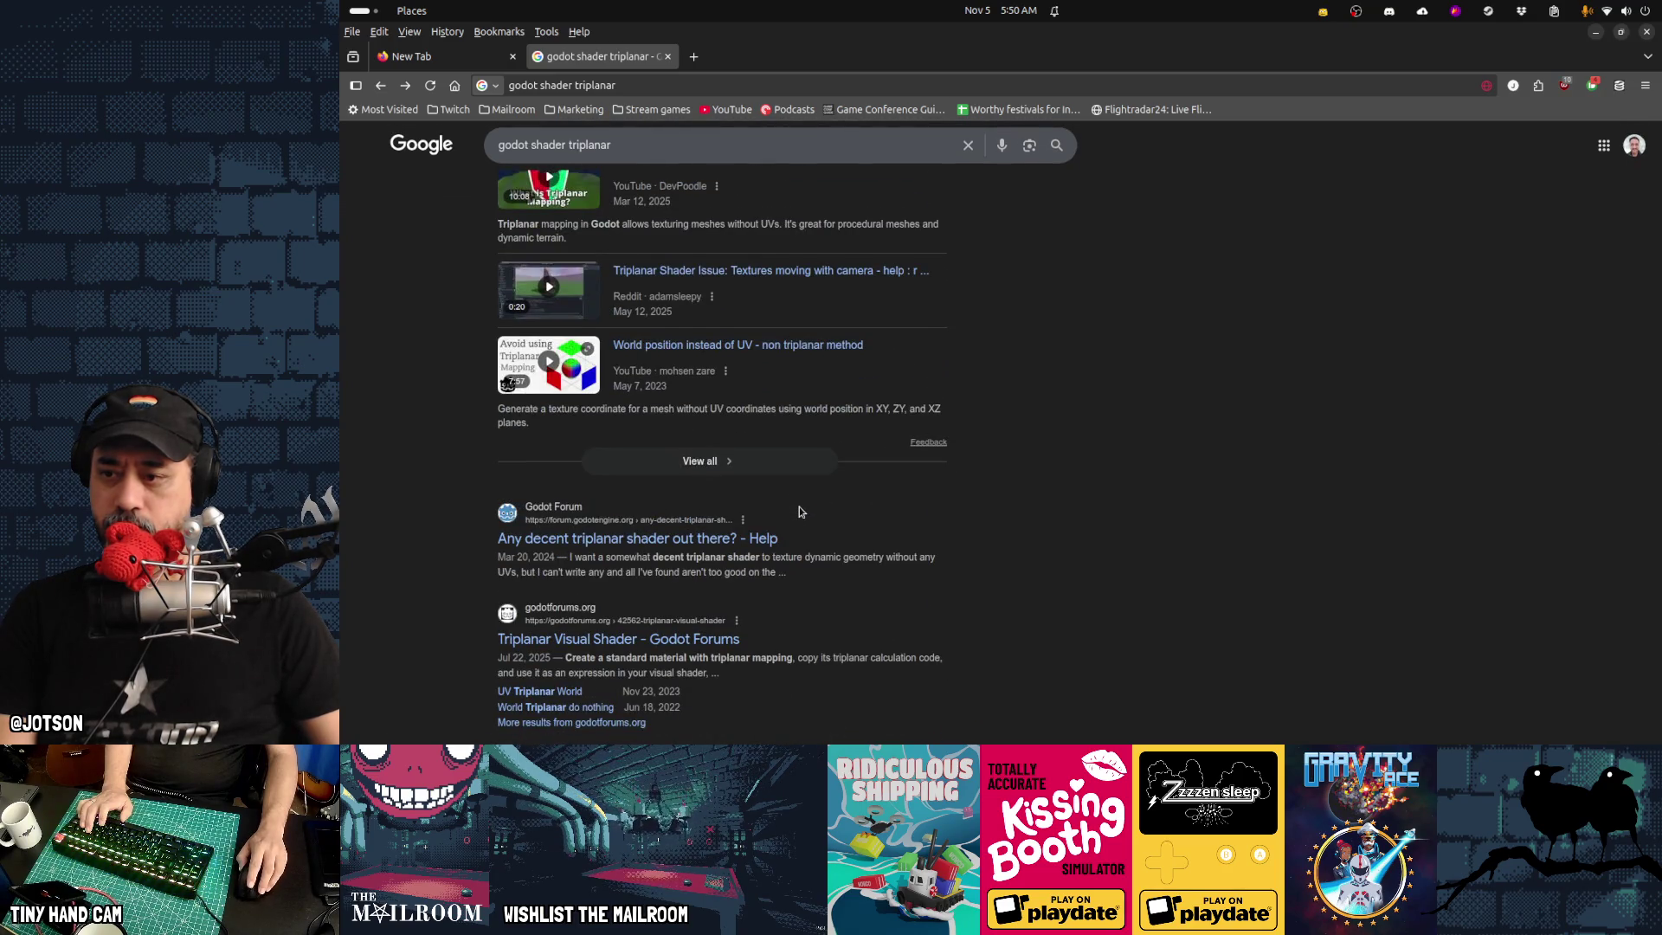
pyautogui.scroll(-3, 799, 511)
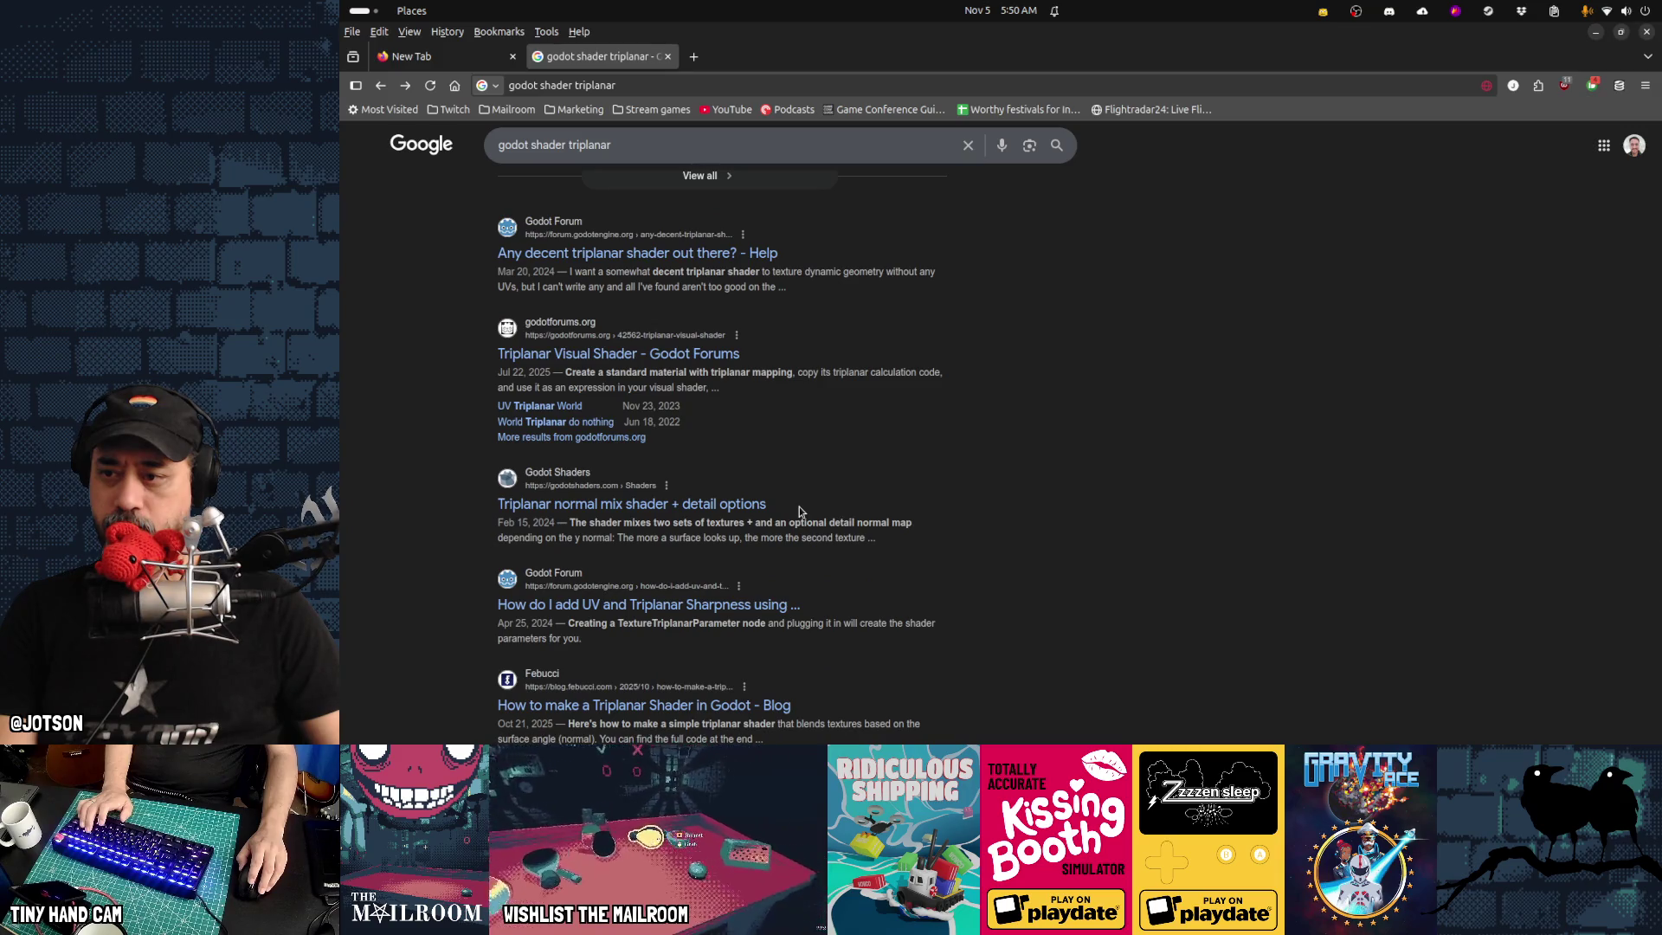
pyautogui.scroll(-1, 798, 510)
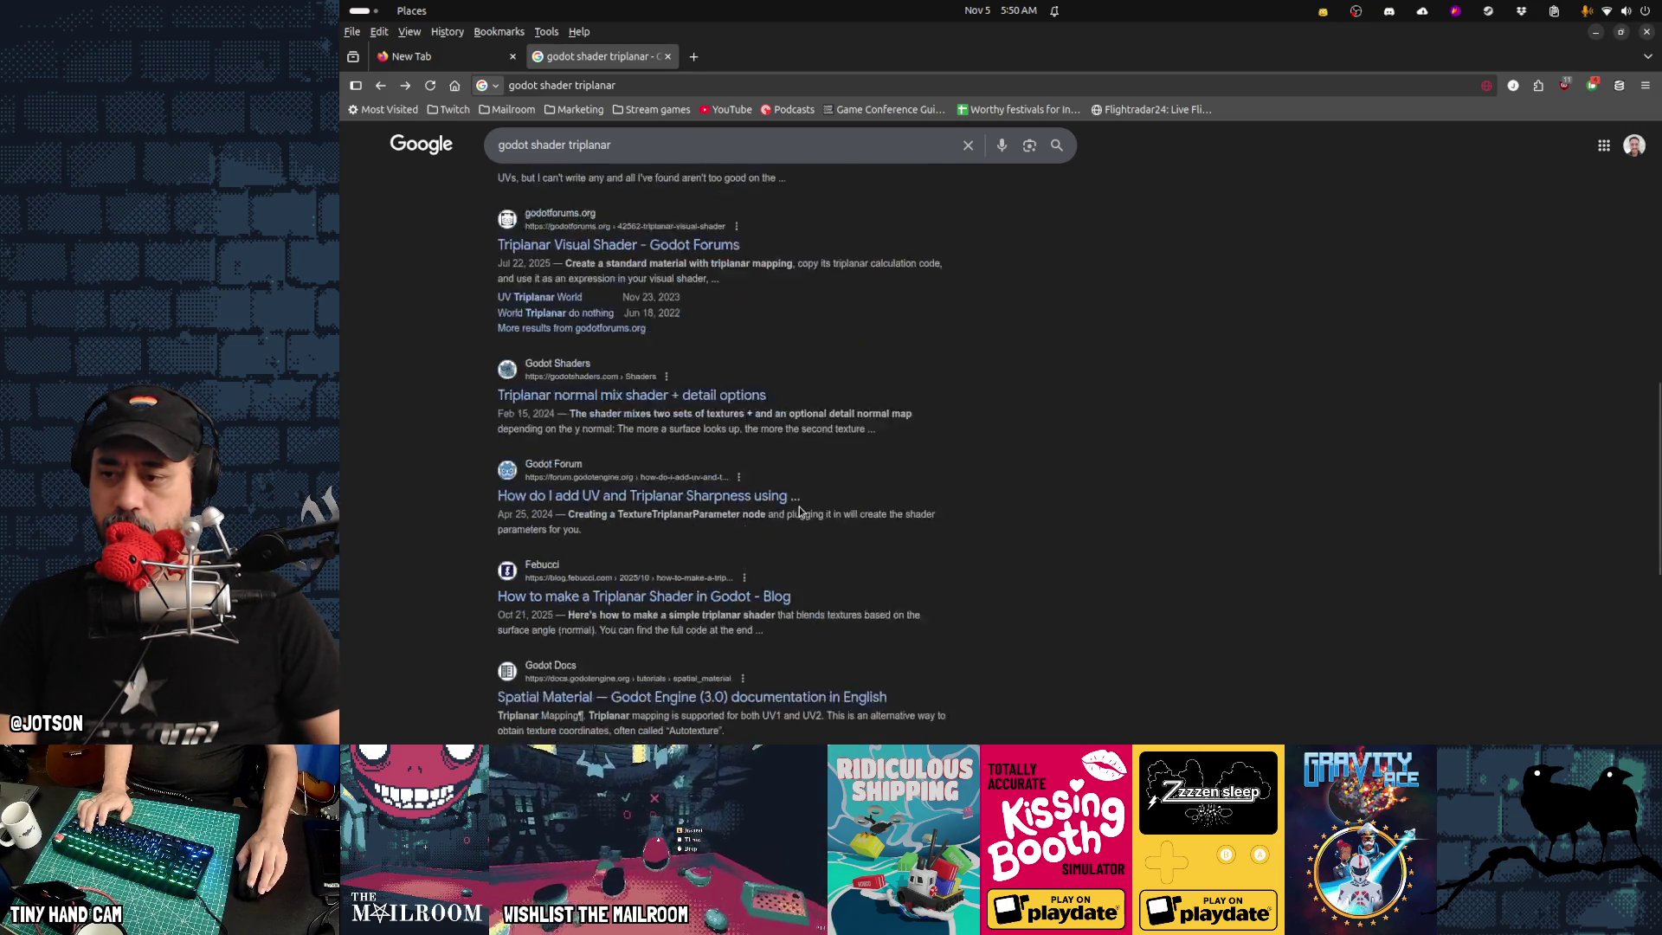
pyautogui.scroll(-3, 799, 510)
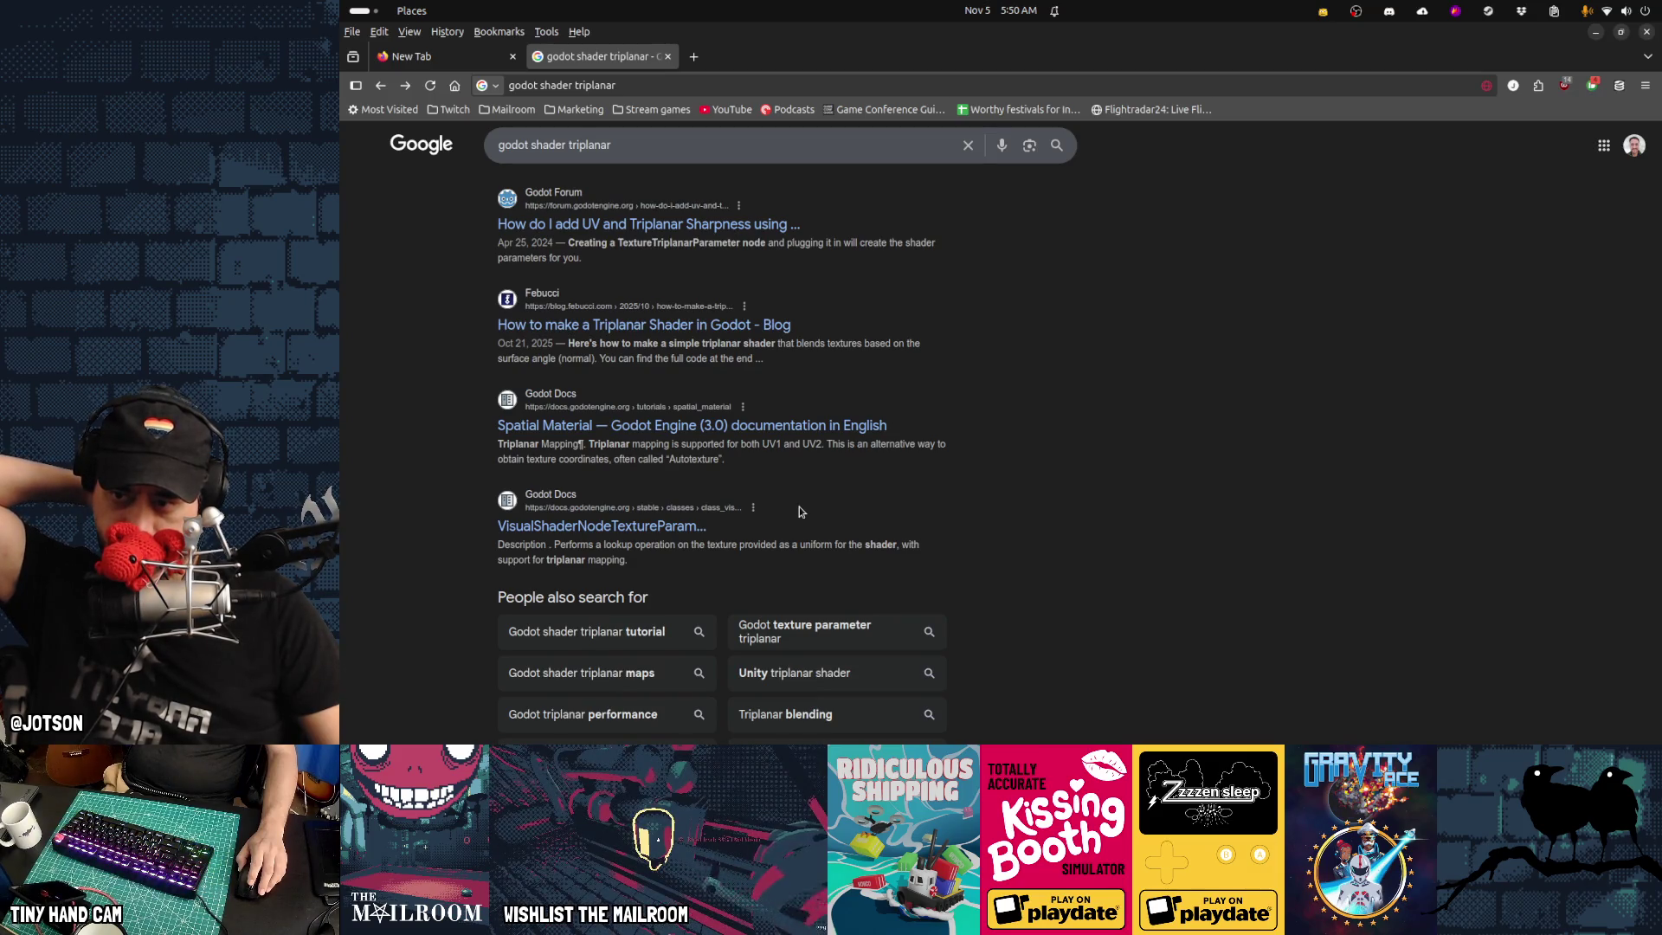
pyautogui.click(724, 425)
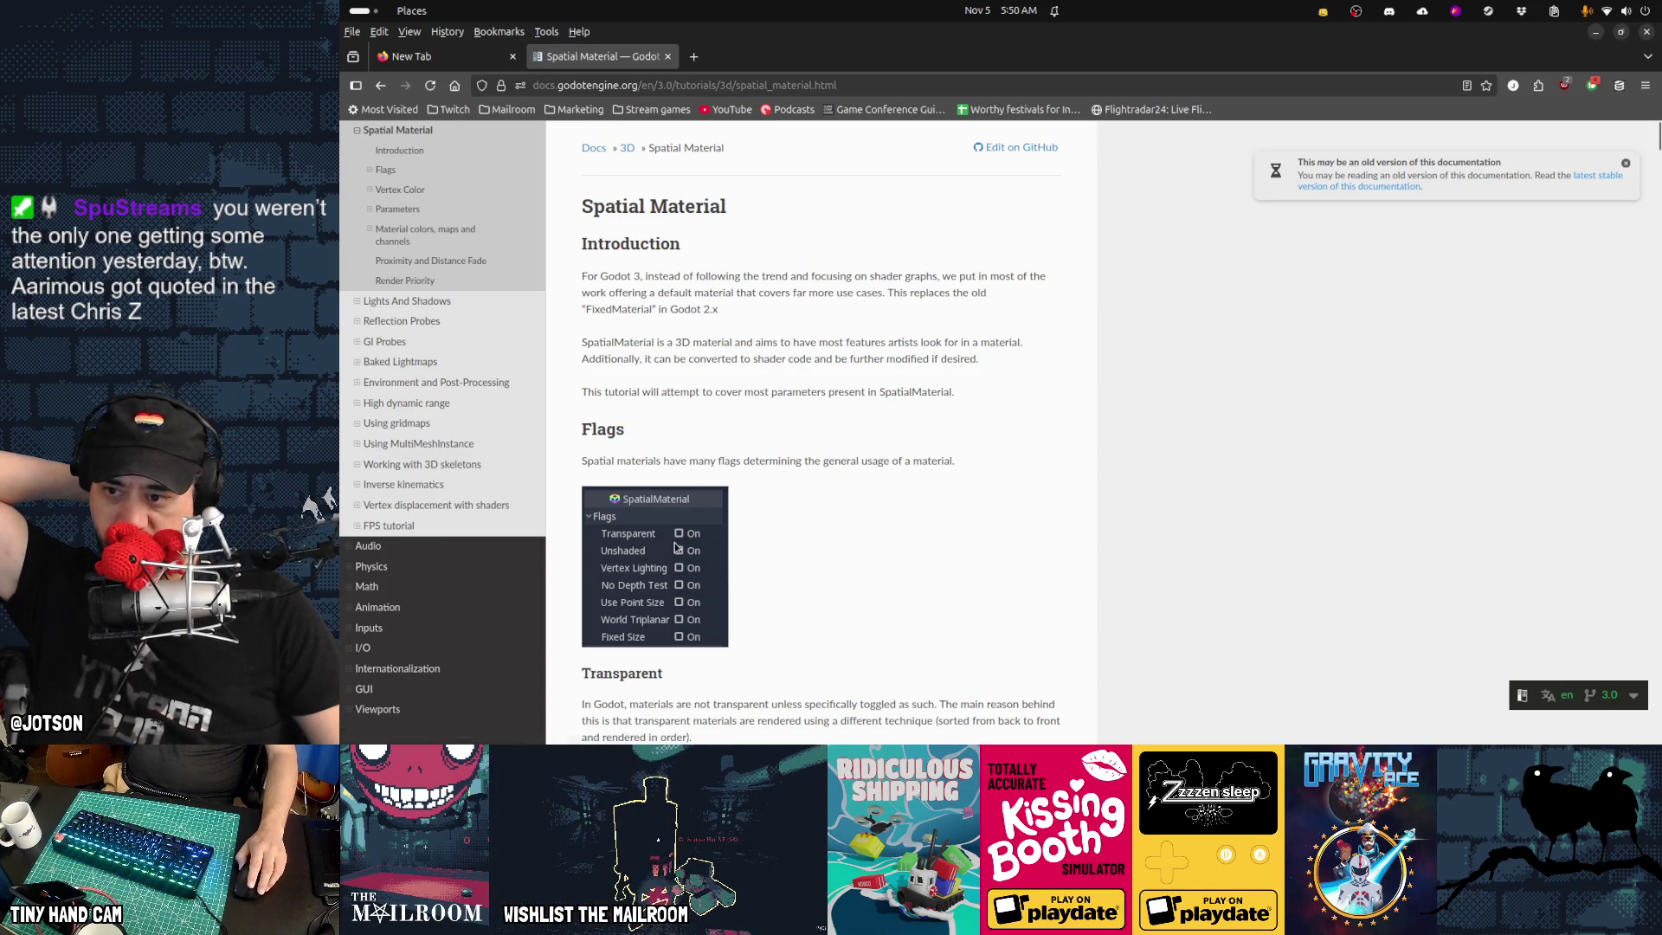
# Switch to the latest stable docs and search the page for 'triplanar'
pyautogui.click(1313, 187)
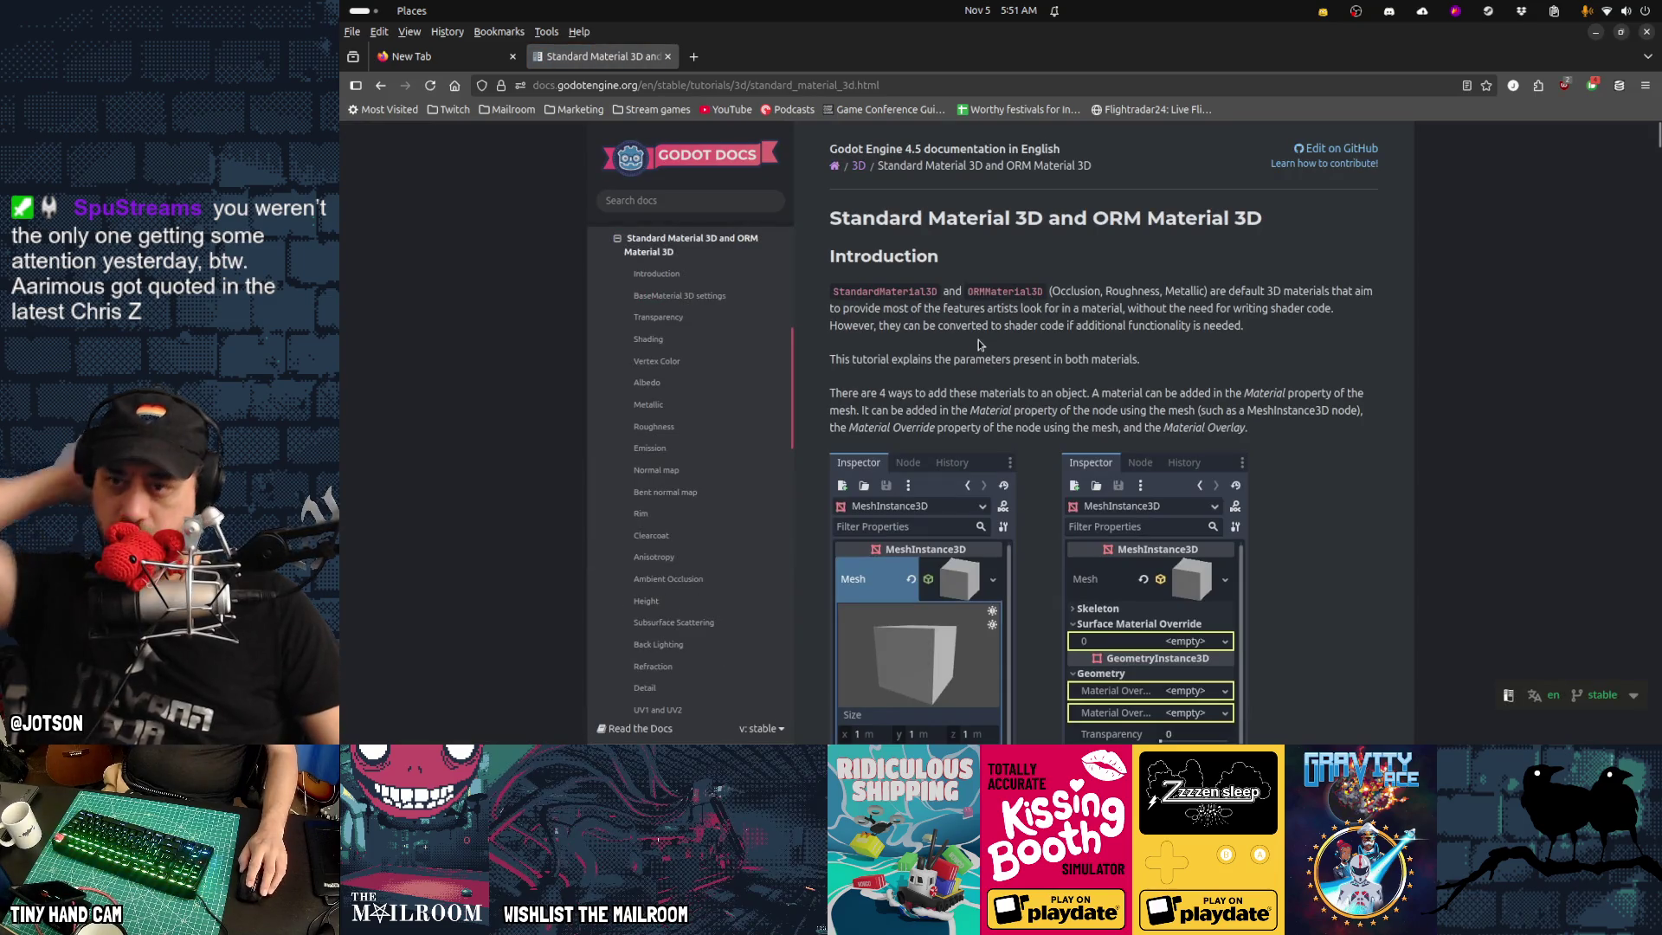
pyautogui.hotkey('ctrl', 'f')
pyautogui.write('wo')
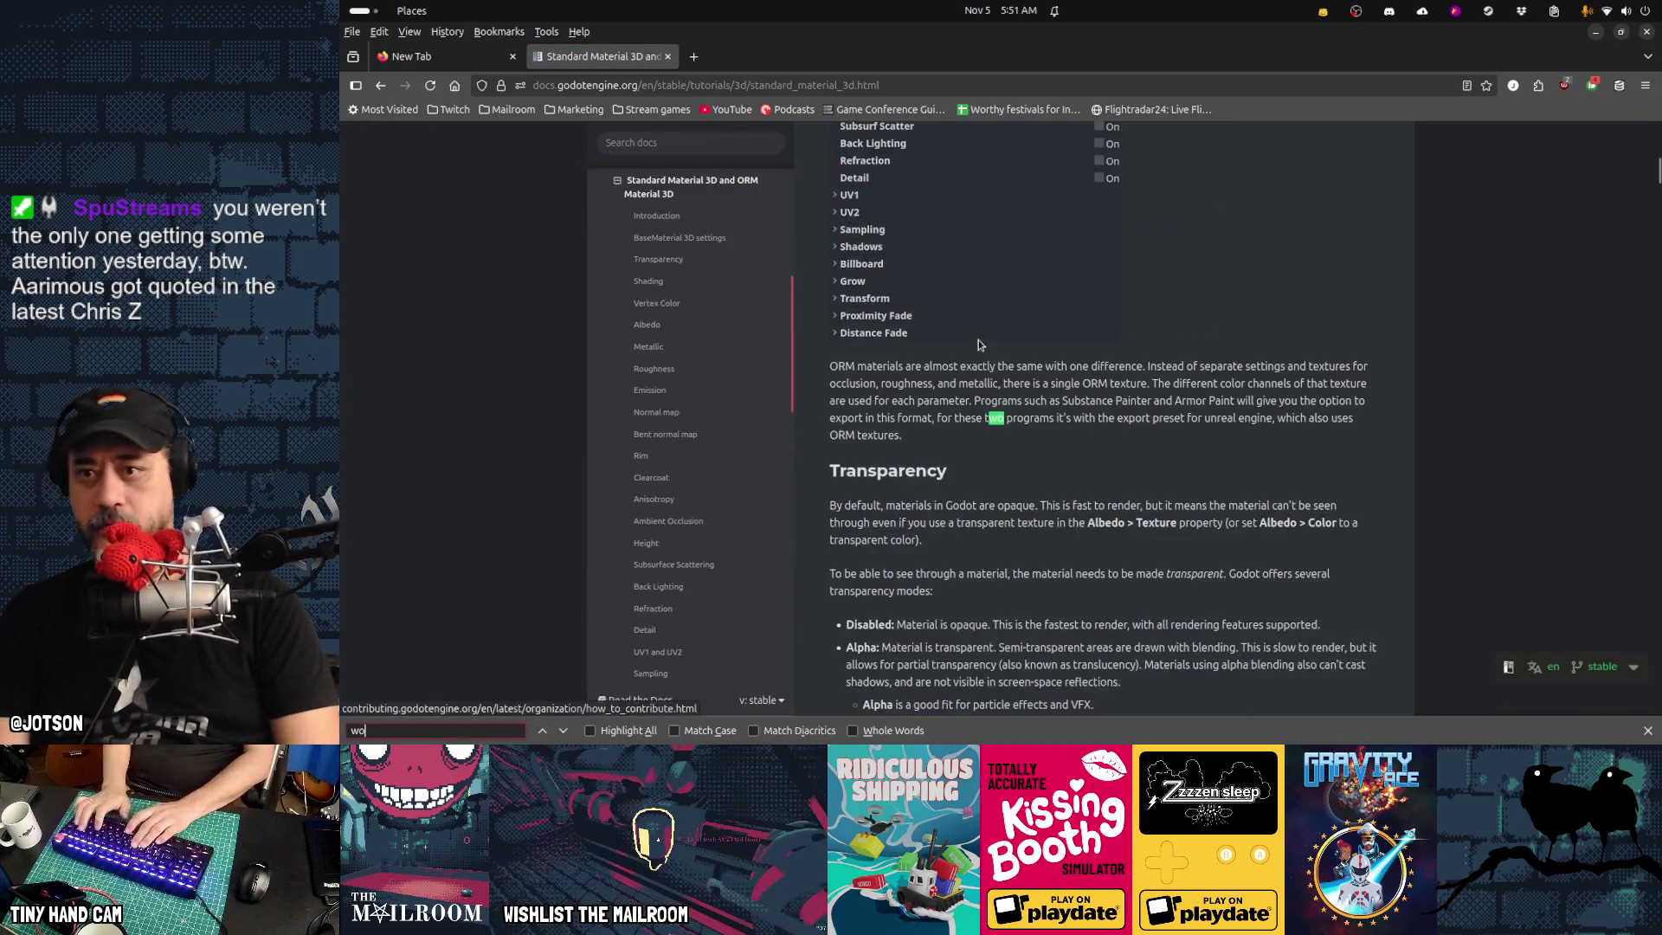
pyautogui.press('BackSpace')
pyautogui.press('BackSpace')
pyautogui.write('tripl')
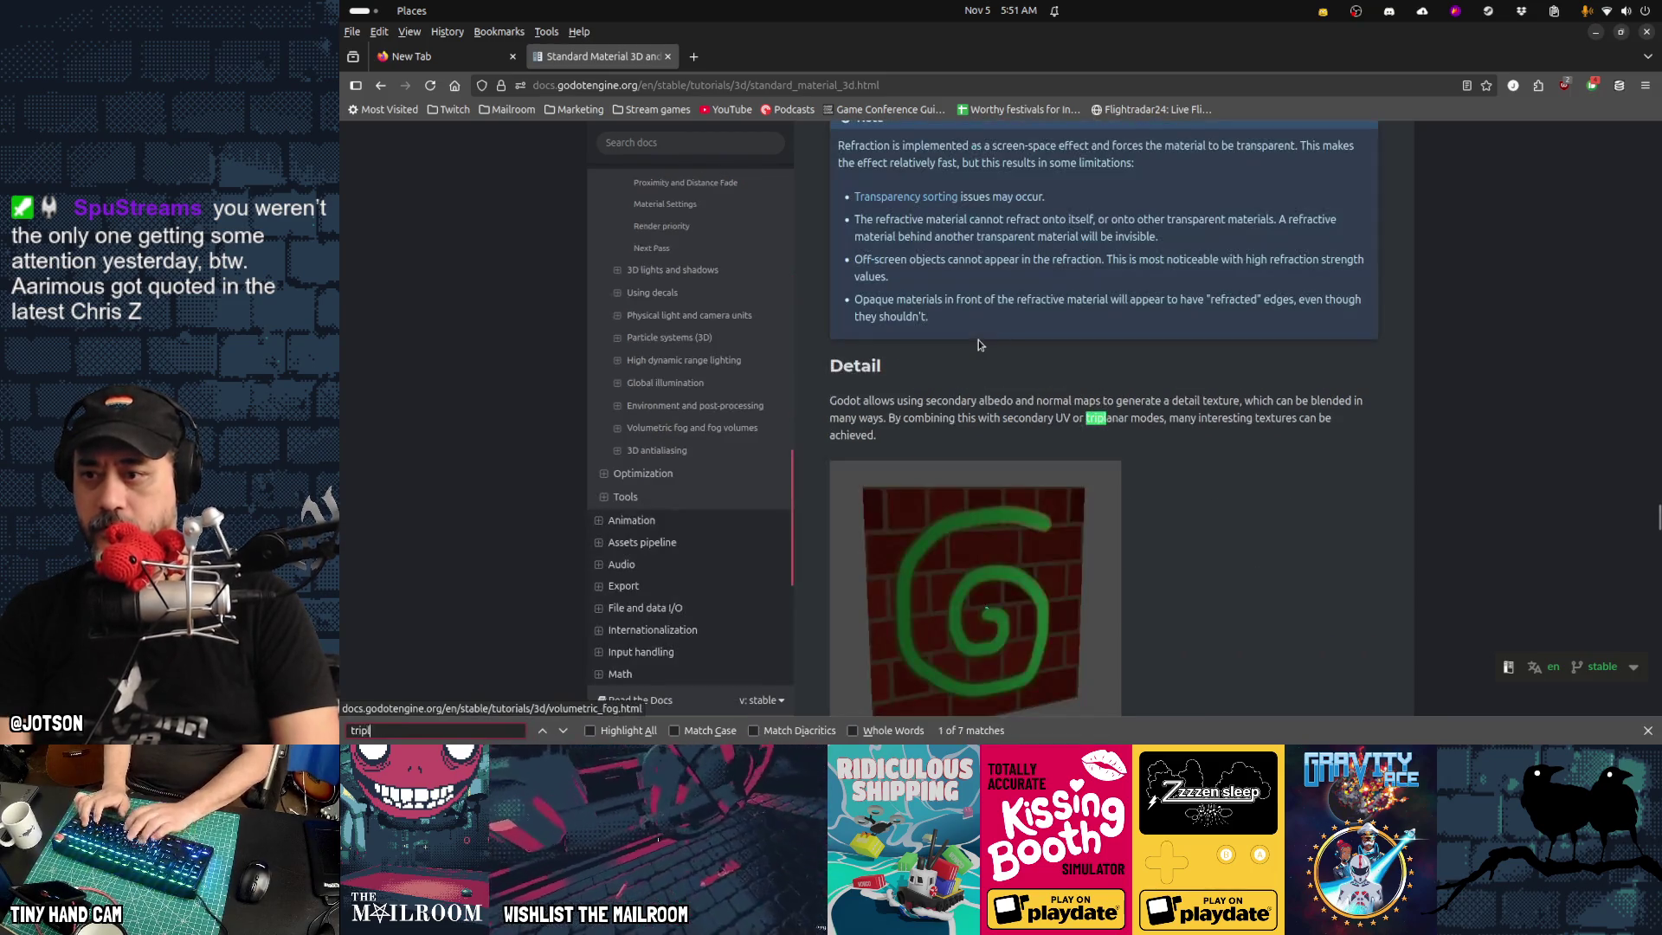
pyautogui.write('anar')
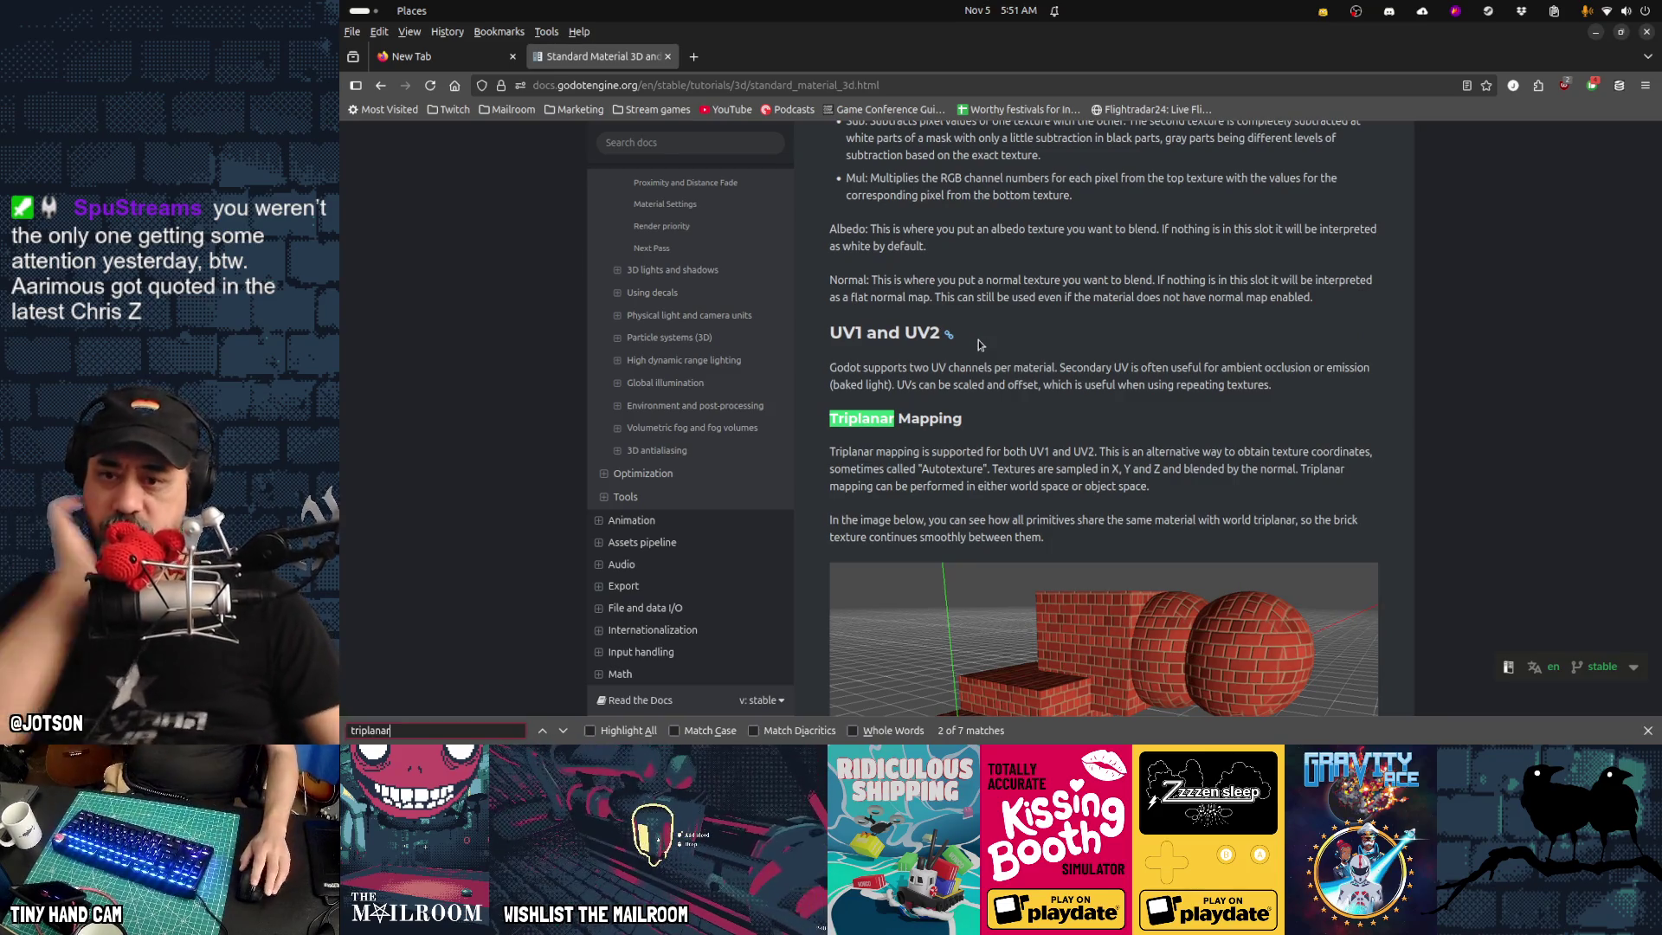
pyautogui.scroll(-3, 995, 412)
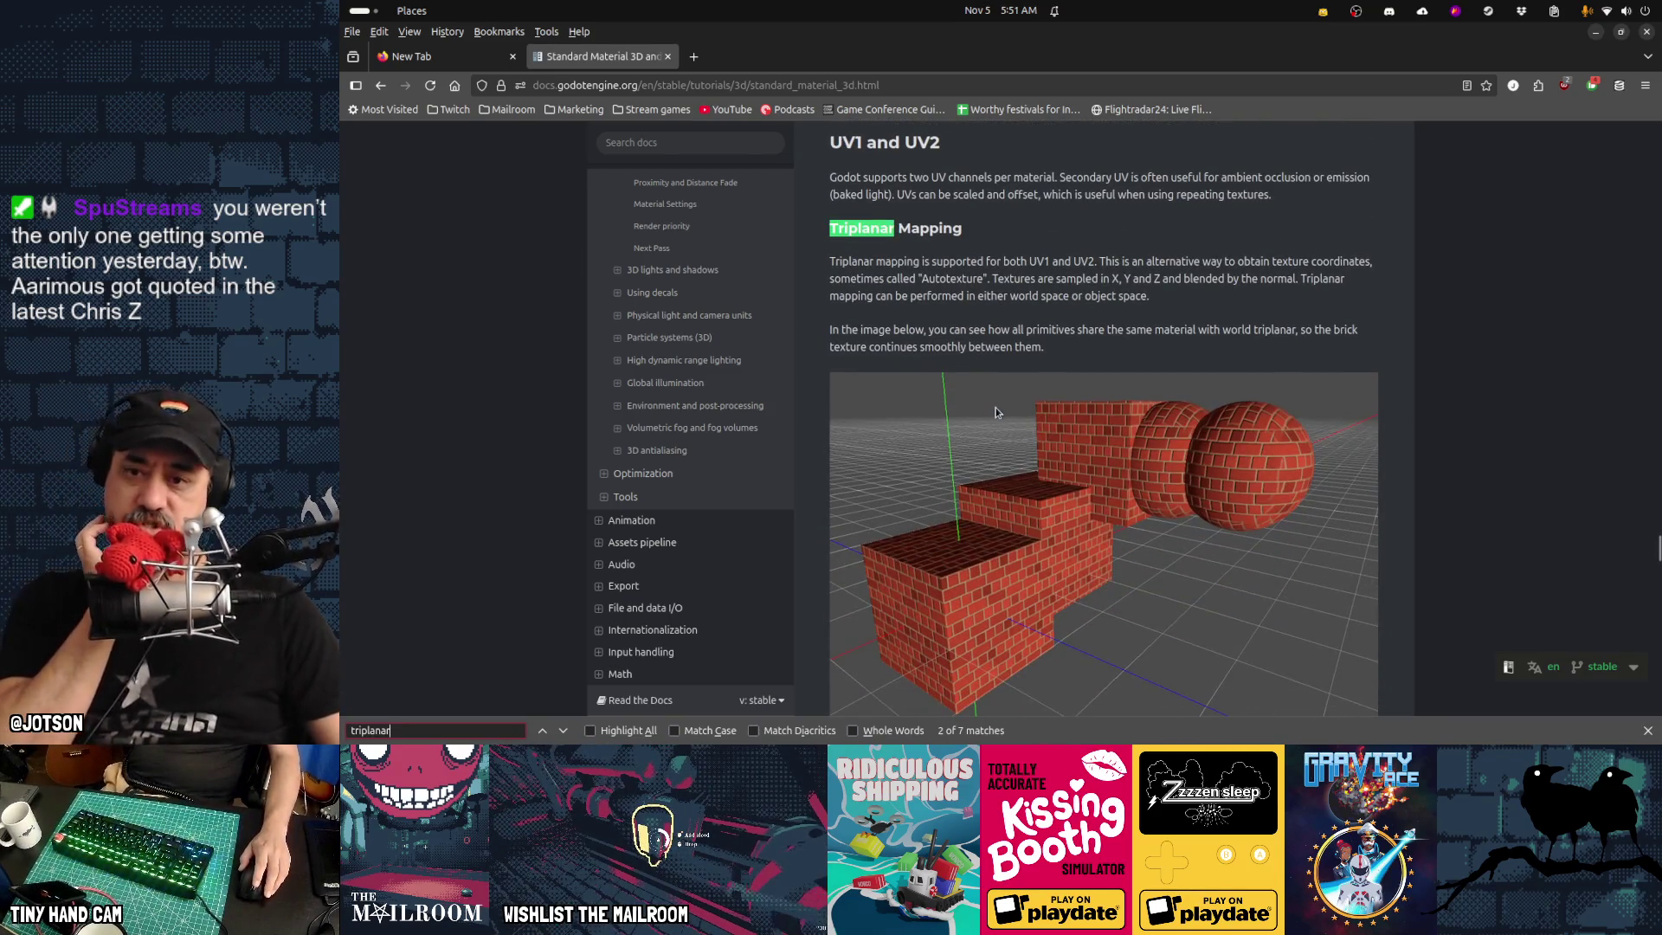
pyautogui.scroll(-3, 996, 412)
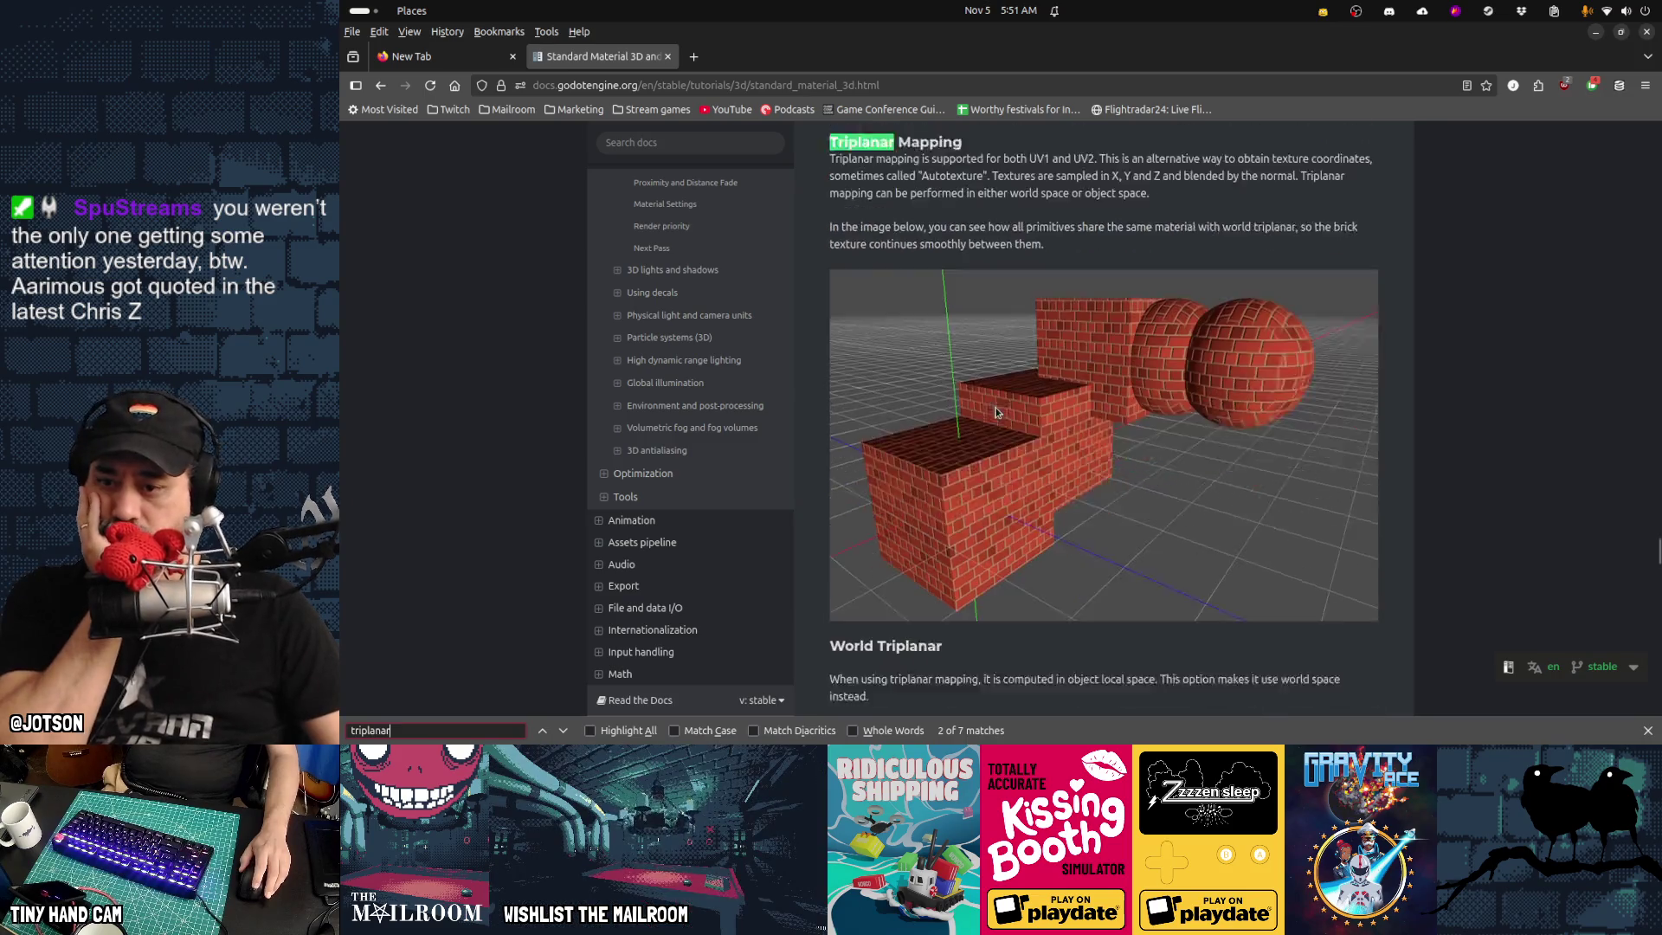
pyautogui.click(1648, 732)
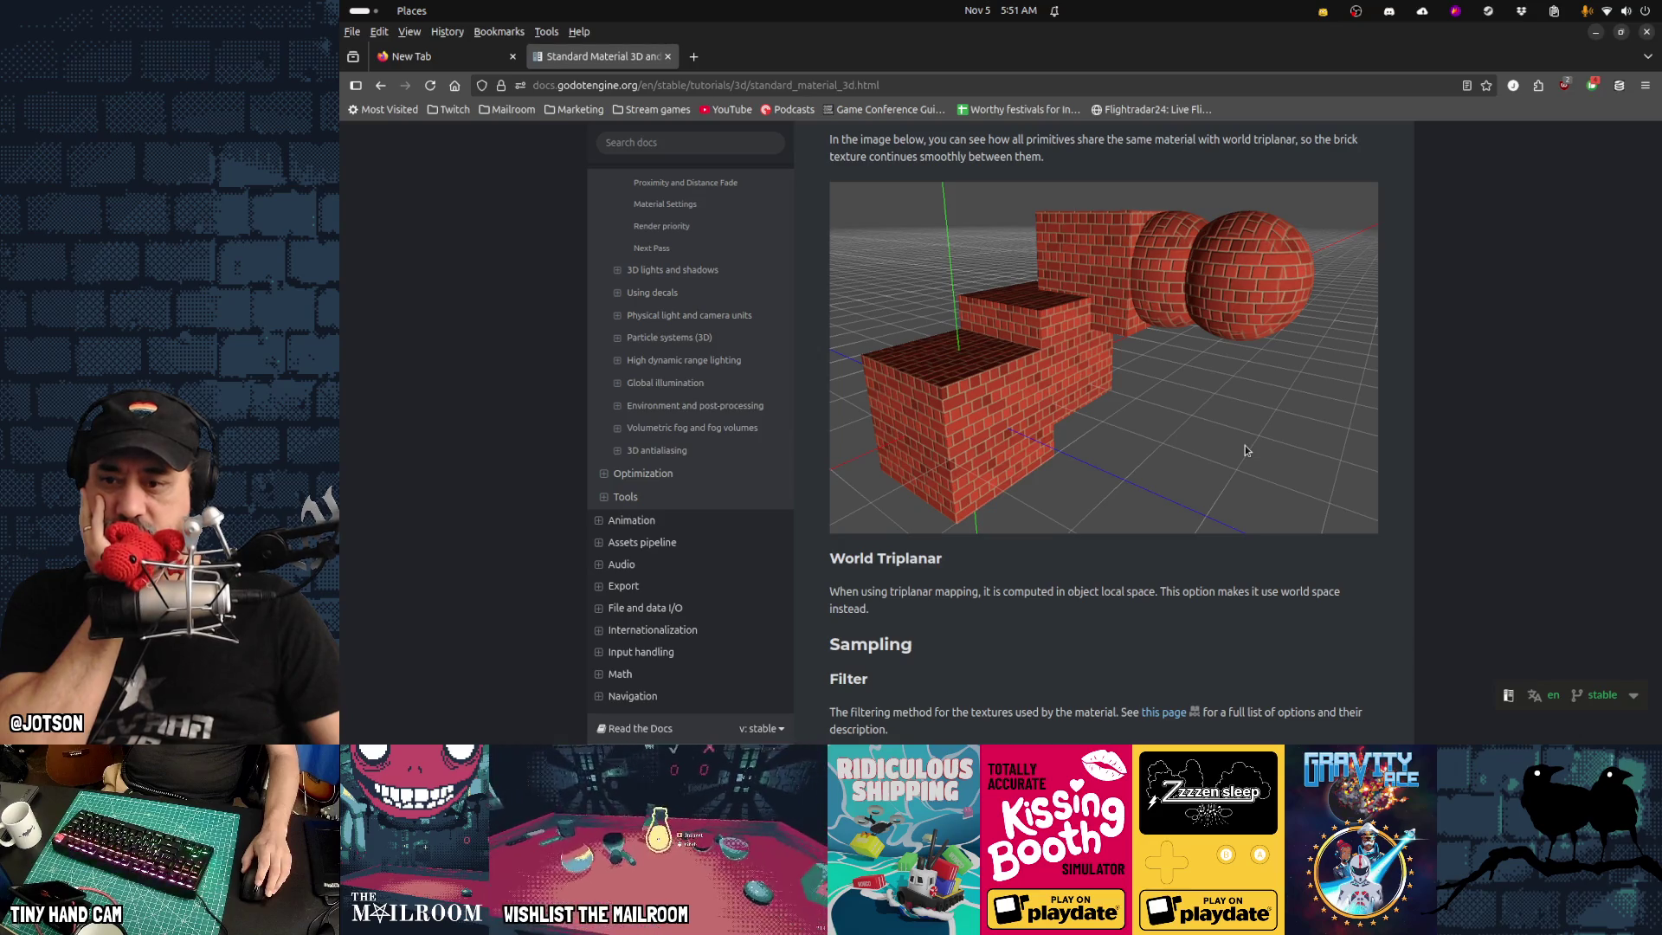
# Read the Triplanar Mapping and World Triplanar sections, then return to Godot
pyautogui.scroll(1, 1245, 444)
pyautogui.scroll(3, 1245, 447)
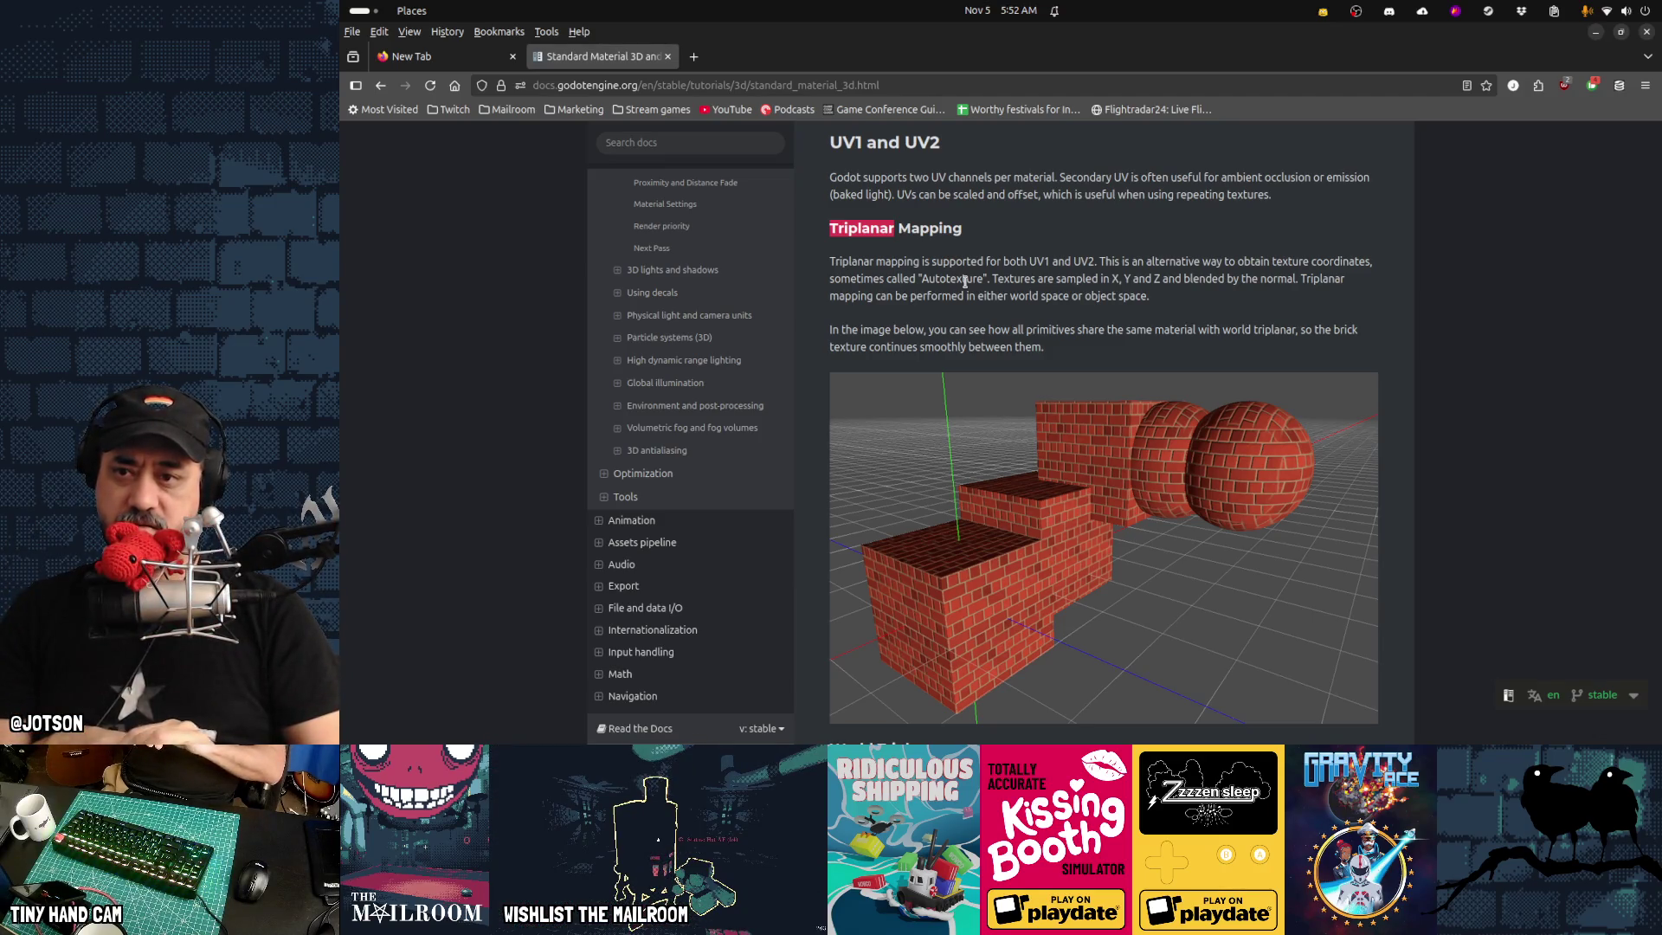
pyautogui.scroll(-3, 965, 282)
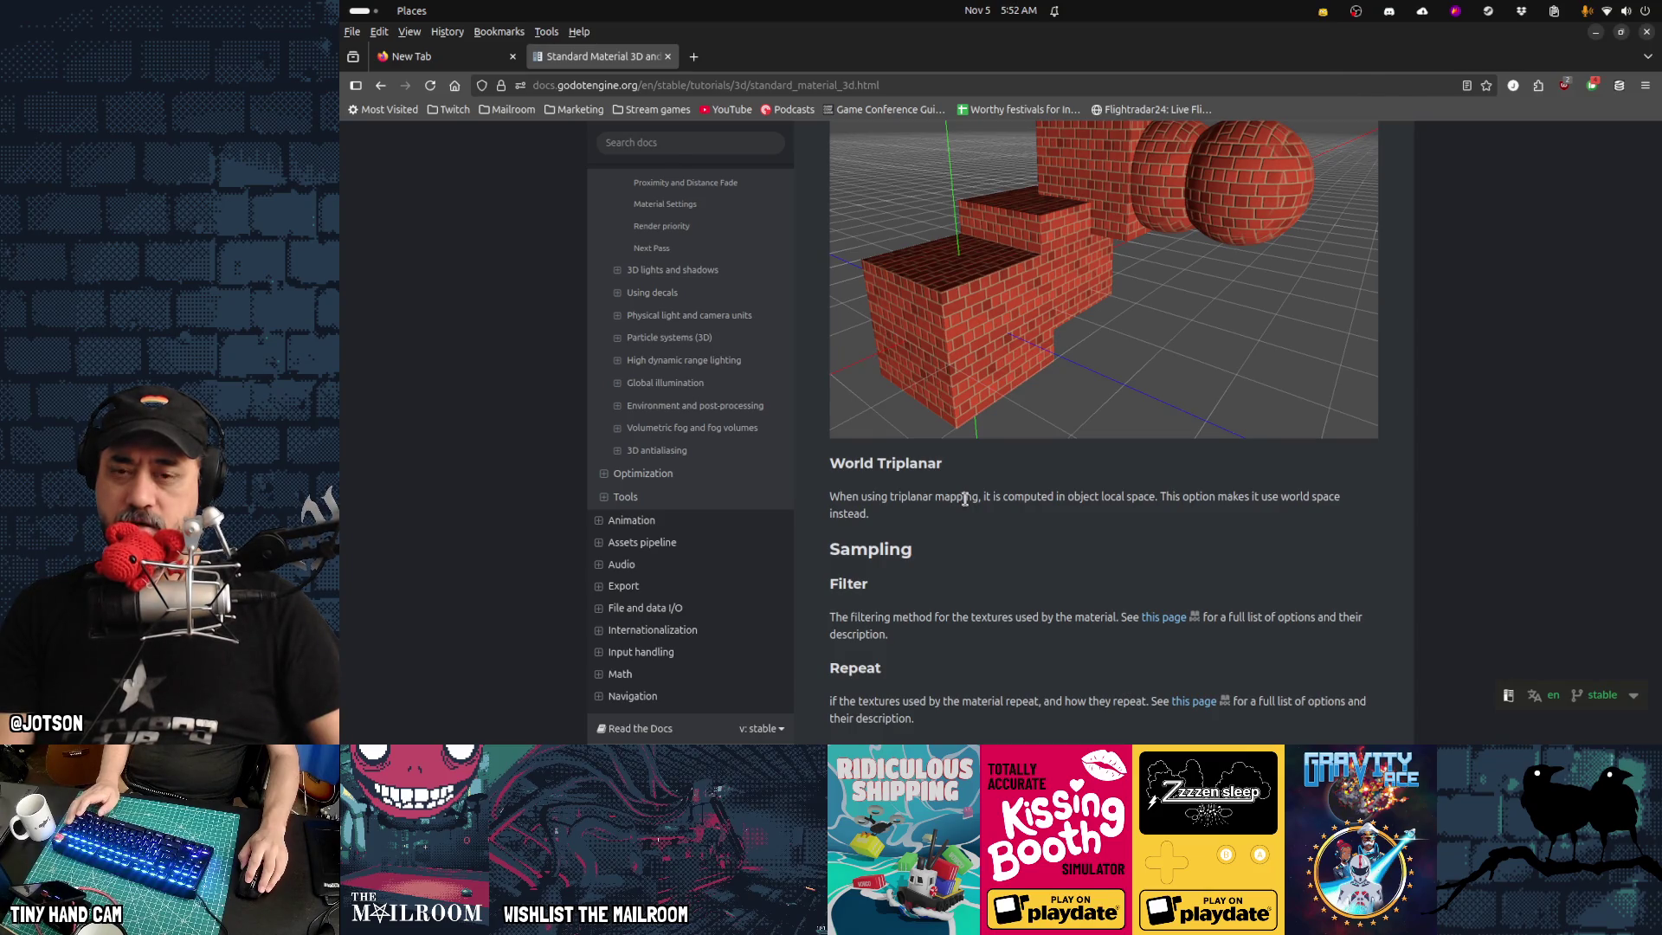
pyautogui.hotkey('alt', 'Tab')
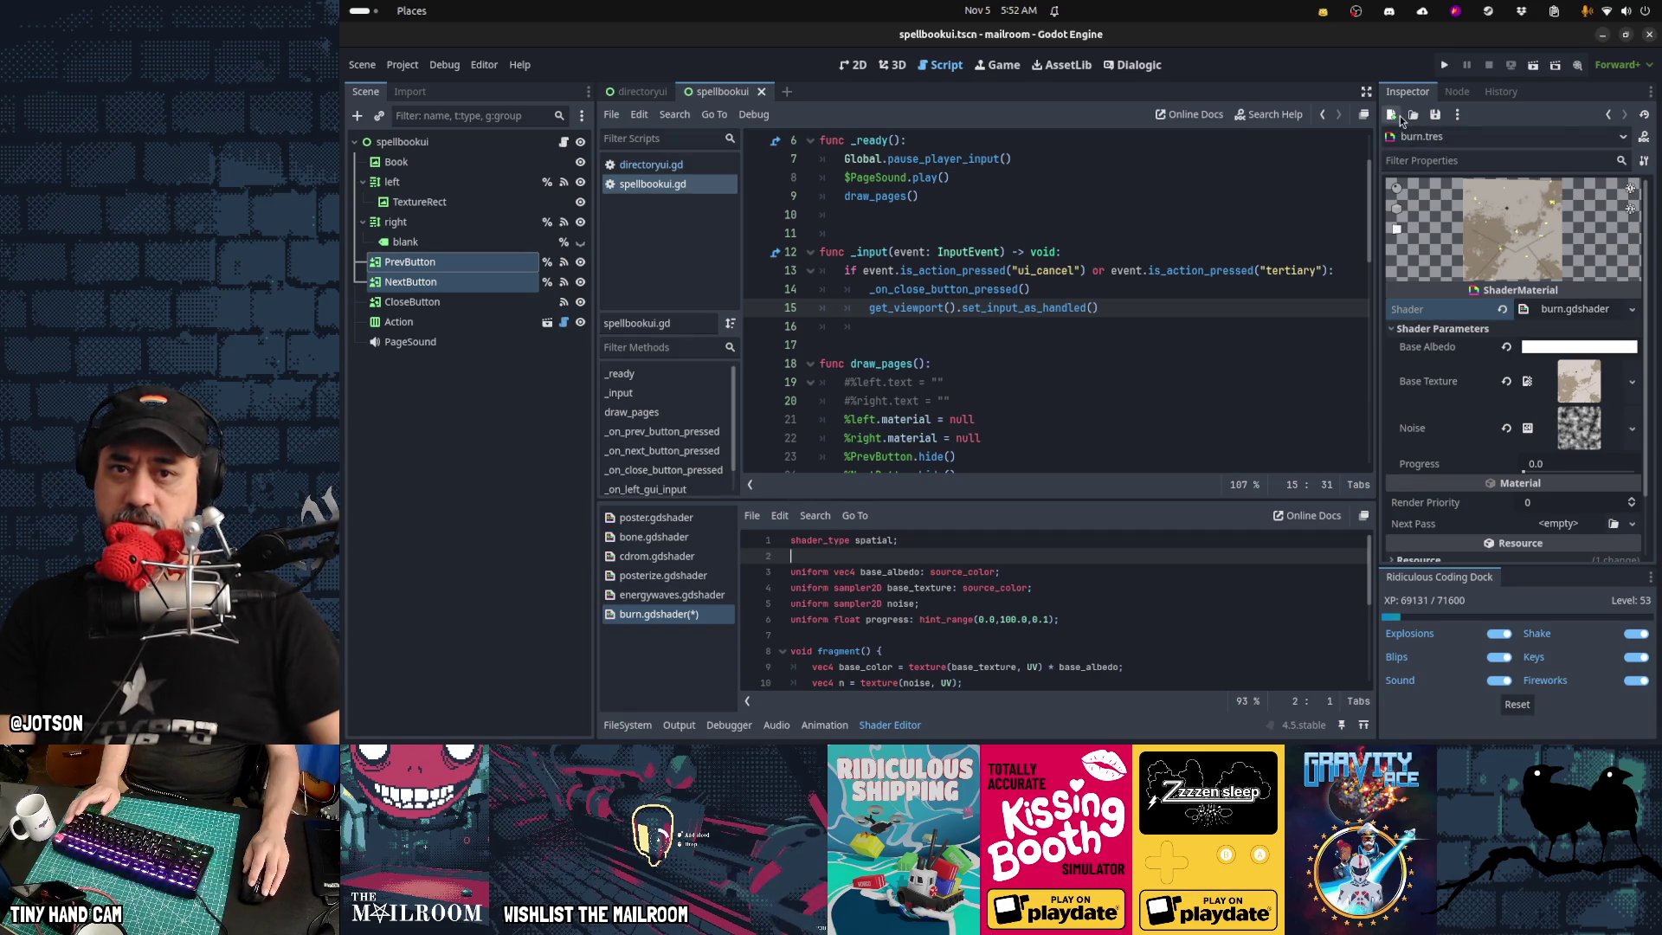
# Create a new StandardMaterial3D resource in the Inspector and scroll through its properties
pyautogui.click(1399, 120)
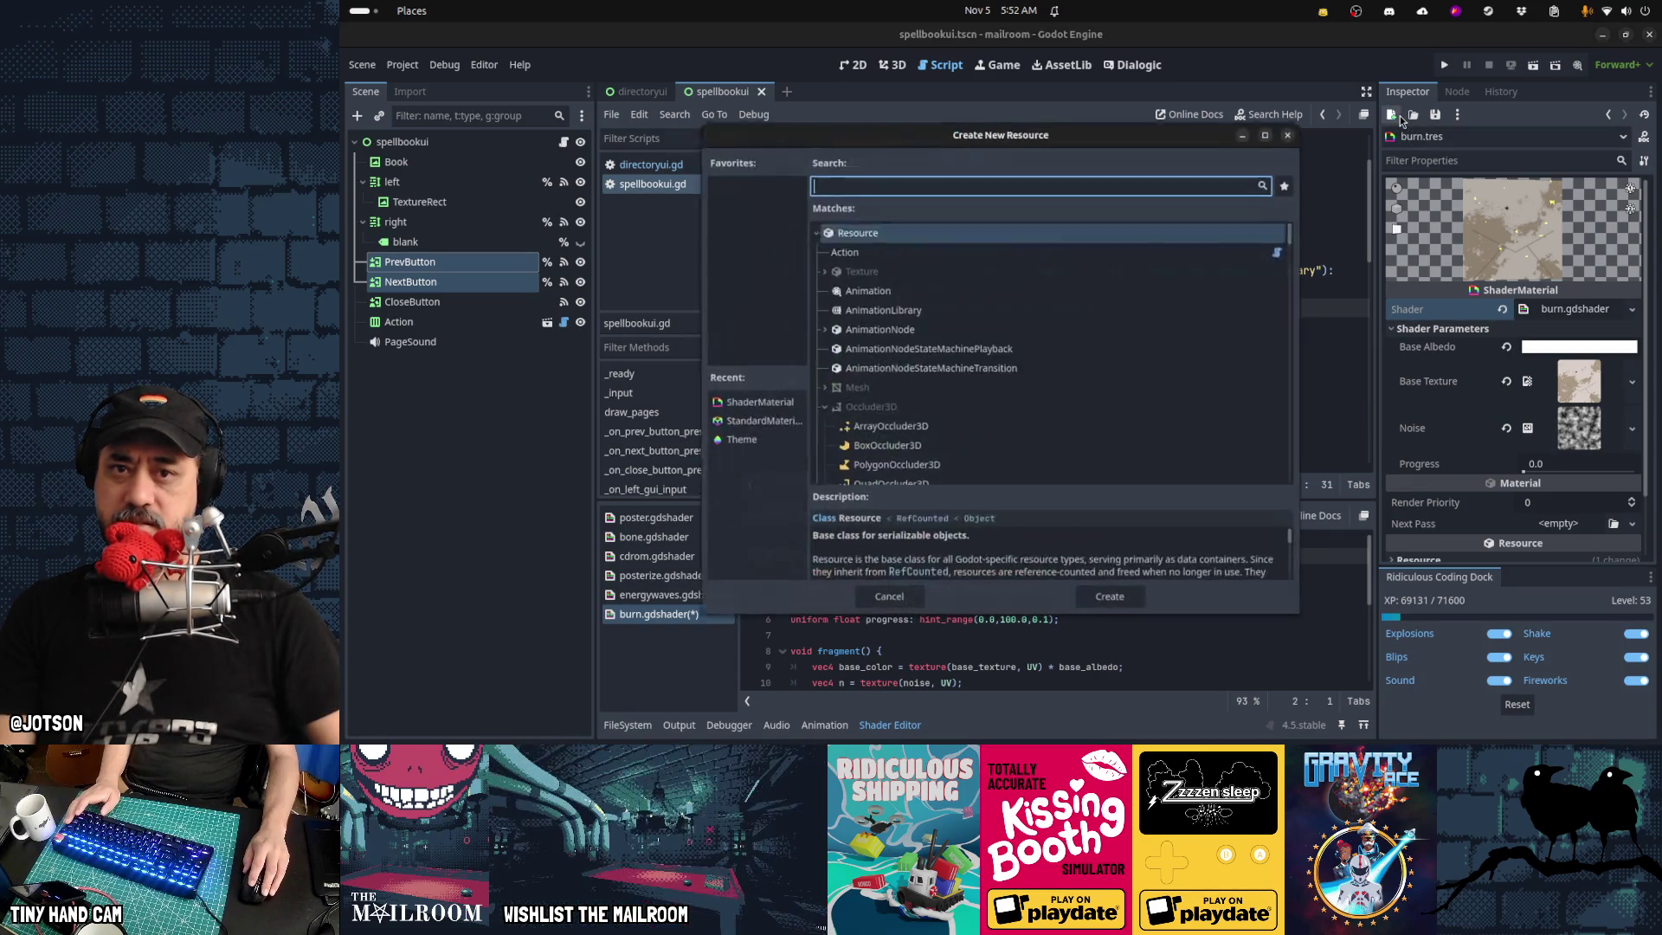
pyautogui.write('standard')
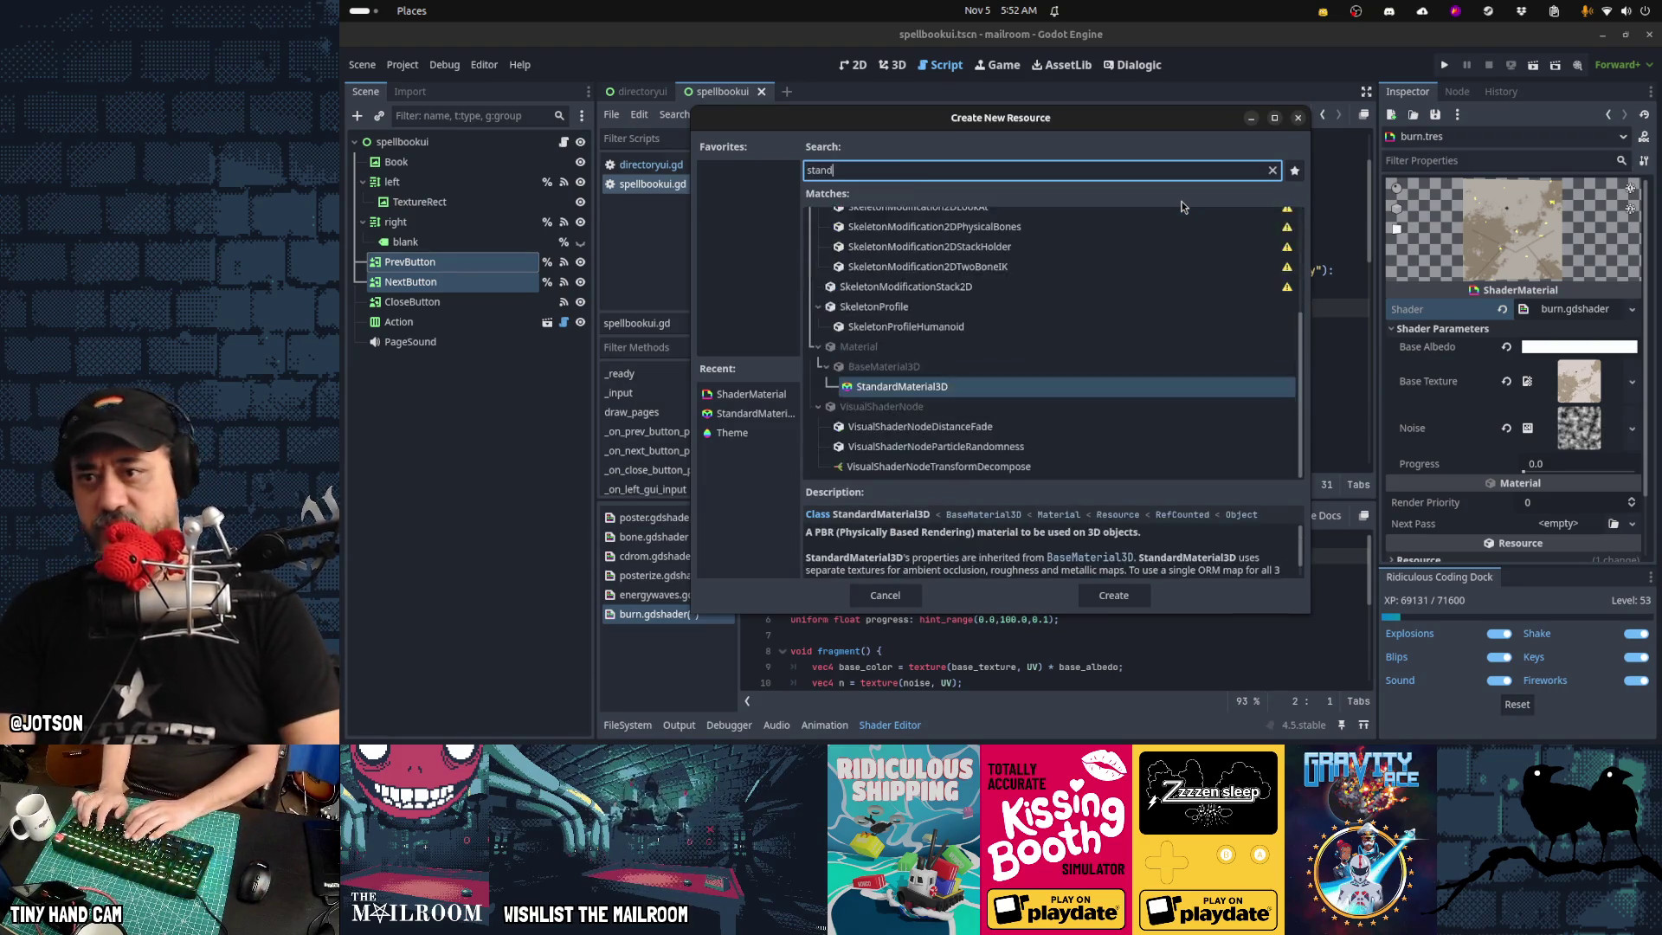
pyautogui.press('Return')
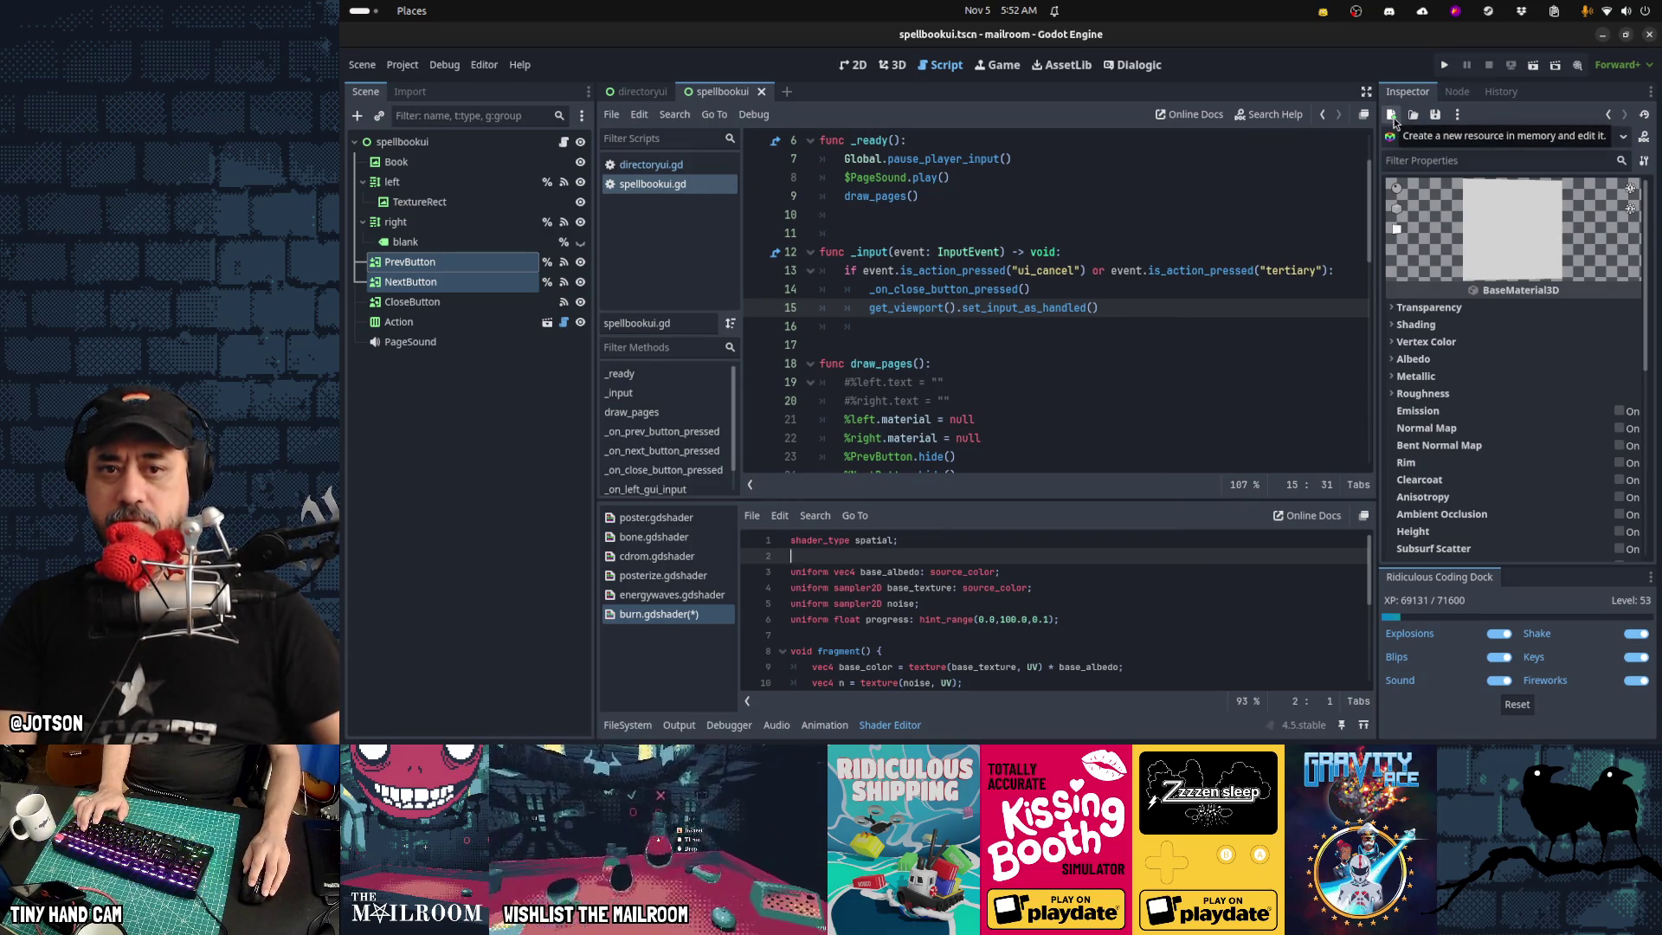
pyautogui.click(1391, 115)
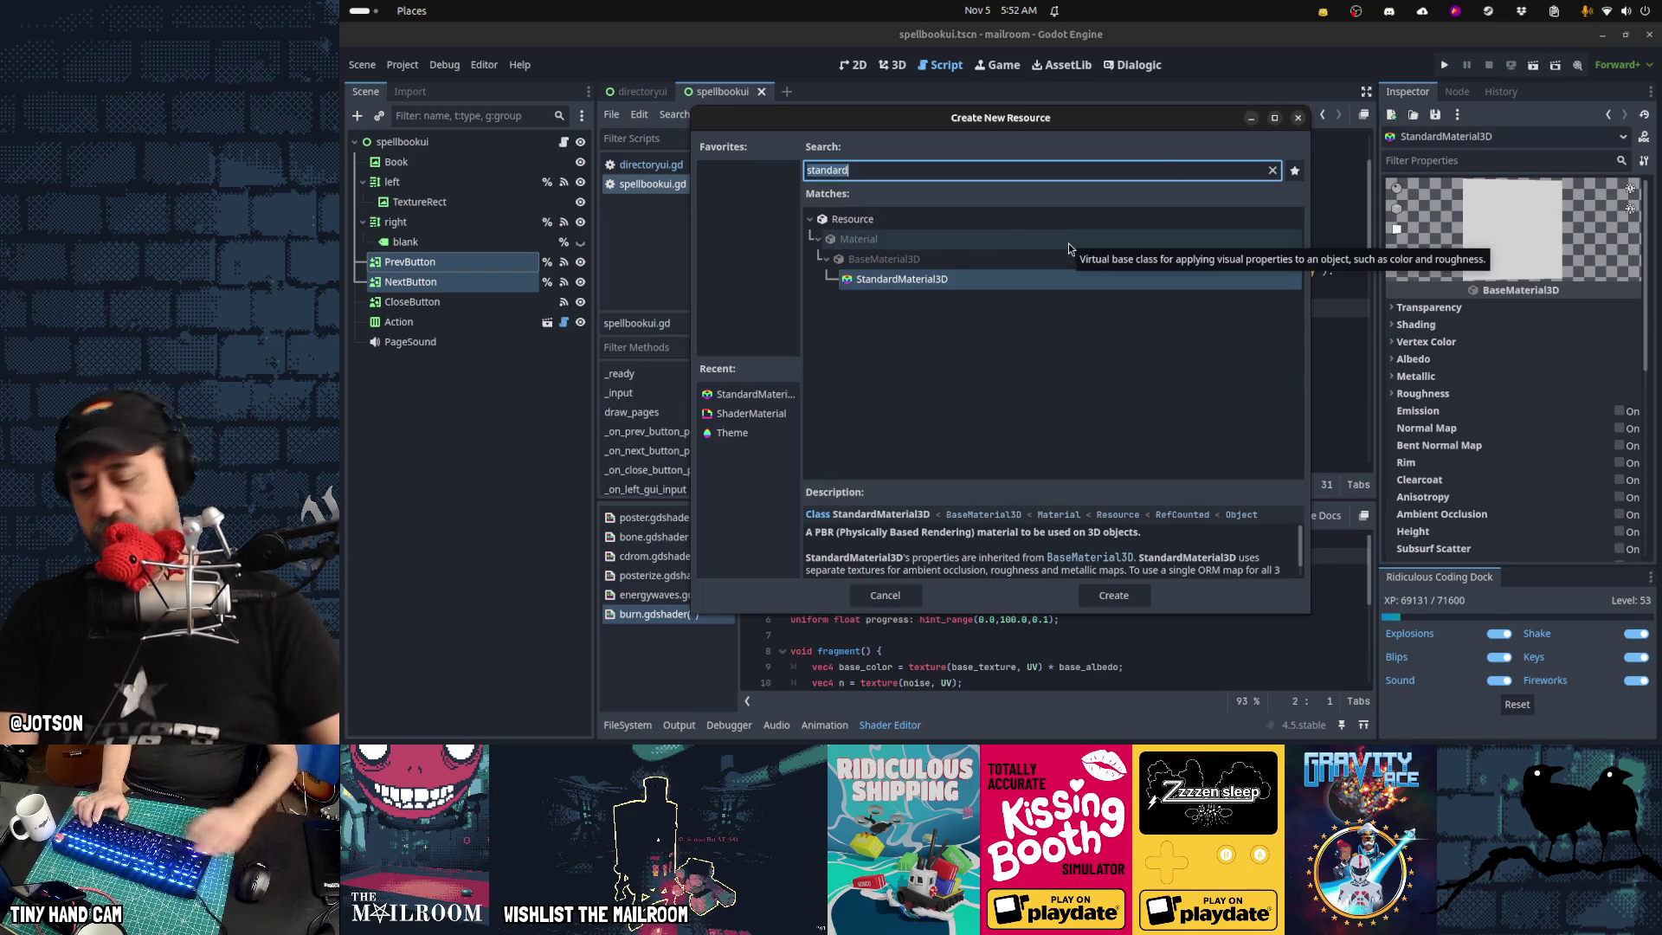
pyautogui.press('BackSpace')
pyautogui.write('shader')
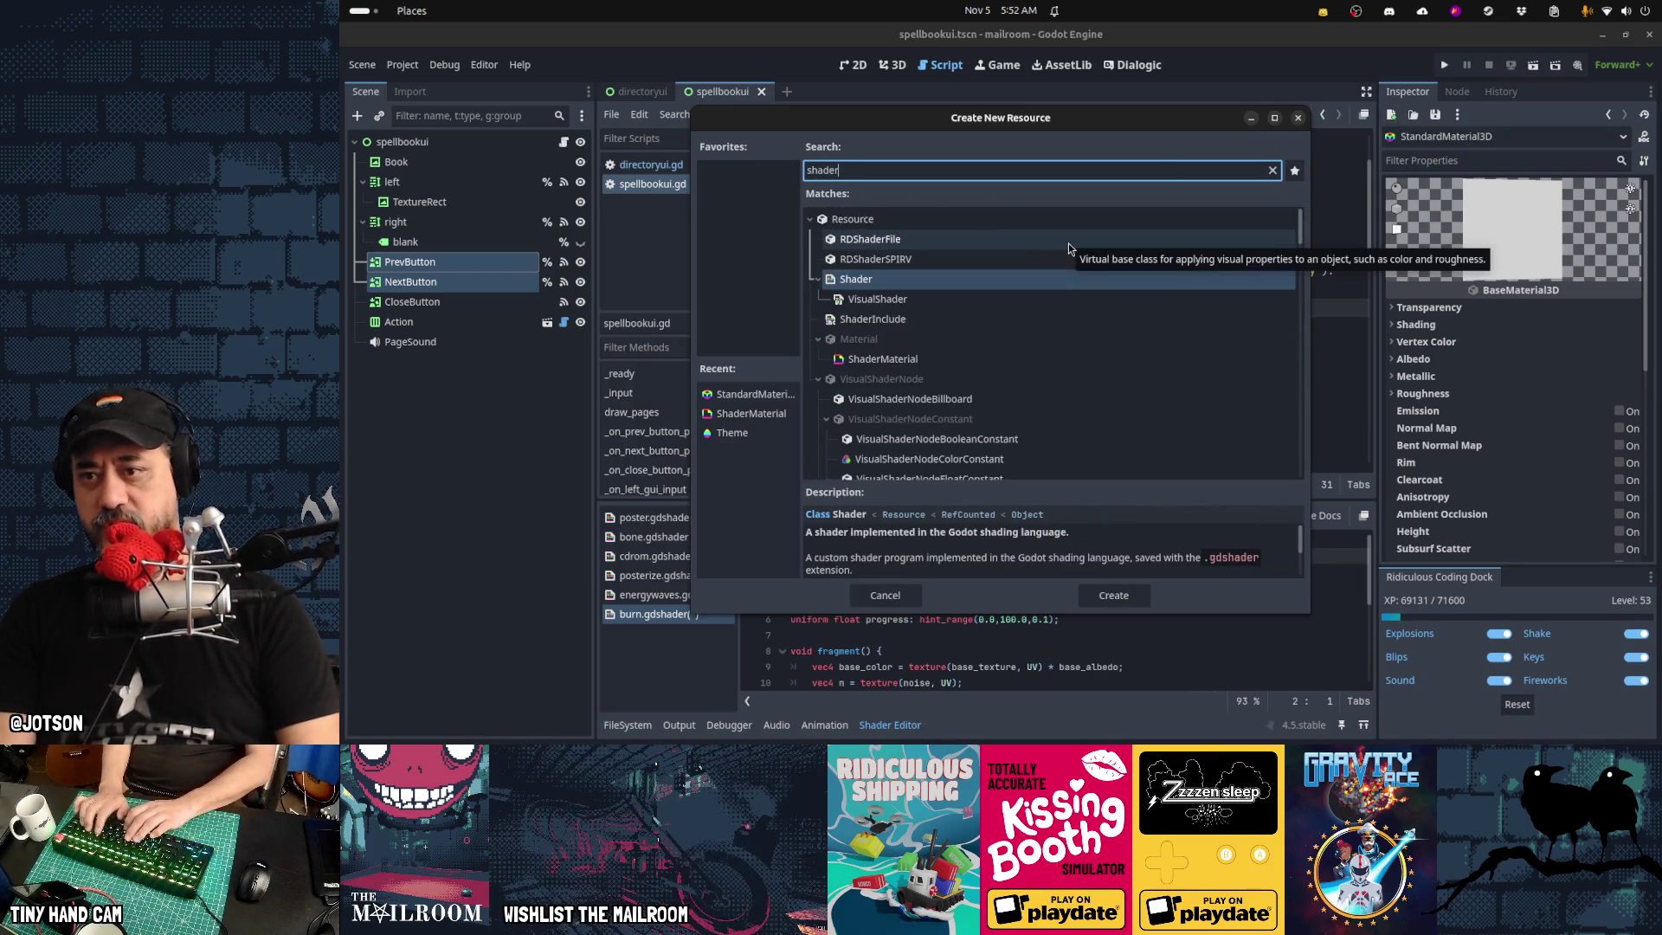
pyautogui.press('BackSpace')
pyautogui.press('BackSpace')
pyautogui.press('BackSpace')
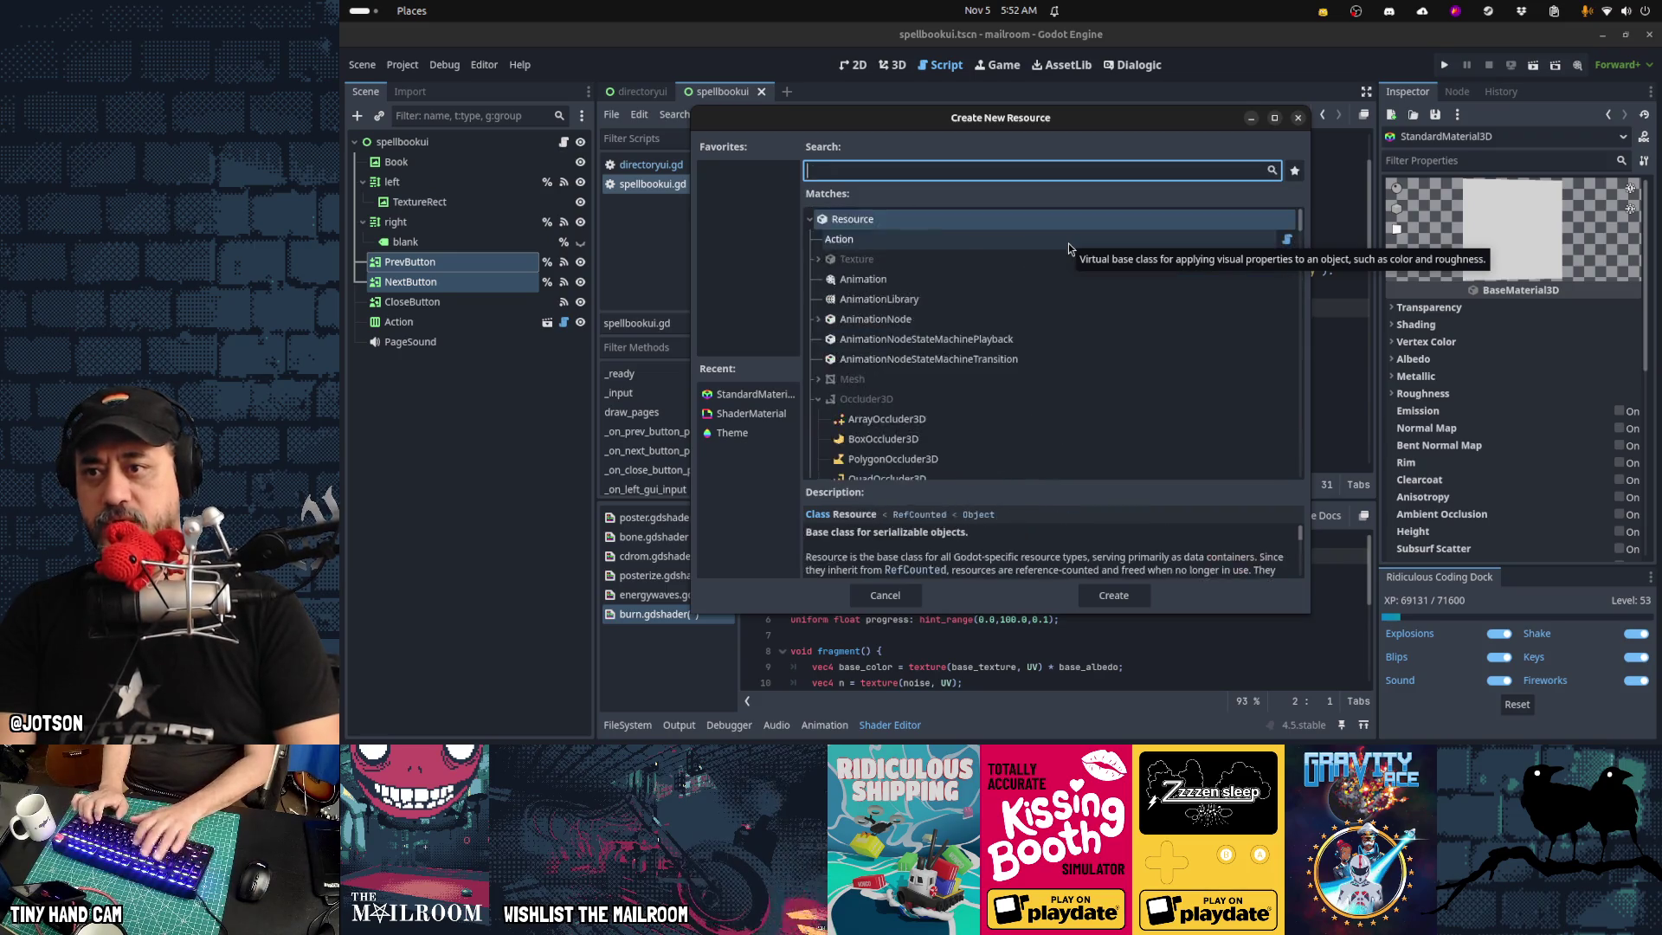
pyautogui.write('standard')
pyautogui.press('Return')
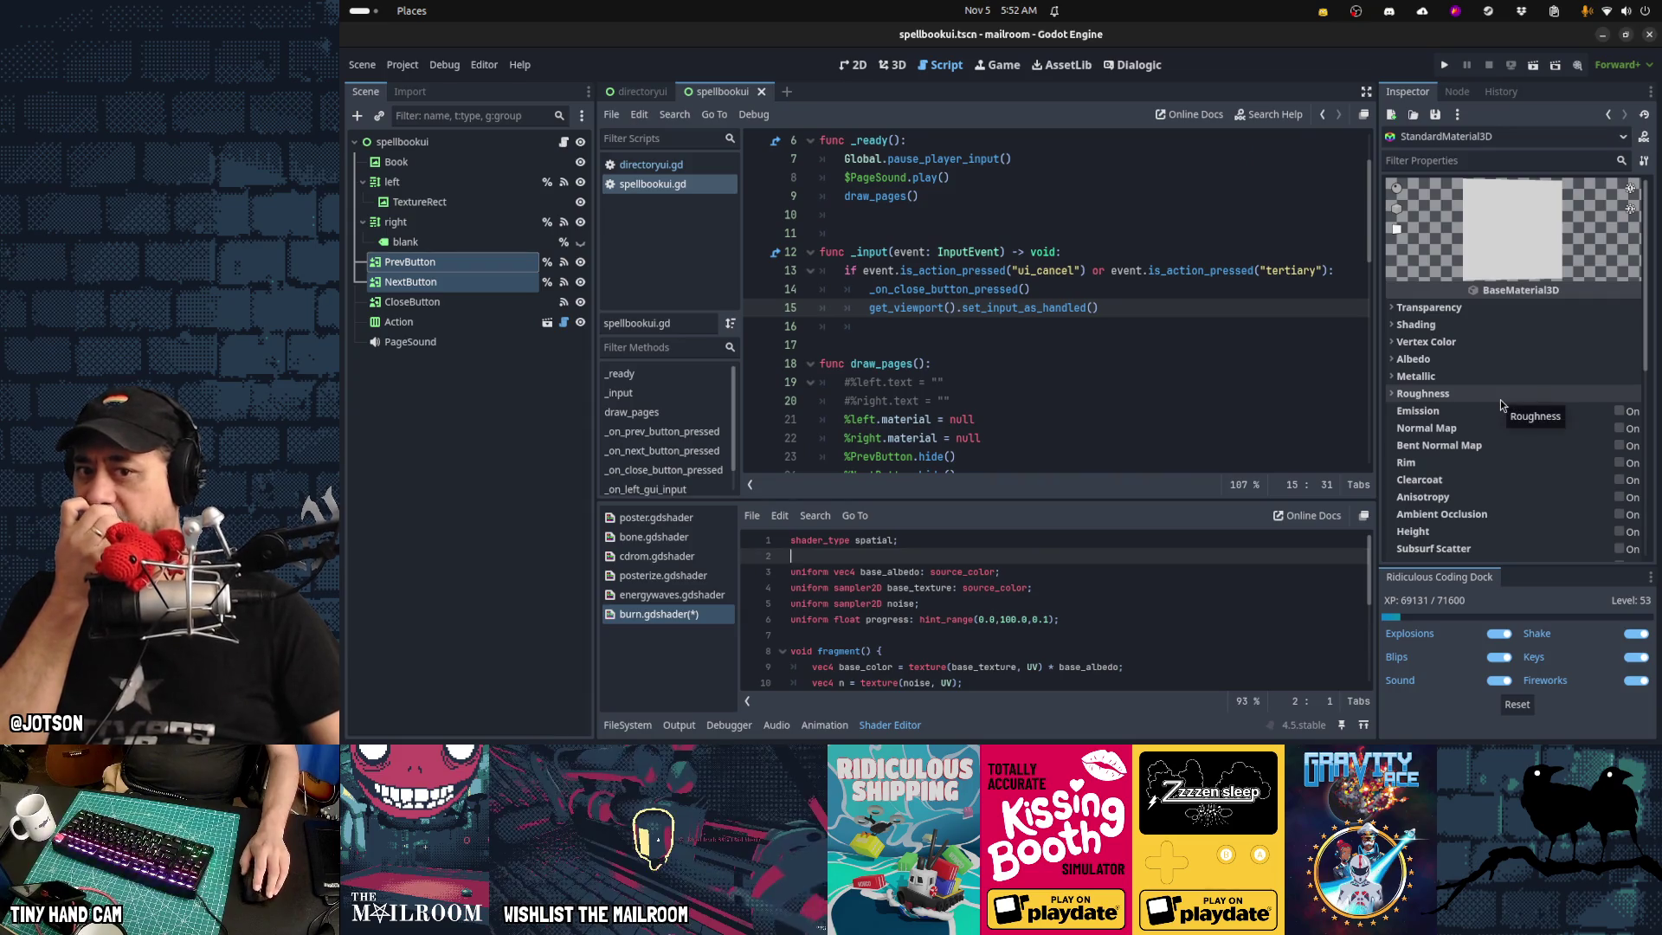
pyautogui.scroll(-5, 1501, 405)
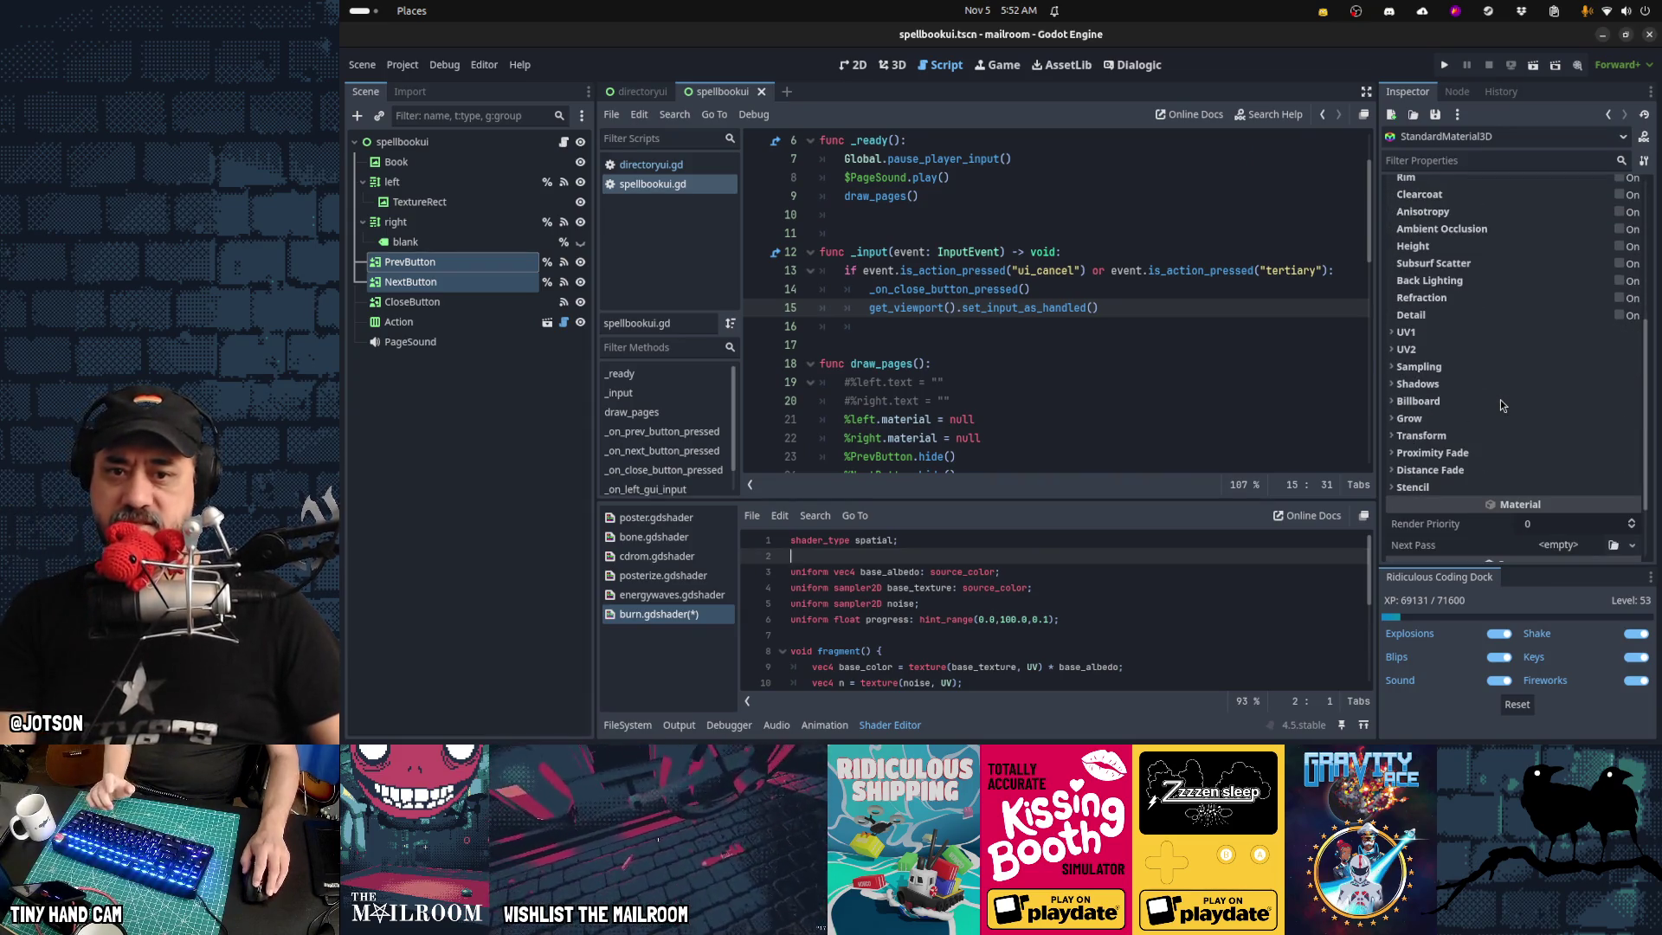
# Turn on Triplanar and World Triplanar under the material's UV1, keeping sharpness 1.00
pyautogui.click(1438, 334)
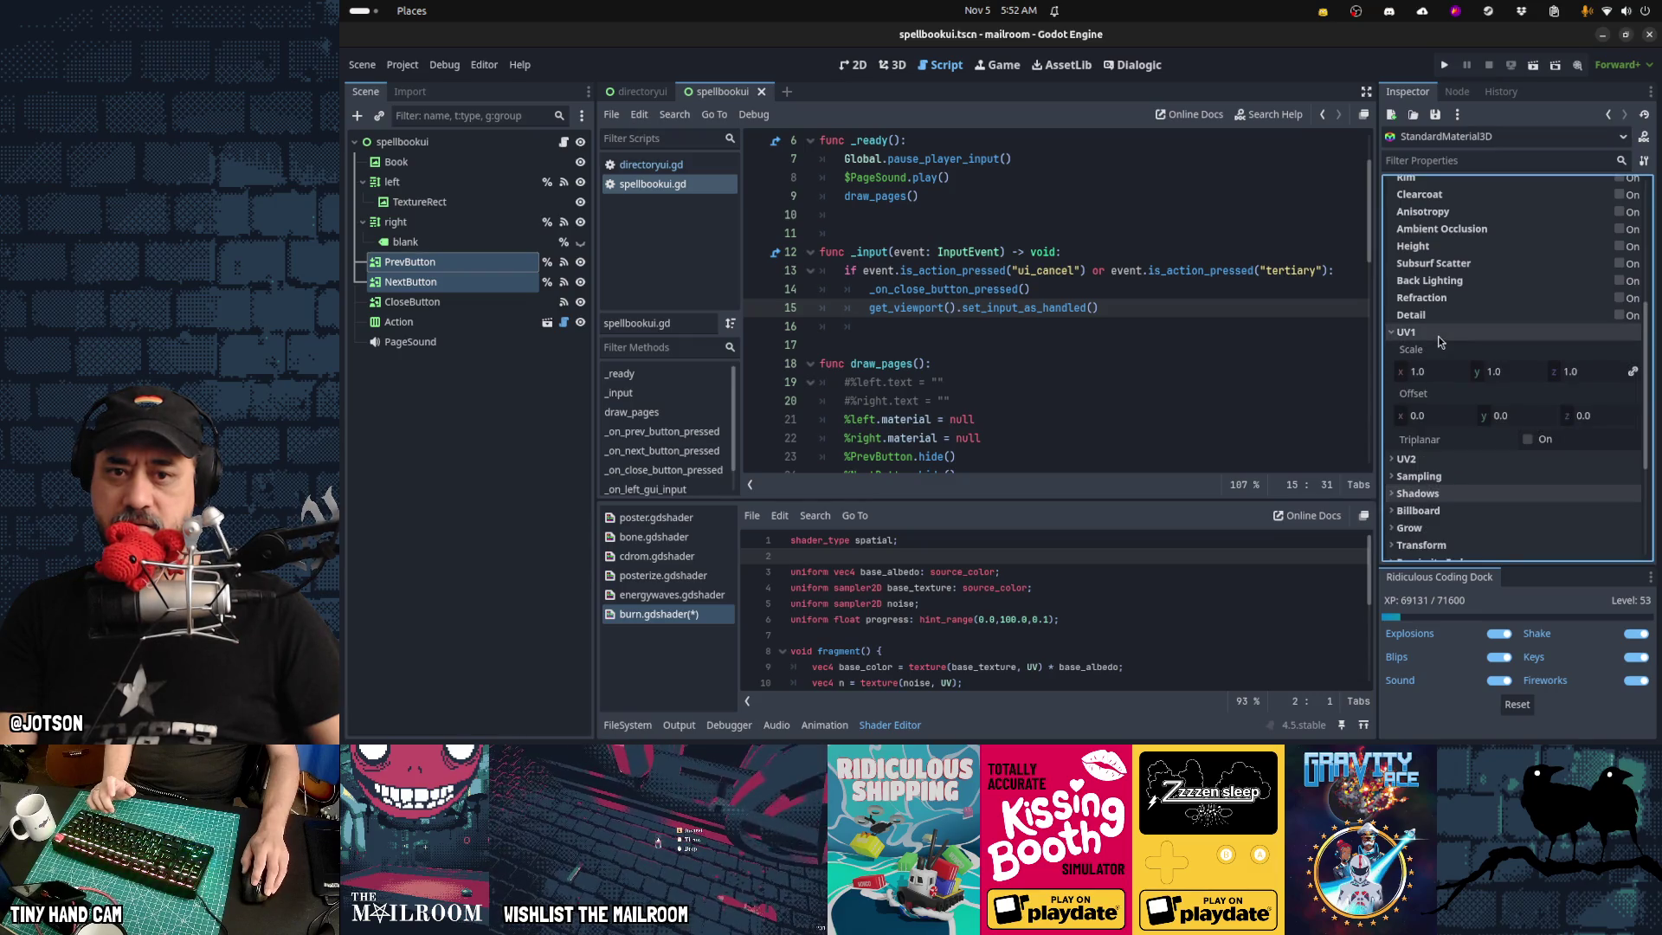
pyautogui.click(1527, 442)
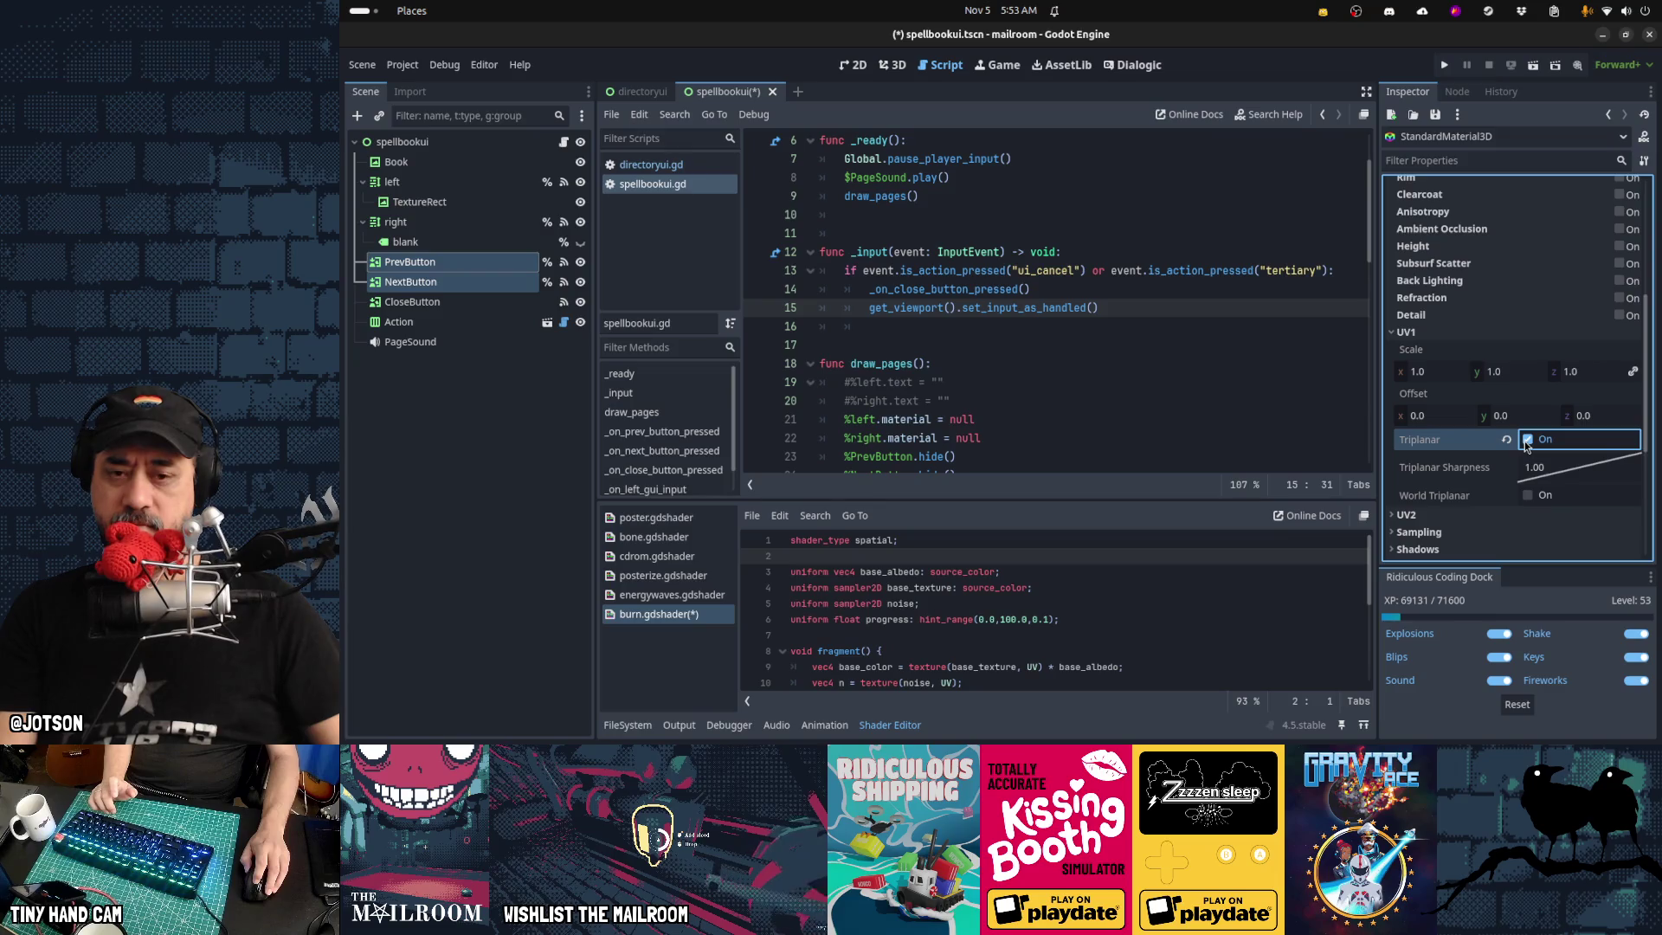
pyautogui.click(1532, 507)
pyautogui.scroll(5, 1509, 481)
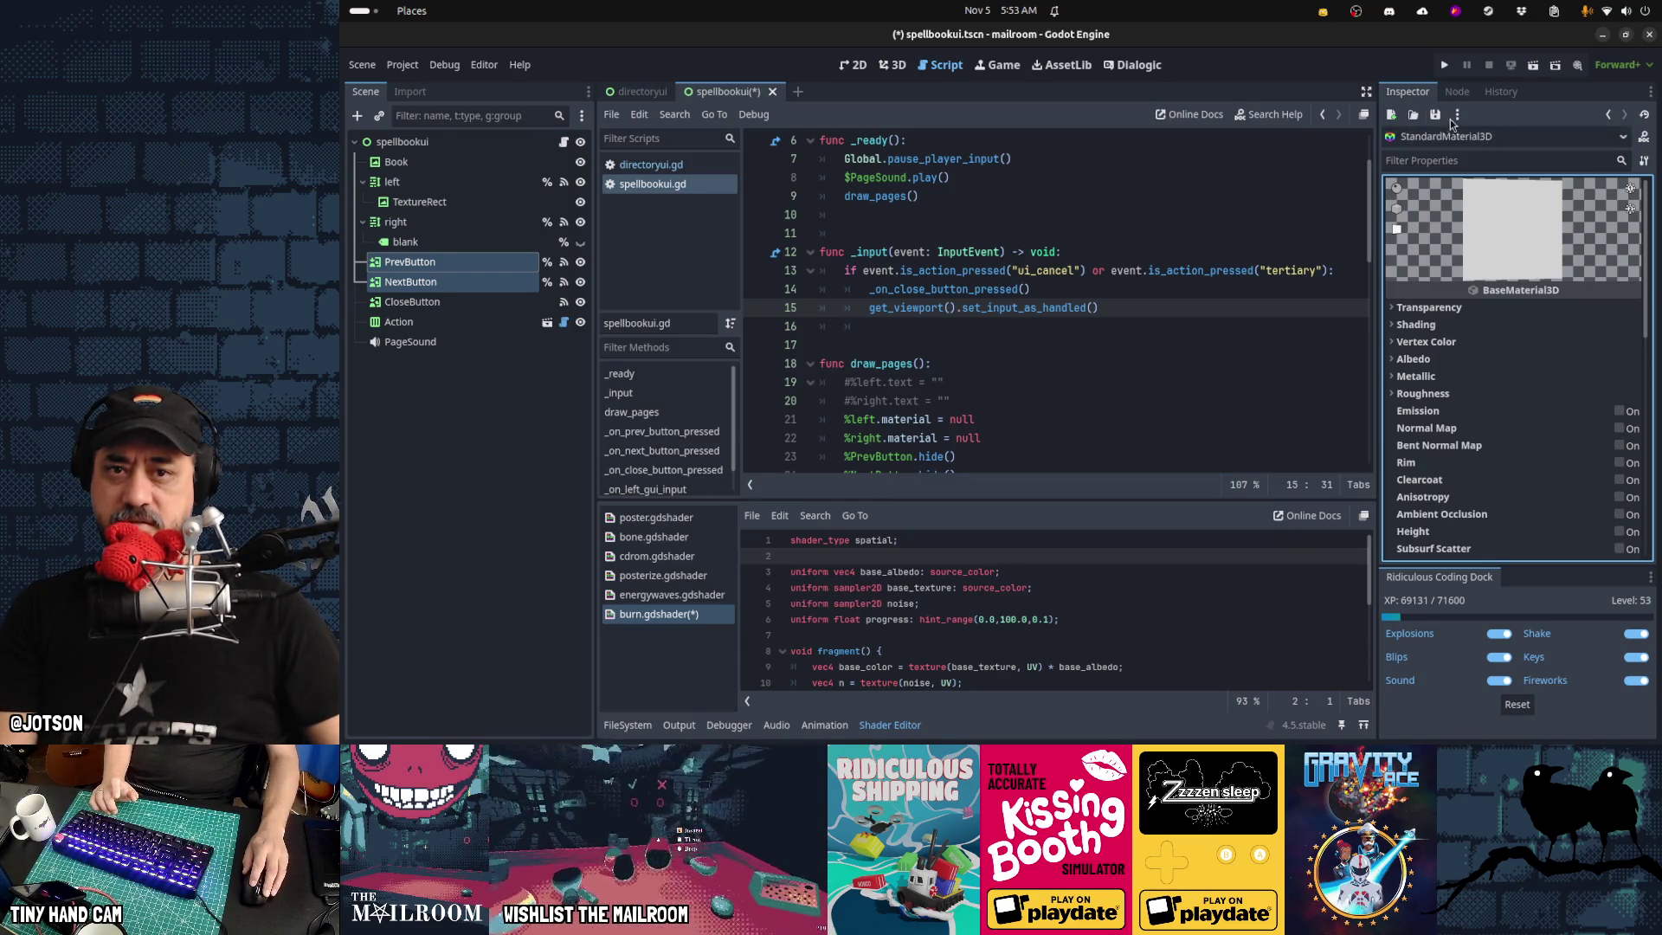
pyautogui.click(1457, 115)
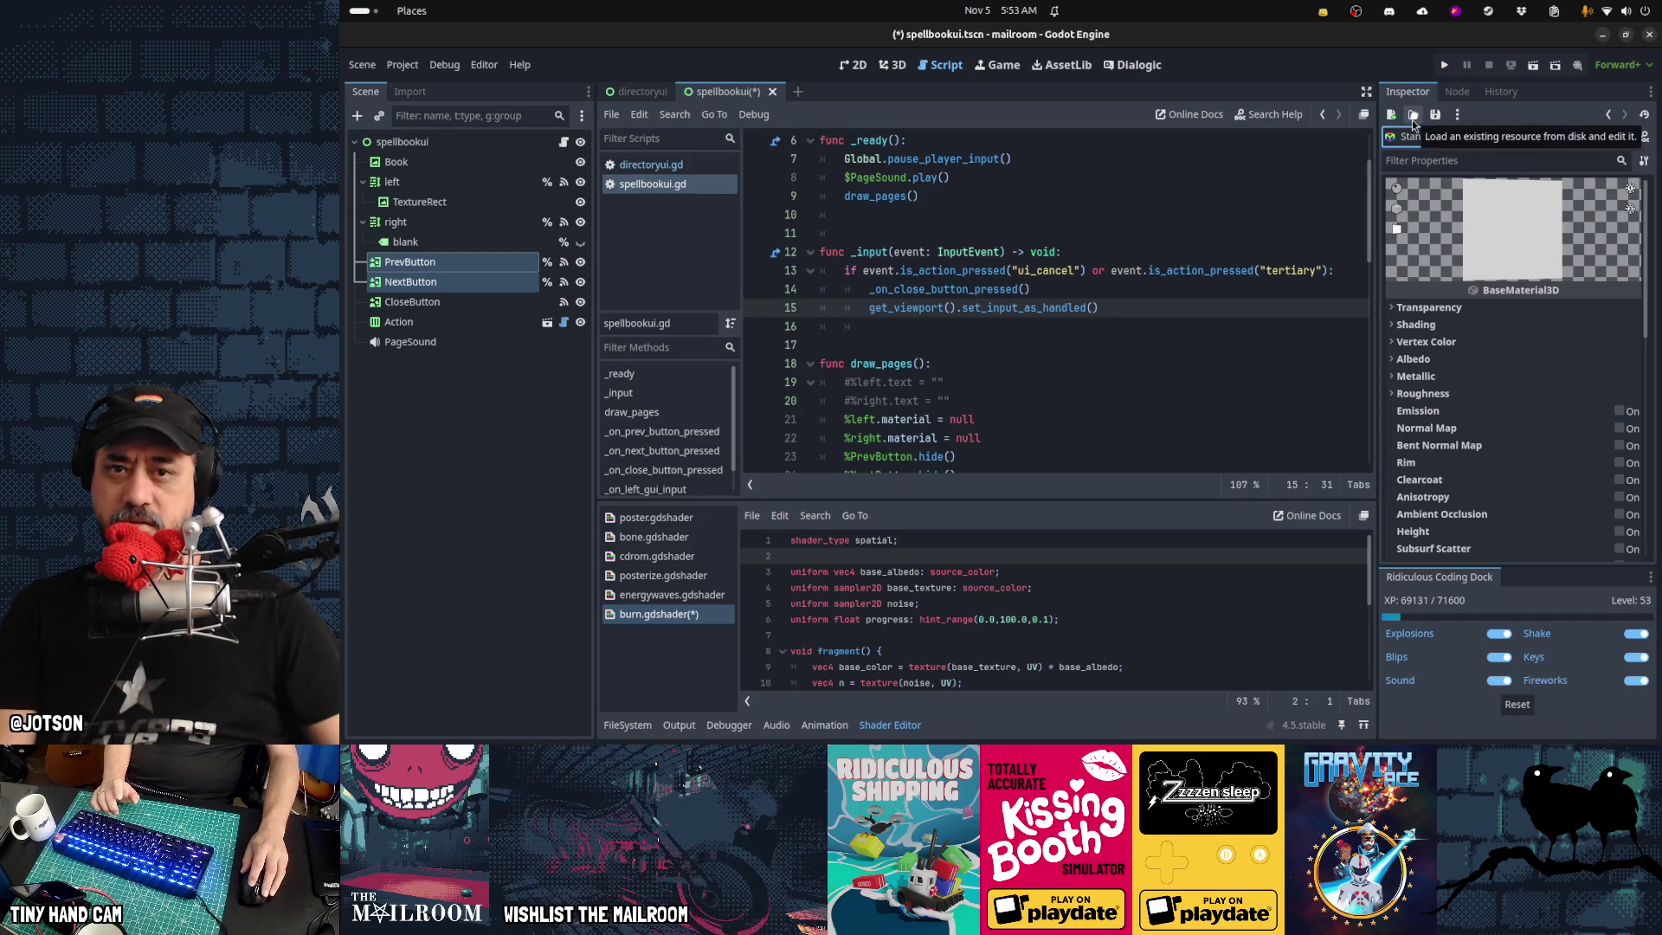
pyautogui.scroll(-10, 1552, 459)
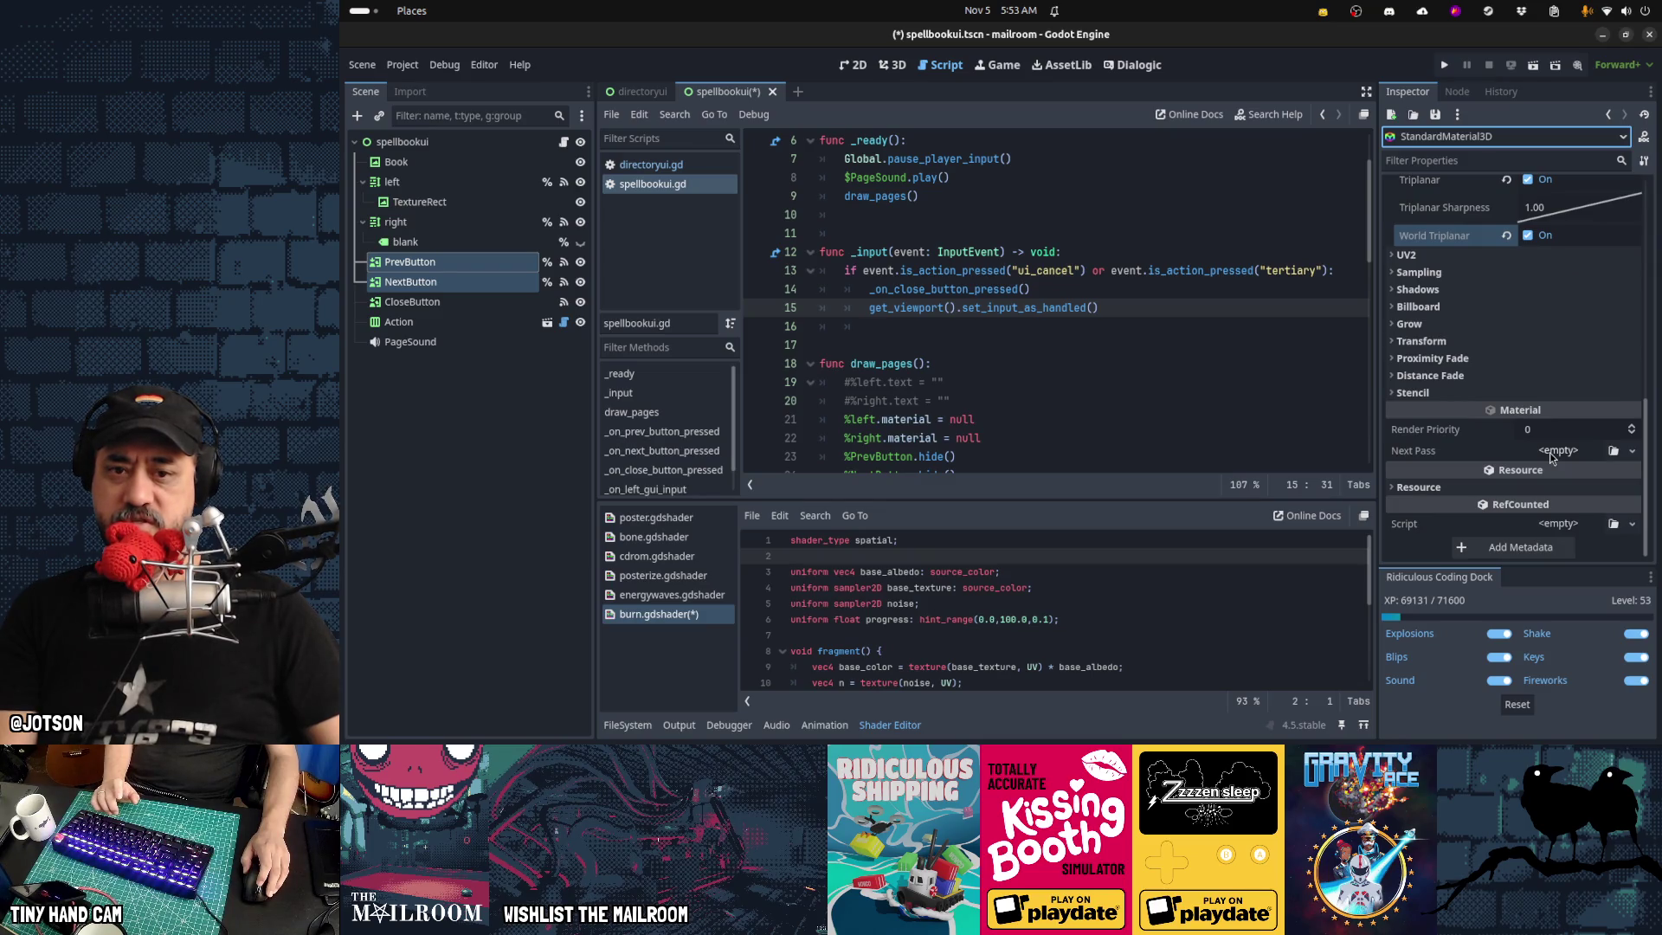
pyautogui.scroll(10, 1552, 459)
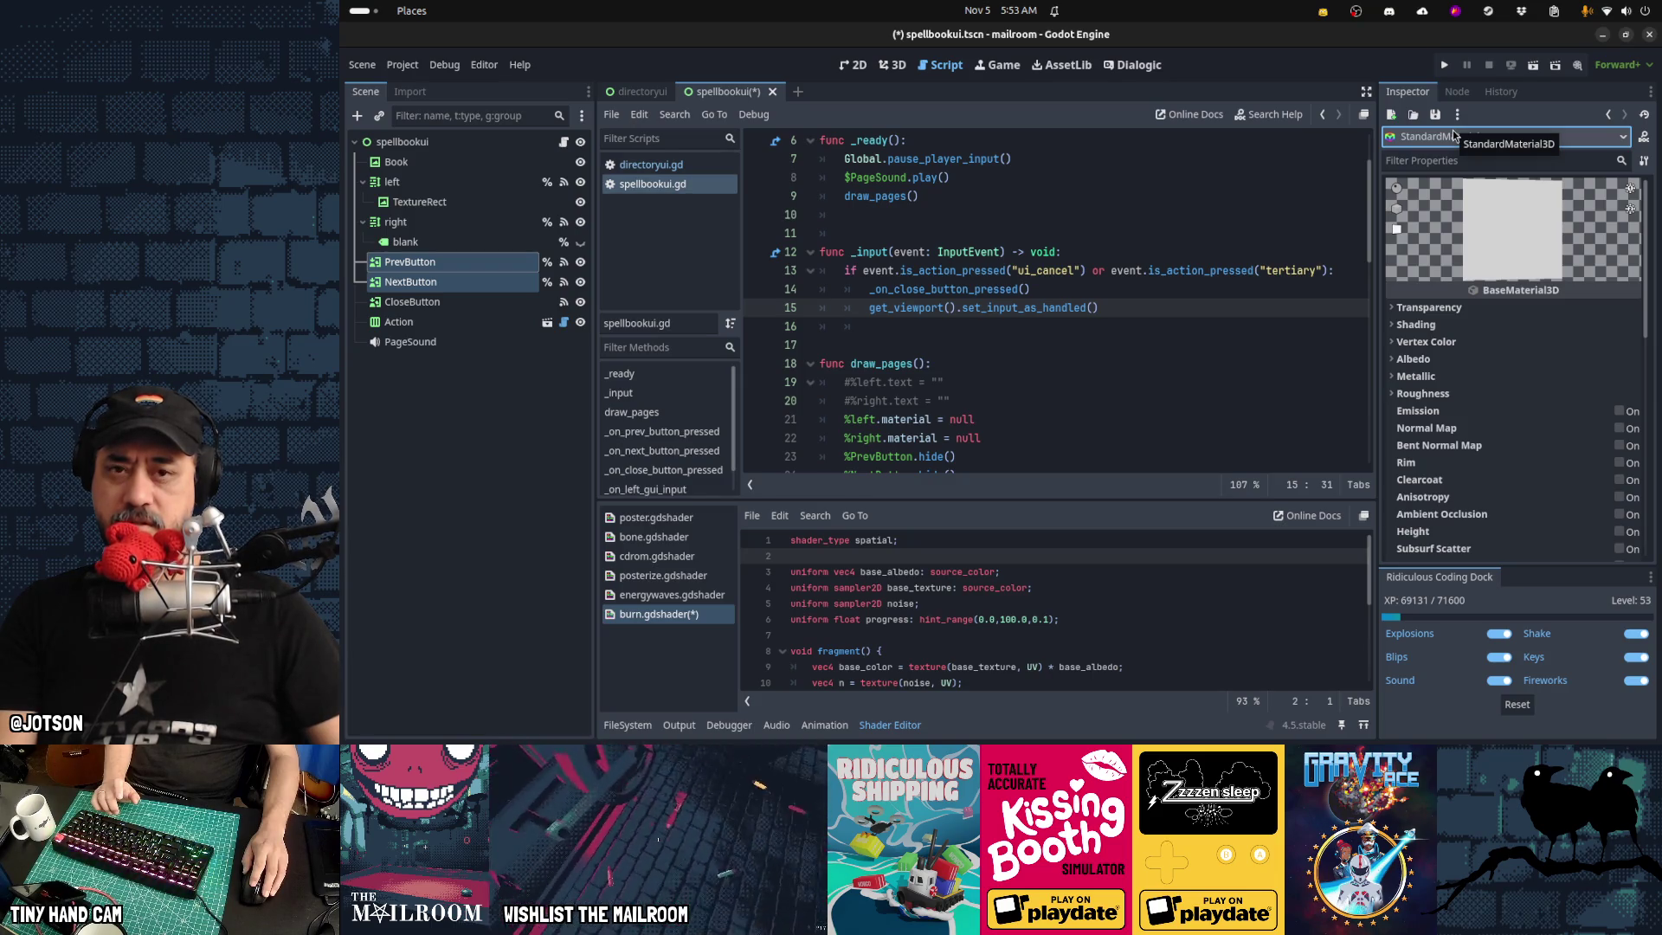
# Save the material as test.tres and open the FileSystem dock's name filter
pyautogui.click(1437, 115)
pyautogui.click(1450, 154)
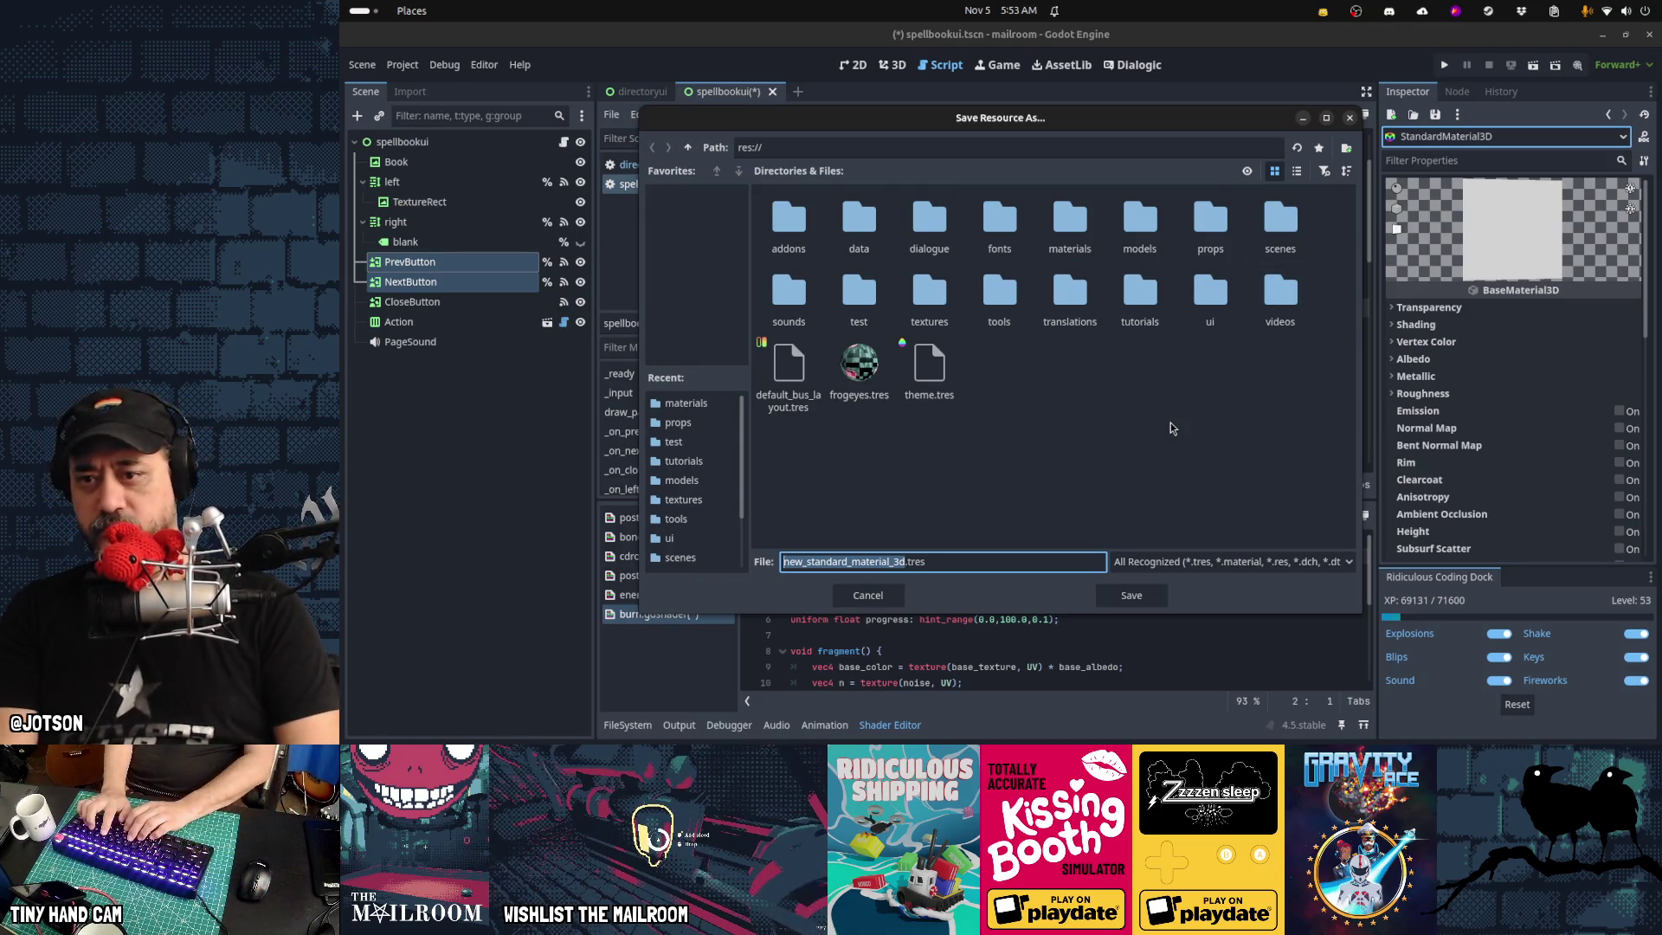
pyautogui.write('est')
pyautogui.press('Return')
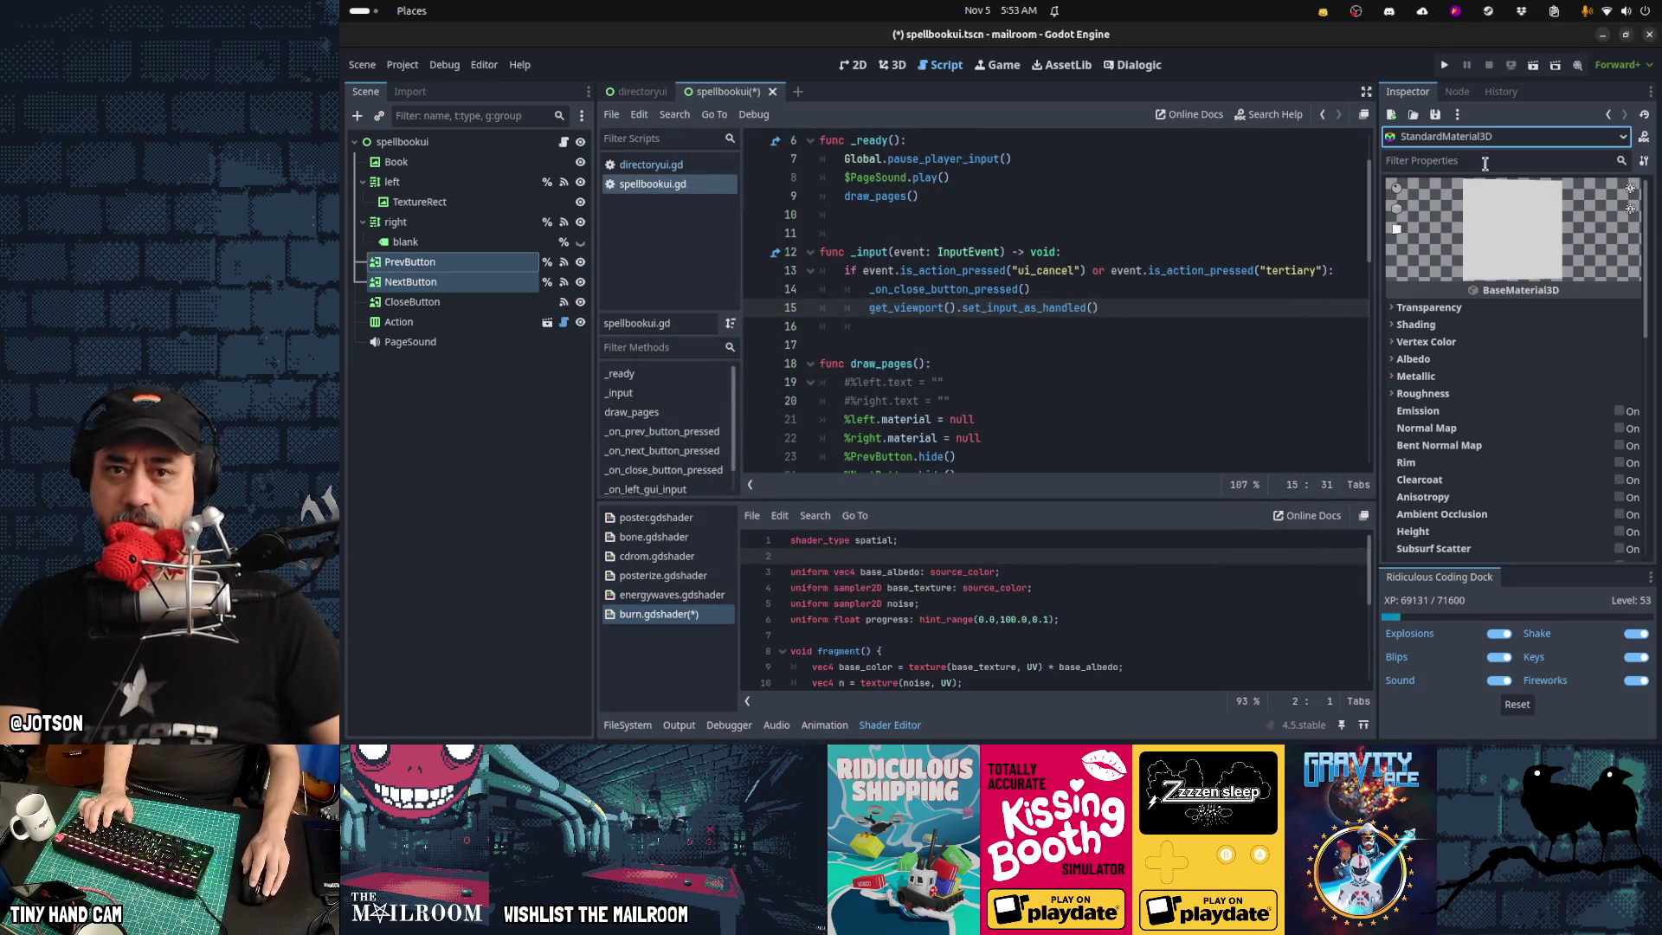
pyautogui.click(643, 722)
pyautogui.click(843, 552)
# Filter files by 'test', convert test.tres to a ShaderMaterial, and open its shader code
pyautogui.write('test')
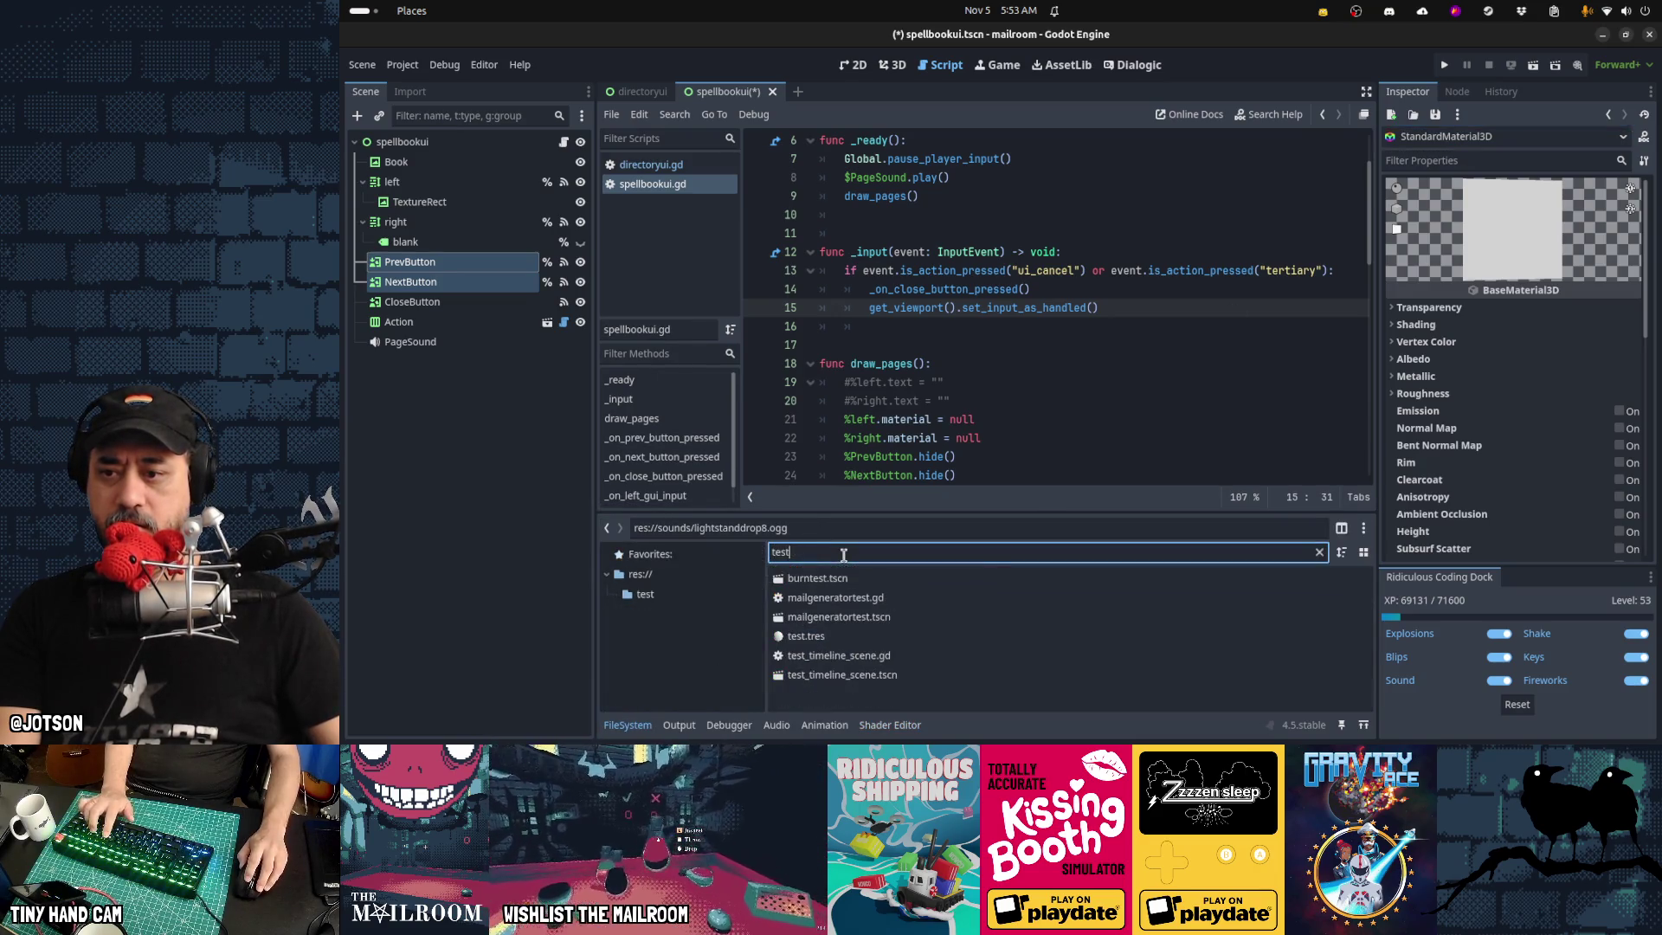
pyautogui.rightClick(828, 640)
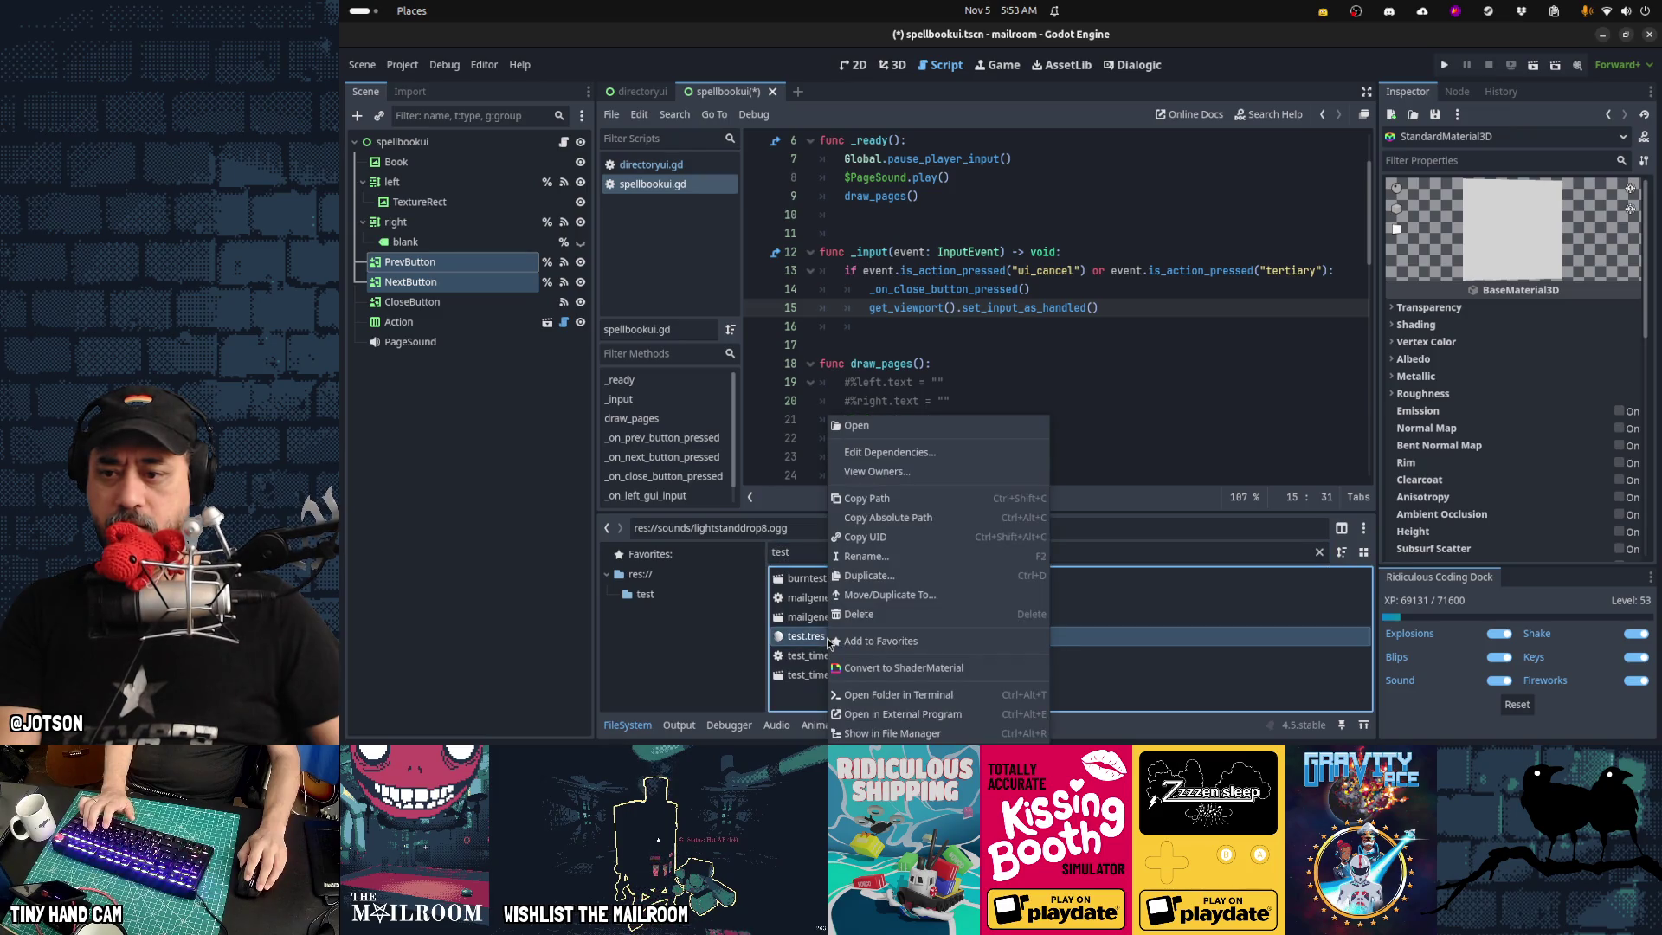
pyautogui.click(900, 669)
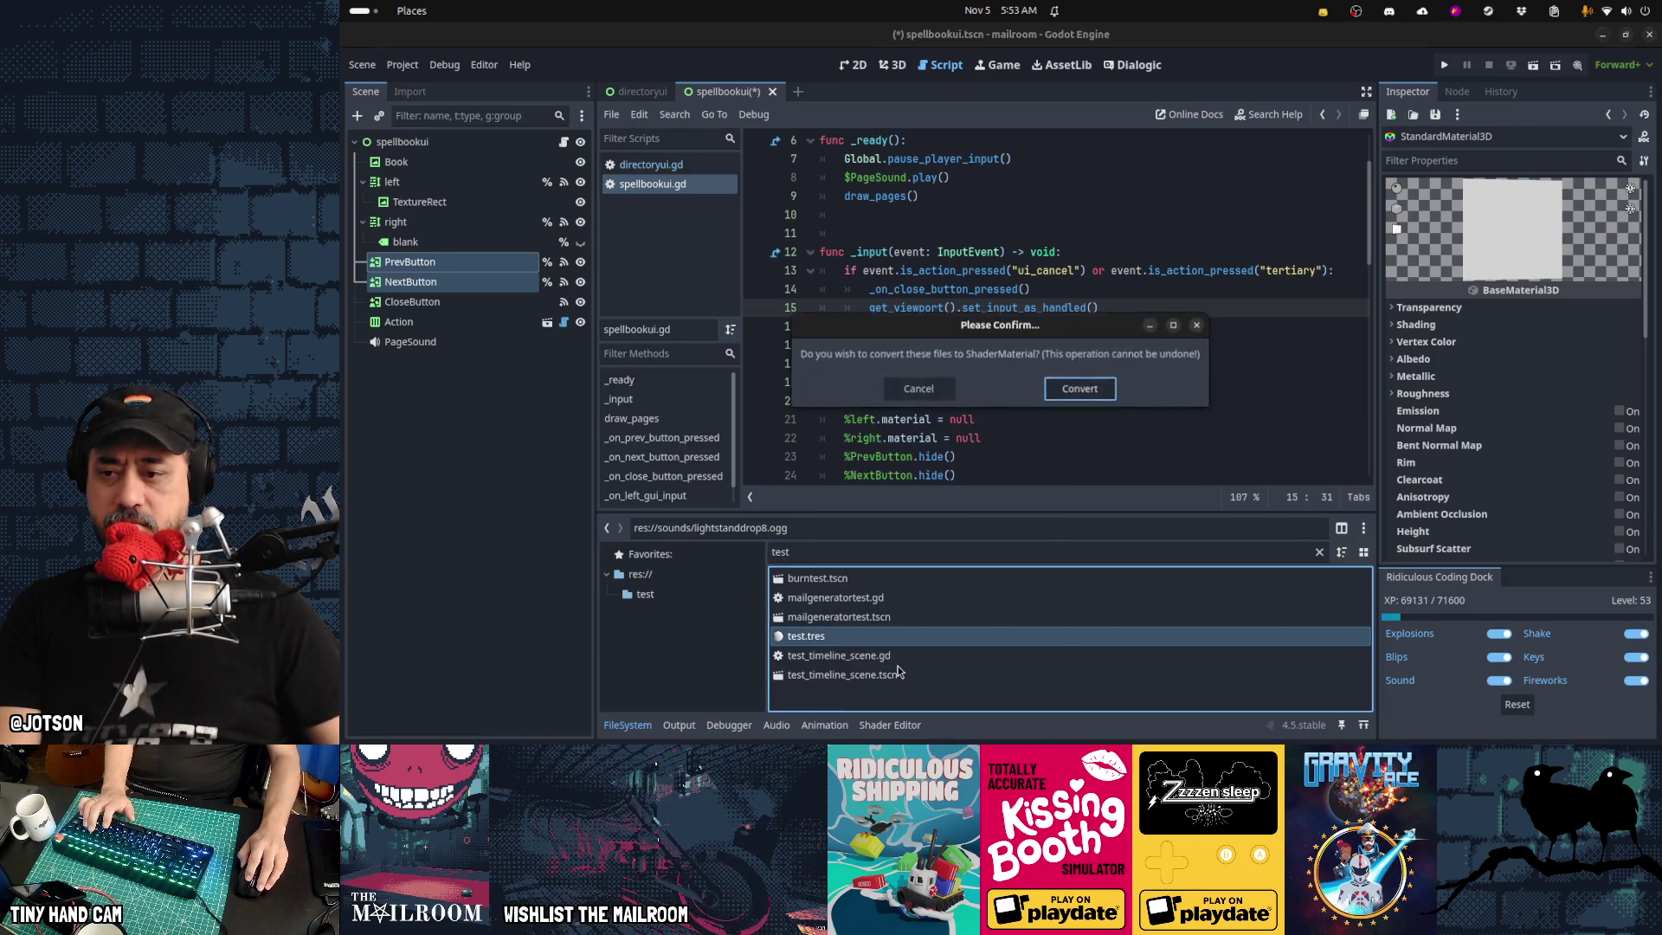
pyautogui.click(1073, 390)
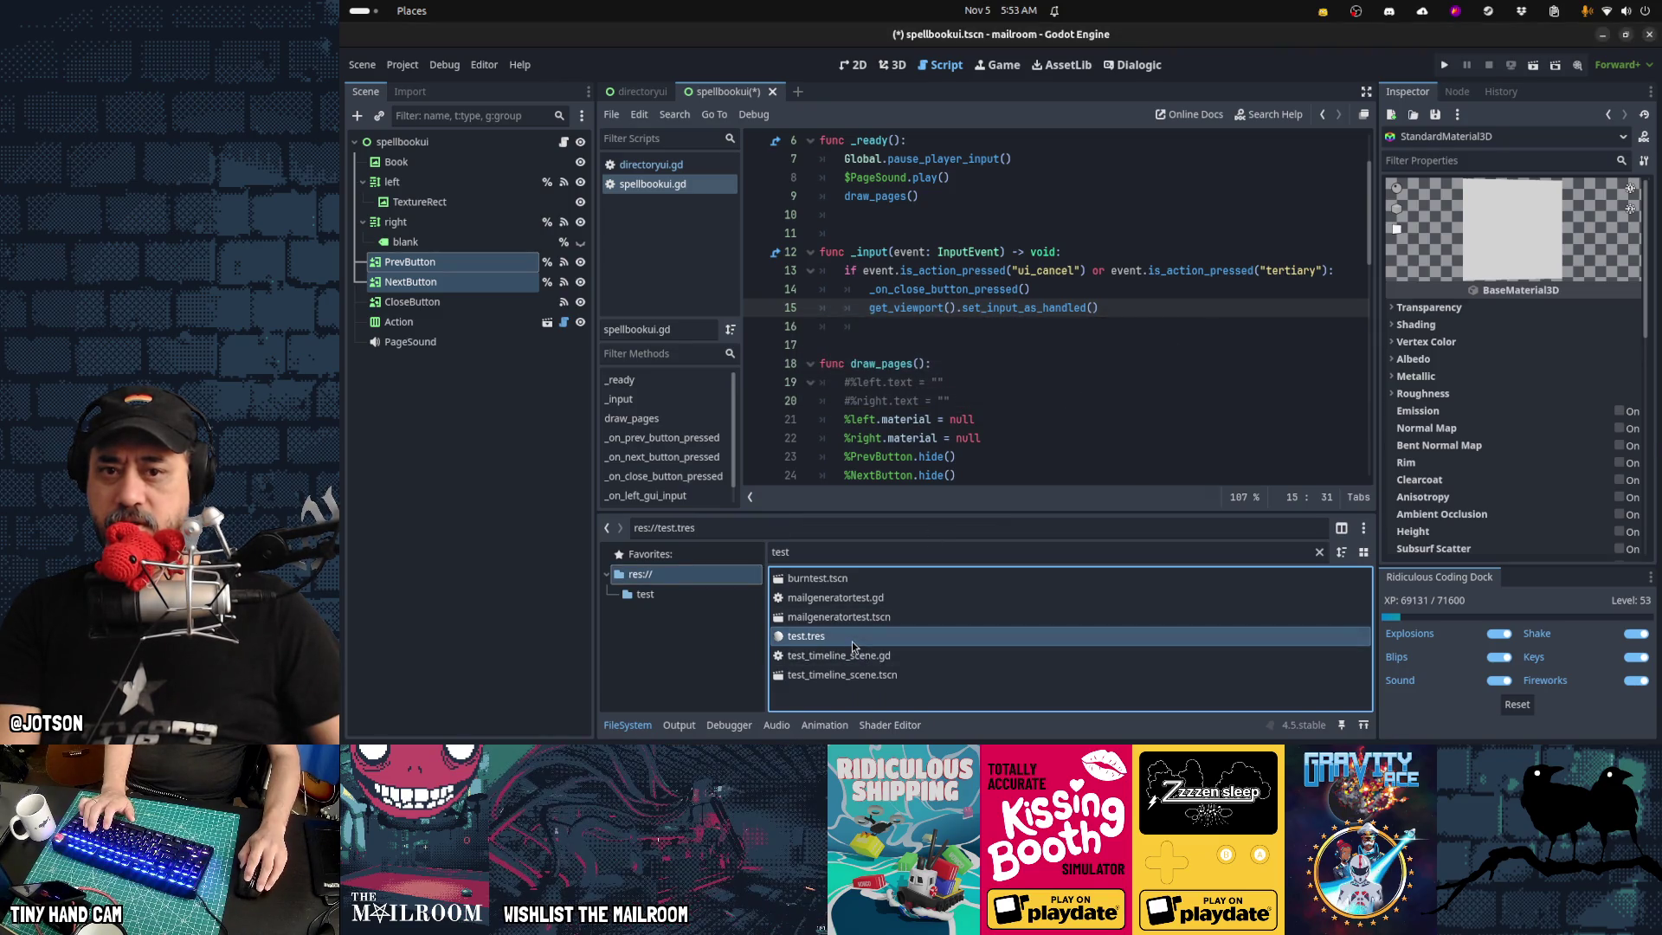
pyautogui.click(917, 636)
pyautogui.click(1584, 311)
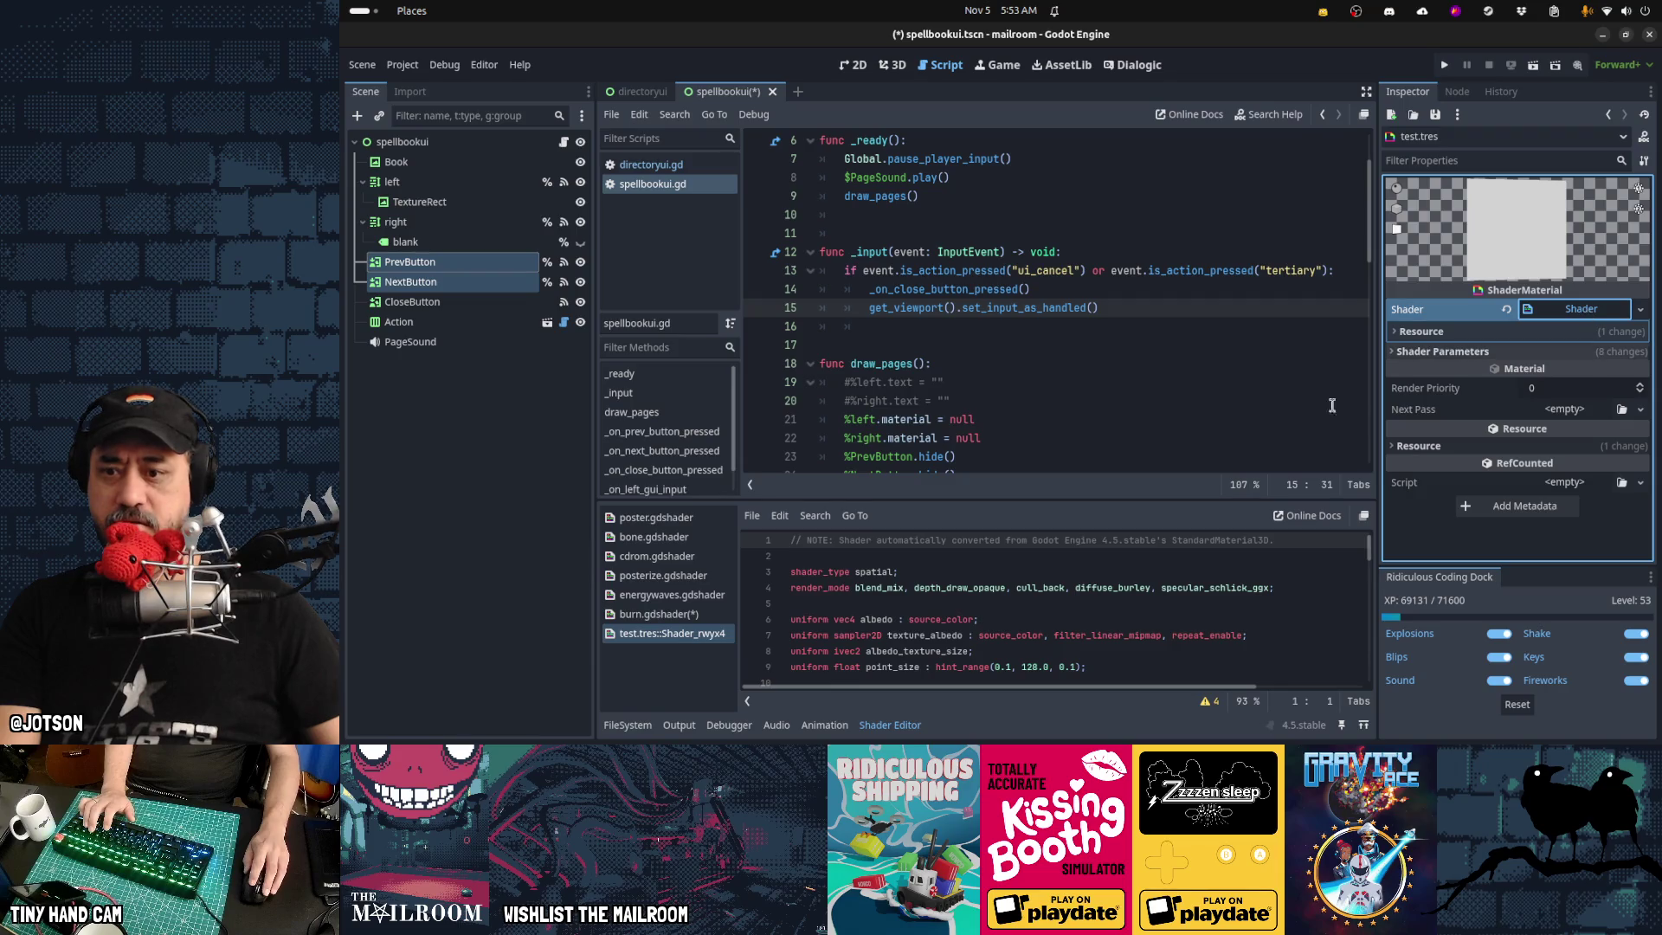
# Search the generated shader for 'triplanar' and jump to the next match
pyautogui.click(1020, 603)
pyautogui.hotkey('ctrl', 'f')
pyautogui.write('tr')
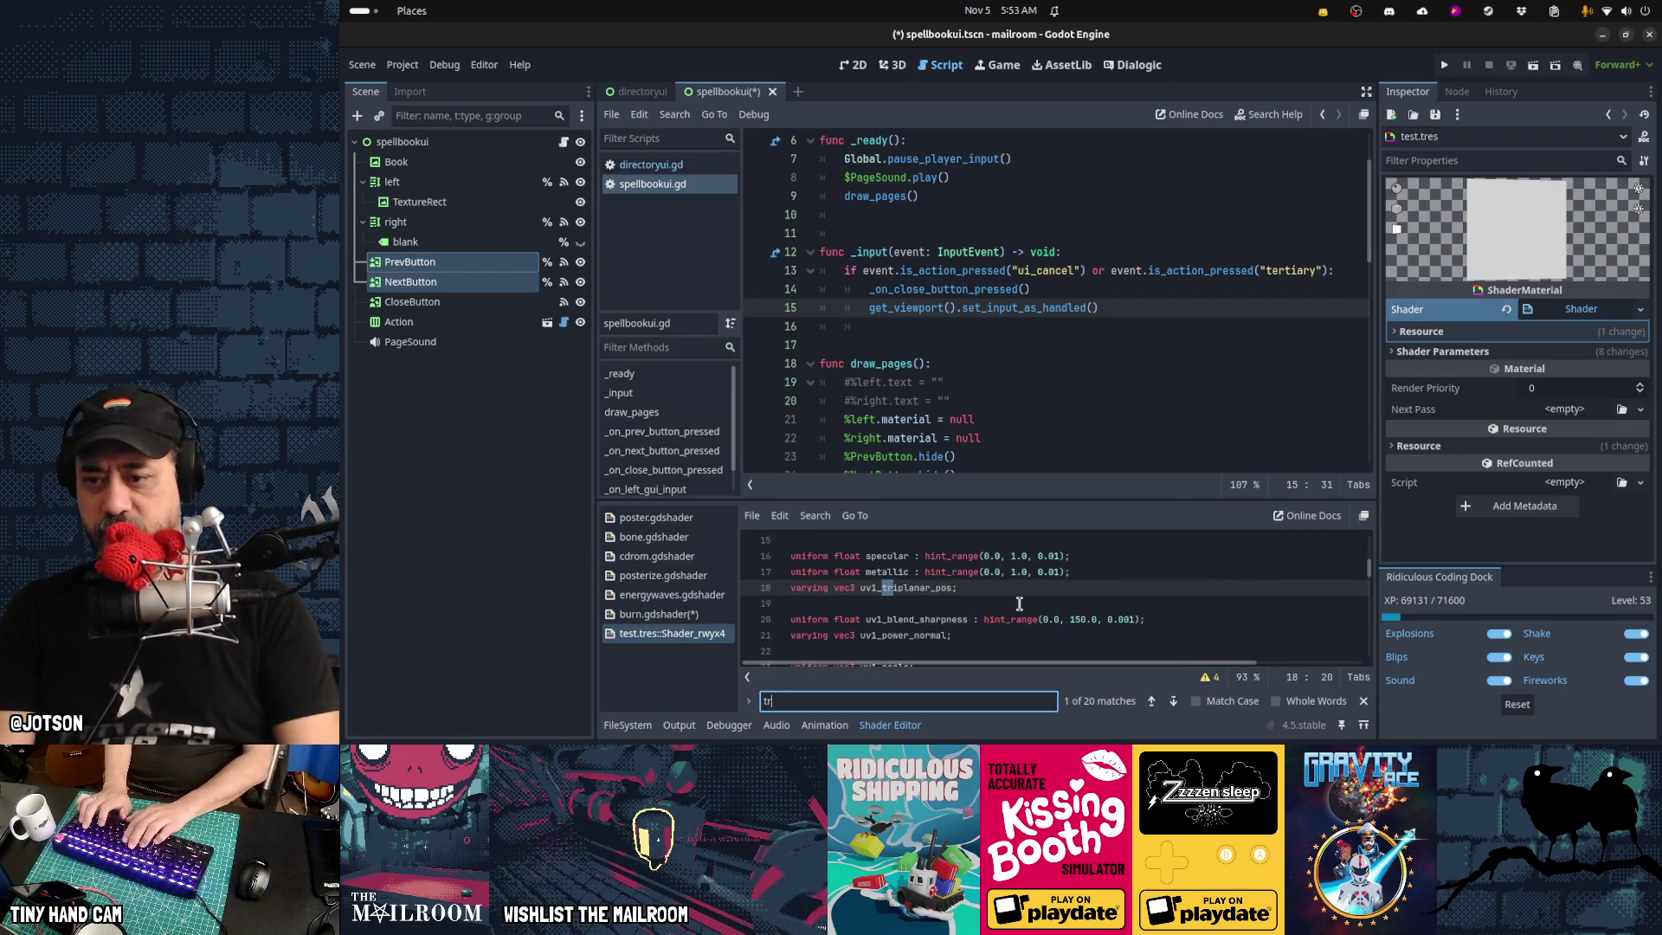
pyautogui.write('iplanar')
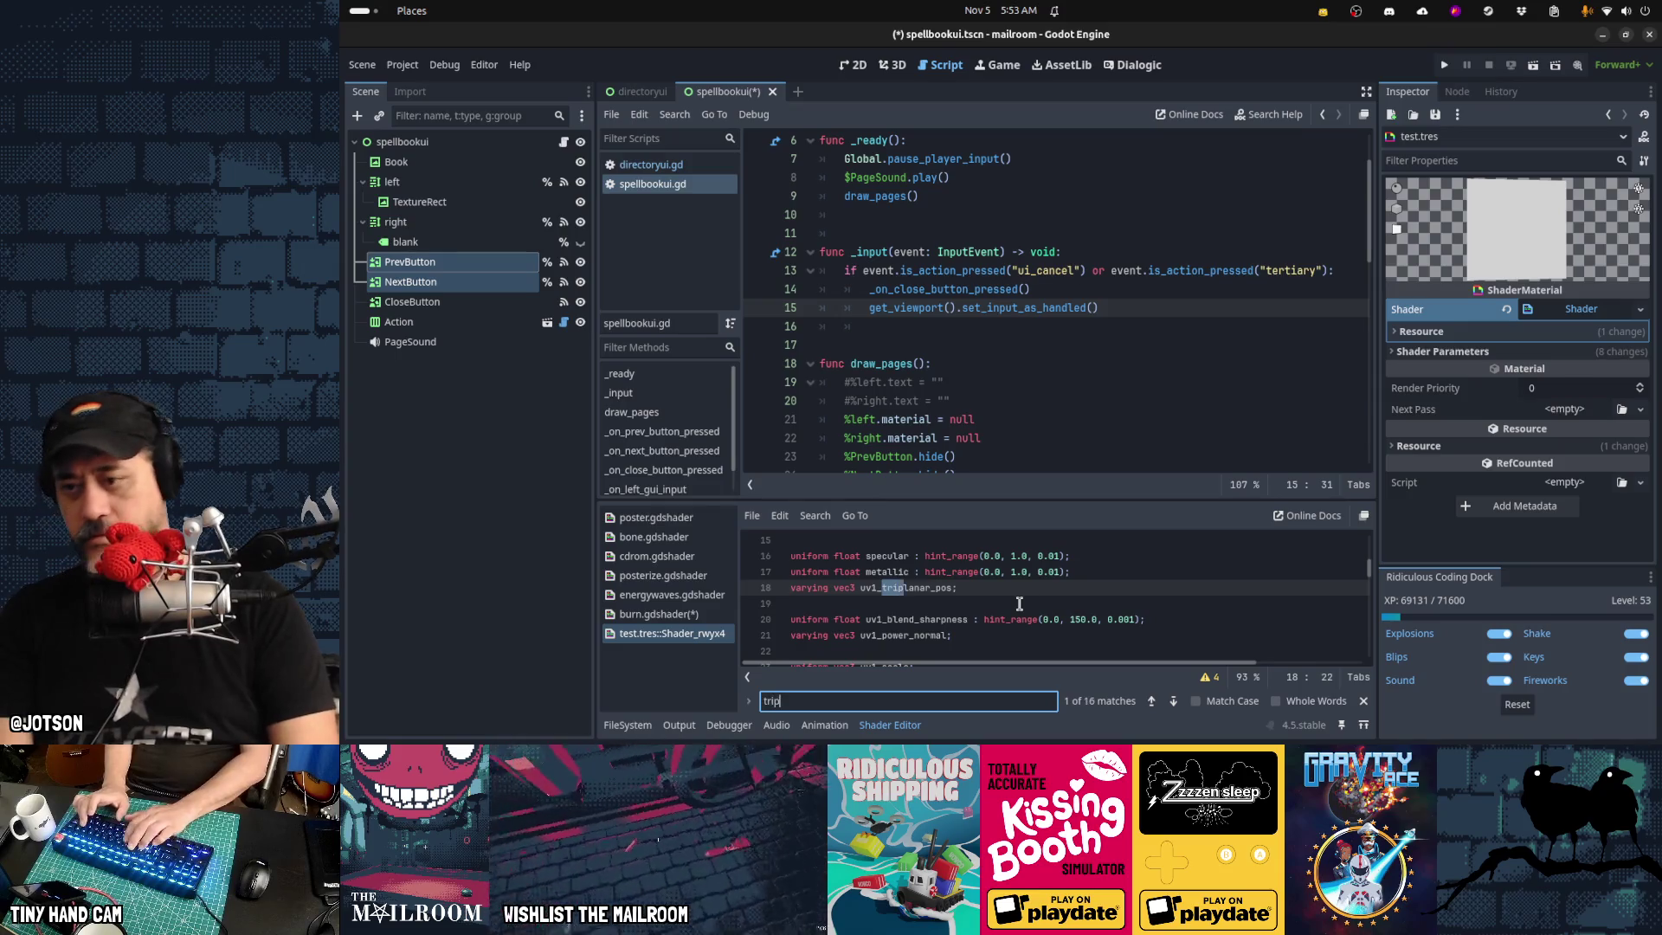
pyautogui.press('Return')
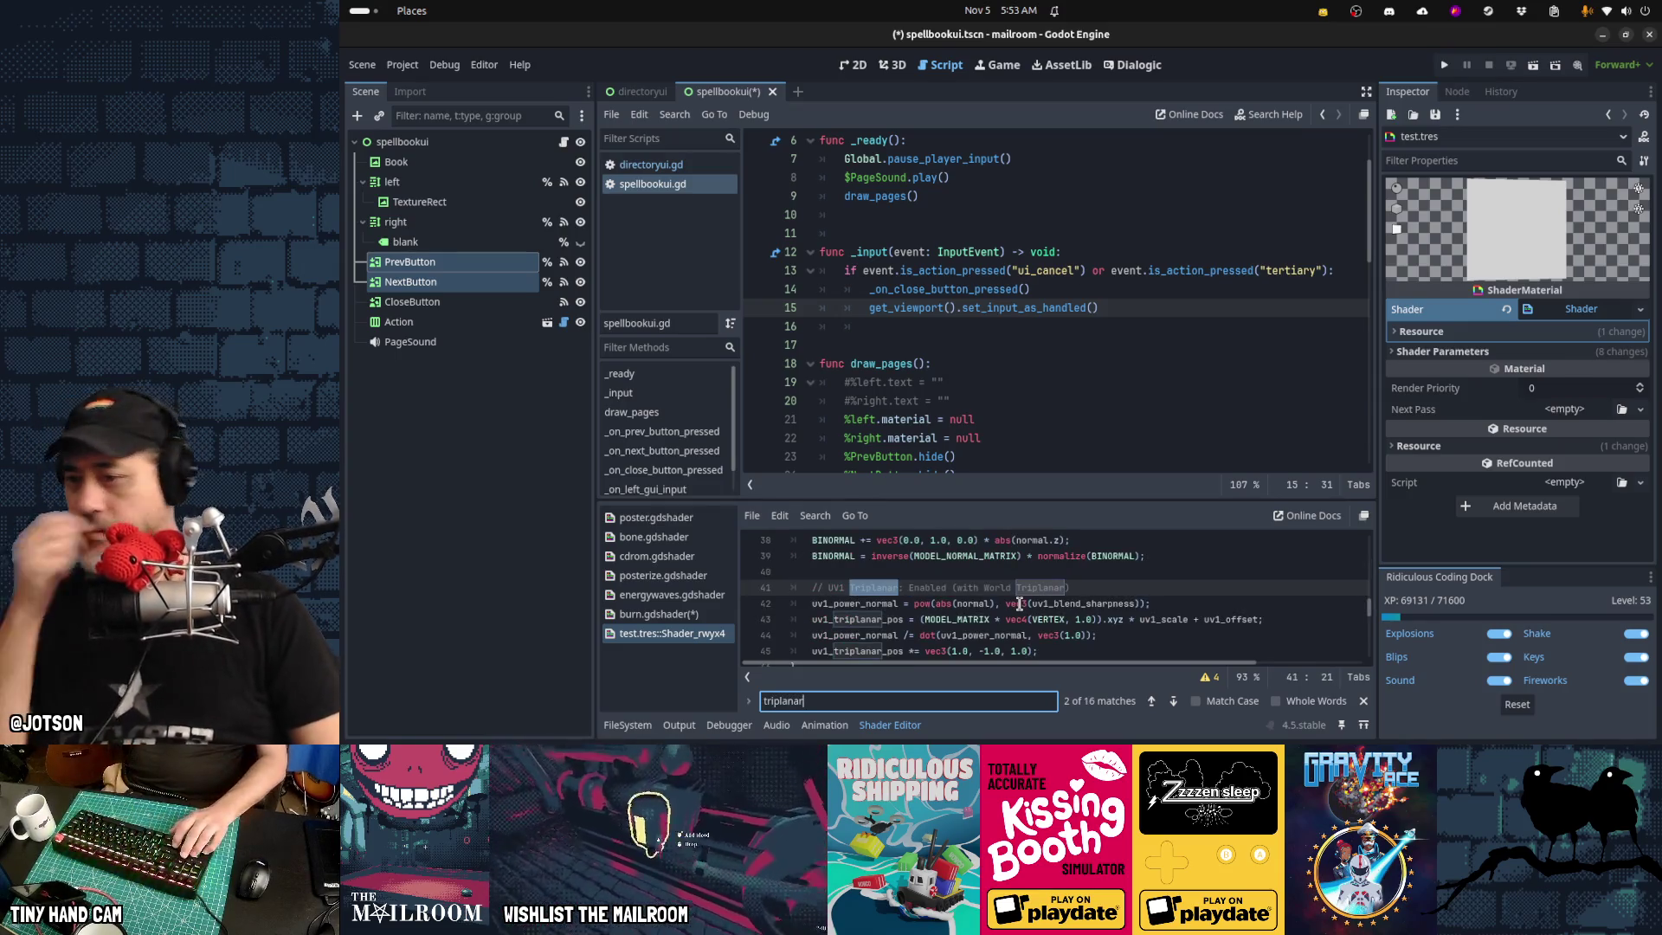
# Select the UV1 triplanar calculation on lines 42–46
pyautogui.click(792, 588)
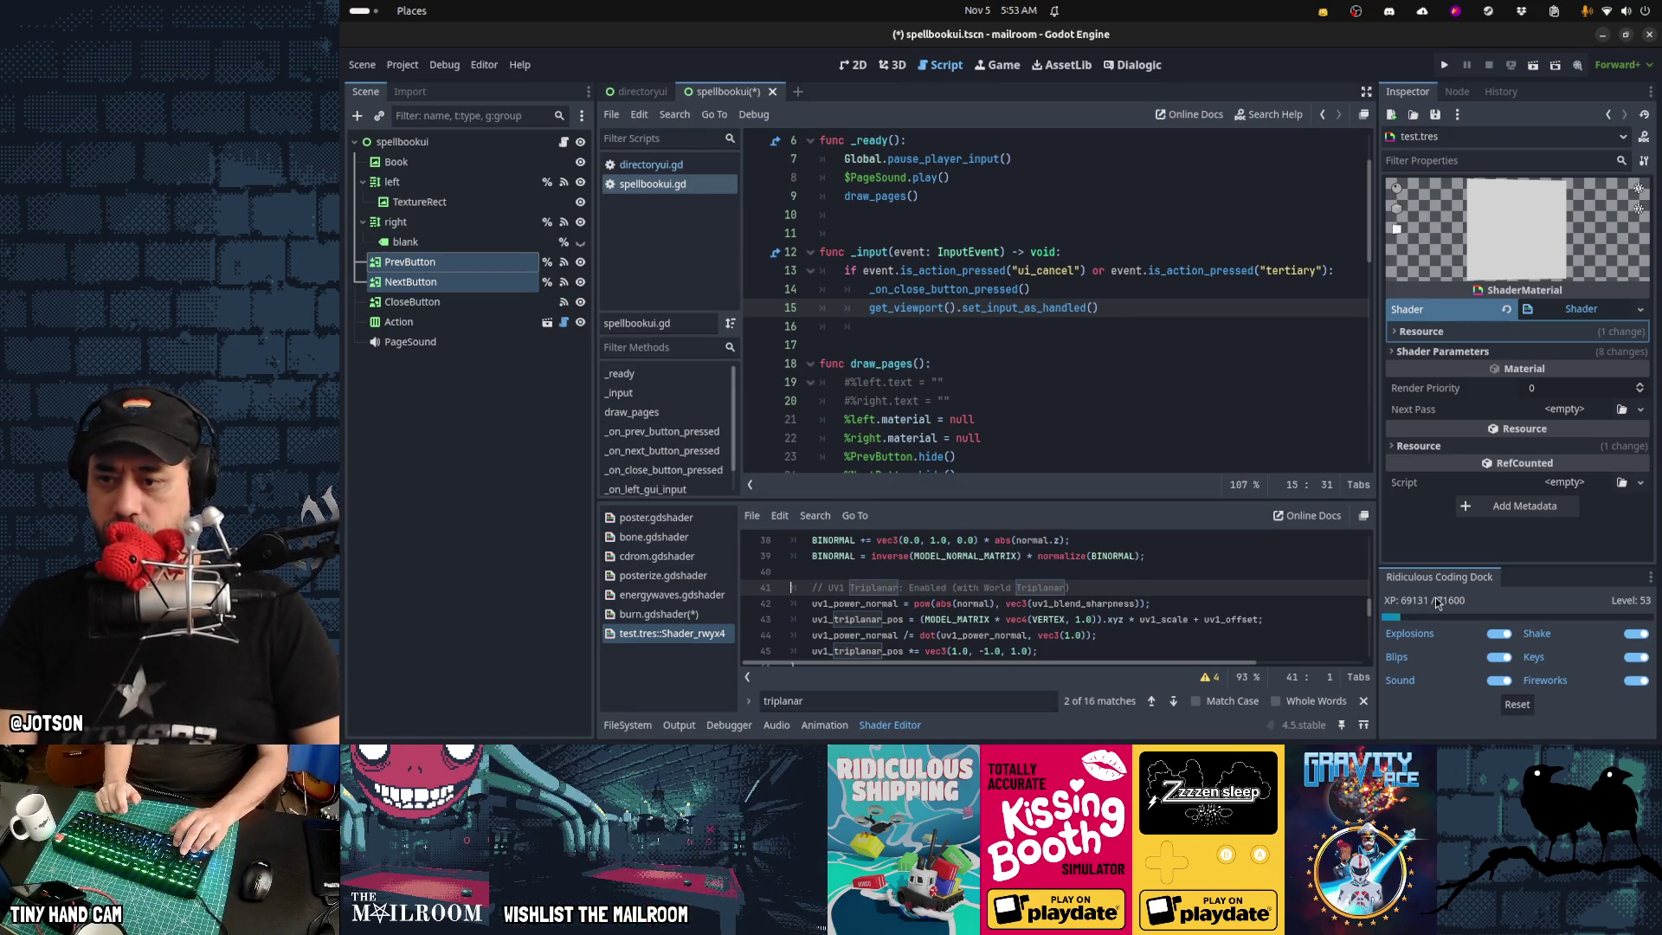
pyautogui.press('Down')
pyautogui.hotkey('shift', 'Down')
pyautogui.hotkey('shift', 'Down')
pyautogui.hotkey('shift', 'Down')
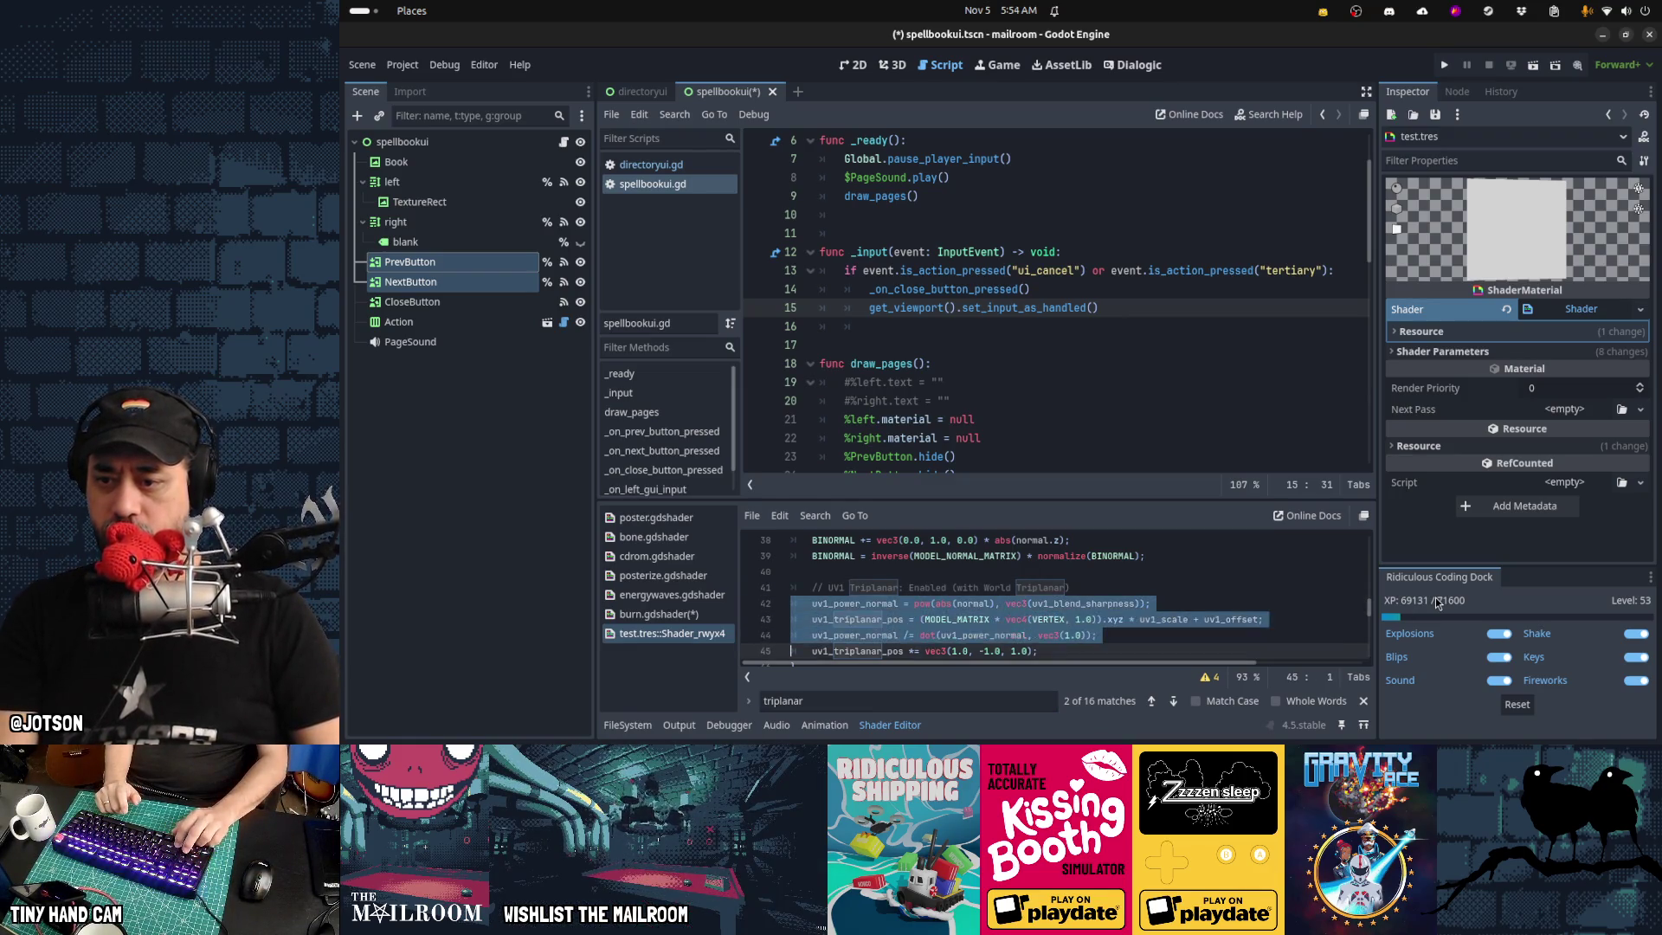
pyautogui.hotkey('shift', 'Up')
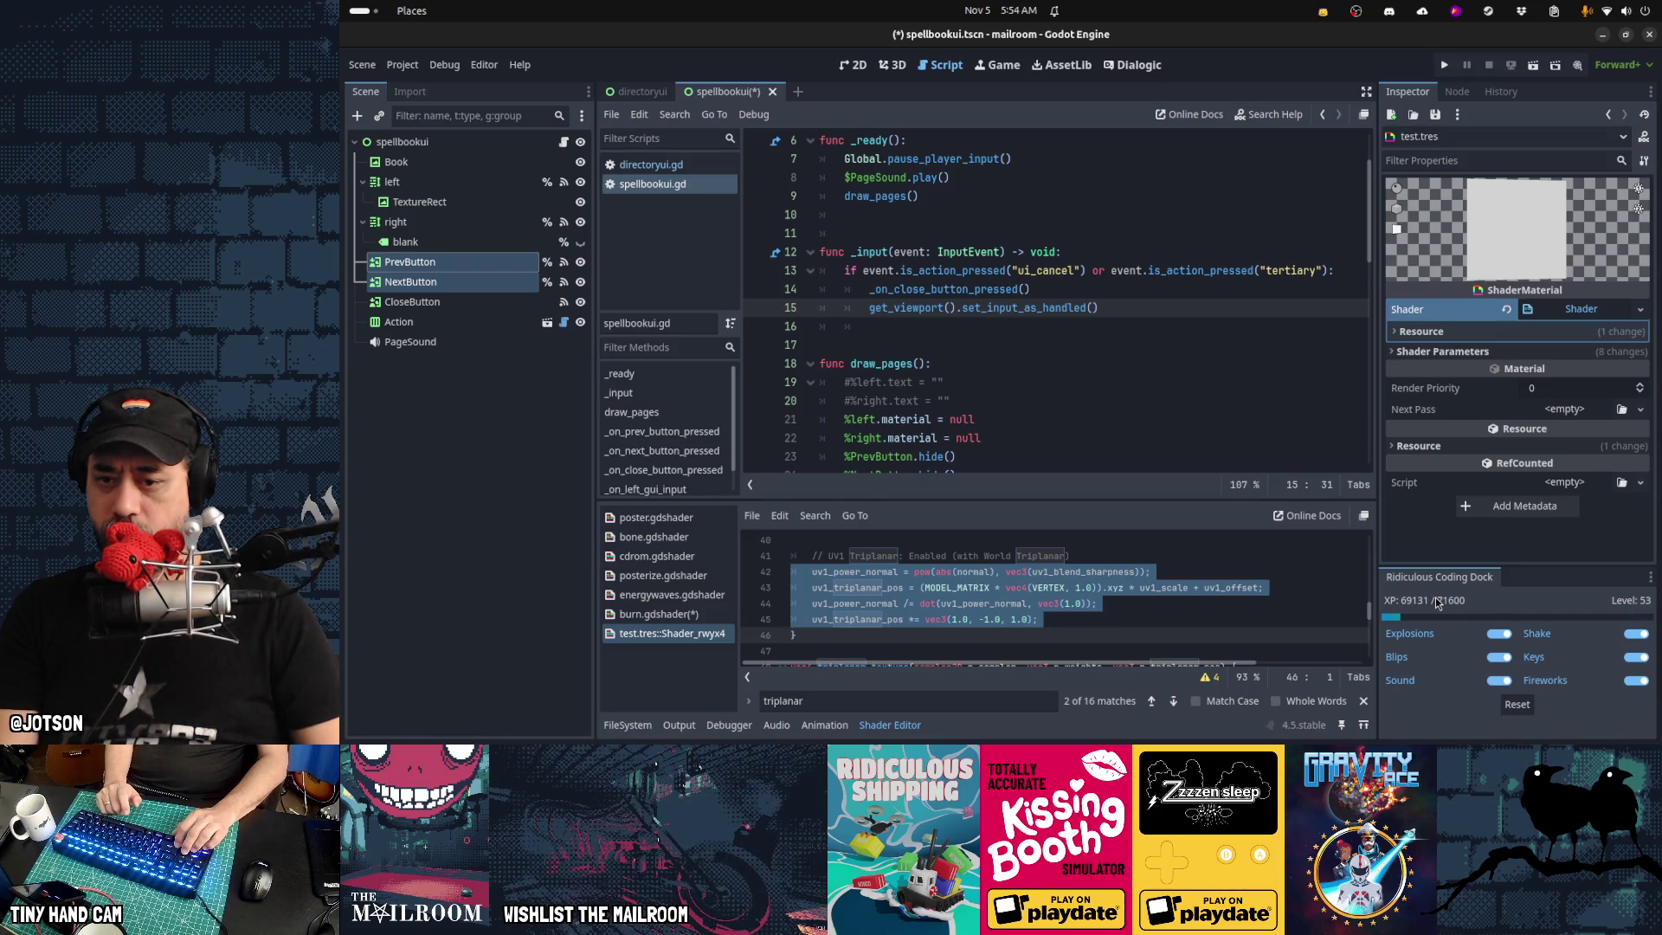
pyautogui.hotkey('shift', 'Down')
pyautogui.hotkey('shift', 'Down')
pyautogui.hotkey('shift', 'Down')
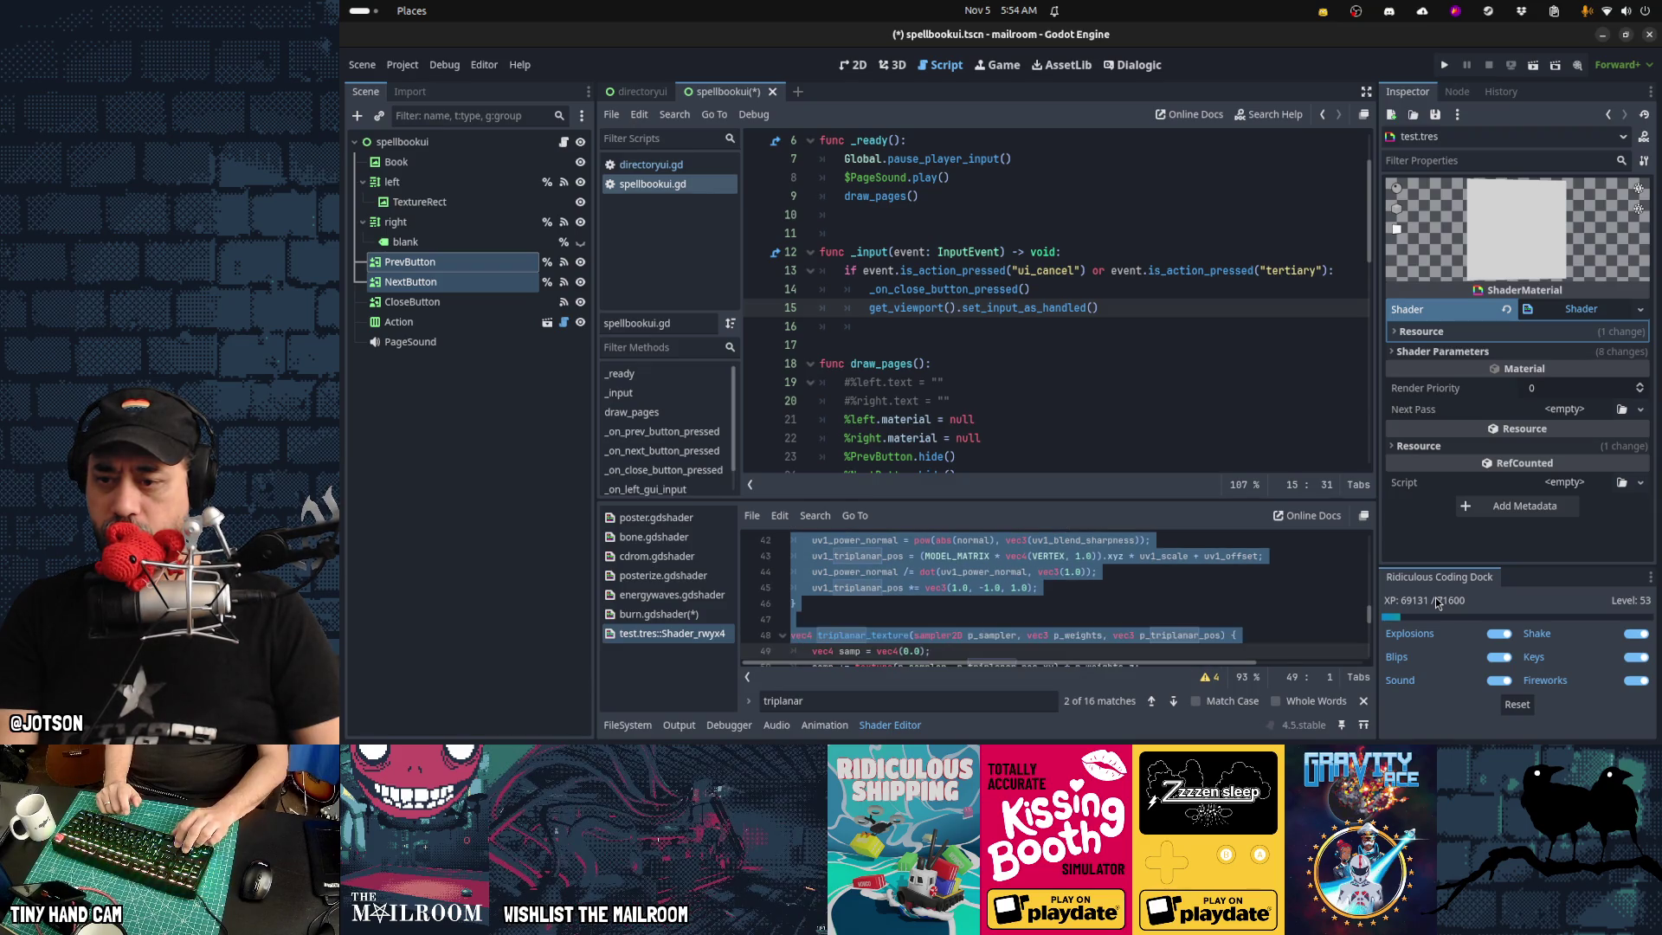
pyautogui.hotkey('shift', 'Up')
pyautogui.hotkey('shift', 'Up')
pyautogui.hotkey('shift', 'Up')
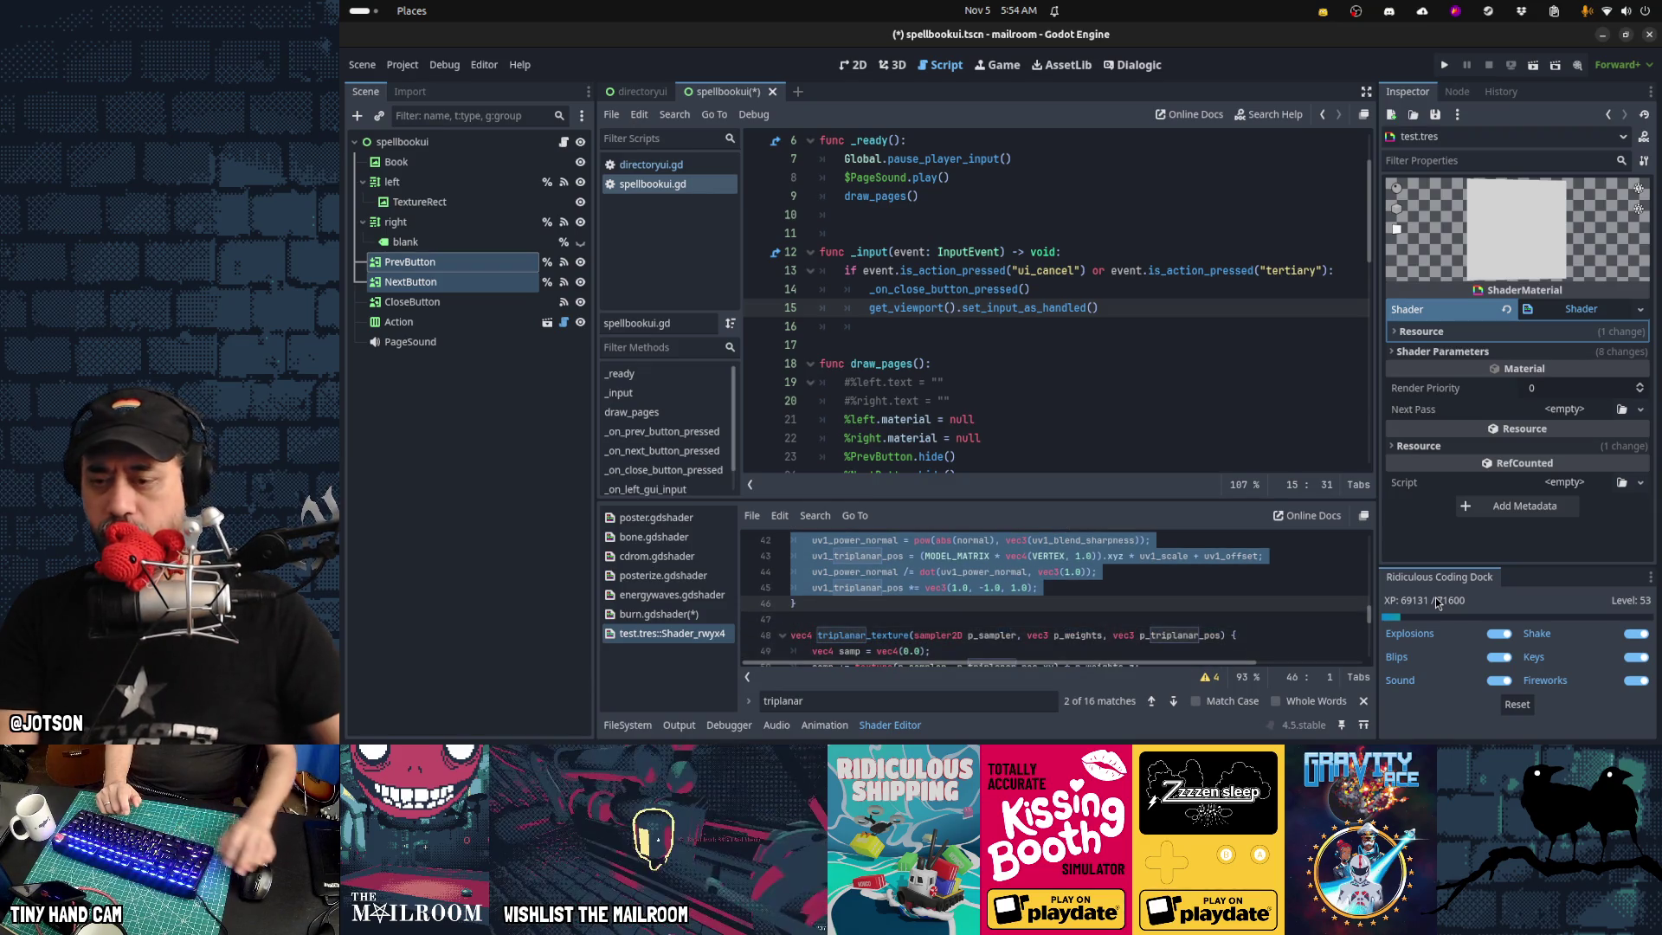
pyautogui.scroll(-2, 1130, 591)
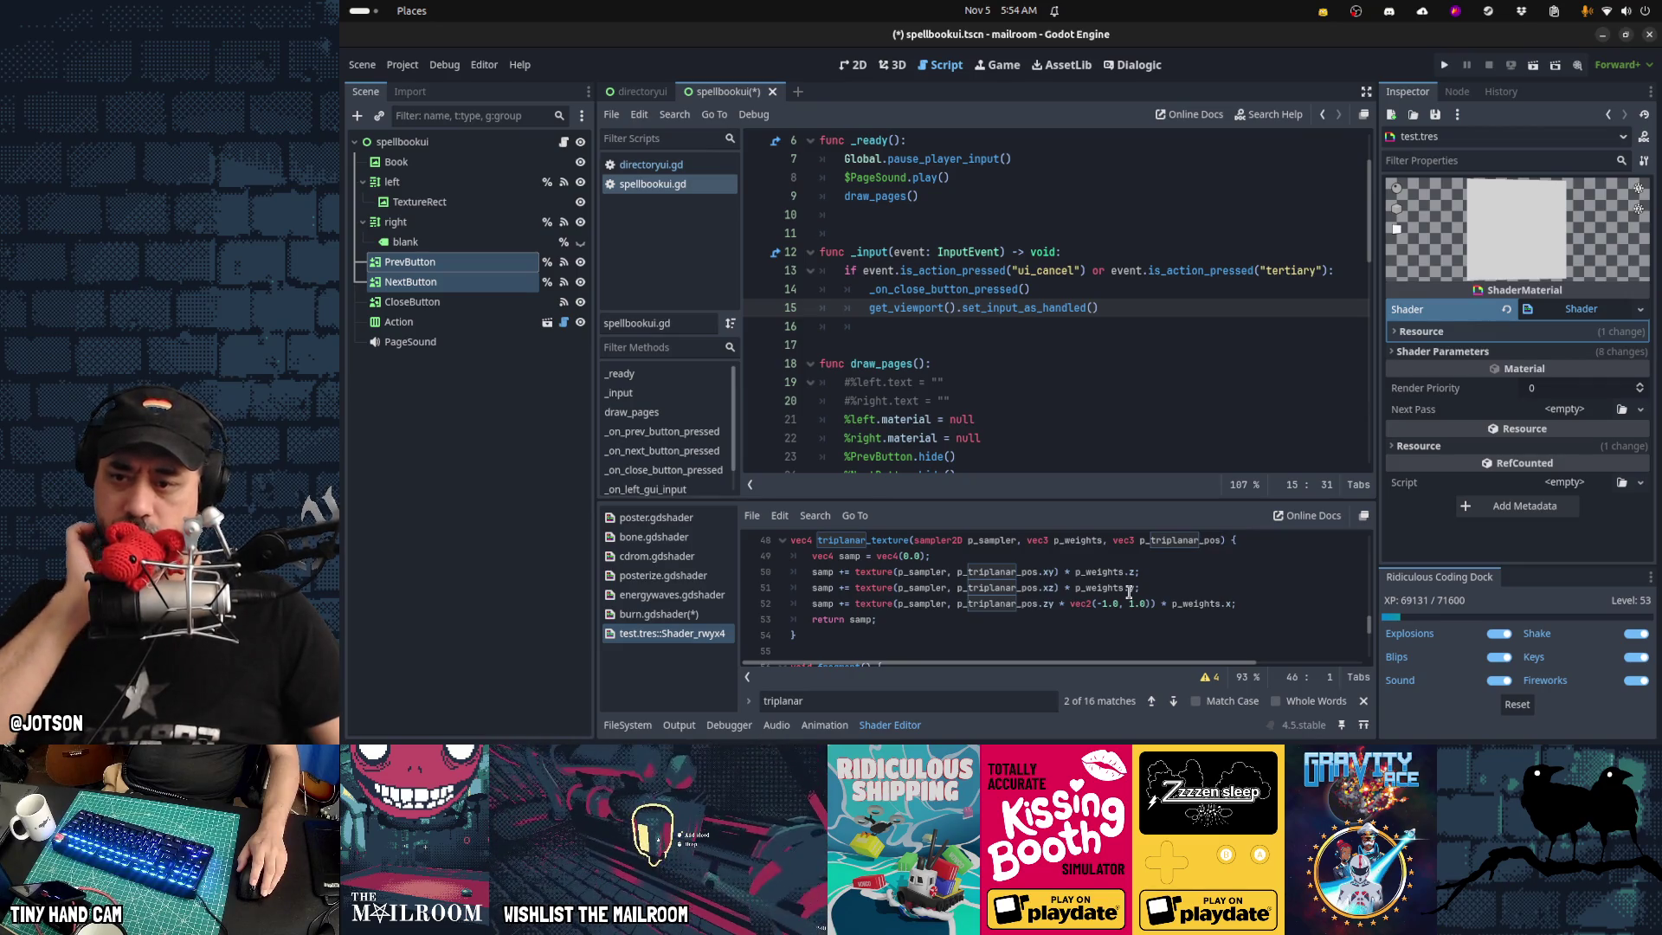
pyautogui.click(844, 631)
pyautogui.scroll(-3, 1023, 614)
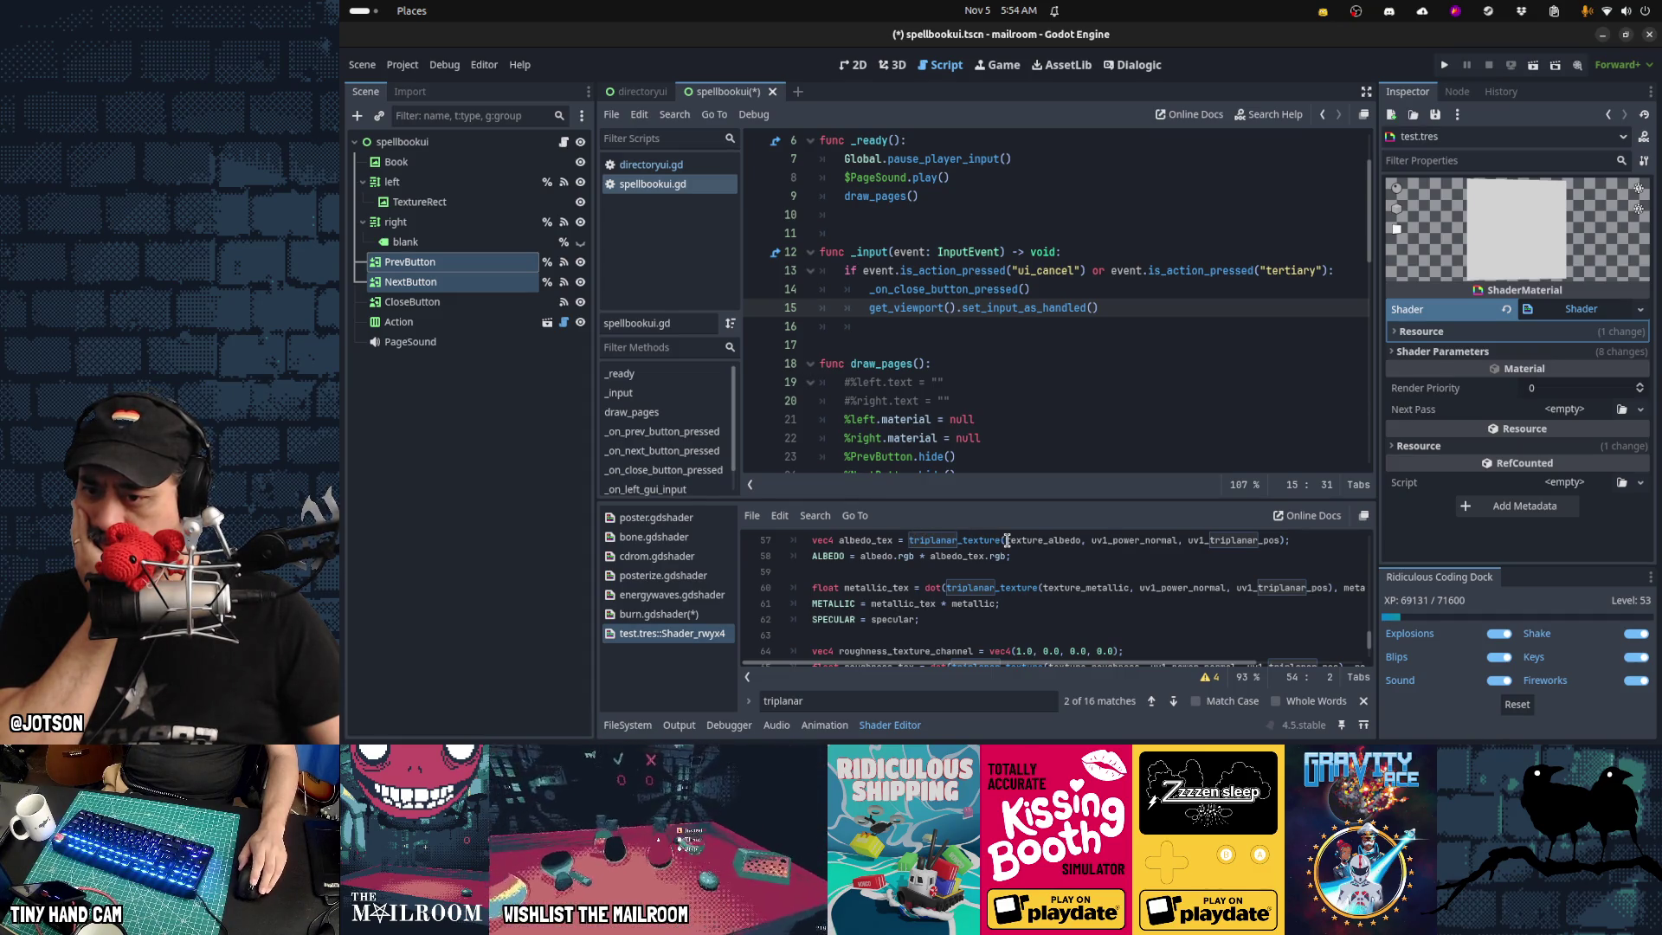
pyautogui.scroll(-2, 1007, 540)
pyautogui.scroll(2, 1007, 540)
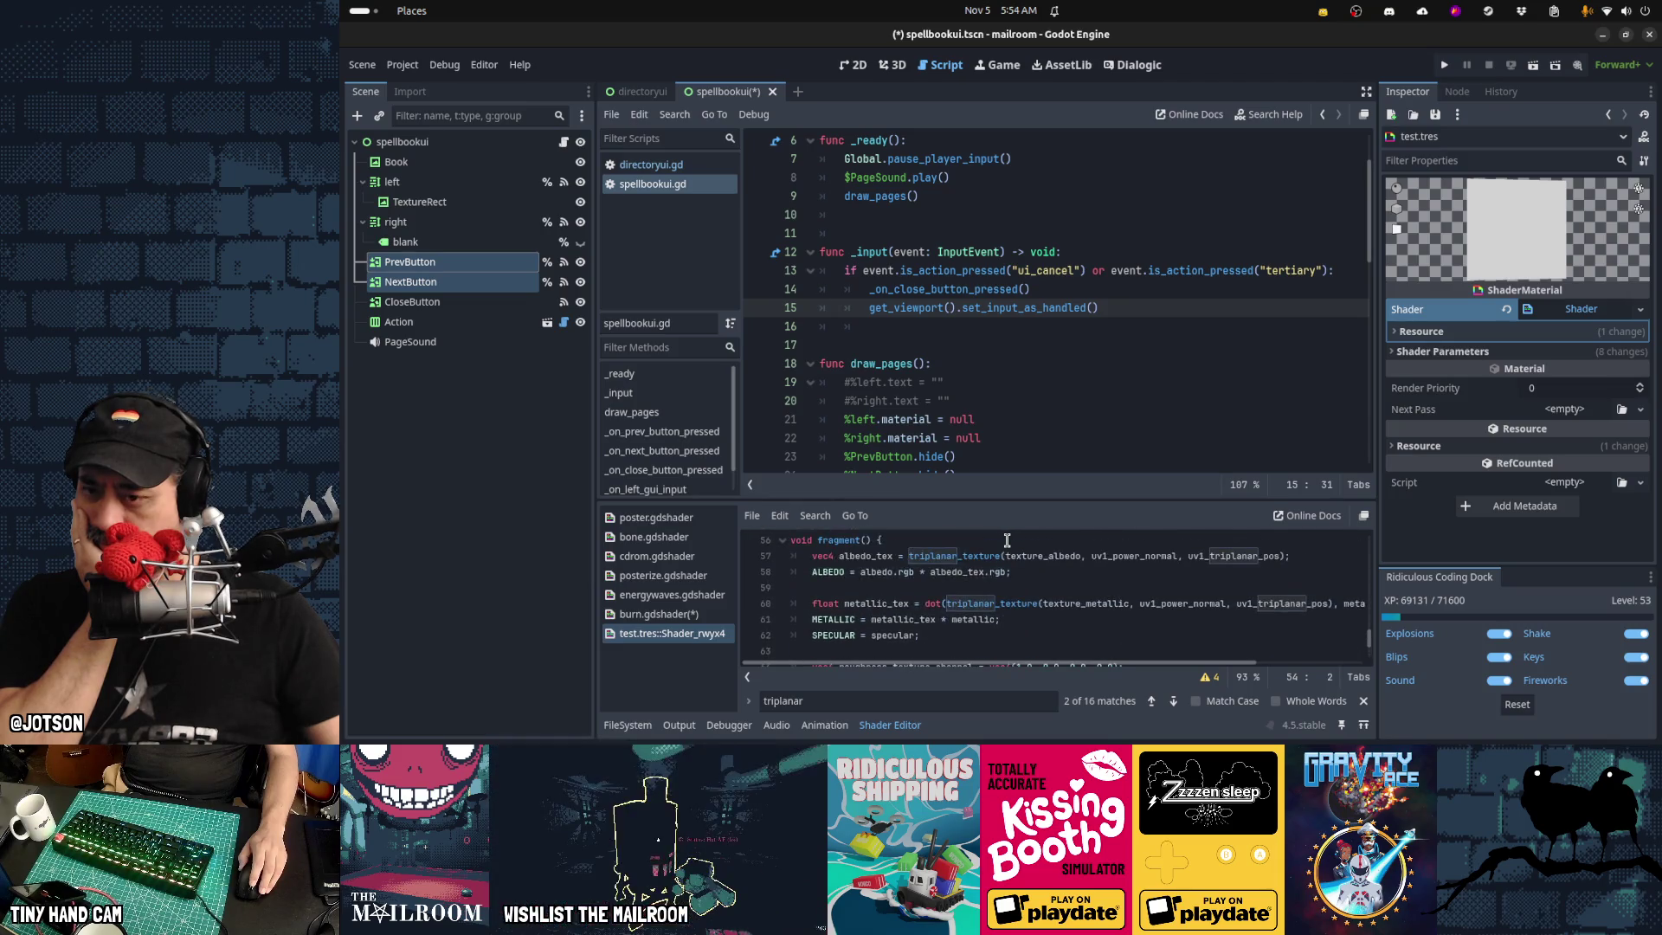
pyautogui.scroll(3, 1007, 540)
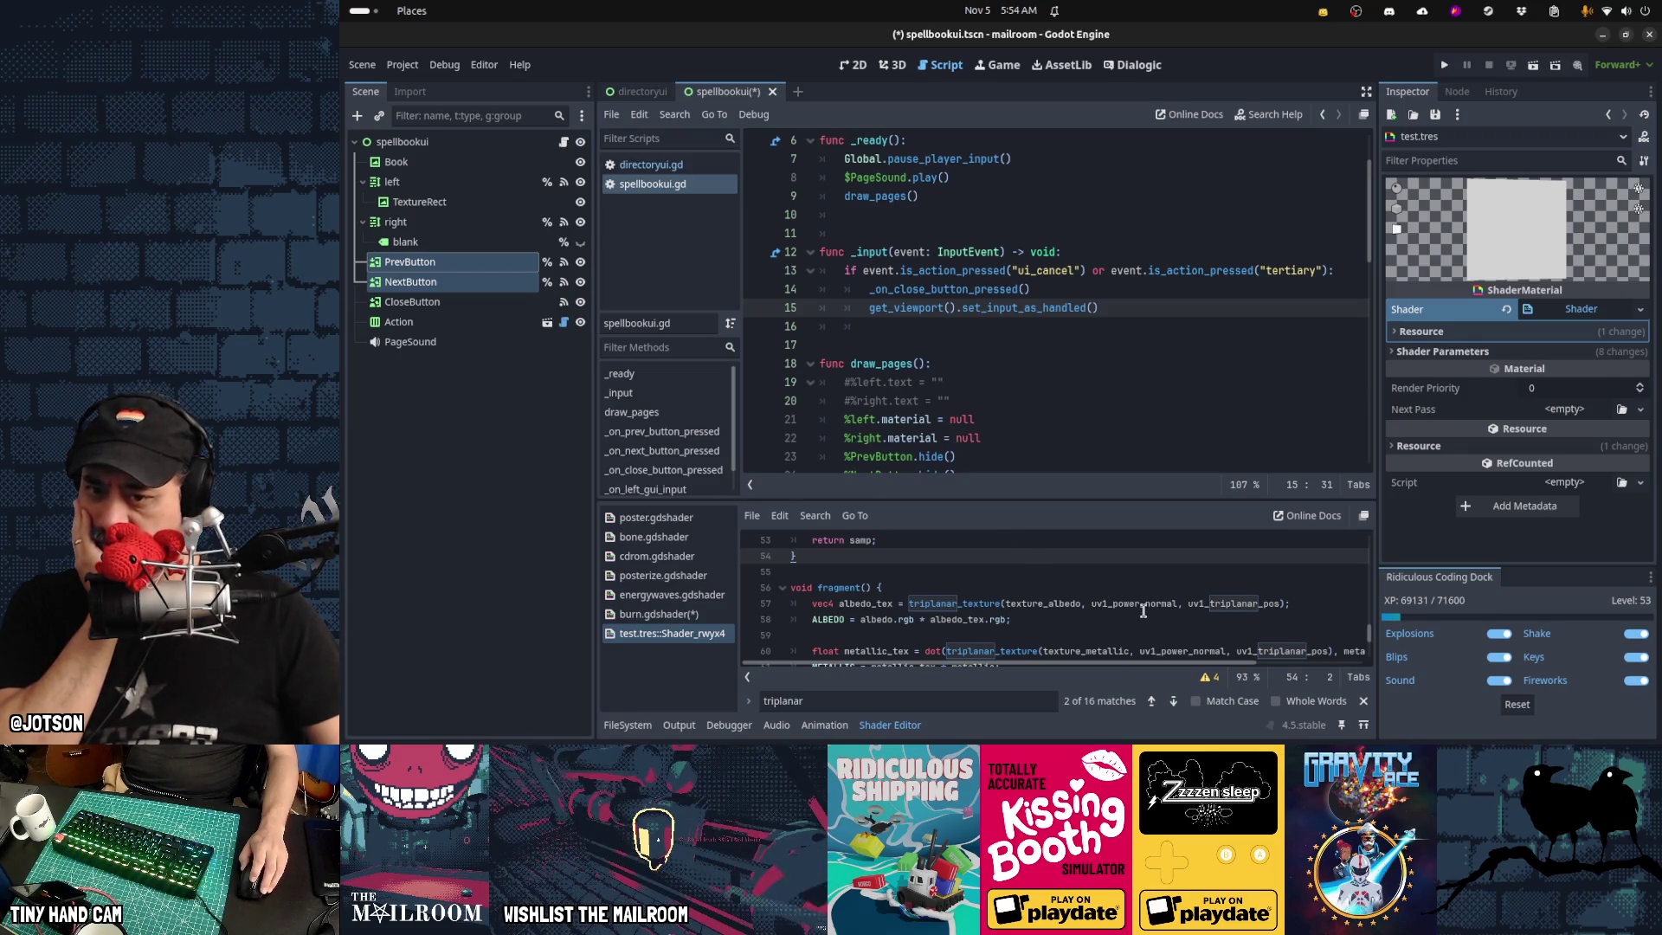
pyautogui.scroll(3, 969, 585)
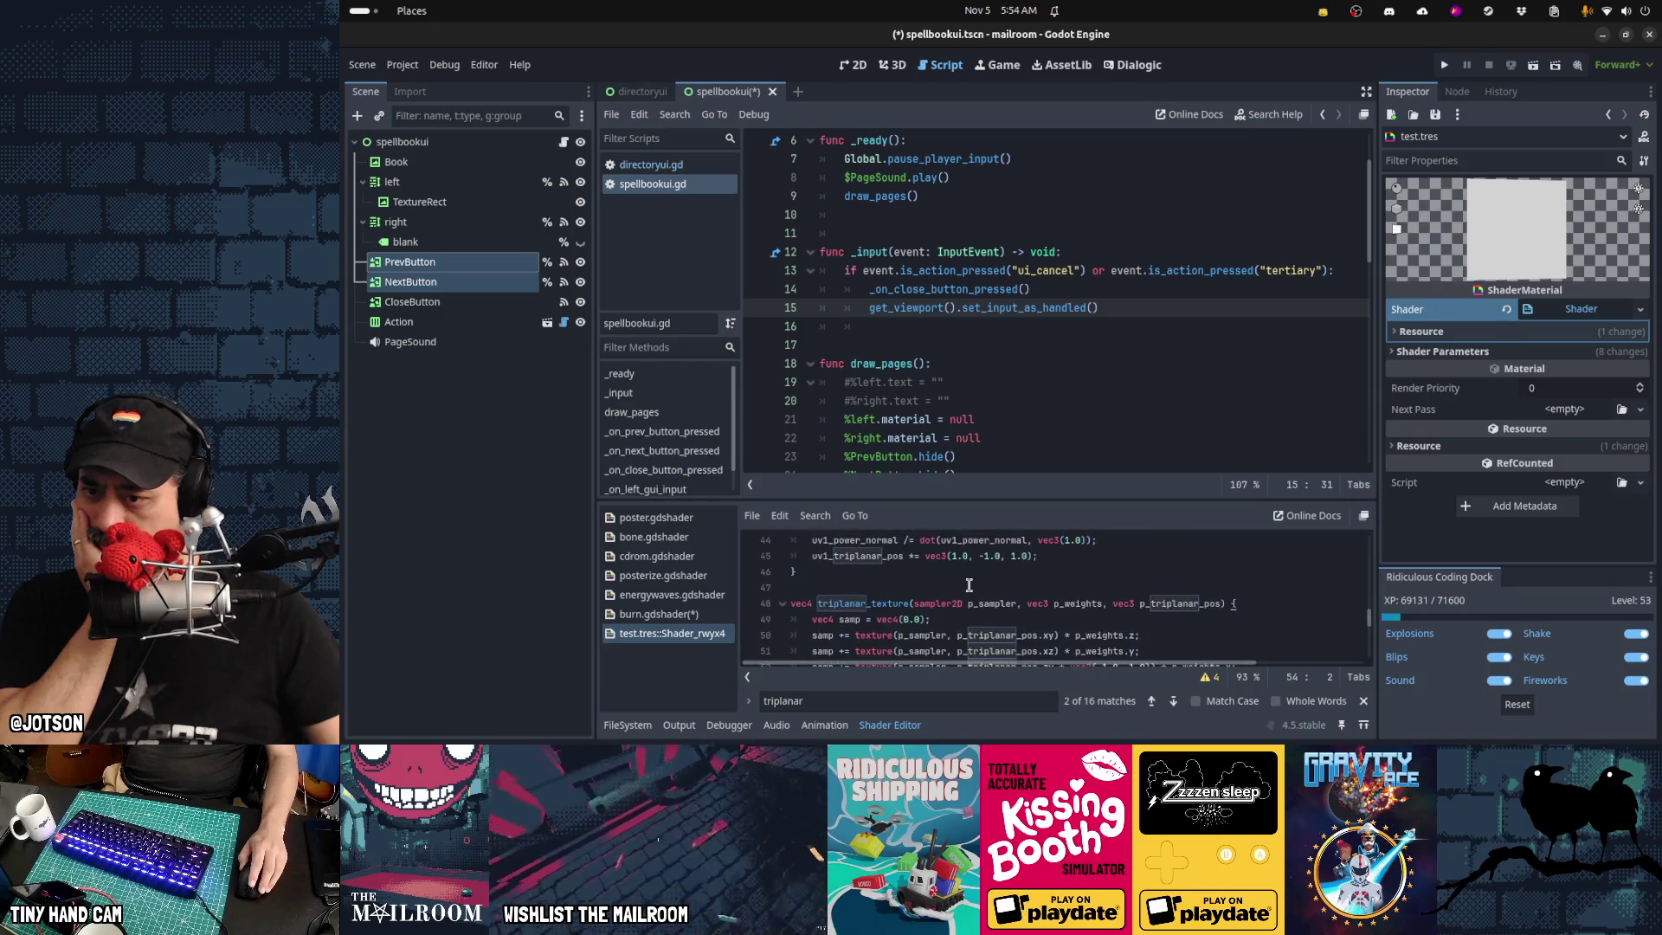
pyautogui.scroll(4, 968, 585)
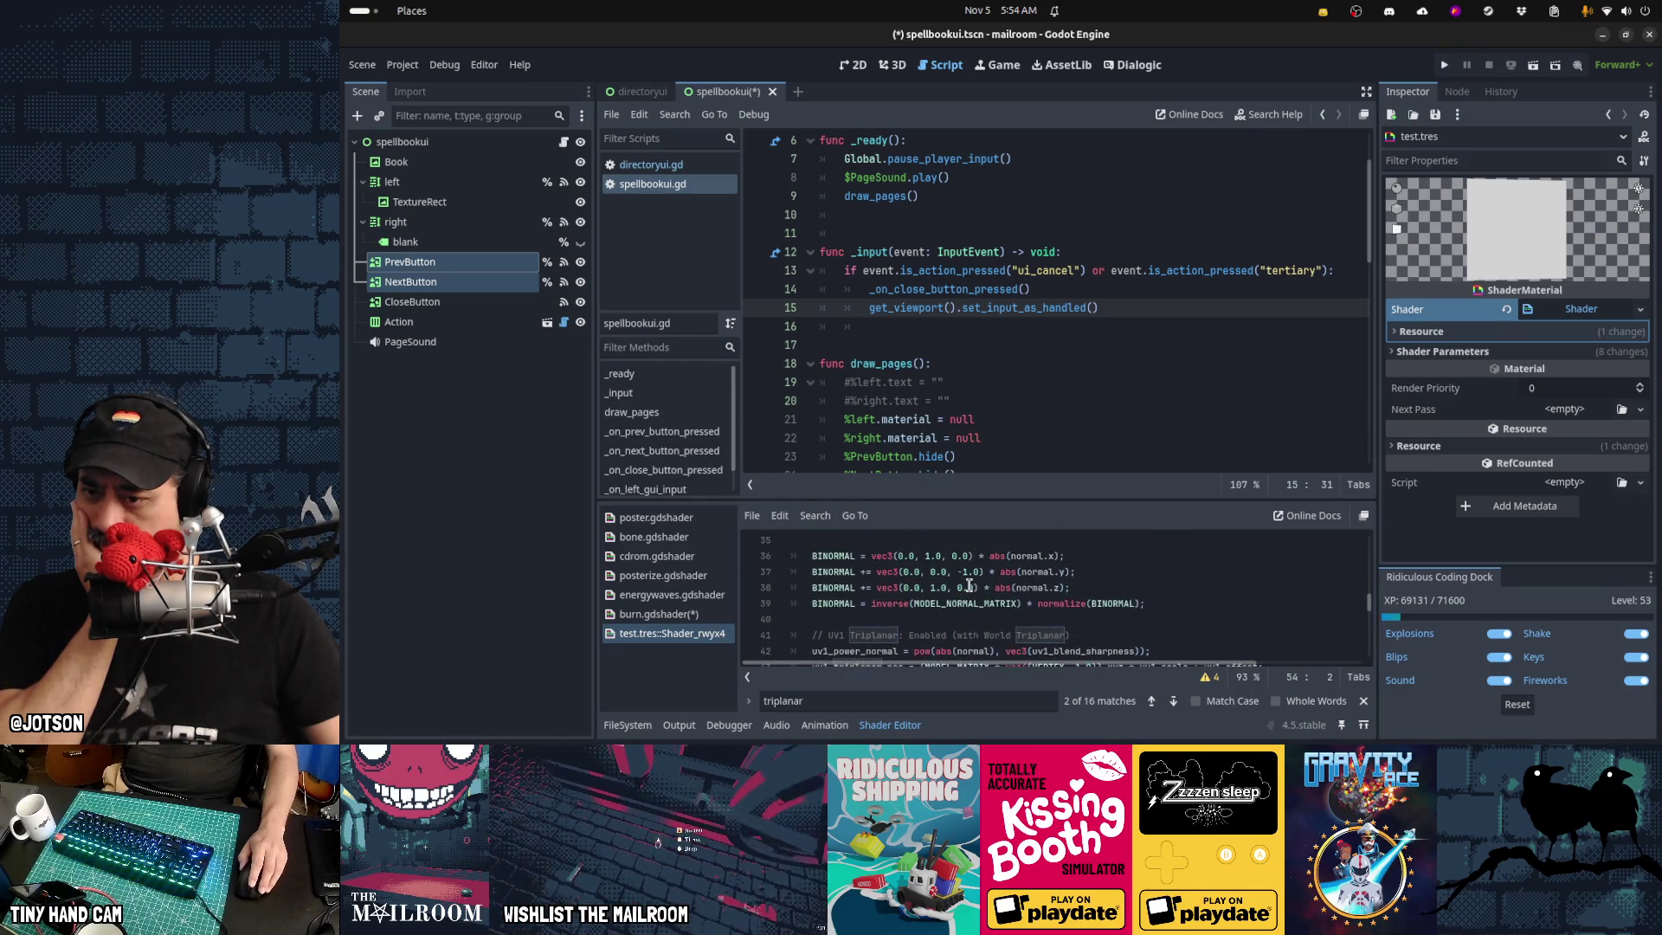
pyautogui.scroll(-3, 968, 585)
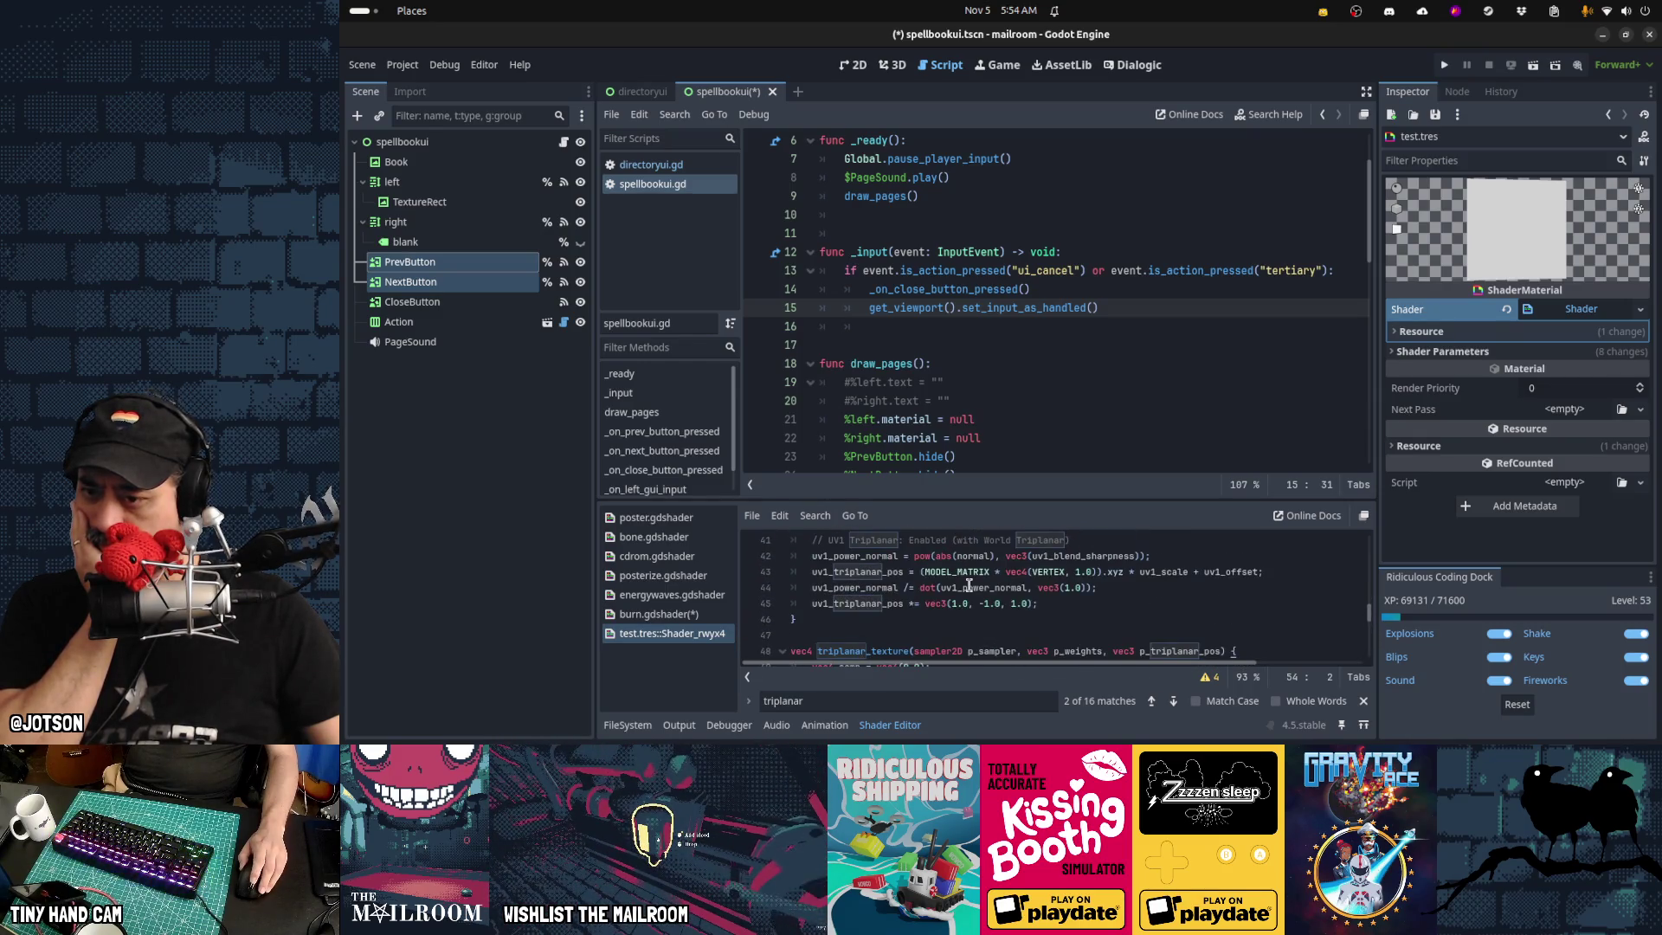
pyautogui.scroll(6, 968, 585)
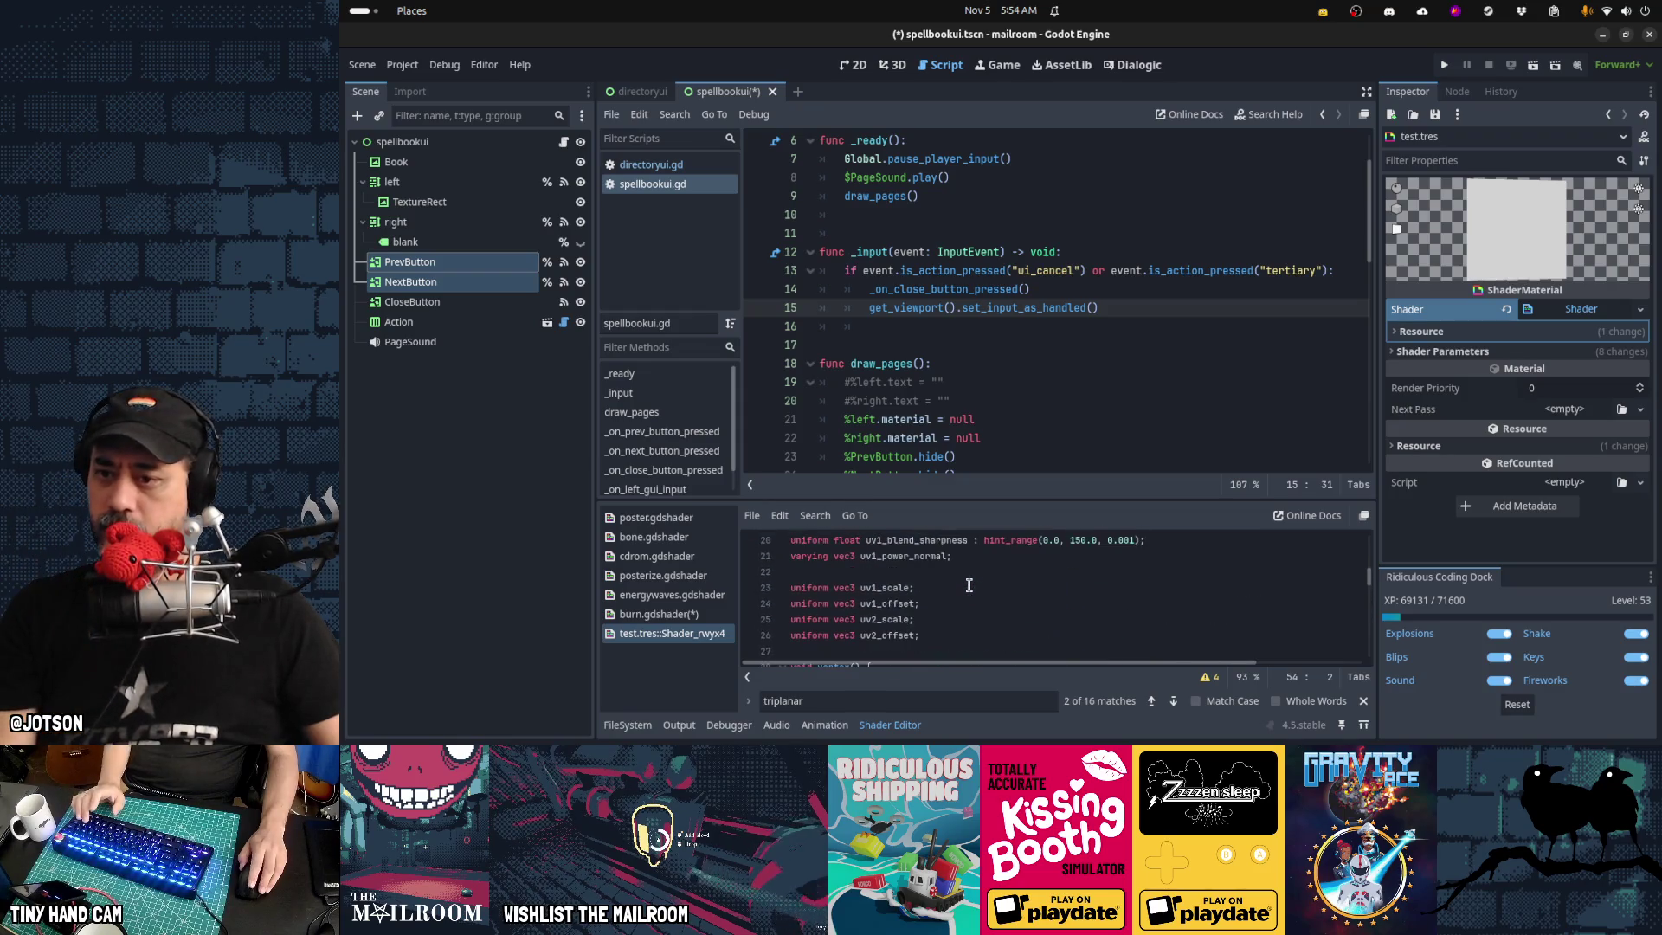
pyautogui.scroll(-1, 968, 585)
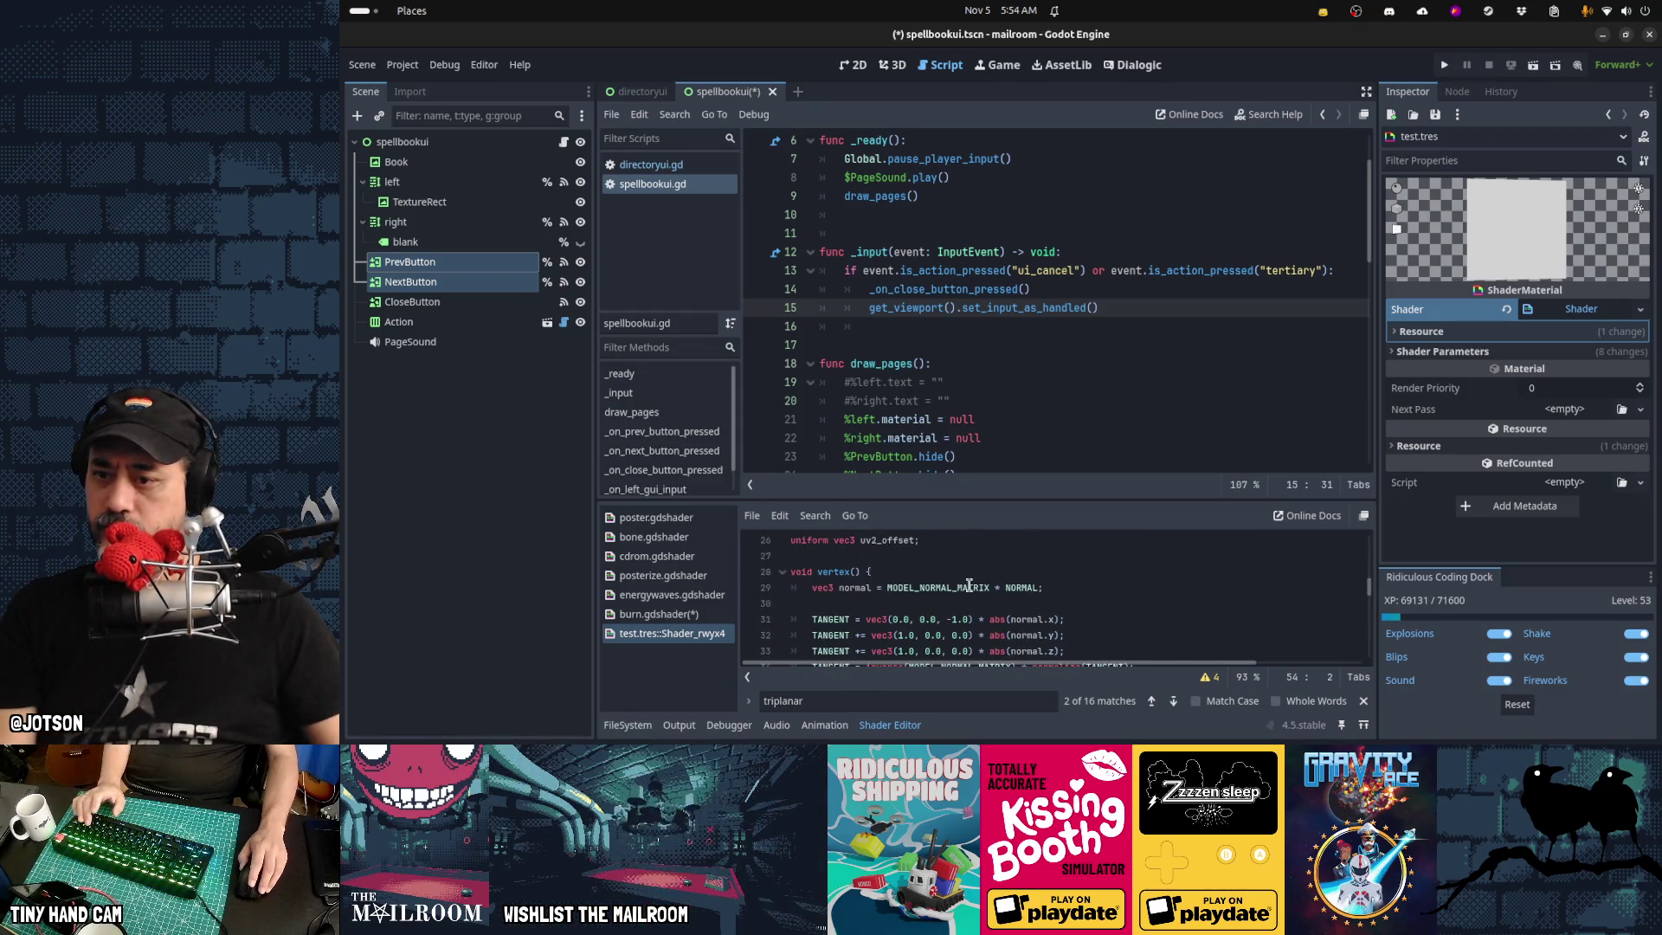
pyautogui.click(791, 569)
pyautogui.scroll(1, 1001, 576)
pyautogui.scroll(1, 1005, 582)
pyautogui.scroll(1, 1005, 582)
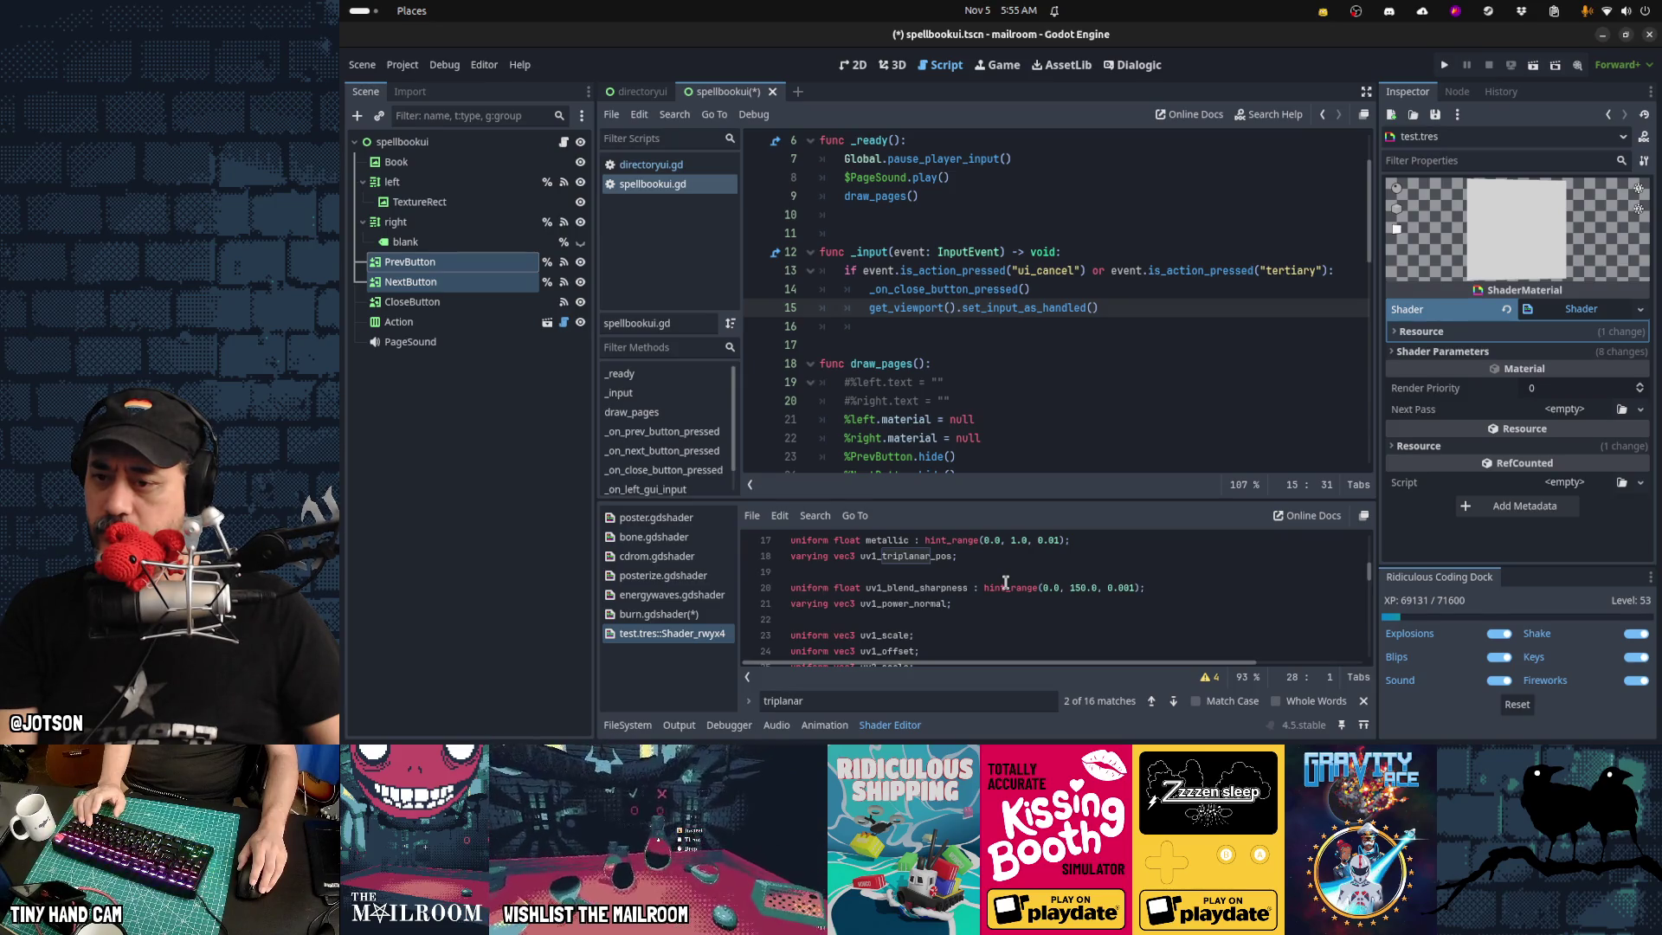
# Move the uv1 triplanar varyings directly above vertex() in the test shader
pyautogui.press('pageup')
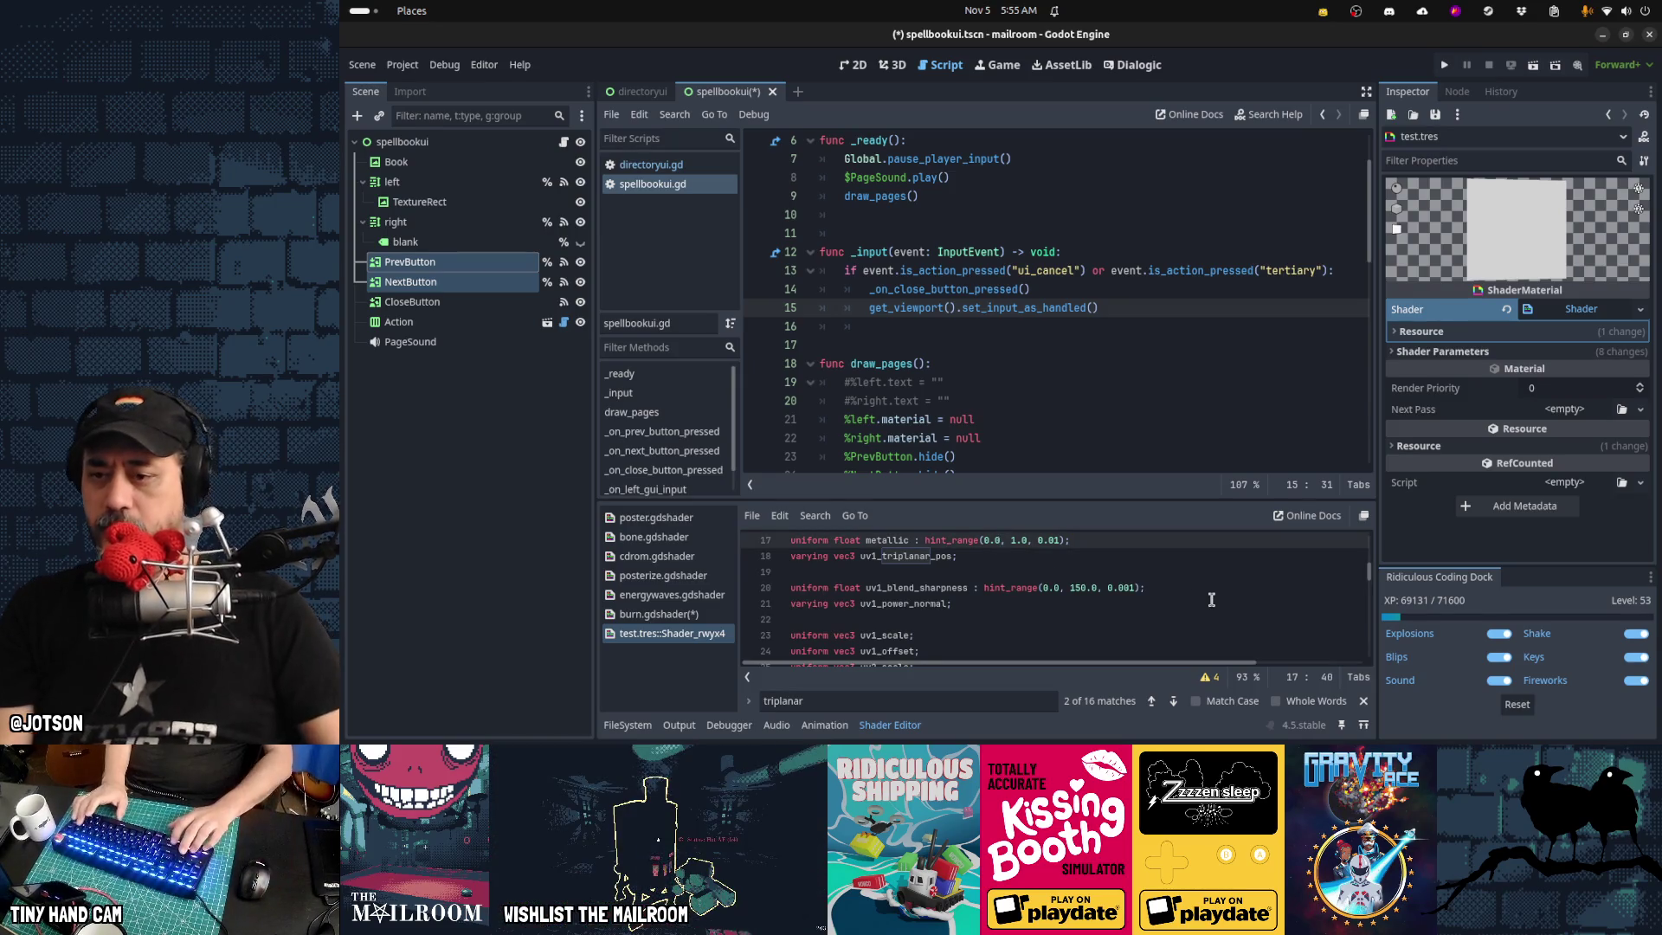
pyautogui.press('Down')
pyautogui.hotkey('shift', 'Down')
pyautogui.hotkey('alt', 'Down')
pyautogui.hotkey('alt', 'Down')
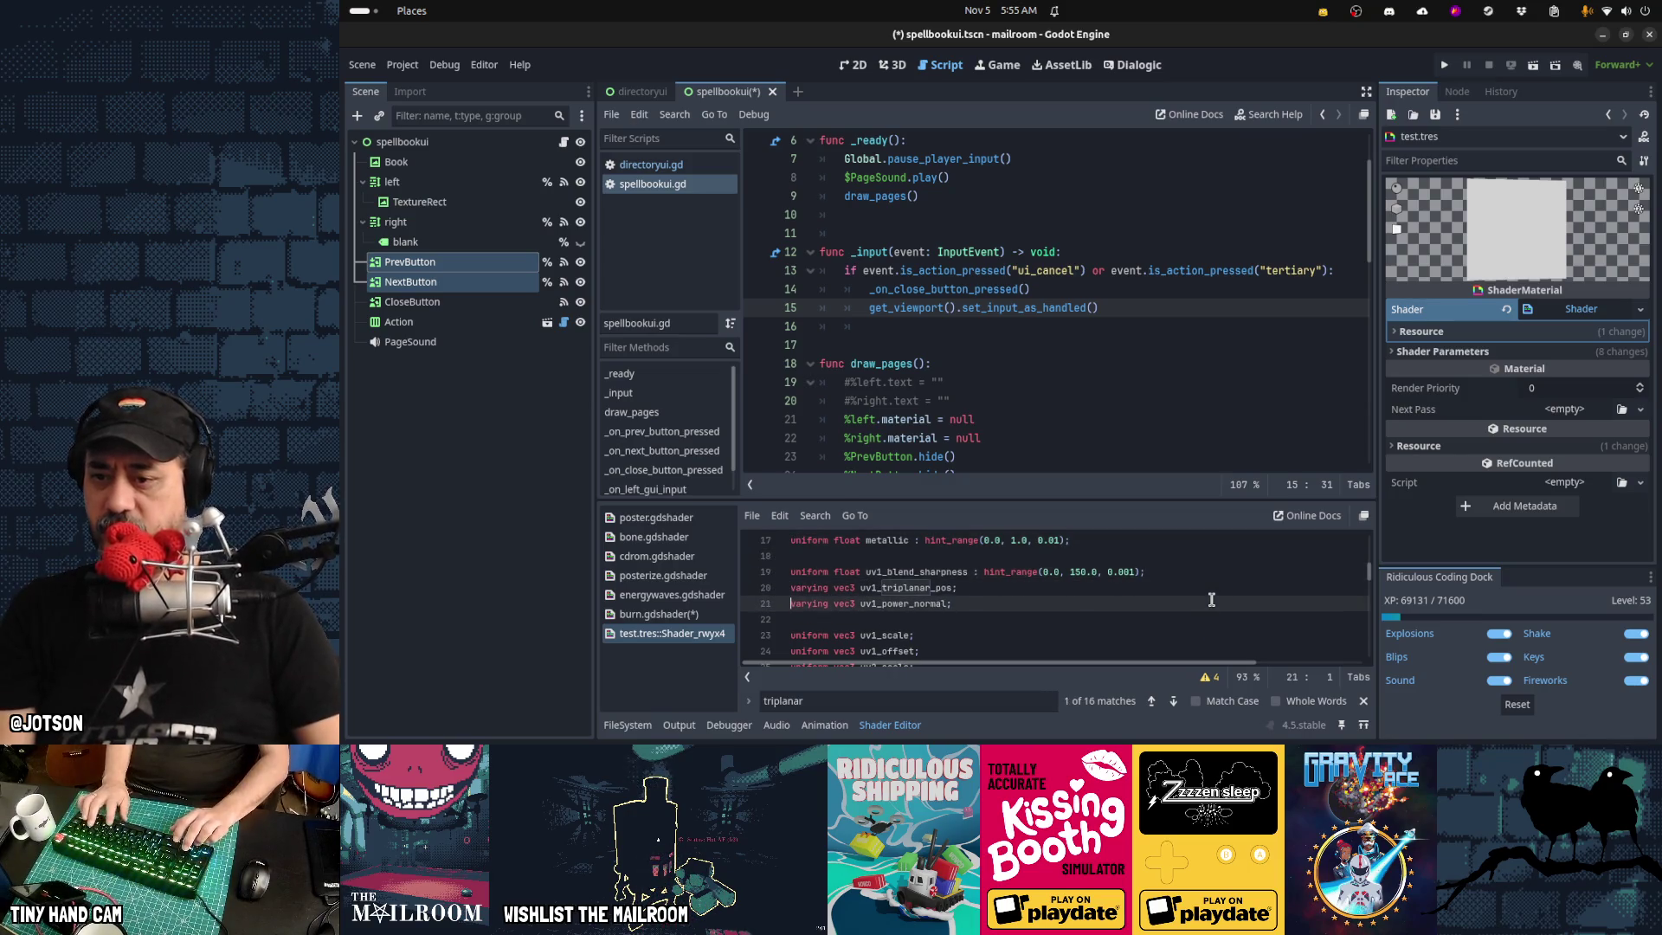
pyautogui.hotkey('alt', 'Down')
pyautogui.hotkey('alt', 'Down')
pyautogui.hotkey('alt', 'Down')
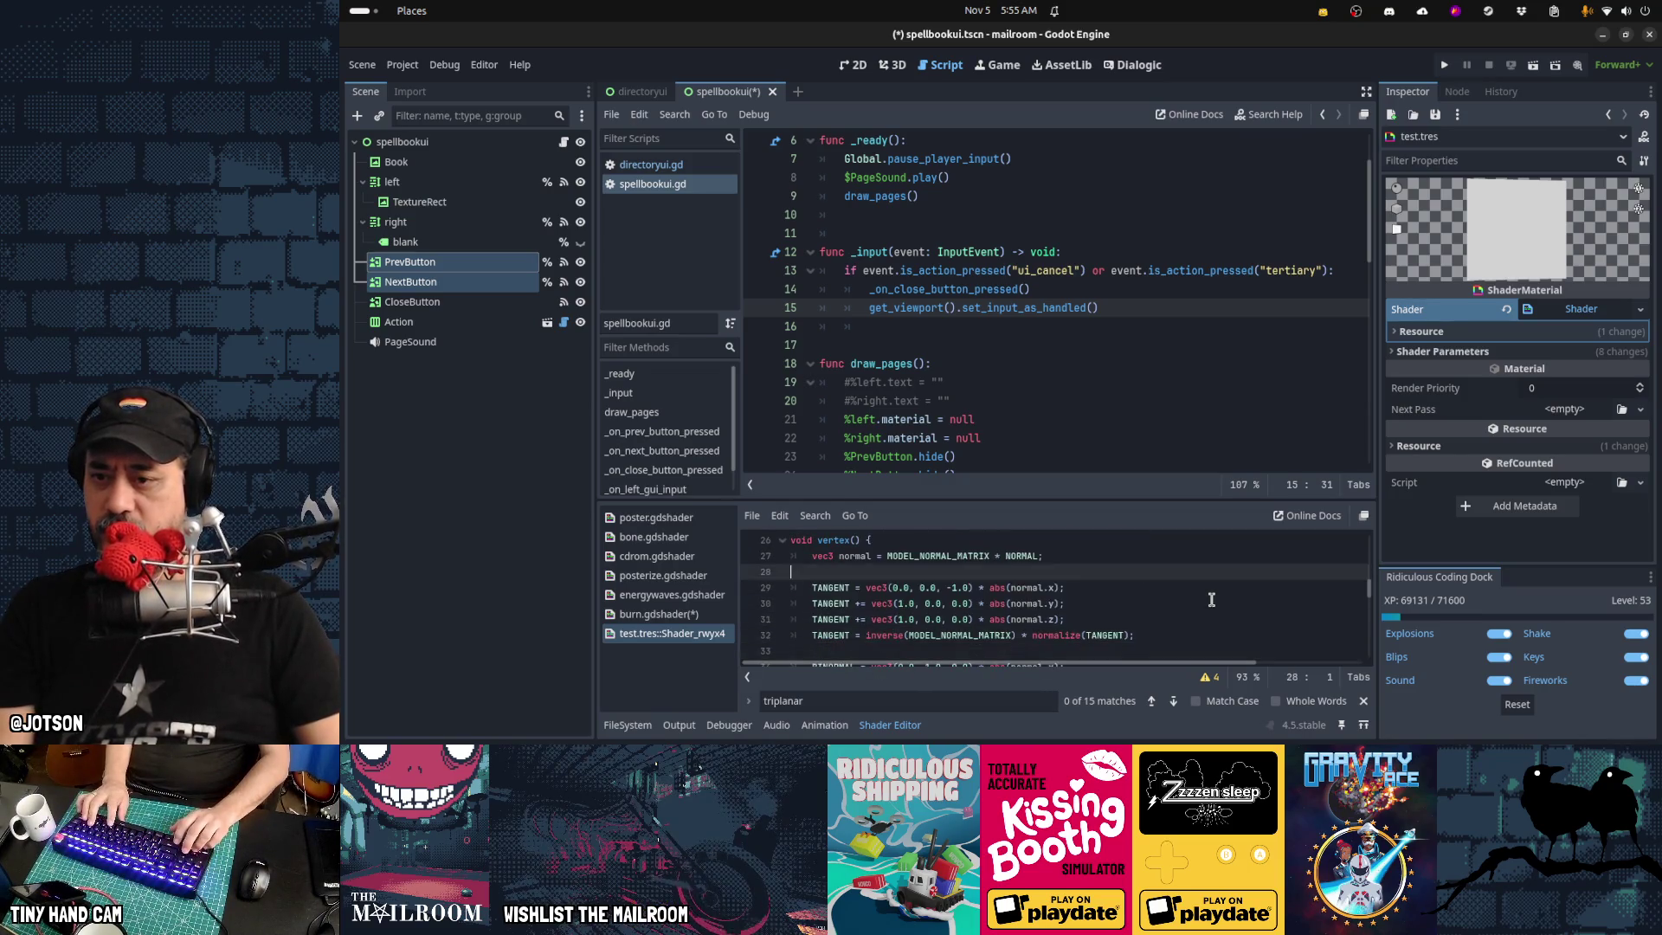
pyautogui.write('varying vec3 uv1_triplanar_pos; varying vec3 uv1_power_normal;')
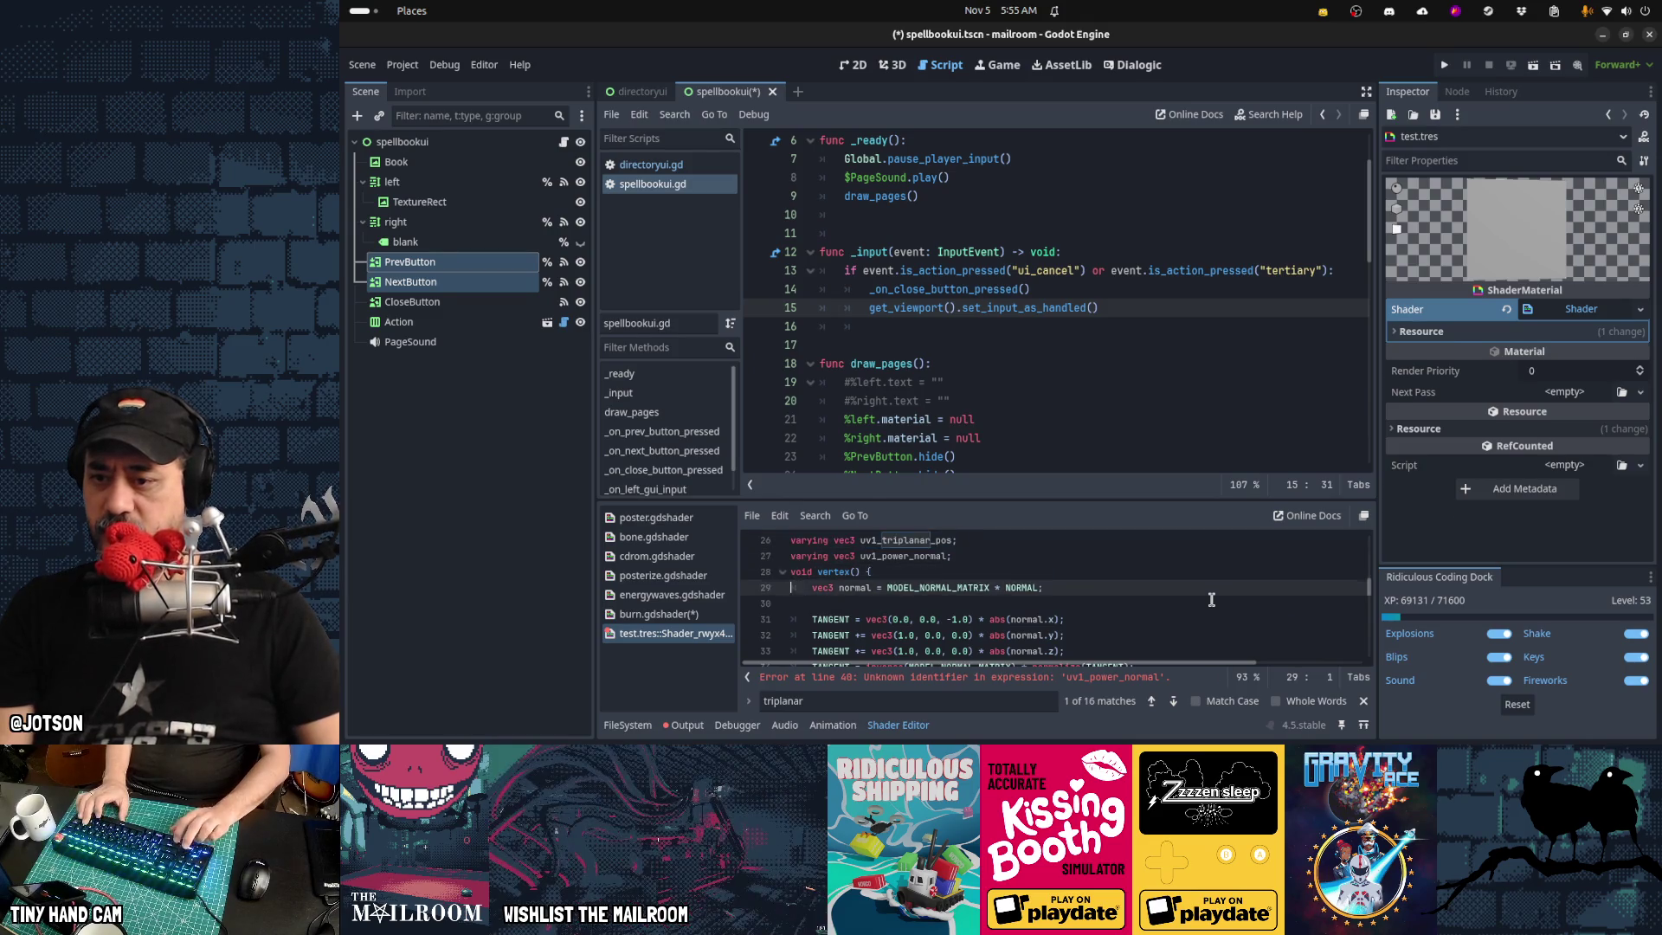
# Remove the vertex and triplanar code from the test shader
pyautogui.hotkey('shift', 'Down')
pyautogui.hotkey('shift', 'Down')
pyautogui.hotkey('shift', 'Down')
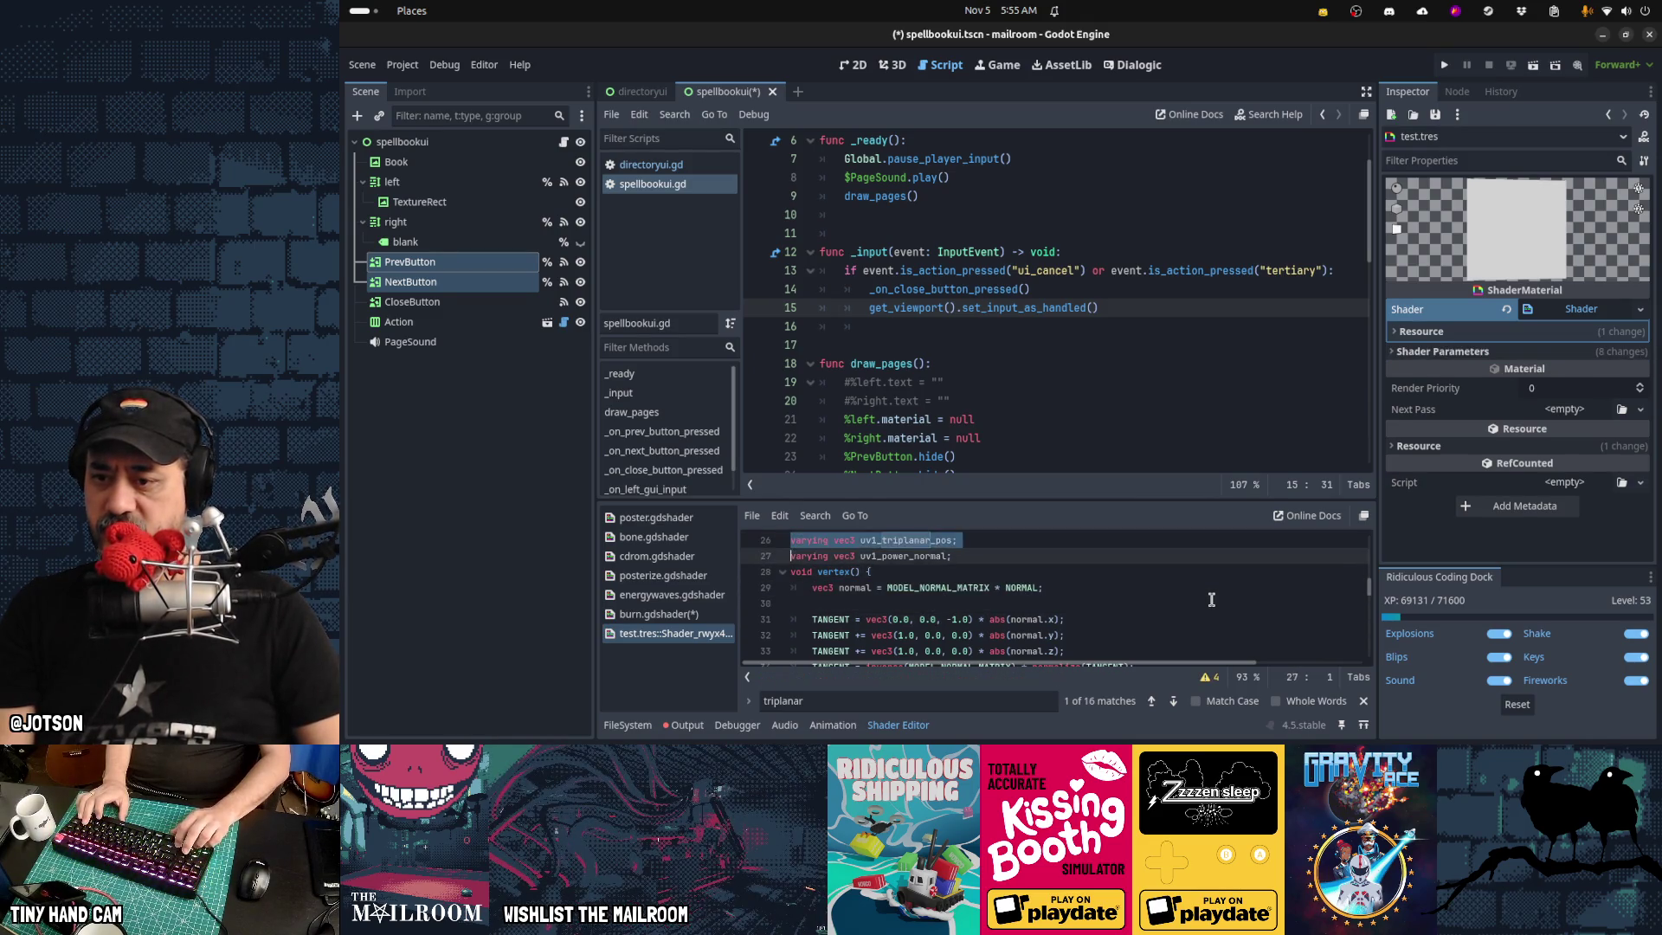
pyautogui.hotkey('shift', 'Down')
pyautogui.hotkey('shift', 'Down')
pyautogui.hotkey('shift', 'Down')
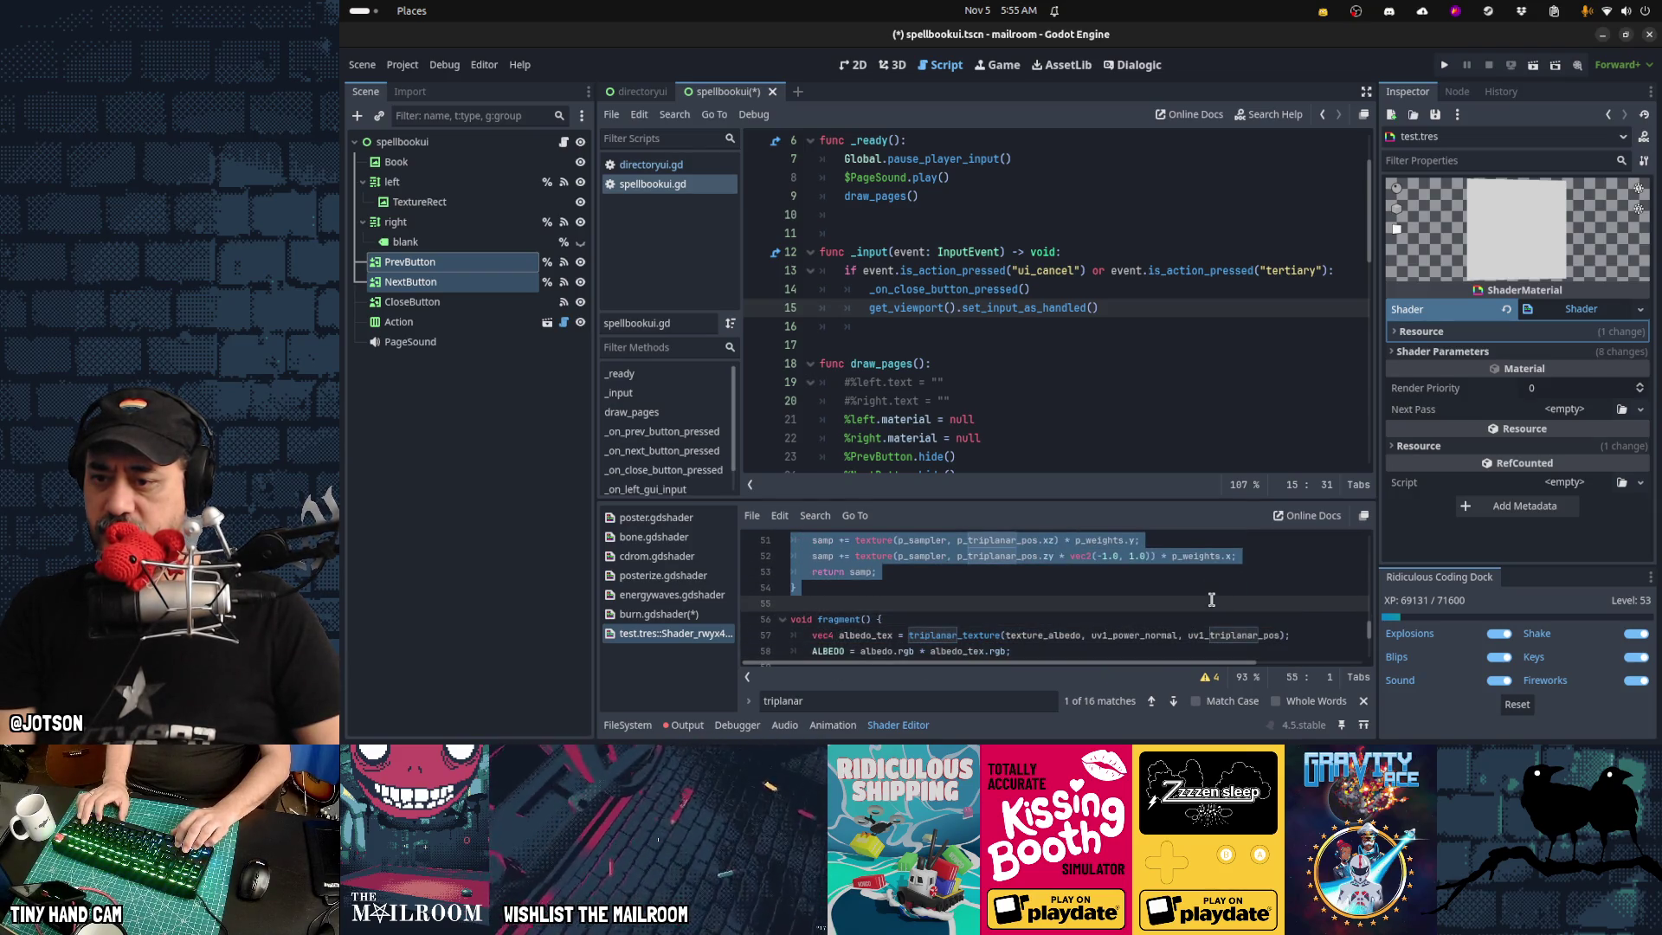
pyautogui.press('Down')
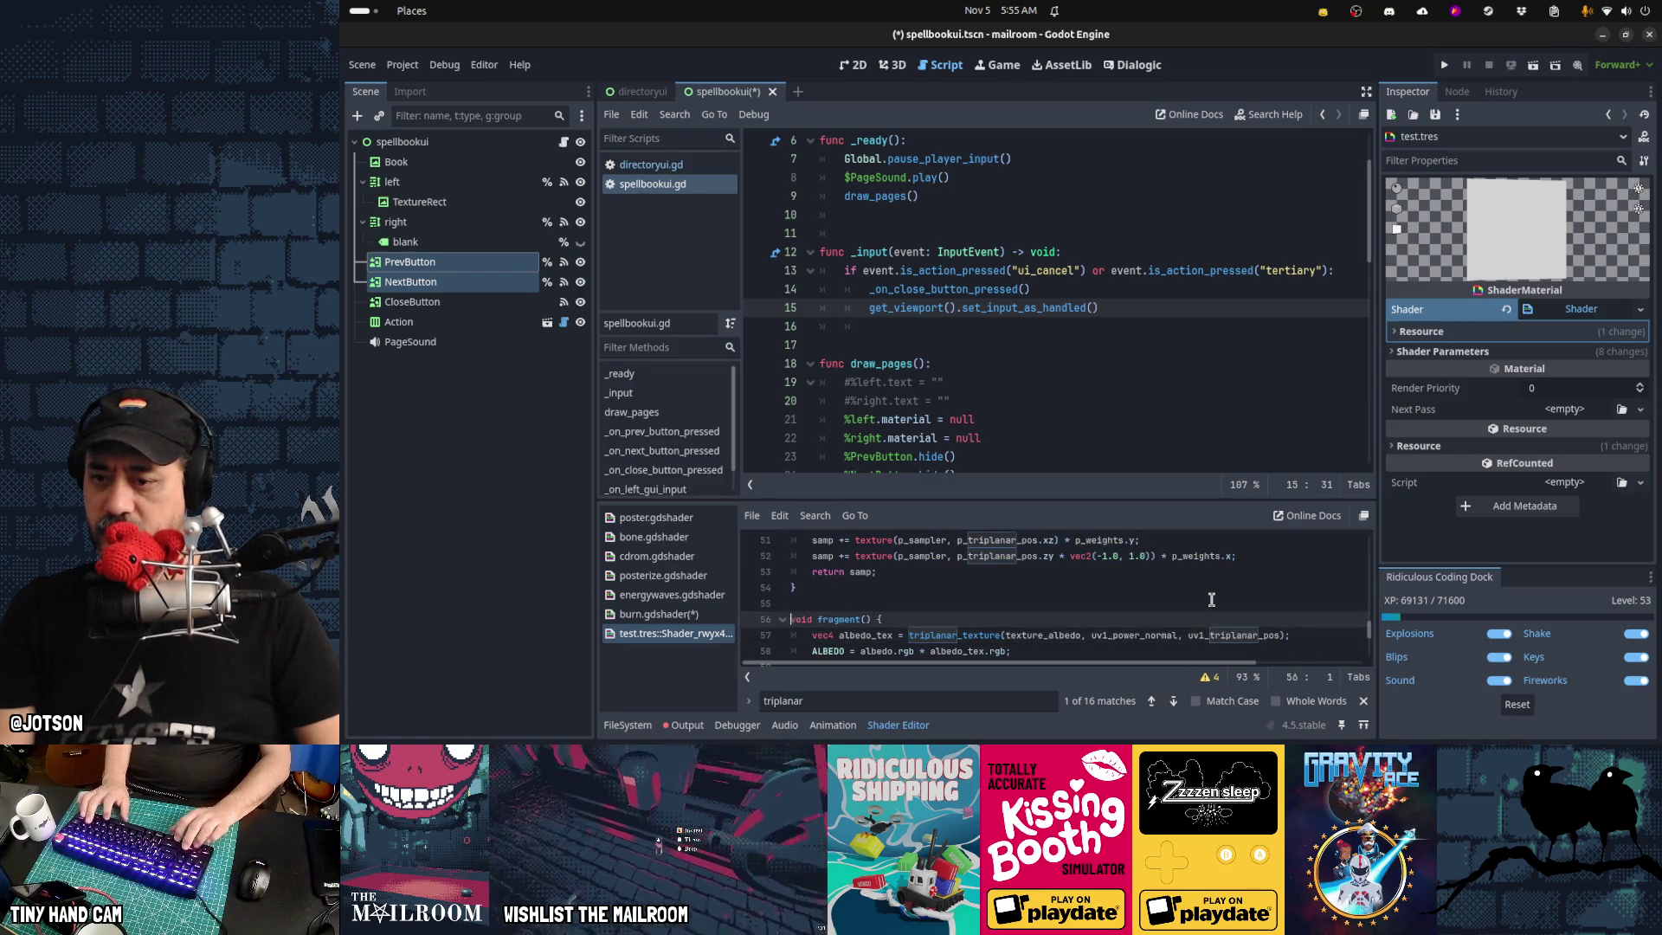
pyautogui.hotkey('shift', 'Up')
pyautogui.hotkey('shift', 'Up')
pyautogui.hotkey('shift', 'Up')
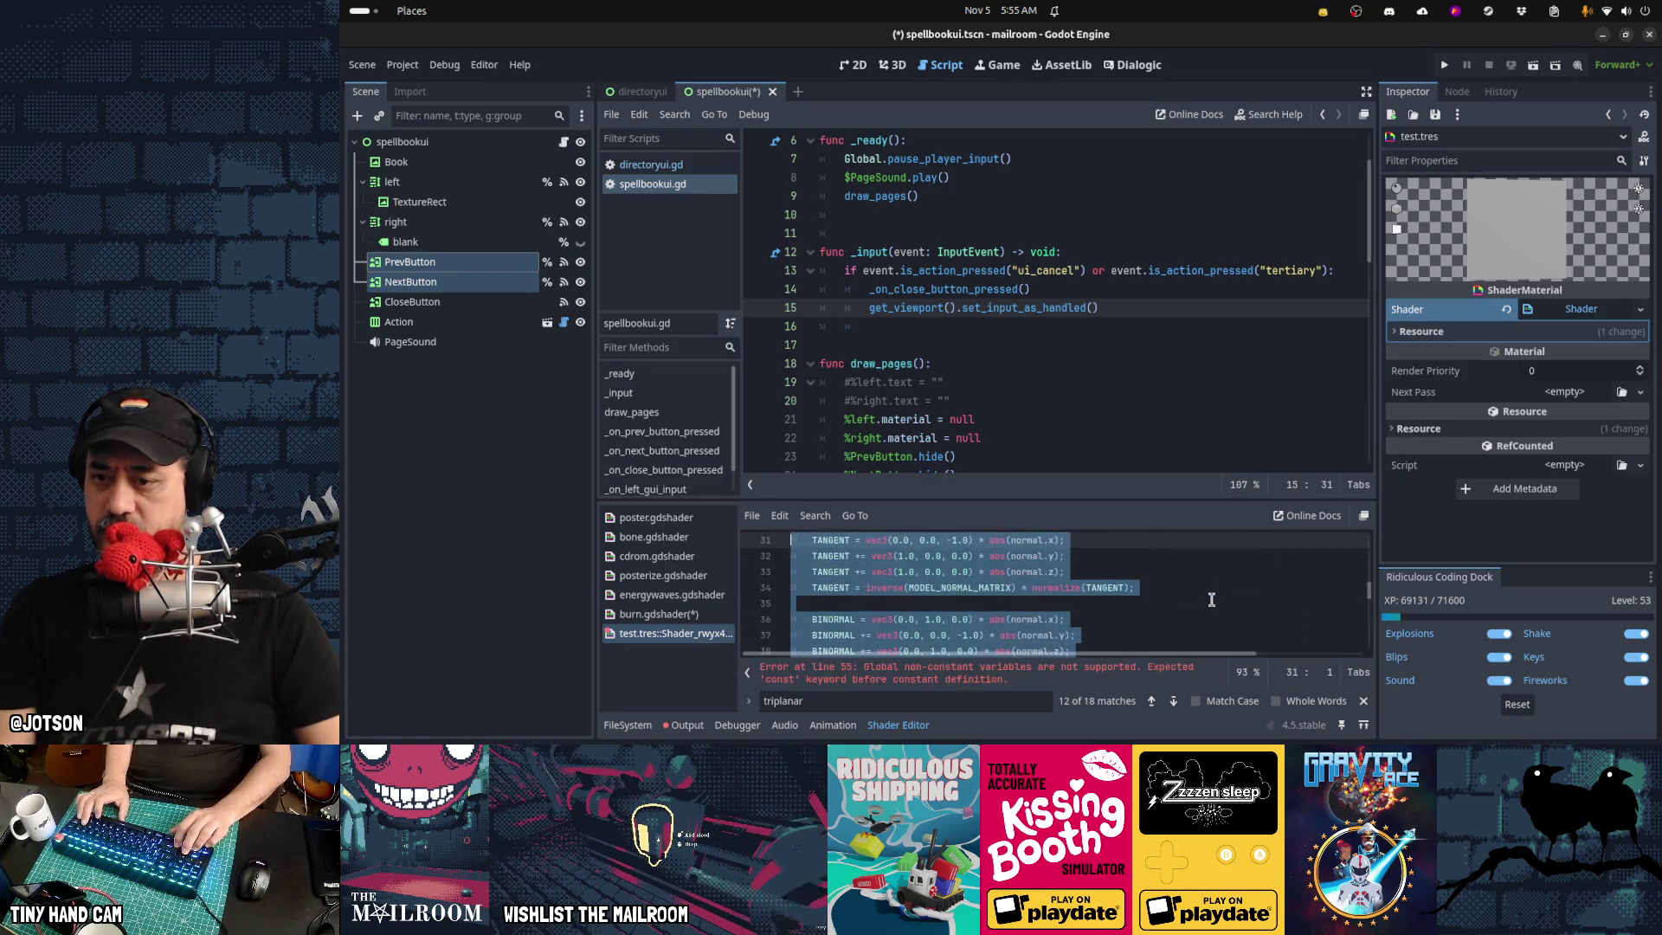
pyautogui.hotkey('shift', 'Down')
pyautogui.hotkey('shift', 'Down')
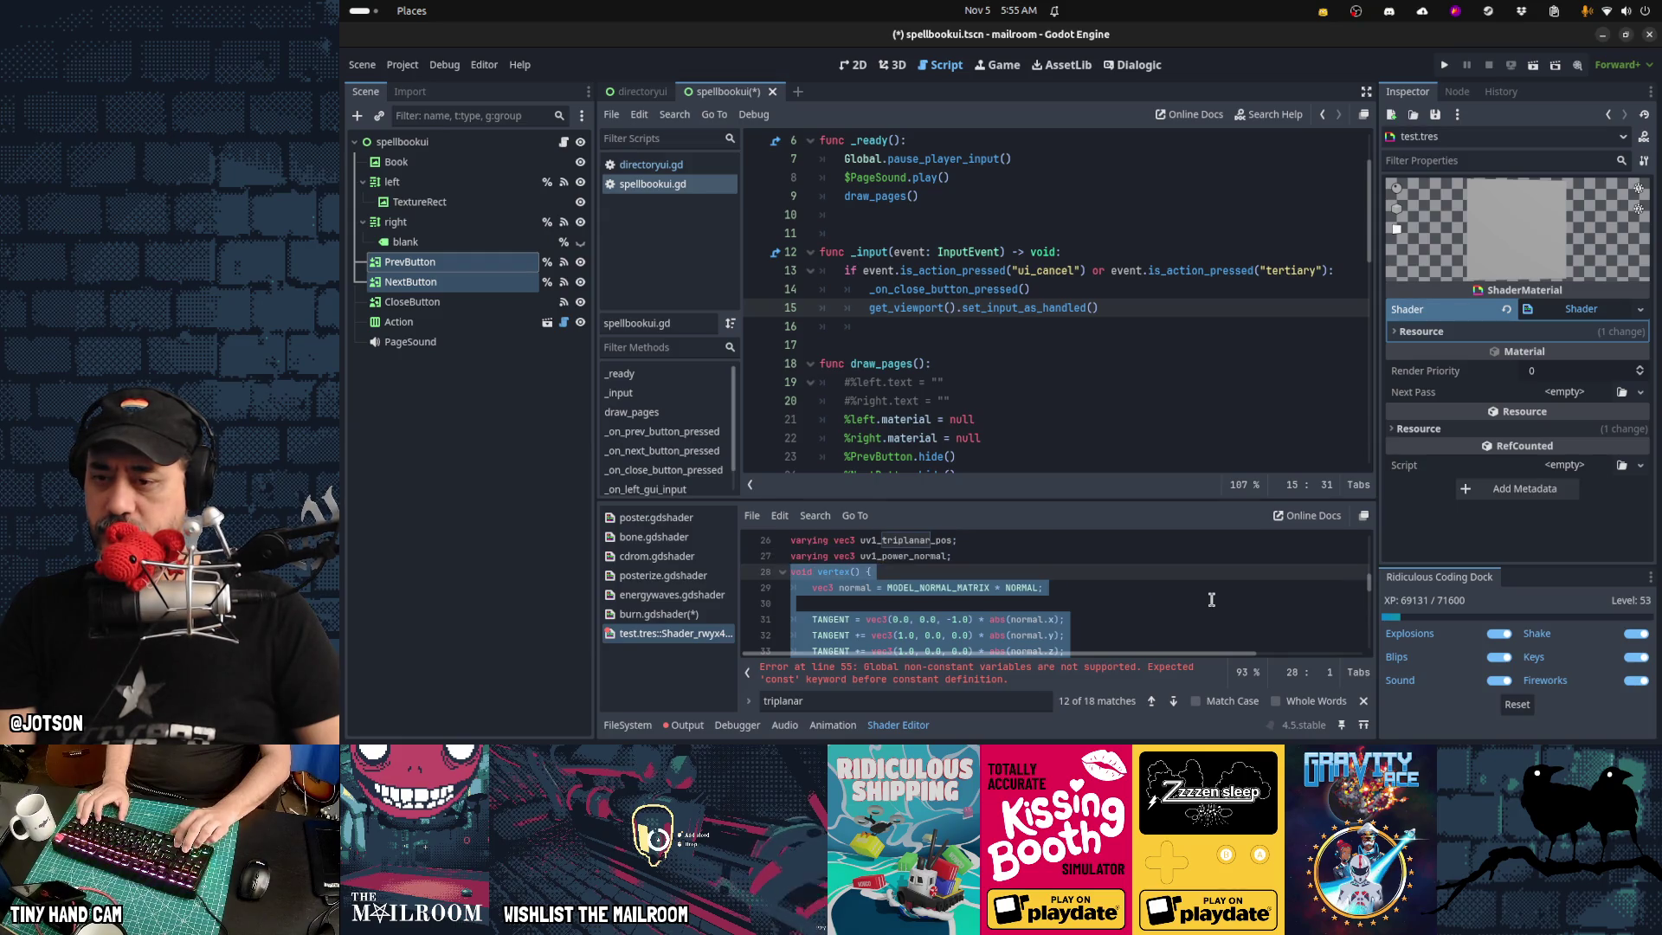
pyautogui.press('Delete')
pyautogui.press('Up')
pyautogui.press('Up')
pyautogui.press('Up')
pyautogui.press('Up')
pyautogui.press('Up')
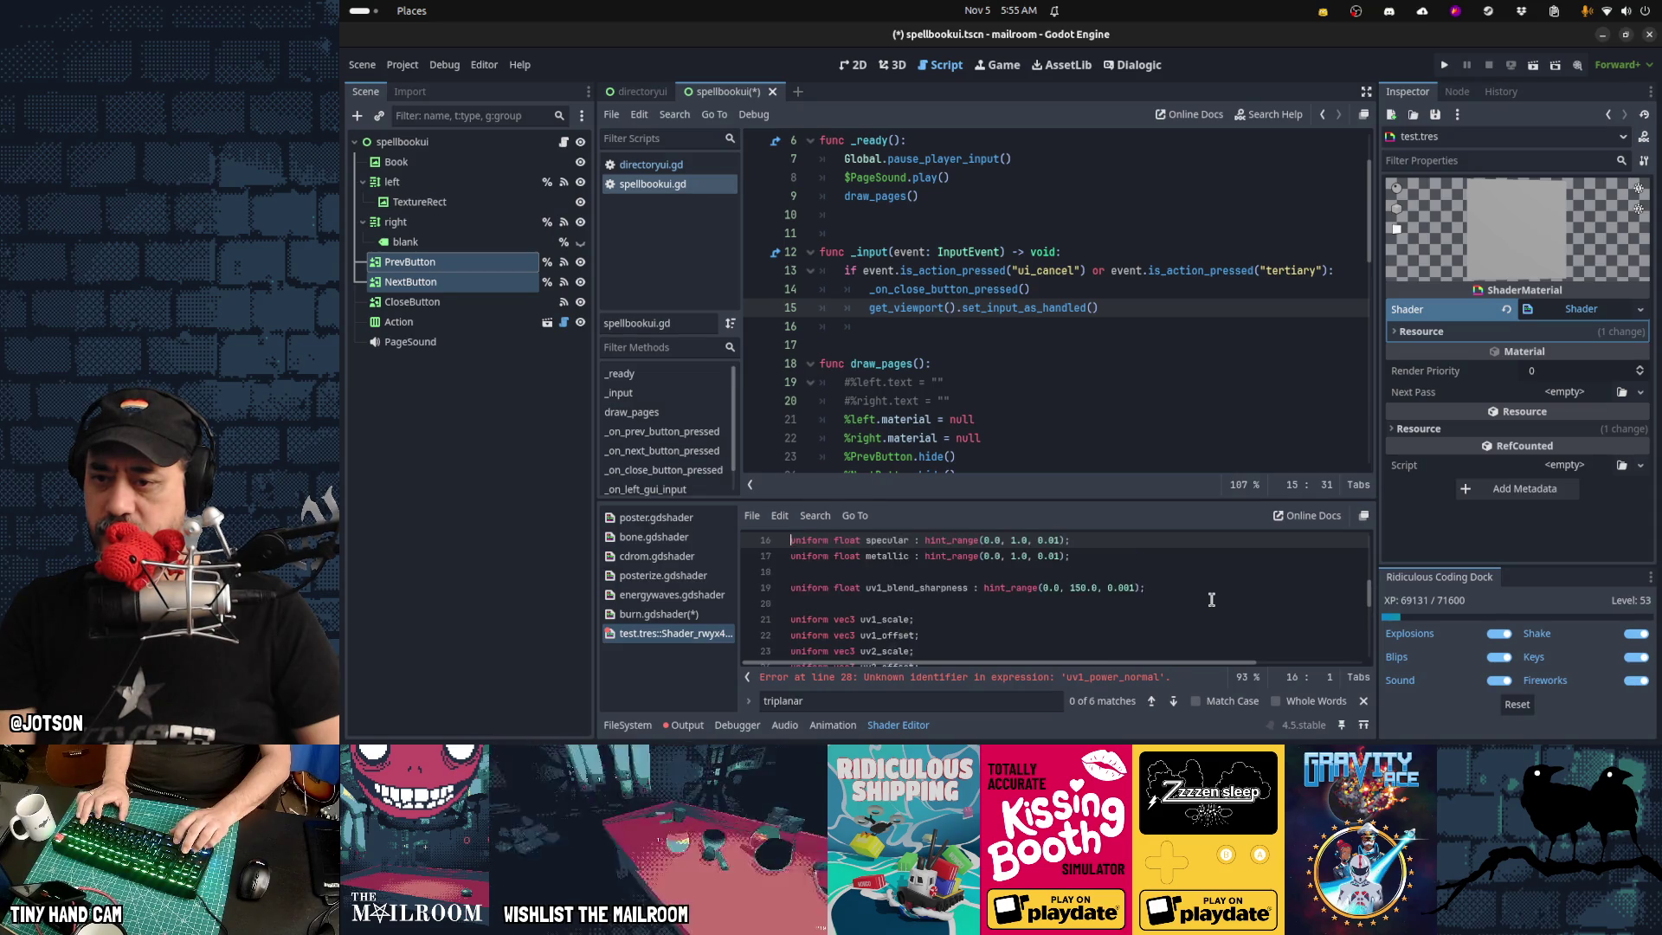
pyautogui.press('Up')
pyautogui.press('Up')
pyautogui.press('Up')
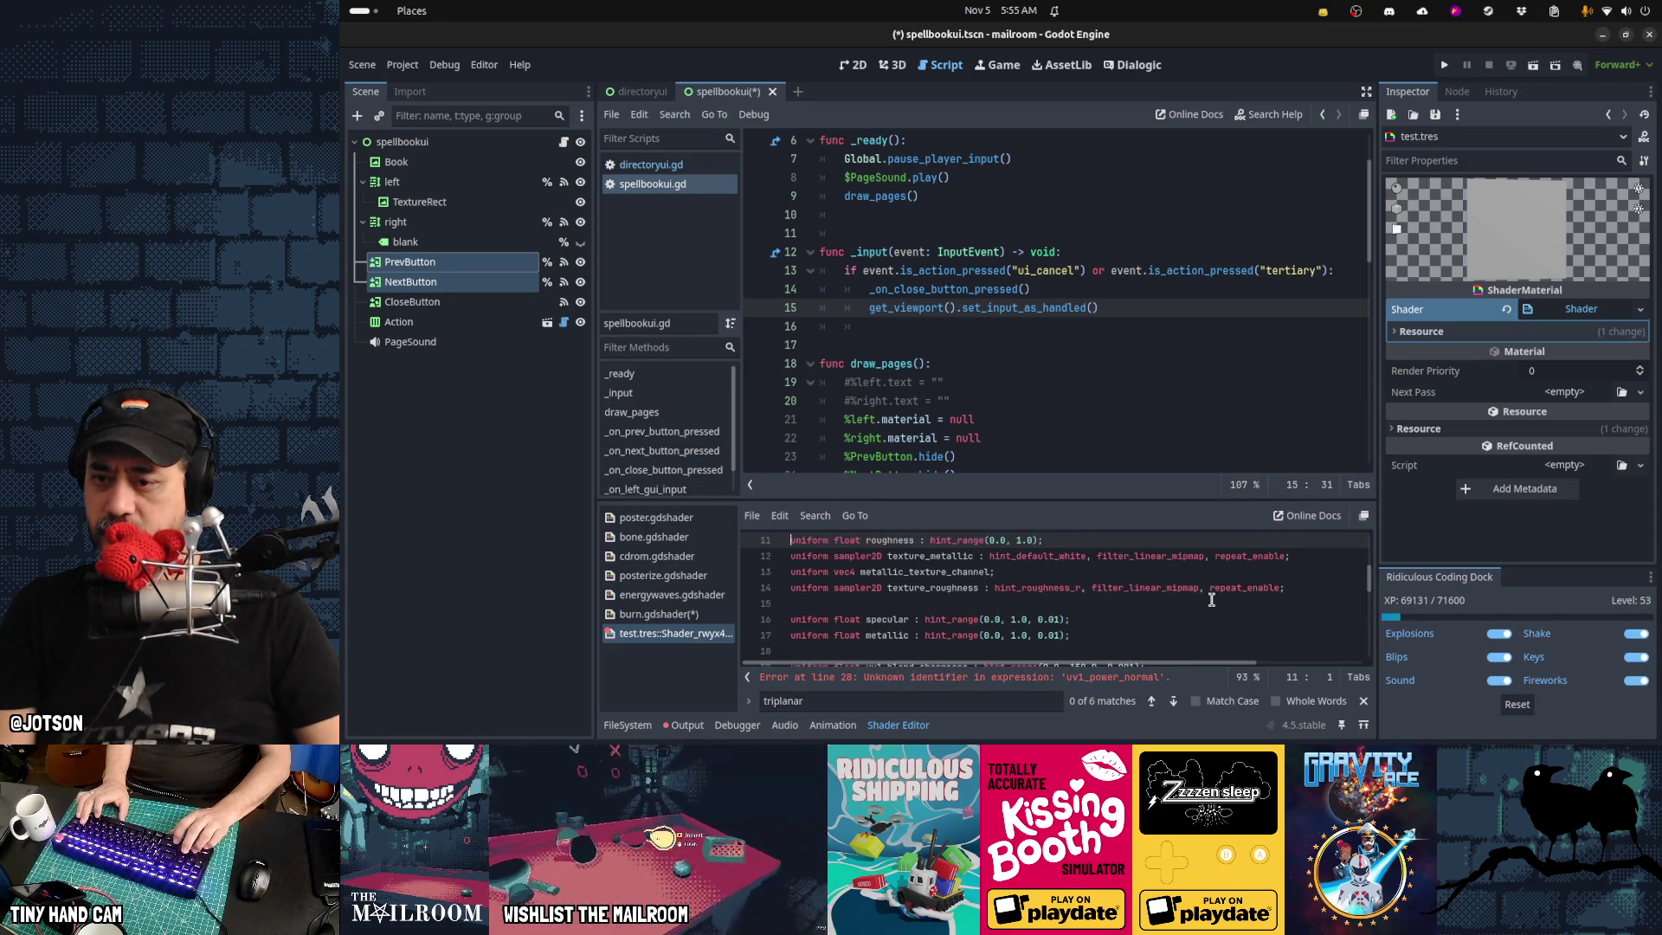
pyautogui.press('Up')
pyautogui.press('Up')
pyautogui.press('Down')
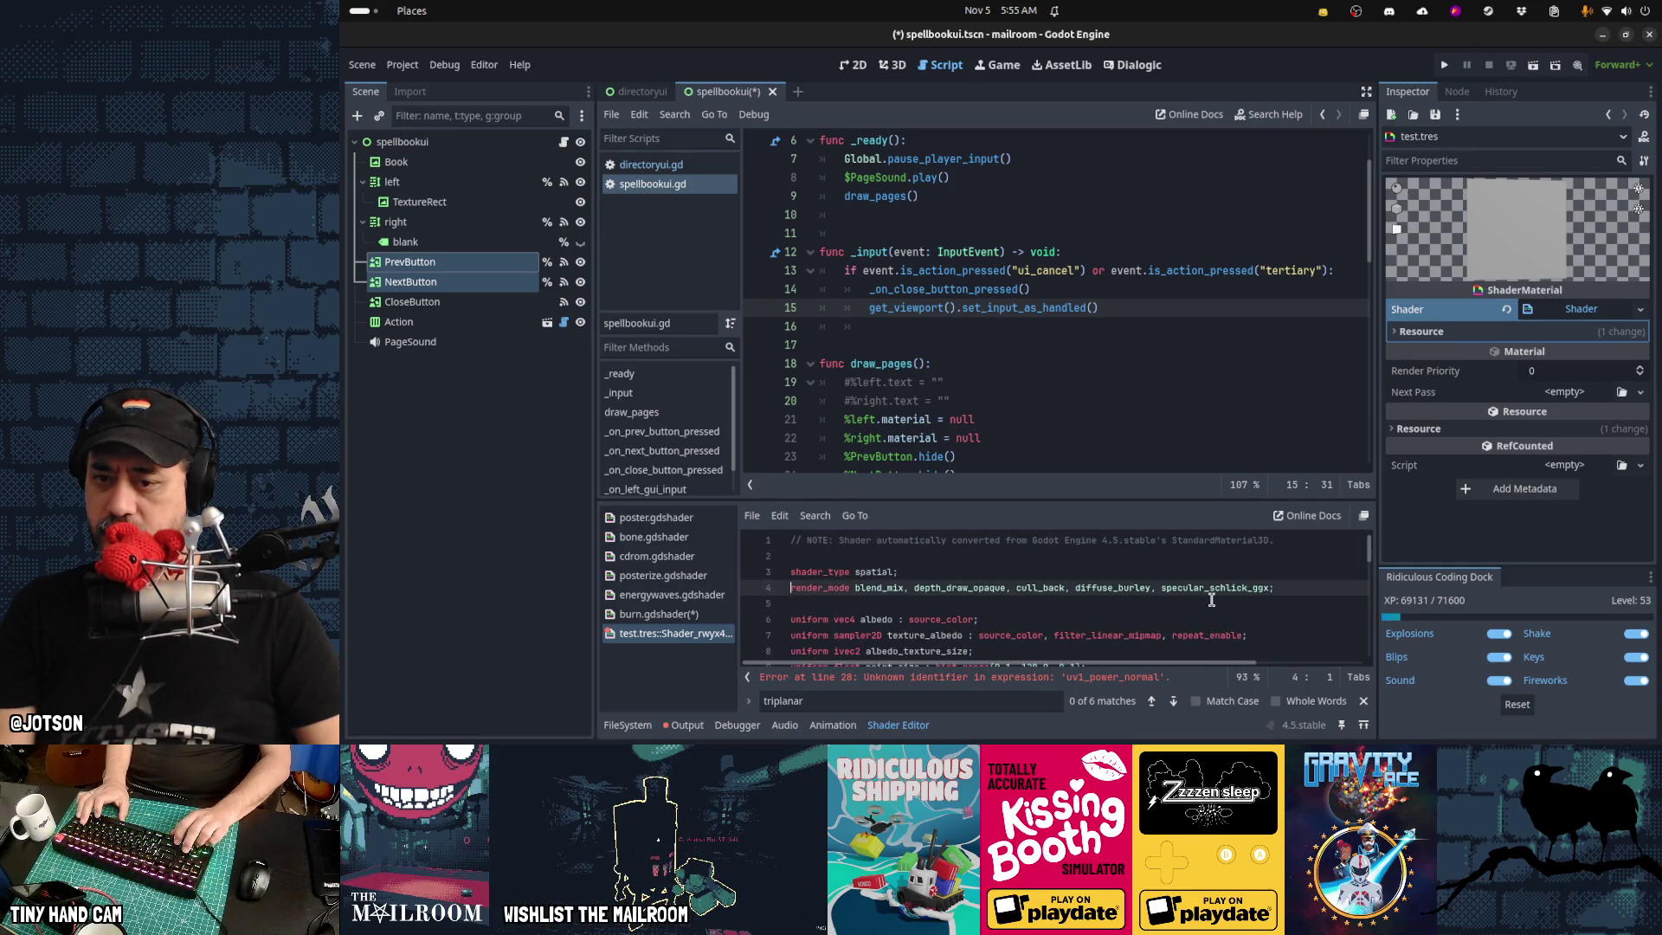
pyautogui.press('Up')
pyautogui.press('Up')
pyautogui.press('Up')
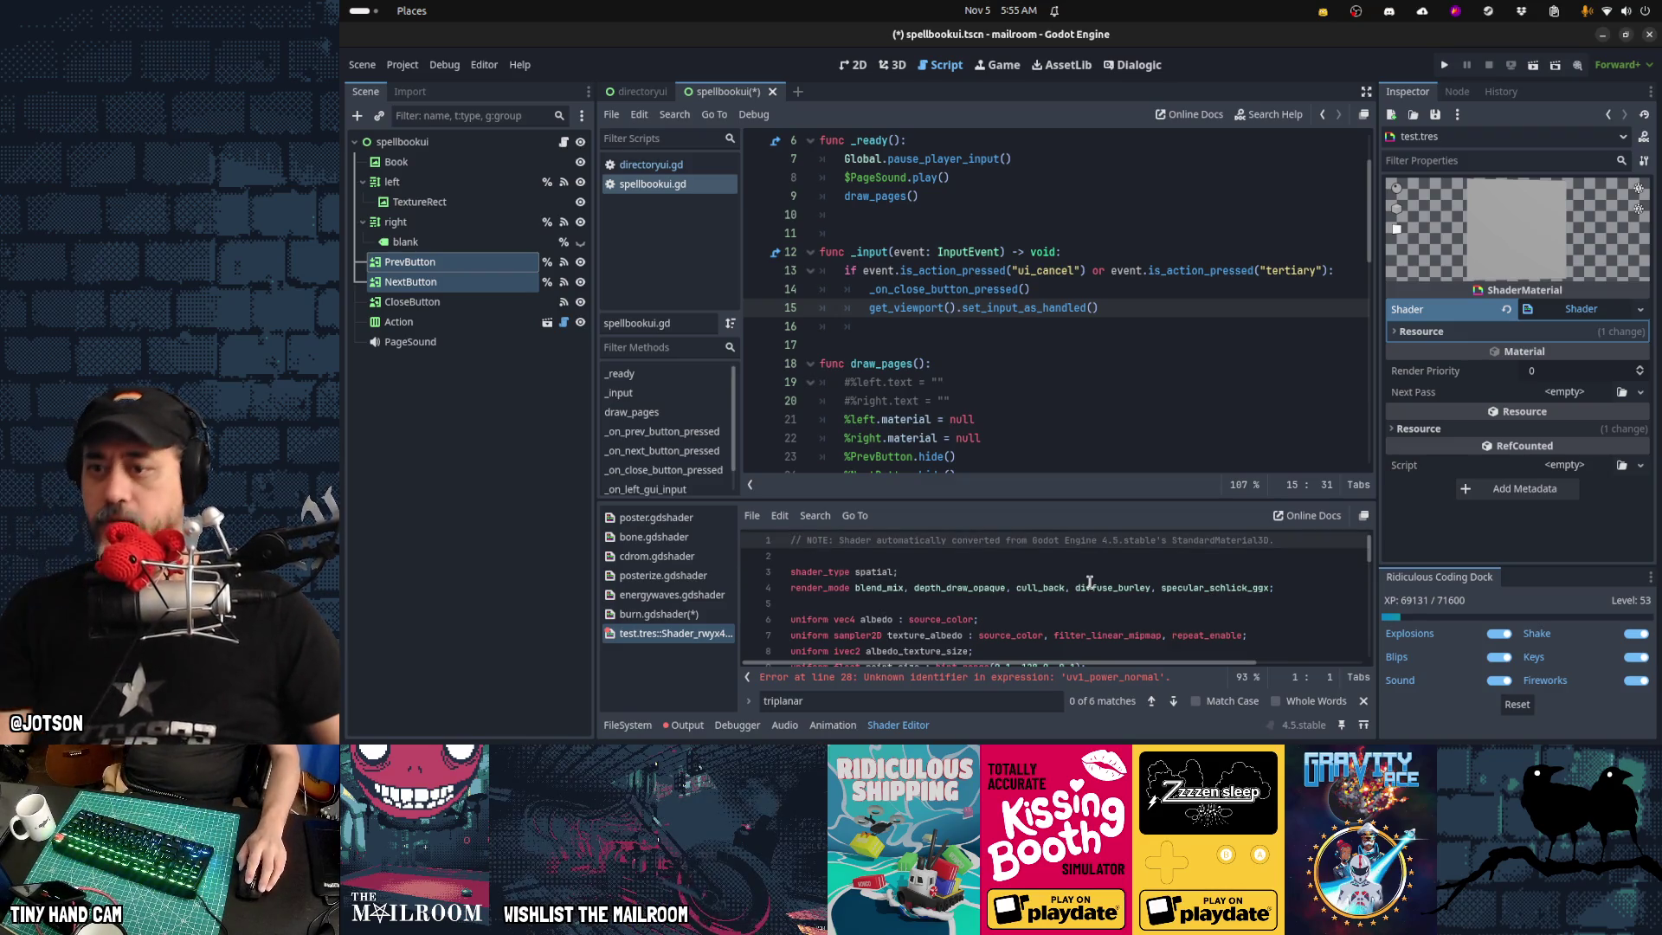
# Paste the albedo_tex triplanar_texture lookup line into burn.gdshader's triplanar function
pyautogui.click(678, 615)
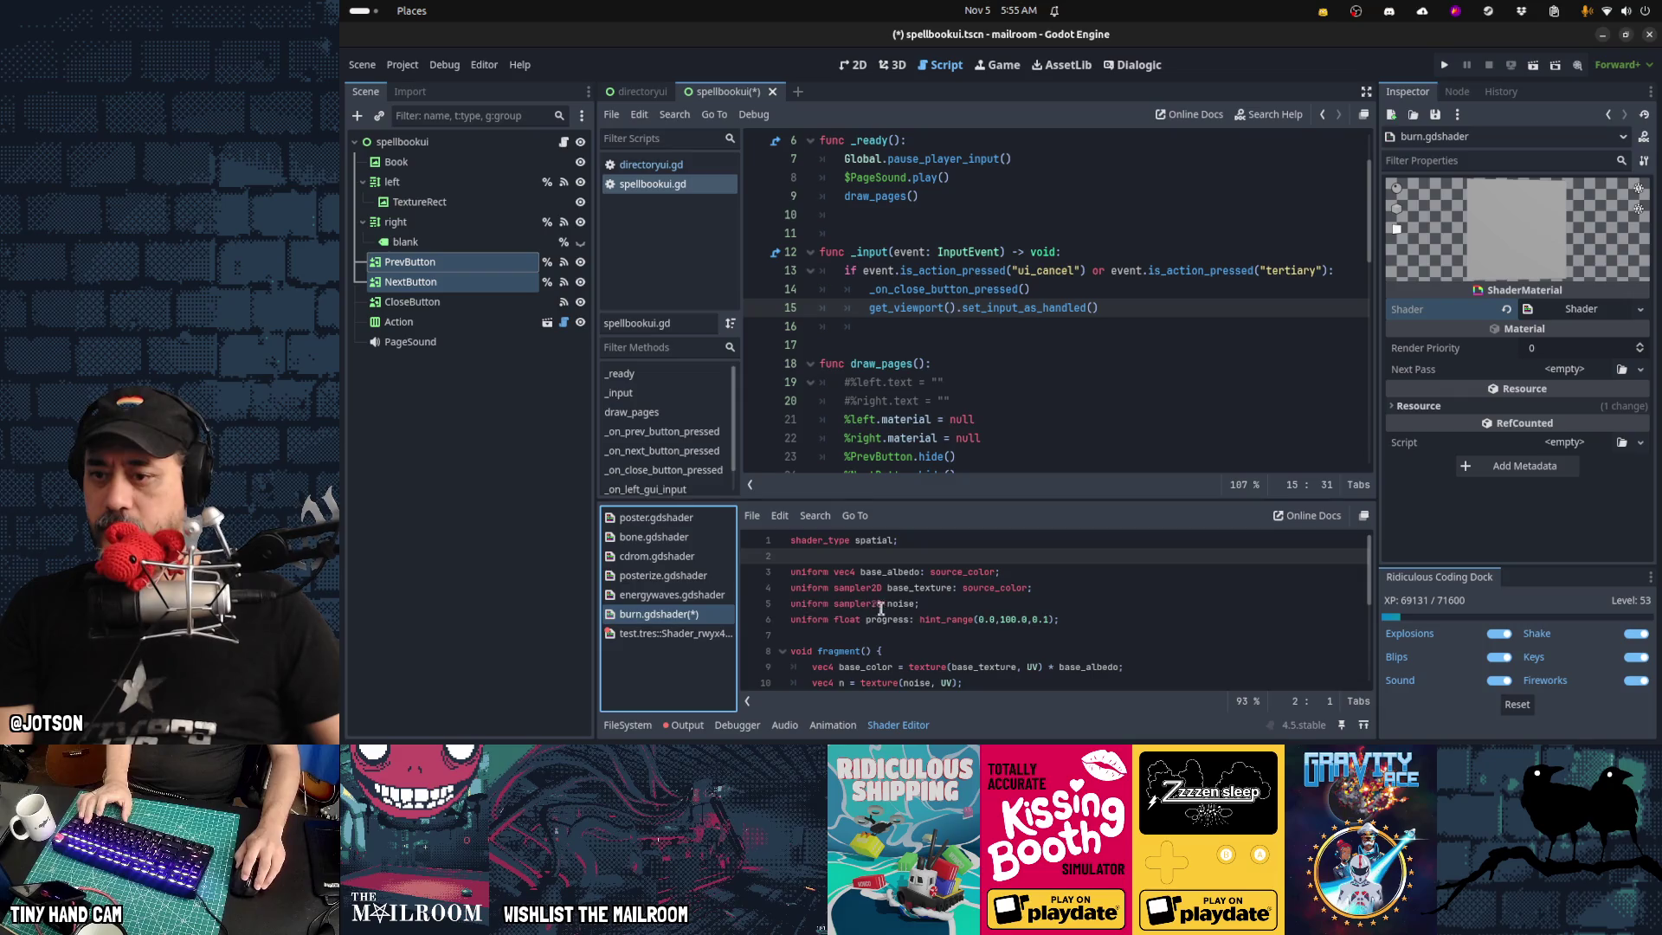
pyautogui.press('Down')
pyautogui.press('Down')
pyautogui.press('Down')
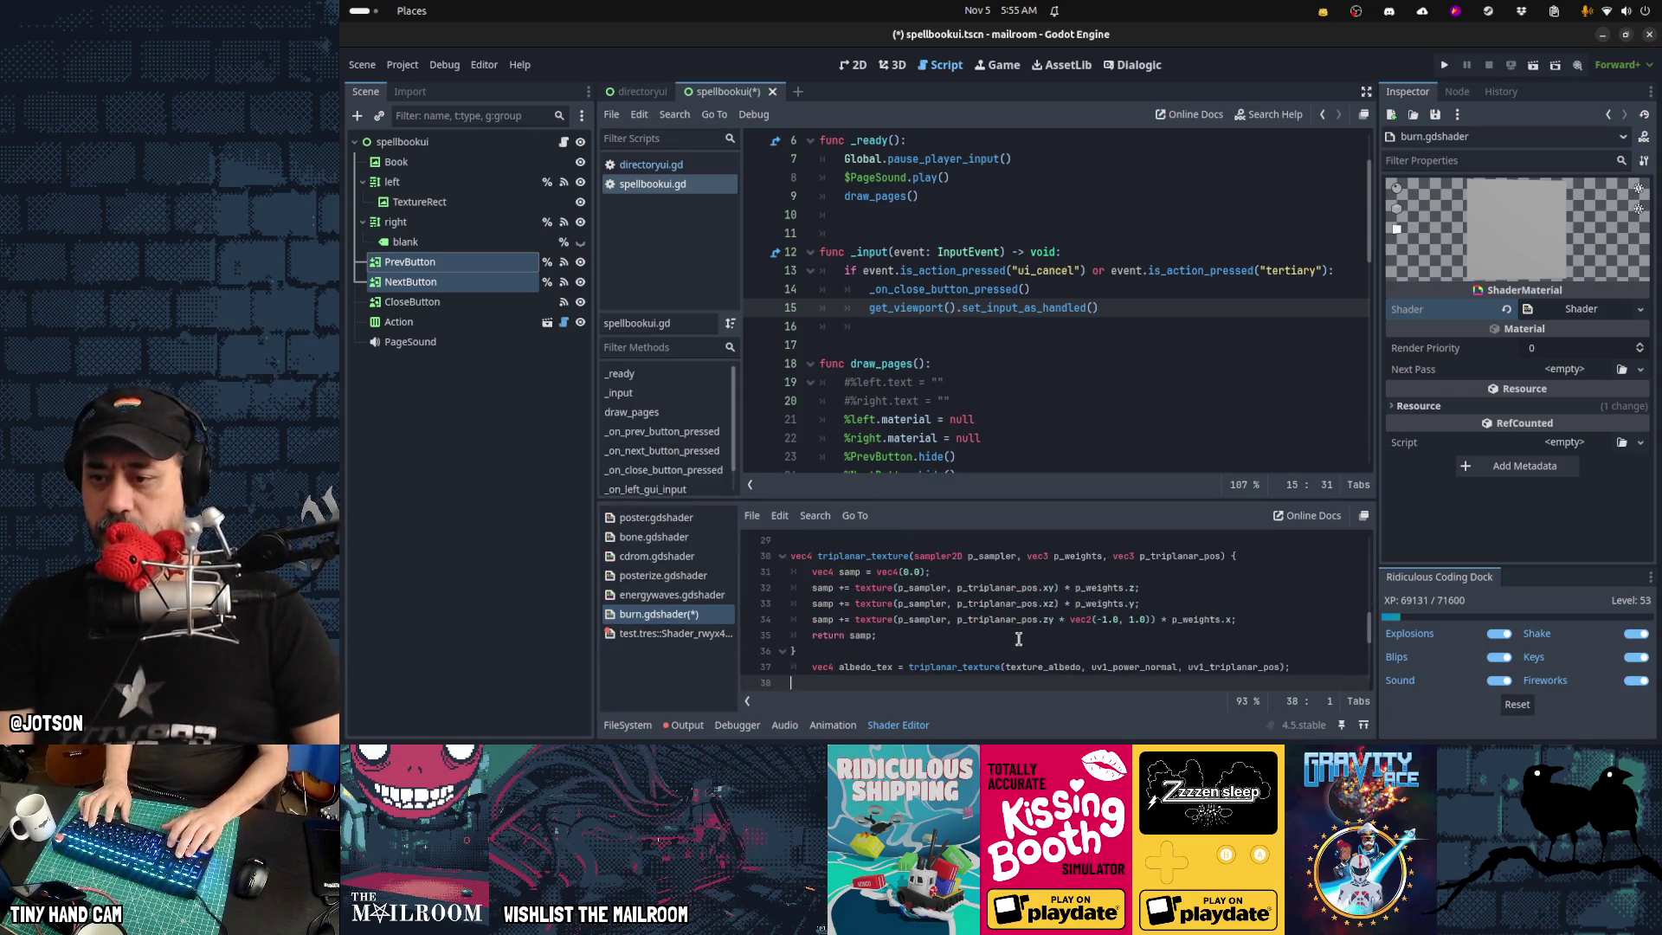
pyautogui.press('Up')
pyautogui.press('Up')
pyautogui.press('Up')
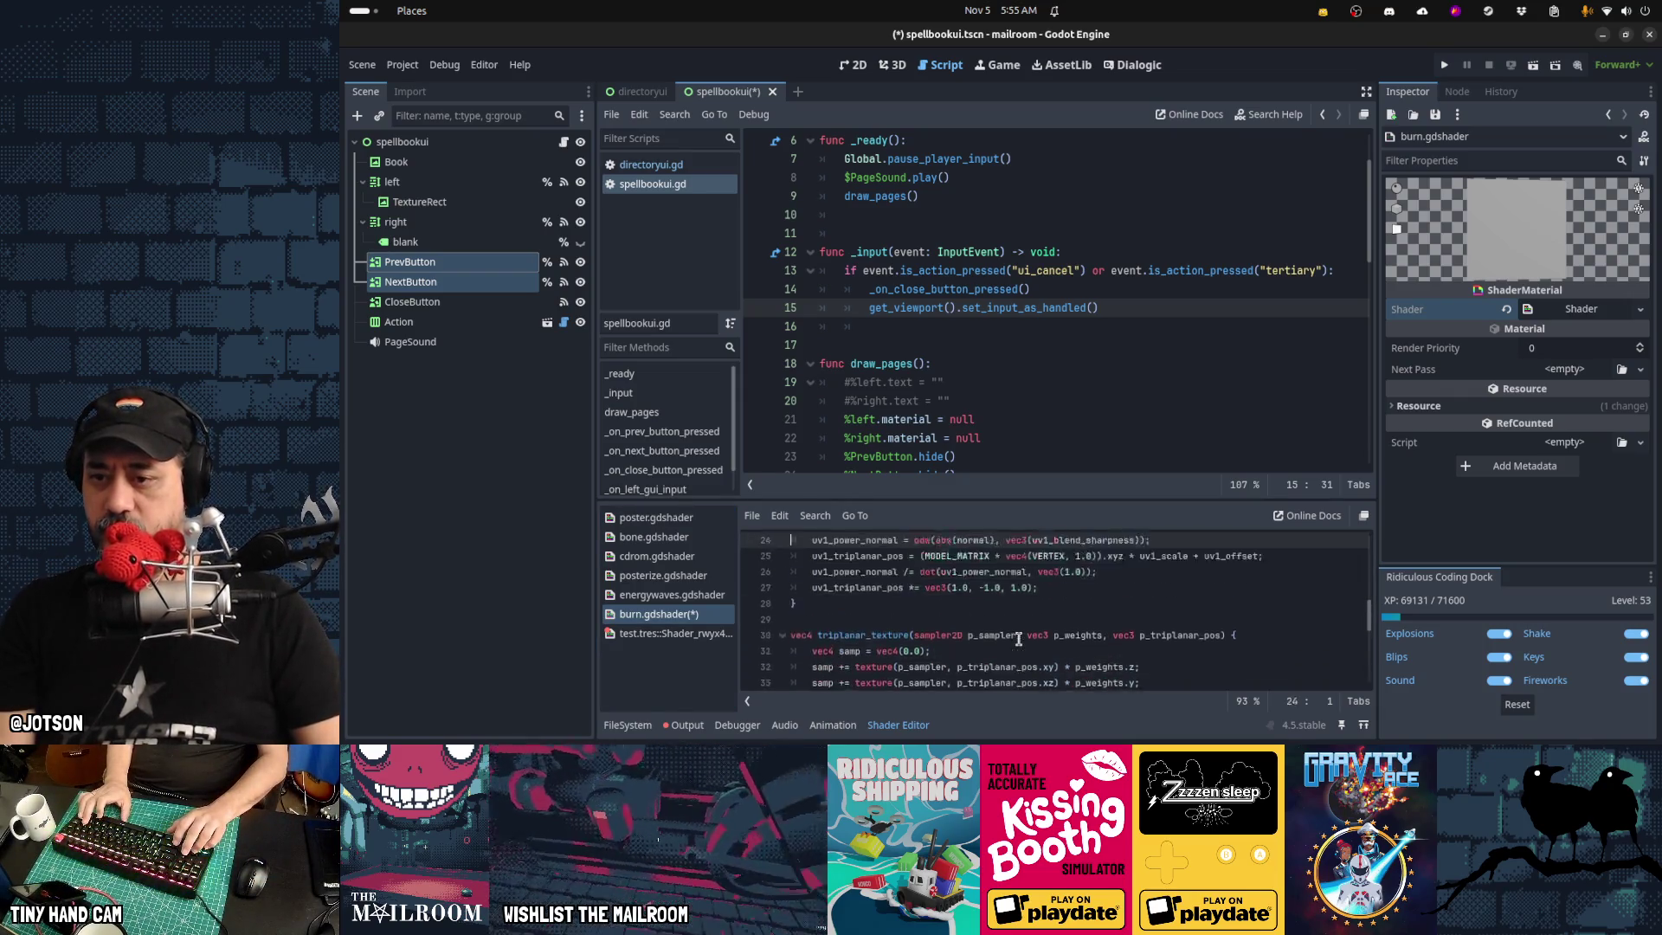
pyautogui.press('Up')
pyautogui.press('Up')
pyautogui.press('Up')
pyautogui.press('Up')
pyautogui.press('Up')
pyautogui.press('Up')
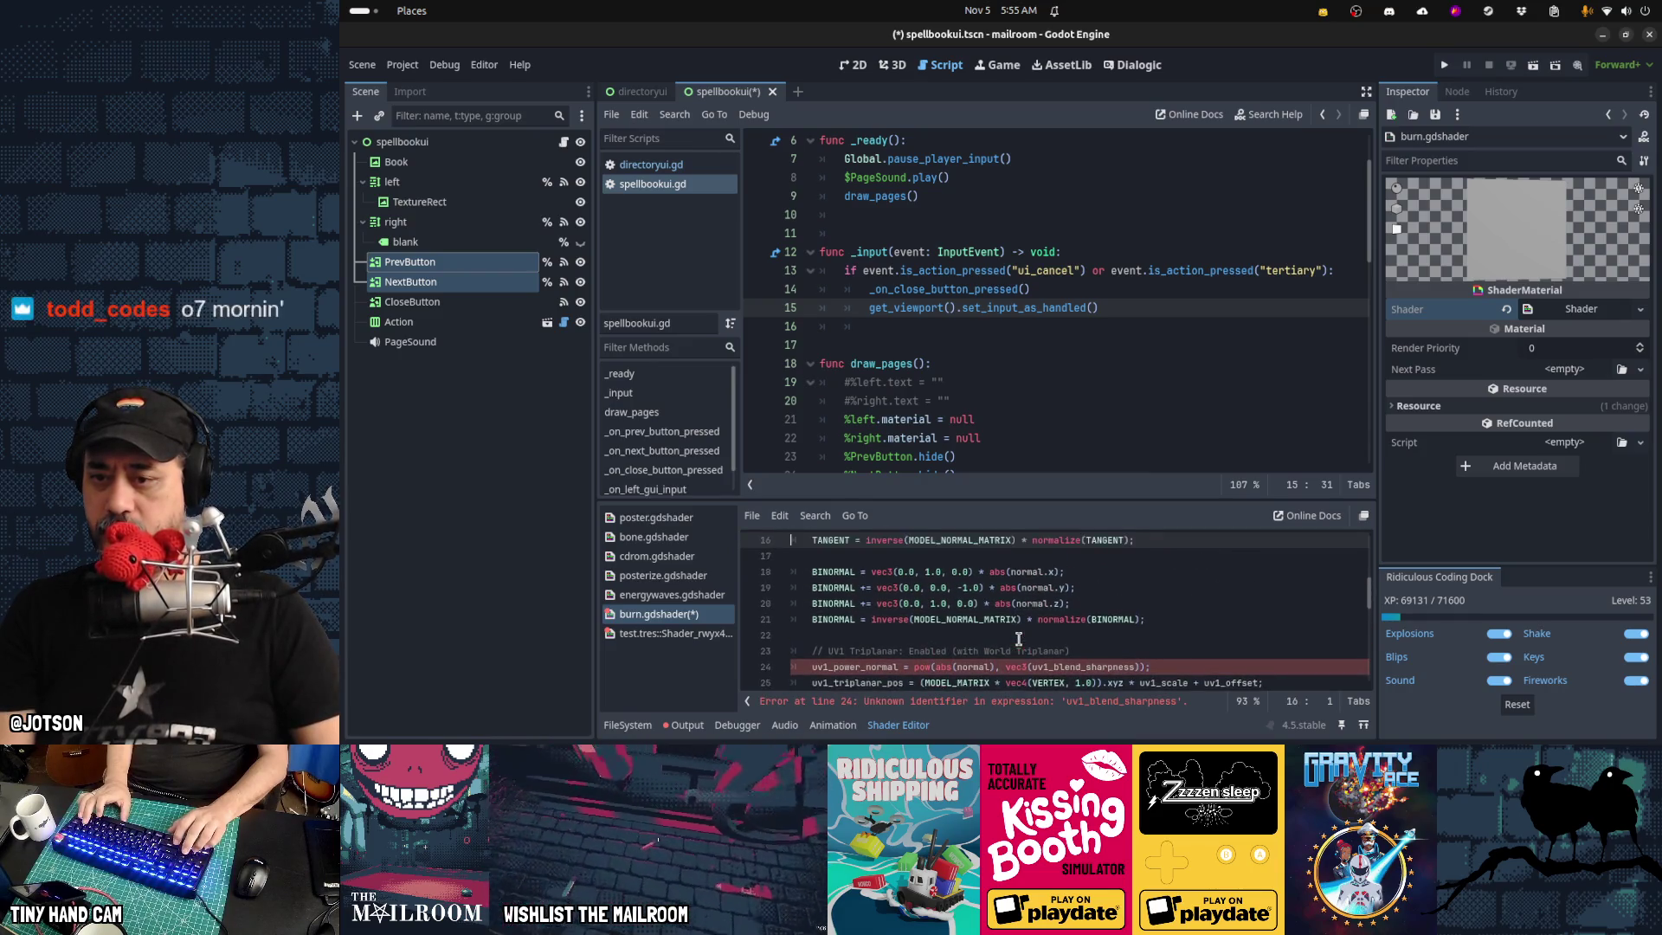
pyautogui.press('Down')
pyautogui.press('Down')
pyautogui.press('Down')
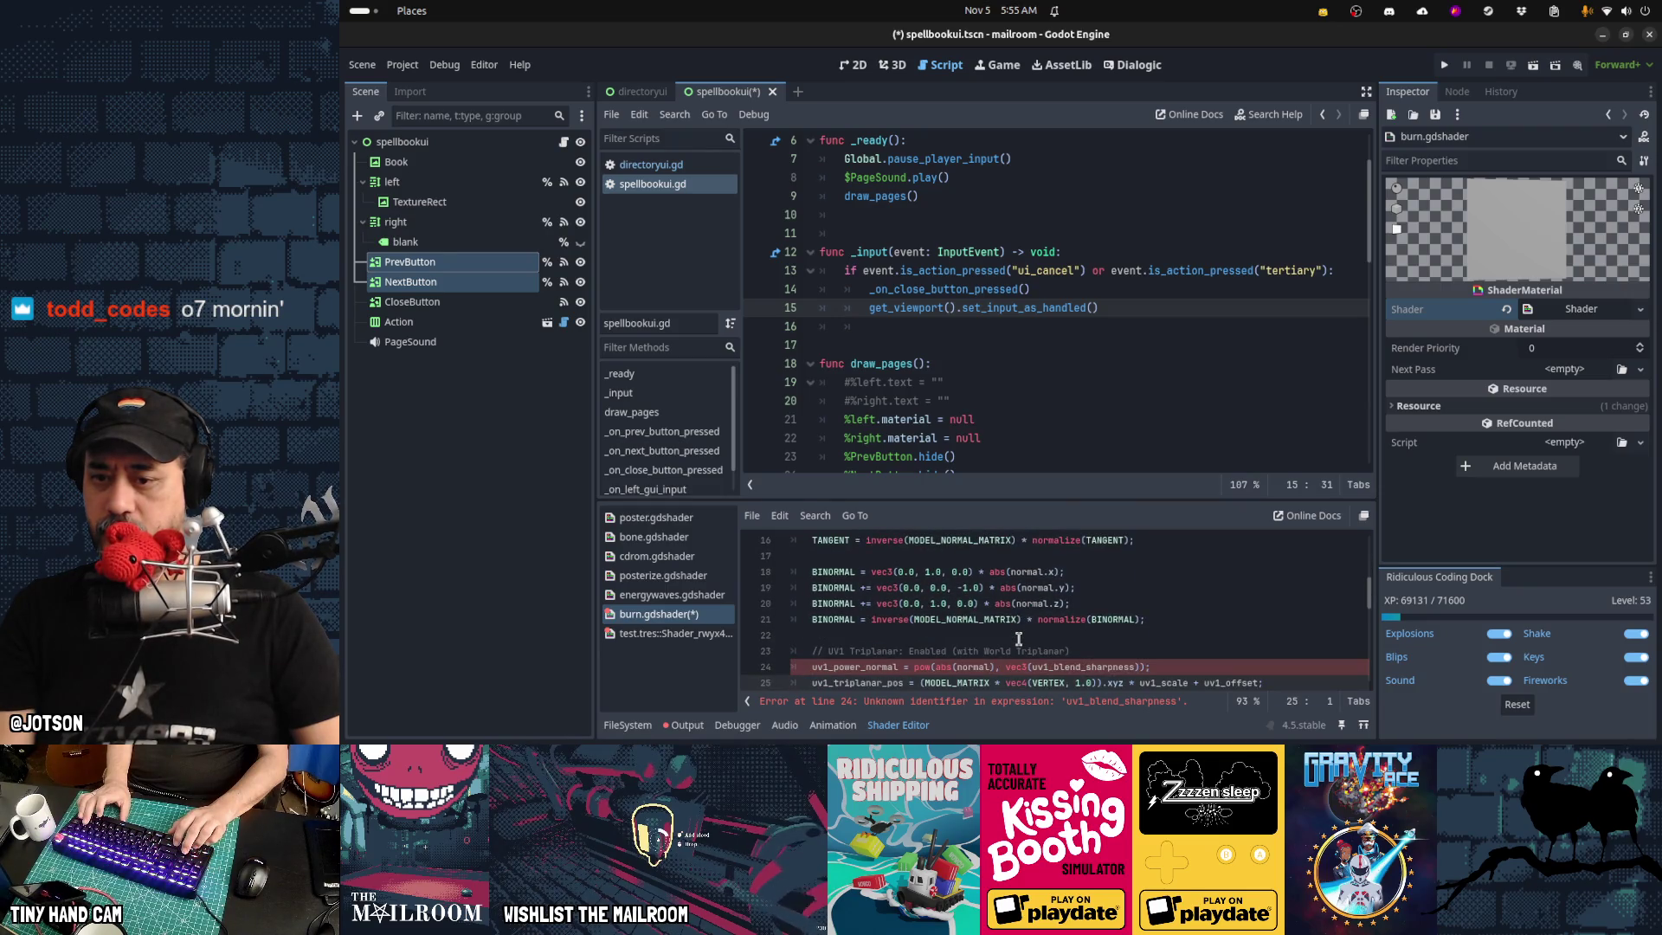
pyautogui.press('Up')
pyautogui.press('Up')
pyautogui.press('Up')
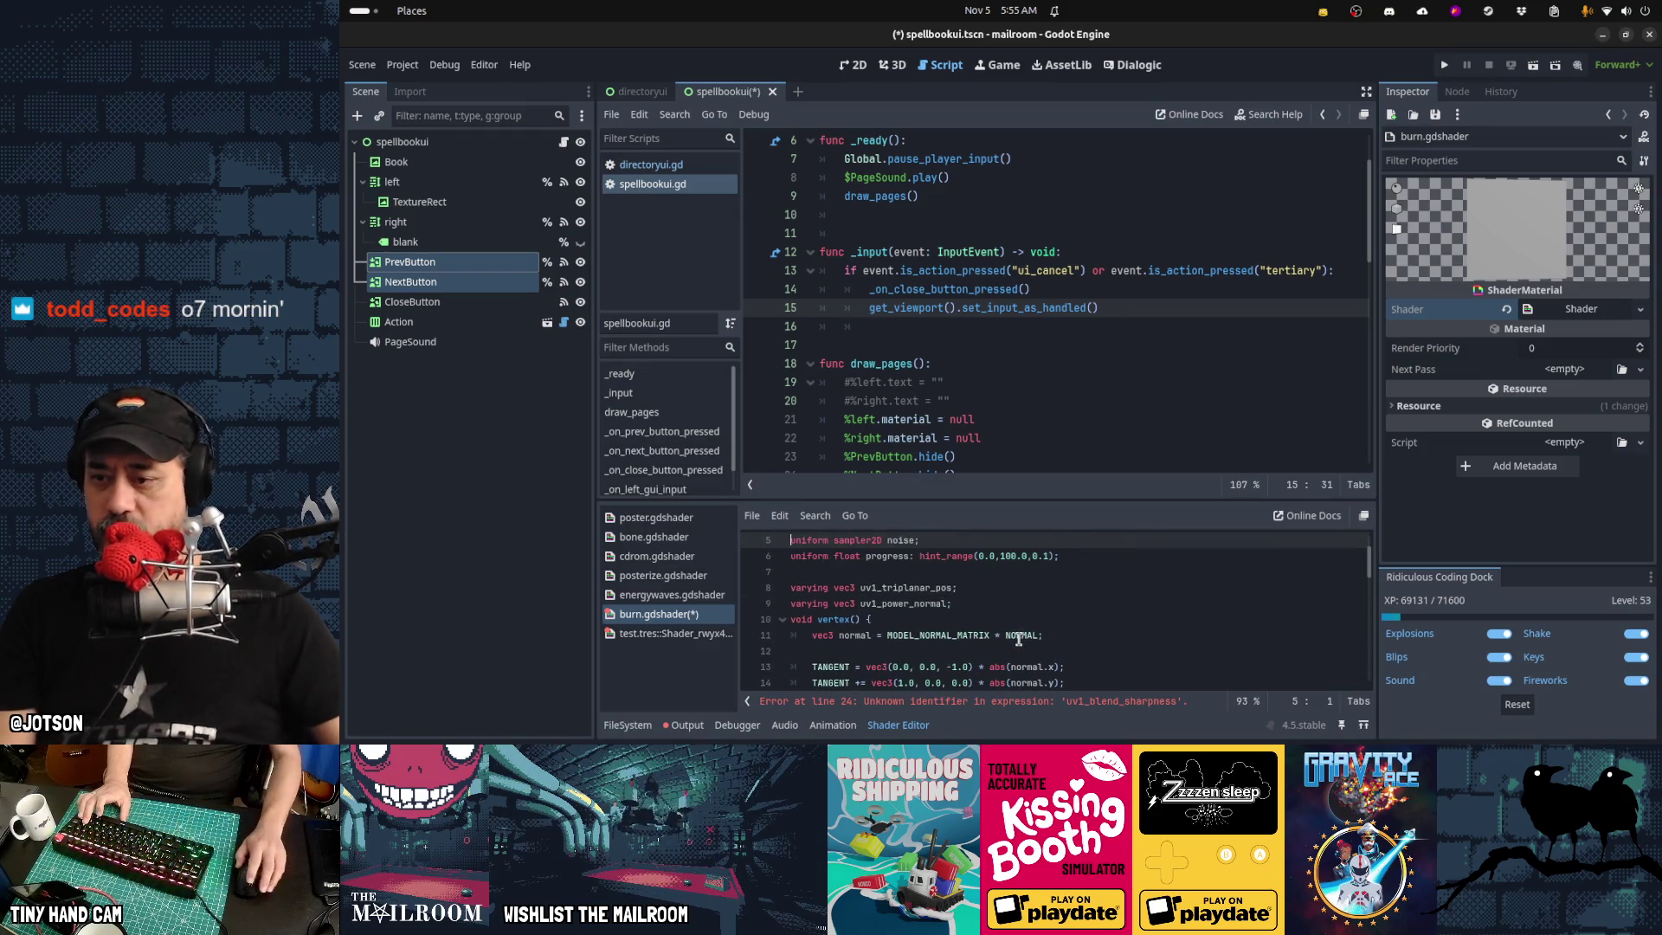
pyautogui.scroll(-7, 909, 624)
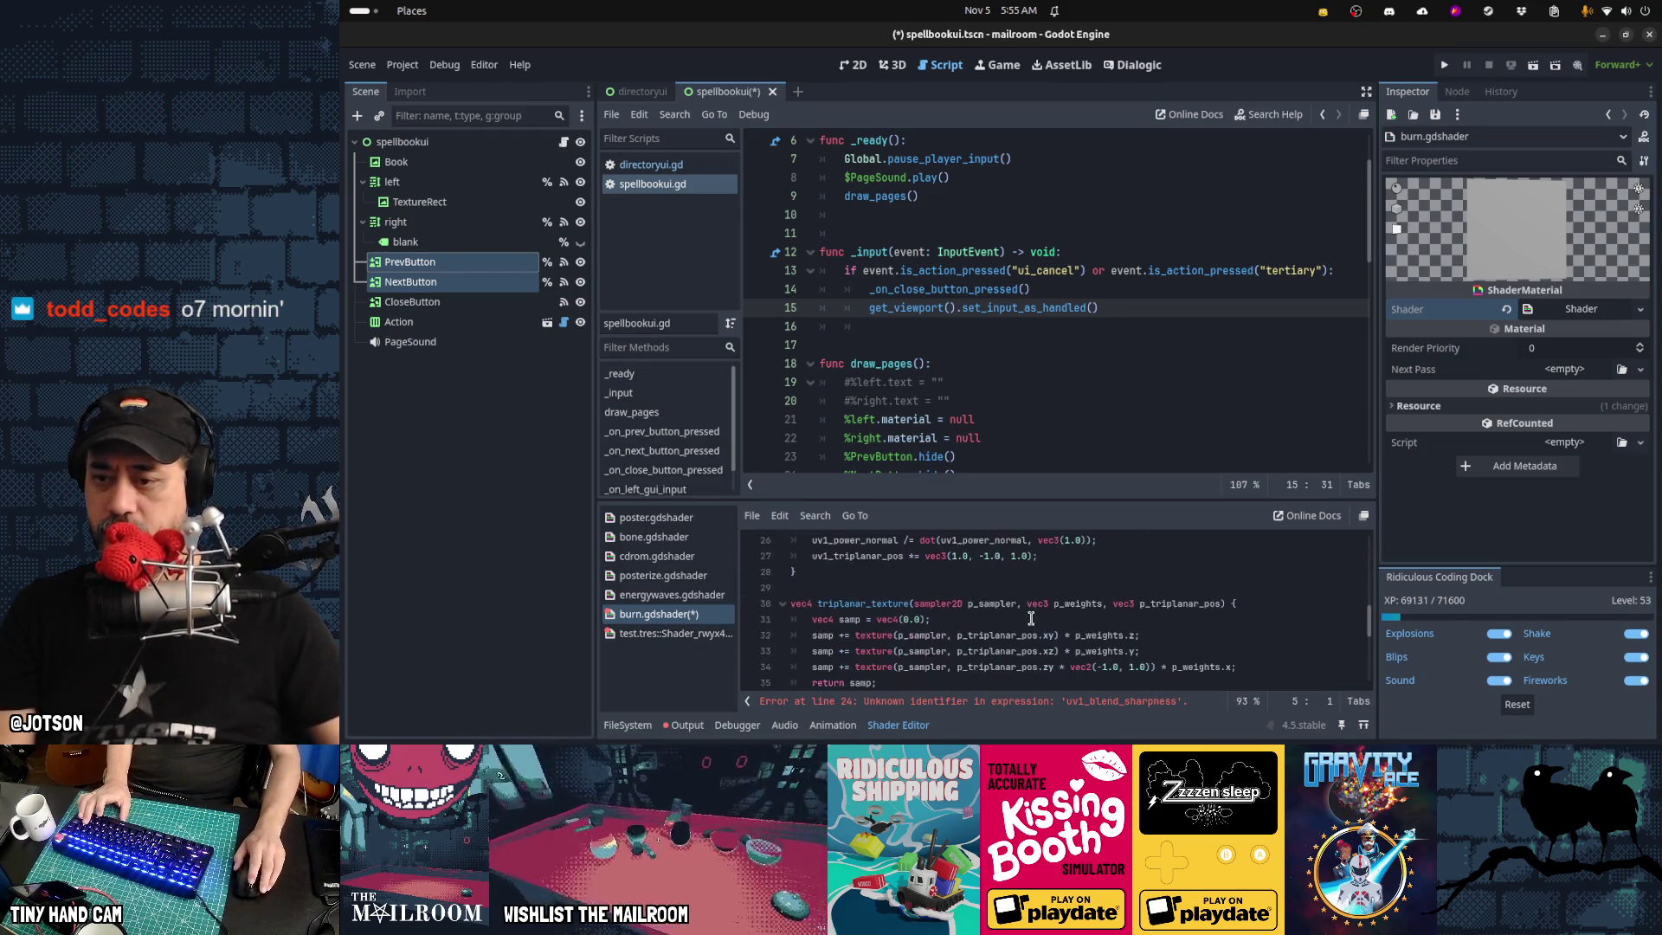
pyautogui.click(1031, 618)
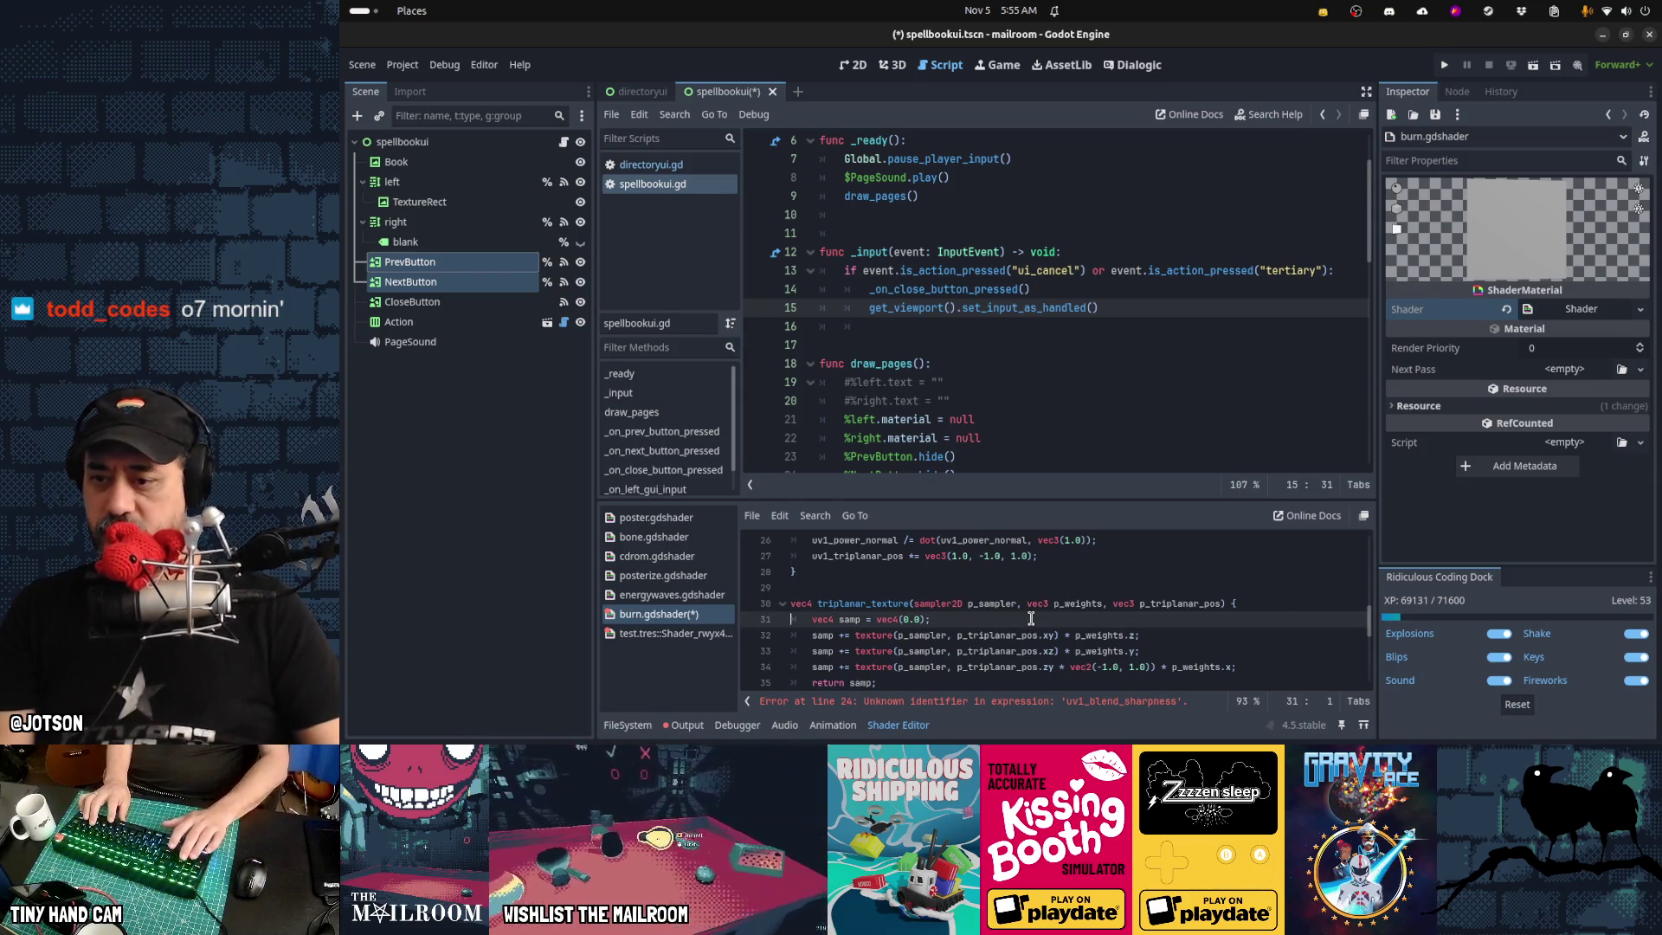
pyautogui.write('vec4 albedo_tex = triplanar_texture(texture_albedo, uv1_power_normal, uv1_triplanar_pos);')
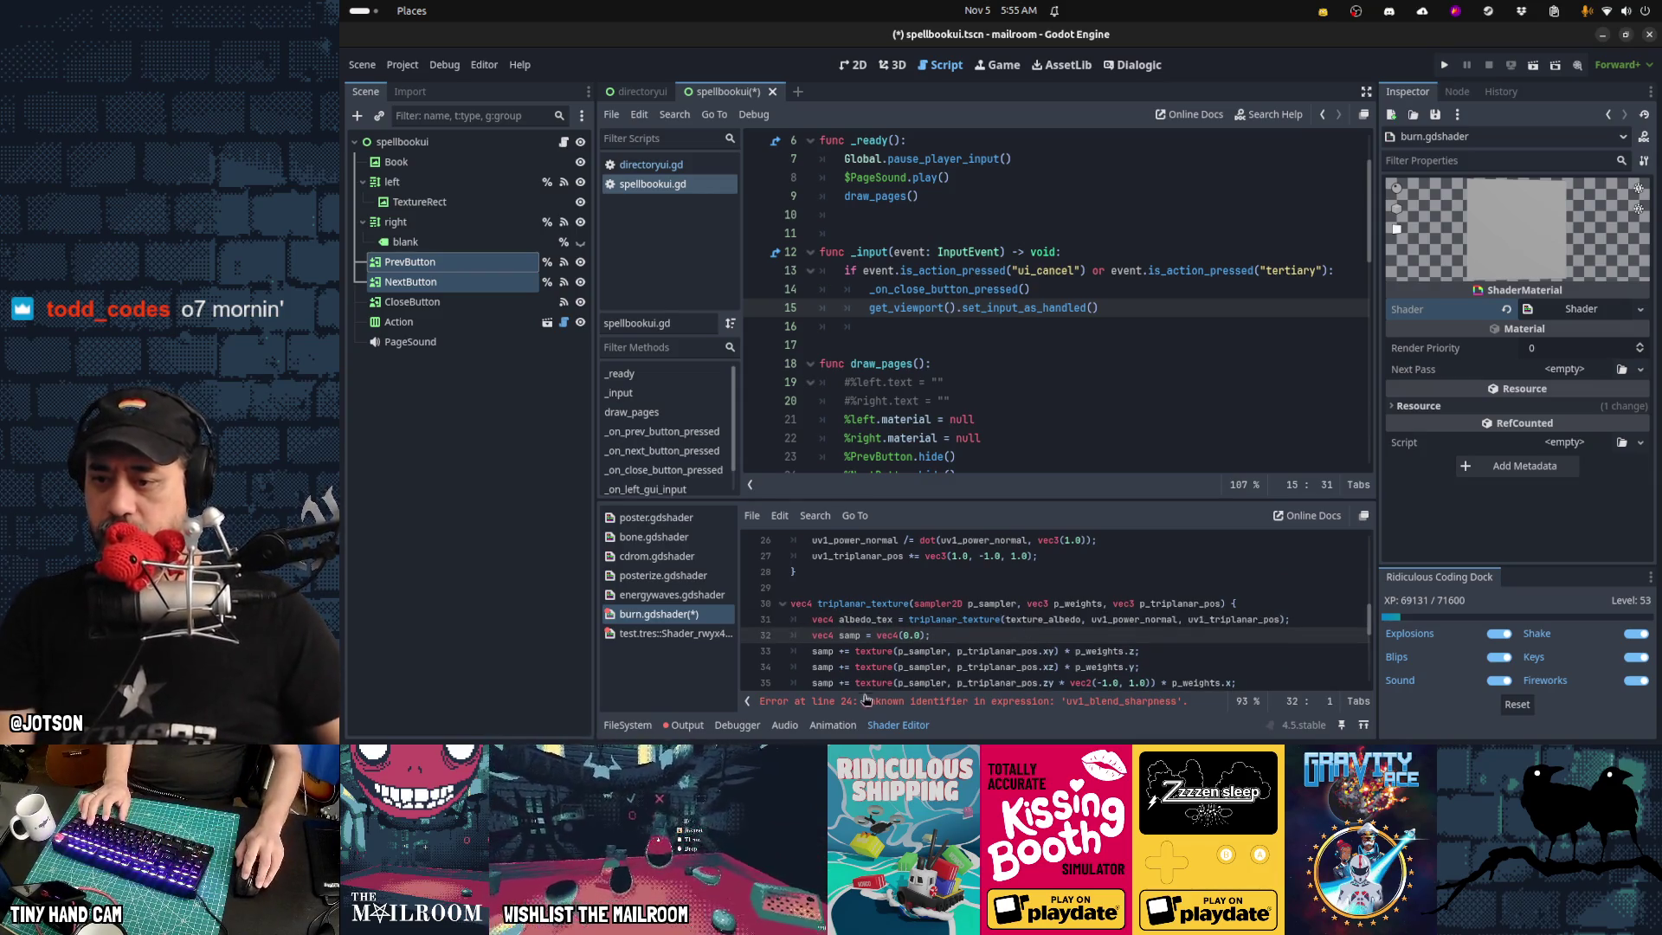
pyautogui.click(693, 634)
pyautogui.scroll(-6, 980, 634)
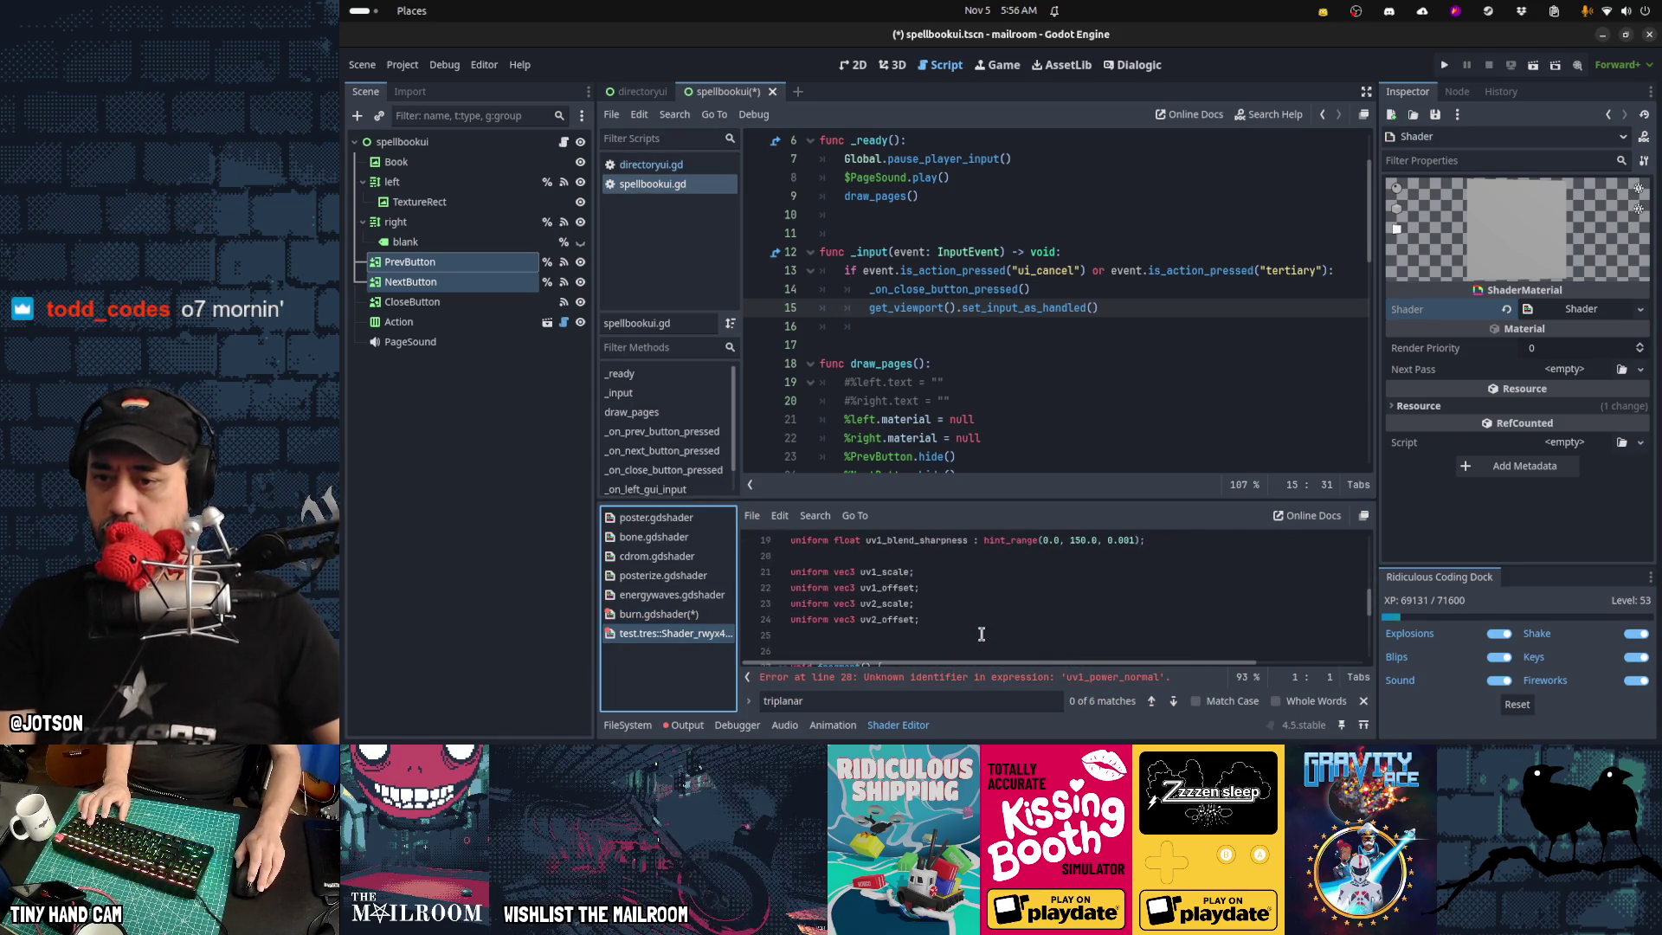
# Review the test shader, then check burn.gdshader's error on line 24
pyautogui.scroll(3, 981, 635)
pyautogui.scroll(3, 981, 635)
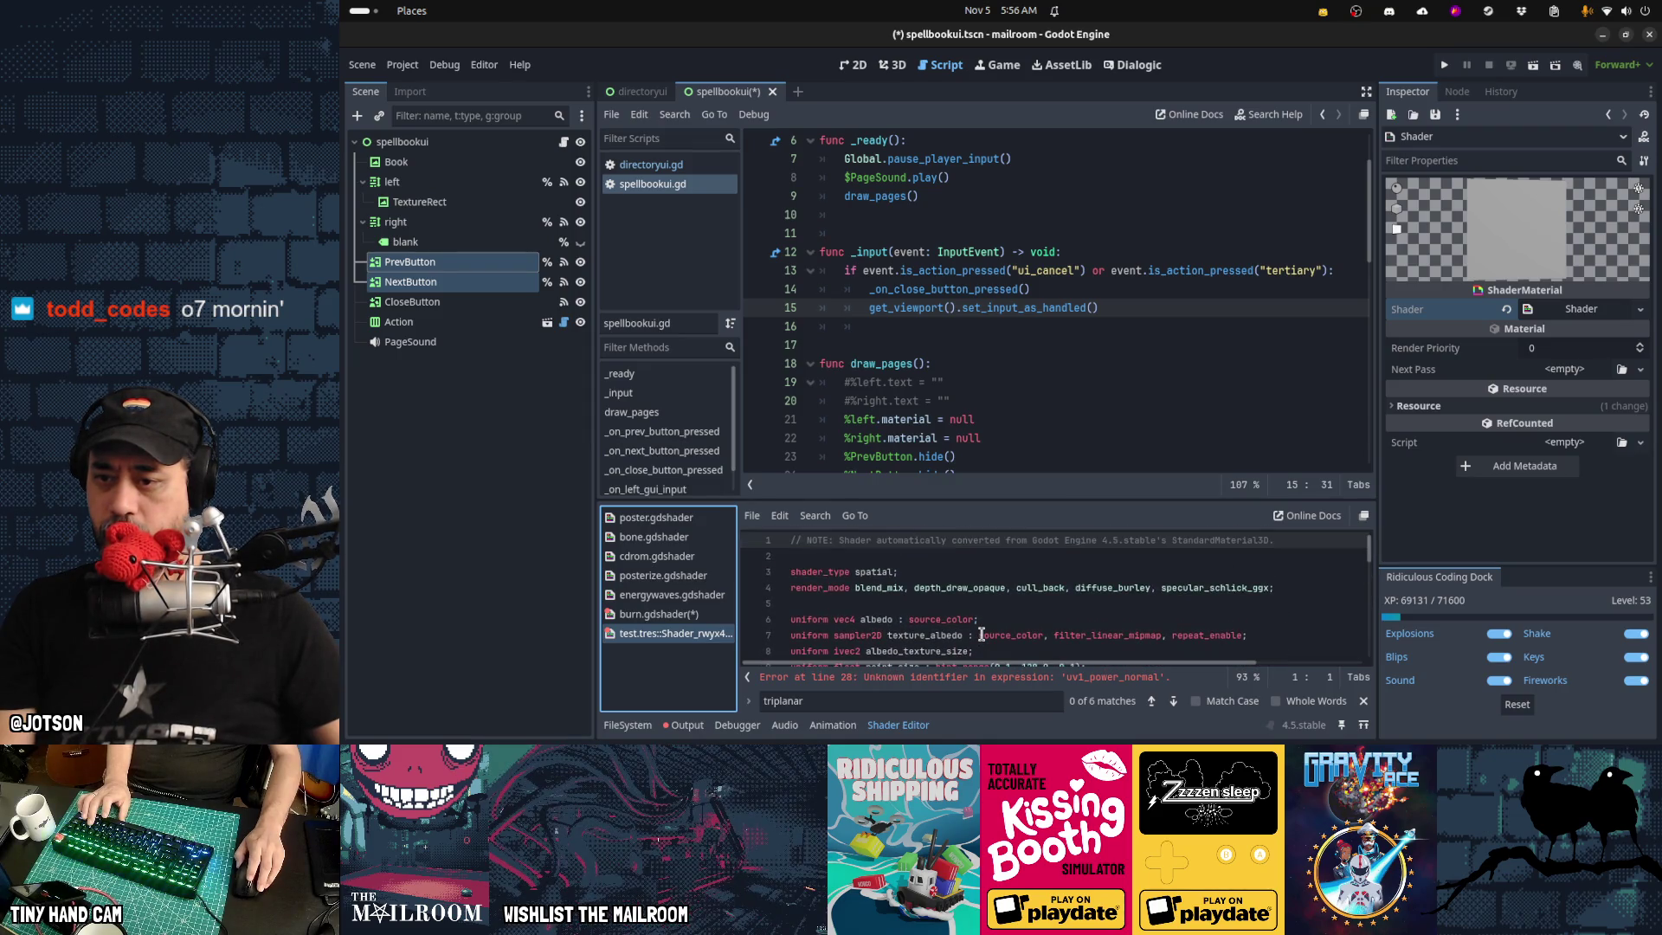
pyautogui.scroll(-1, 980, 634)
pyautogui.scroll(-1, 995, 612)
pyautogui.scroll(-2, 996, 612)
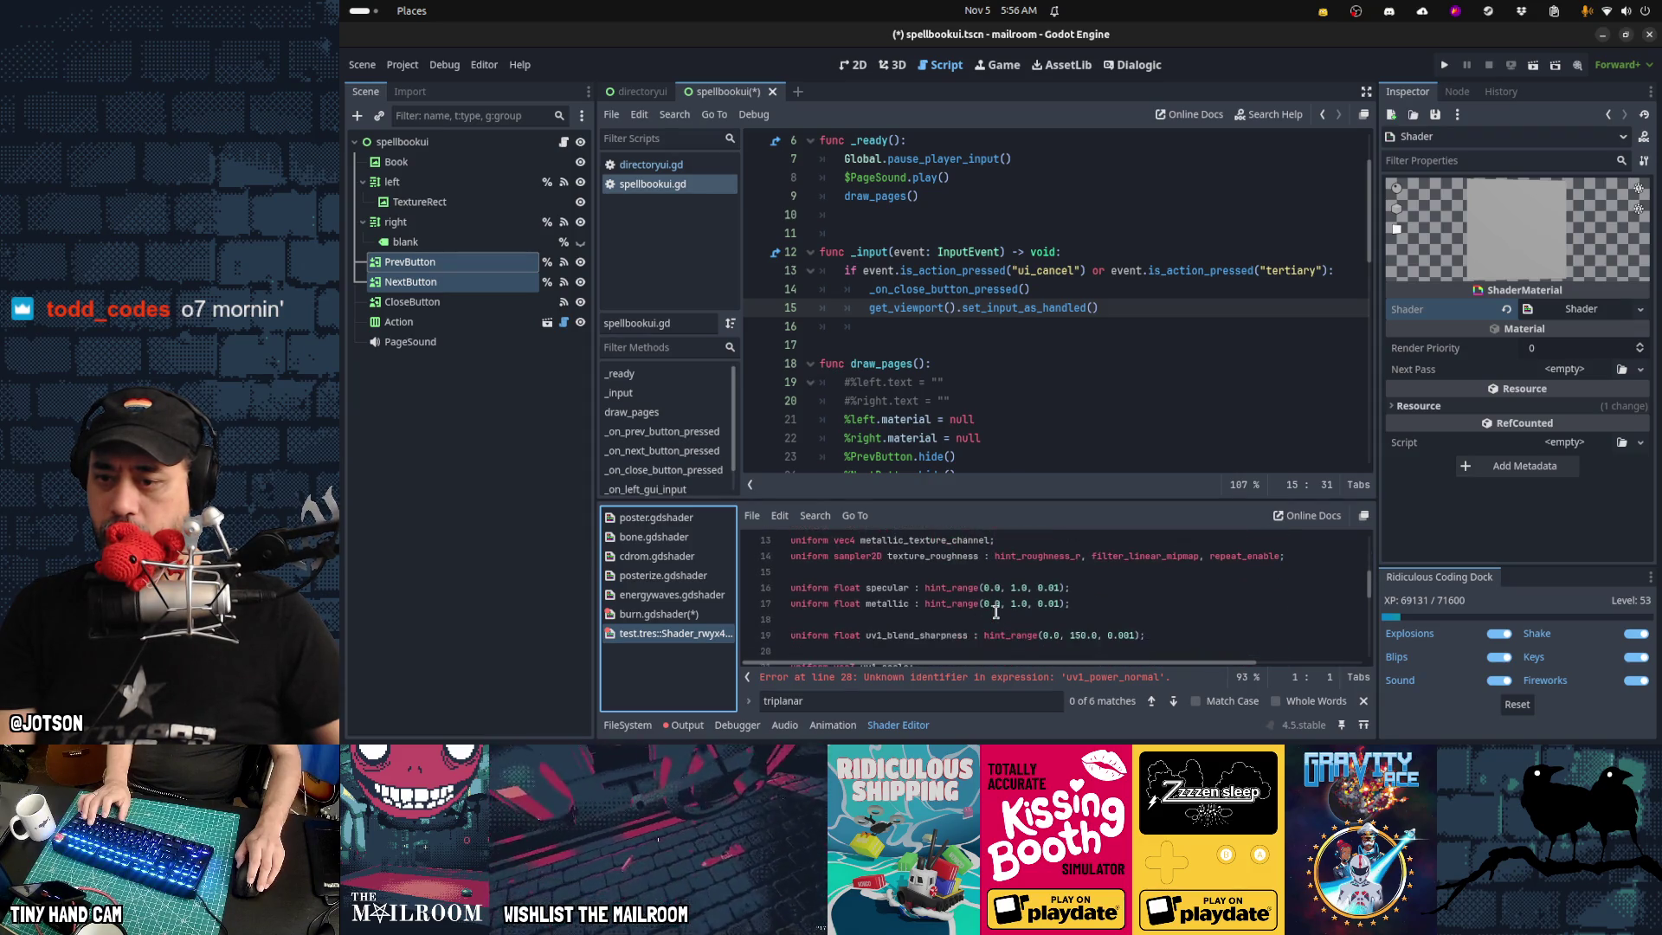
pyautogui.scroll(-1, 995, 612)
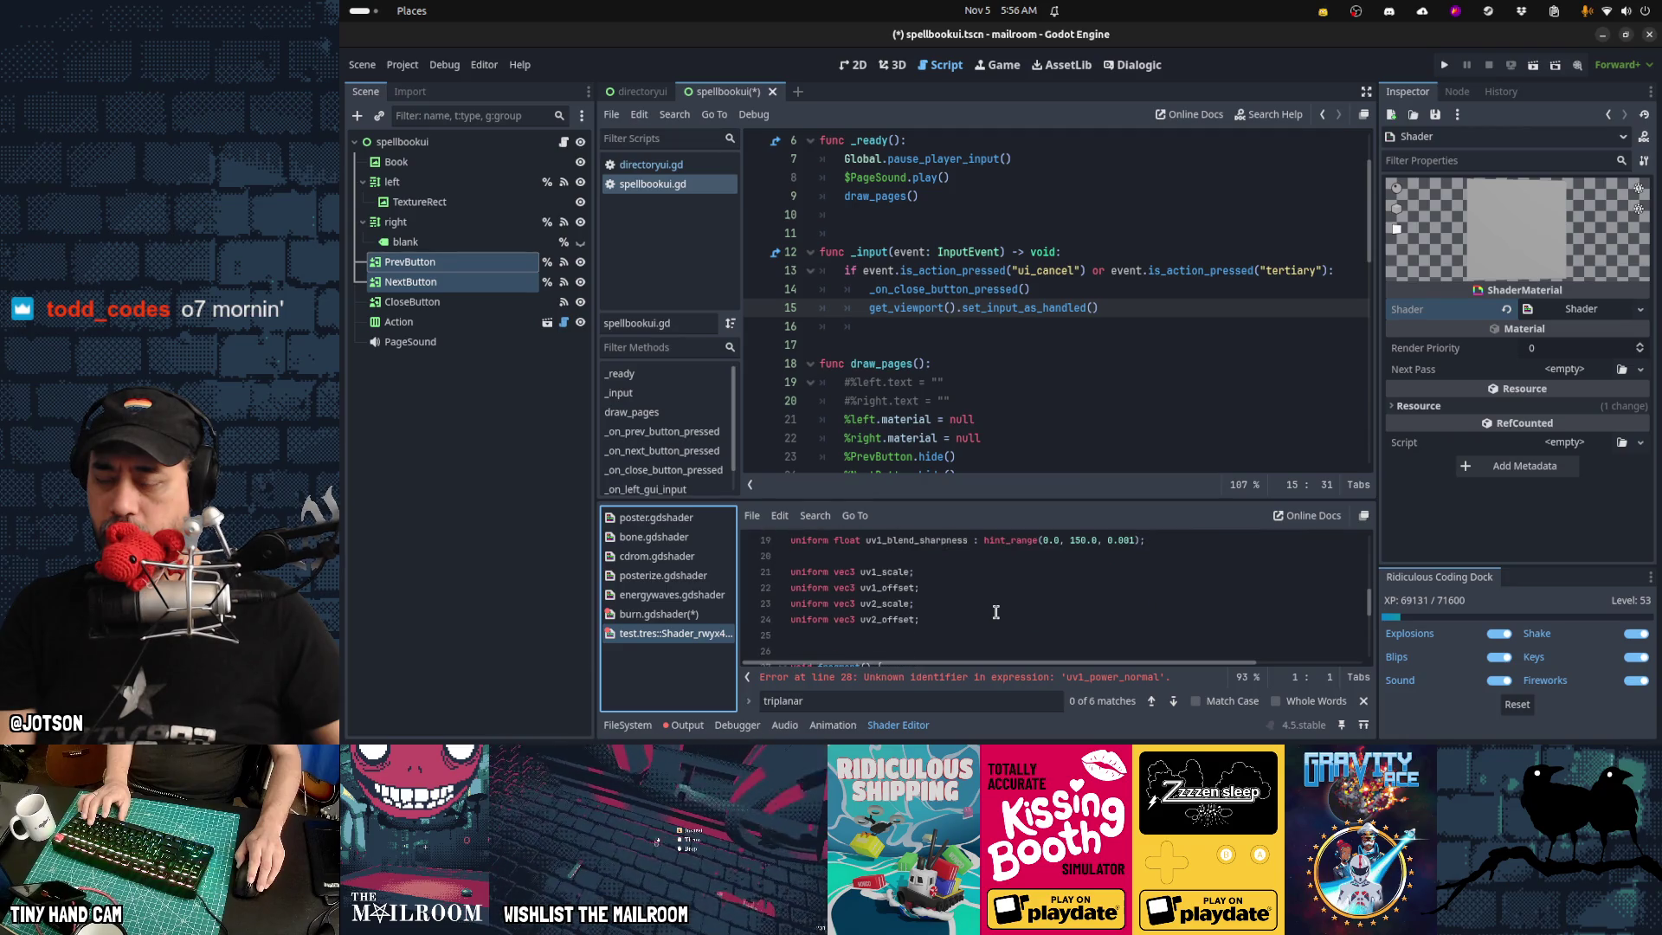
pyautogui.scroll(-2, 995, 612)
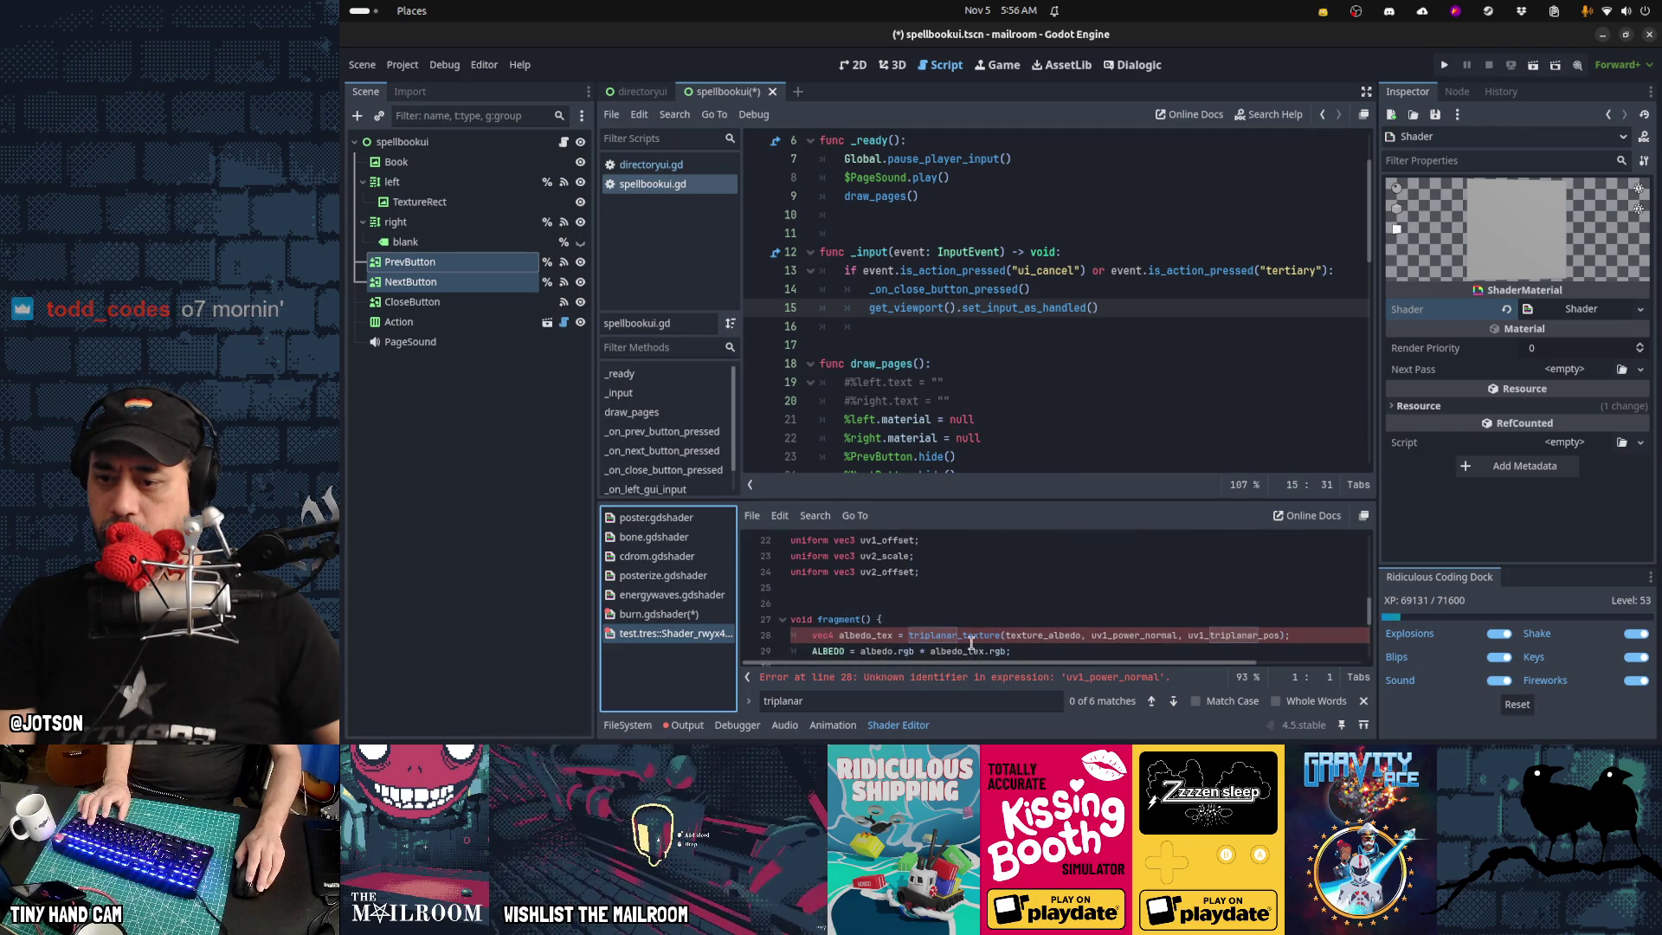
pyautogui.click(708, 616)
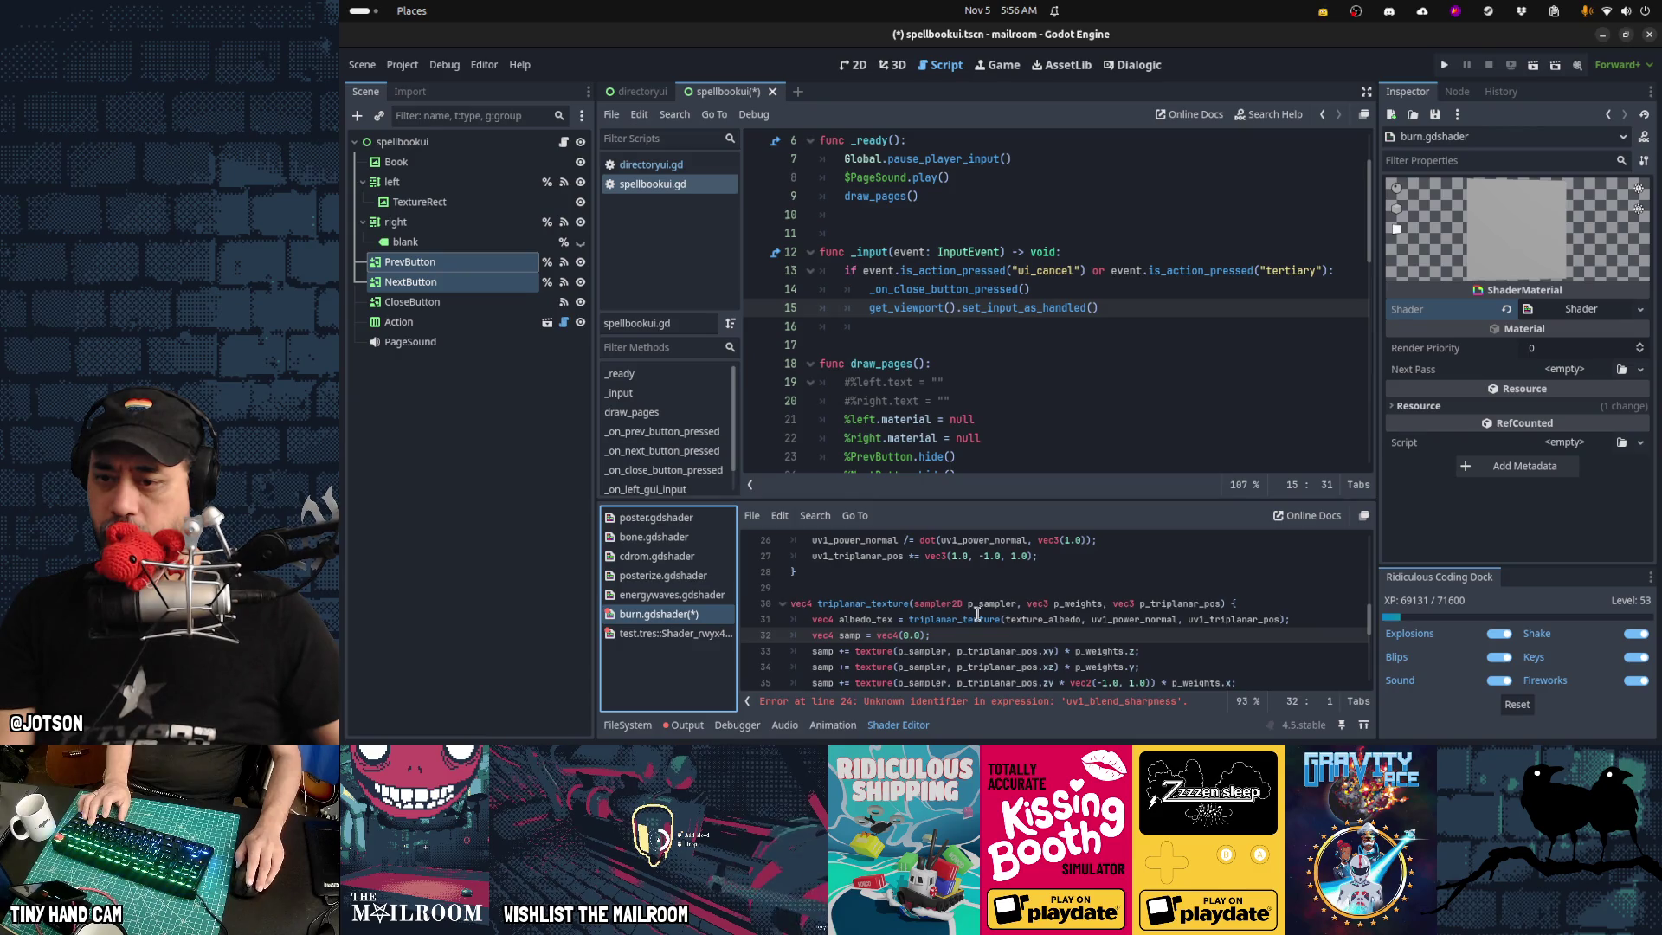
pyautogui.scroll(-2, 978, 613)
pyautogui.scroll(-4, 977, 614)
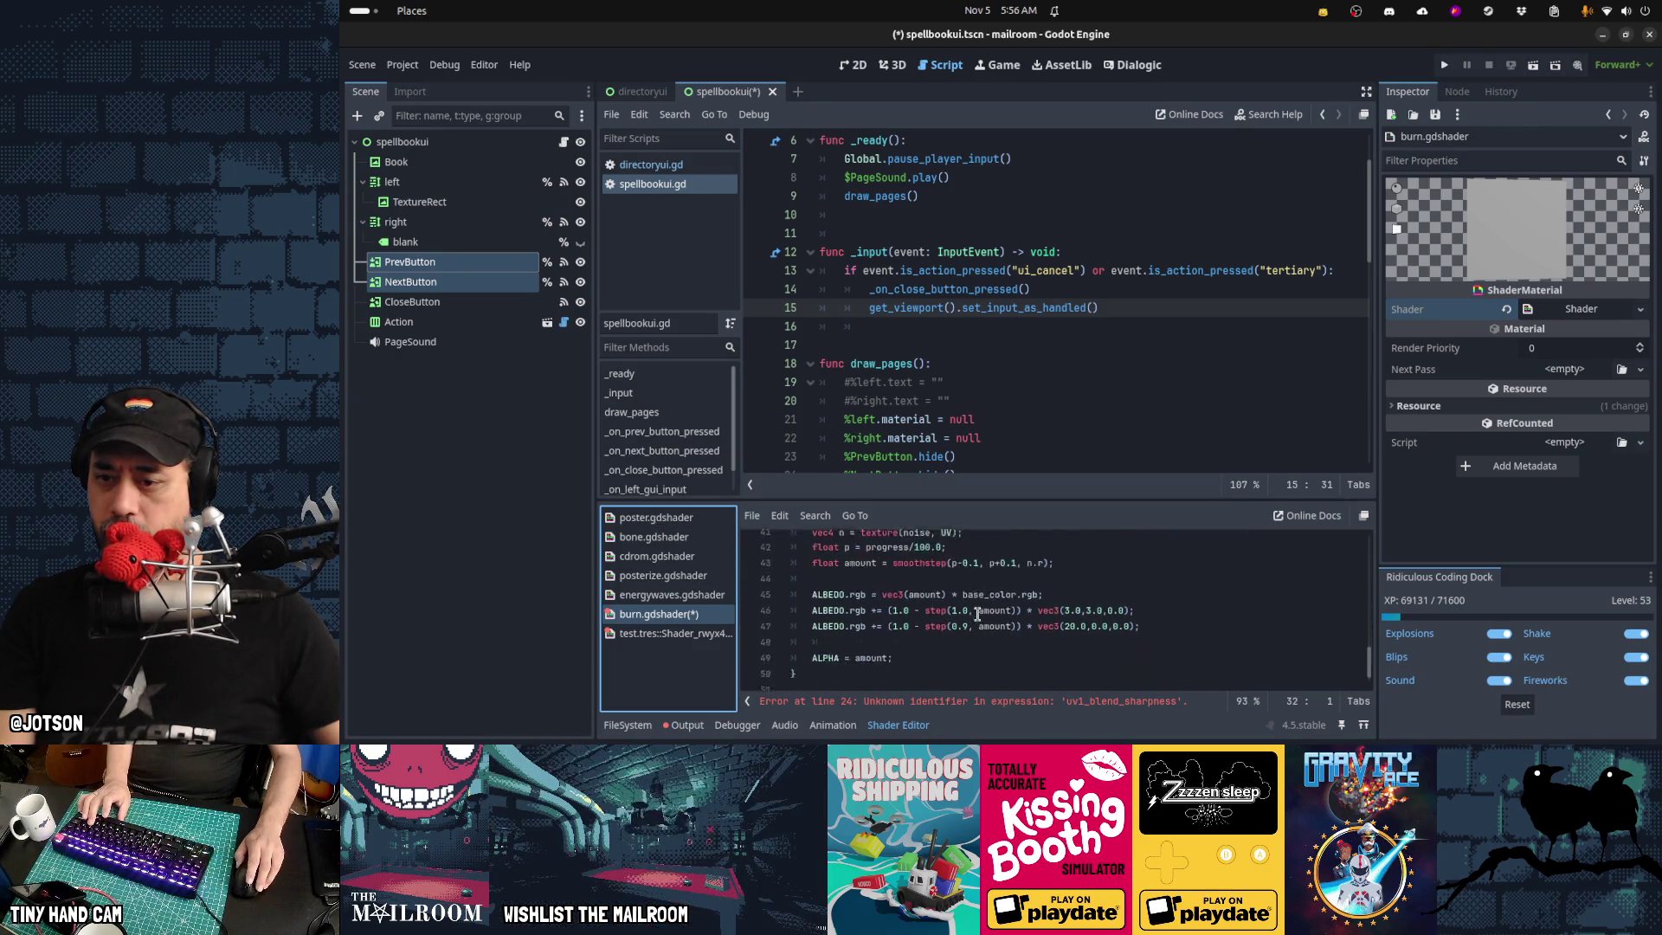
pyautogui.click(1030, 703)
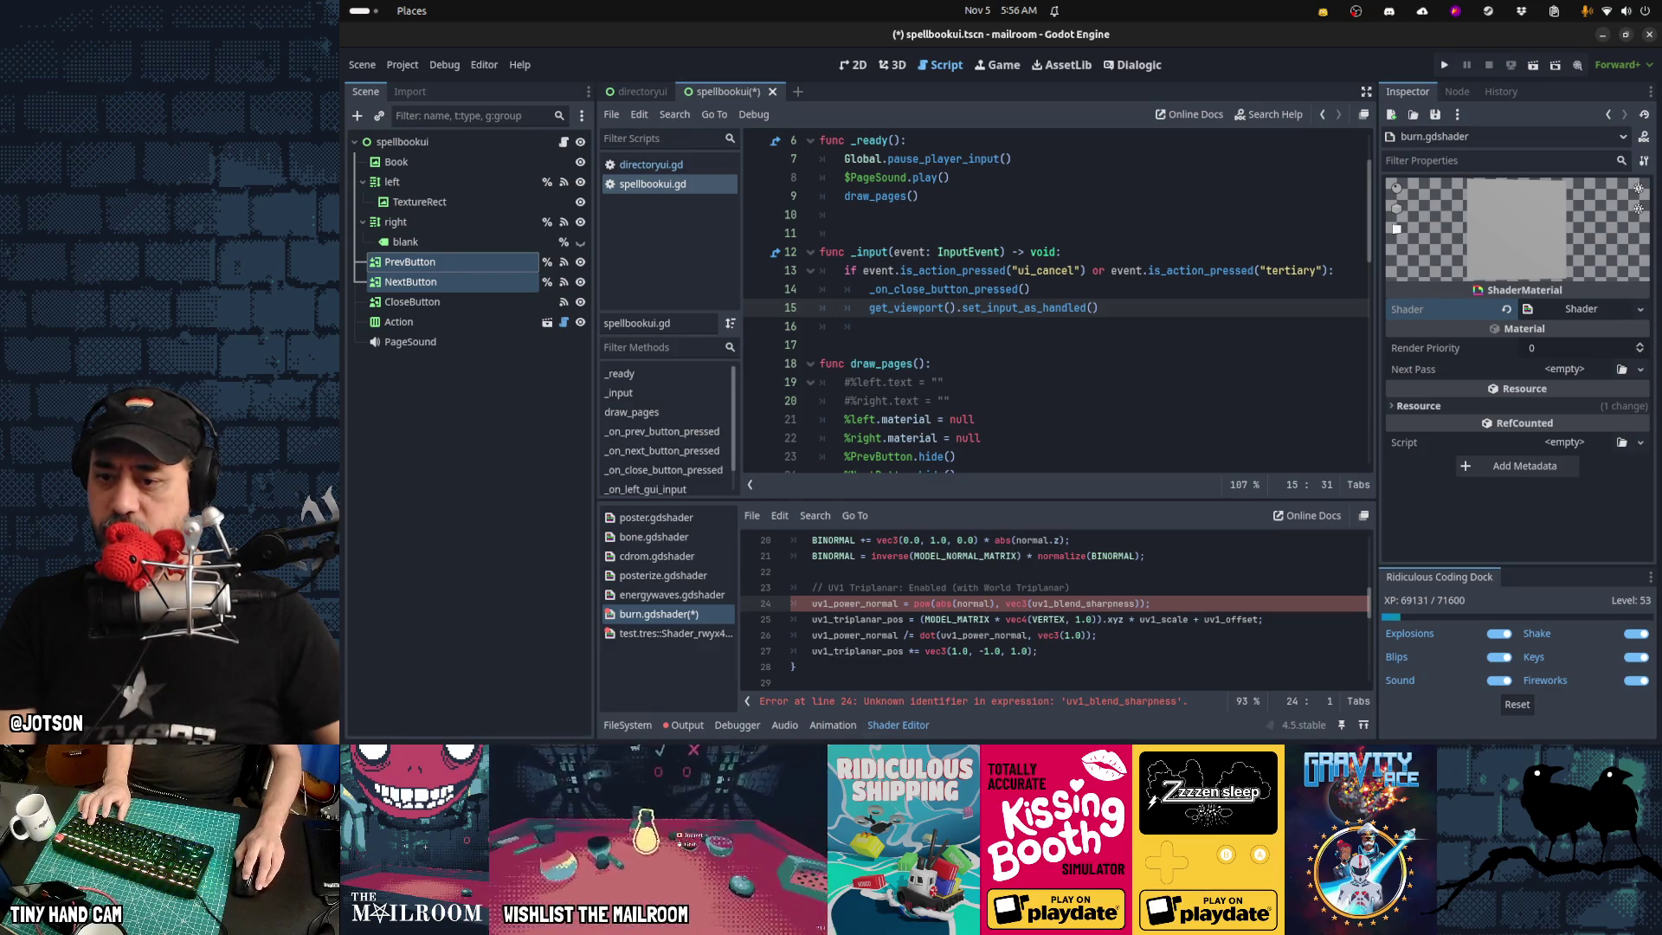
# Paste the uv1_blend_sharpness uniform from the test shader near burn.gdshader's varyings
pyautogui.click(684, 639)
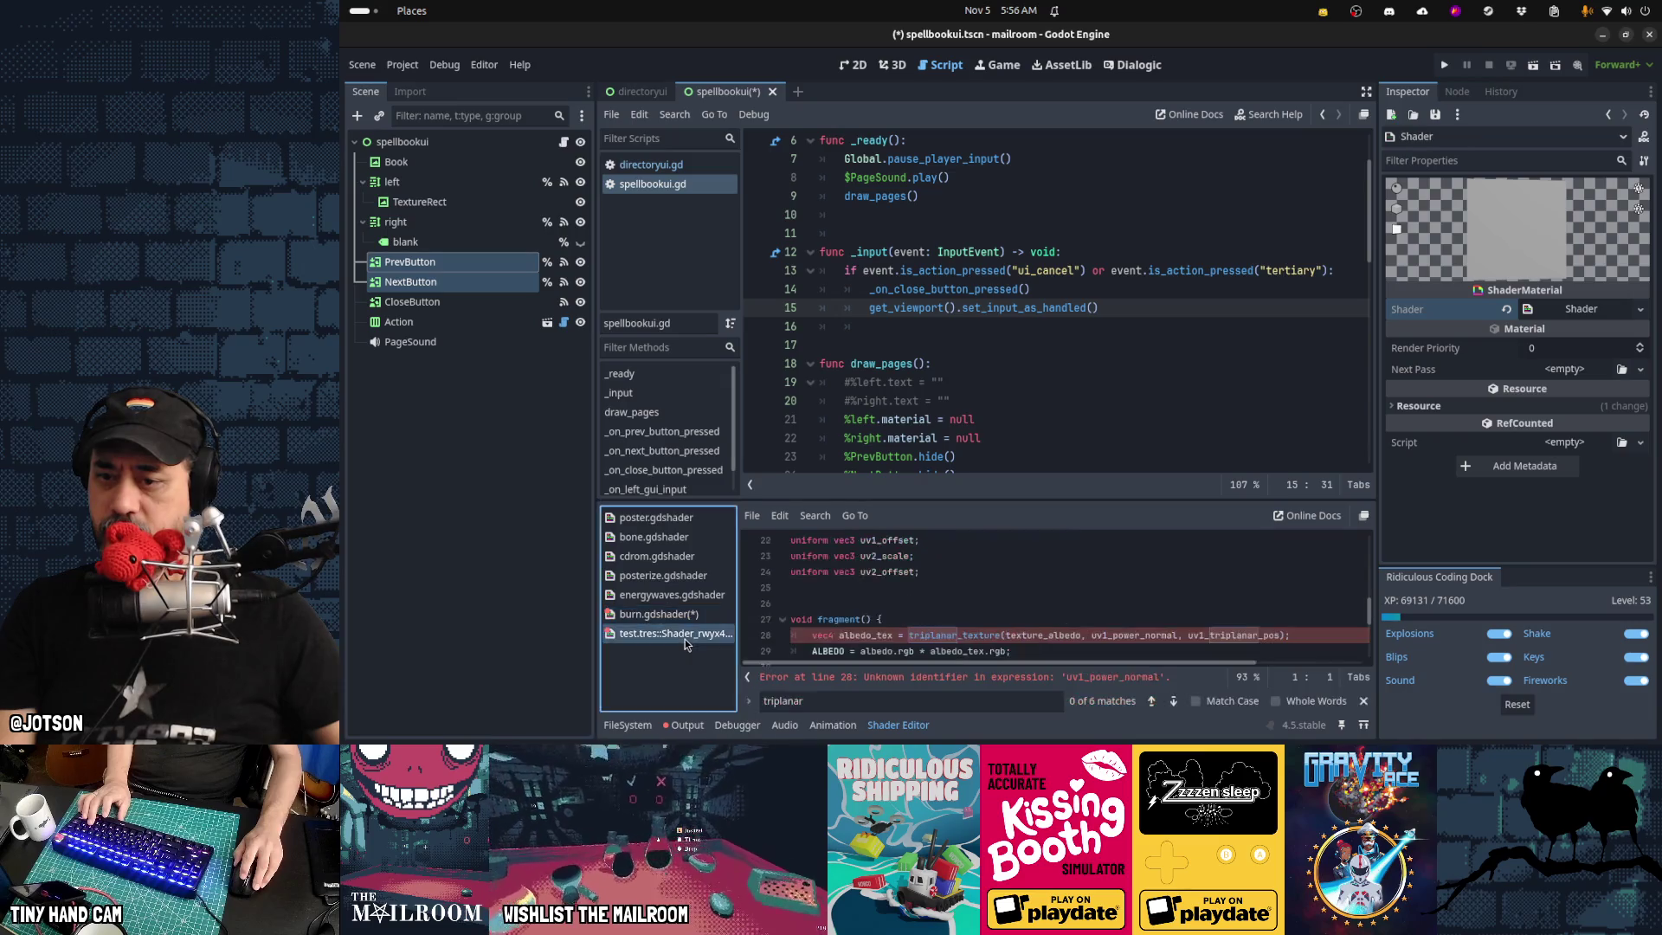
pyautogui.scroll(2, 965, 615)
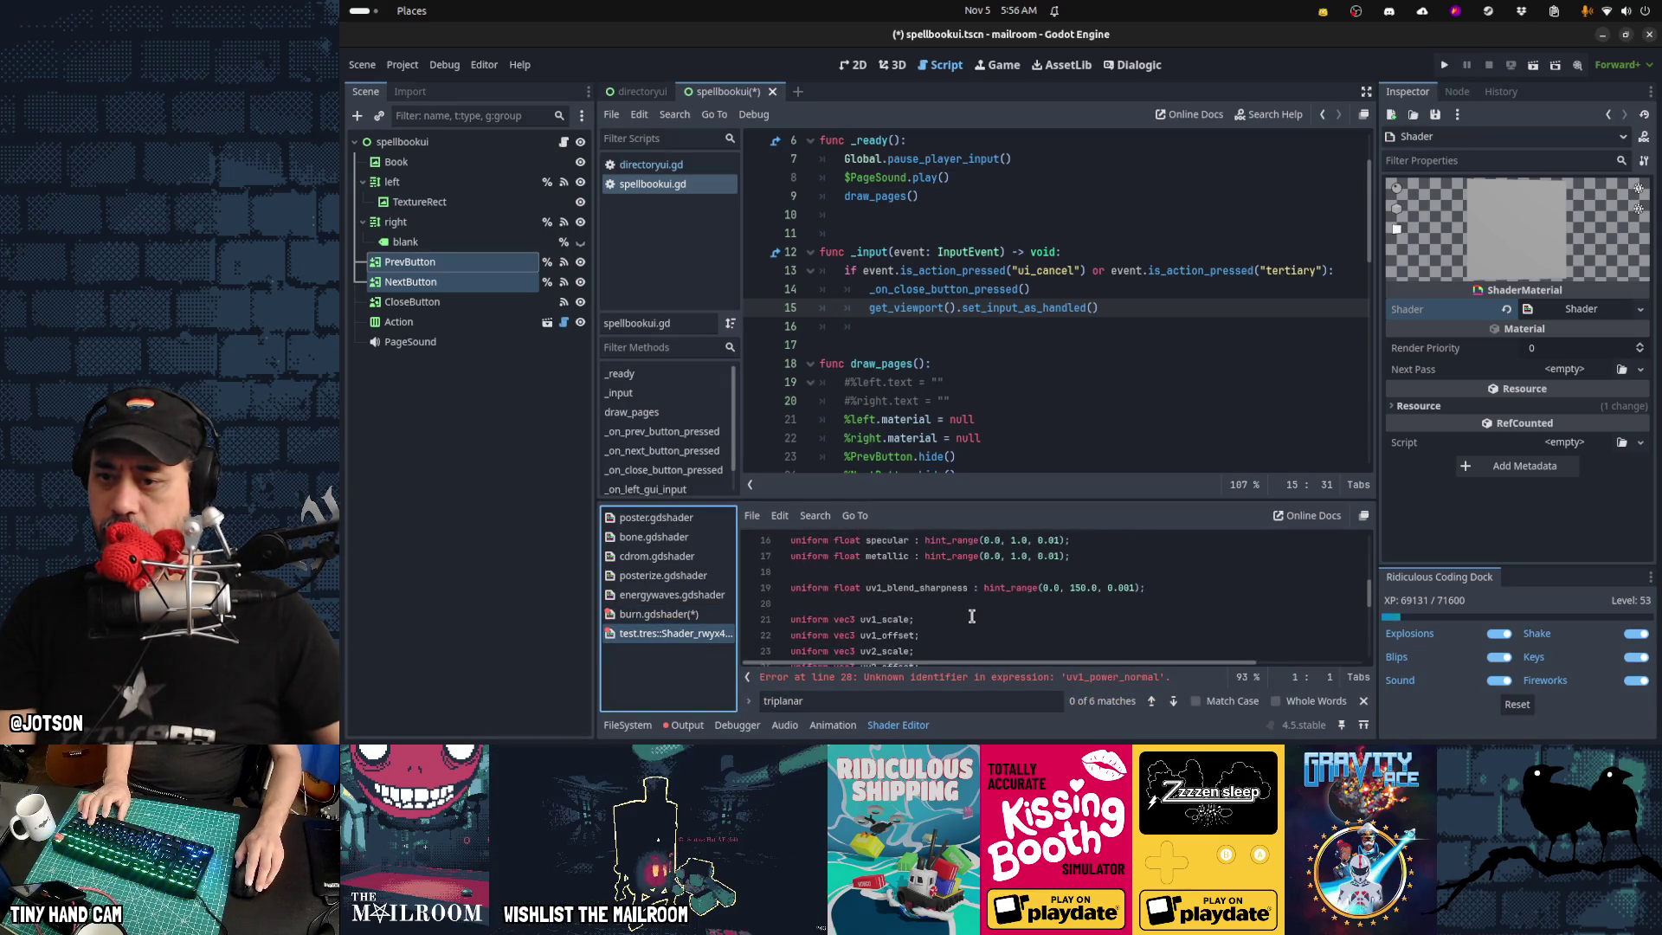
pyautogui.click(984, 588)
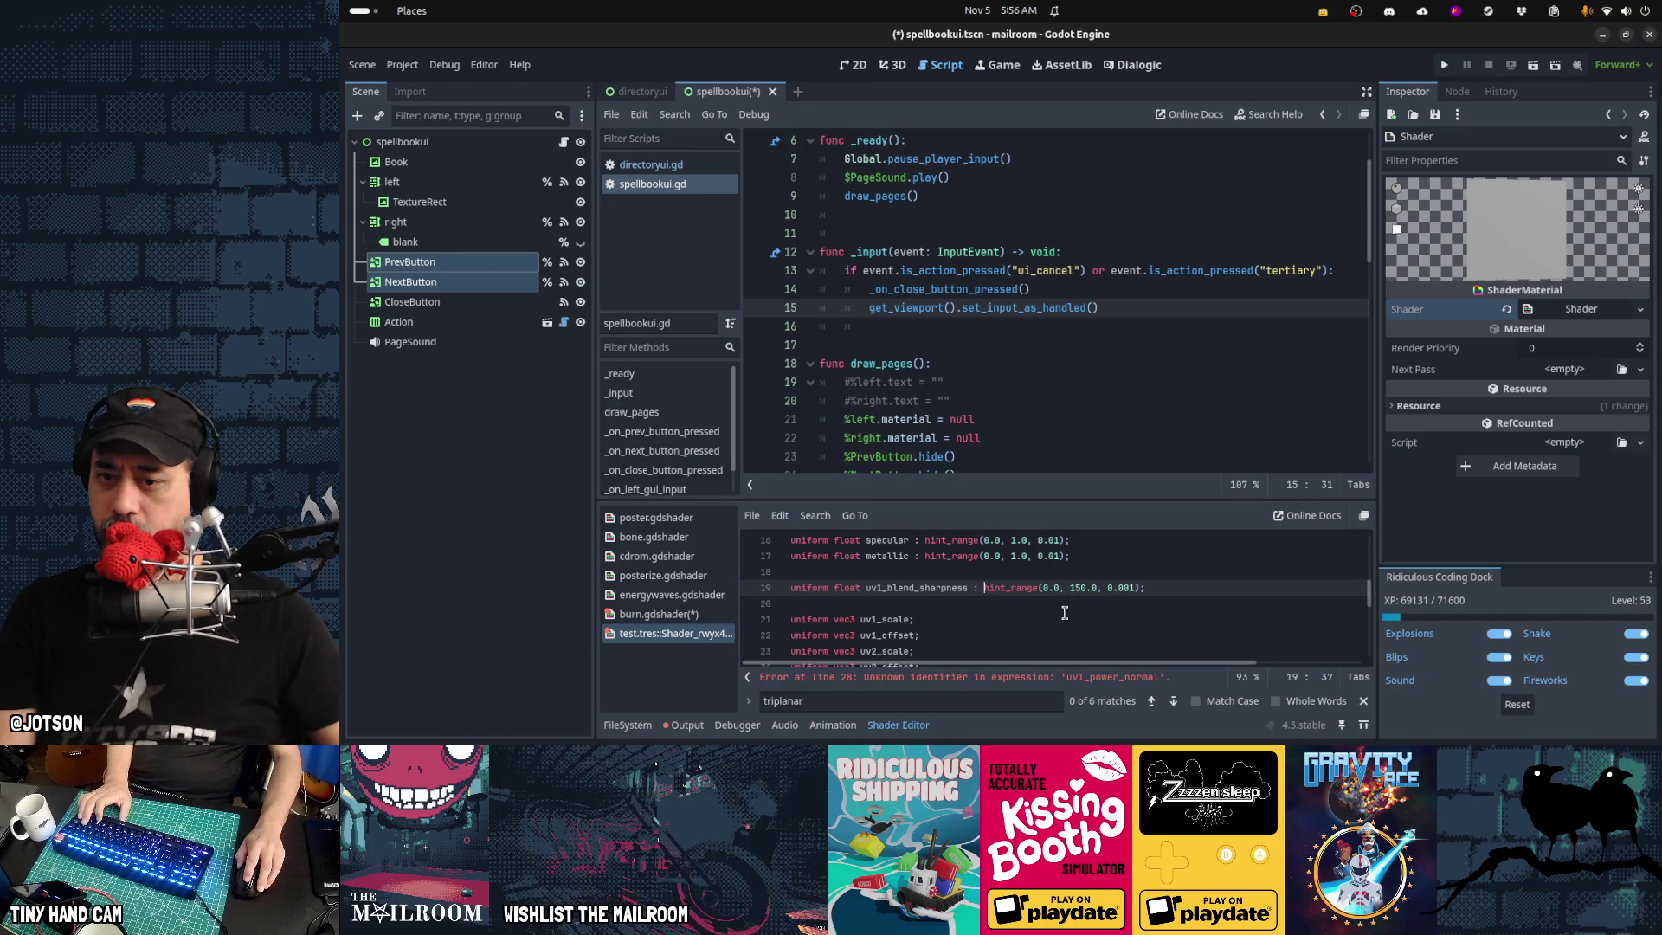
pyautogui.click(682, 616)
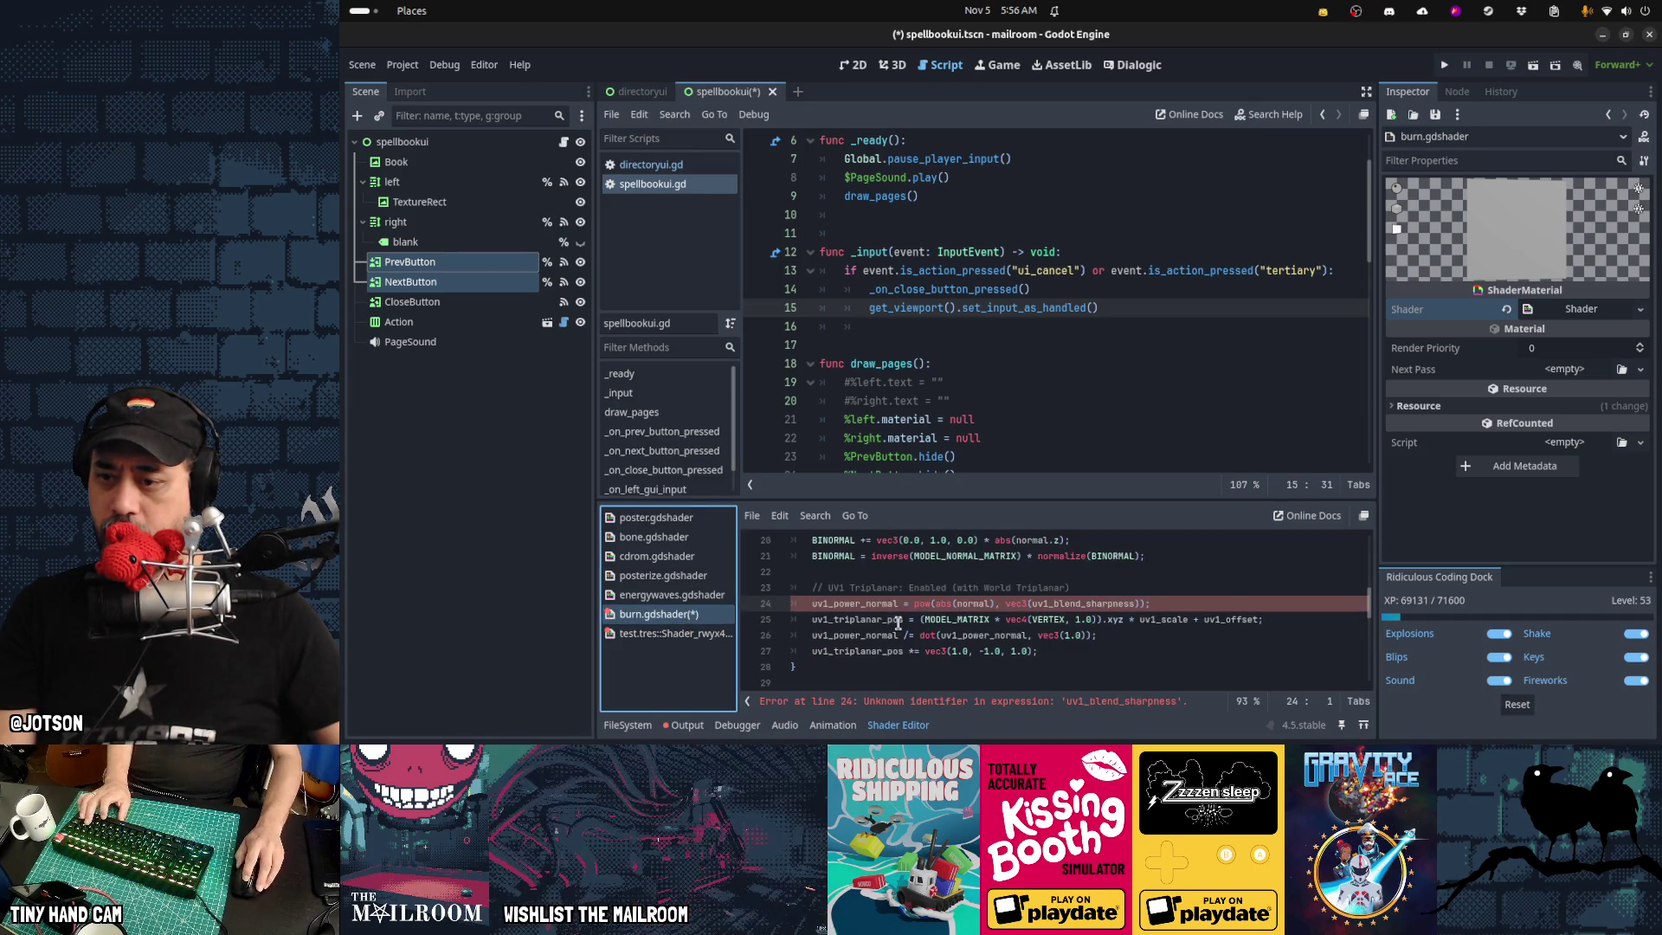
pyautogui.scroll(2, 898, 622)
pyautogui.scroll(2, 898, 623)
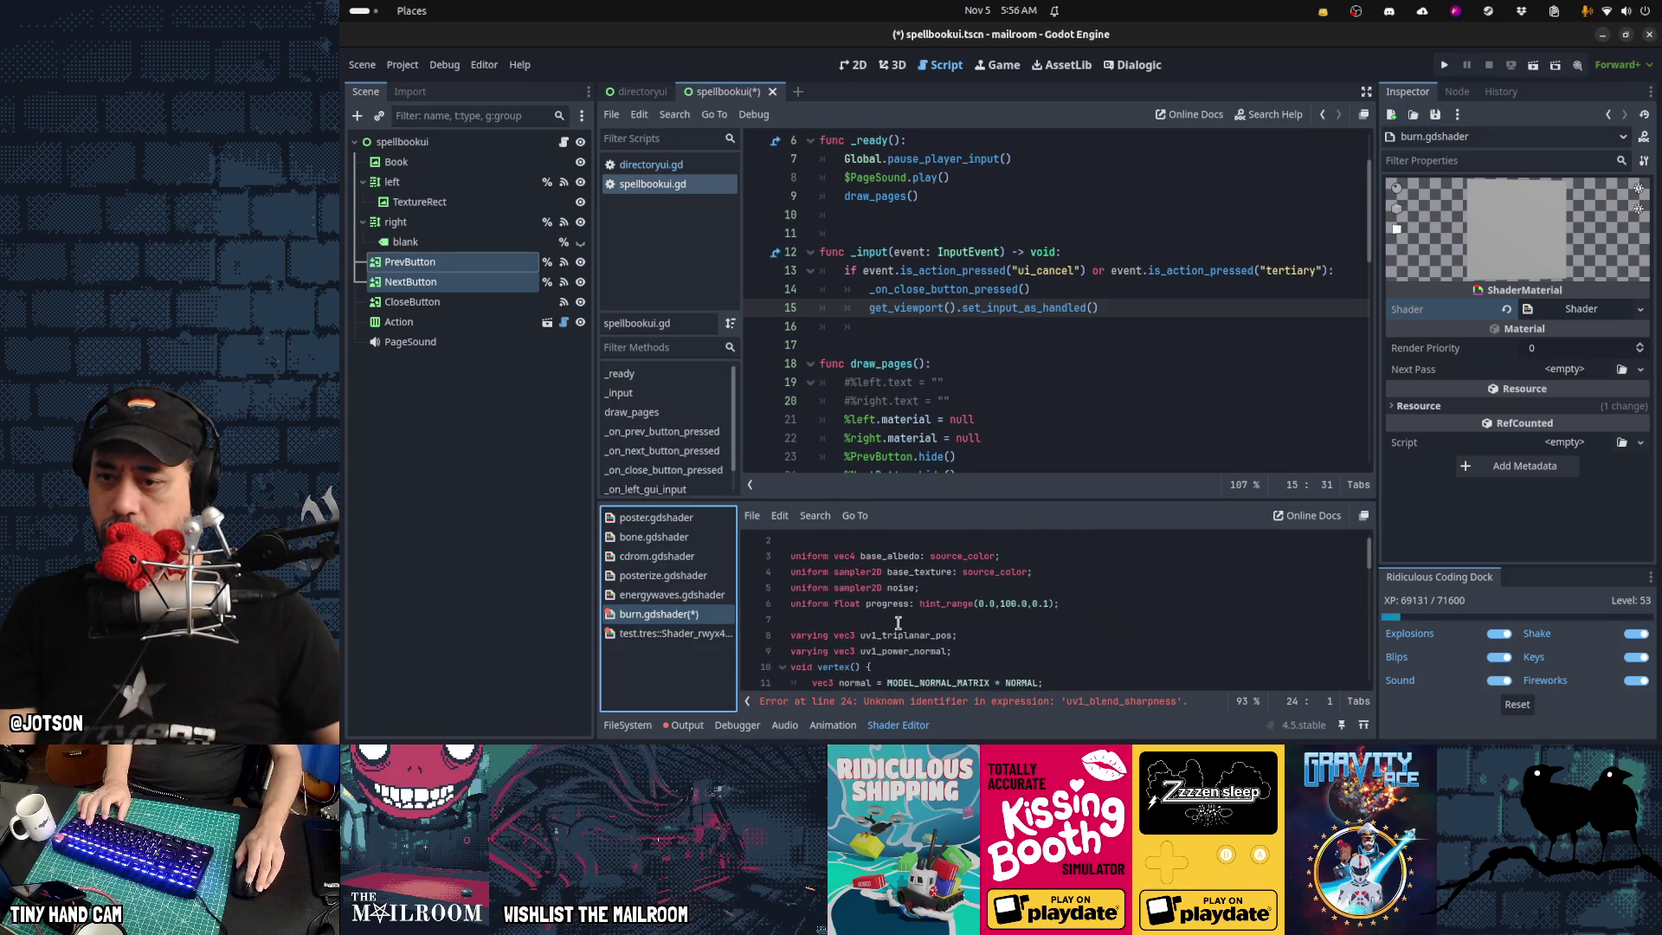
pyautogui.click(897, 619)
pyautogui.write('uniform float uv1_blend_sharpness : hint_range(0.0, 150.0, 0.001);')
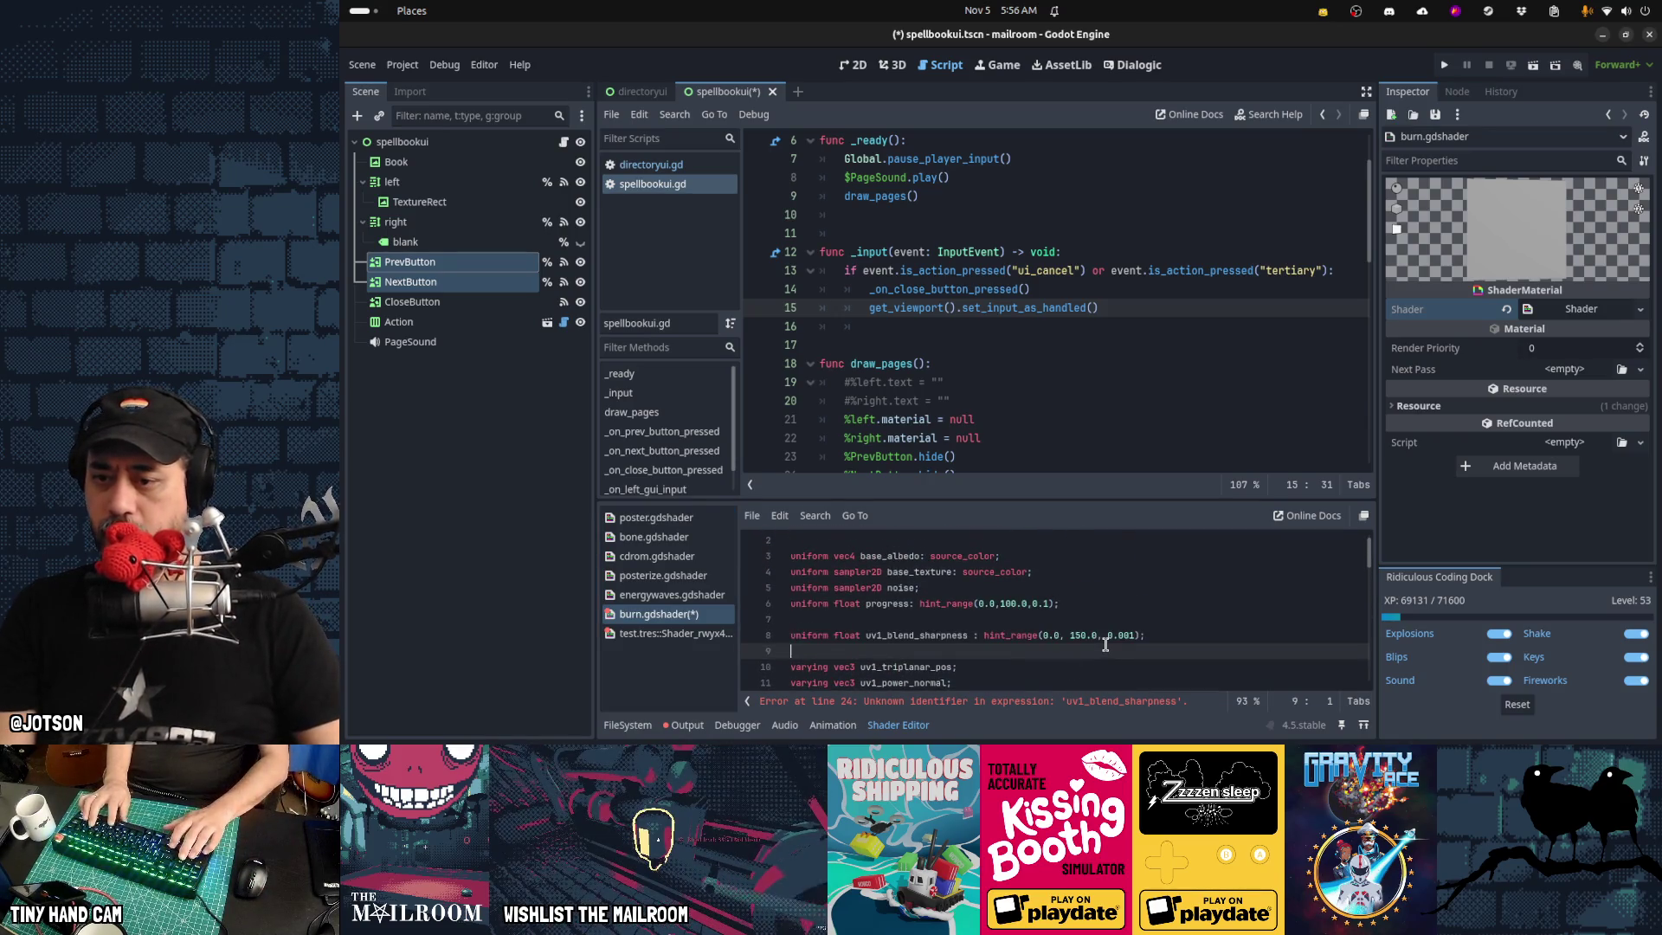
# Copy the uv1_scale and uv1_offset uniforms from test.tres into the top of burn.gdshader
pyautogui.press('Down')
pyautogui.press('Down')
pyautogui.press('Down')
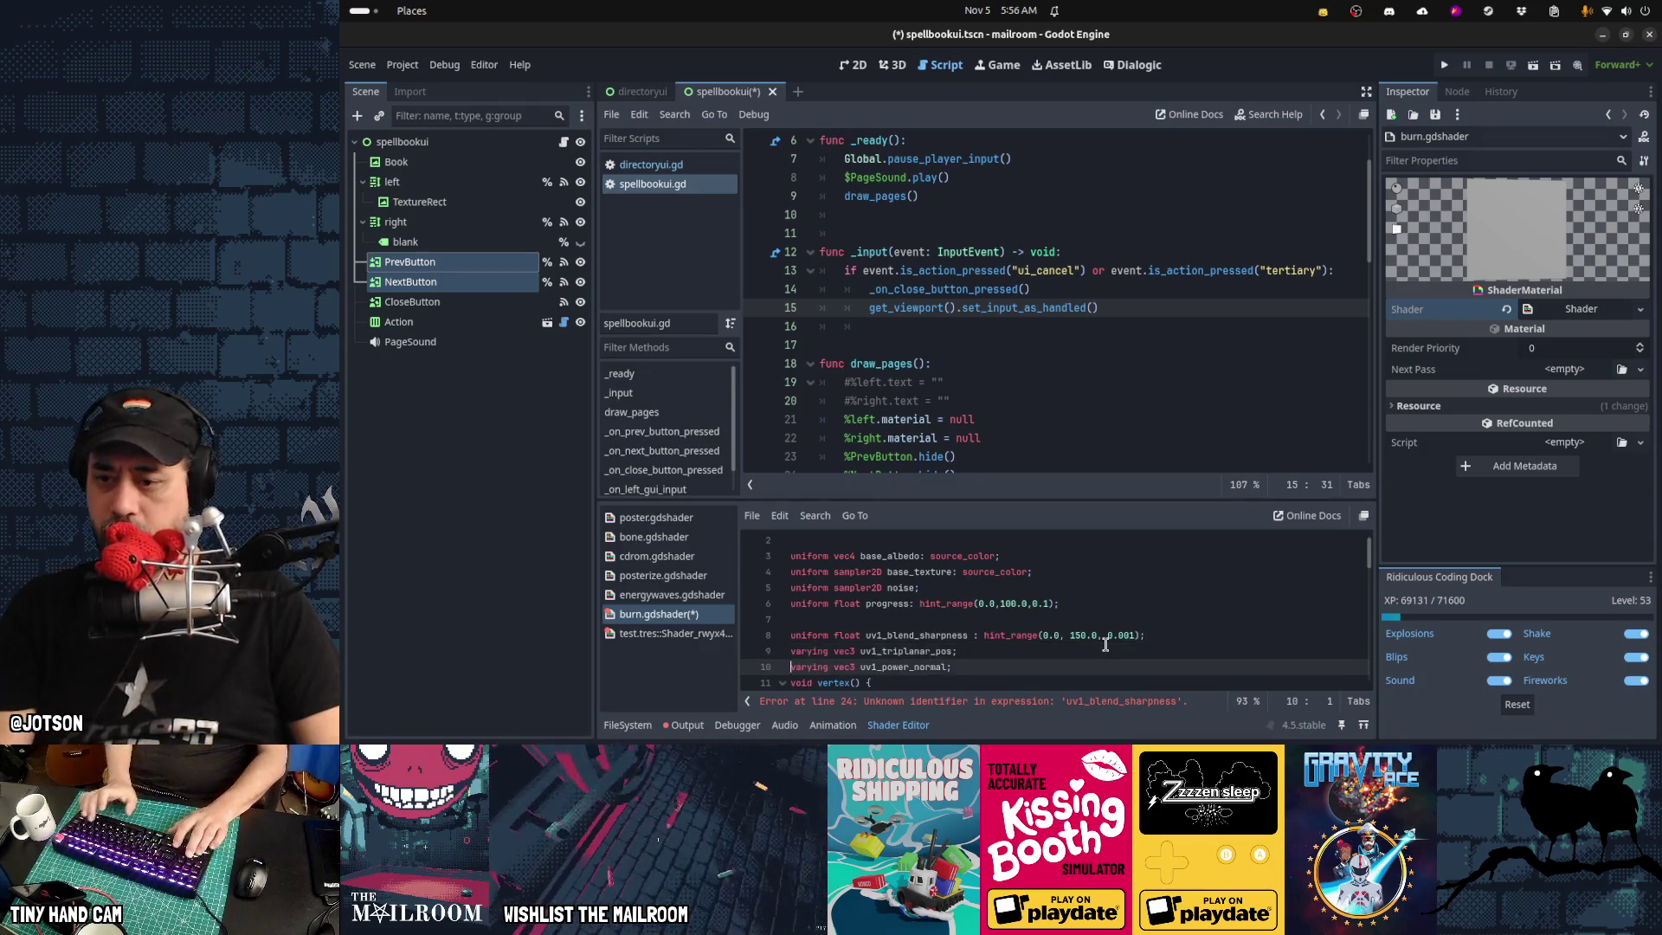
pyautogui.press('Up')
pyautogui.press('Up')
pyautogui.press('Up')
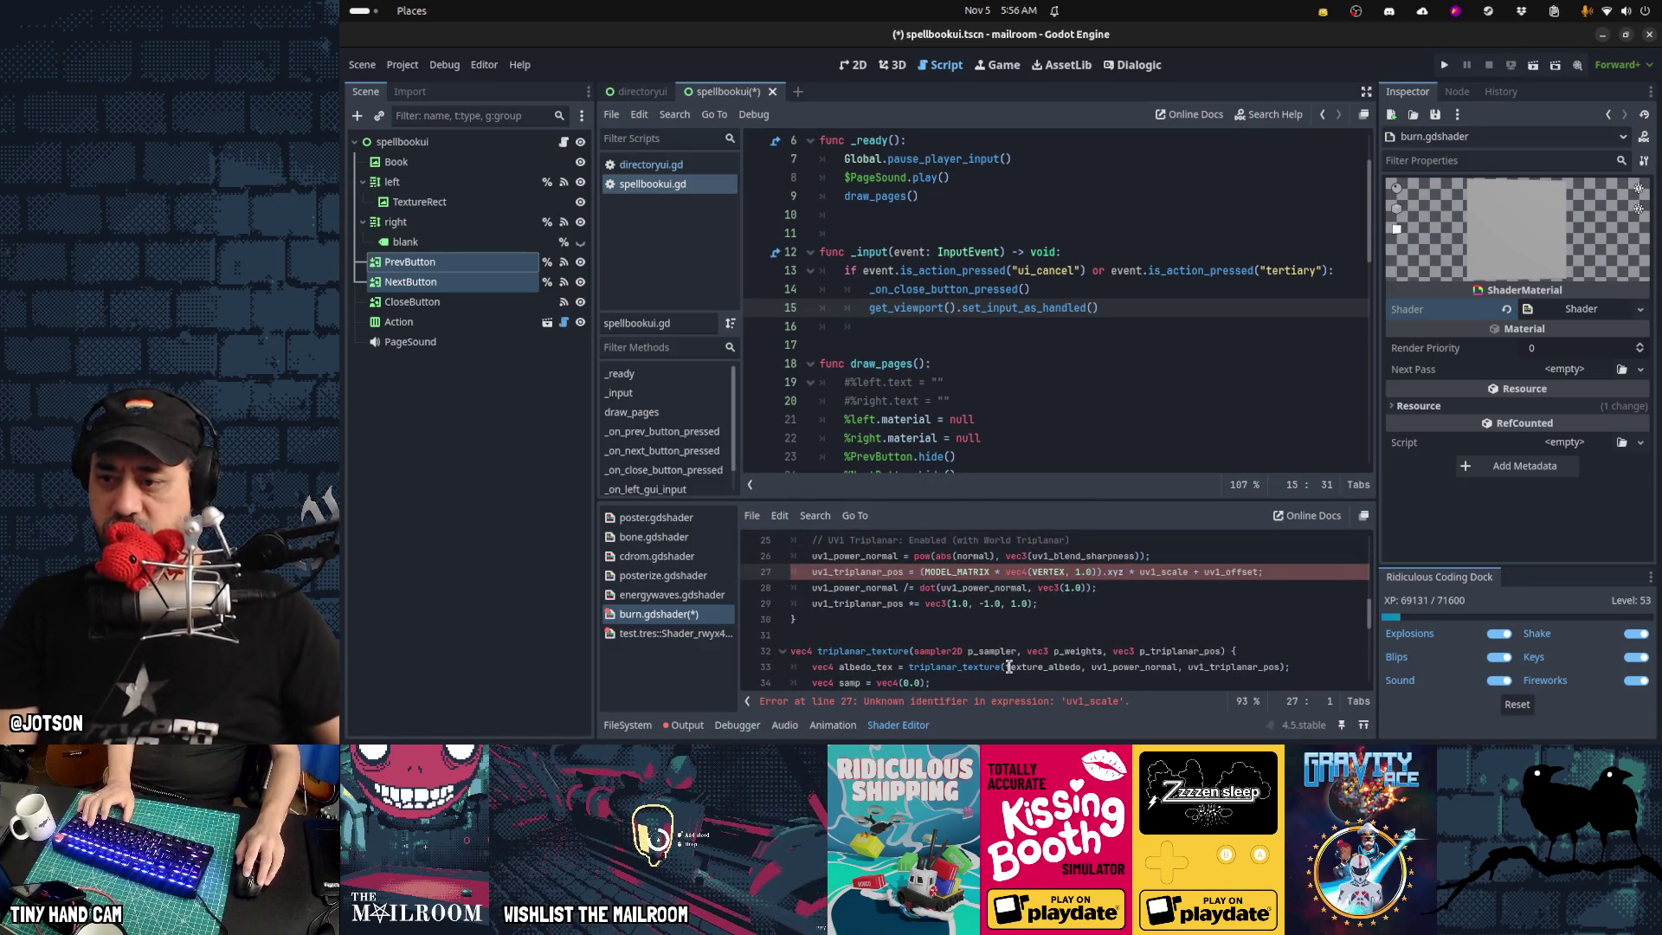
pyautogui.click(708, 641)
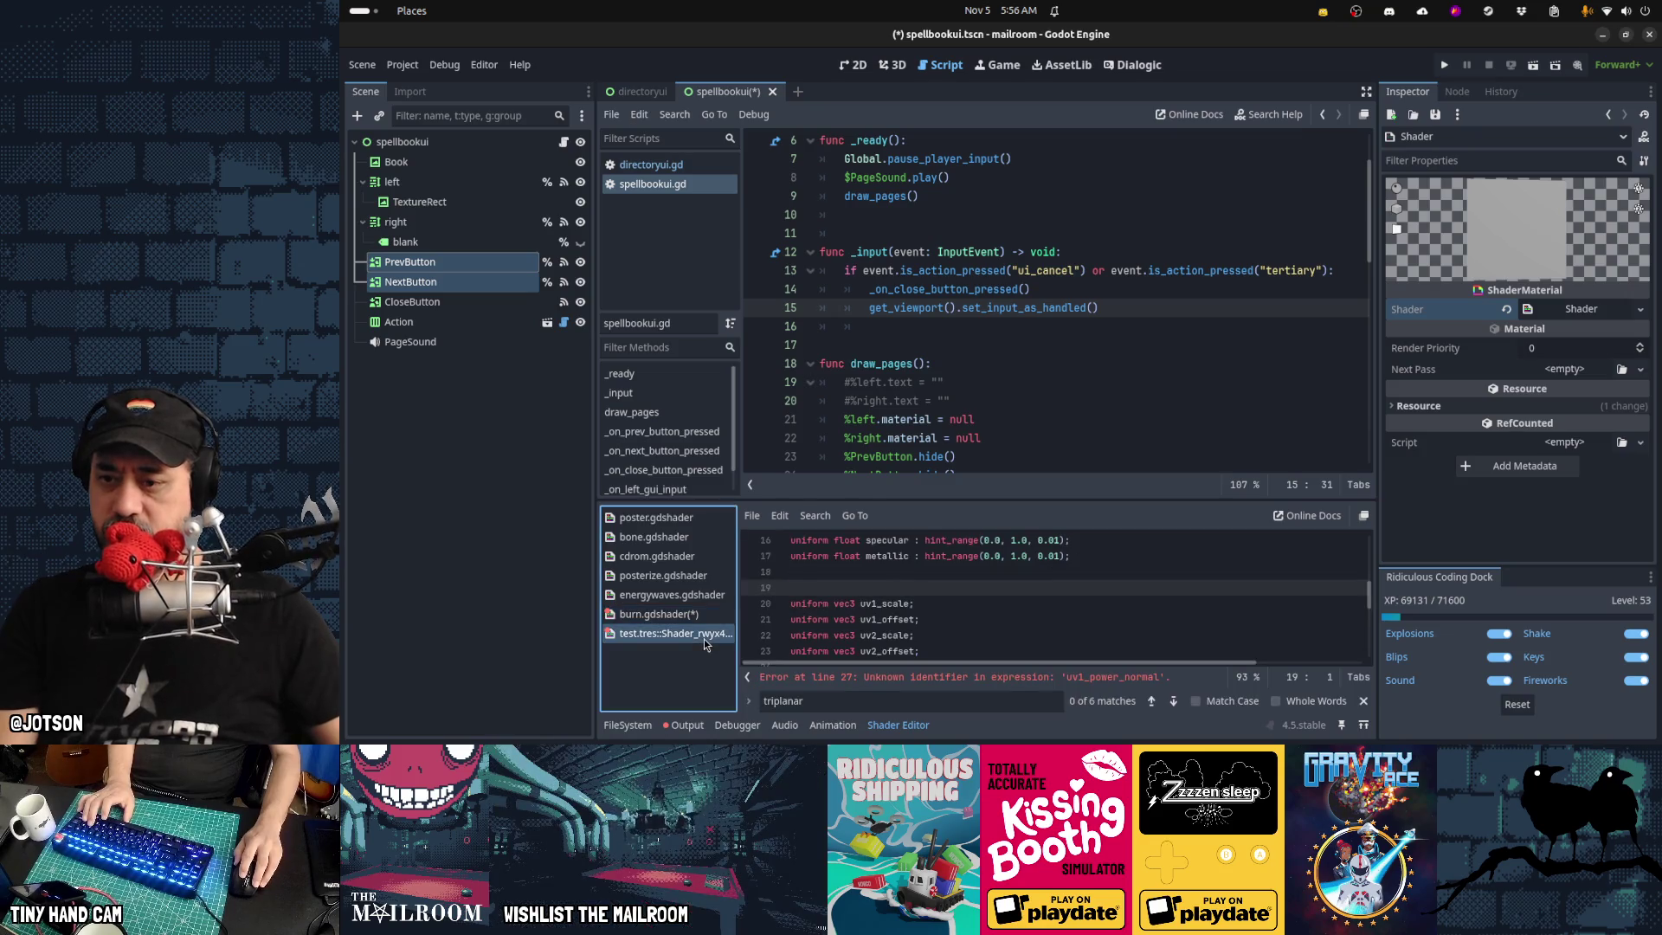
pyautogui.click(962, 604)
pyautogui.hotkey('shift', 'Down')
pyautogui.hotkey('shift', 'Down')
pyautogui.hotkey('ctrl', 'c')
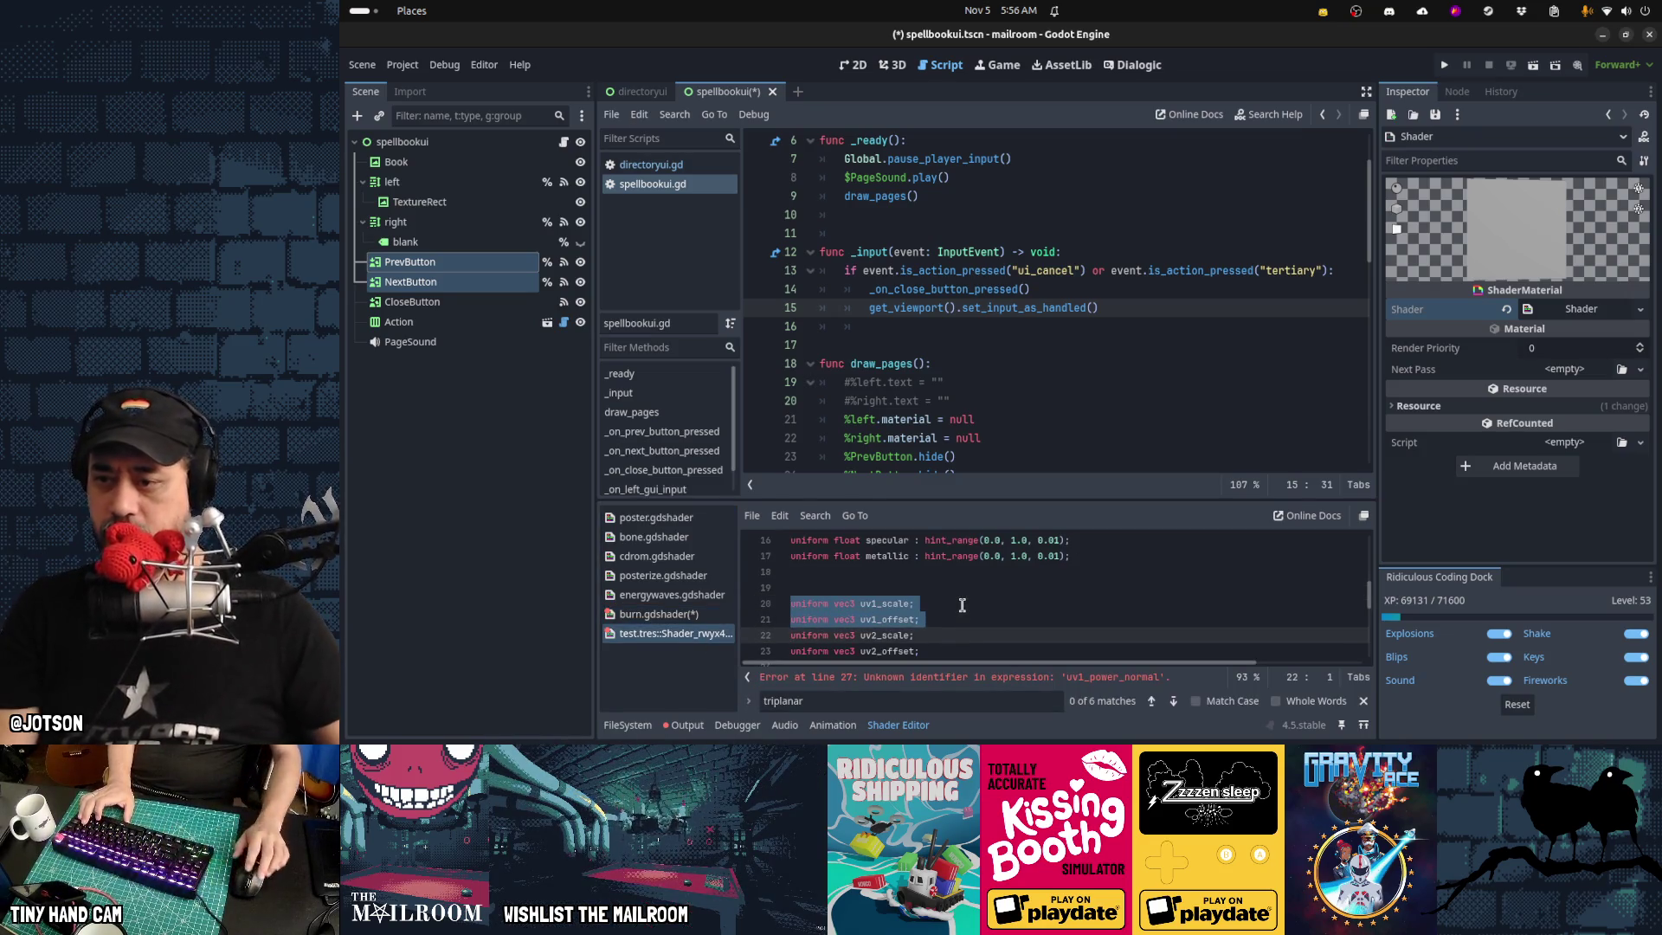
pyautogui.click(697, 614)
pyautogui.scroll(4, 916, 600)
pyautogui.click(920, 603)
pyautogui.hotkey('ctrl', 'v')
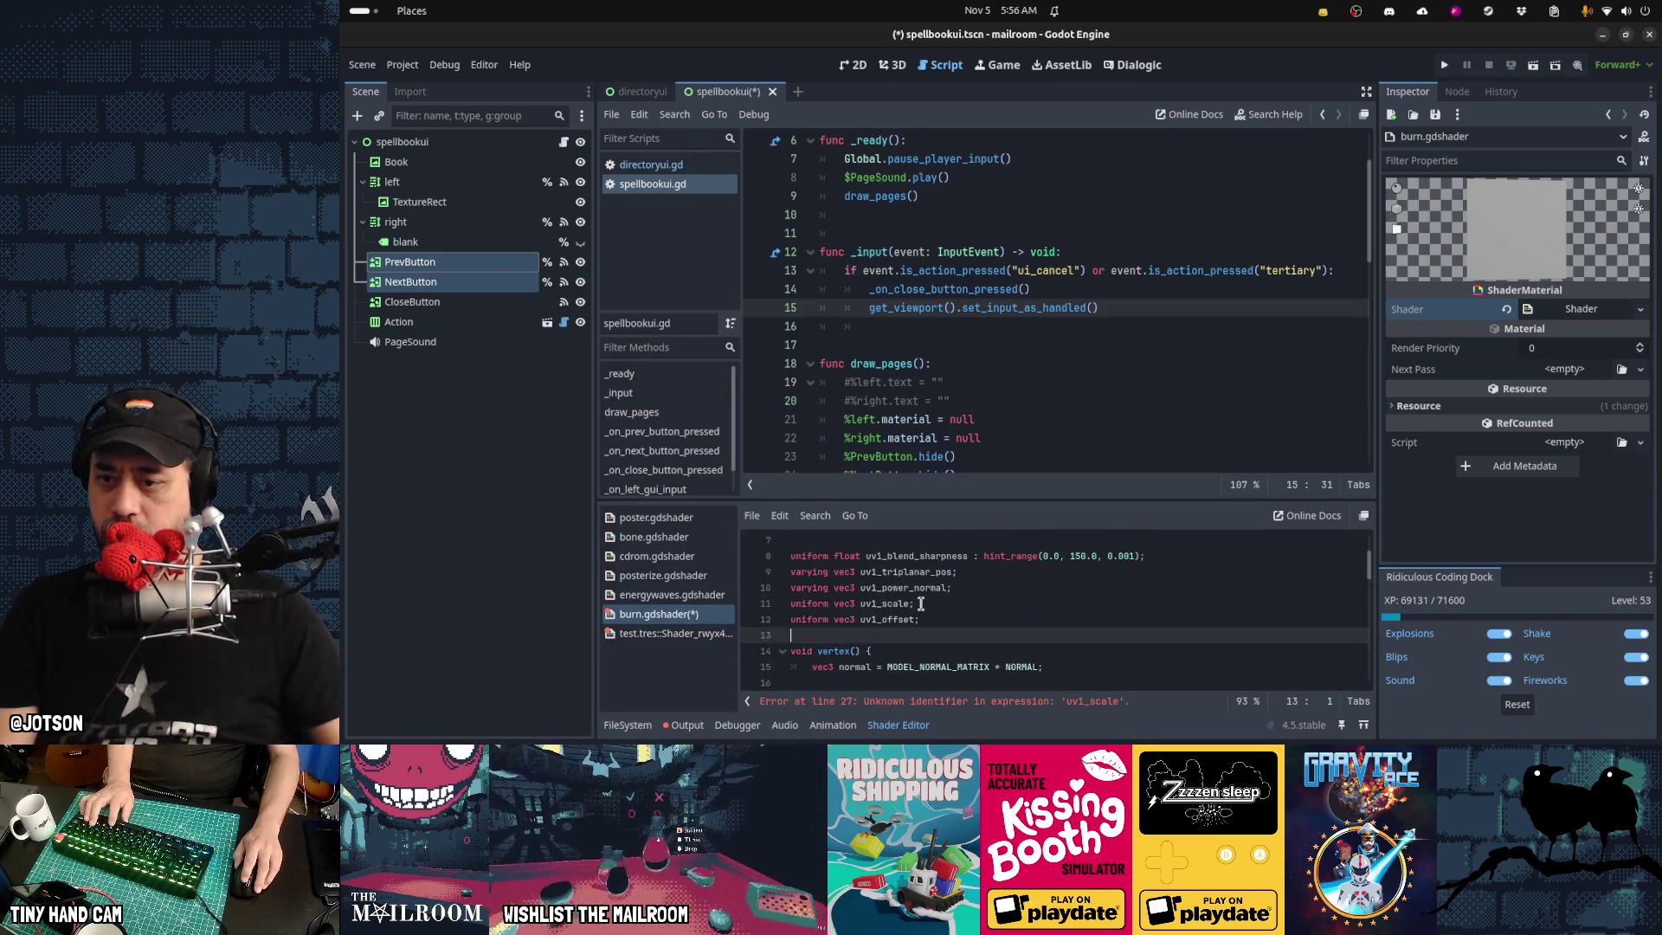
# Inspect line 35's albedo_tex lookup, now erroring on unknown 'texture_albedo'
pyautogui.scroll(-3, 1064, 628)
pyautogui.scroll(-5, 1065, 628)
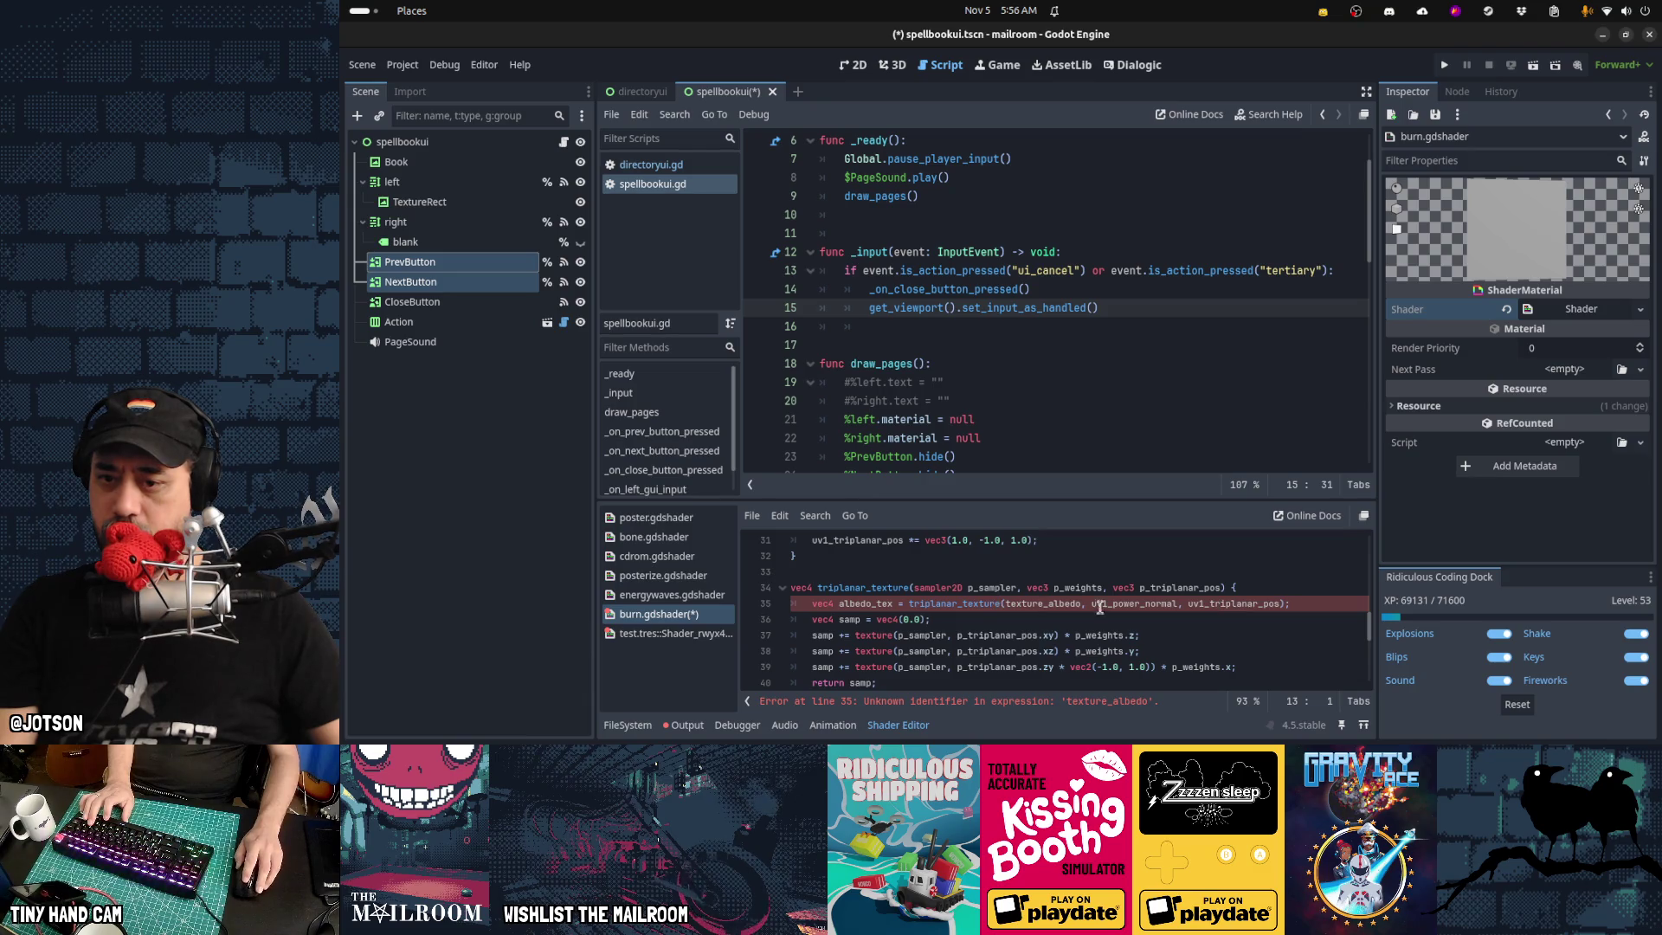
pyautogui.click(814, 604)
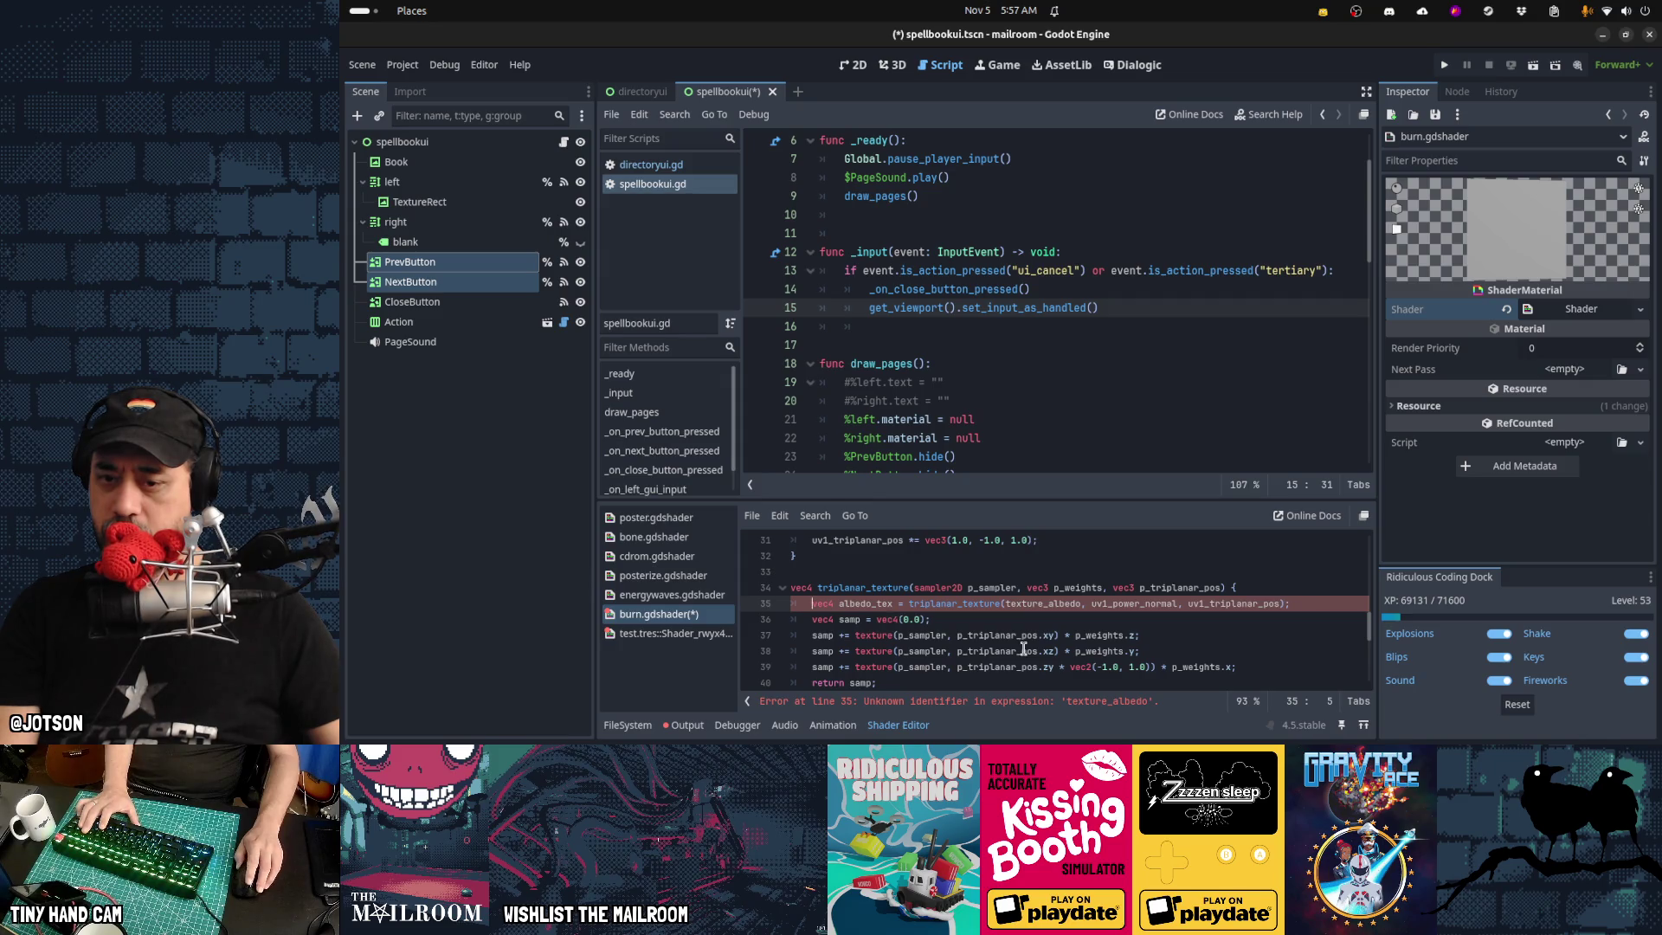
pyautogui.scroll(-2, 1024, 649)
pyautogui.scroll(1, 1024, 649)
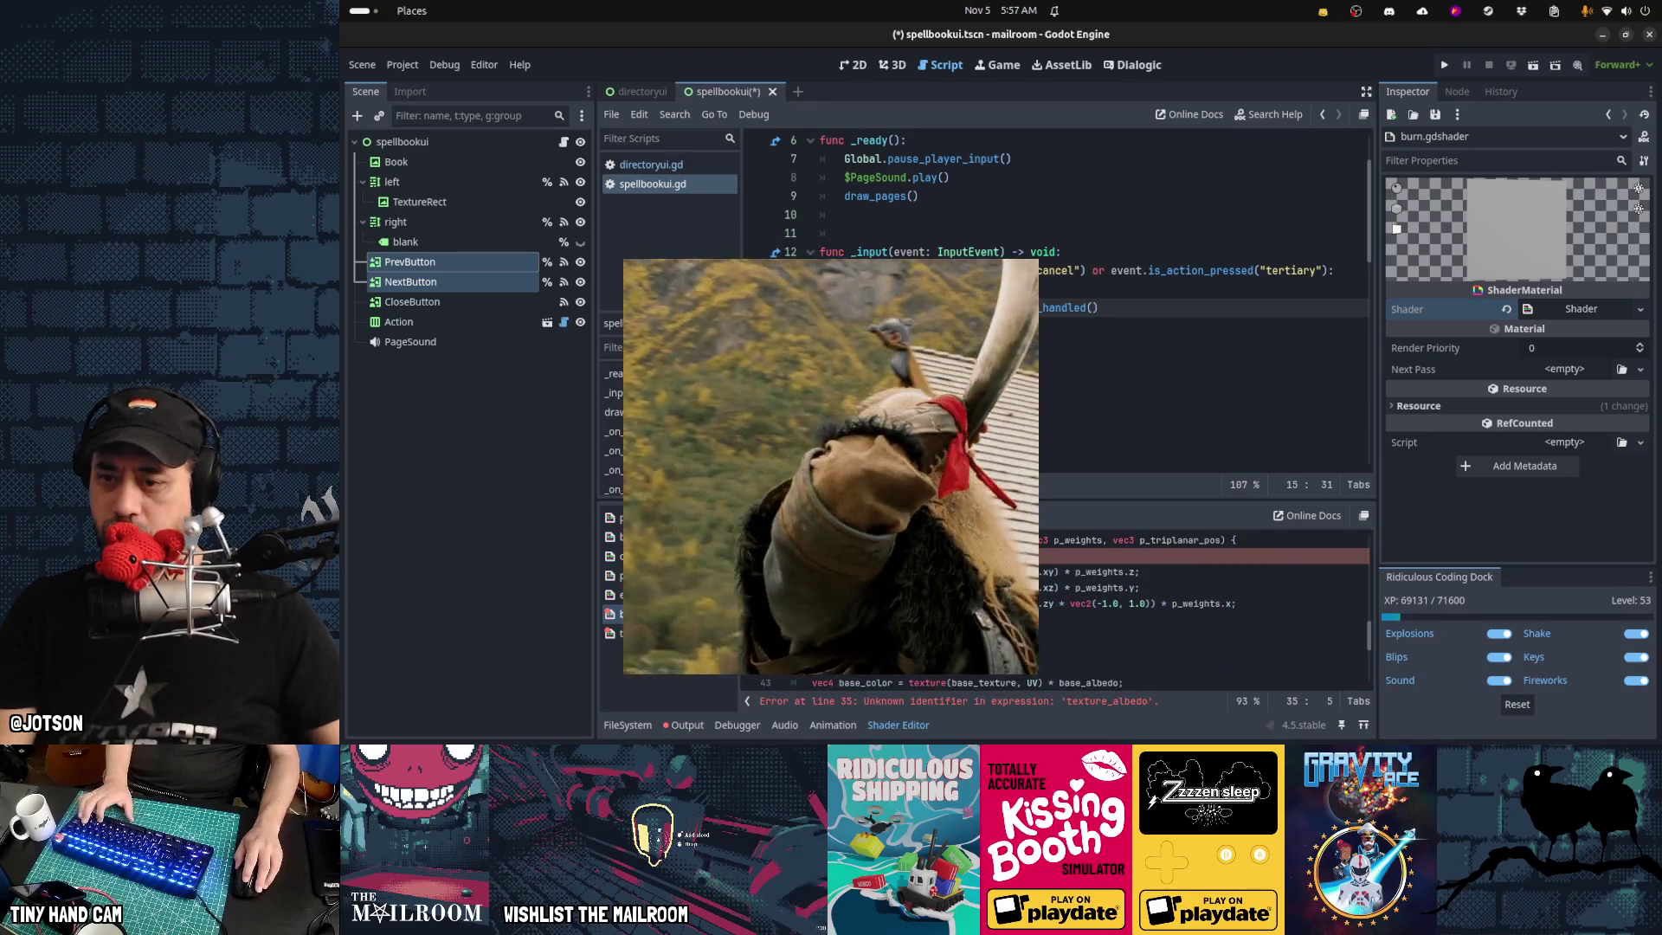
# Paste the albedo_tex triplanar sampling line at the start of burn.gdshader's fragment() function
pyautogui.scroll(-3, 1203, 605)
pyautogui.press('Return')
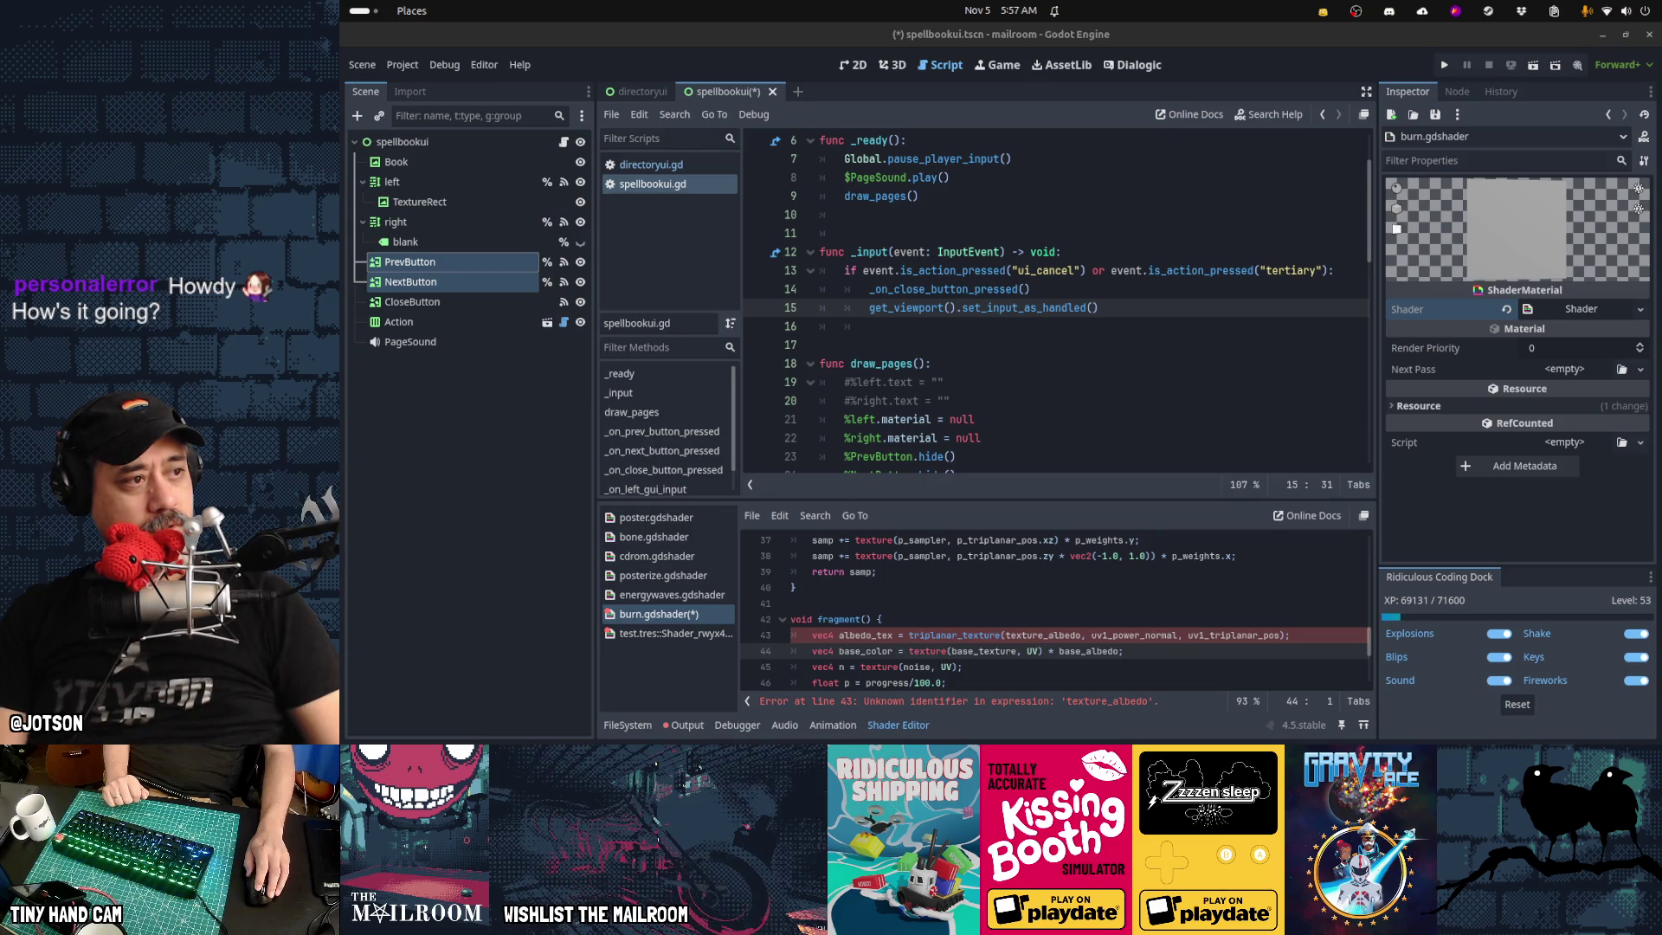
pyautogui.moveTo(1000, 740)
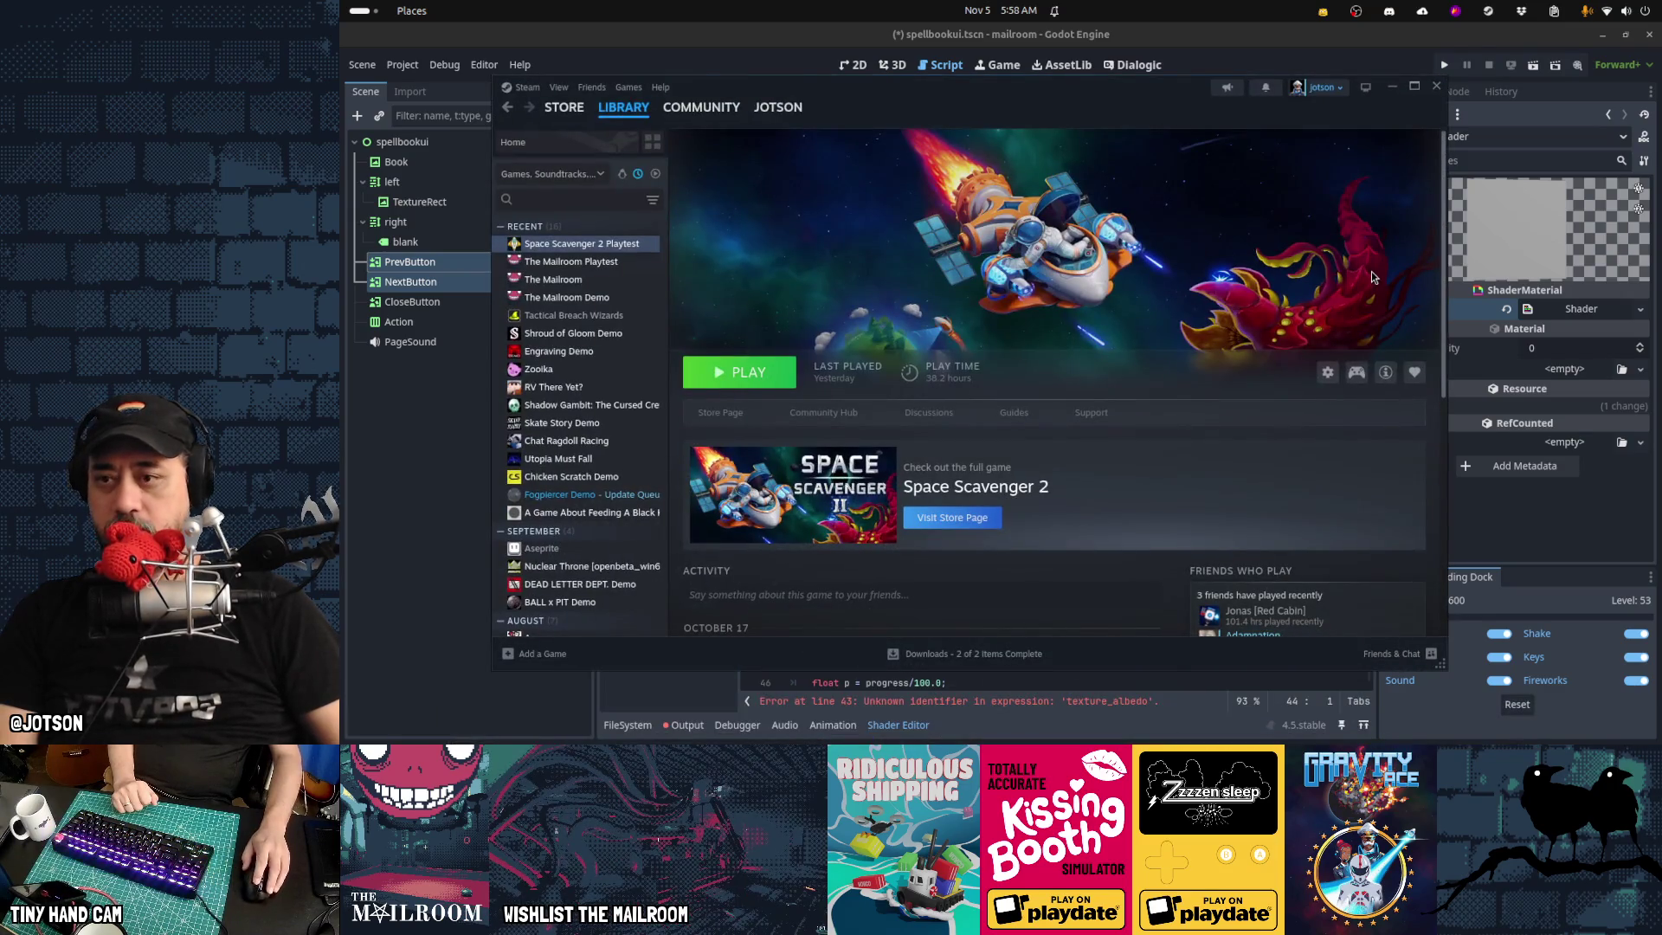
# Search the library for 'the mailr', view The Mailroom's store page, then return and minimize Steam
pyautogui.click(568, 201)
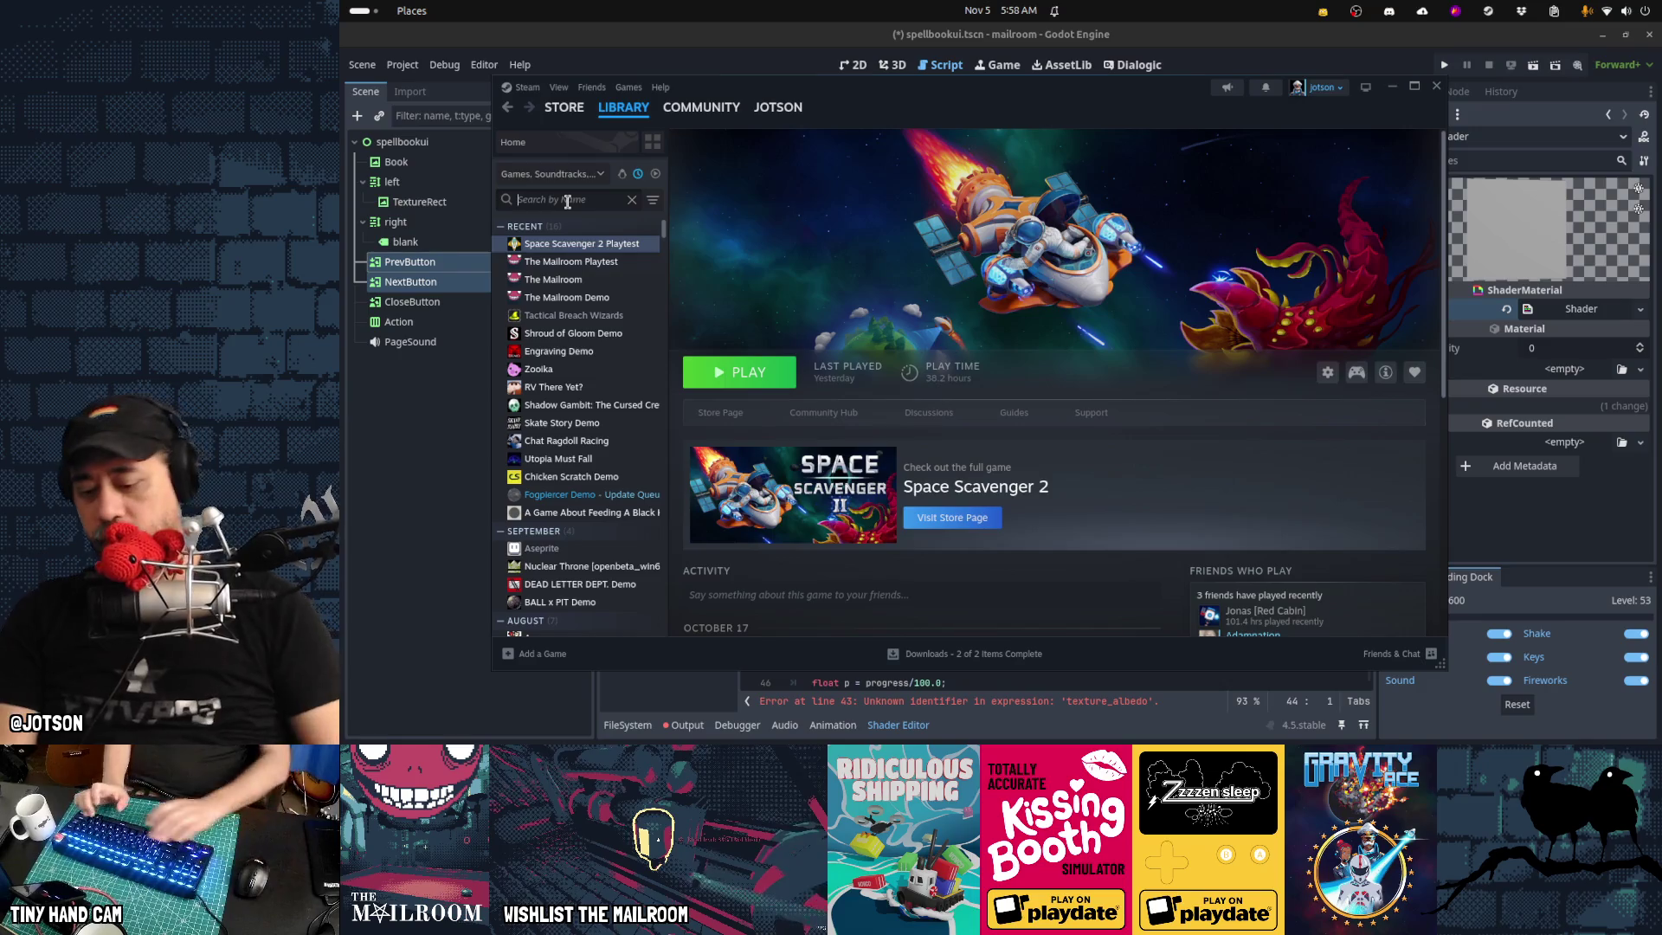
pyautogui.write('the mailr')
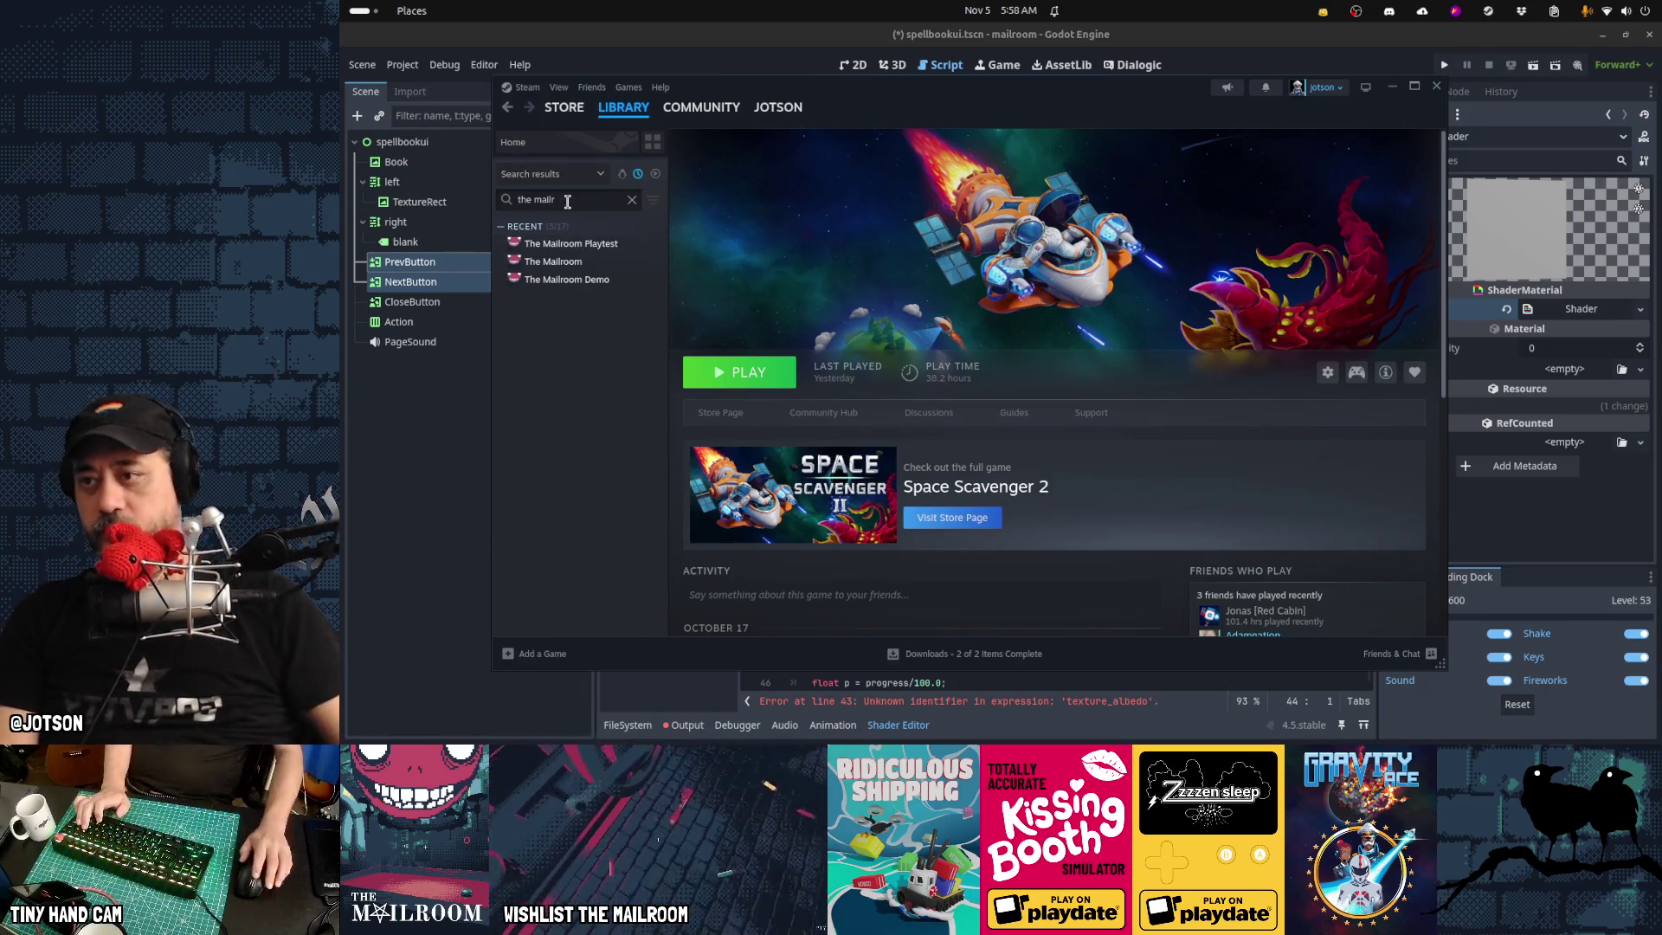
pyautogui.click(554, 262)
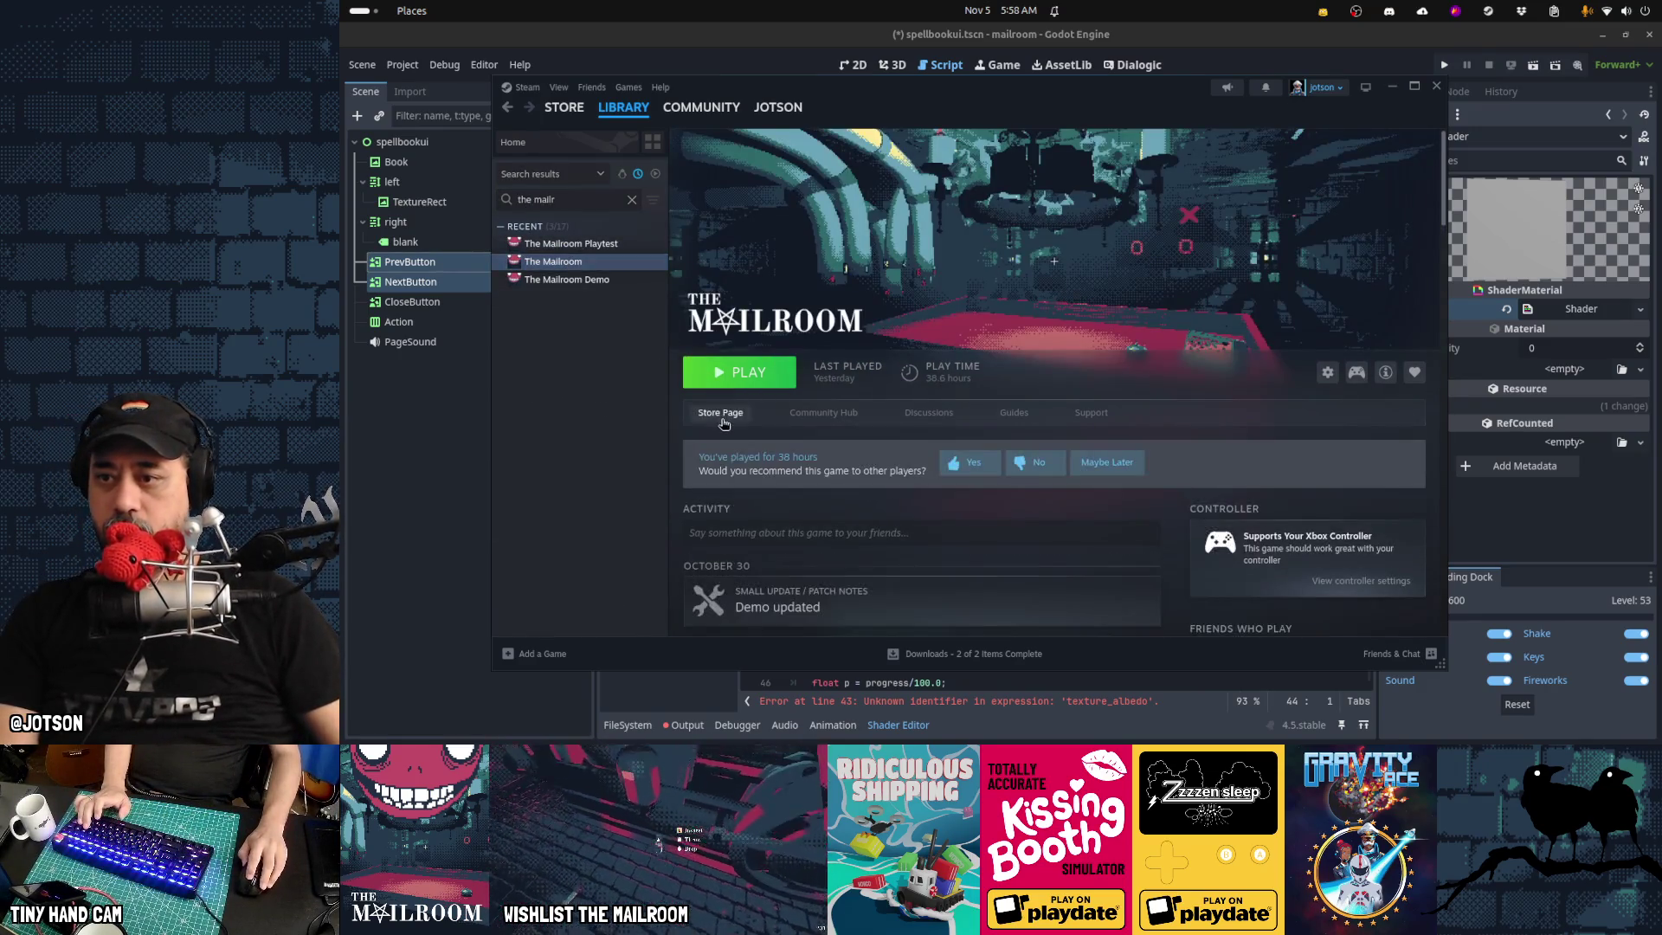
pyautogui.click(723, 424)
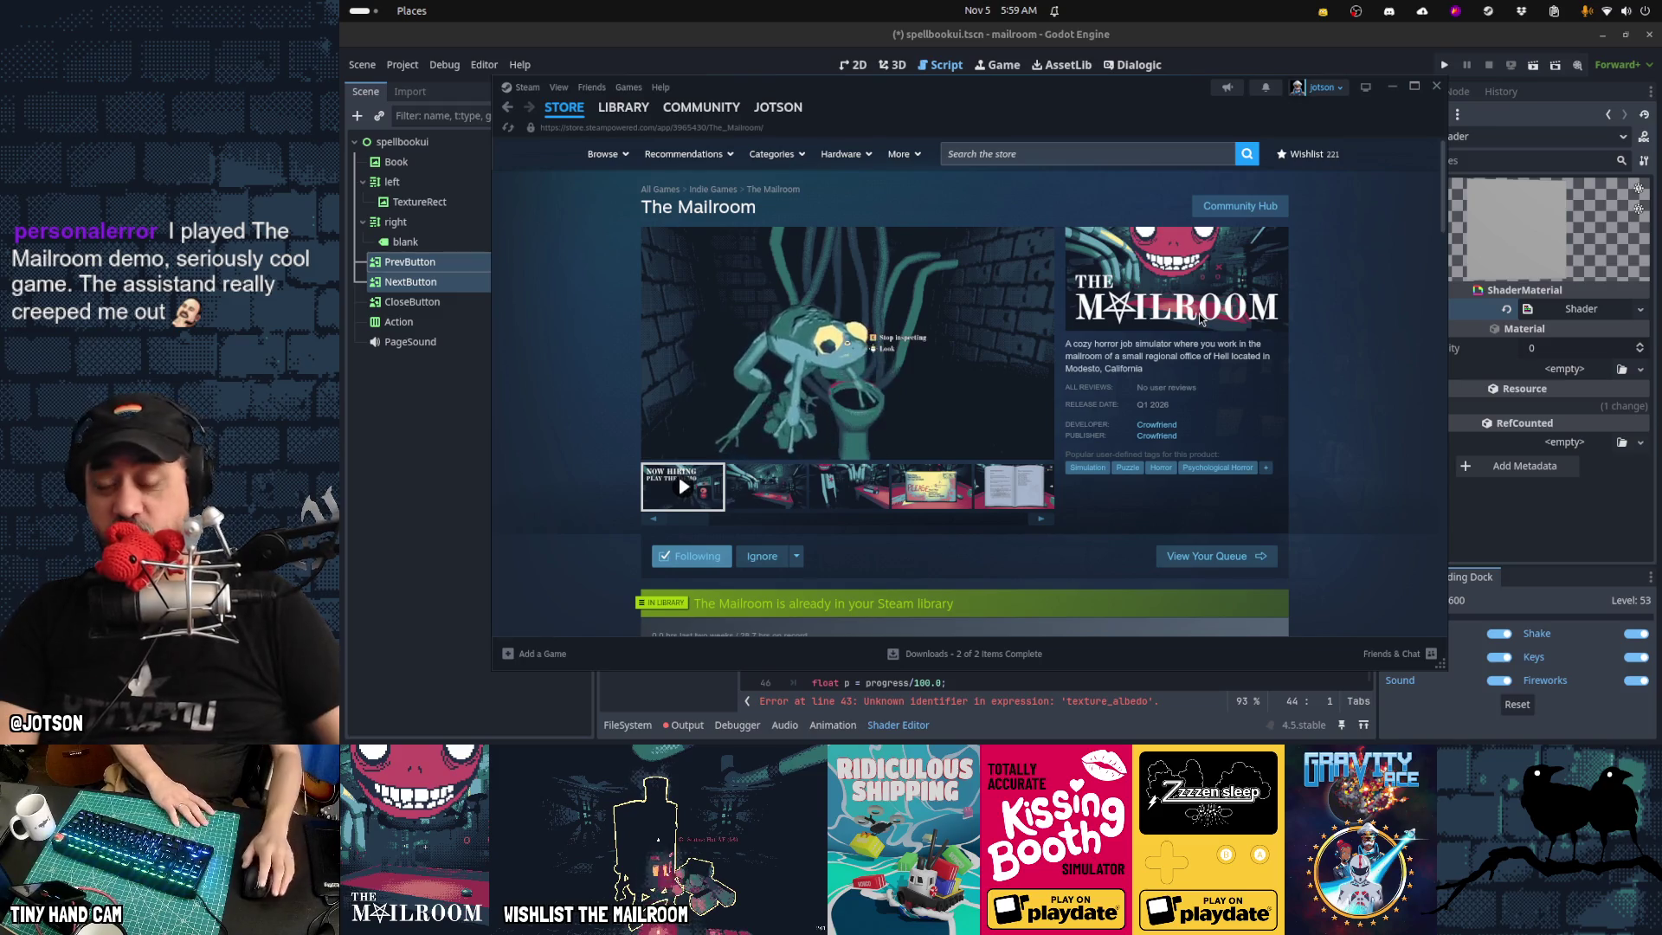
pyautogui.hotkey('alt', 'Left')
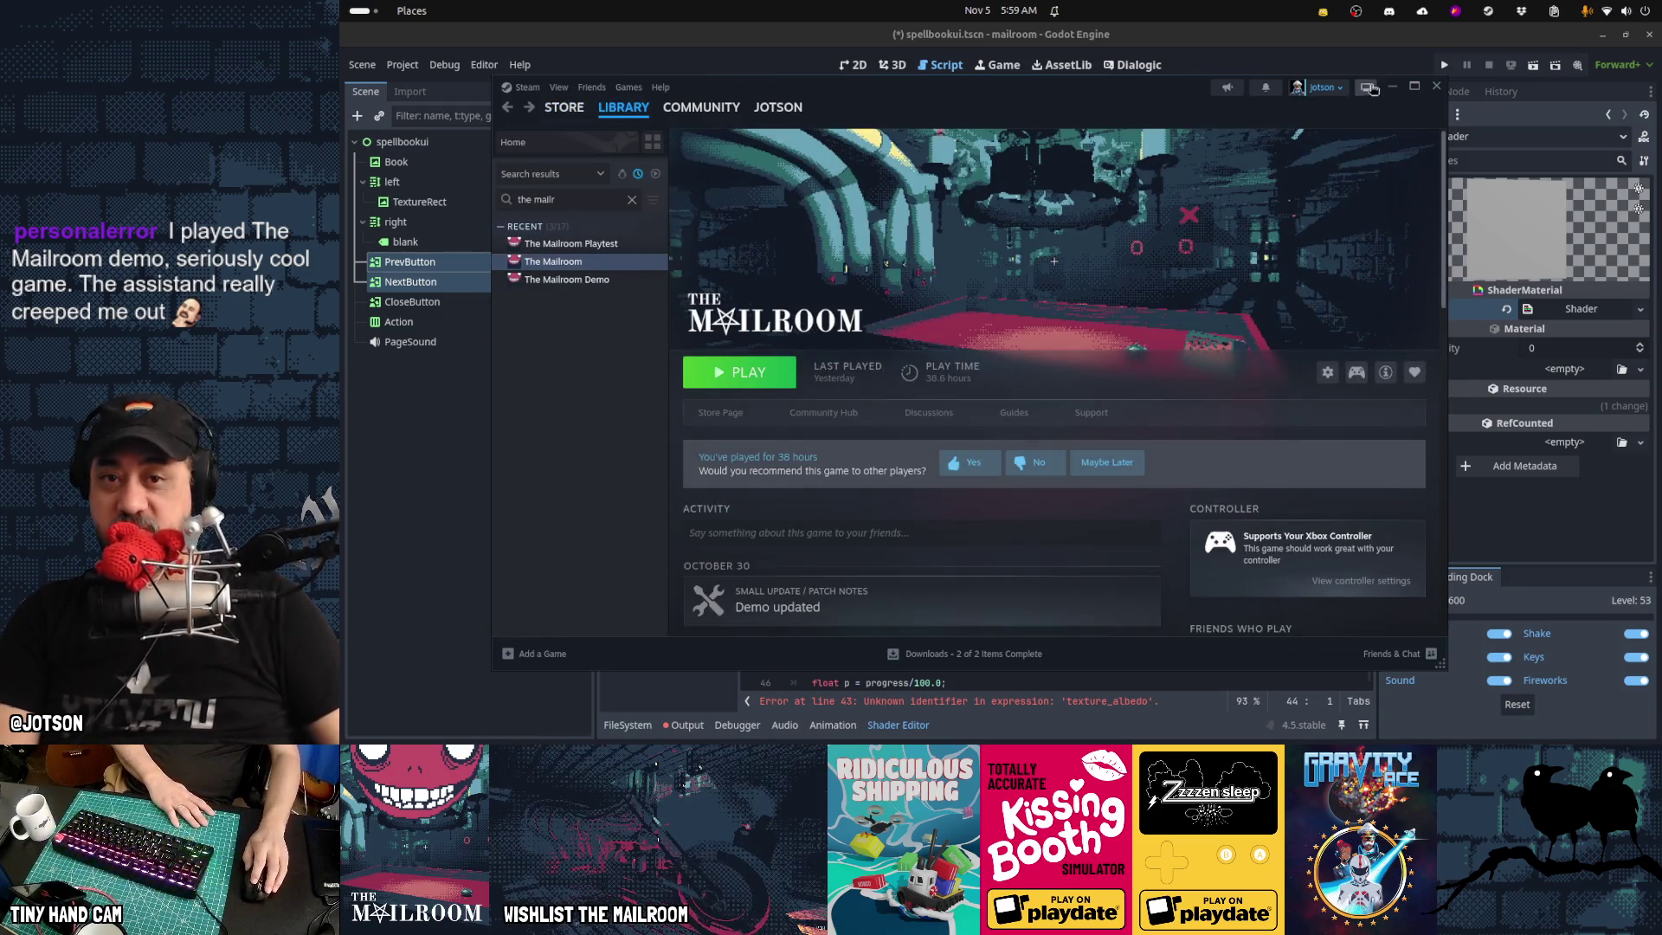
pyautogui.click(1390, 88)
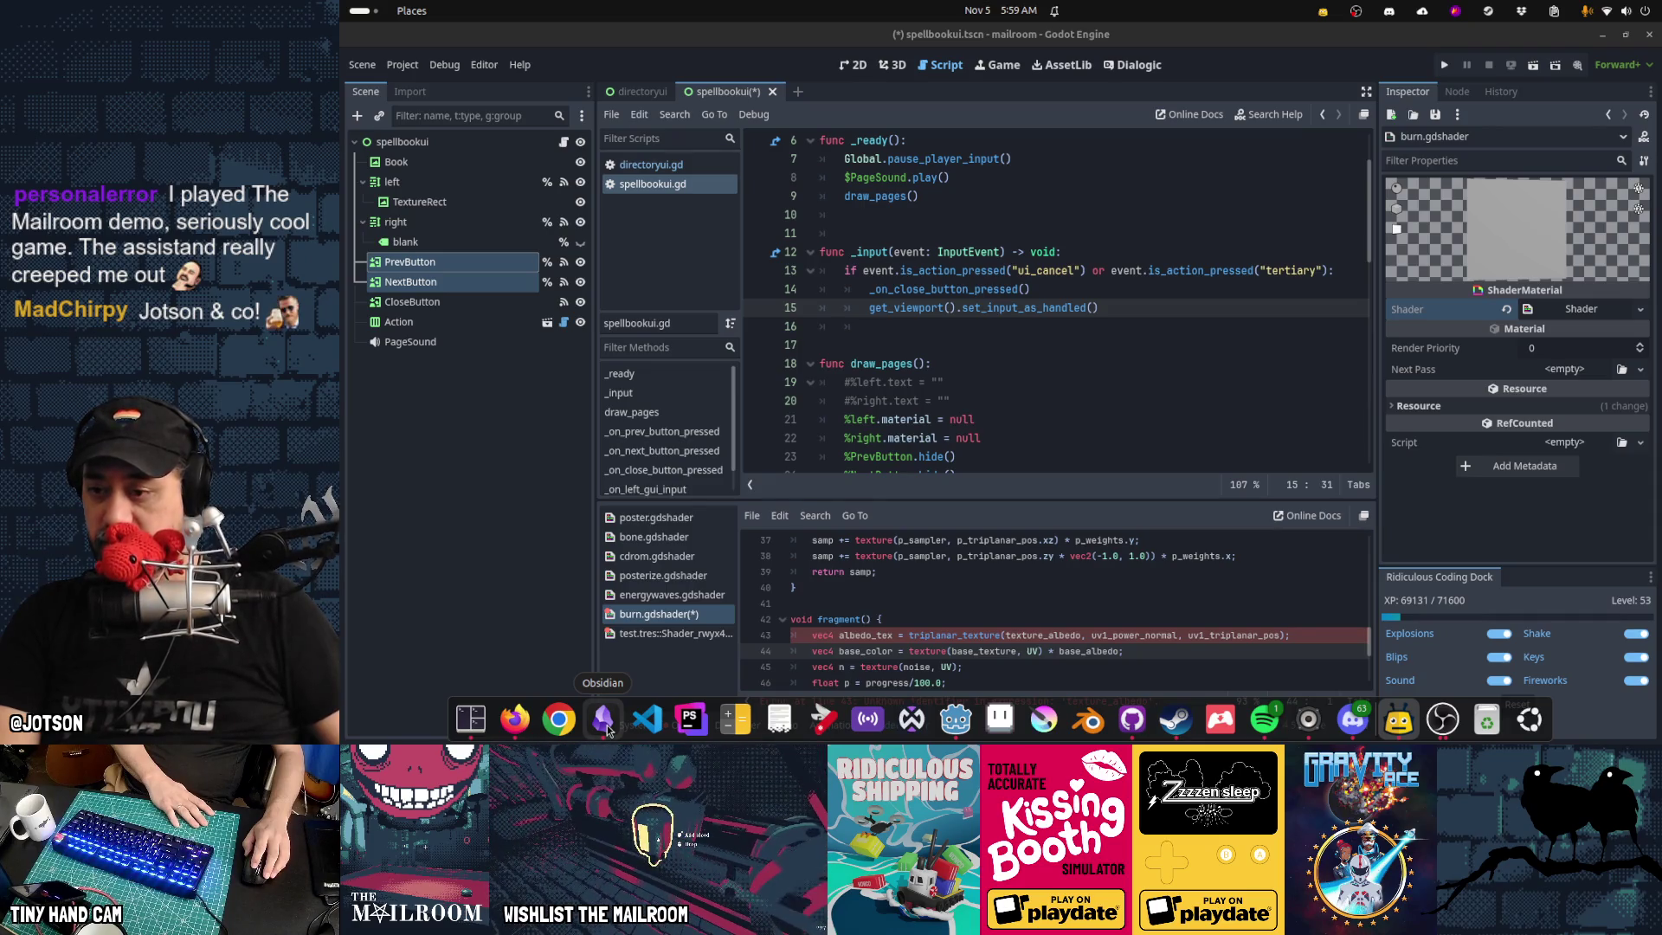
# On the Gamedev TODO board, add and correct the card 'change avatar on steam, bsky, yt, tiktok to the assistant face'
pyautogui.click(607, 730)
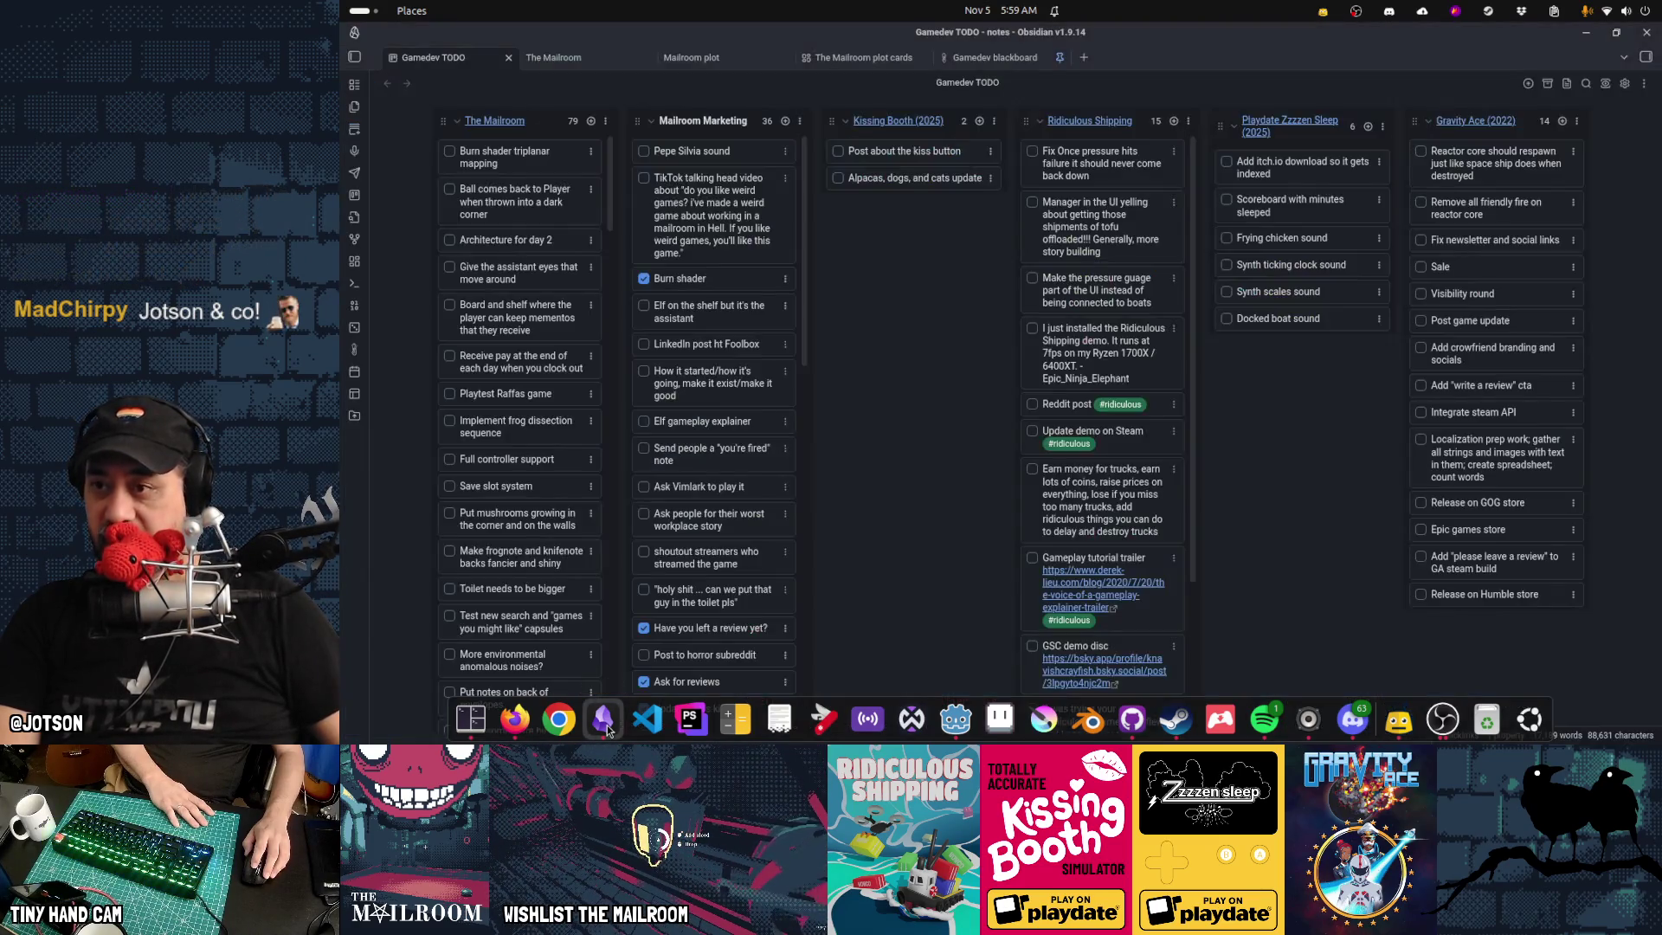
pyautogui.click(592, 120)
pyautogui.write('hange avaa')
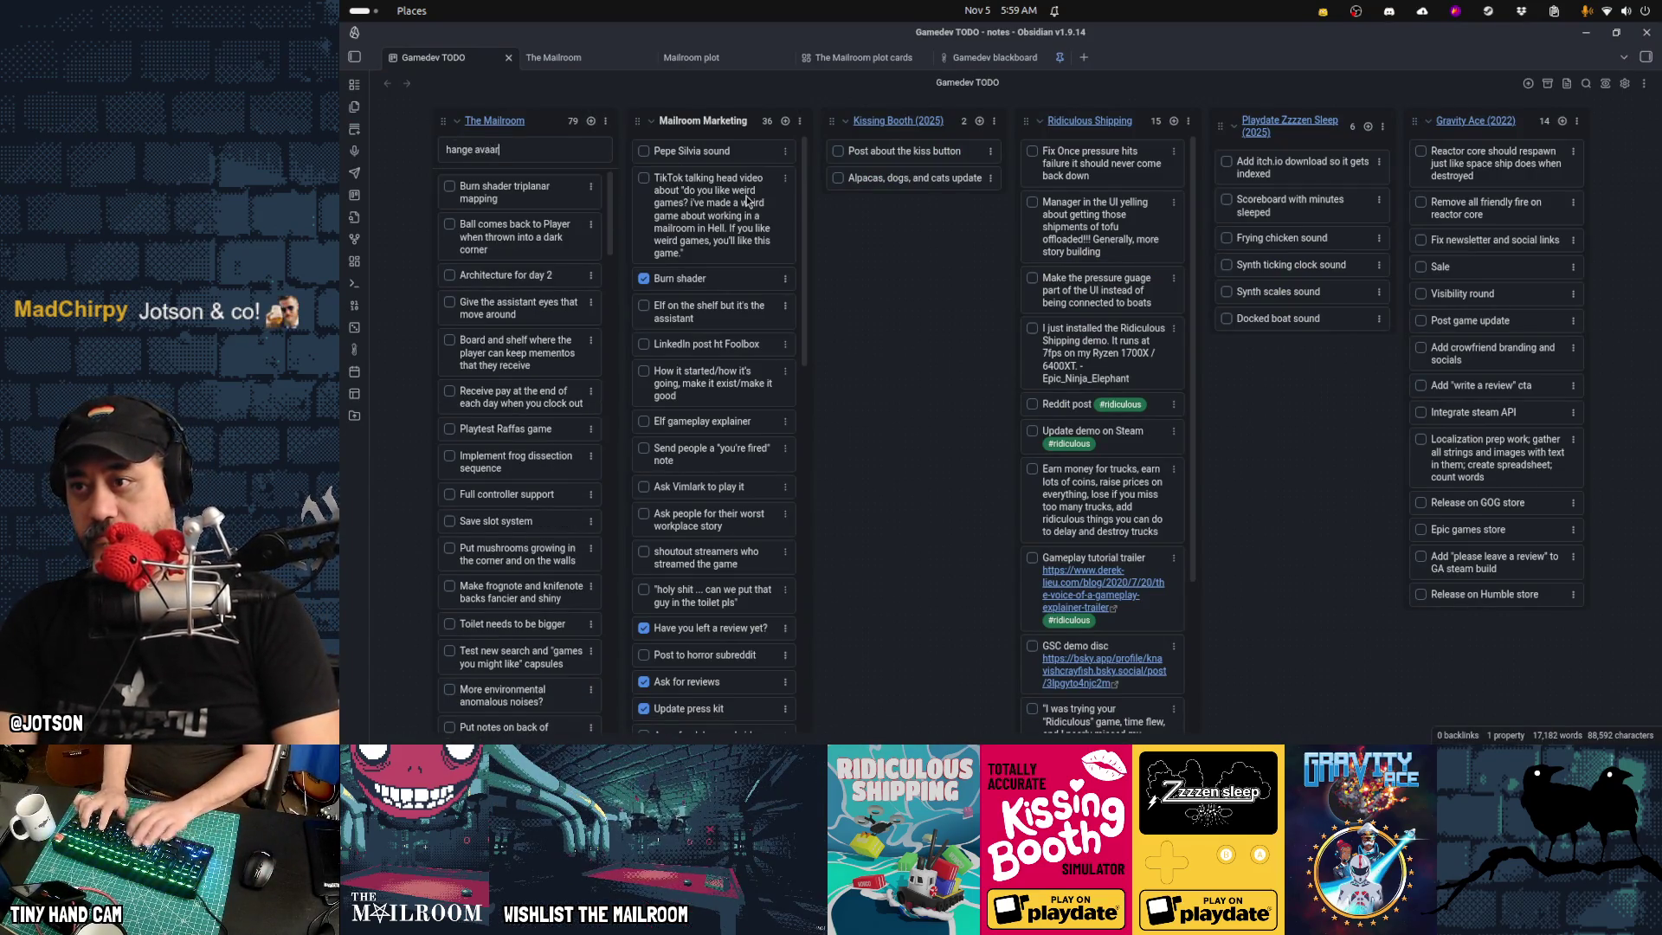
pyautogui.press('BackSpace')
pyautogui.press('BackSpace')
pyautogui.write('tar on stea')
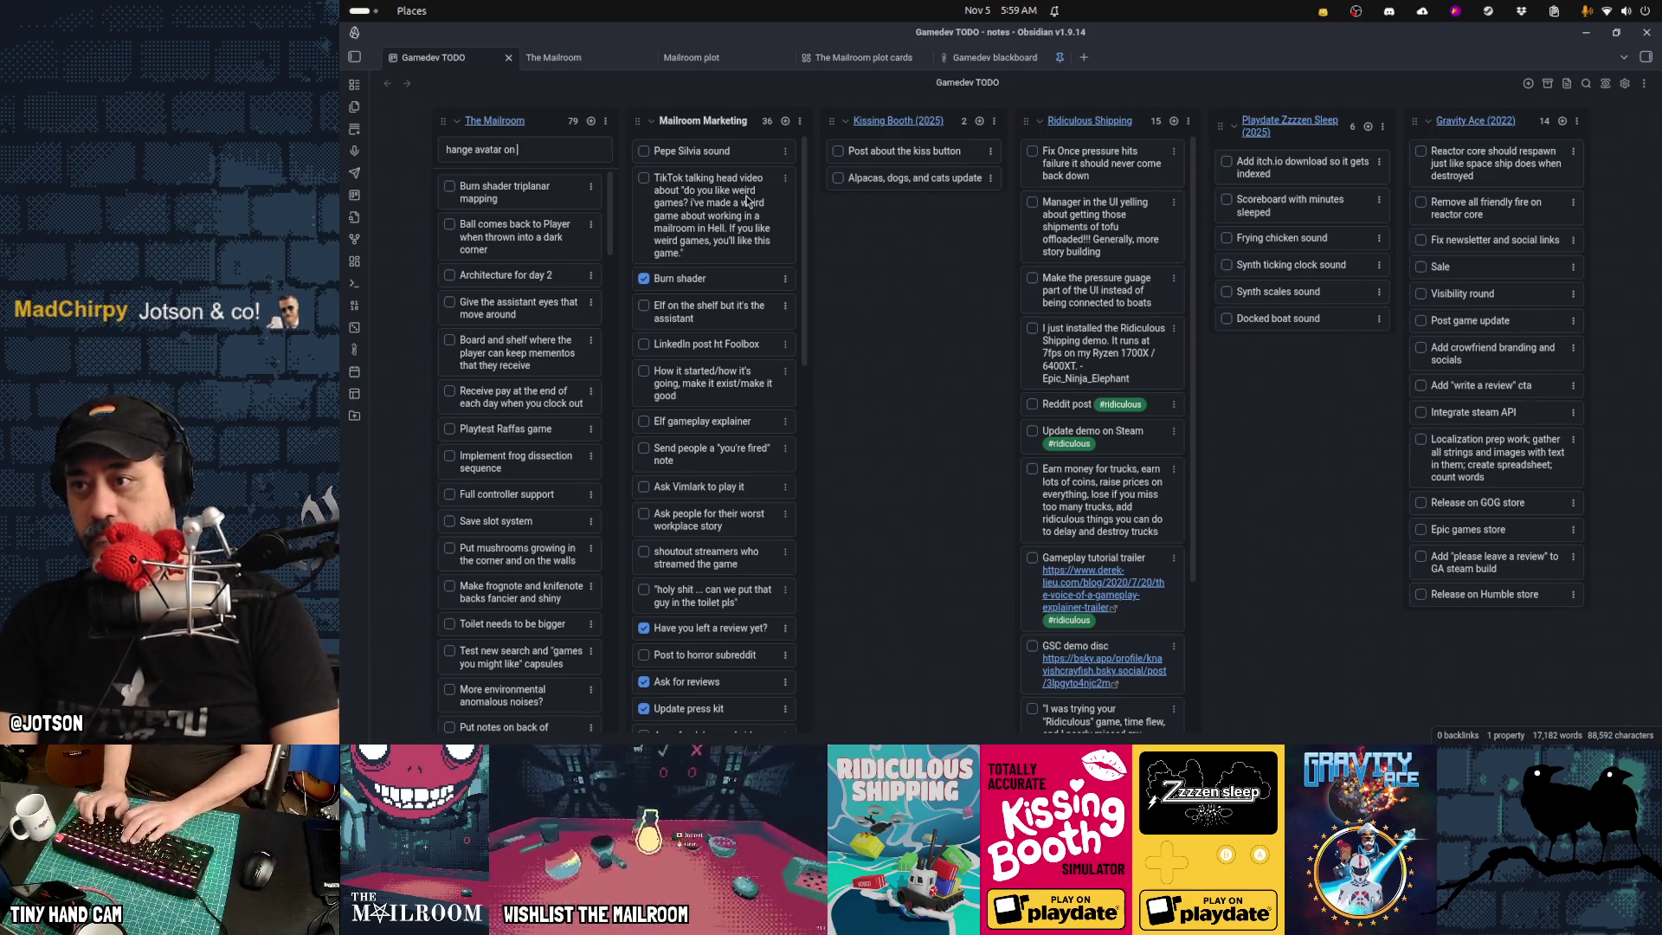
pyautogui.write('m, bsky')
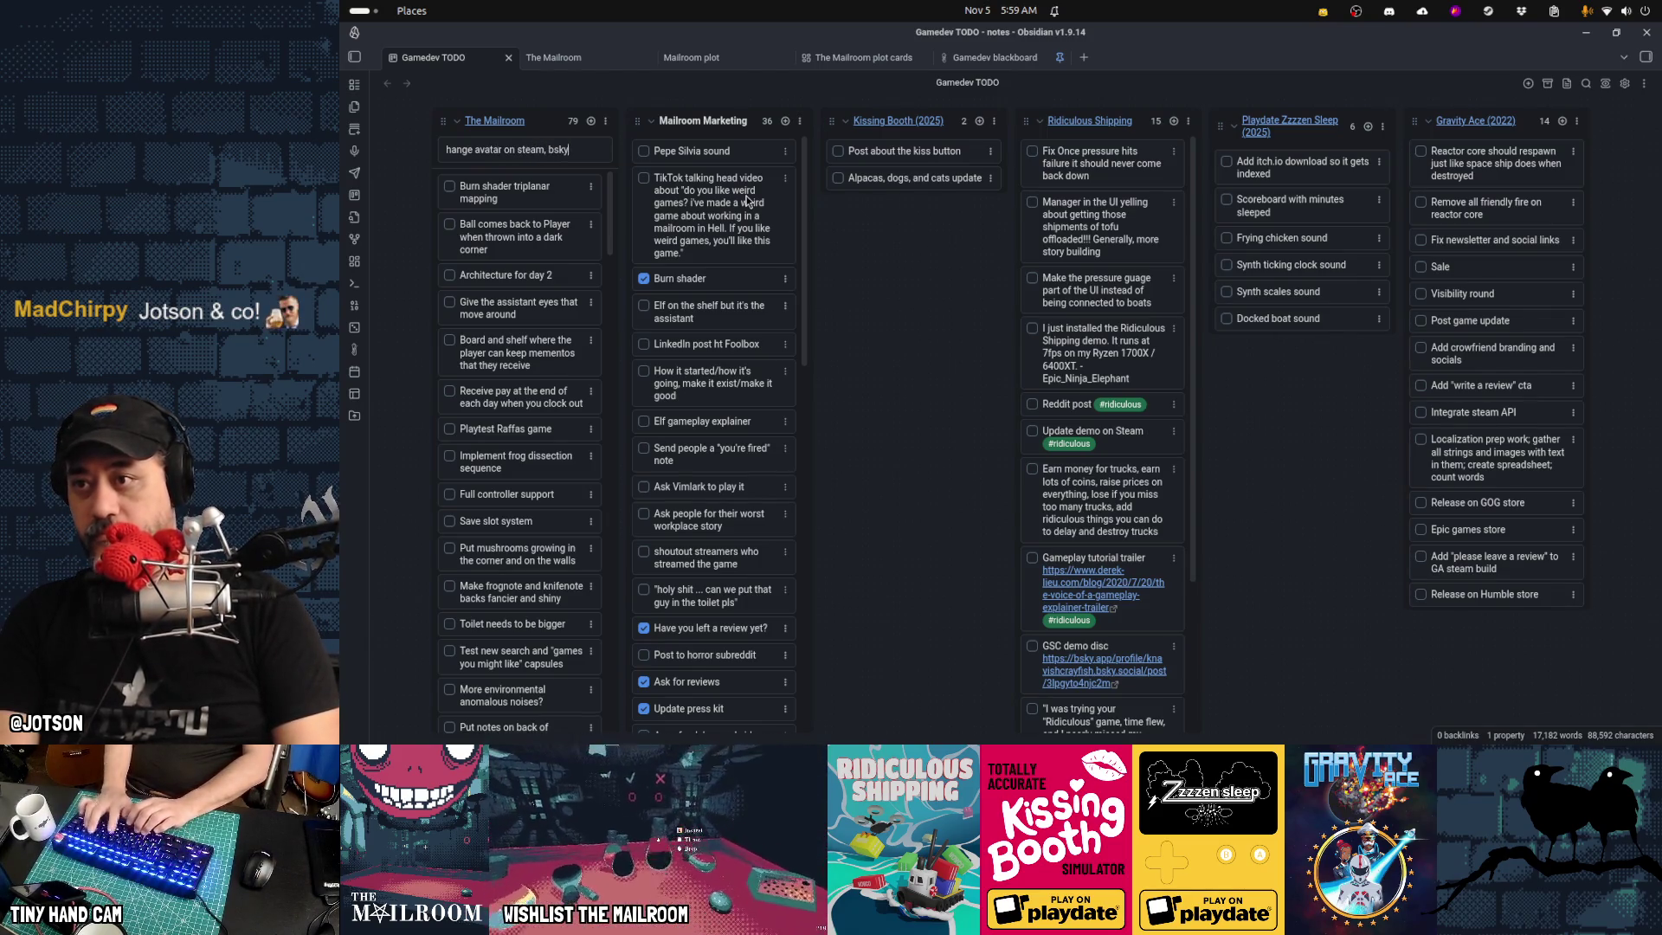
pyautogui.write(', yt,')
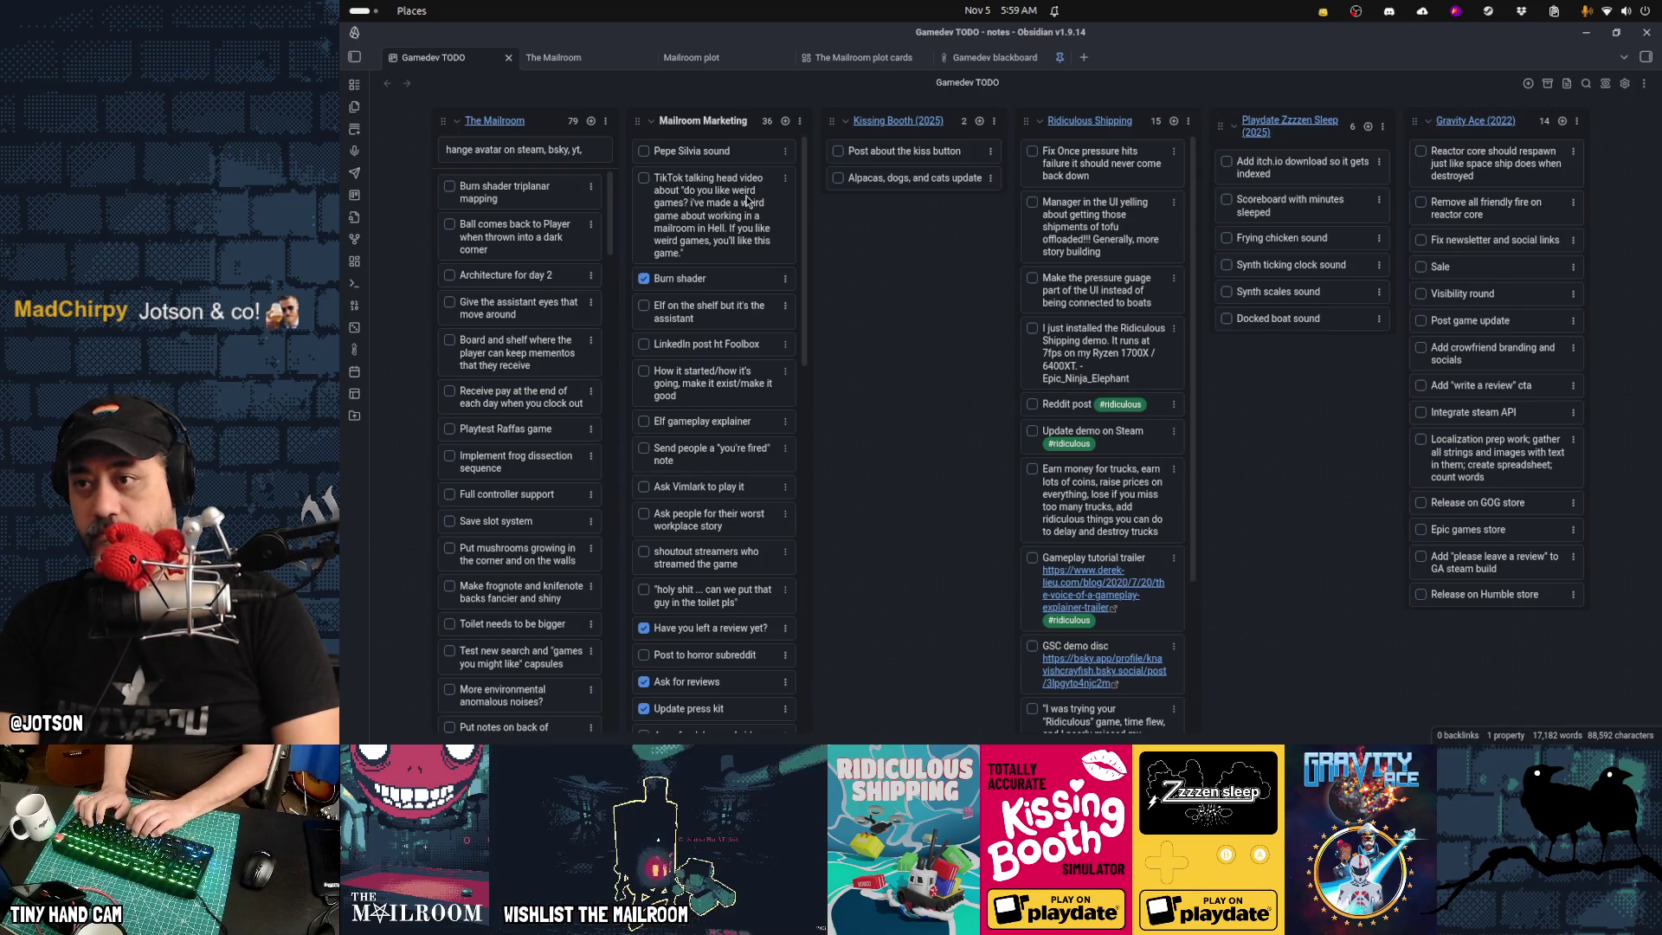
pyautogui.write(' tiktok to')
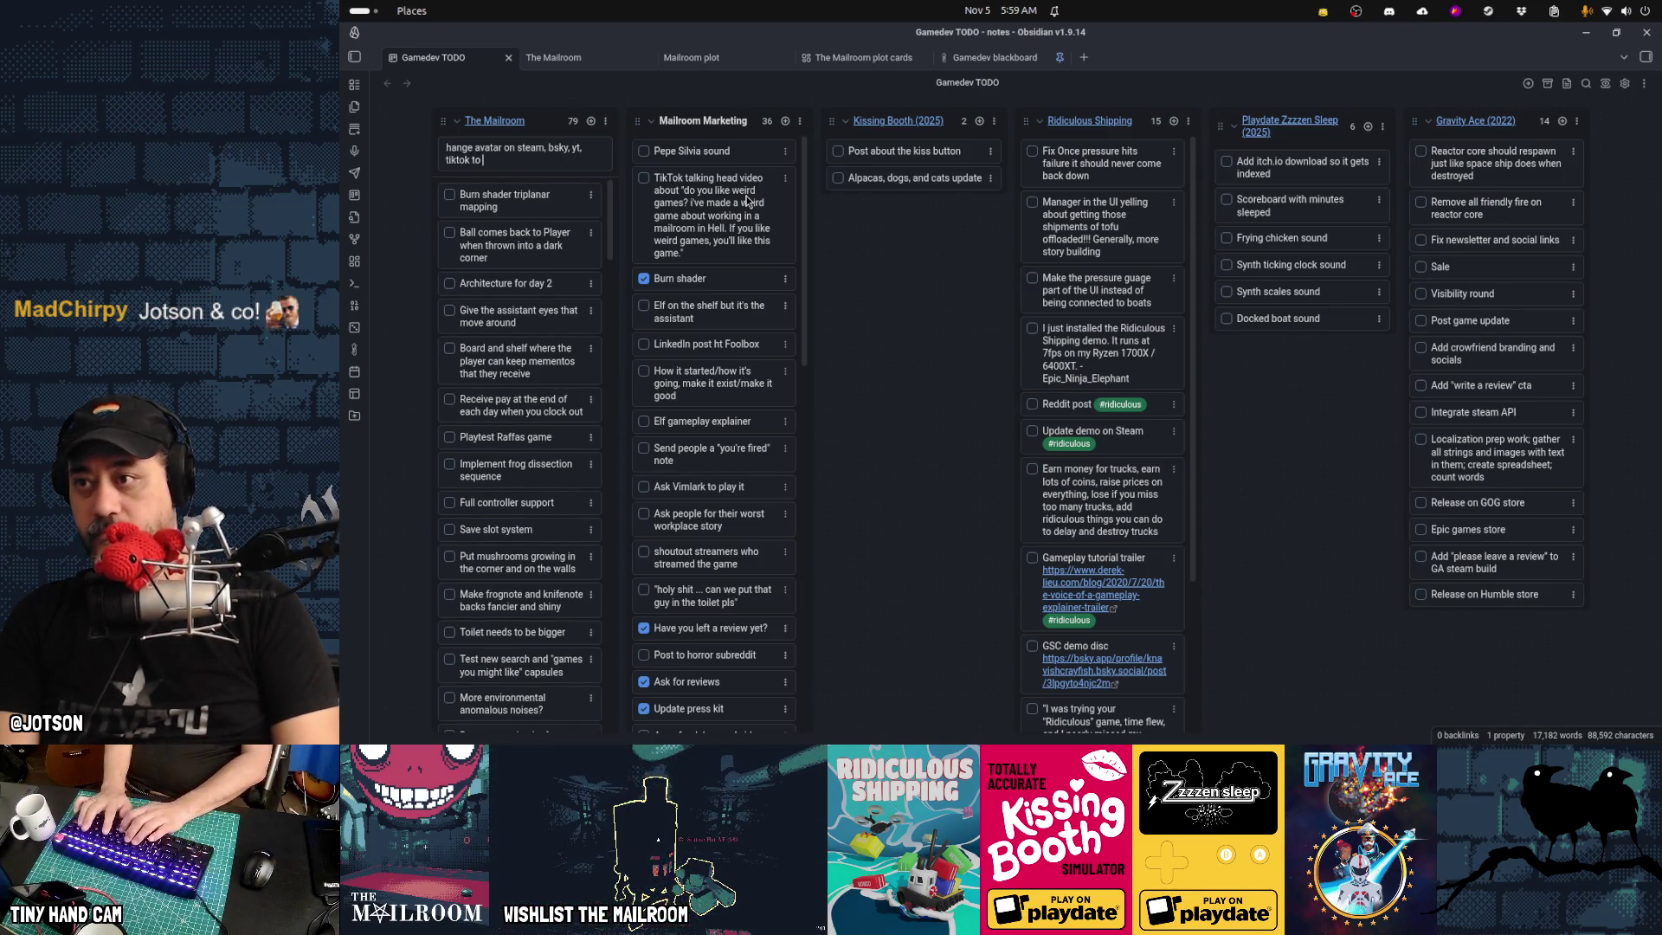
pyautogui.write(' the assistant fa')
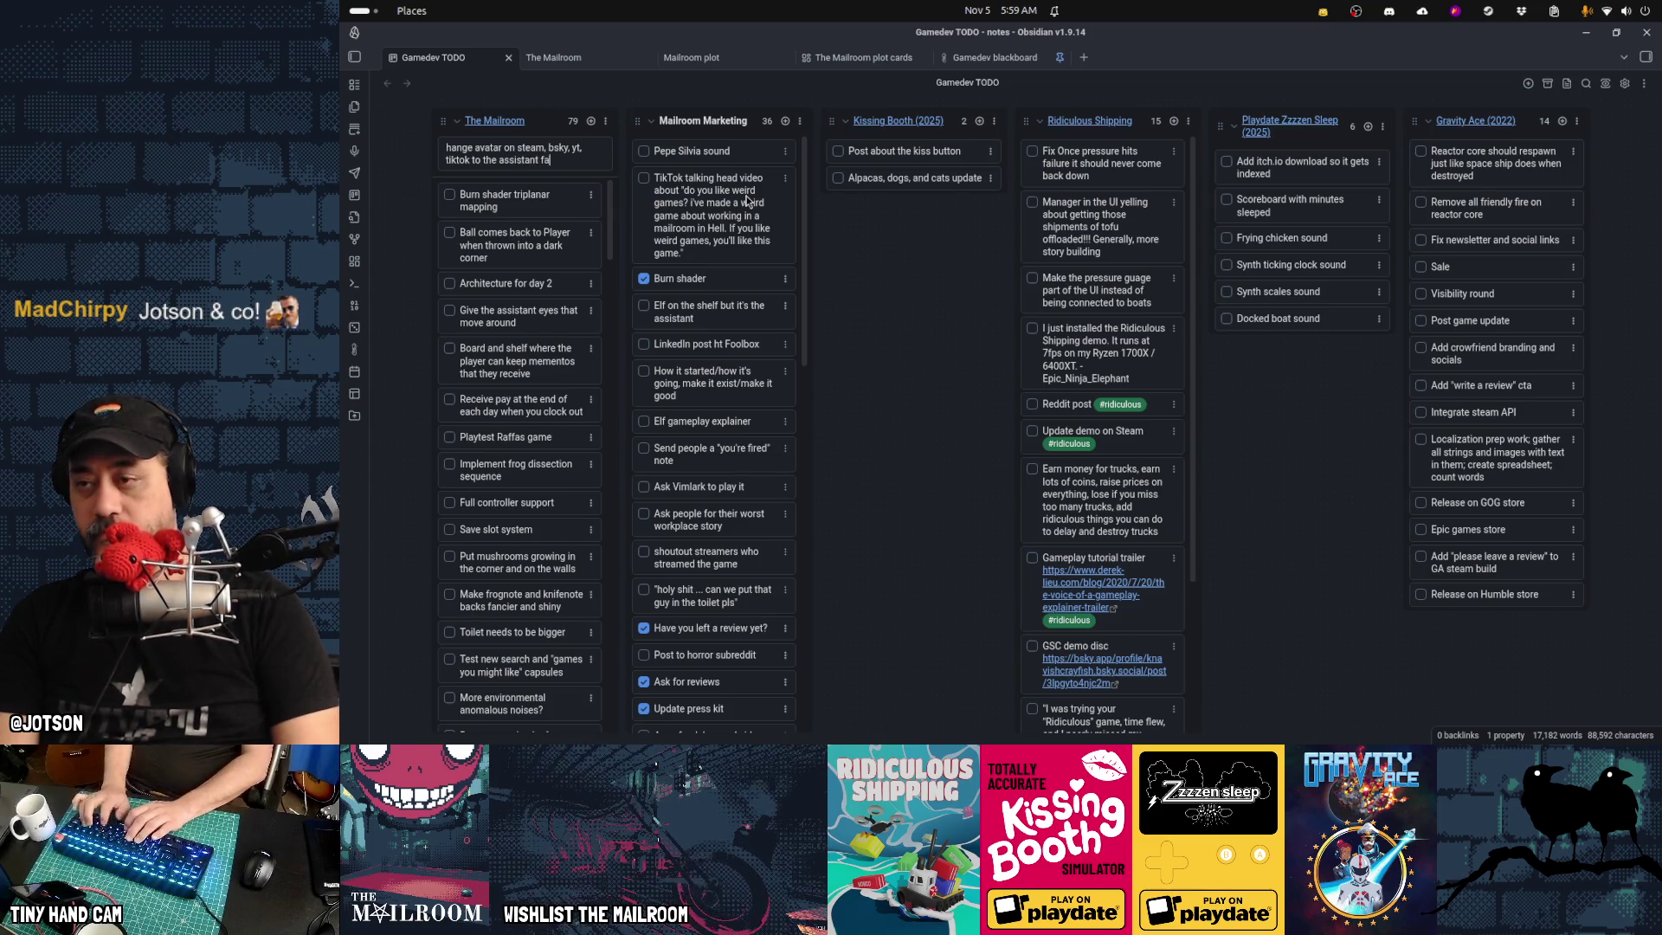
pyautogui.write('ce')
pyautogui.press('Return')
pyautogui.press('Escape')
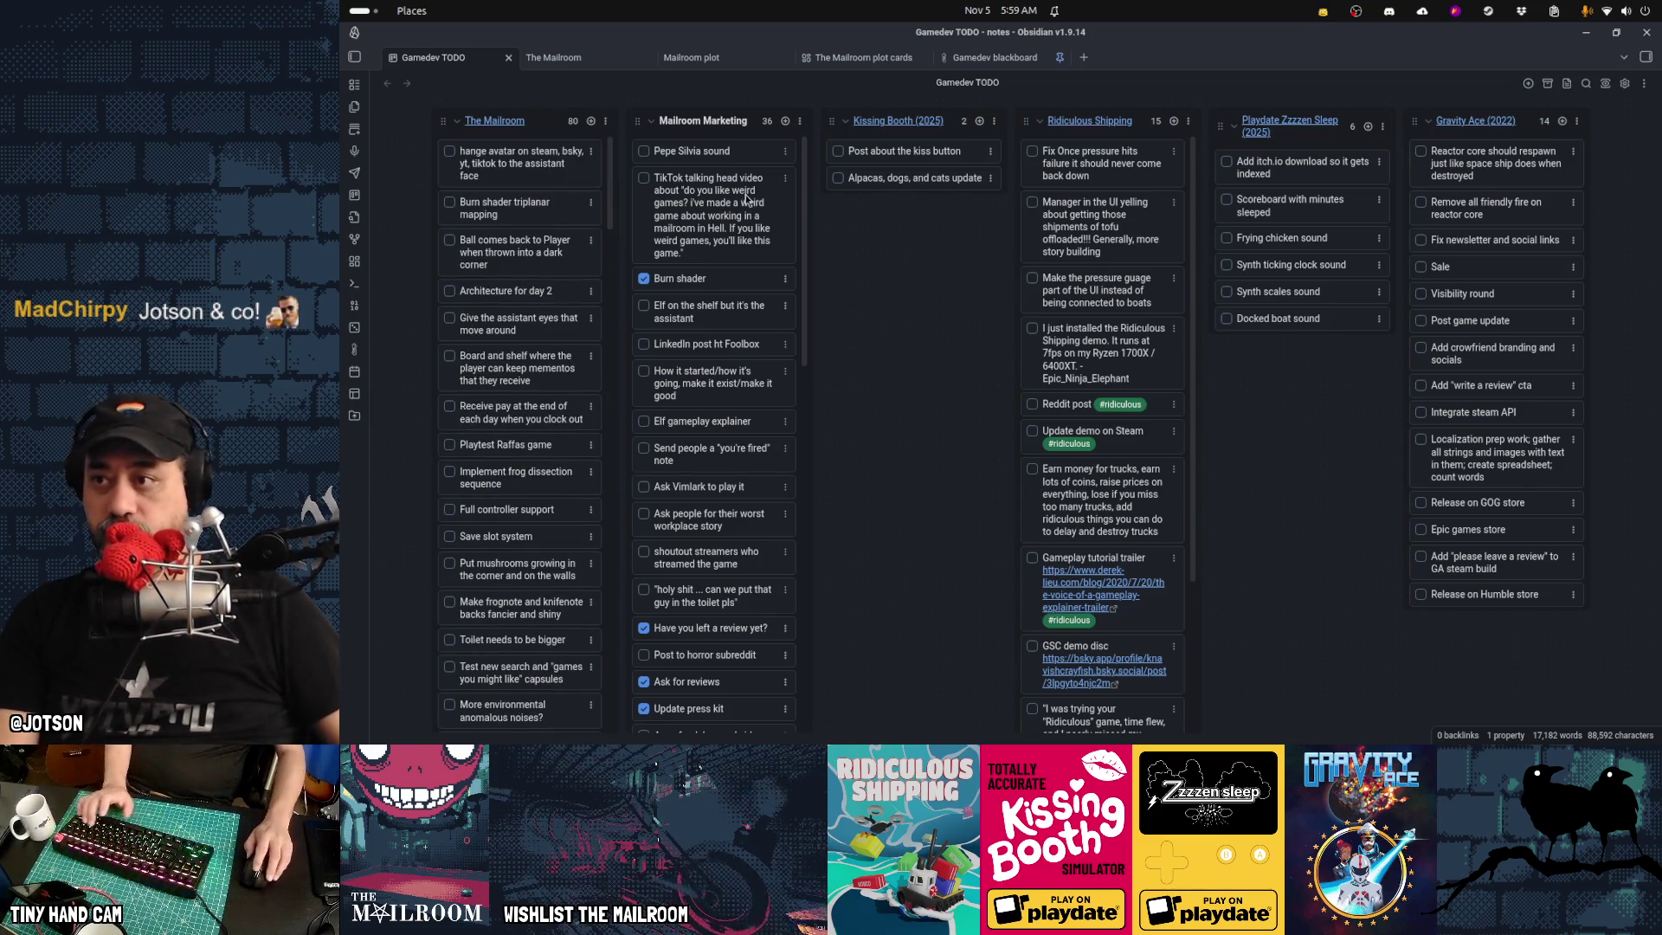
pyautogui.doubleClick(531, 152)
pyautogui.press('Return')
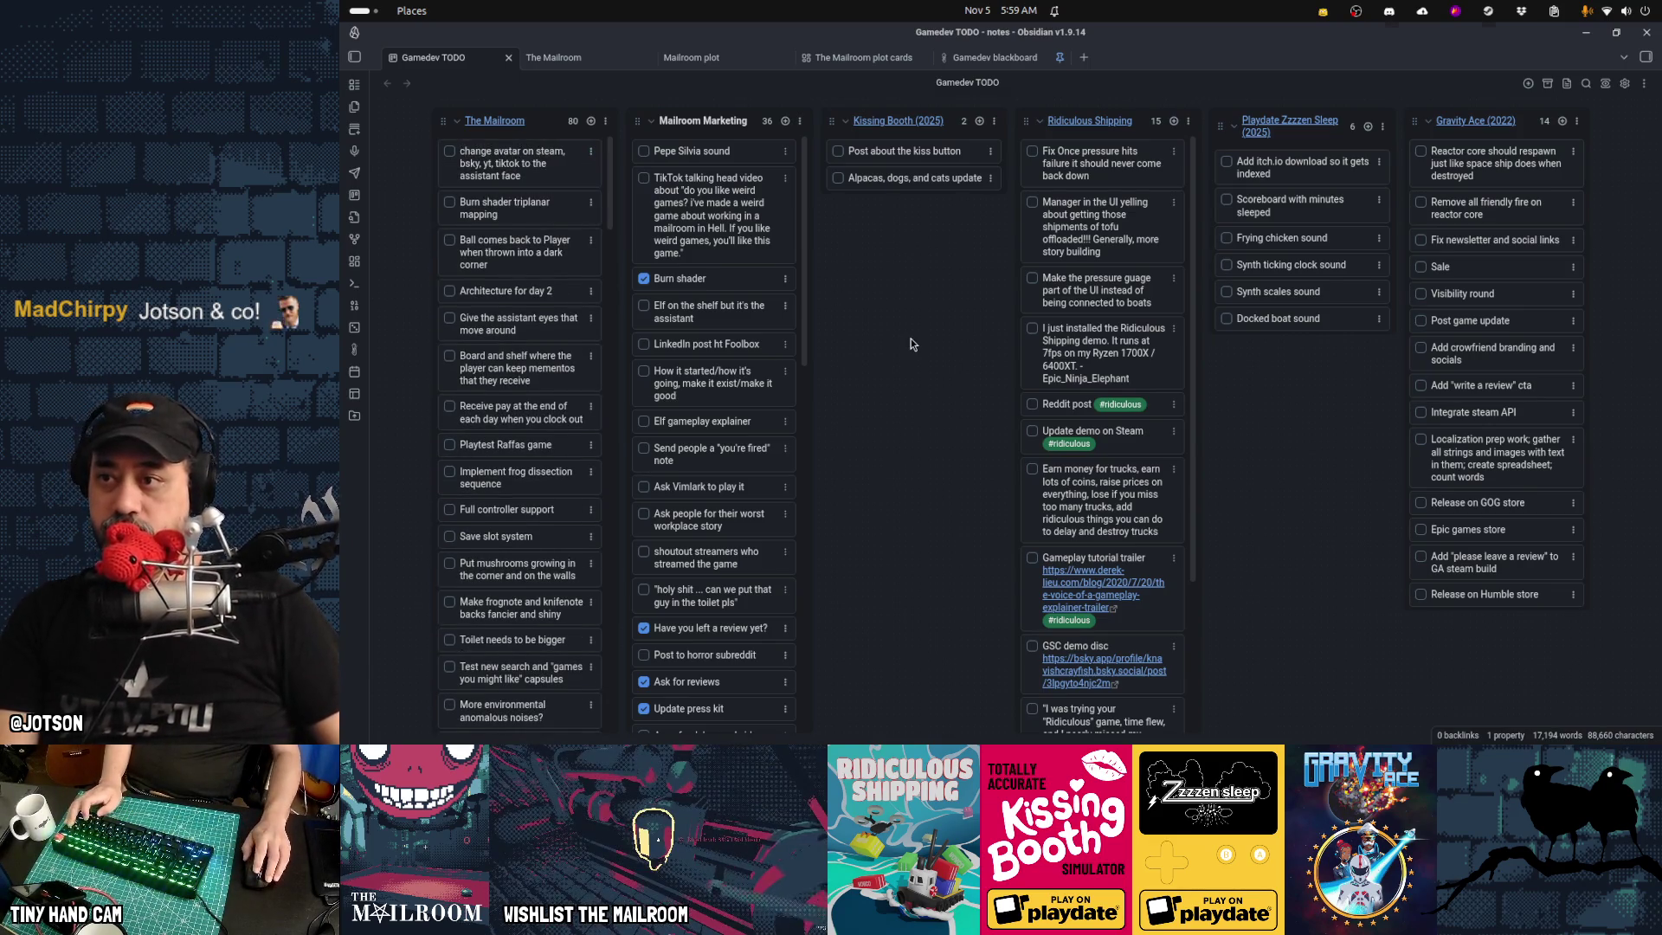
pyautogui.hotkey('alt', 'Tab')
pyautogui.hotkey('alt', 'Tab')
pyautogui.hotkey('alt', 'Tab')
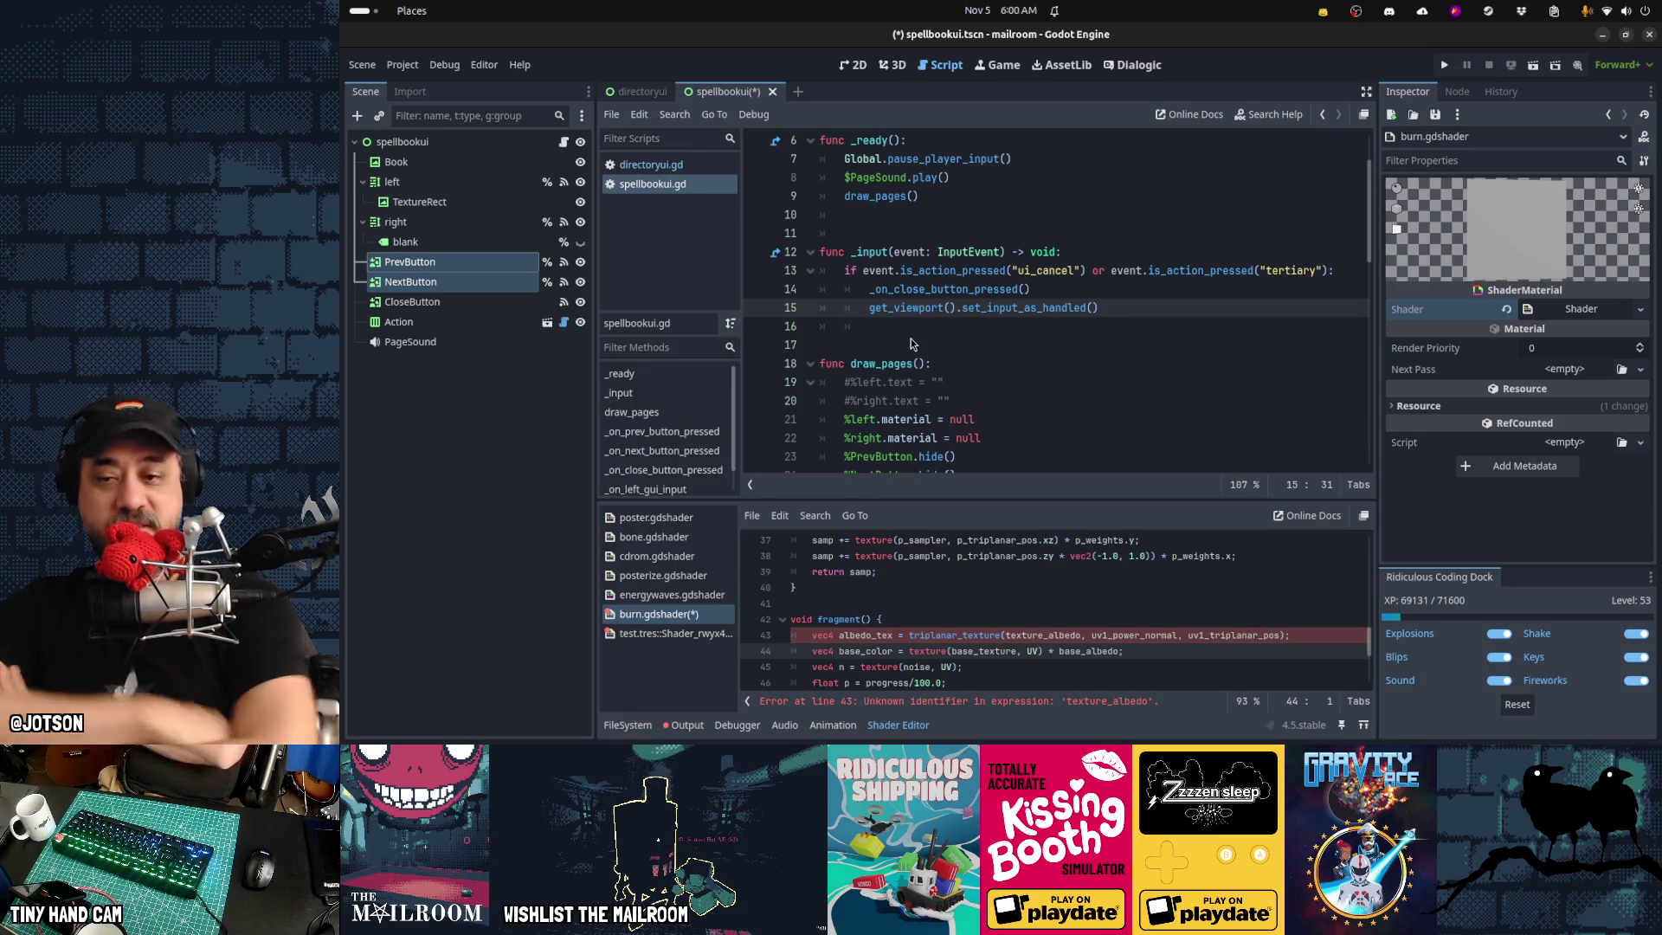
# Bring Firefox with the Standard Material 3D docs forward and open a new blank tab
pyautogui.moveTo(680, 738)
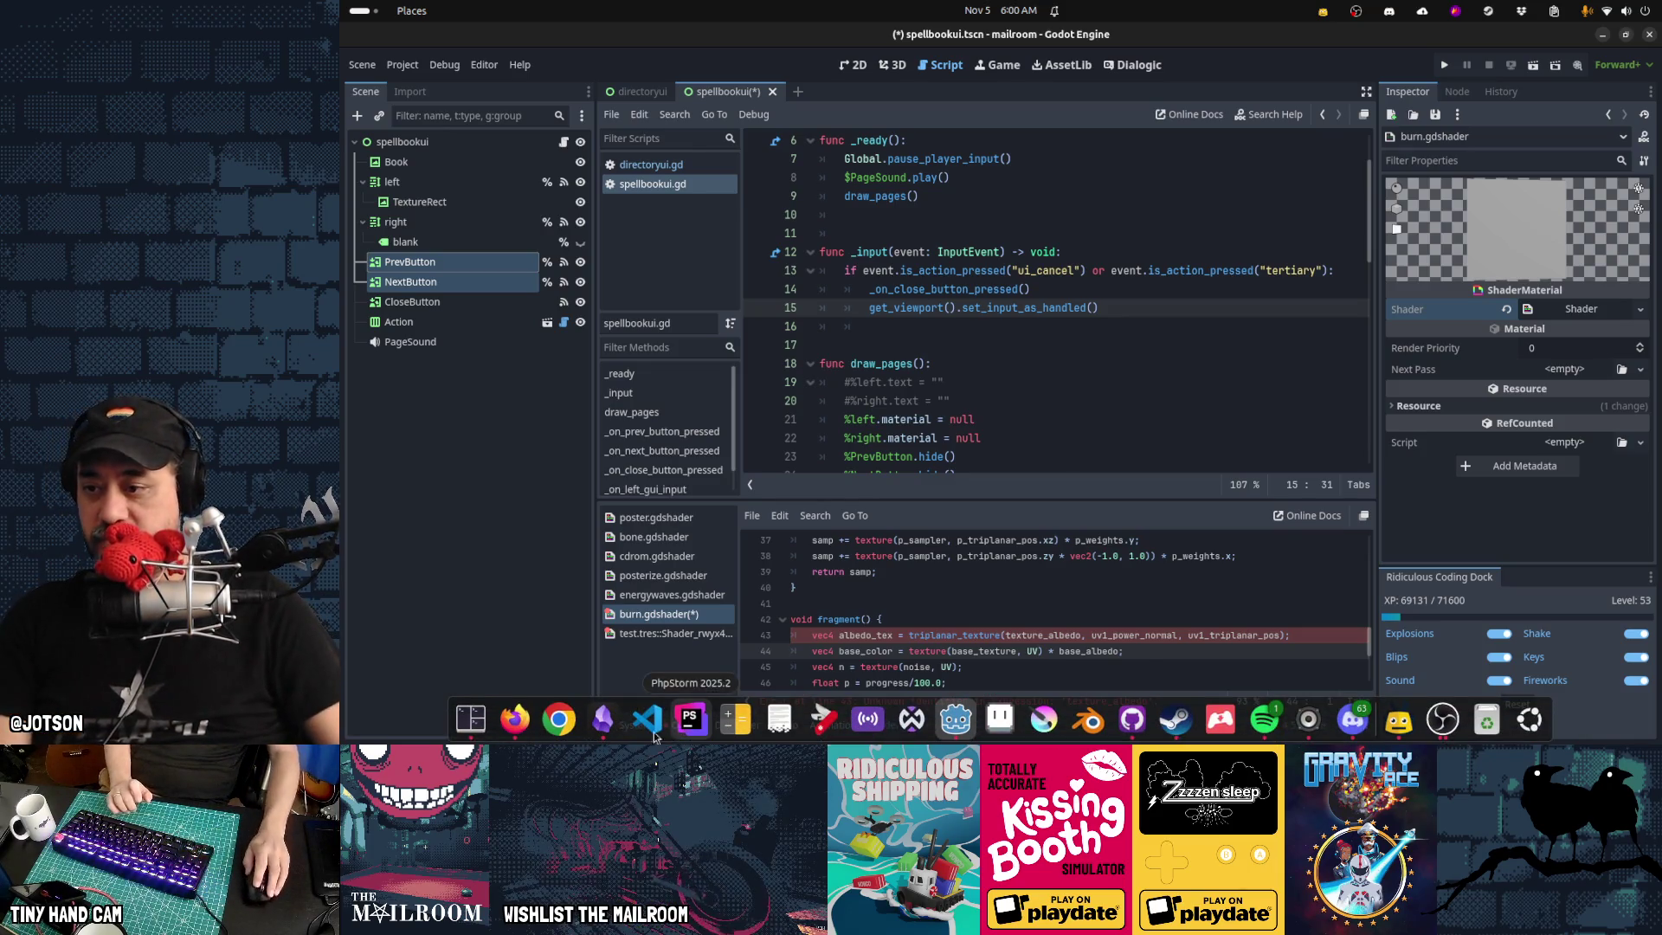
pyautogui.click(515, 719)
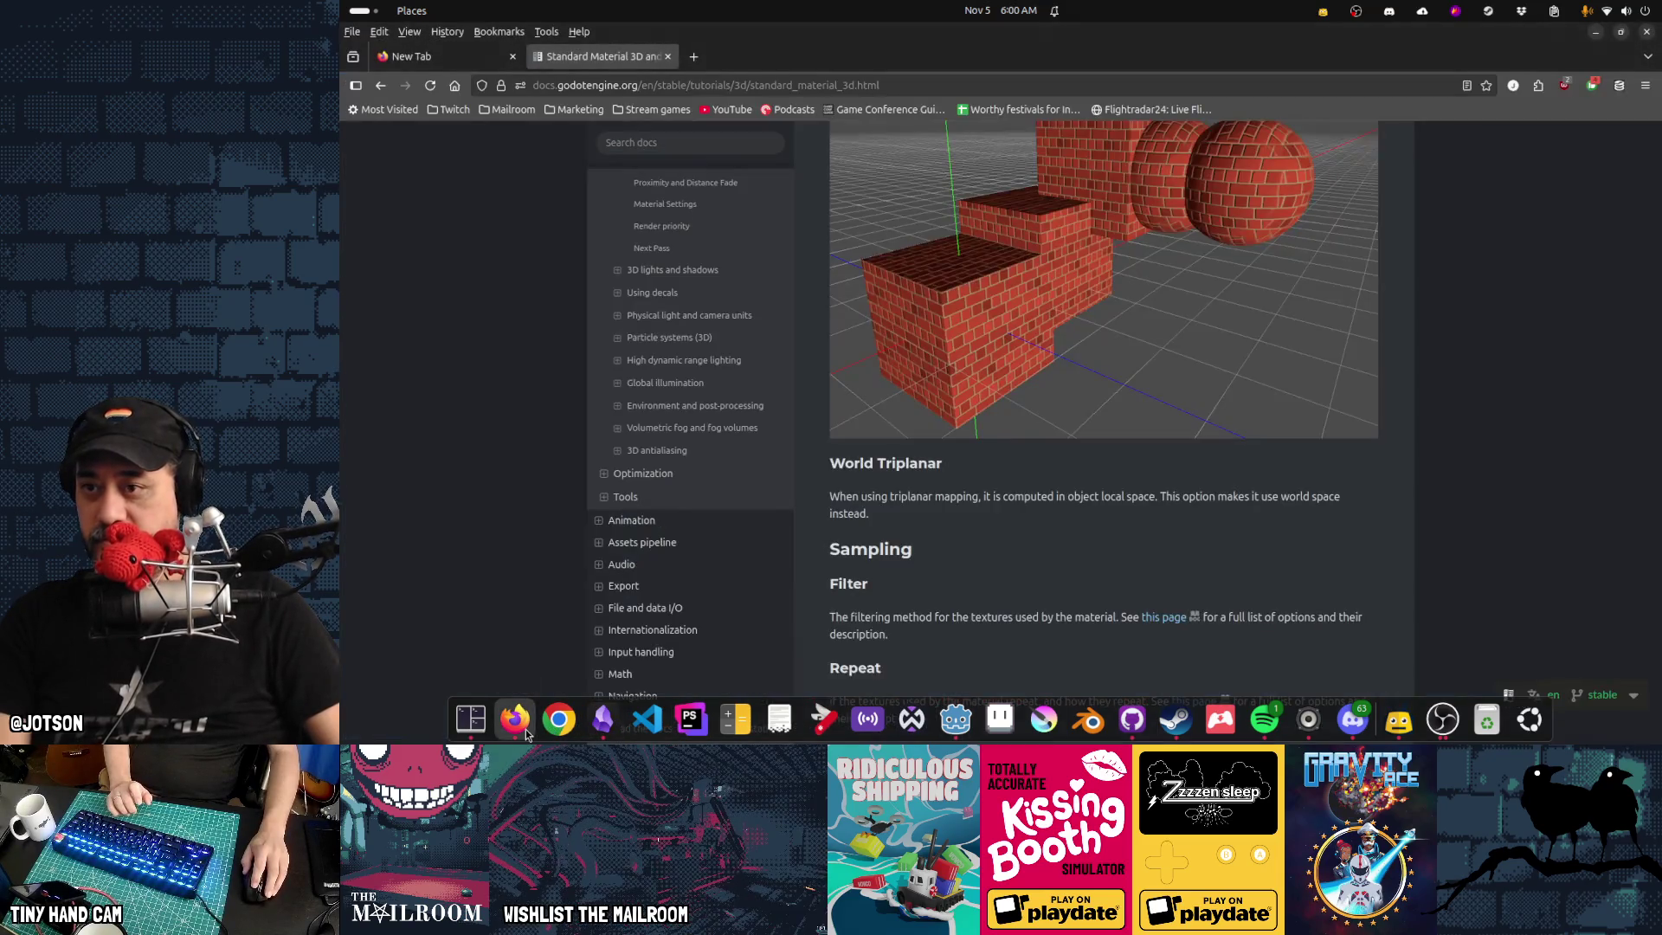
pyautogui.hotkey('ctrl', 't')
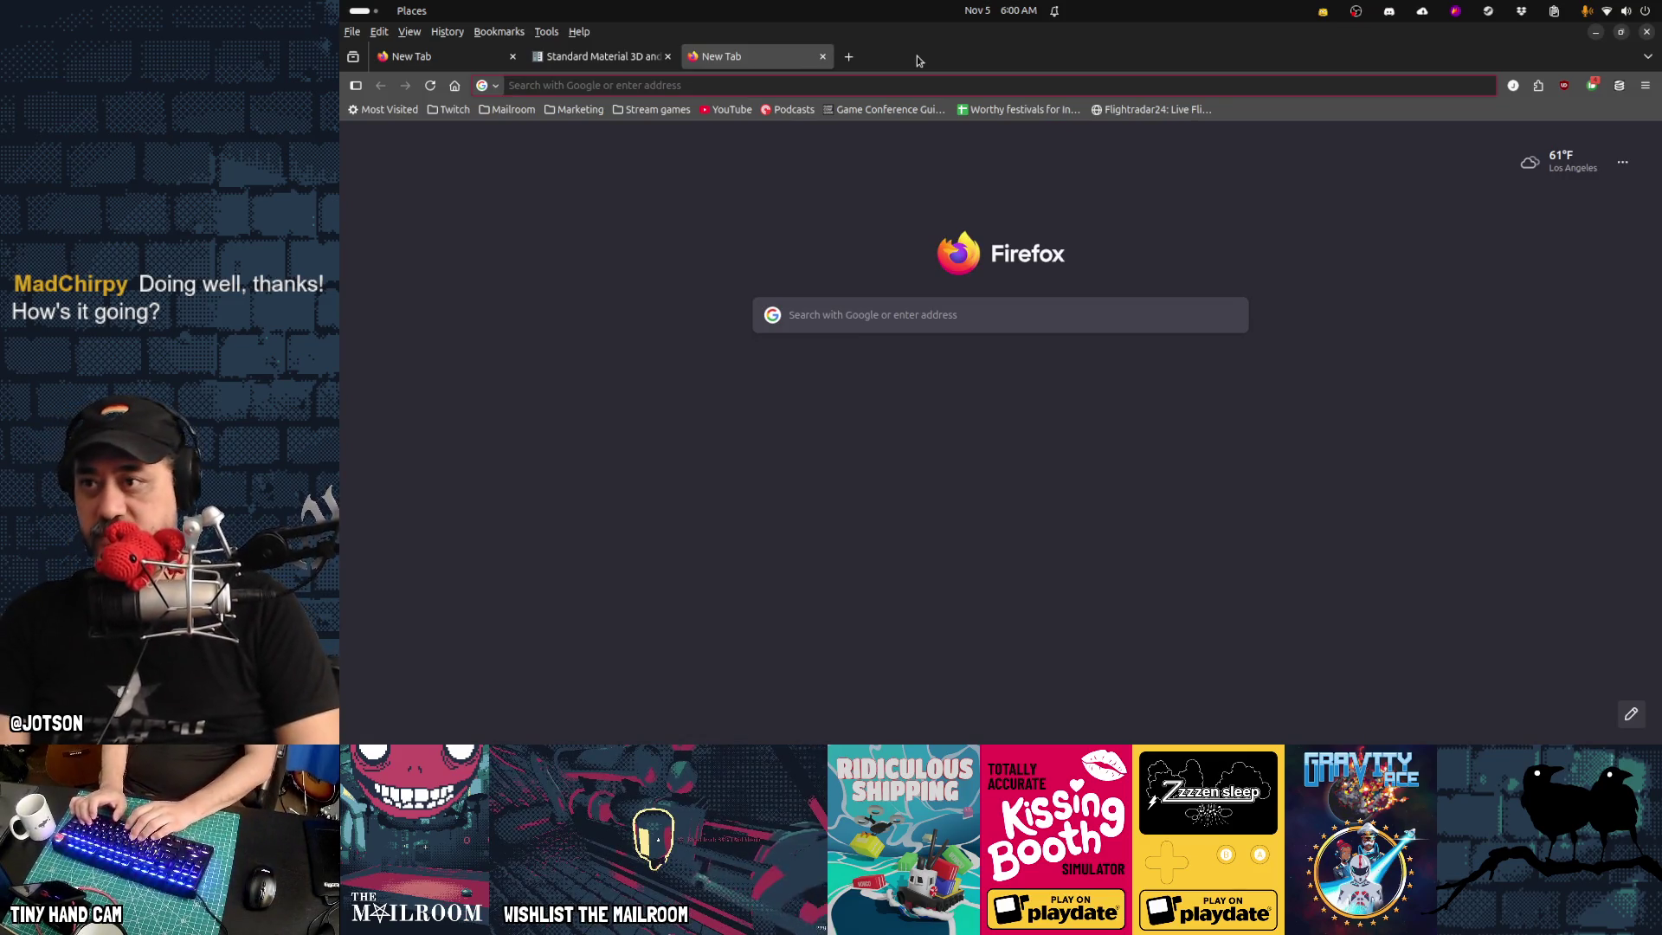
# Load howtomarketagame.com in the new tab and skim its home page
pyautogui.write('chris')
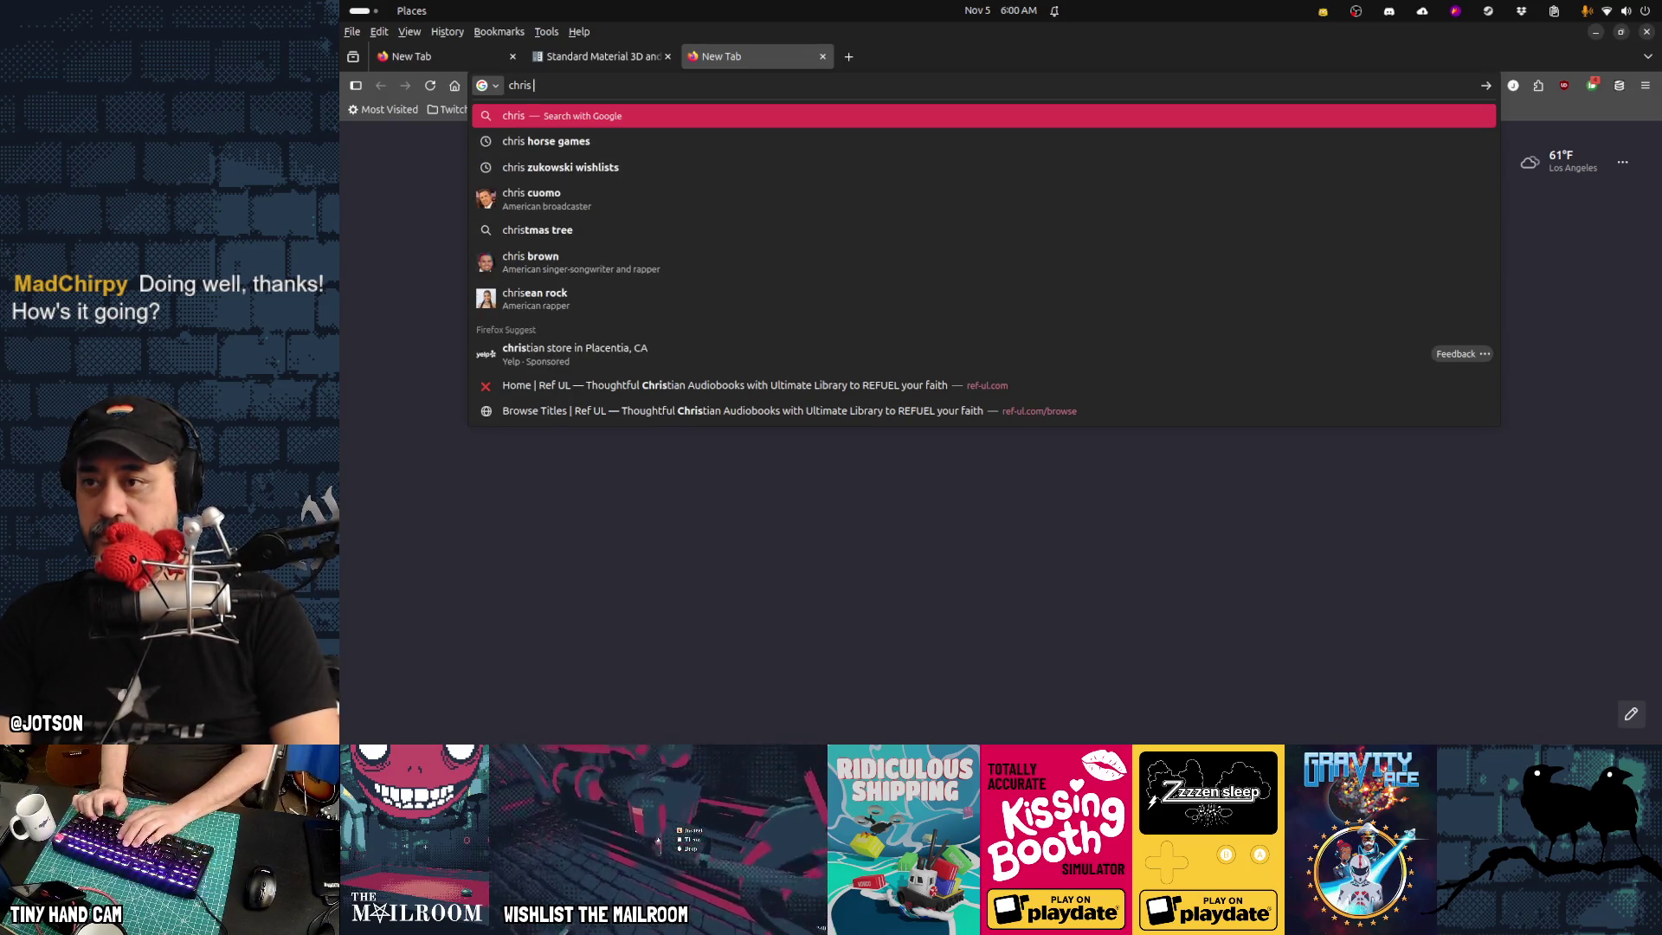
pyautogui.press('BackSpace')
pyautogui.press('BackSpace')
pyautogui.press('BackSpace')
pyautogui.write('howtomakr')
pyautogui.press('BackSpace')
pyautogui.press('BackSpace')
pyautogui.write('rketagame.com/')
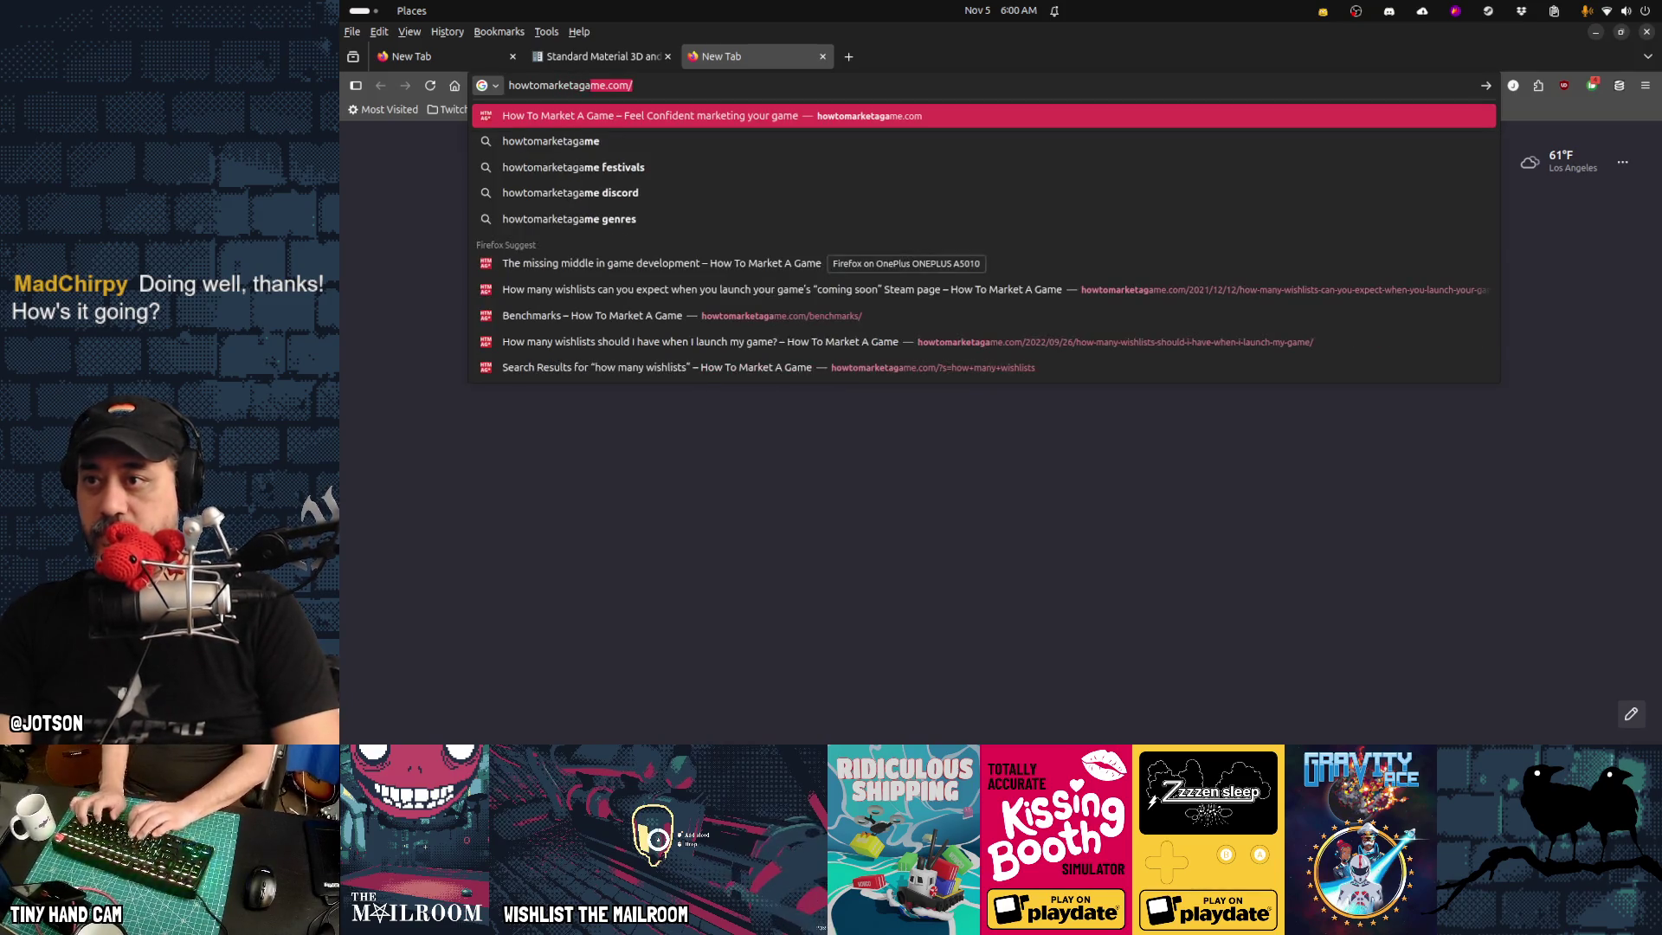
pyautogui.press('Return')
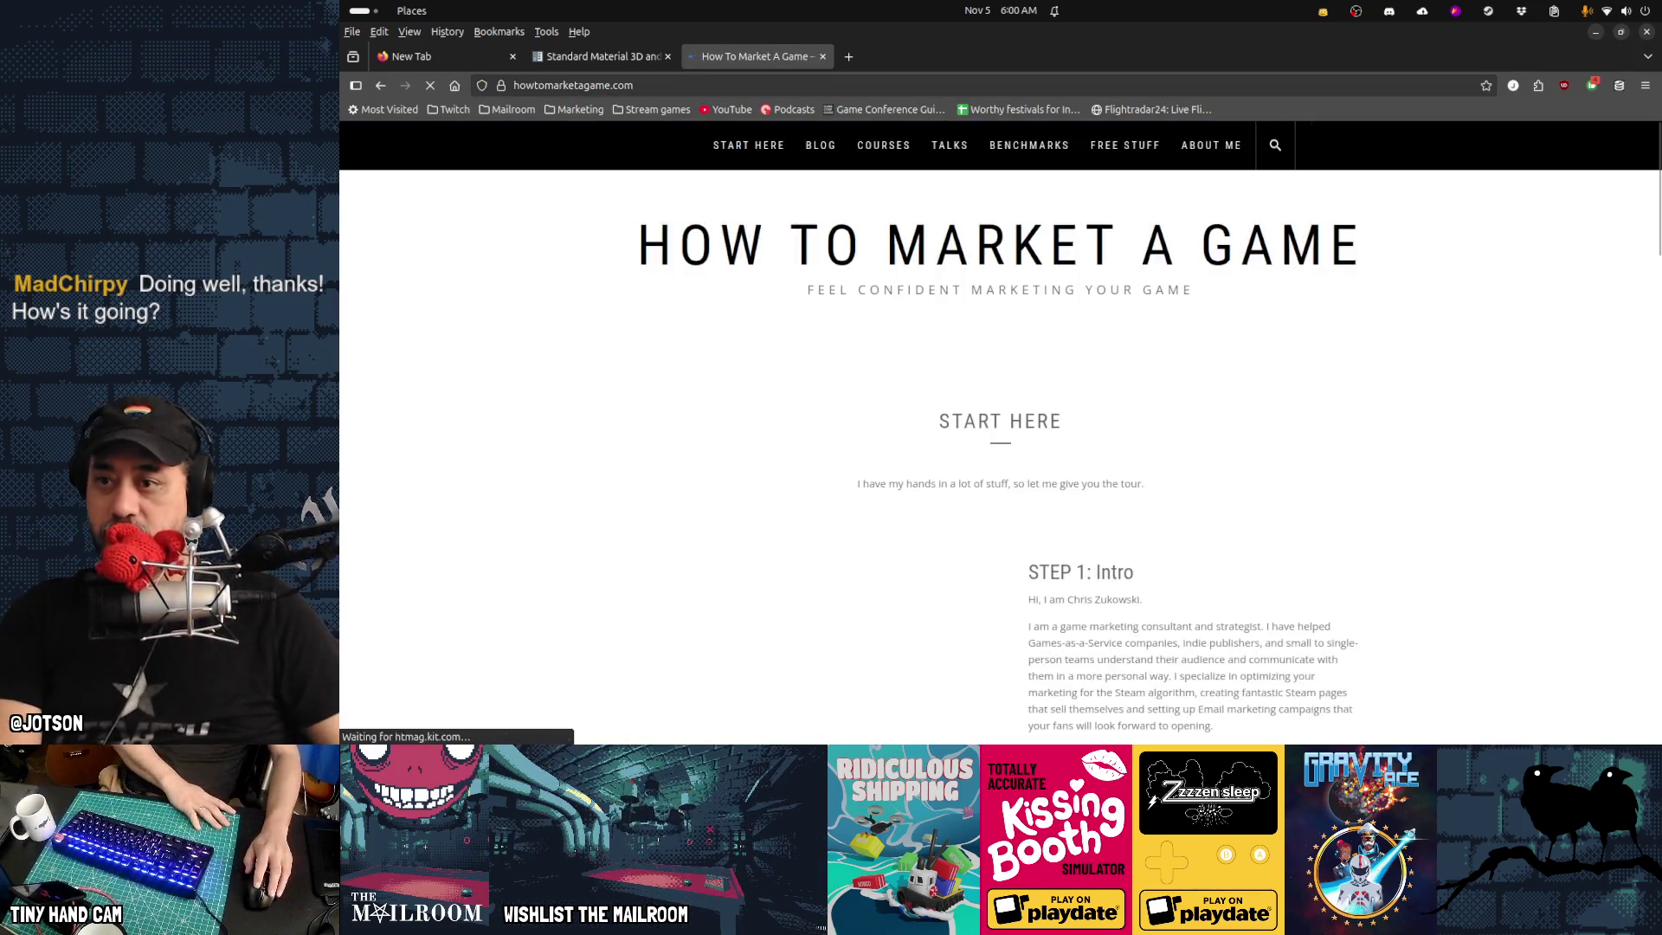
pyautogui.scroll(-5, 1387, 417)
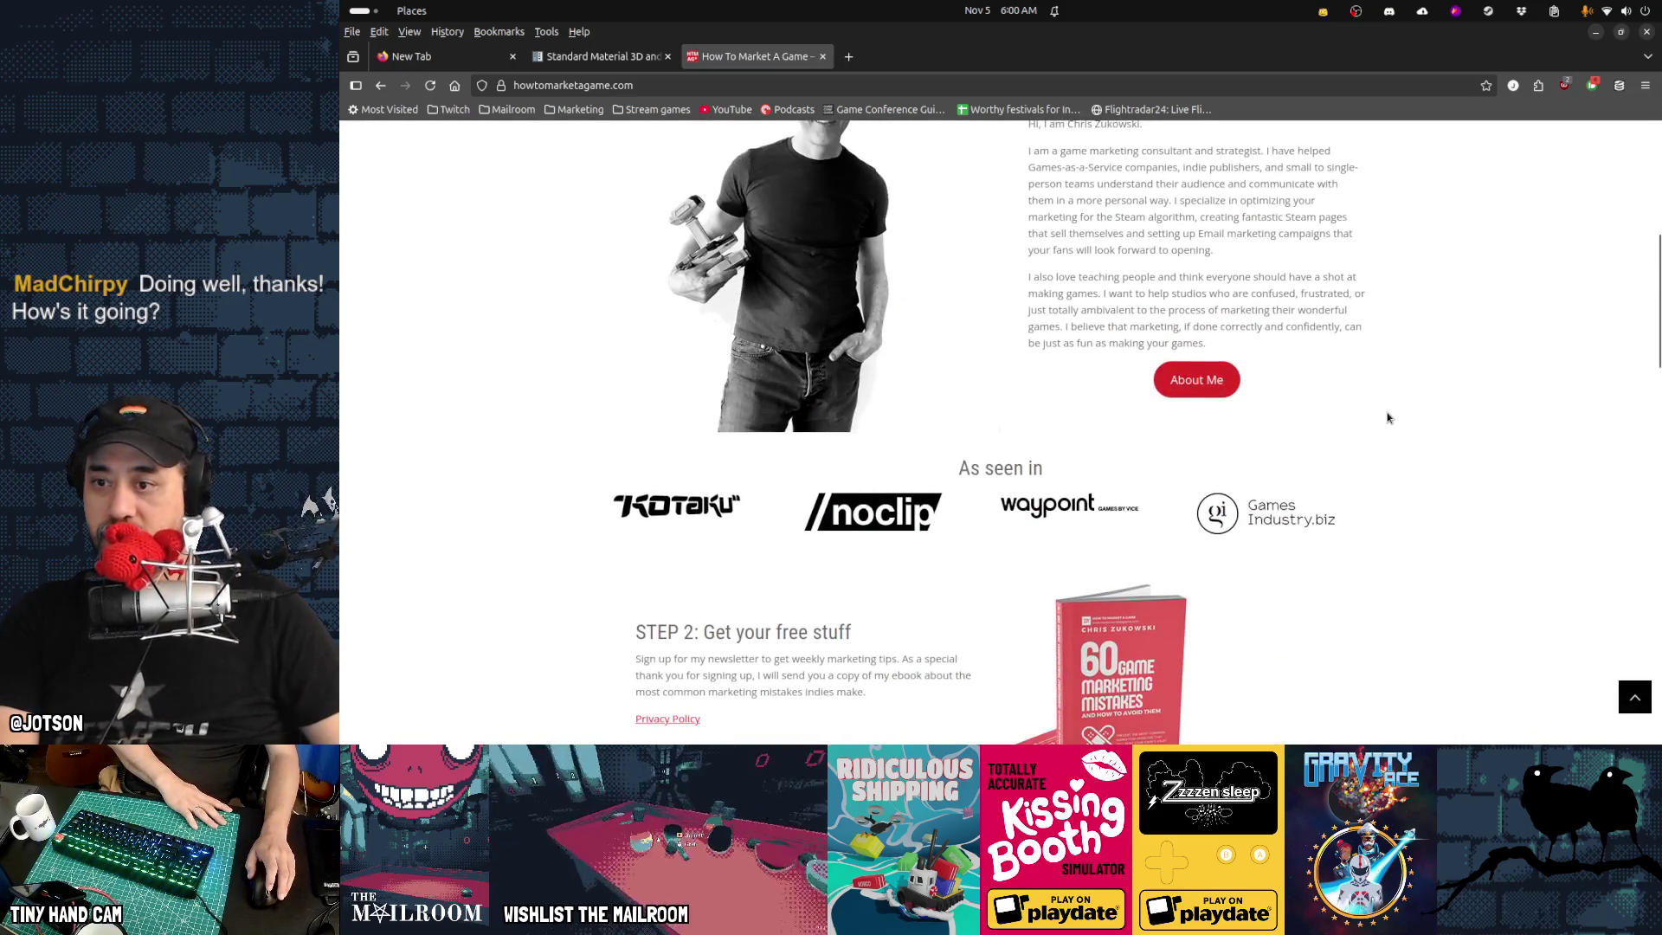
pyautogui.scroll(5, 1387, 417)
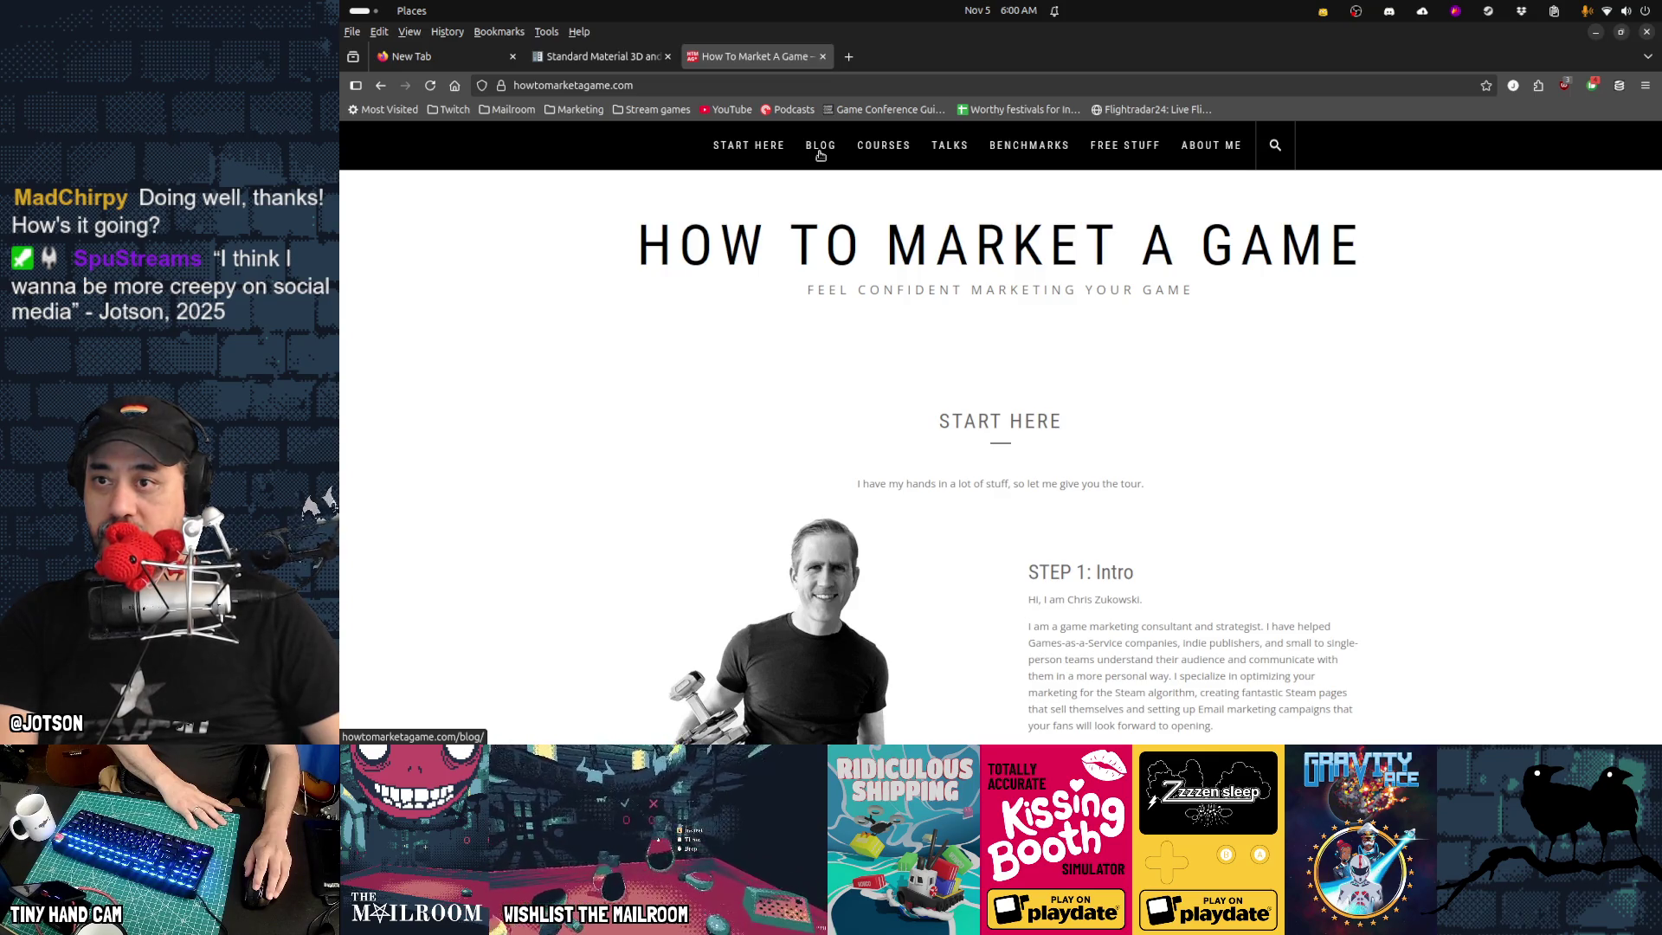
pyautogui.scroll(-10, 1165, 372)
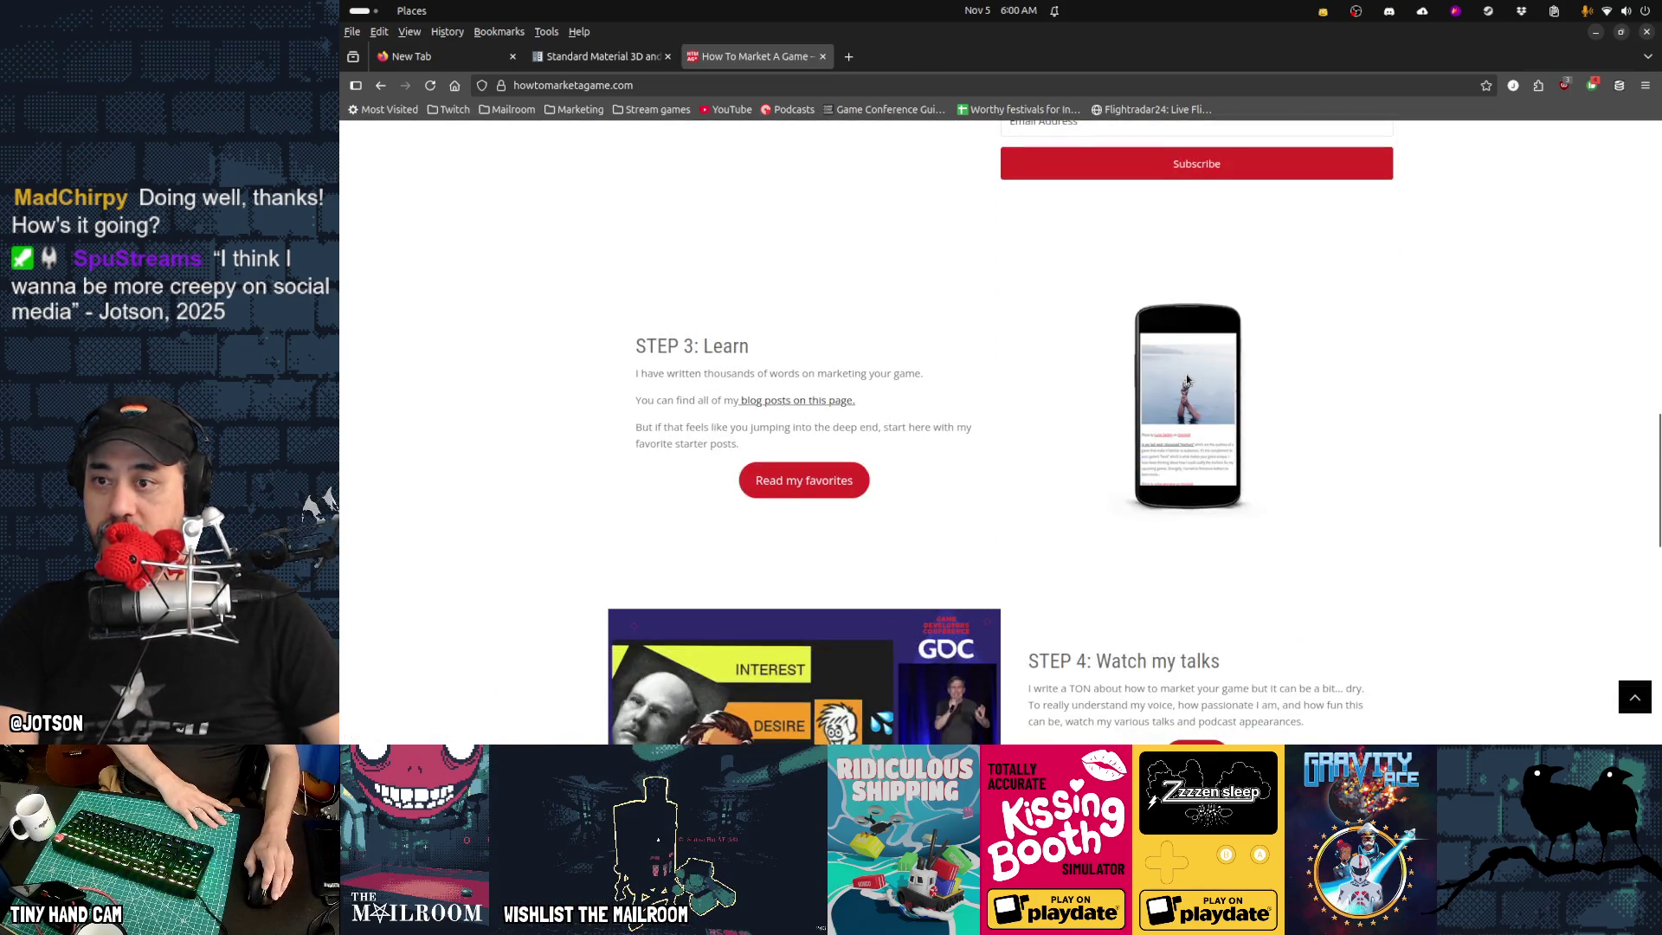
pyautogui.scroll(-5, 1187, 379)
pyautogui.scroll(15, 1186, 379)
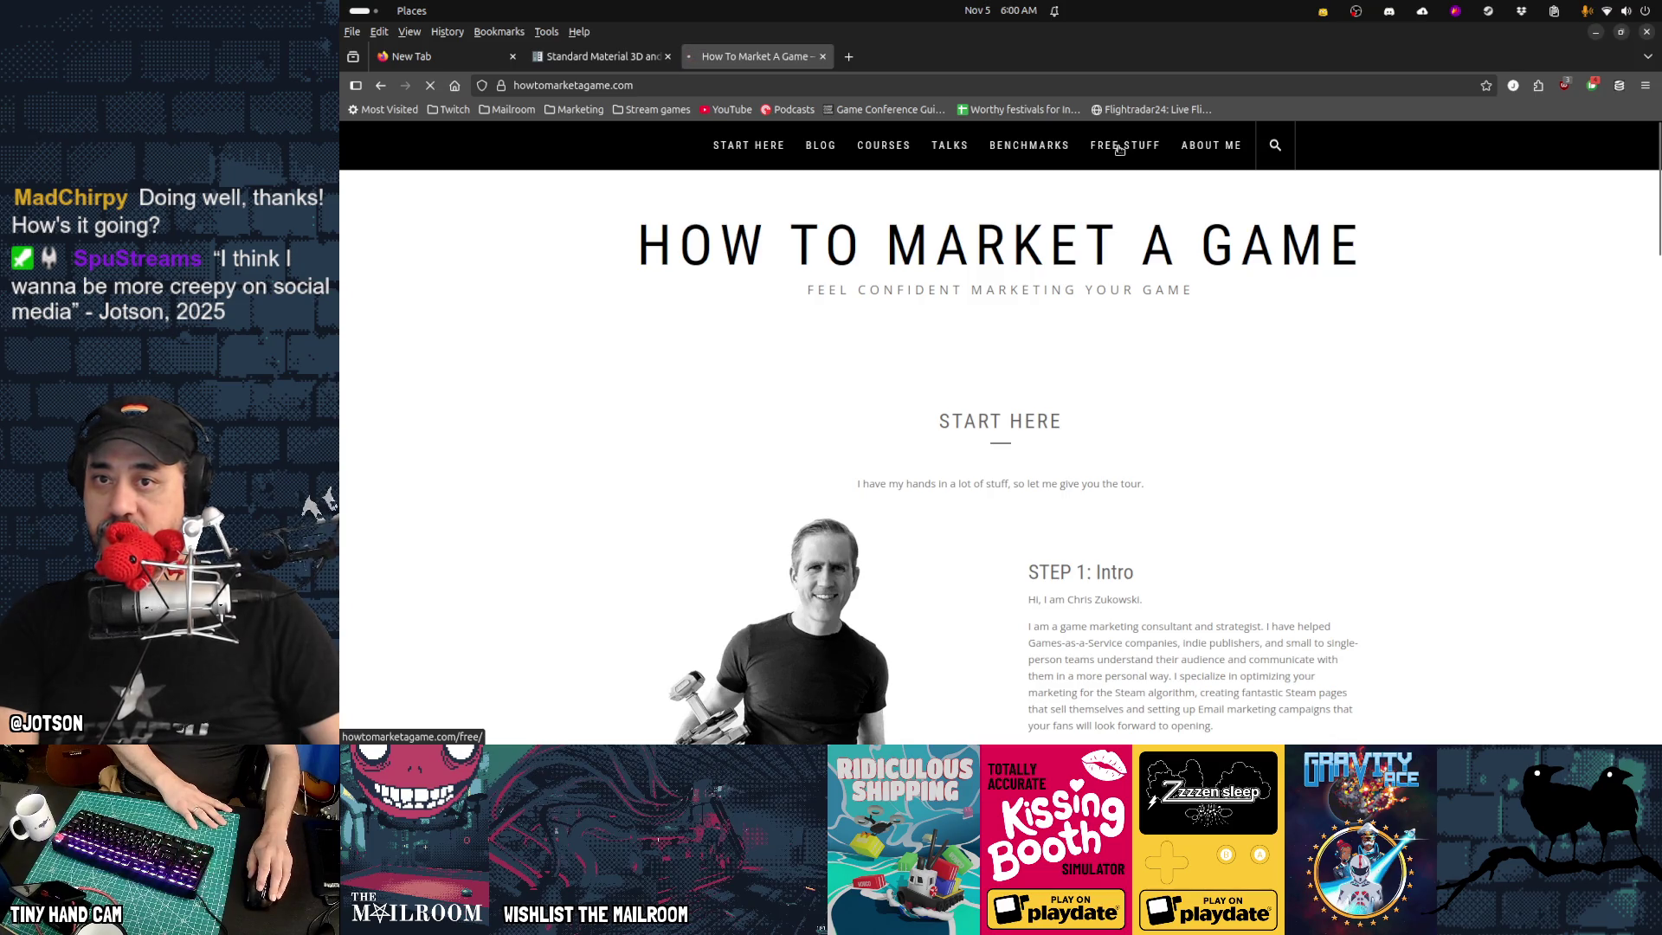
pyautogui.scroll(-6, 1213, 452)
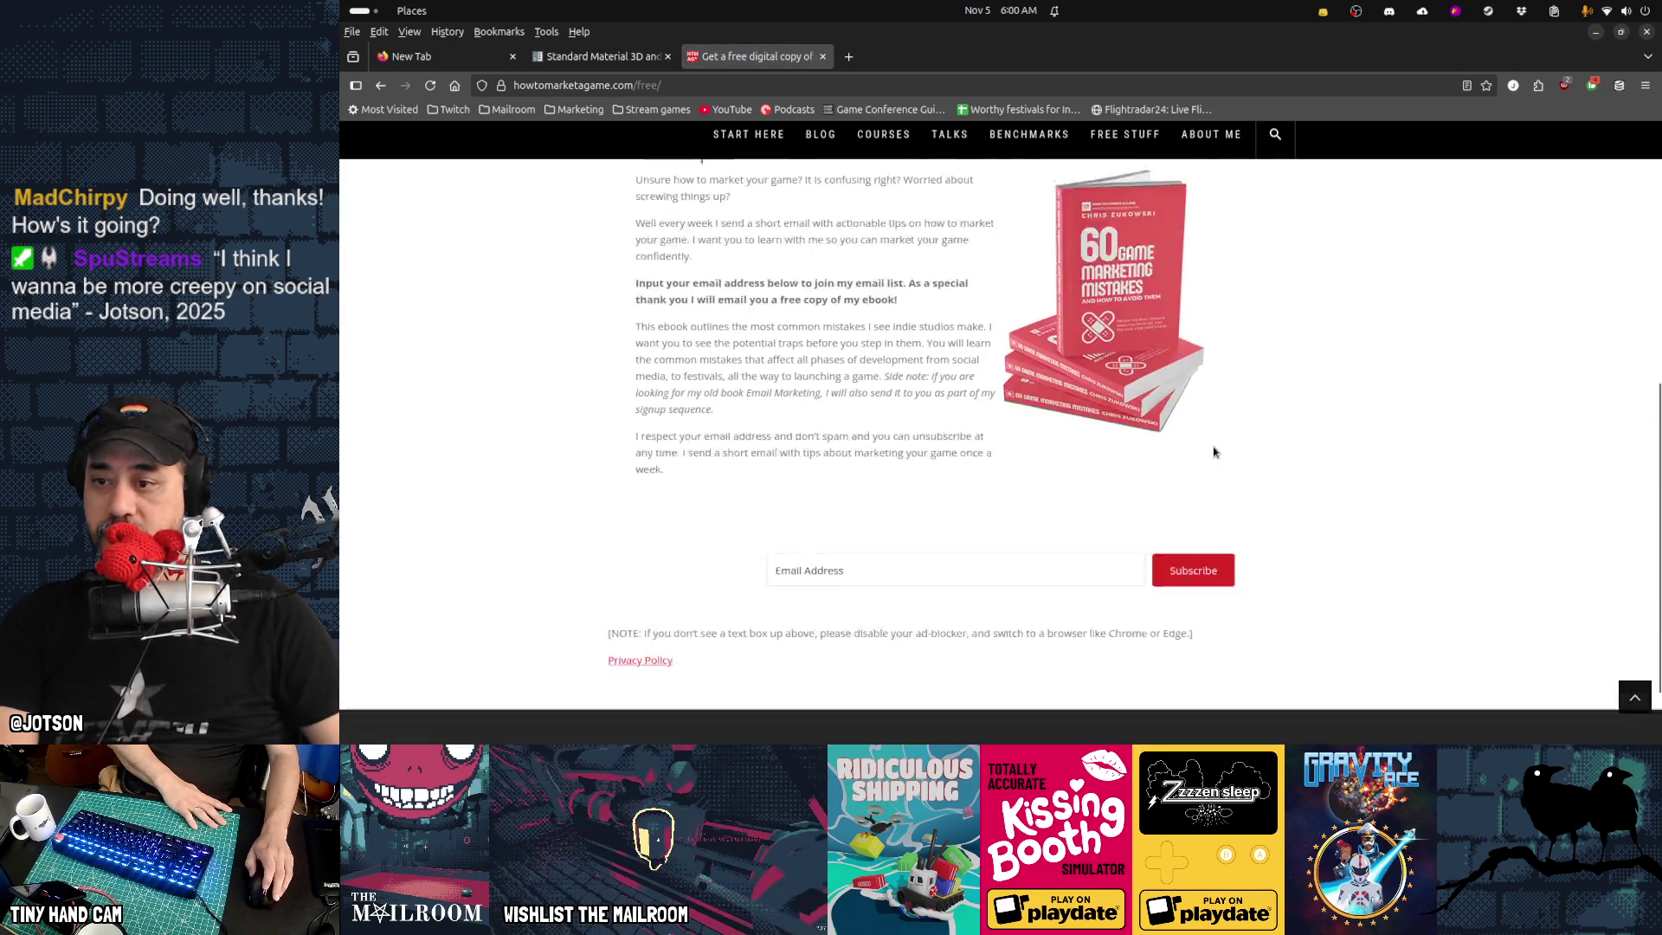
pyautogui.scroll(8, 1212, 453)
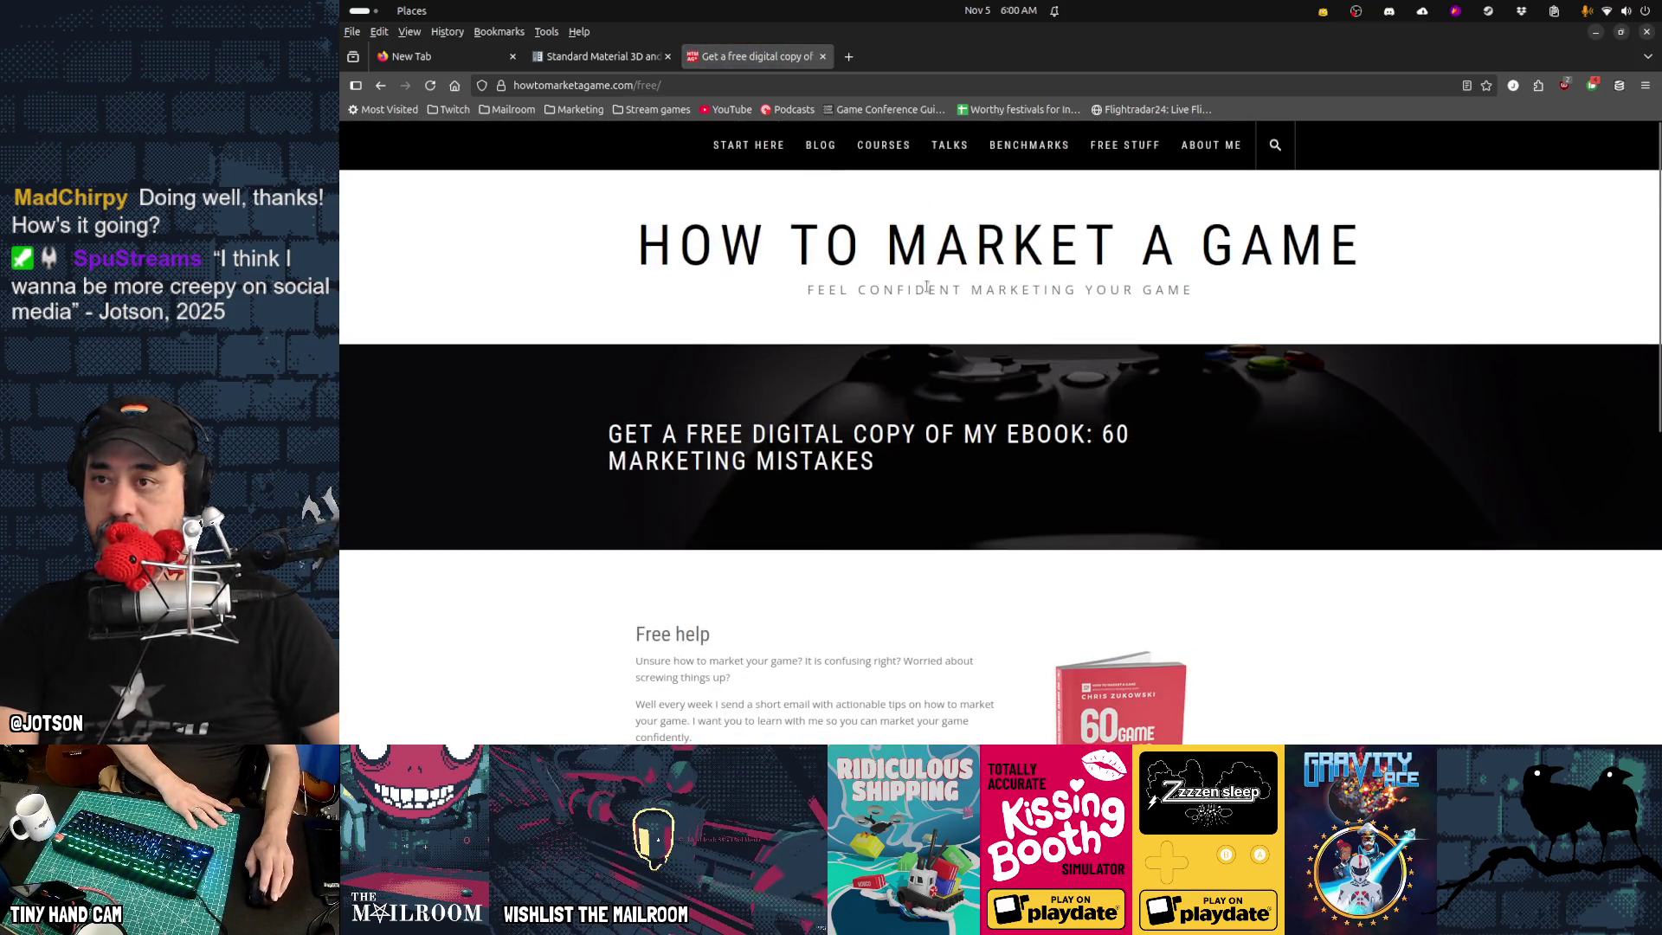
# Go to the site's BLOG post list and open the indie games golden age article
pyautogui.click(818, 145)
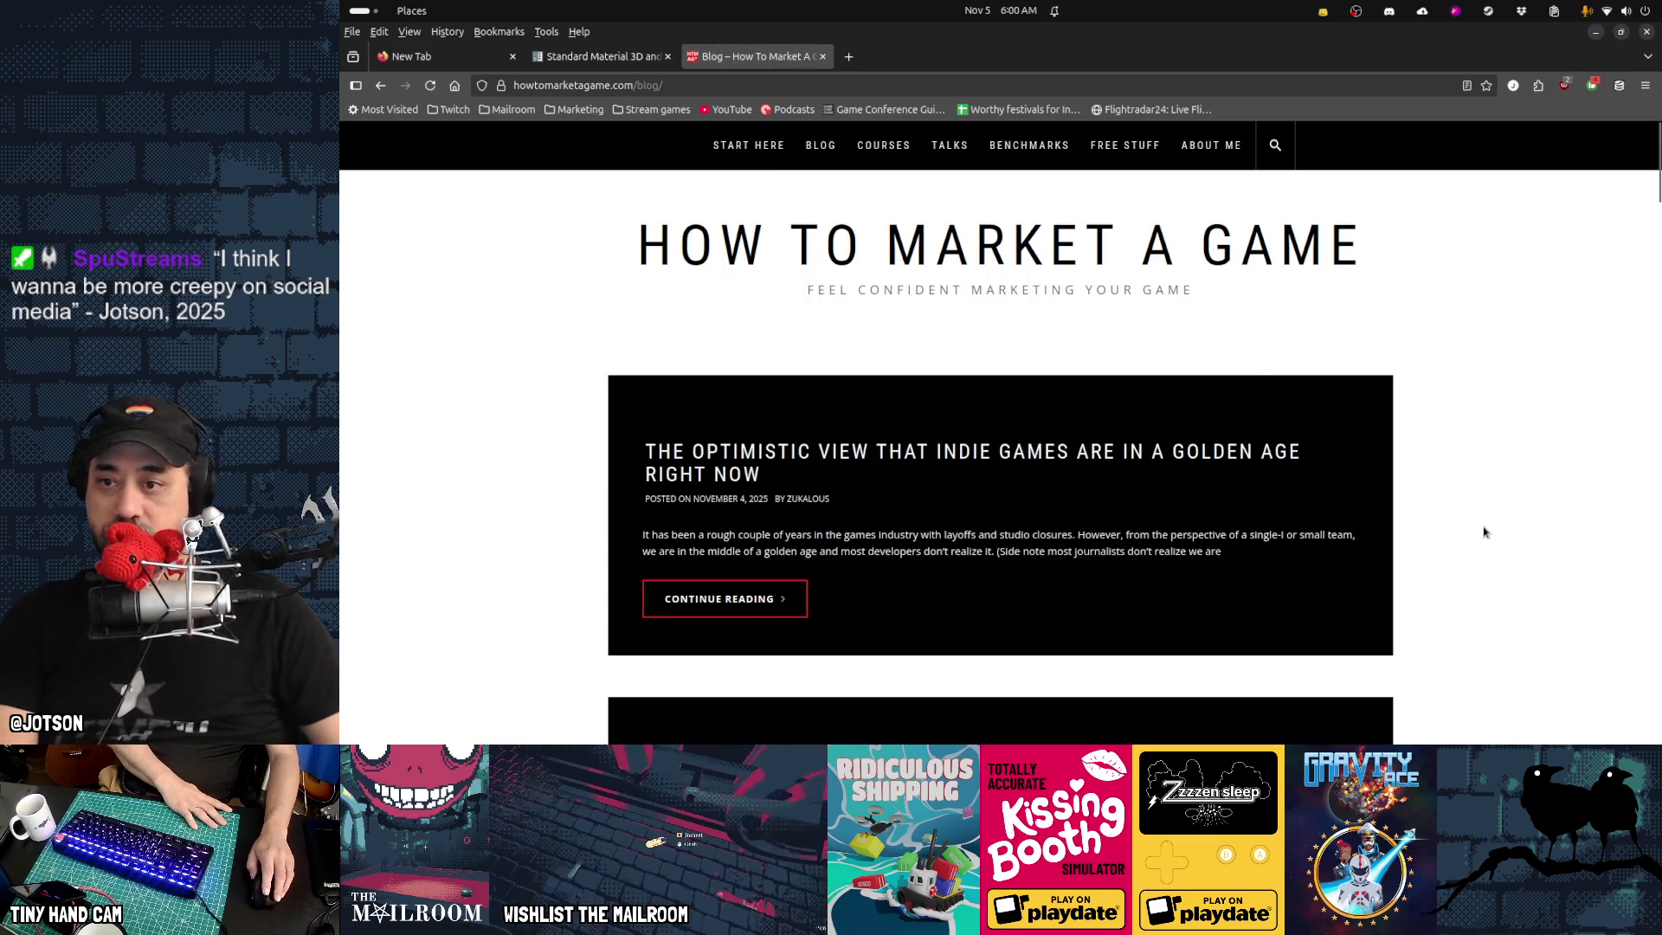
pyautogui.scroll(-4, 1483, 533)
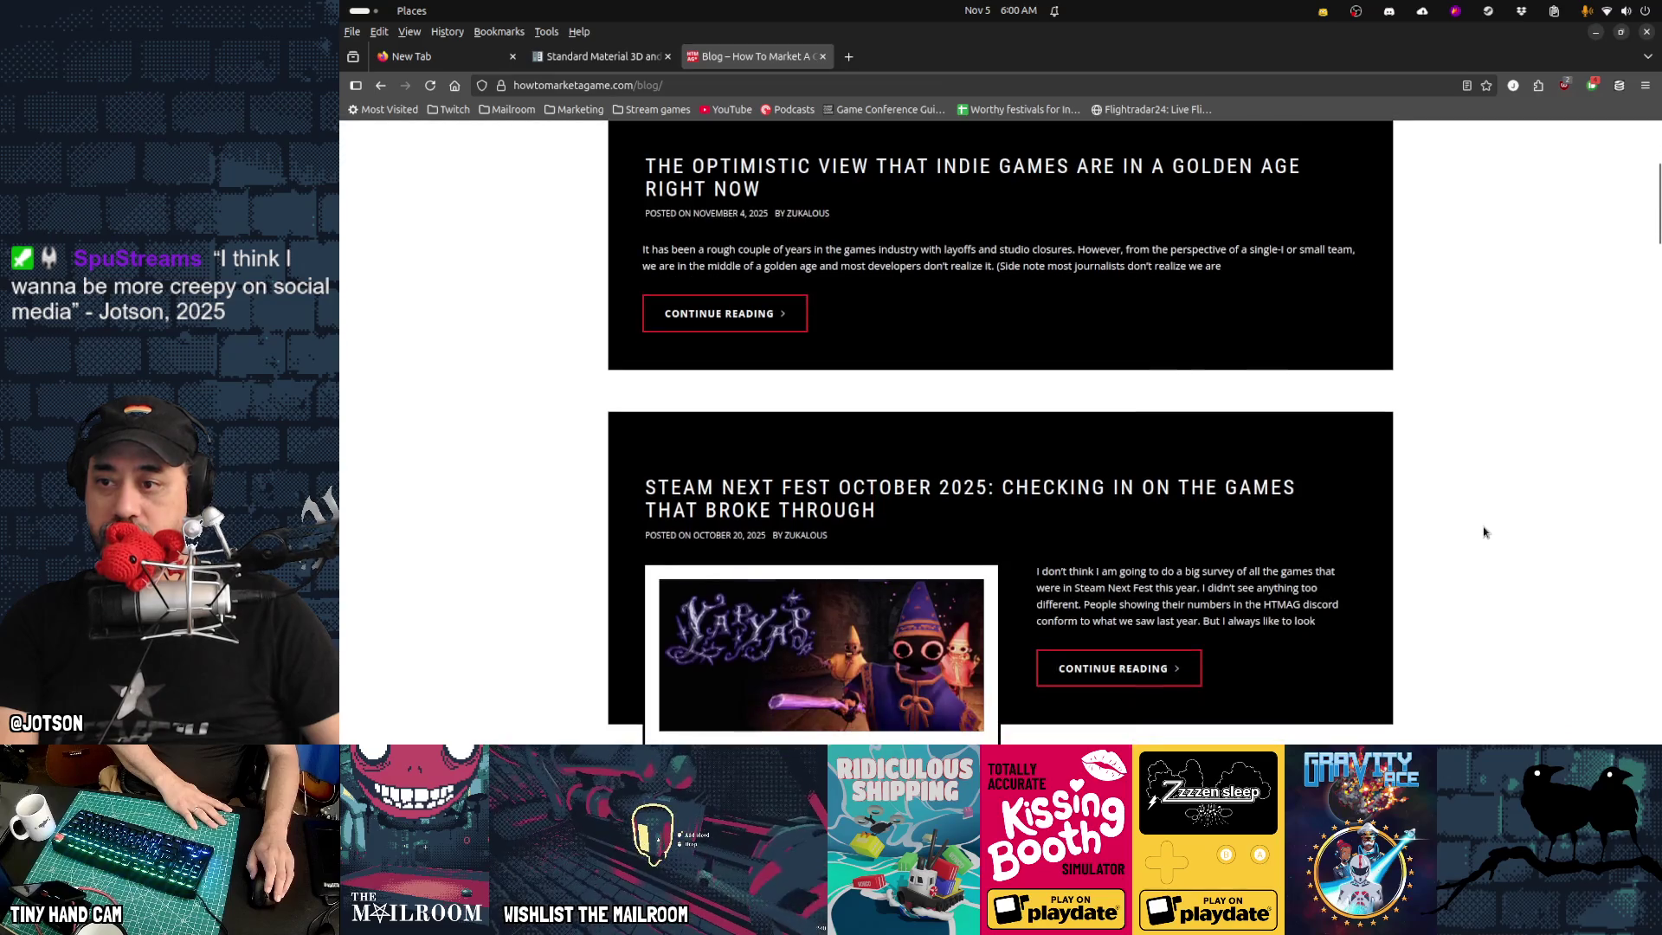
pyautogui.scroll(-2, 1483, 533)
pyautogui.scroll(-4, 1484, 531)
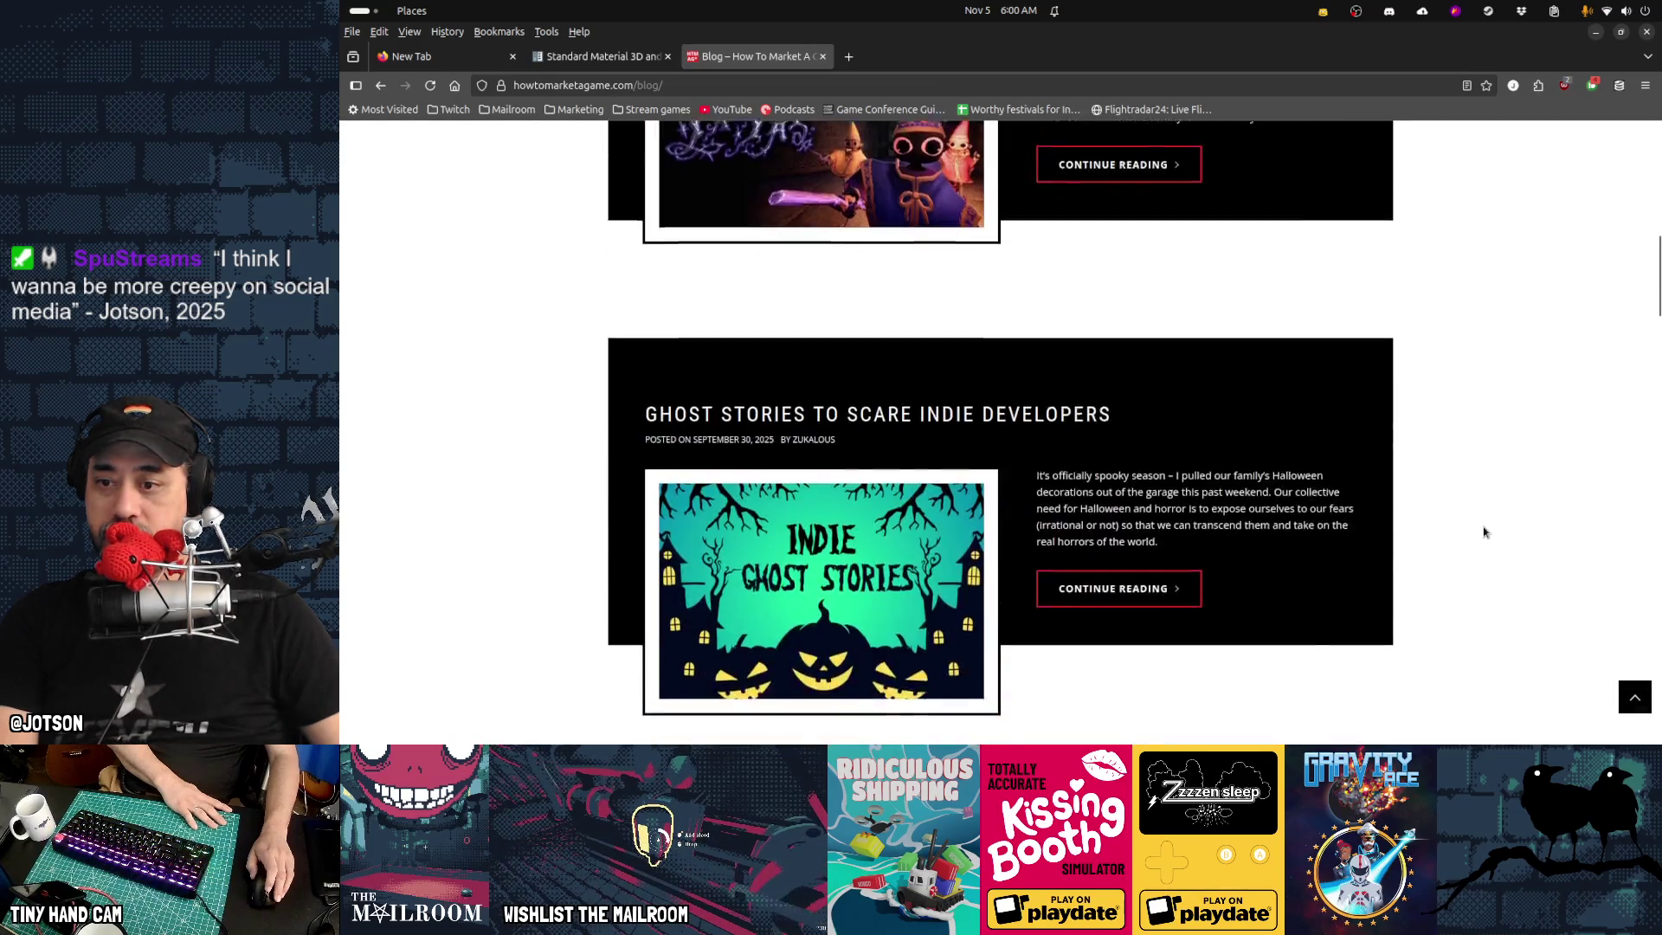
pyautogui.scroll(10, 1484, 531)
pyautogui.click(732, 456)
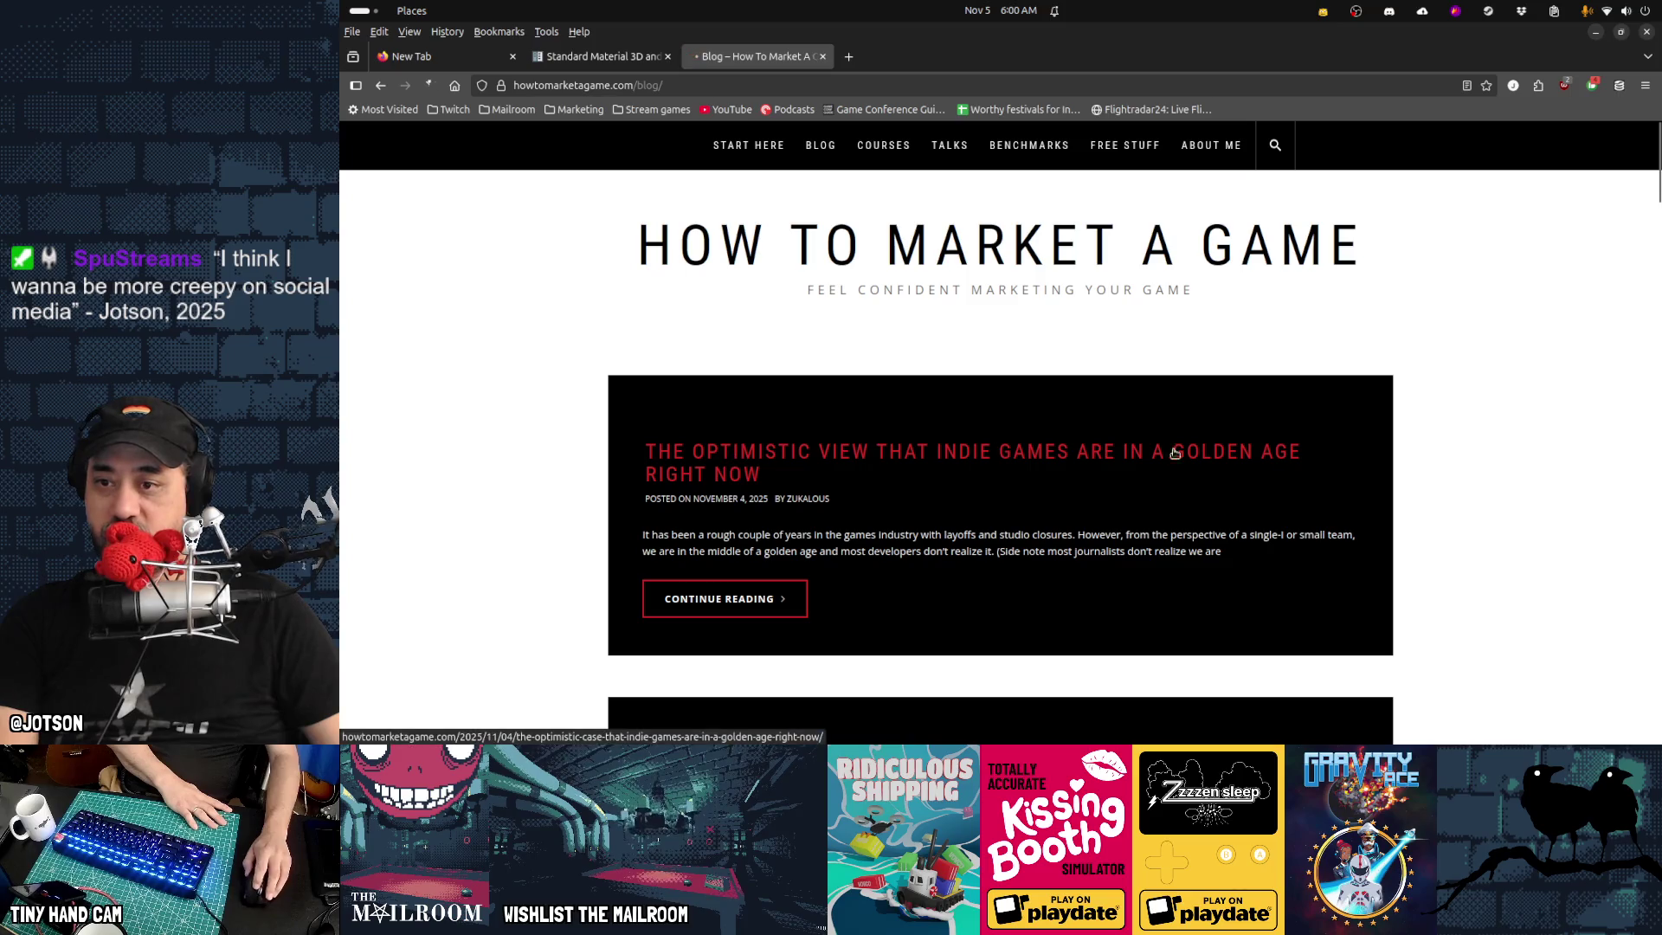
# Scroll through the golden-age article and search it for the featured developer's name
pyautogui.scroll(-10, 1337, 459)
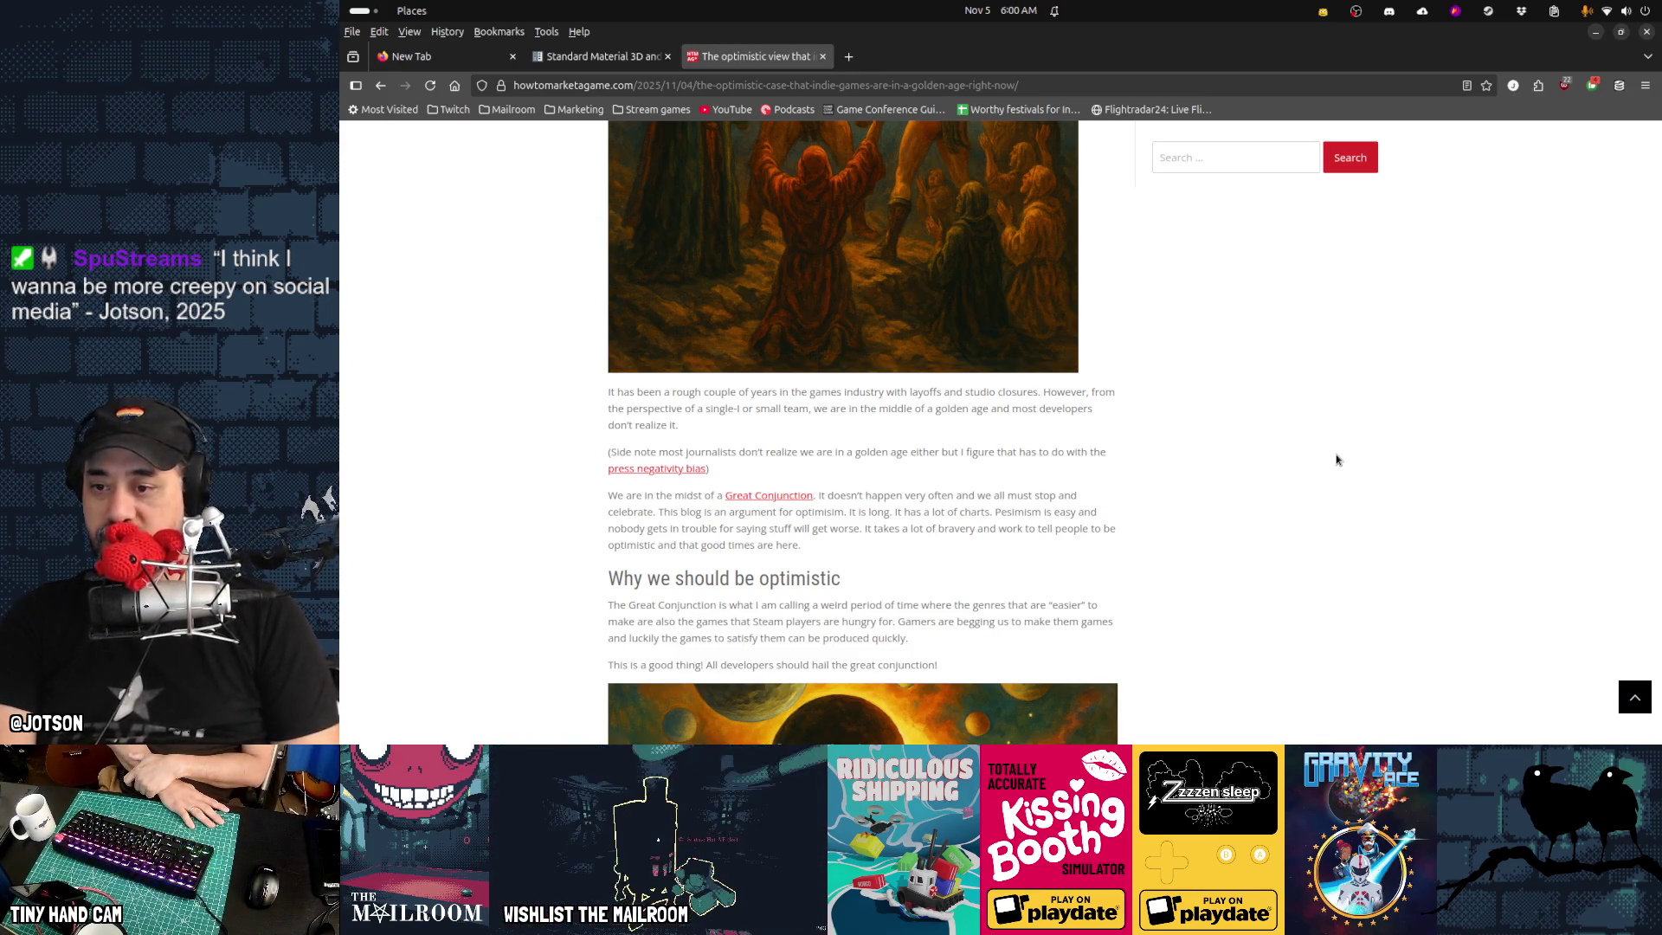
pyautogui.scroll(-8, 1338, 459)
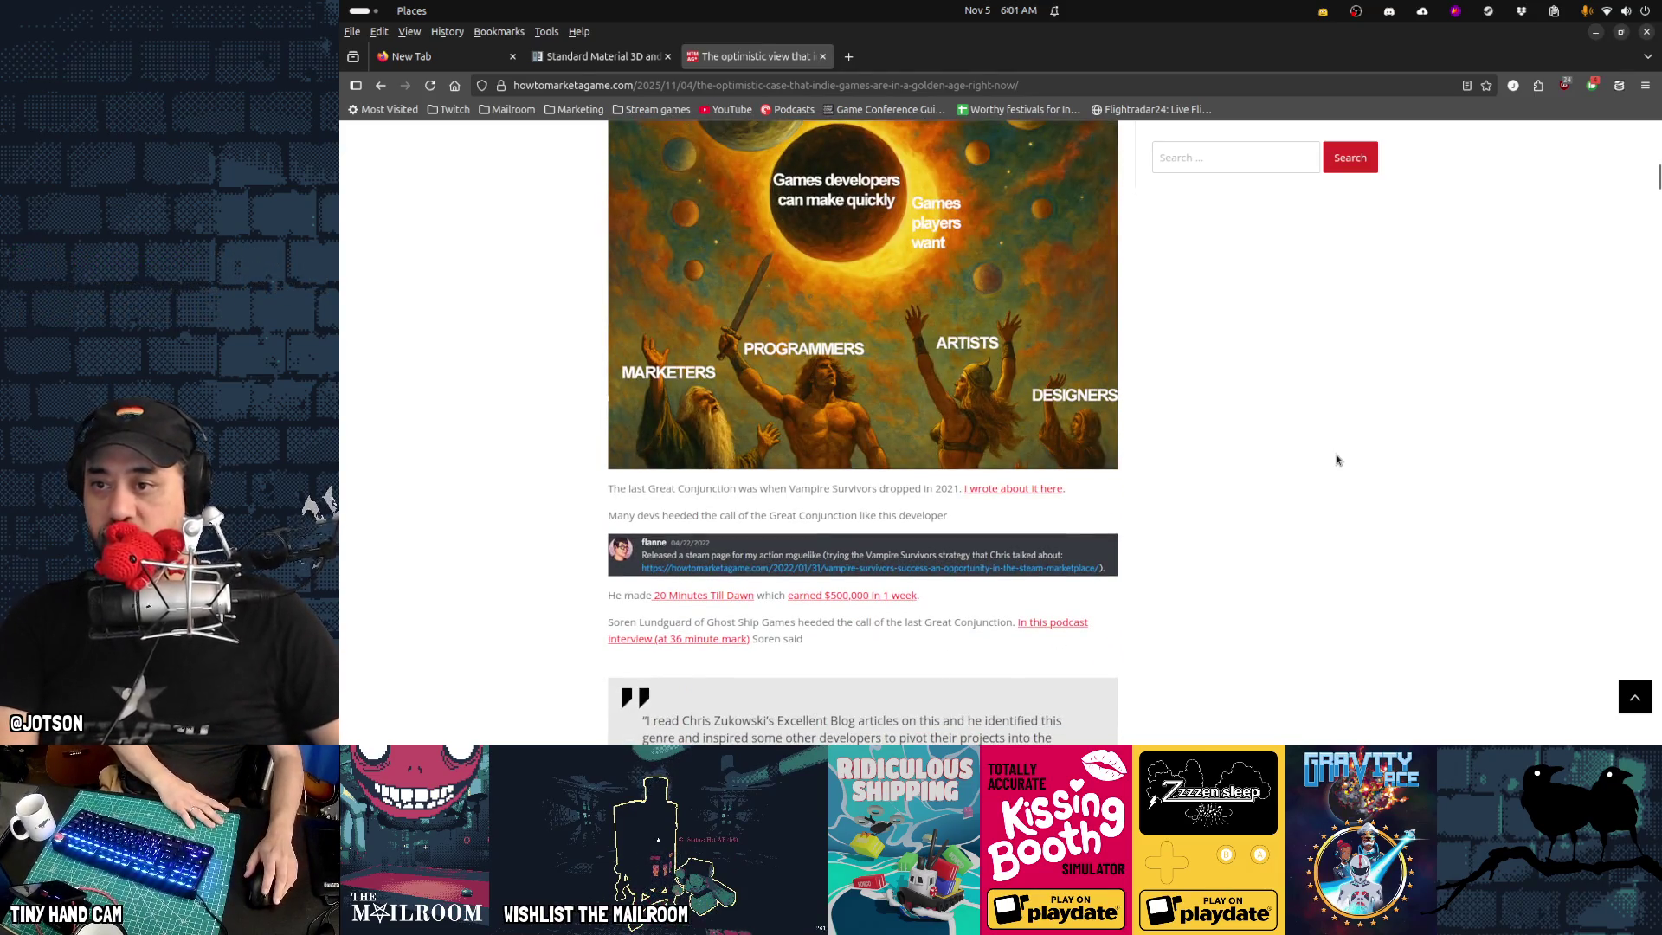
pyautogui.scroll(-3, 1337, 460)
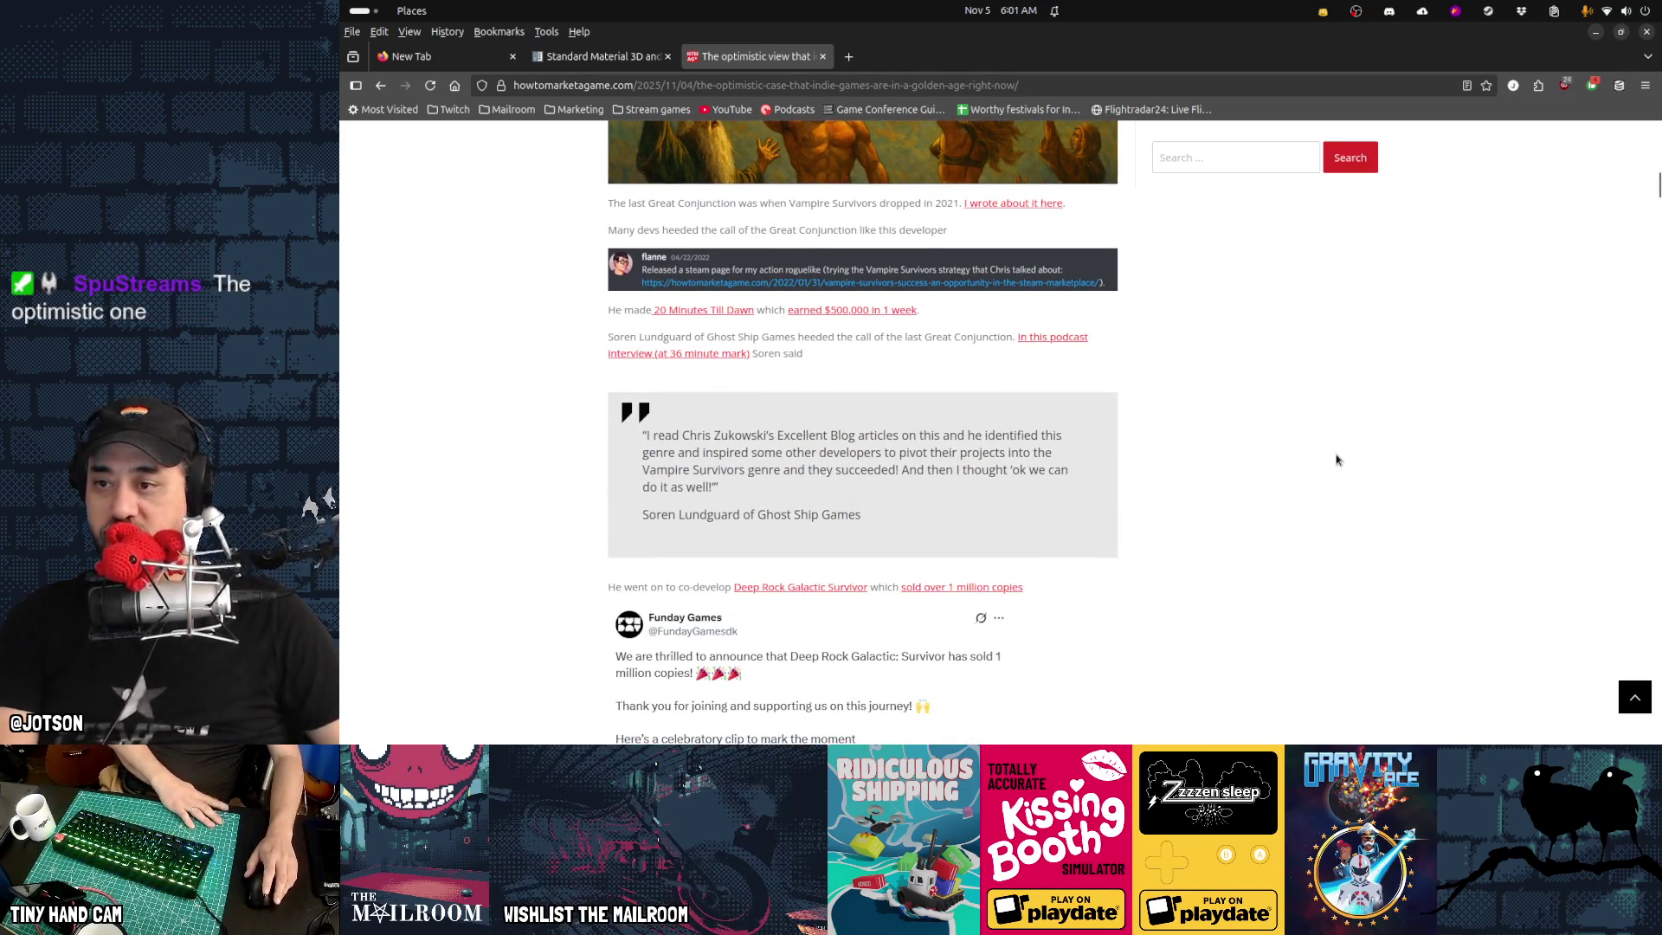
pyautogui.hotkey('ctrl', 'f')
pyautogui.write('aar')
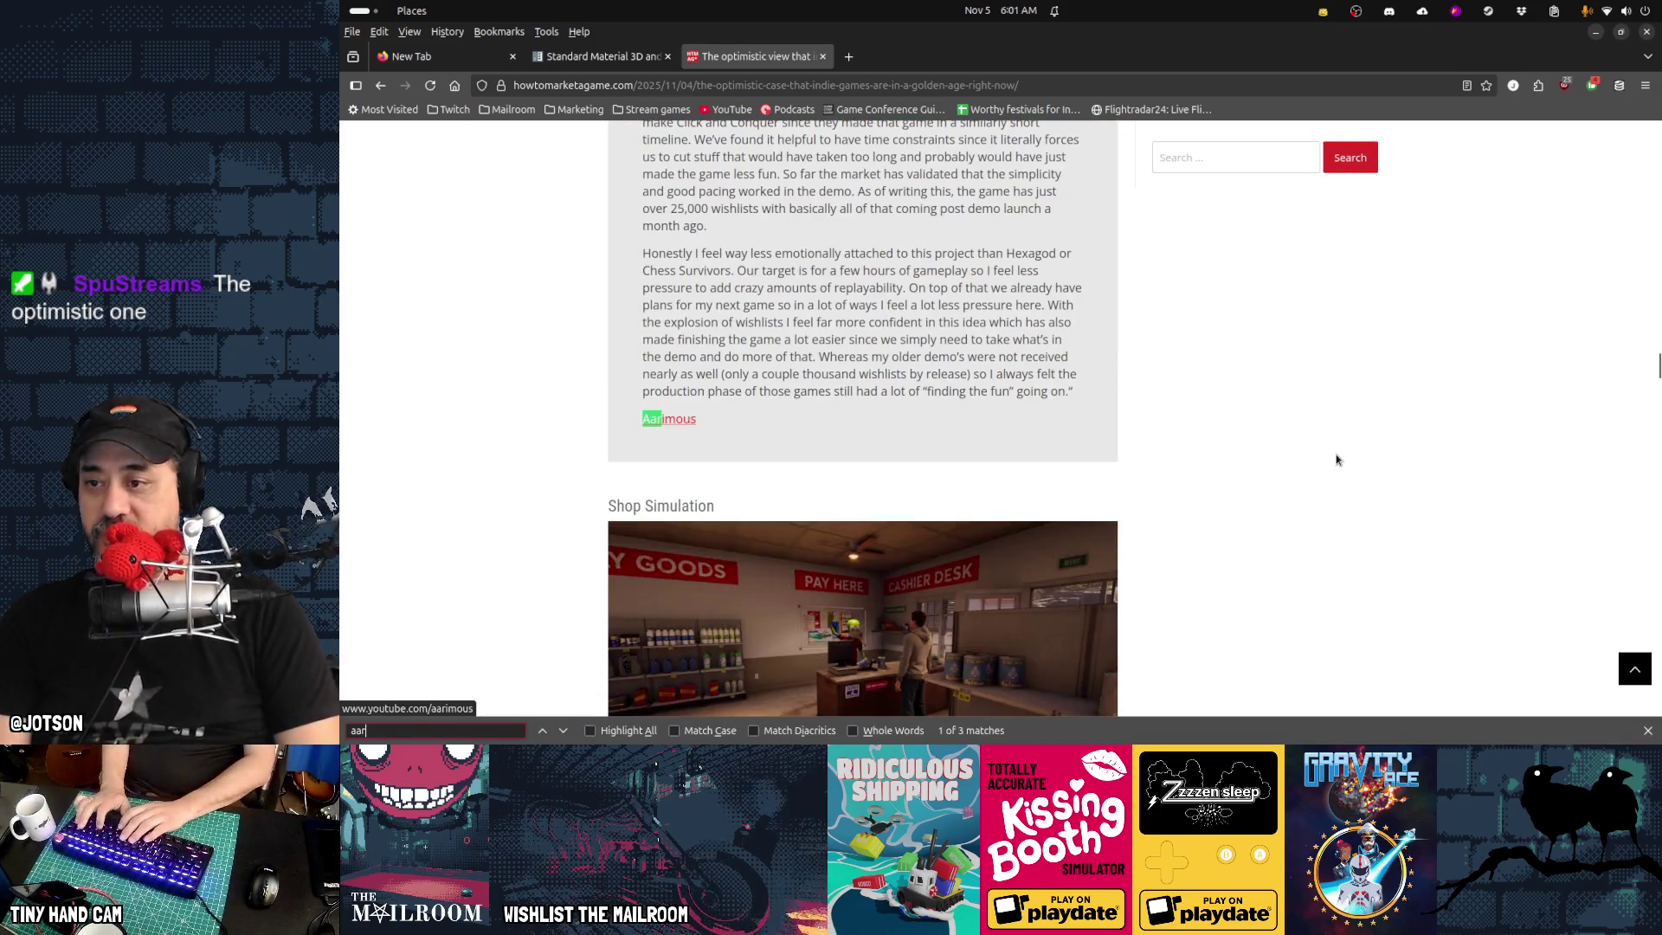
pyautogui.press('Escape')
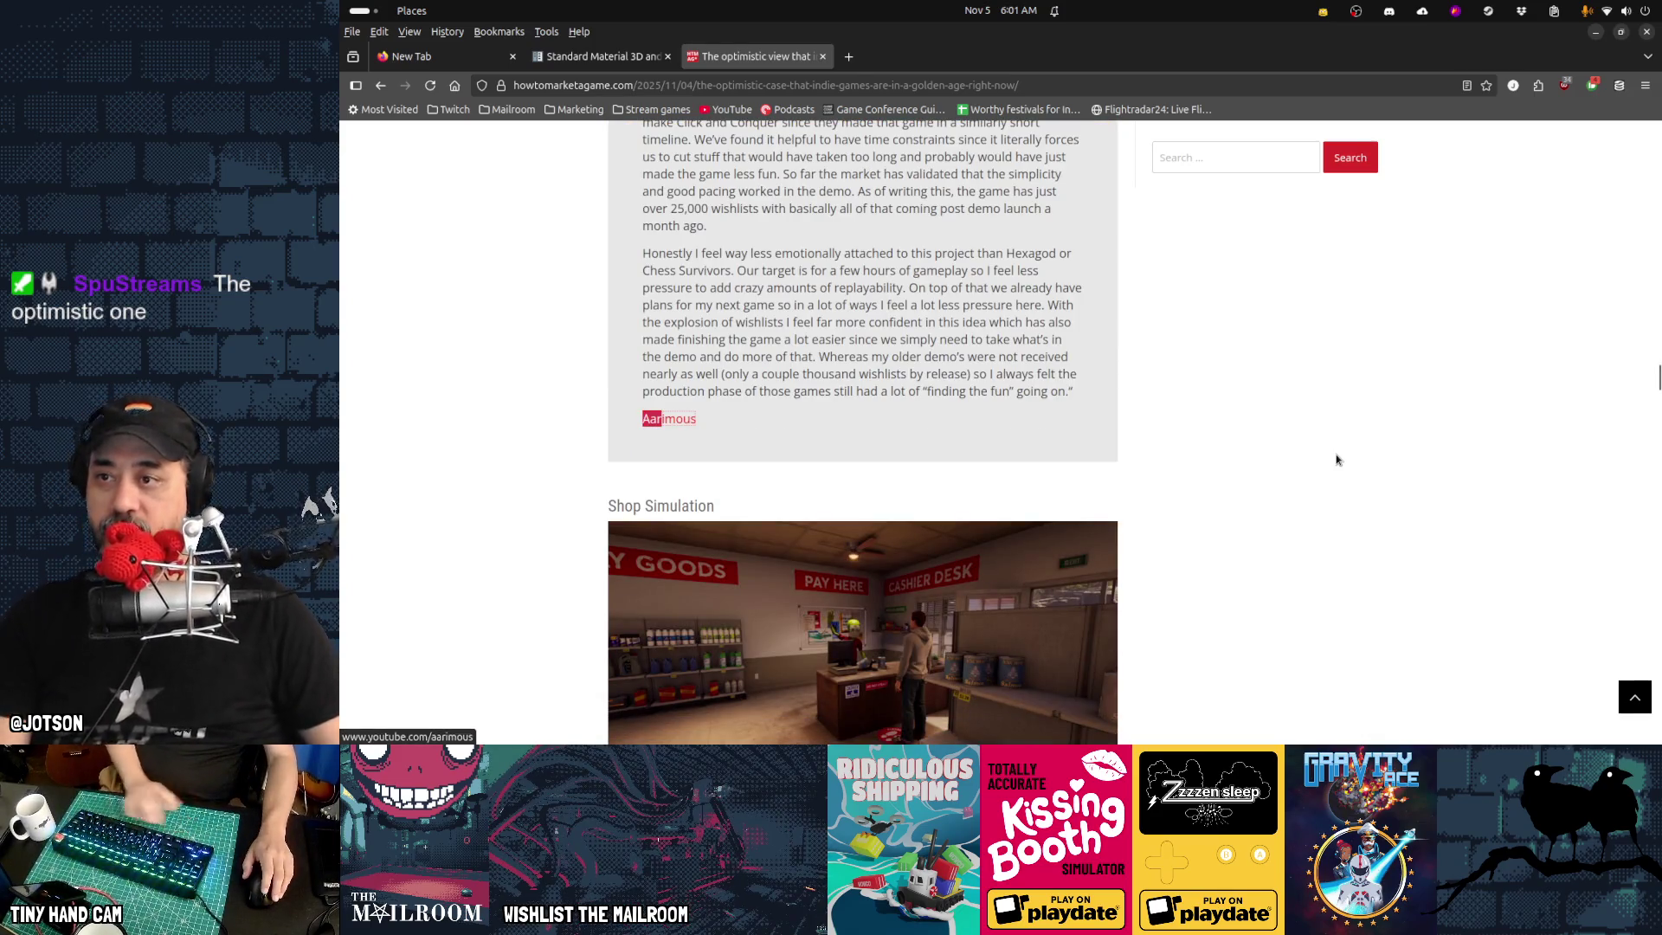
pyautogui.scroll(3, 1337, 460)
pyautogui.hotkey('ctrl', 'g')
pyautogui.hotkey('ctrl', 'g')
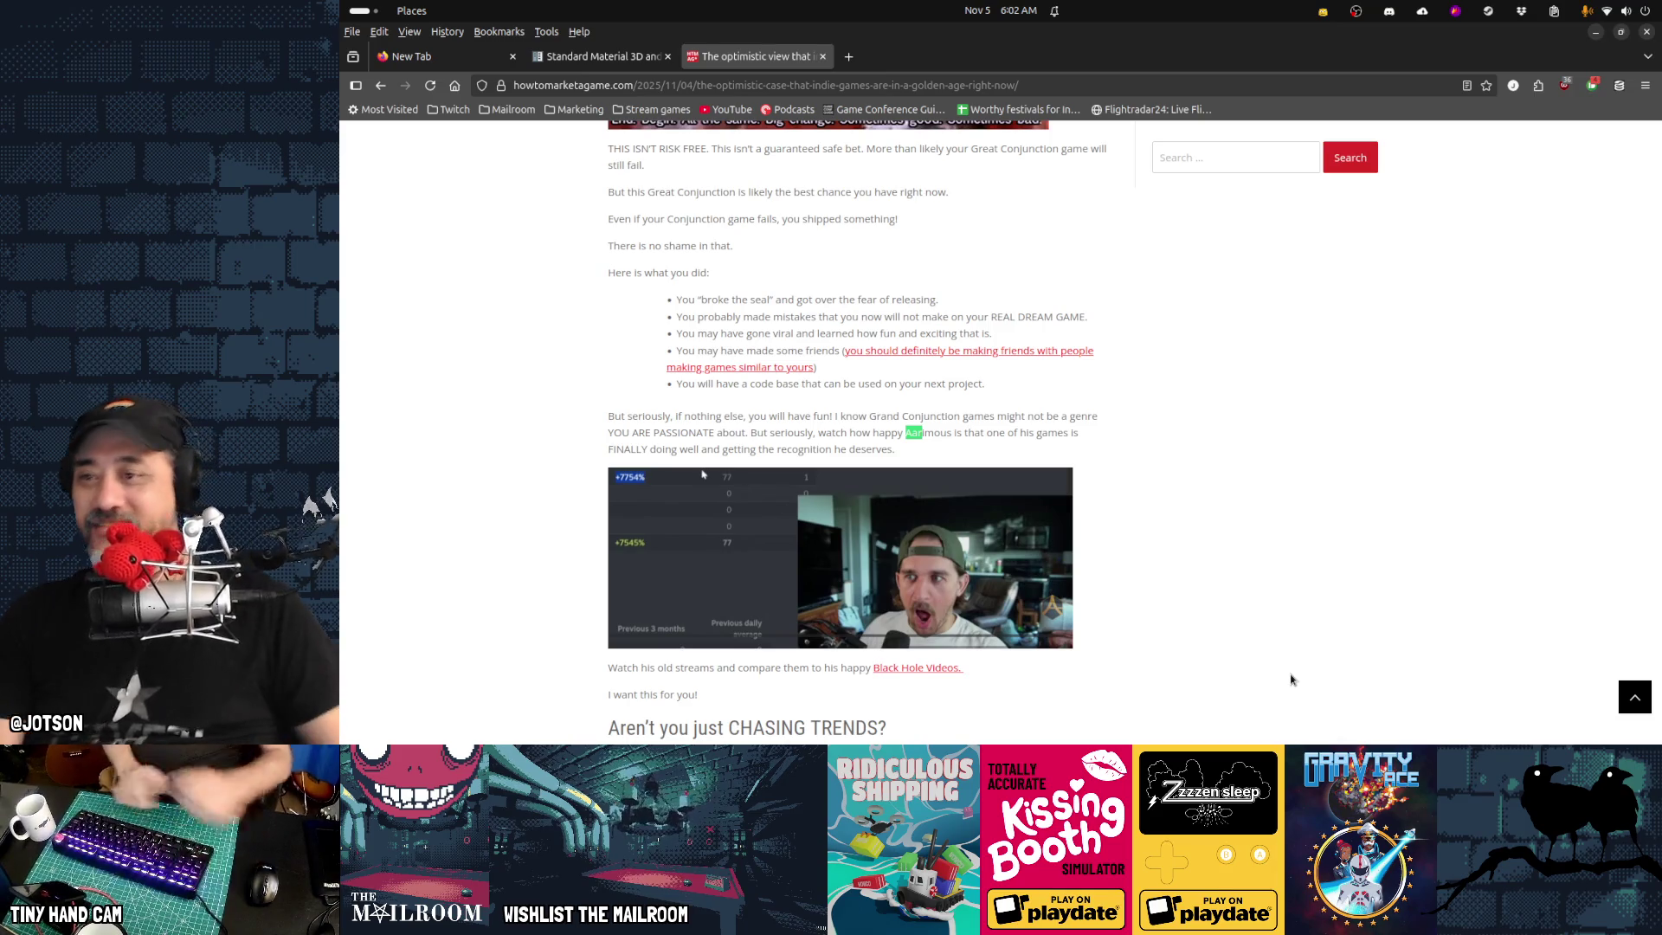
pyautogui.scroll(-15, 1197, 513)
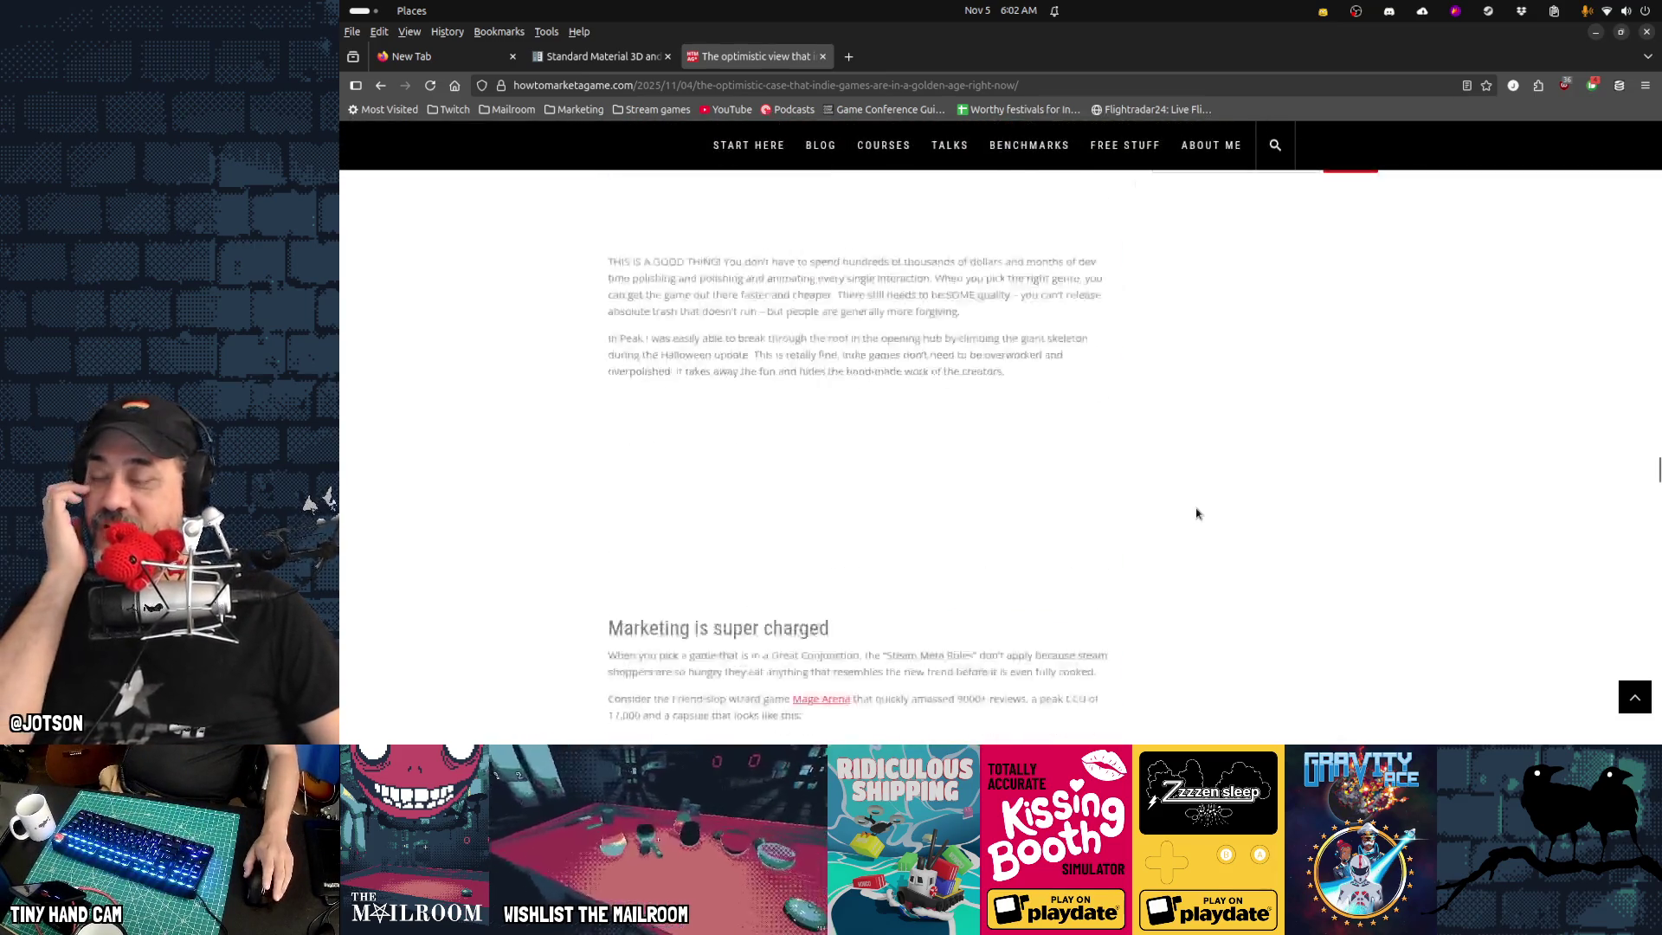
pyautogui.scroll(10, 1197, 513)
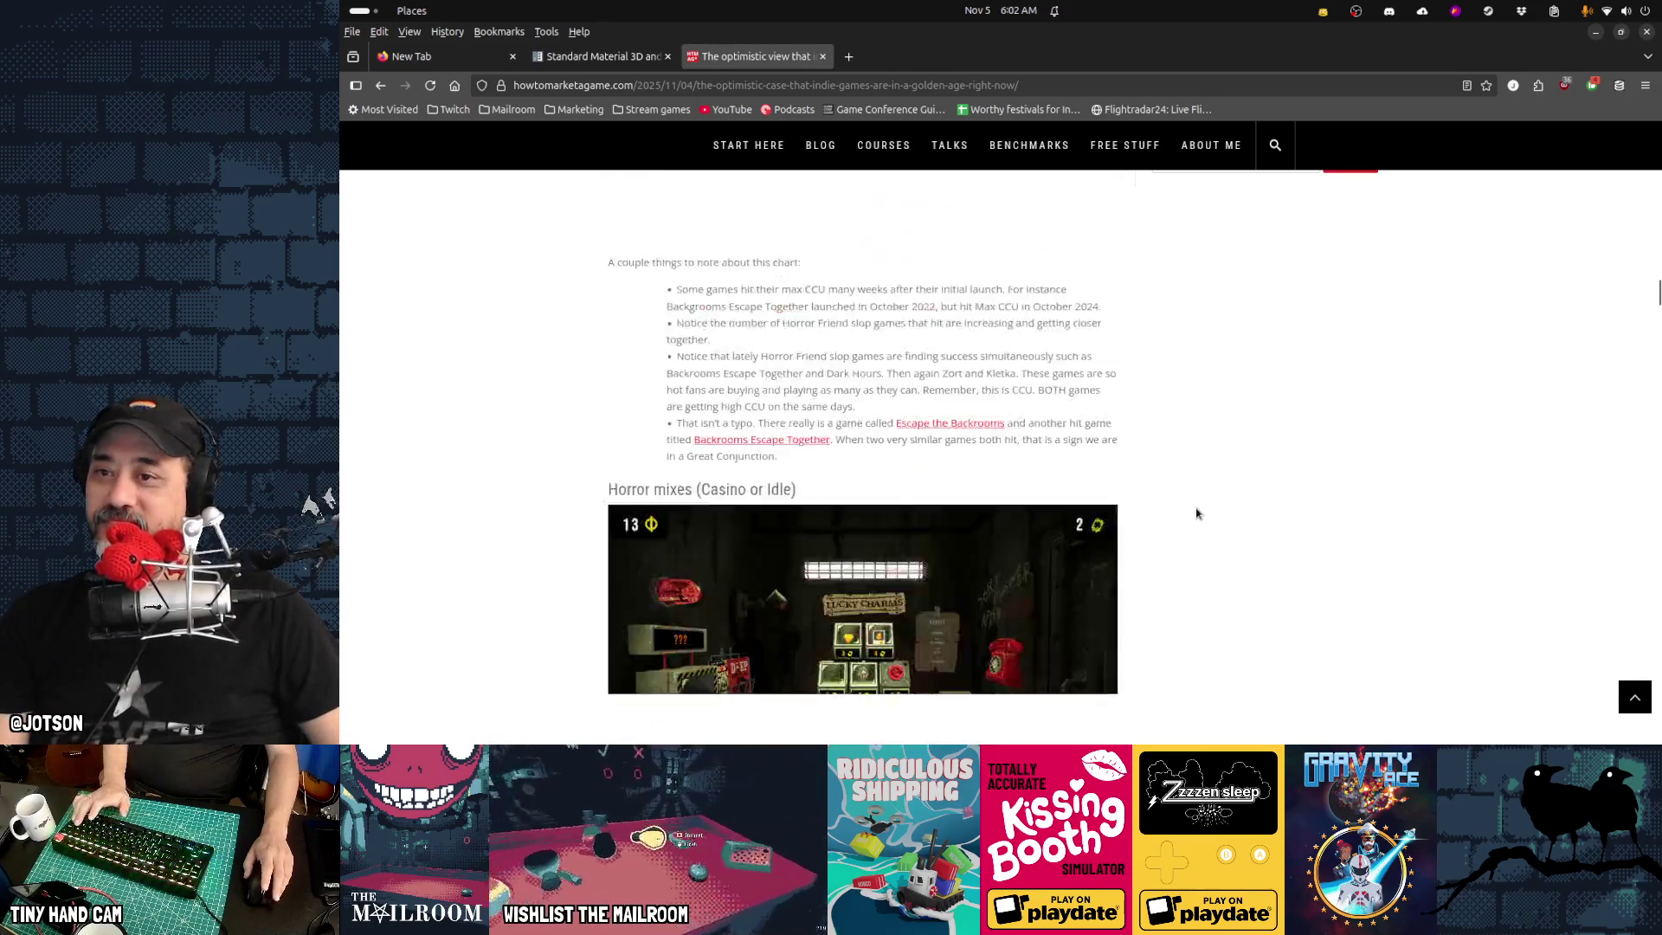
pyautogui.scroll(10, 1197, 513)
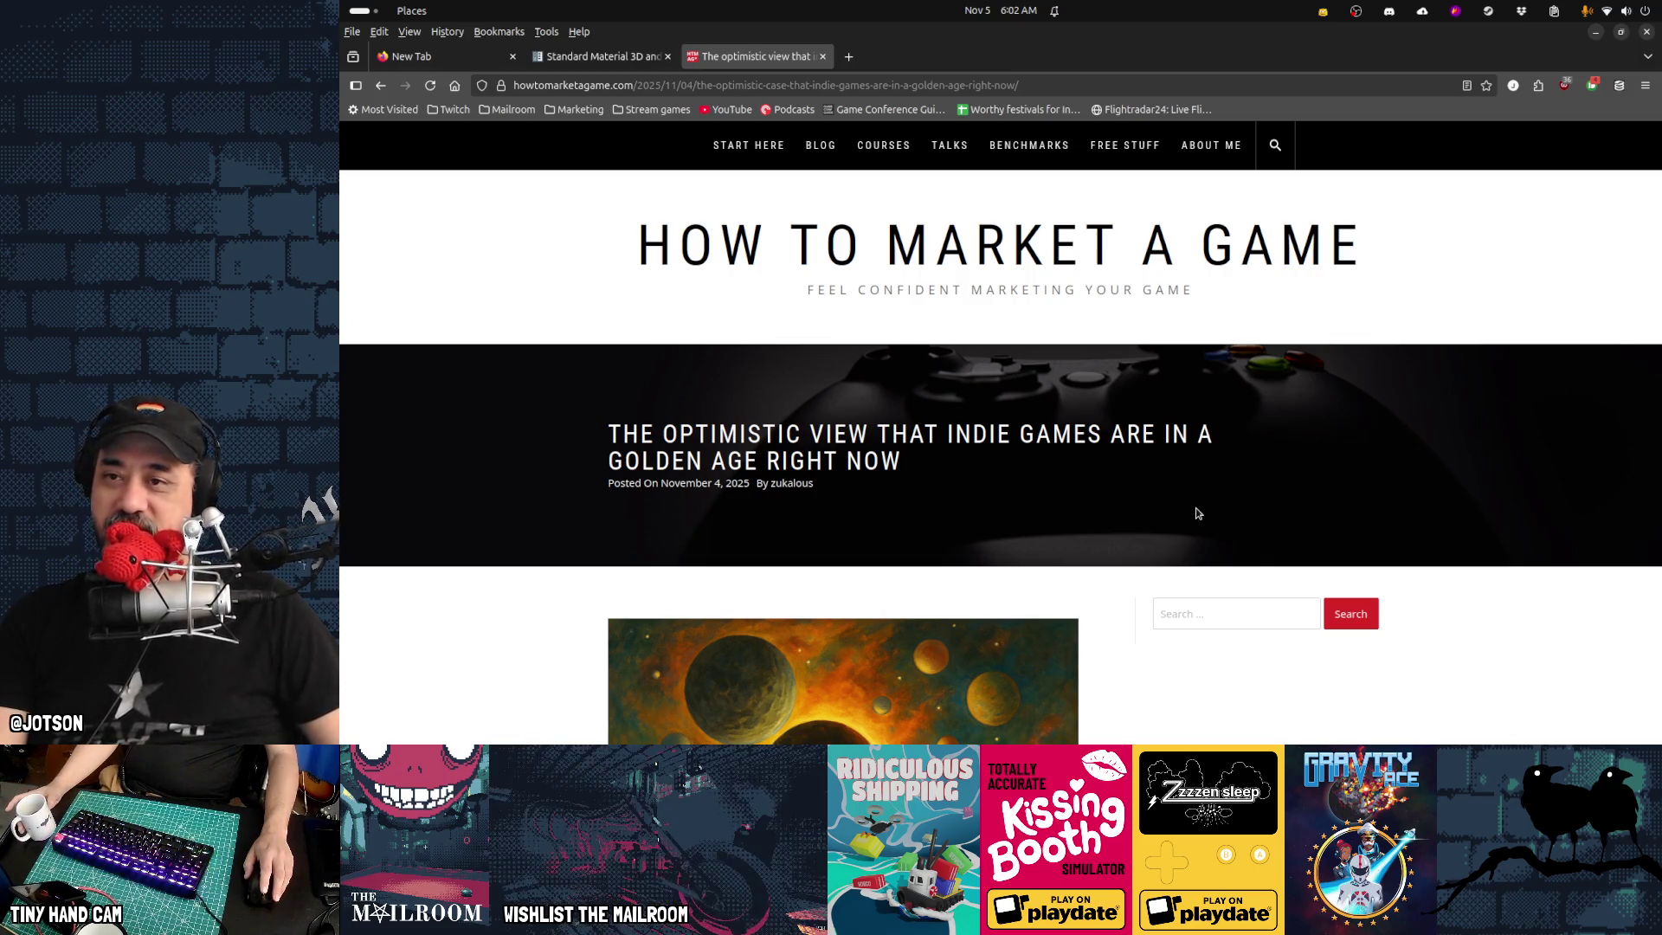
pyautogui.scroll(-5, 1196, 513)
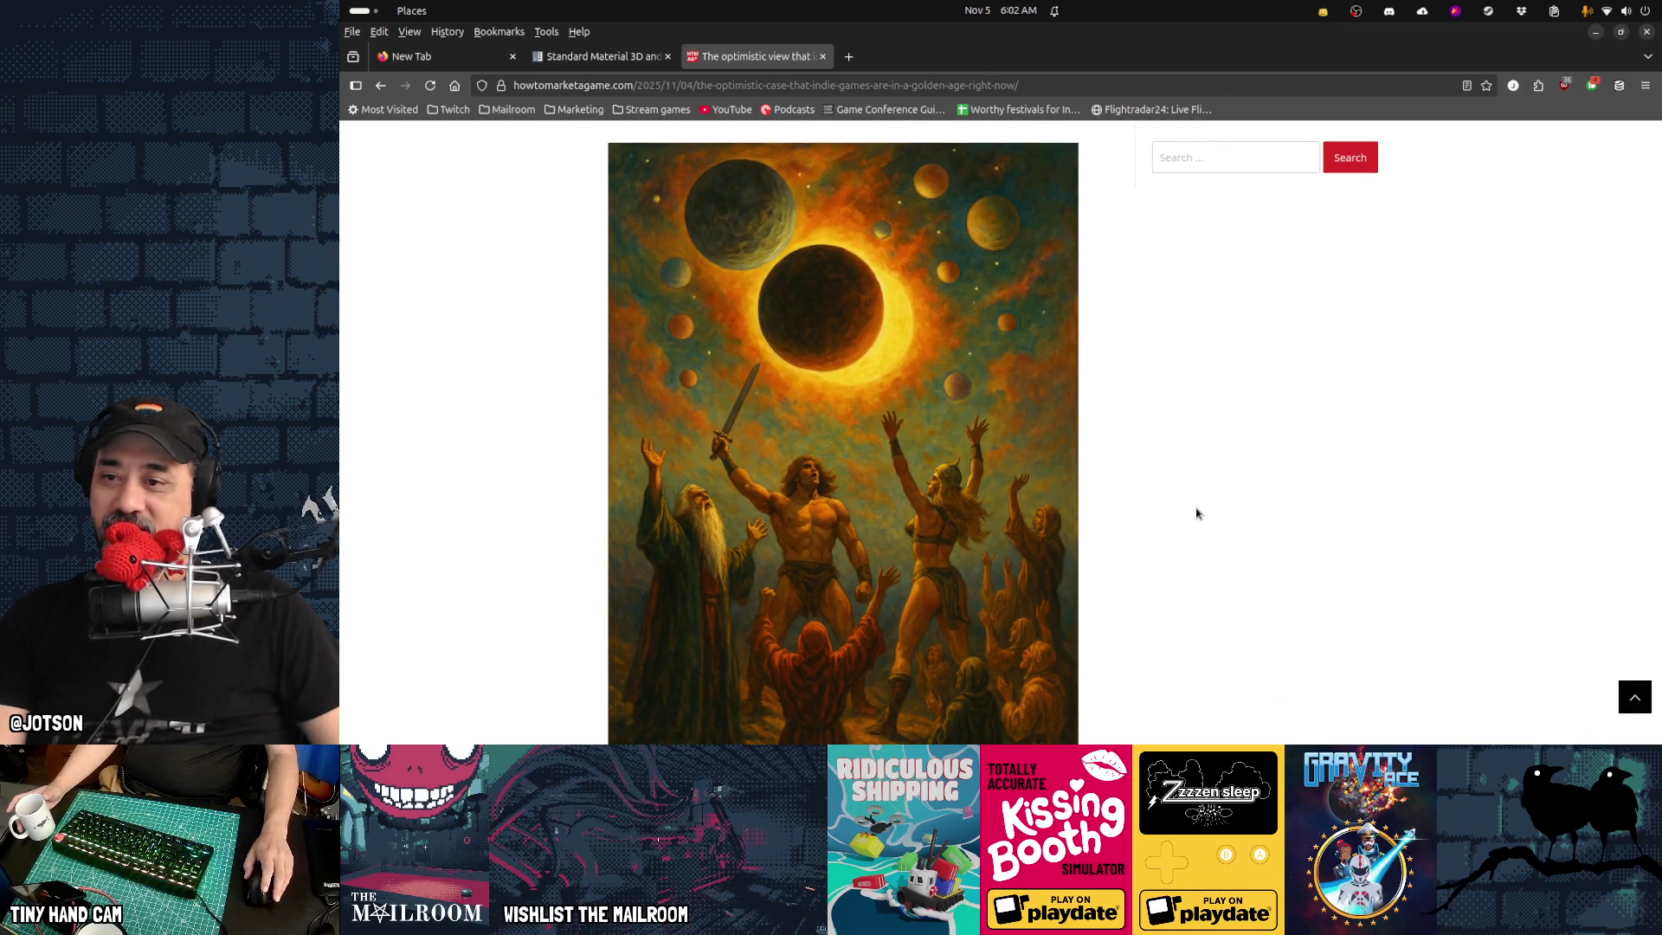
pyautogui.scroll(-5, 1197, 513)
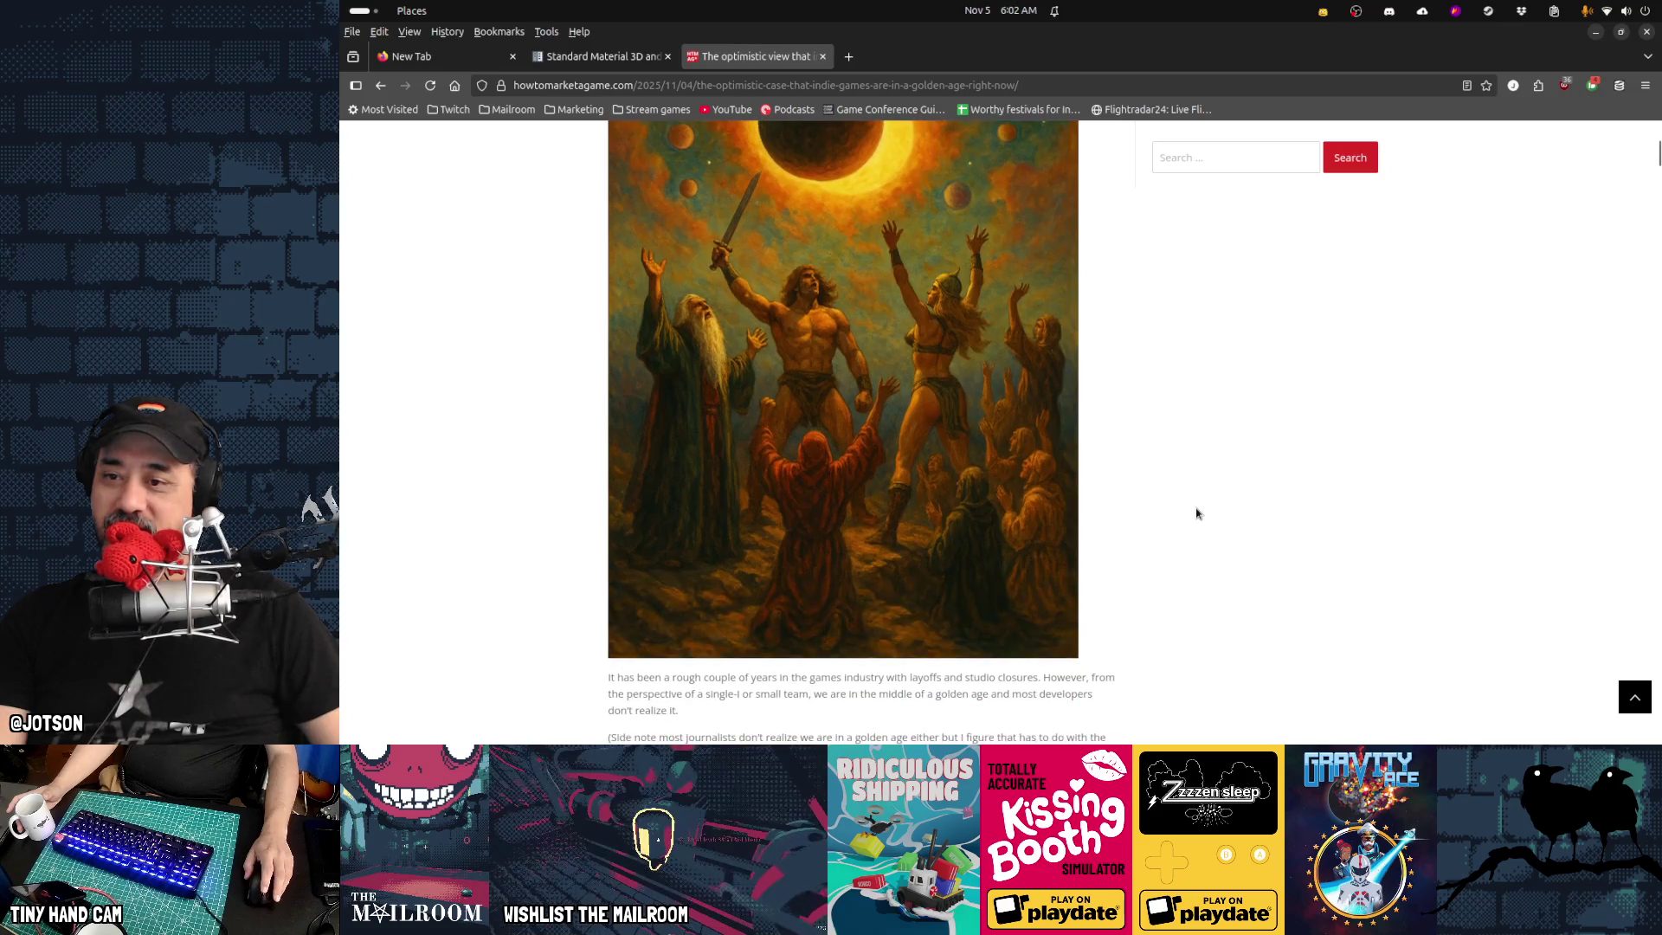
pyautogui.scroll(5, 1197, 513)
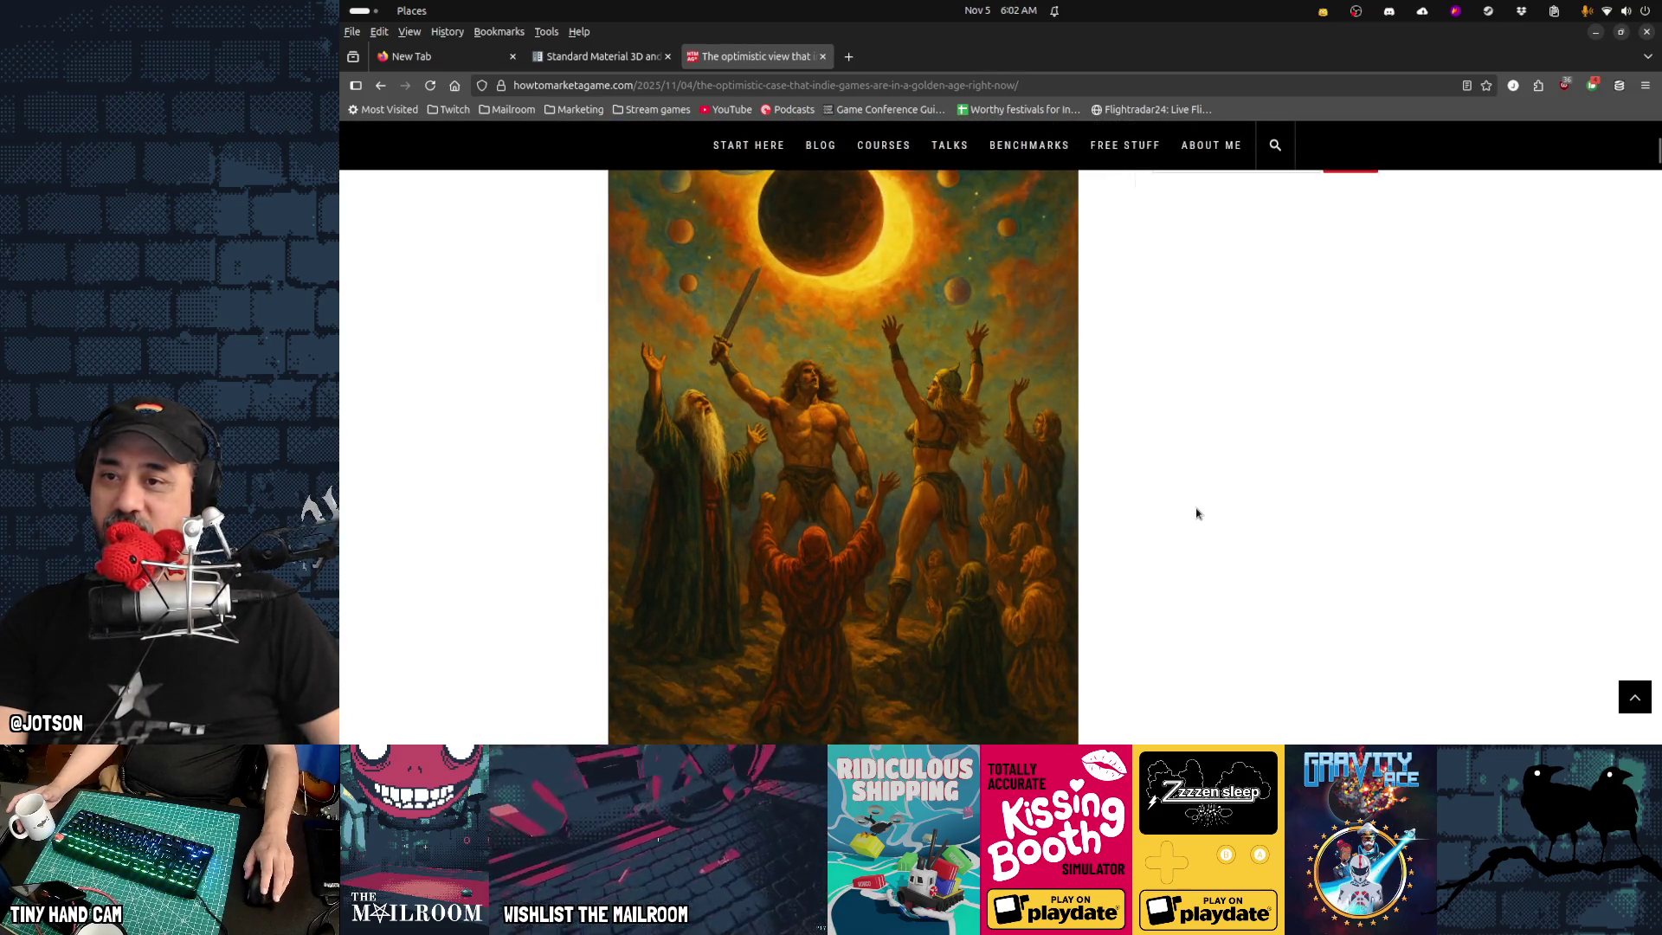
pyautogui.scroll(-1, 1197, 513)
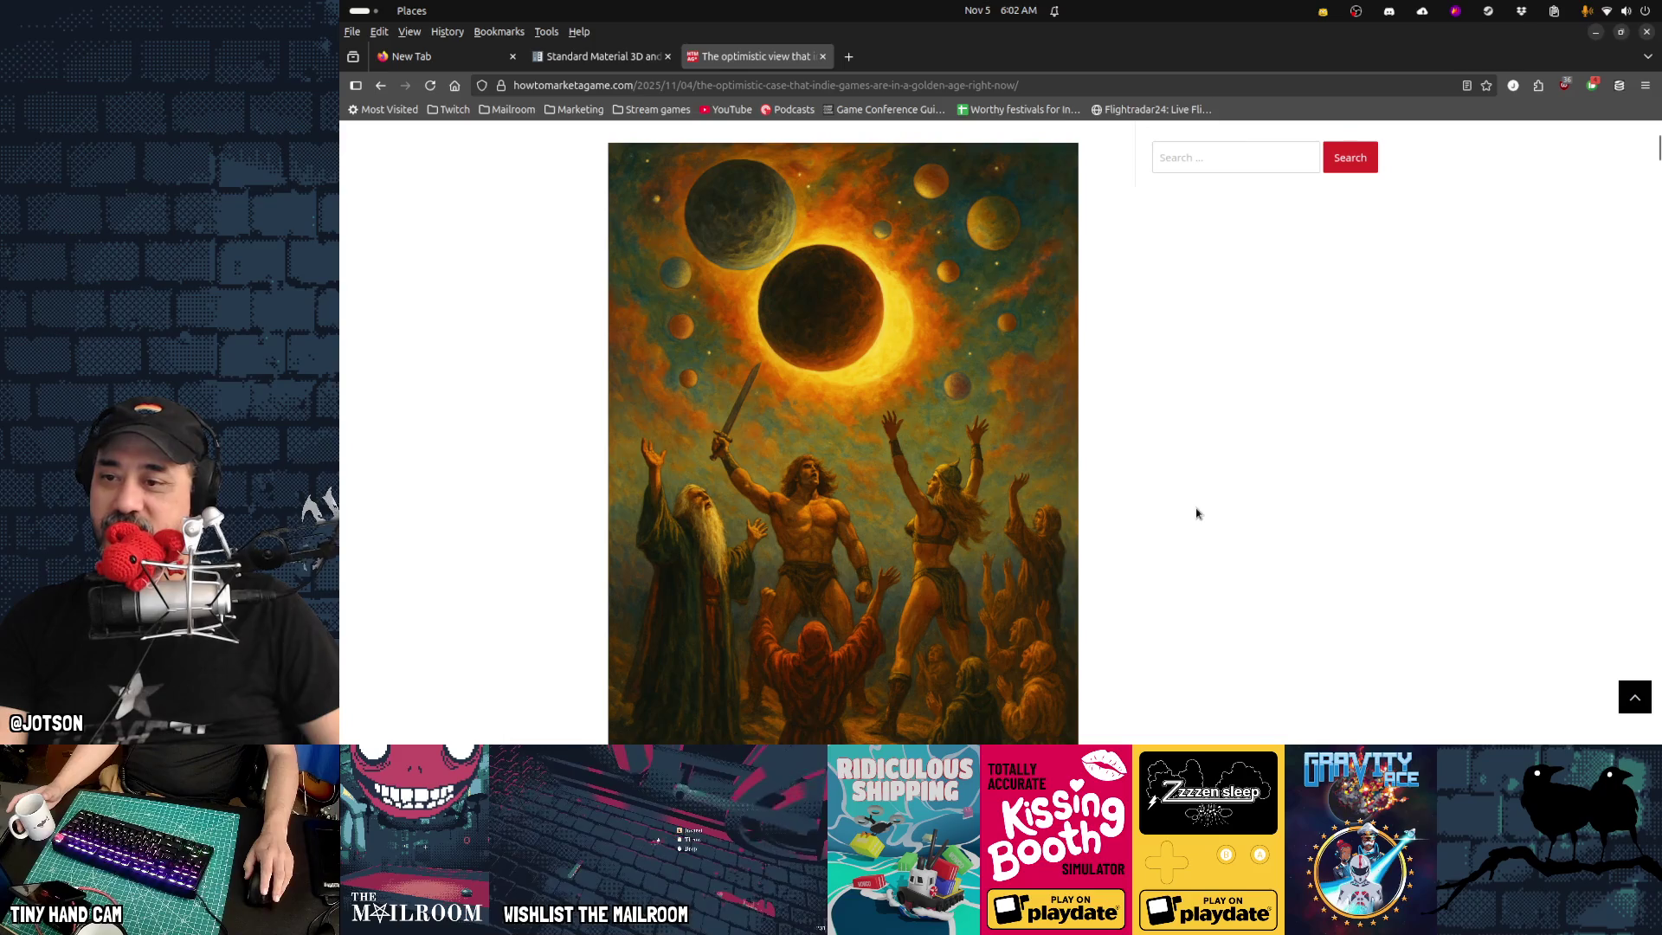
pyautogui.scroll(-3, 1197, 513)
pyautogui.scroll(-5, 1197, 513)
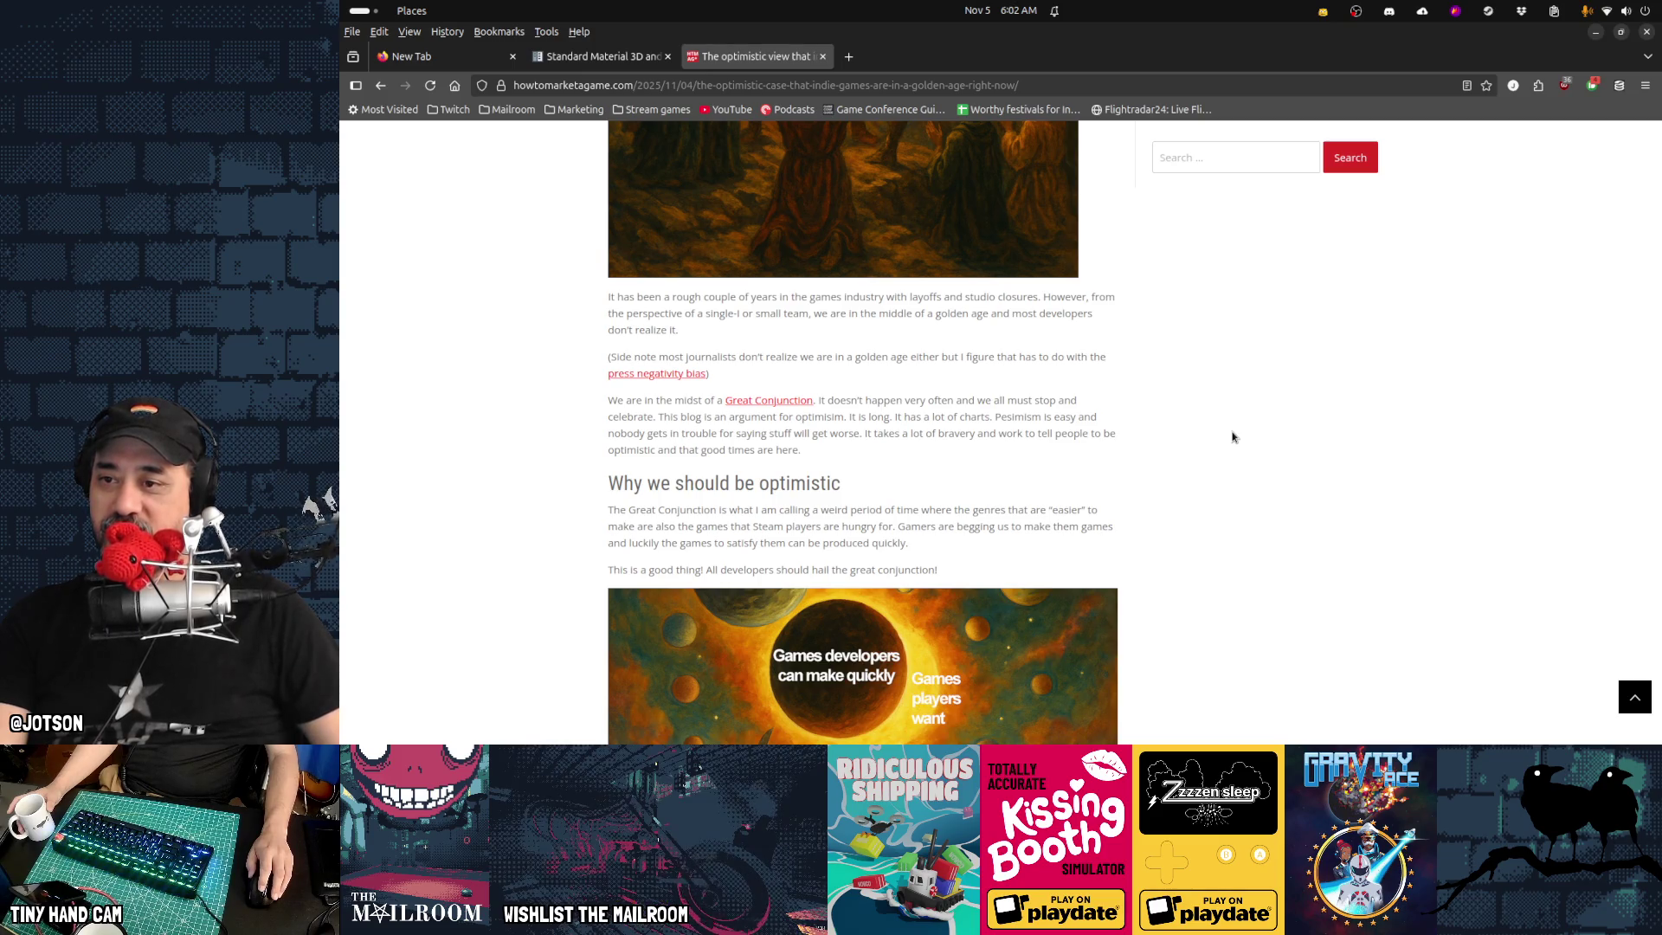
pyautogui.scroll(-4, 1232, 436)
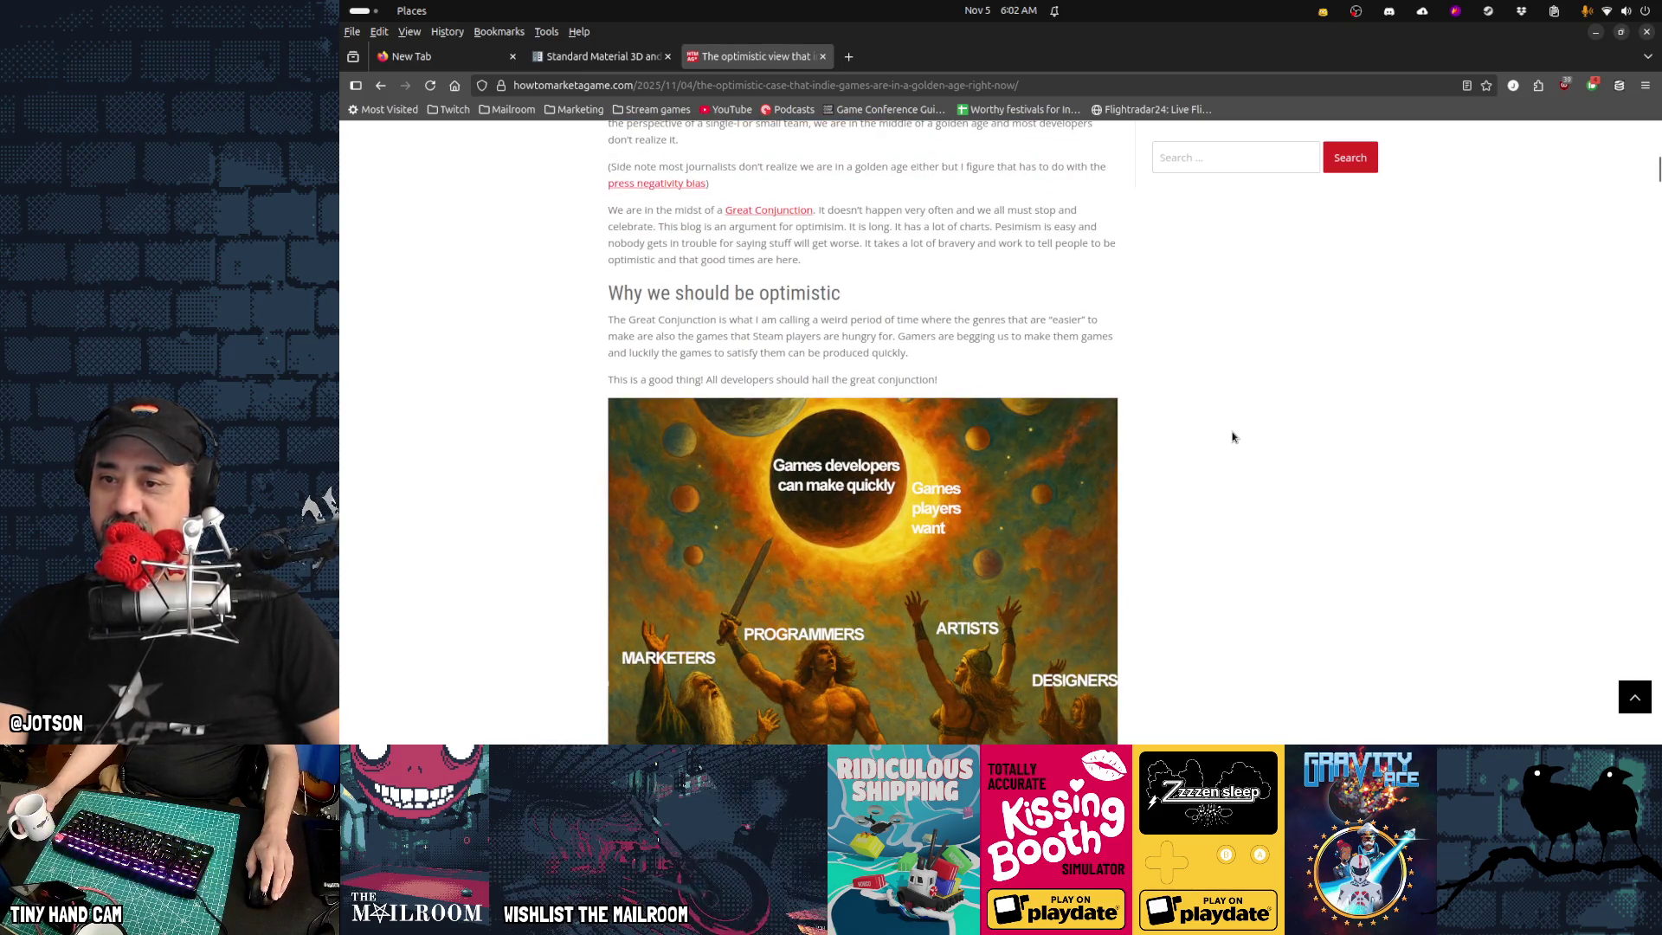
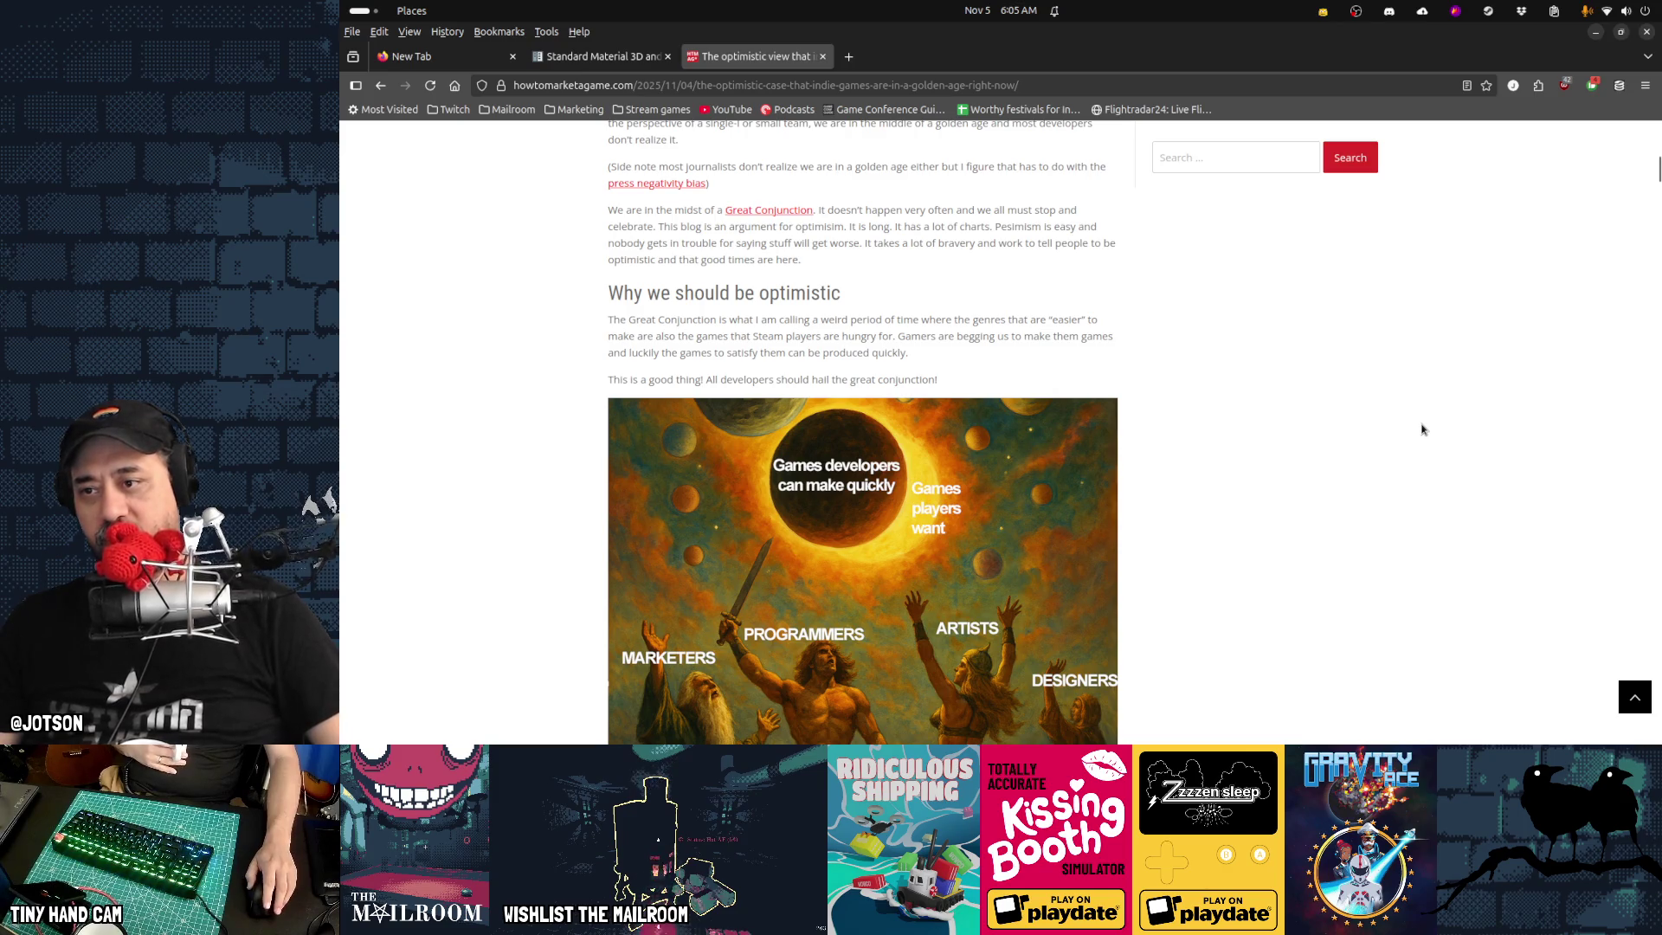
# Scroll the article past the quote and Deep Rock Galactic tweet to 'Steam players want fun first'
pyautogui.scroll(-4, 1422, 429)
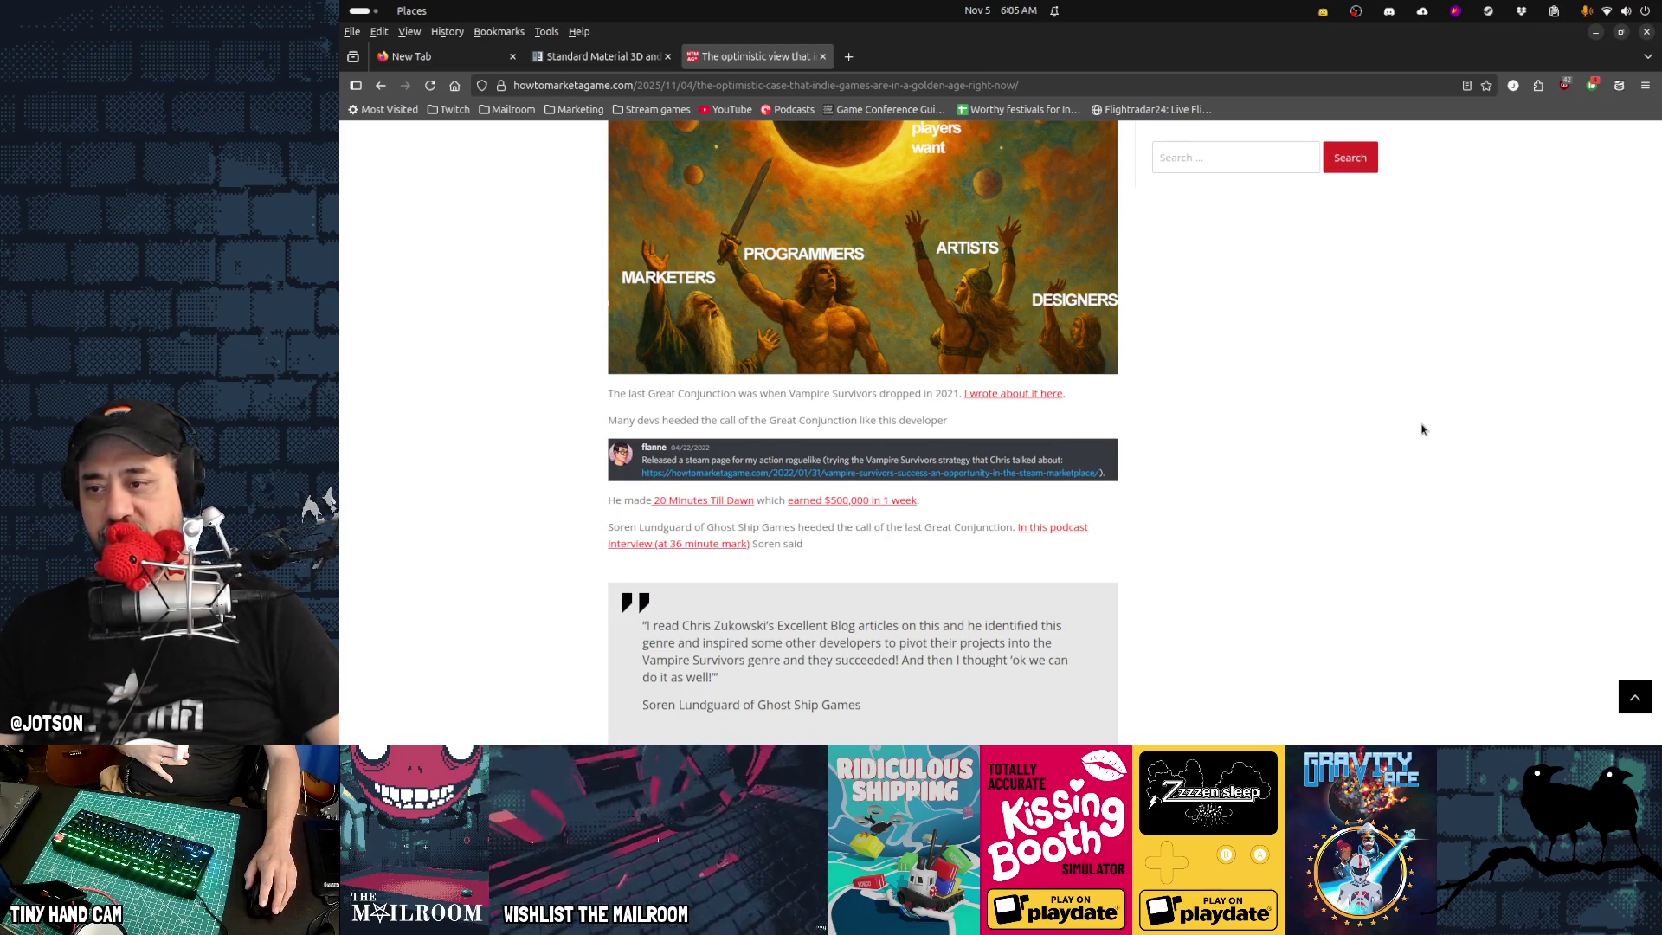
pyautogui.scroll(-3, 1422, 429)
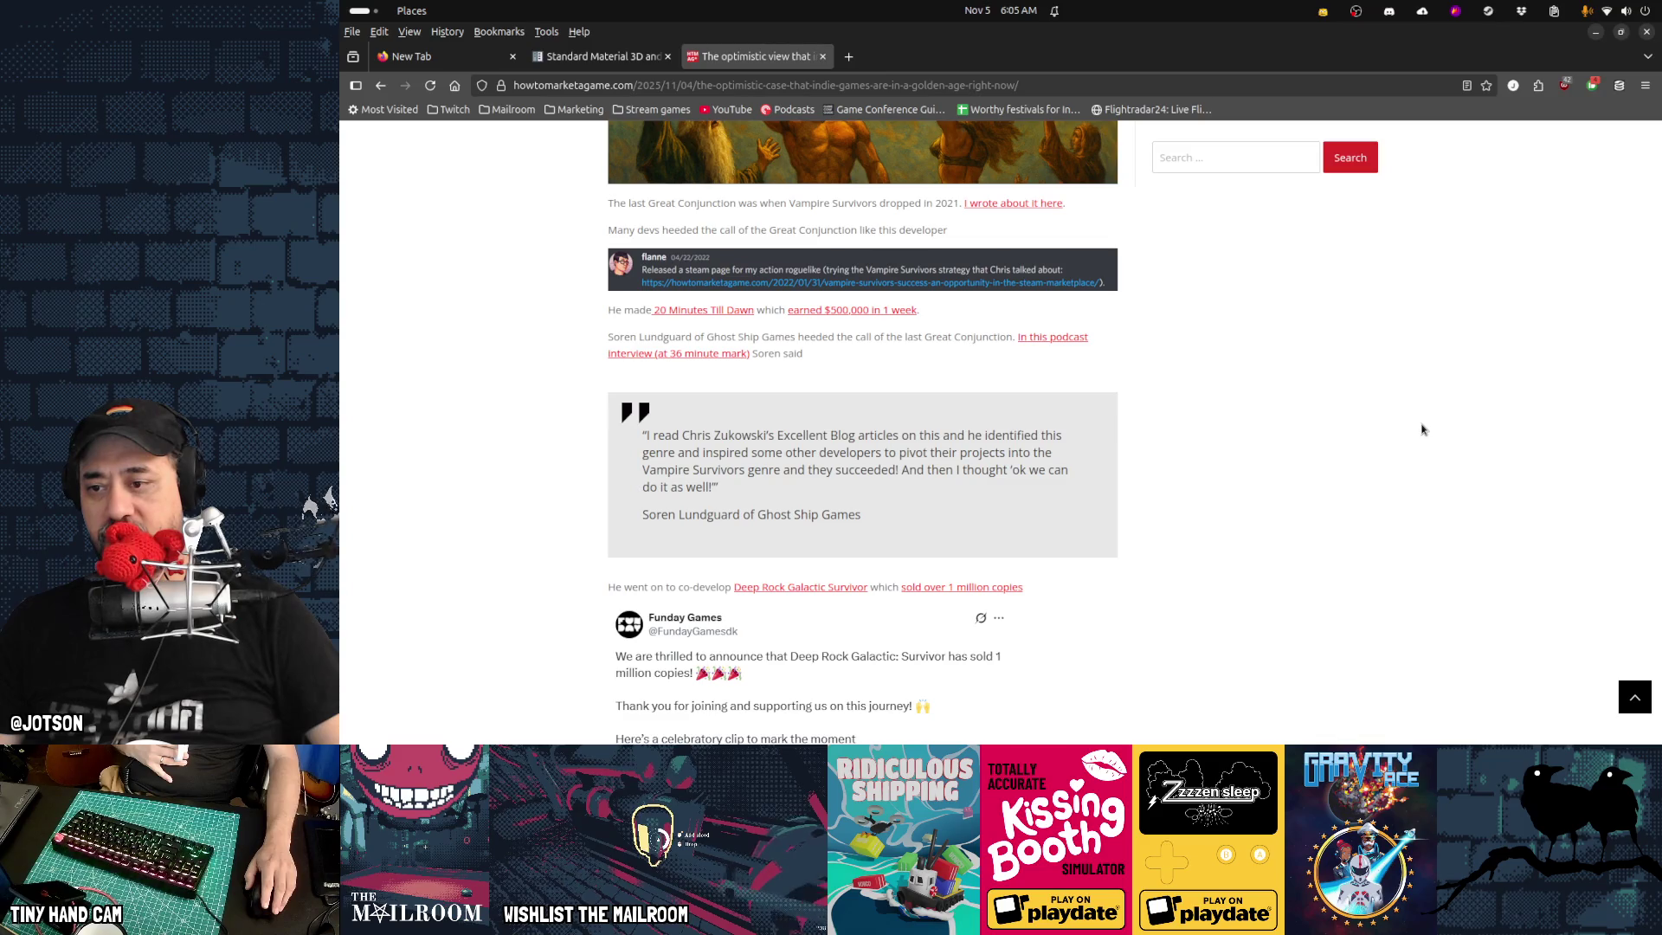
pyautogui.scroll(-2, 1422, 430)
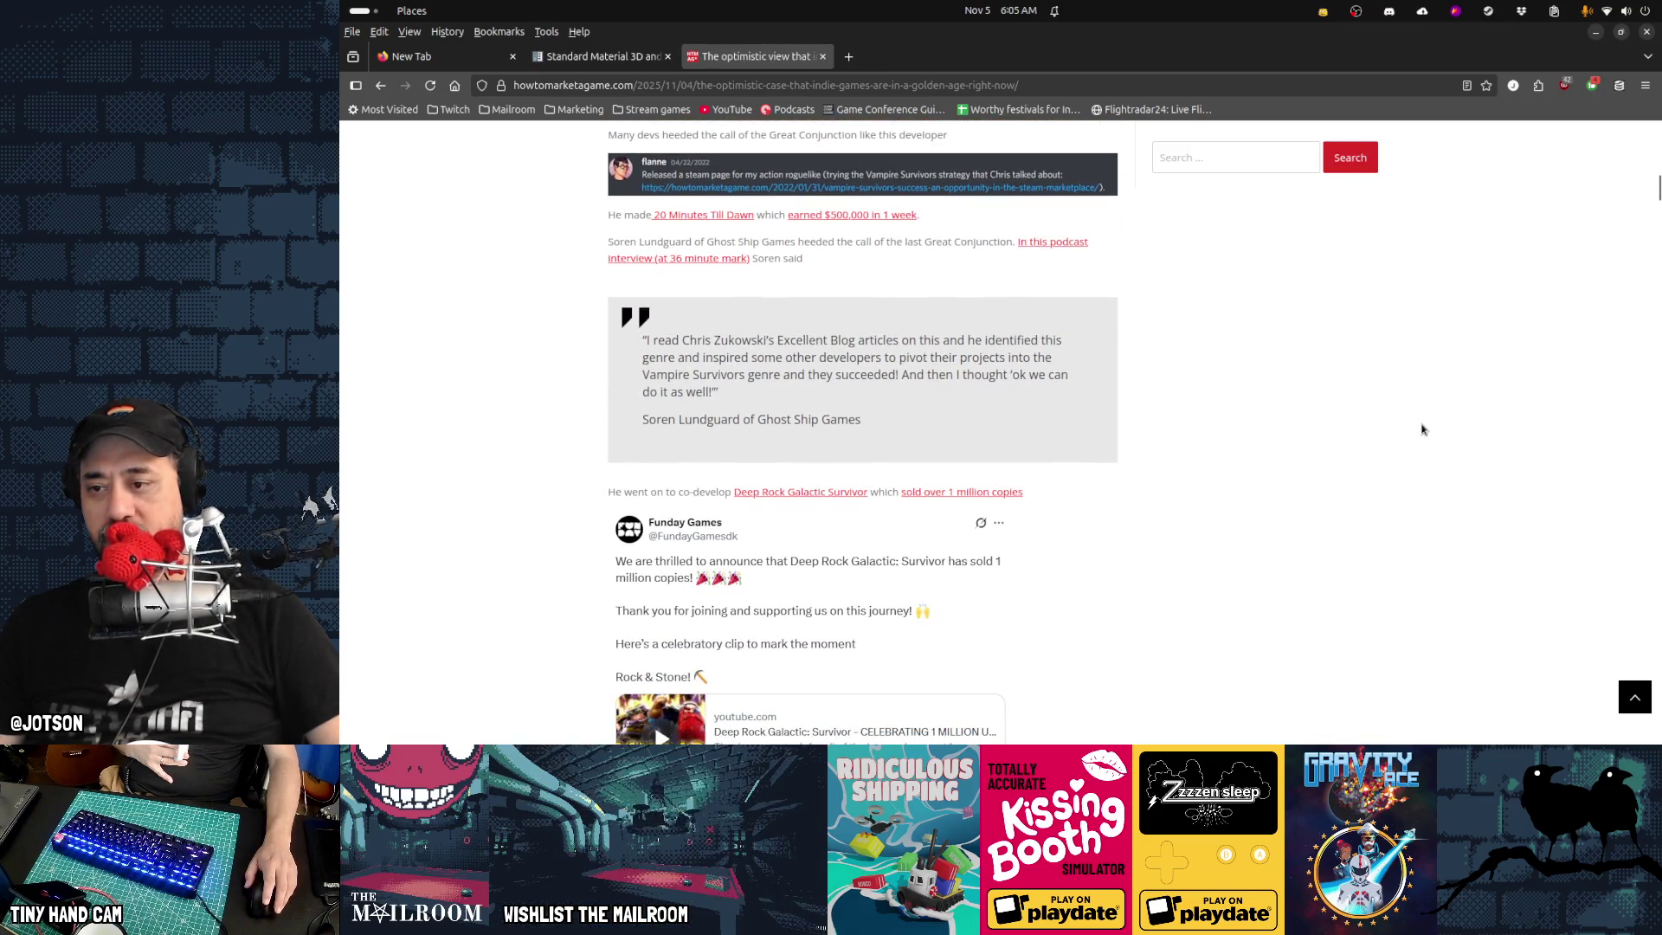
pyautogui.scroll(-4, 1422, 429)
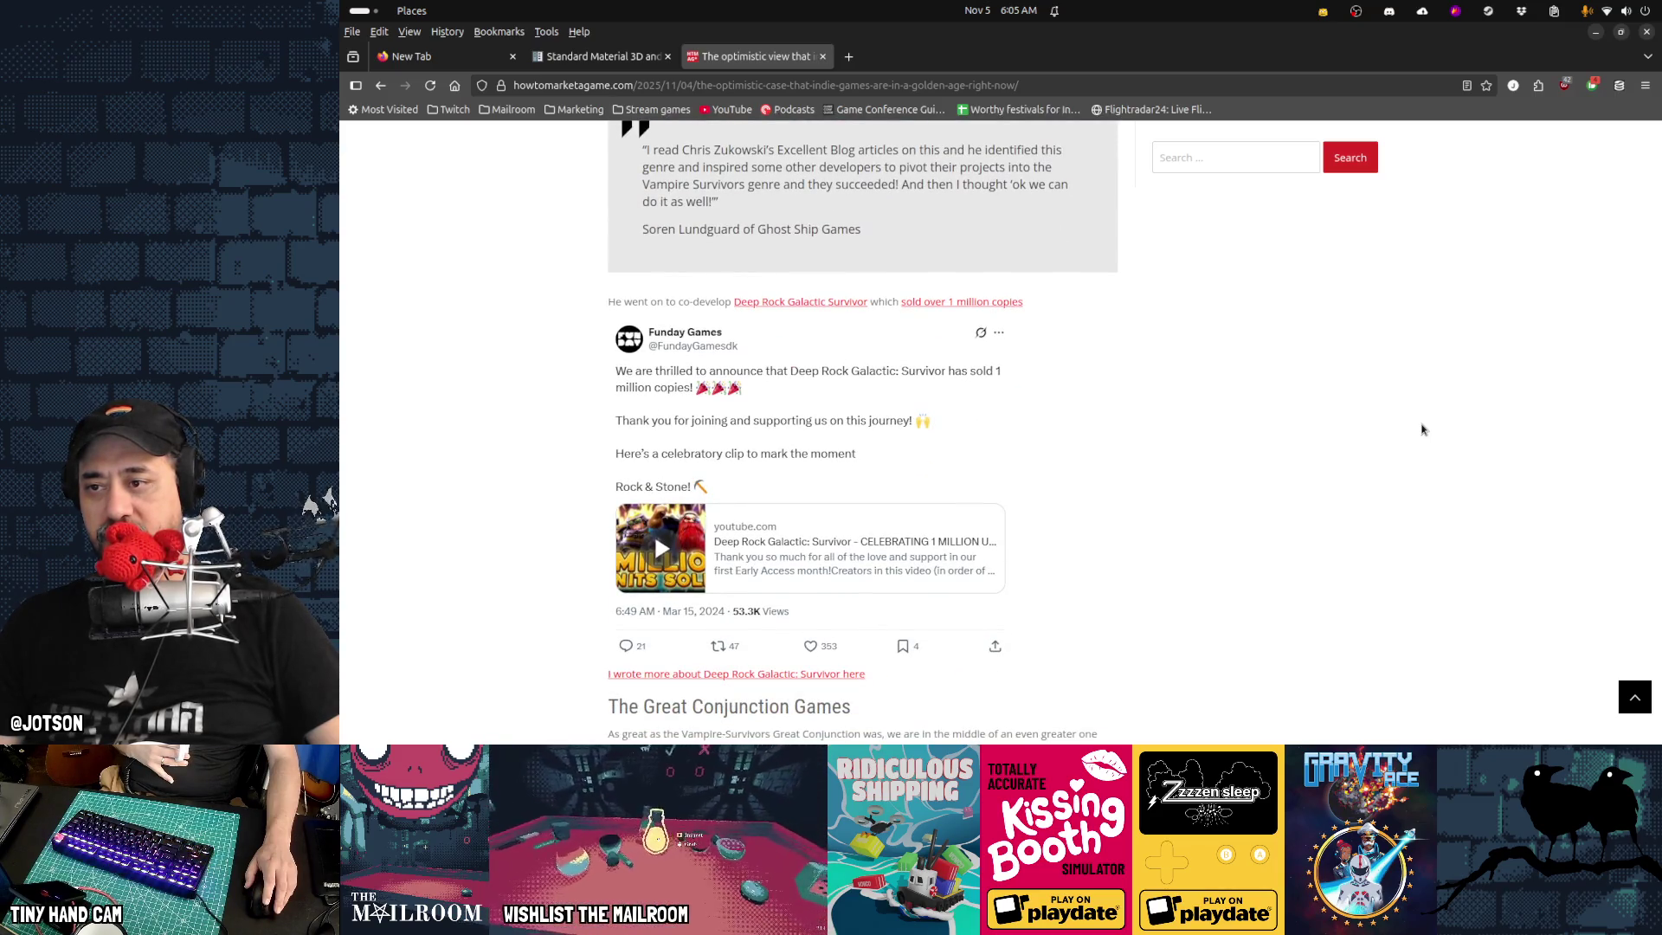
pyautogui.scroll(-8, 1422, 430)
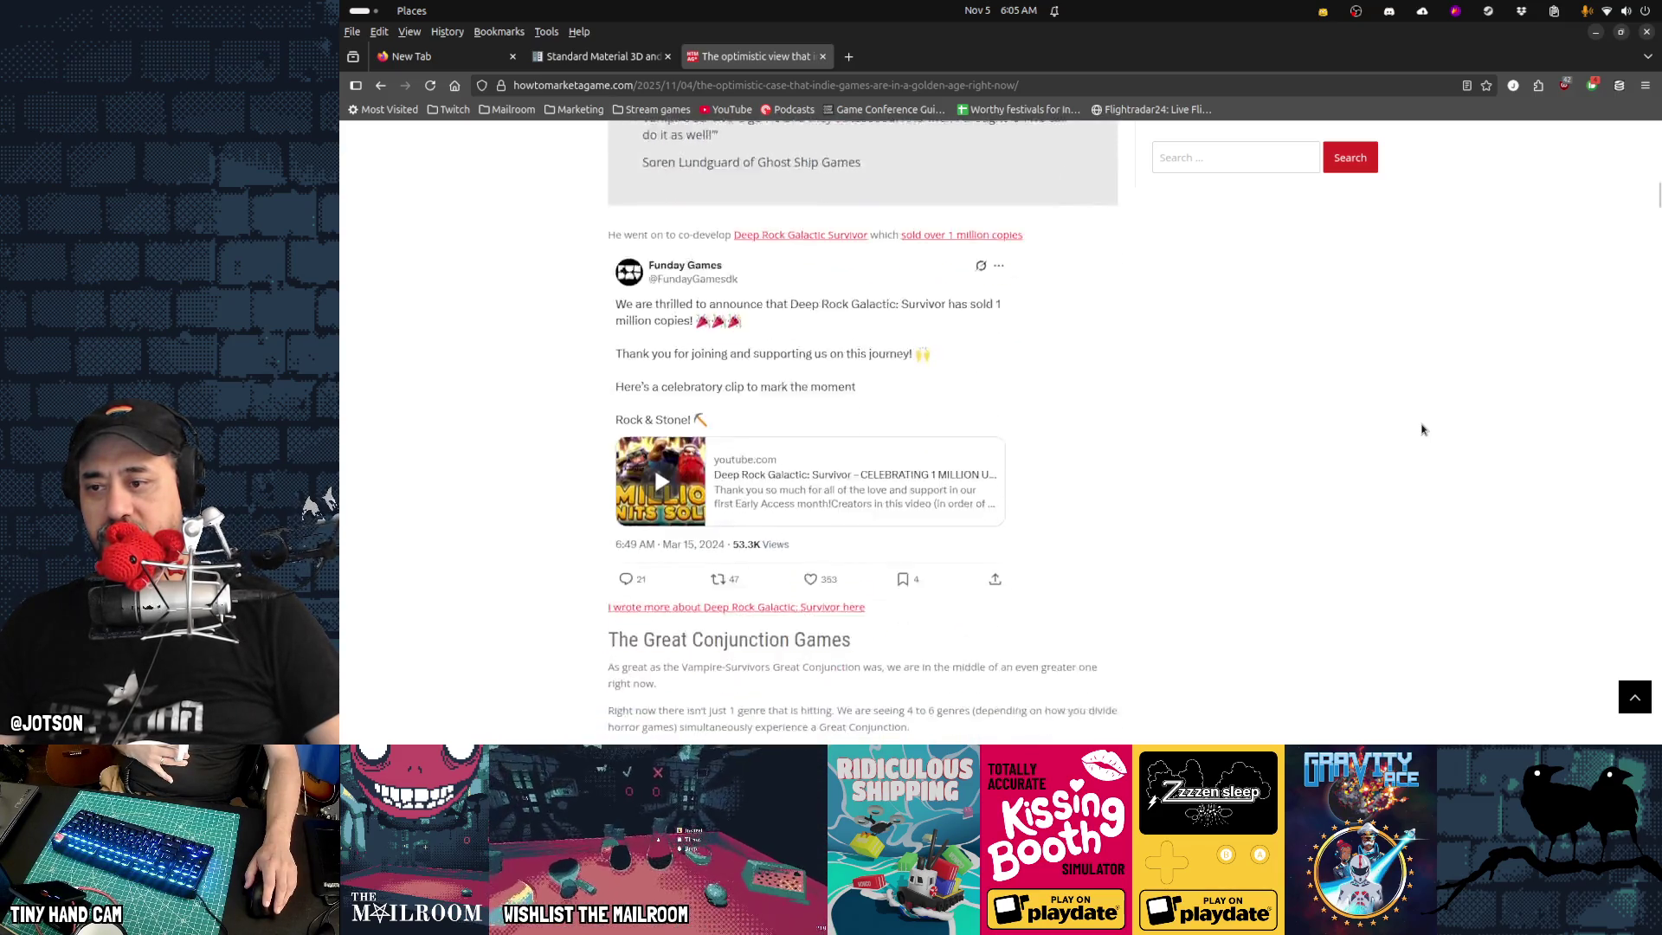
pyautogui.scroll(8, 1422, 429)
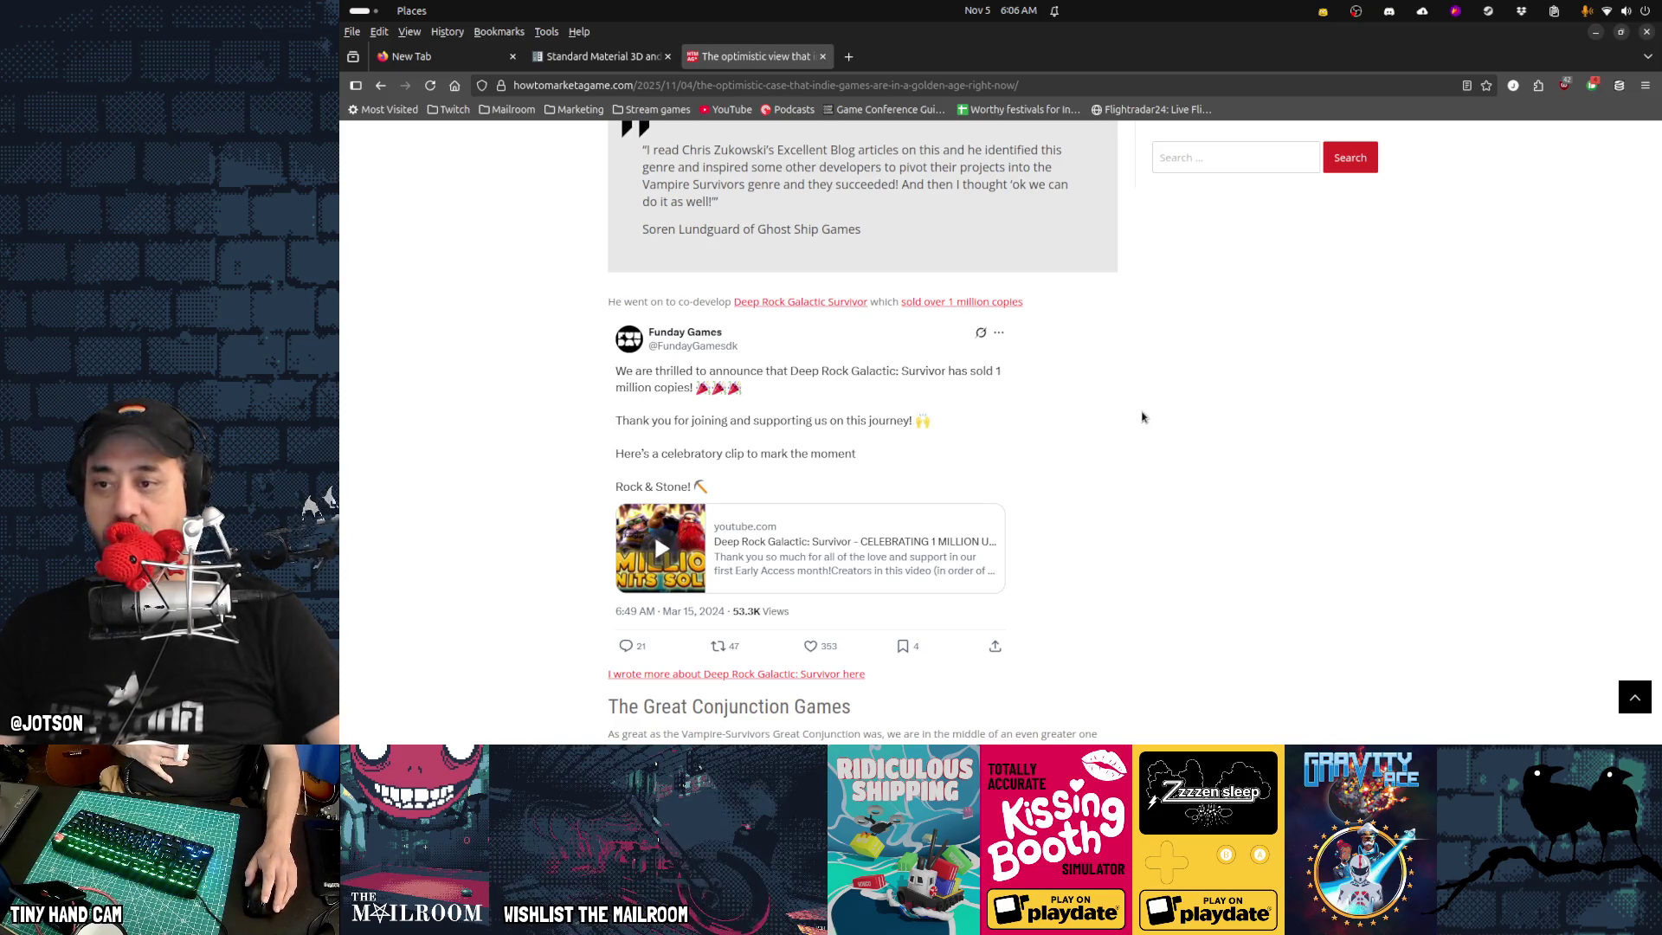
pyautogui.scroll(-5, 1141, 417)
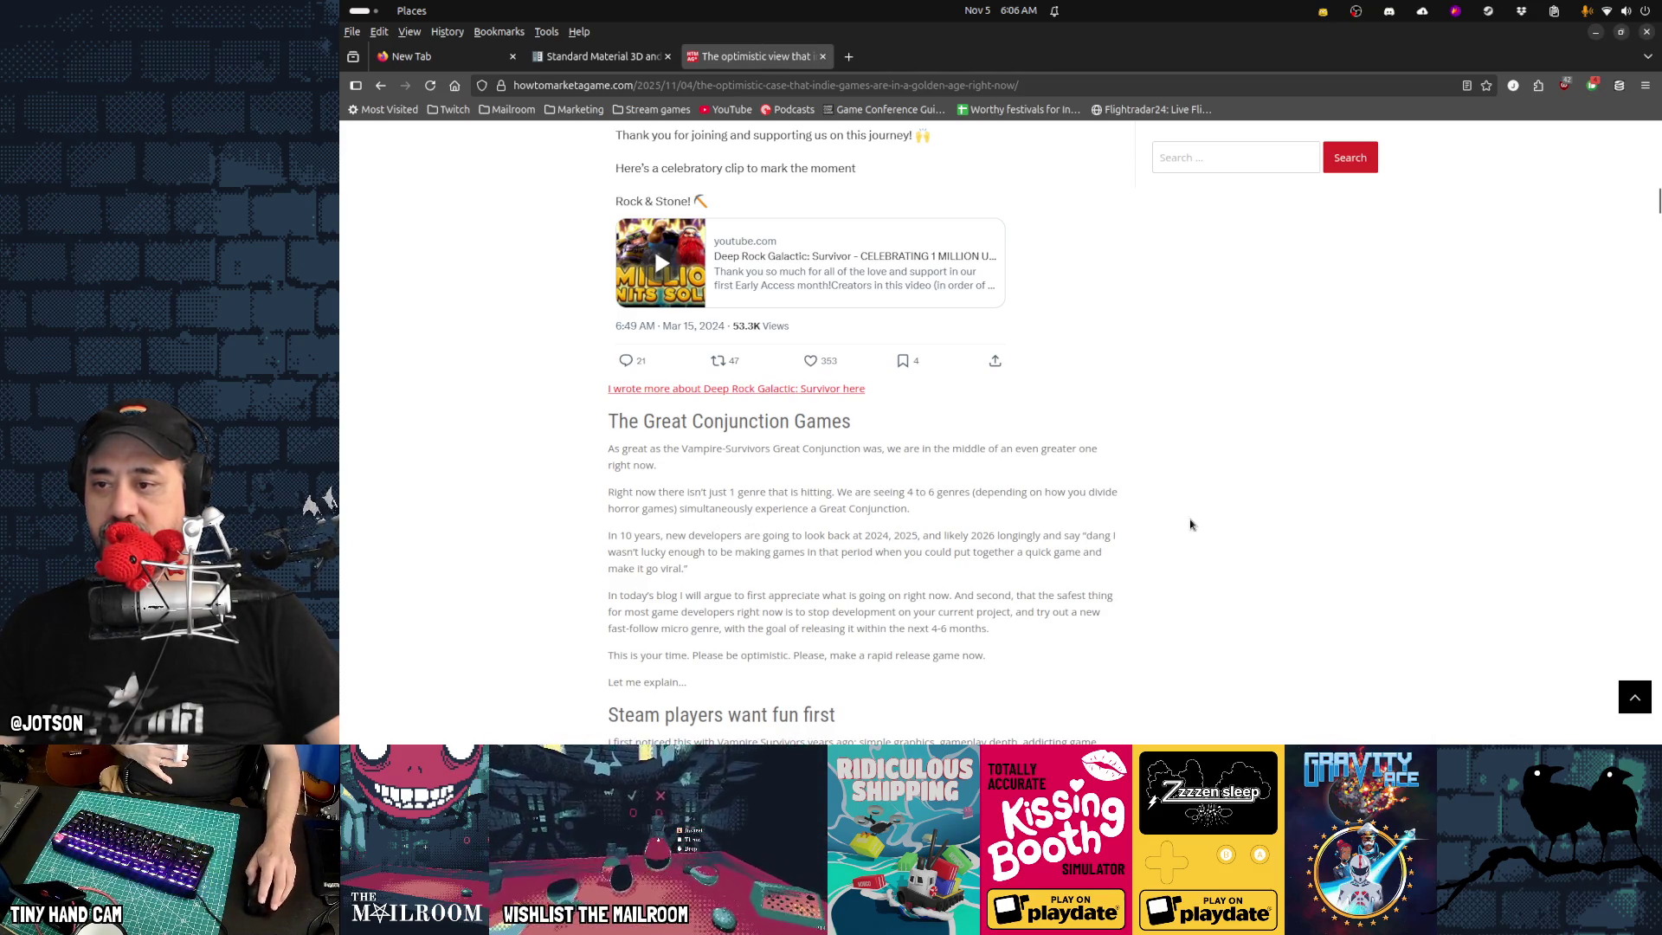
pyautogui.scroll(-2, 1189, 524)
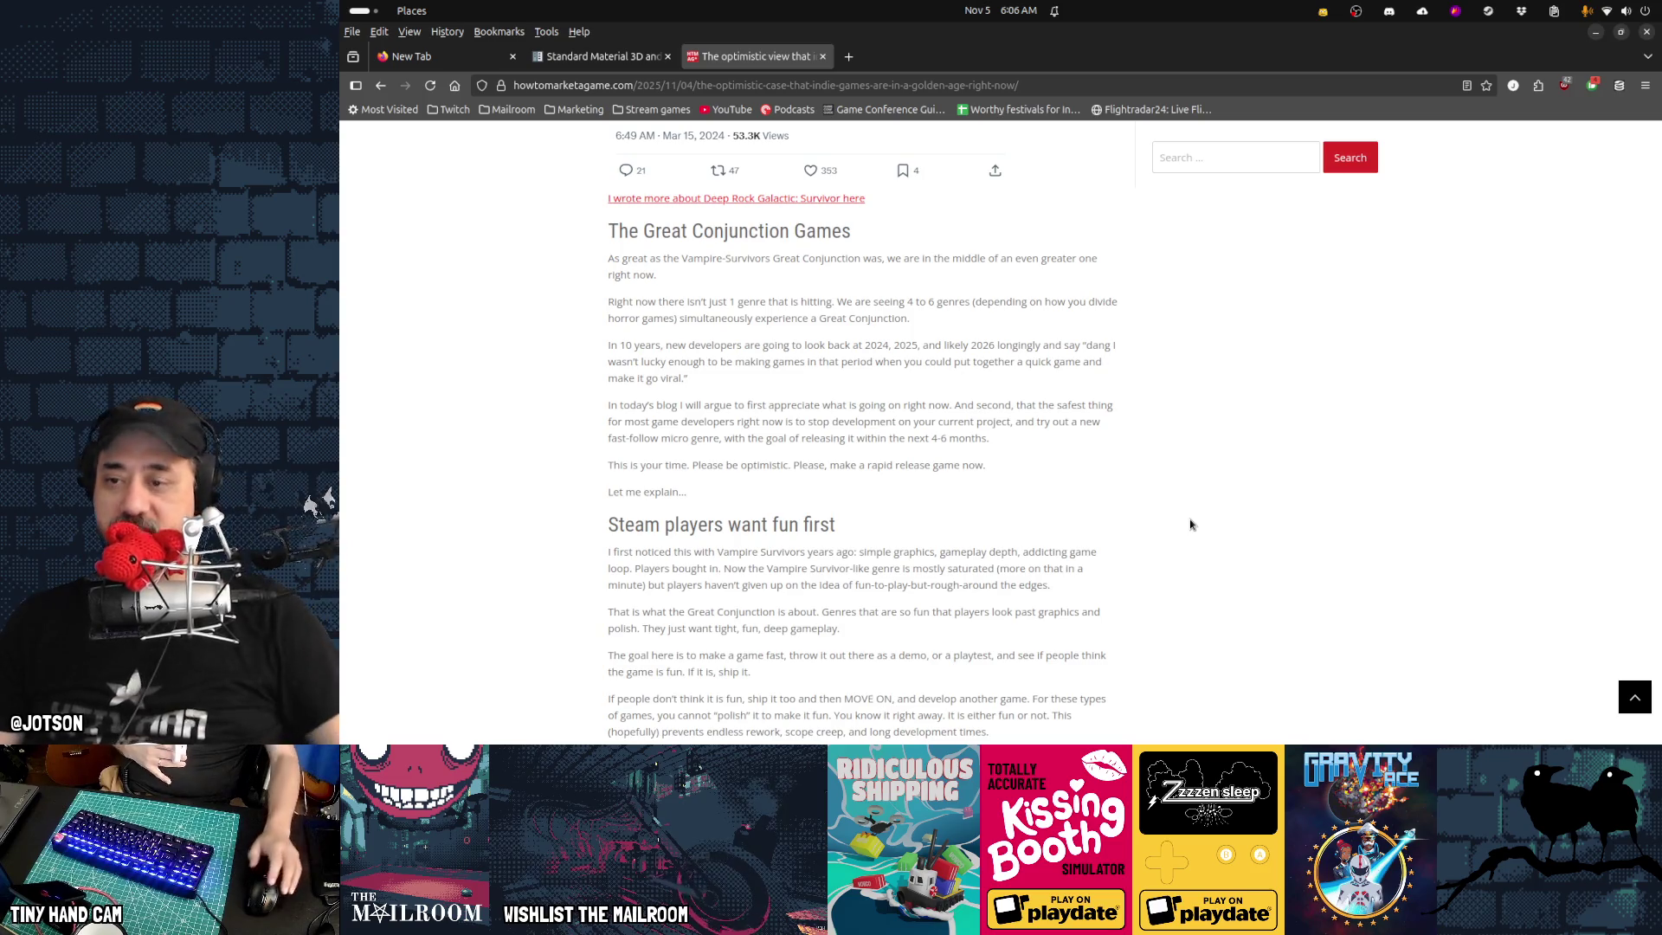
# Scroll to the Great Conjunction genre list and mark genre lines, including Simulation, while reading
pyautogui.moveTo(625, 525); pyautogui.dragTo(790, 525)
pyautogui.scroll(-4, 820, 530)
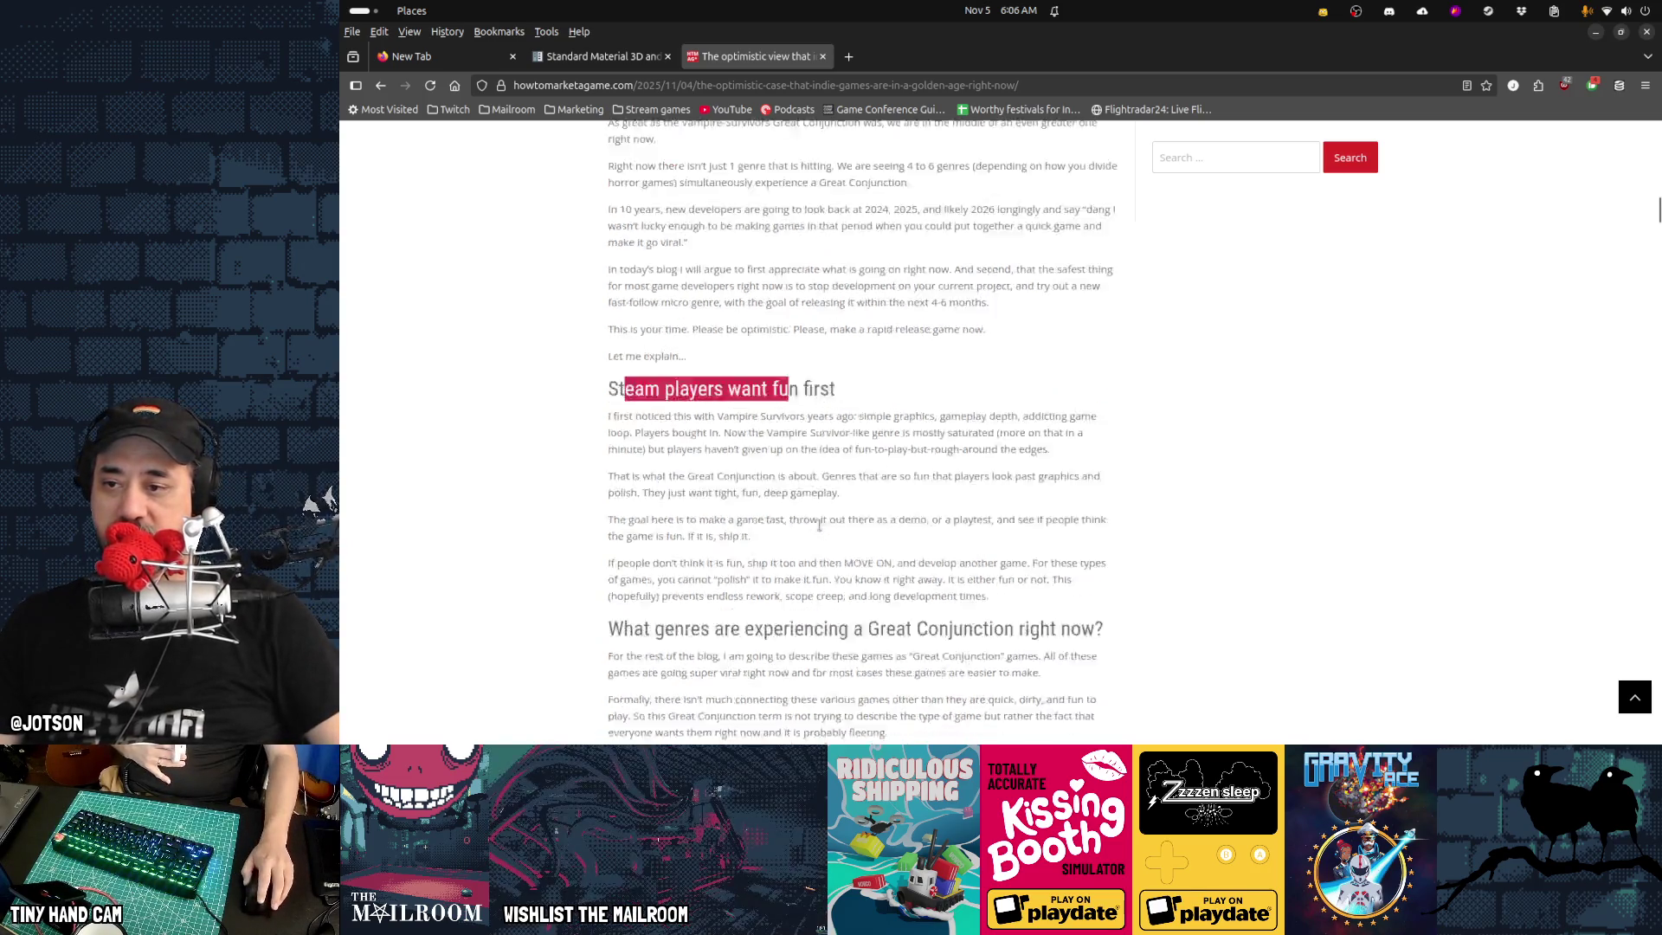
pyautogui.scroll(-3, 820, 530)
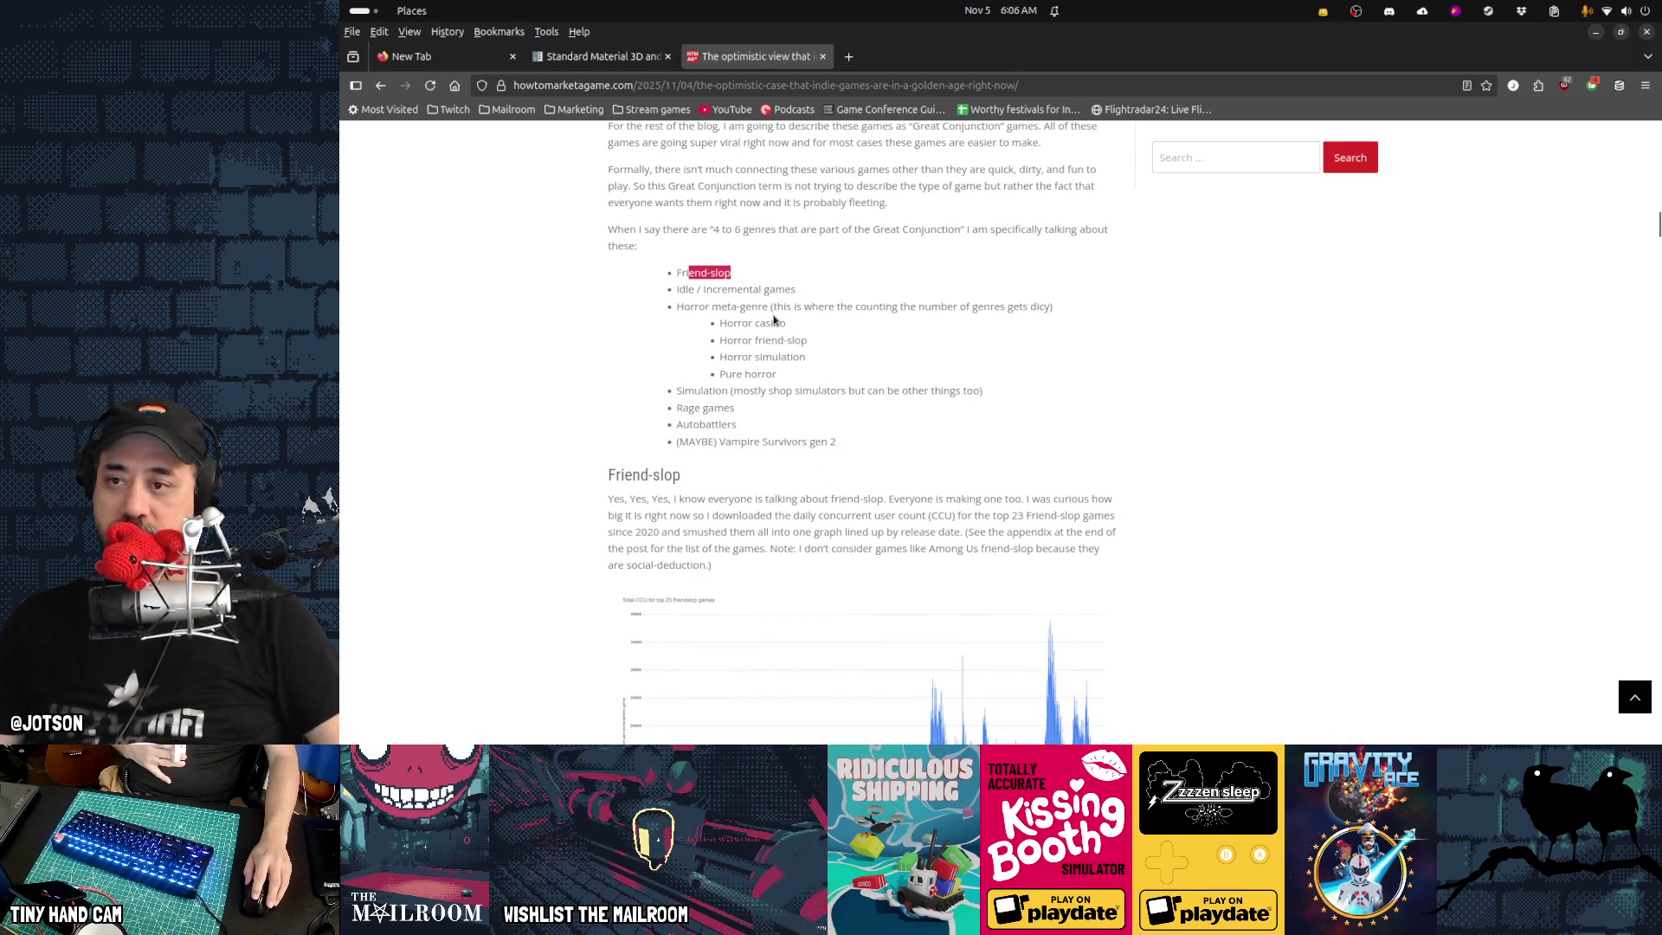
pyautogui.moveTo(695, 289)
pyautogui.mouseDown()
pyautogui.moveTo(761, 294)
pyautogui.moveTo(792, 340)
pyautogui.mouseUp()
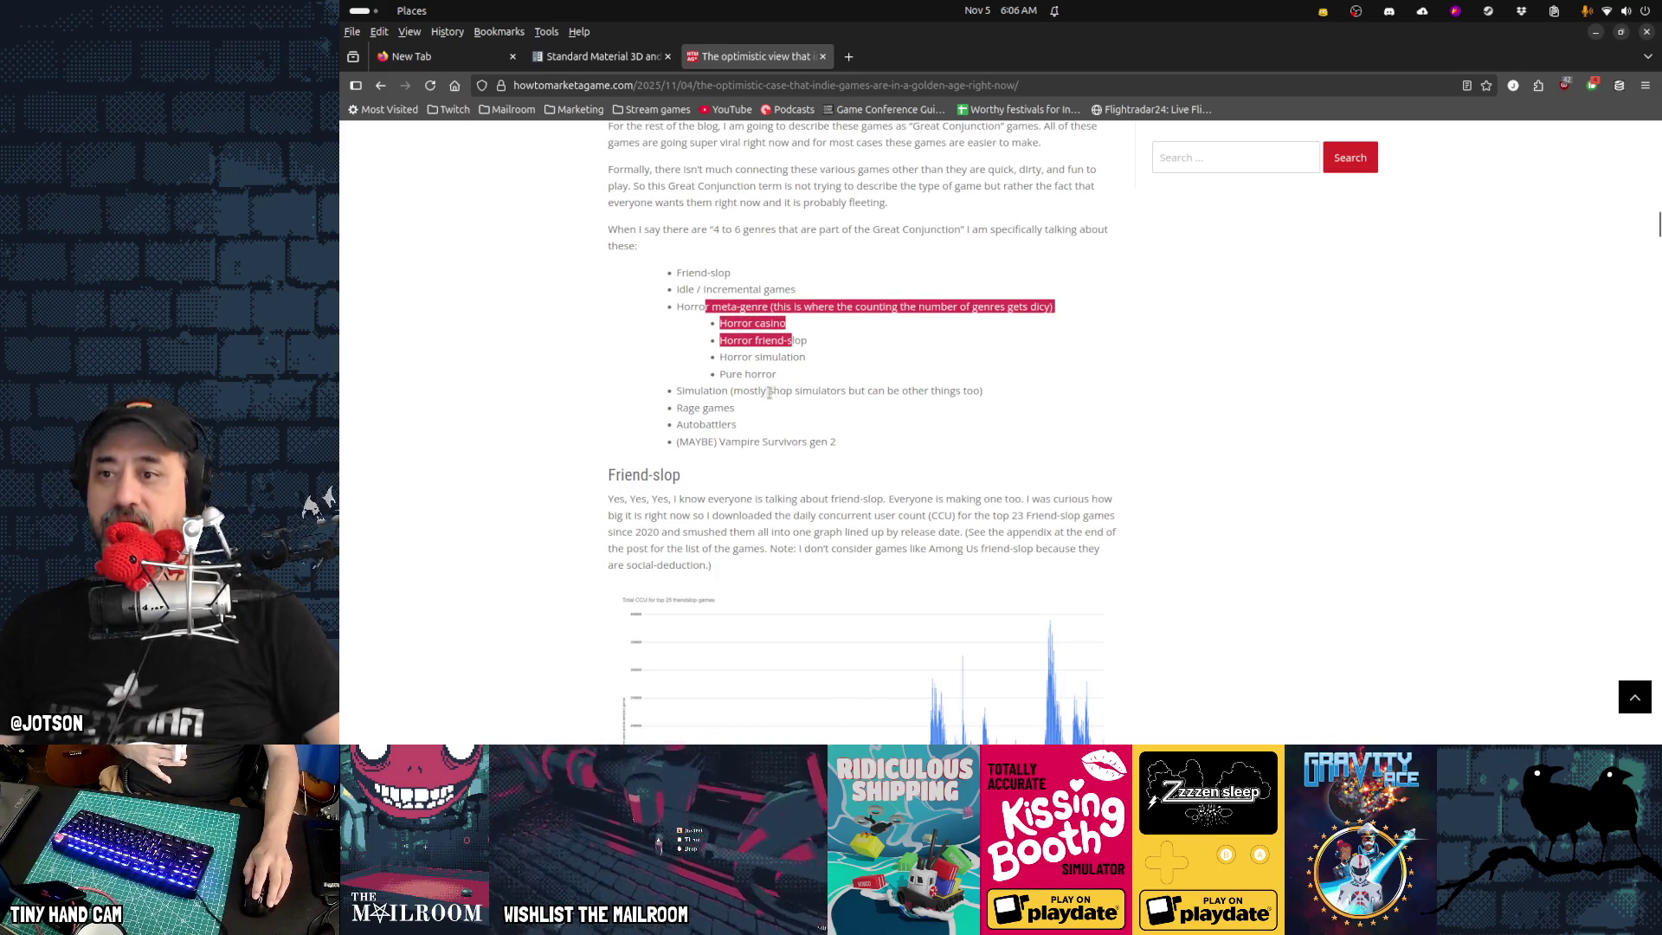
pyautogui.moveTo(709, 390); pyautogui.dragTo(802, 392)
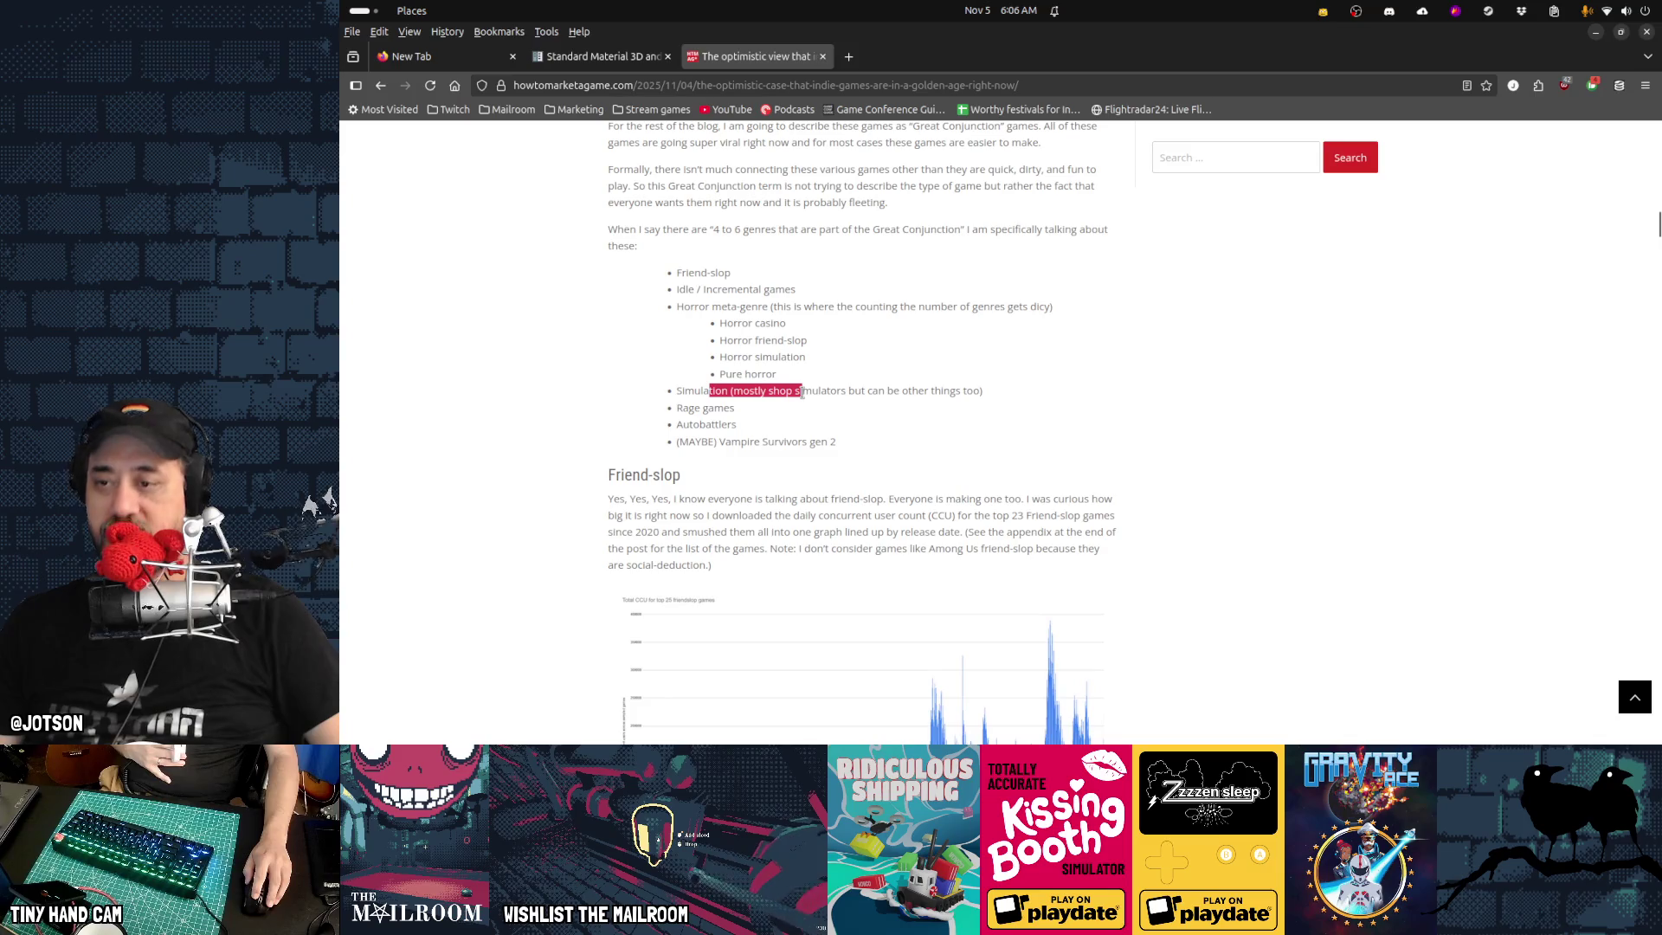
# Mark the Rage games, Autobattlers and Vampire Survivors gen 2 entries, then reach the Friend-slop chart
pyautogui.moveTo(677, 408); pyautogui.dragTo(740, 412)
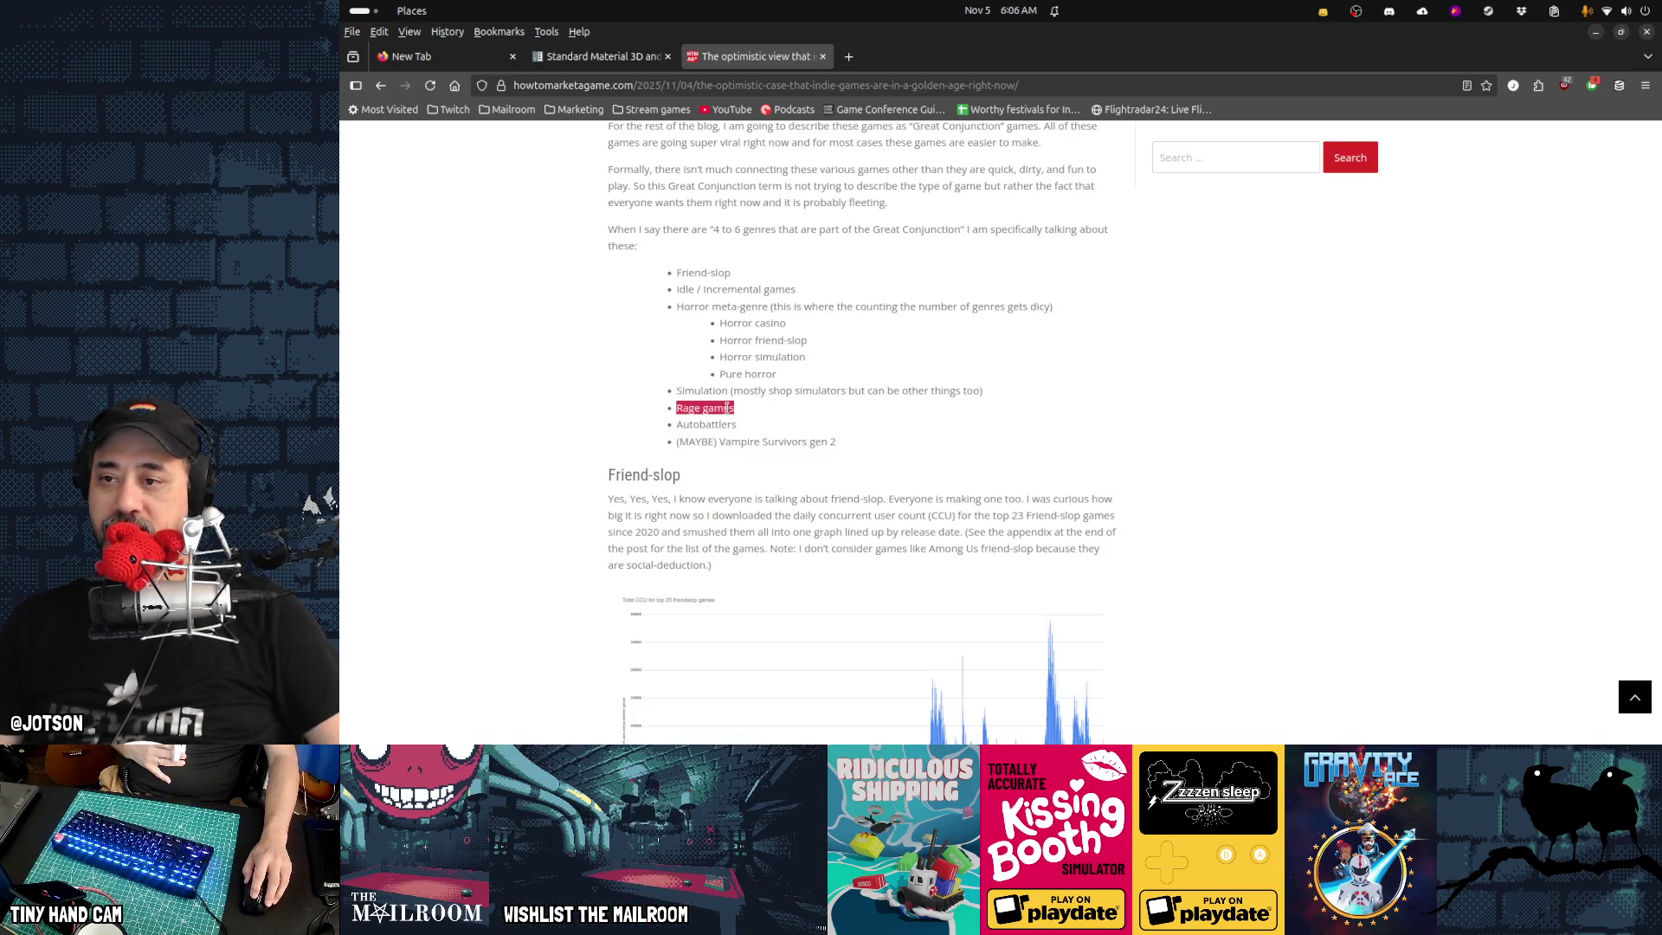
pyautogui.doubleClick(688, 409)
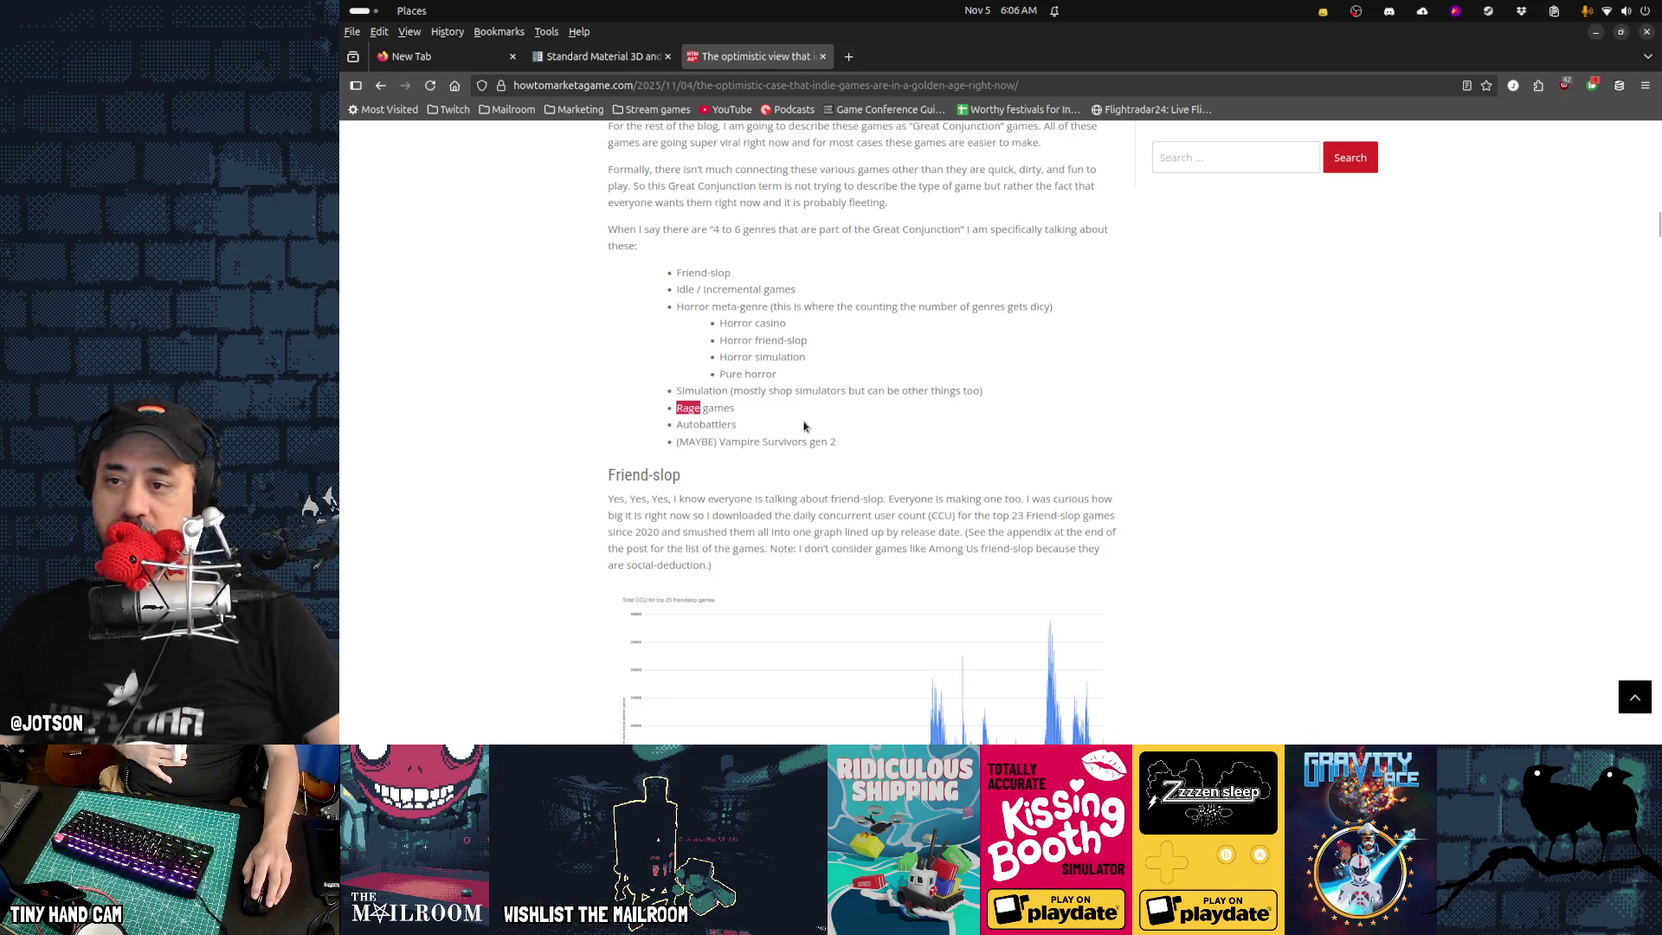
pyautogui.doubleClick(728, 423)
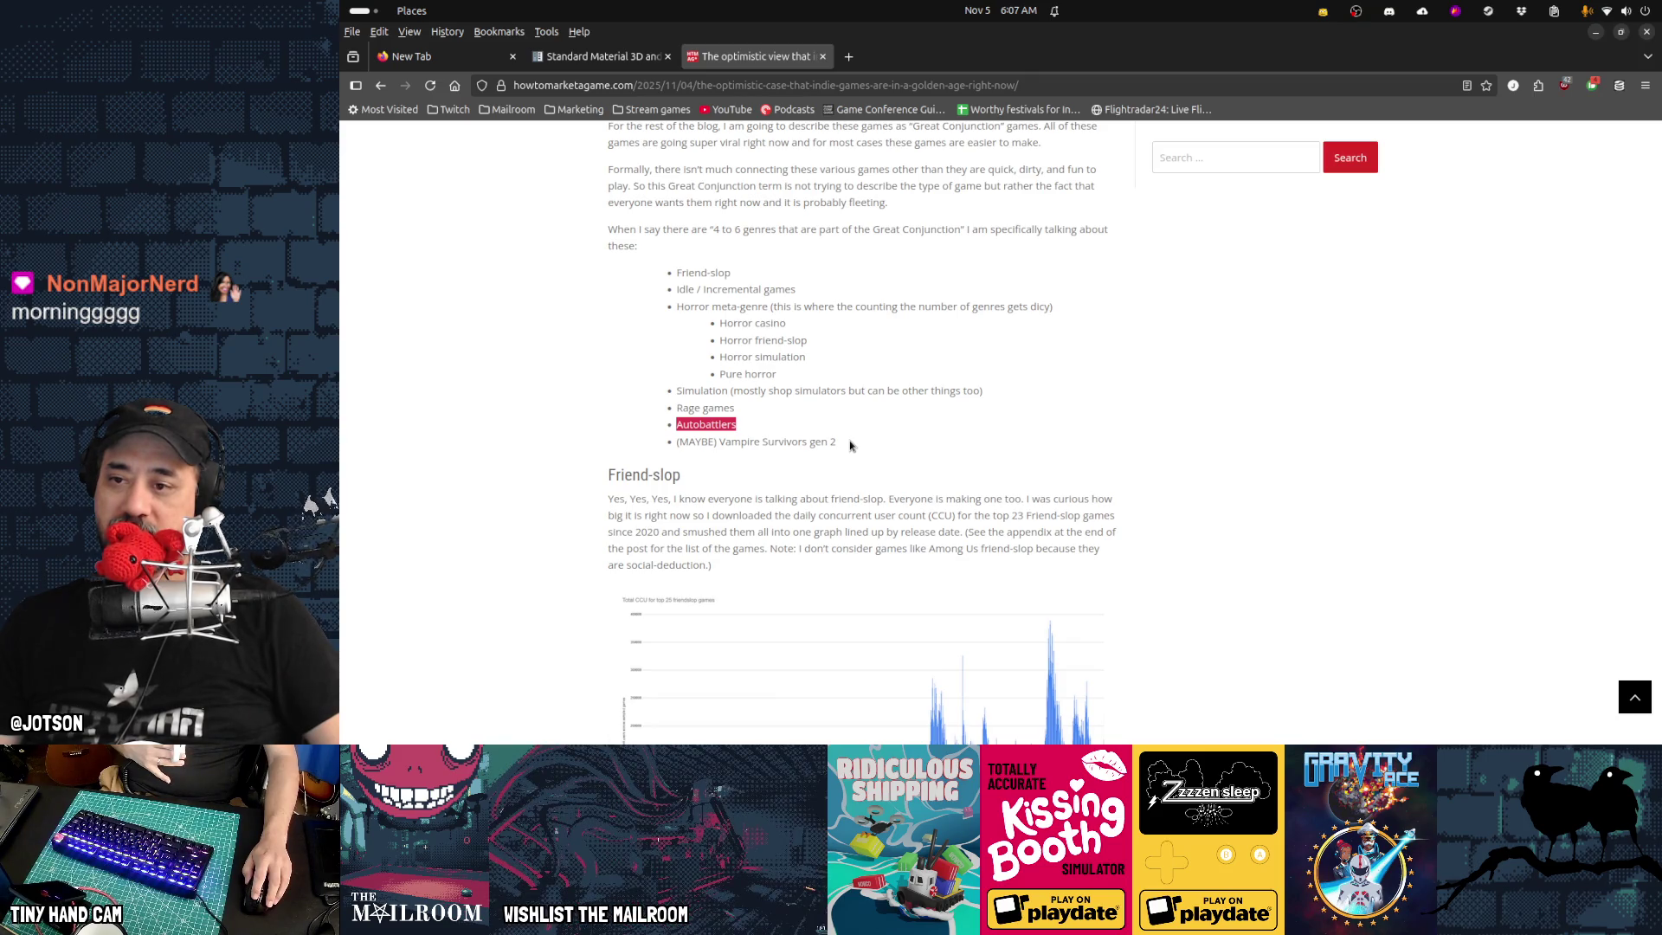
pyautogui.moveTo(850, 445); pyautogui.dragTo(732, 440)
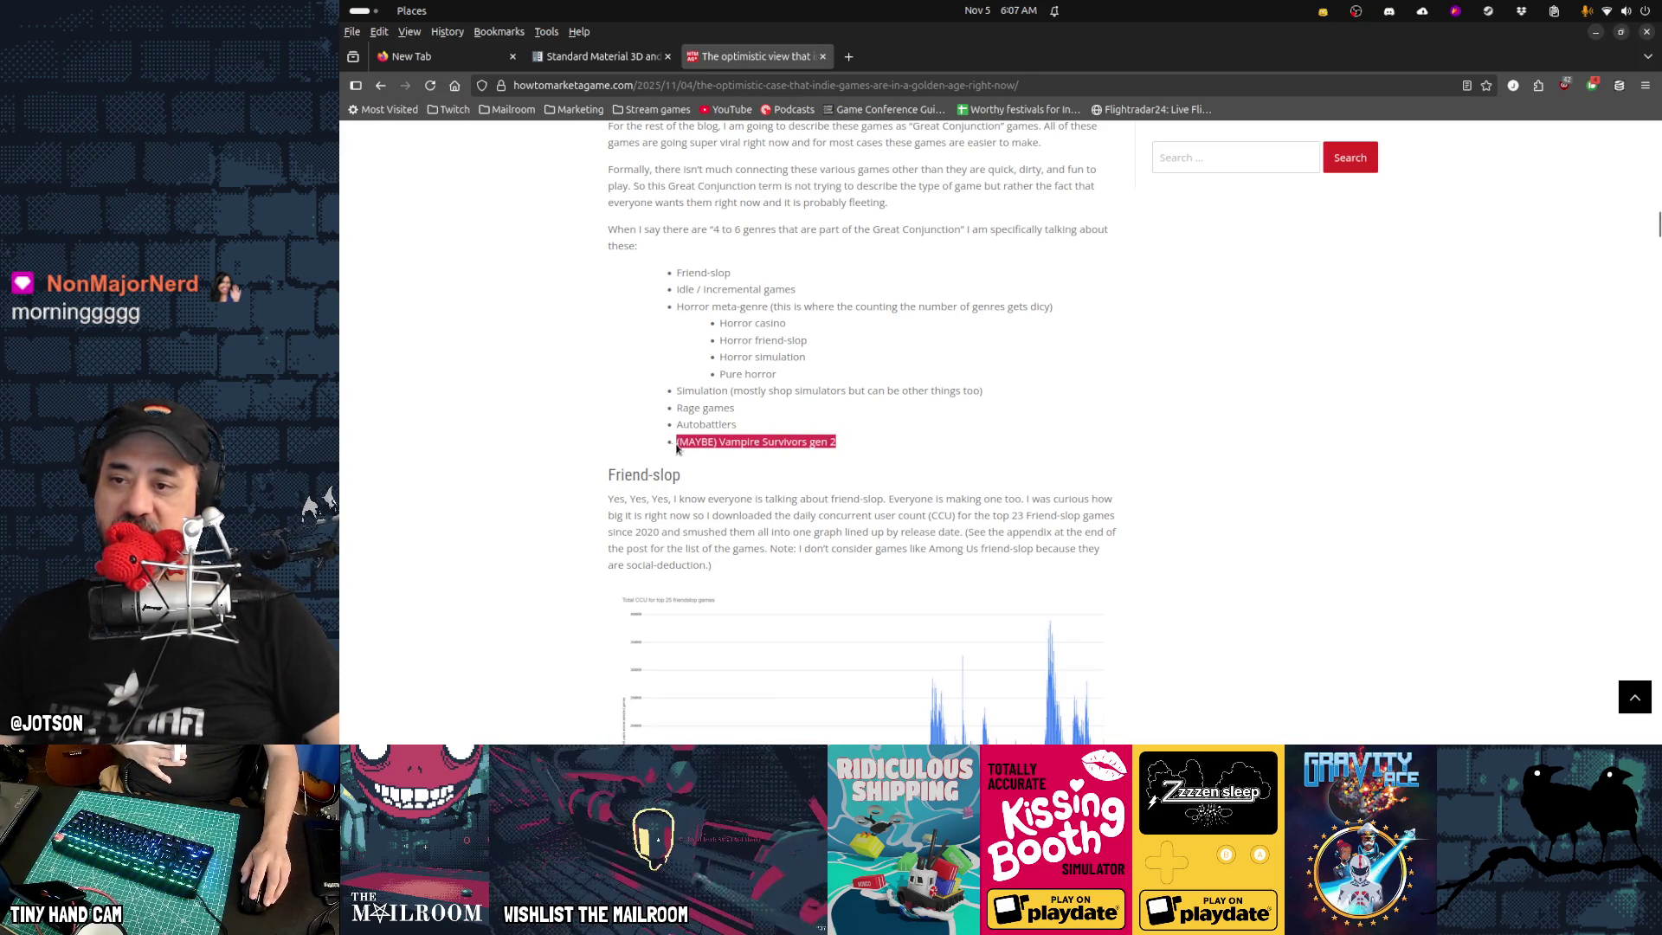
pyautogui.click(801, 438)
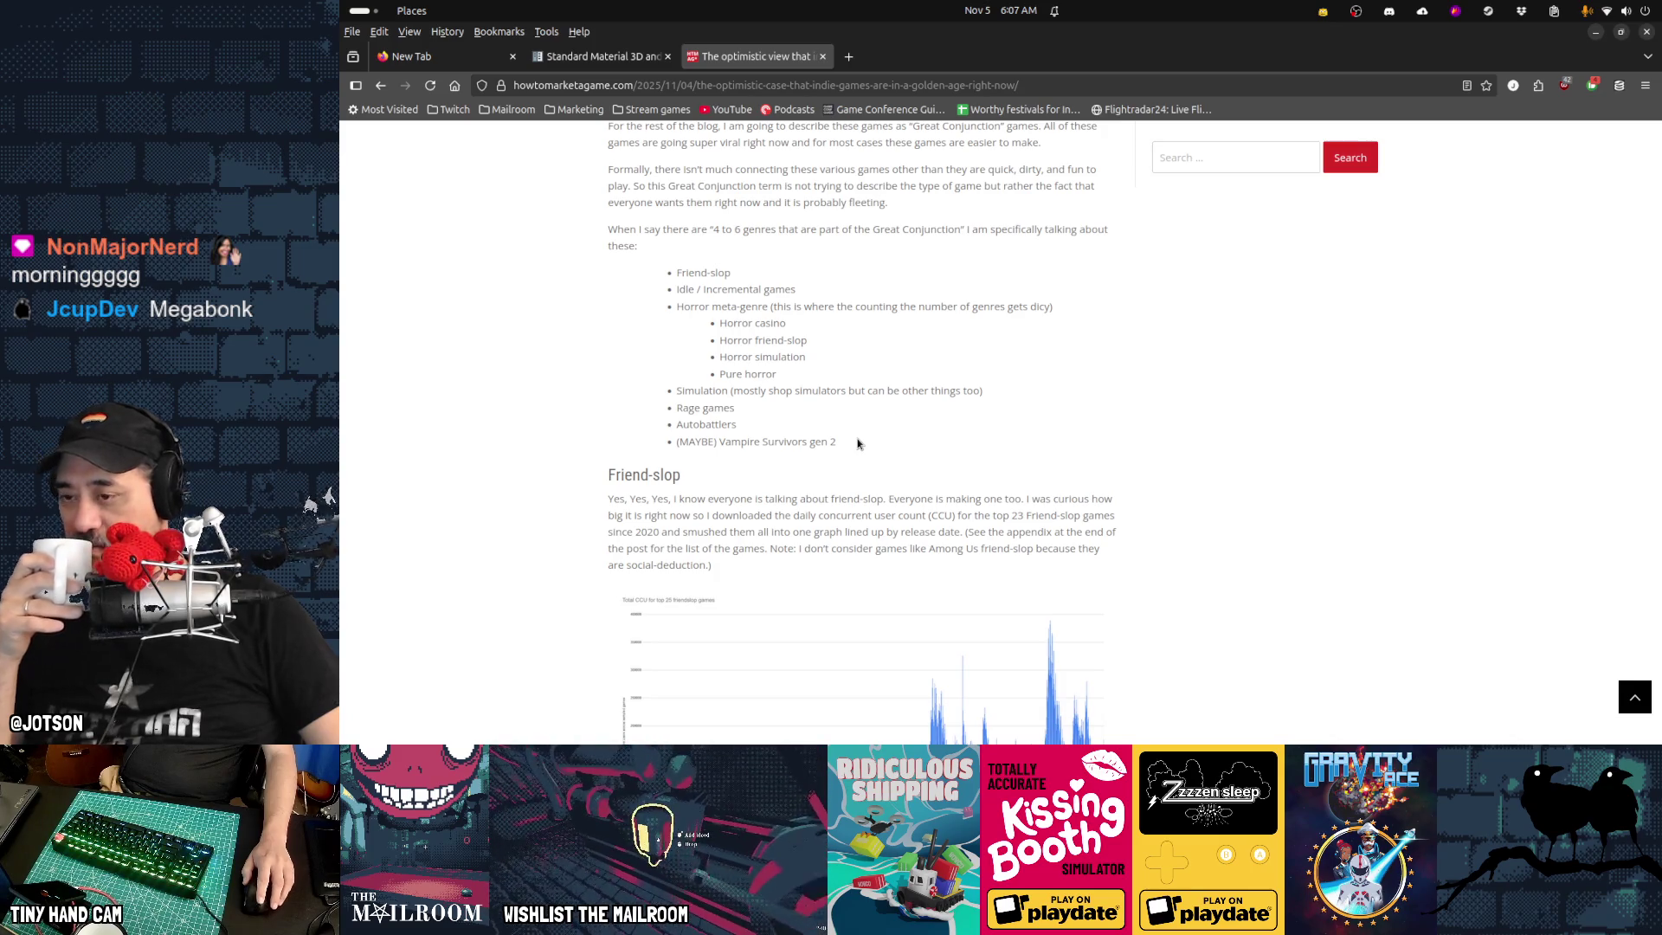
pyautogui.scroll(-4, 858, 444)
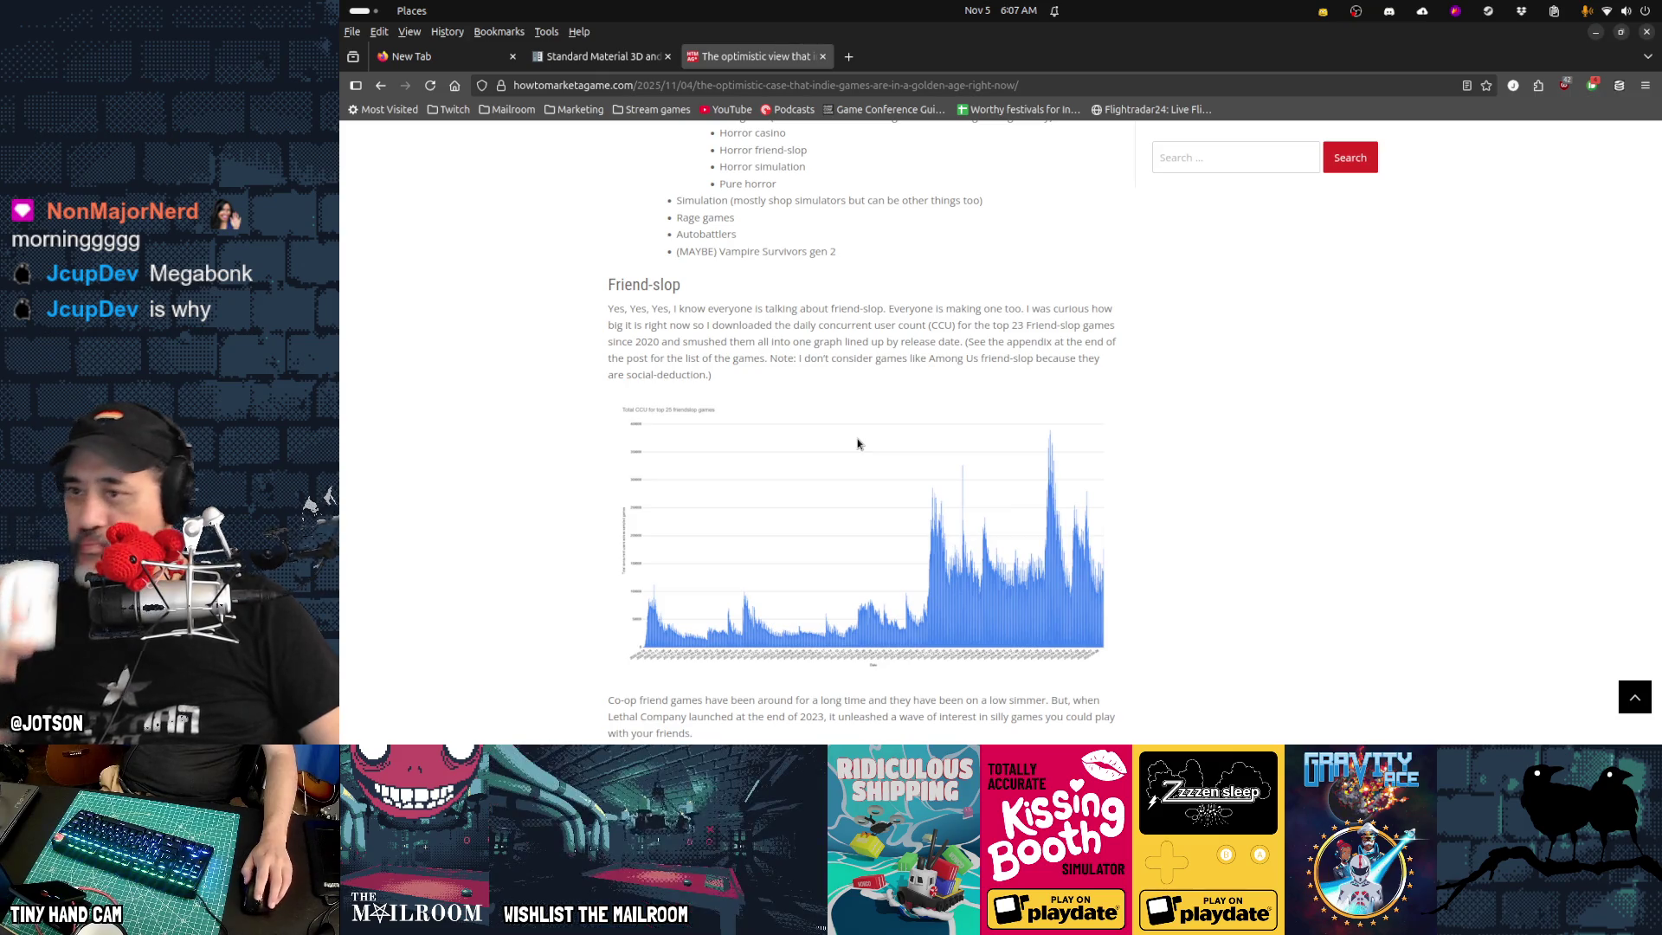
pyautogui.moveTo(768, 252); pyautogui.dragTo(832, 253)
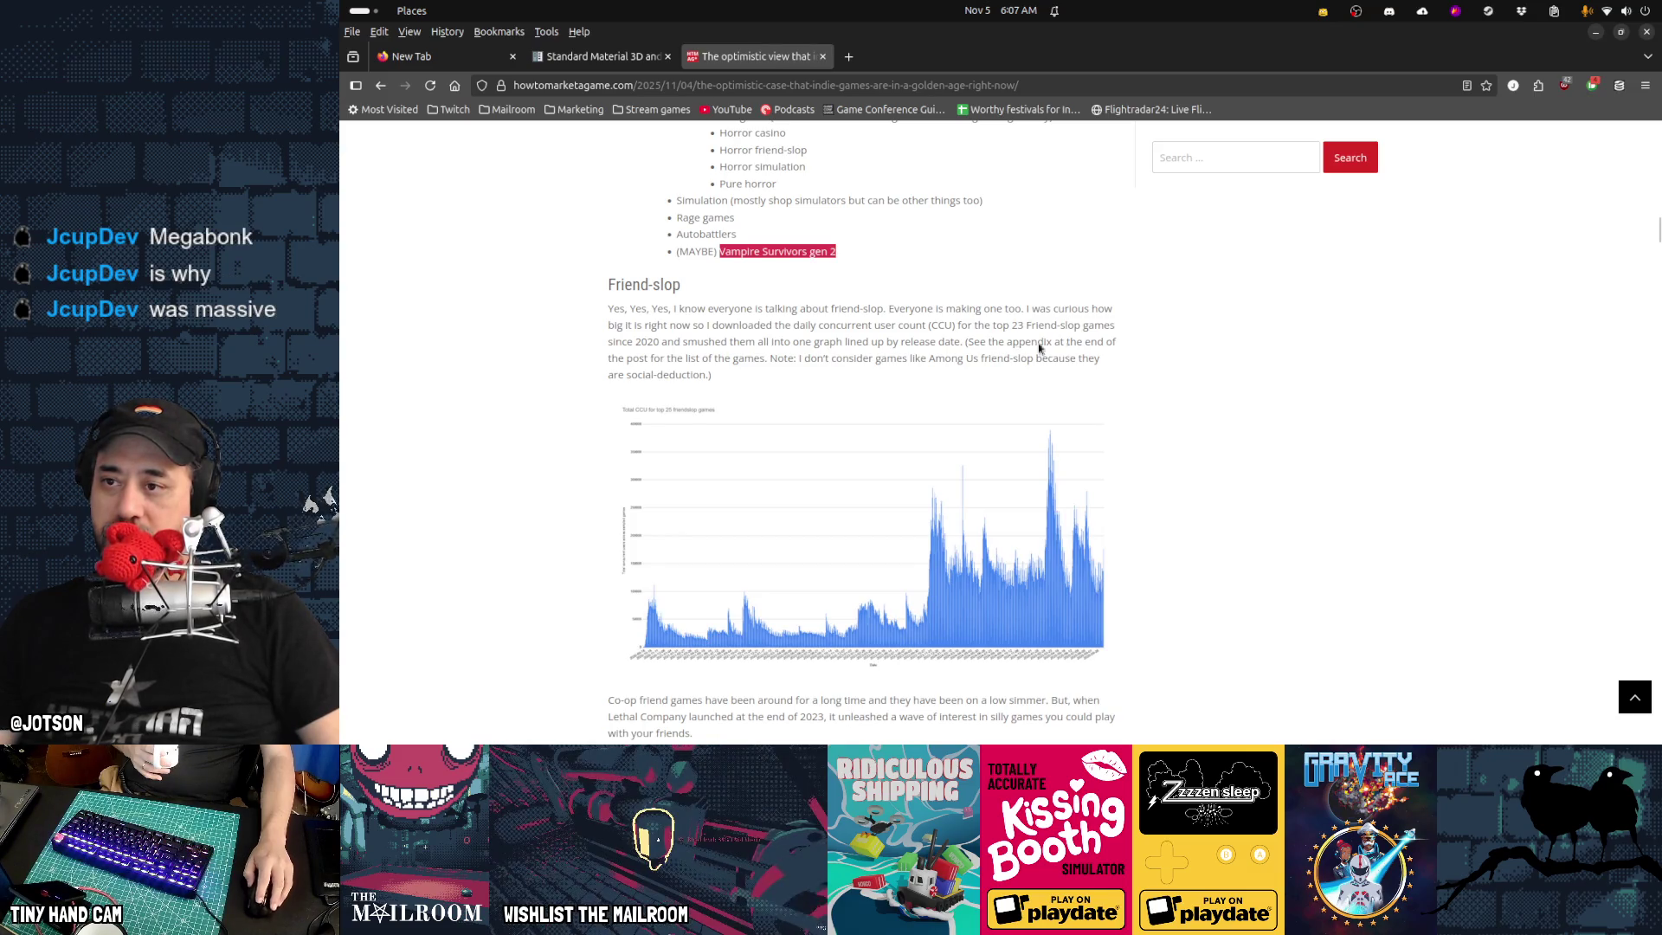
# Highlight the Friend-slop opening paragraph and scroll down to the Before/After Lethal Company chart
pyautogui.moveTo(609, 286); pyautogui.dragTo(897, 358)
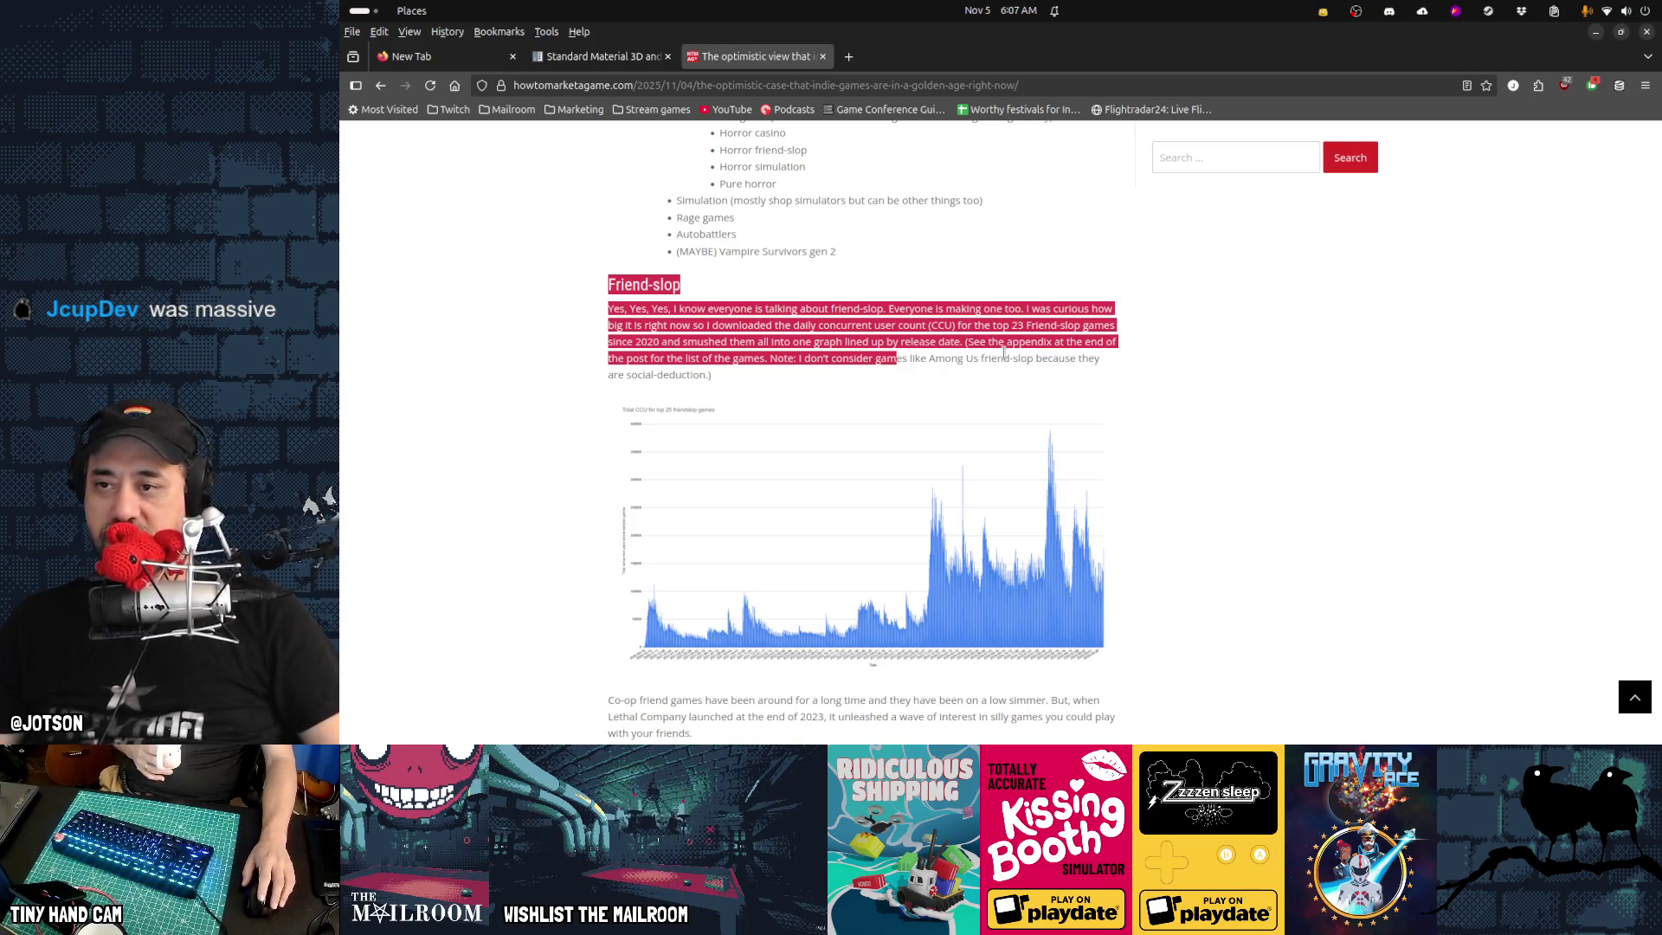
pyautogui.scroll(-2, 1090, 425)
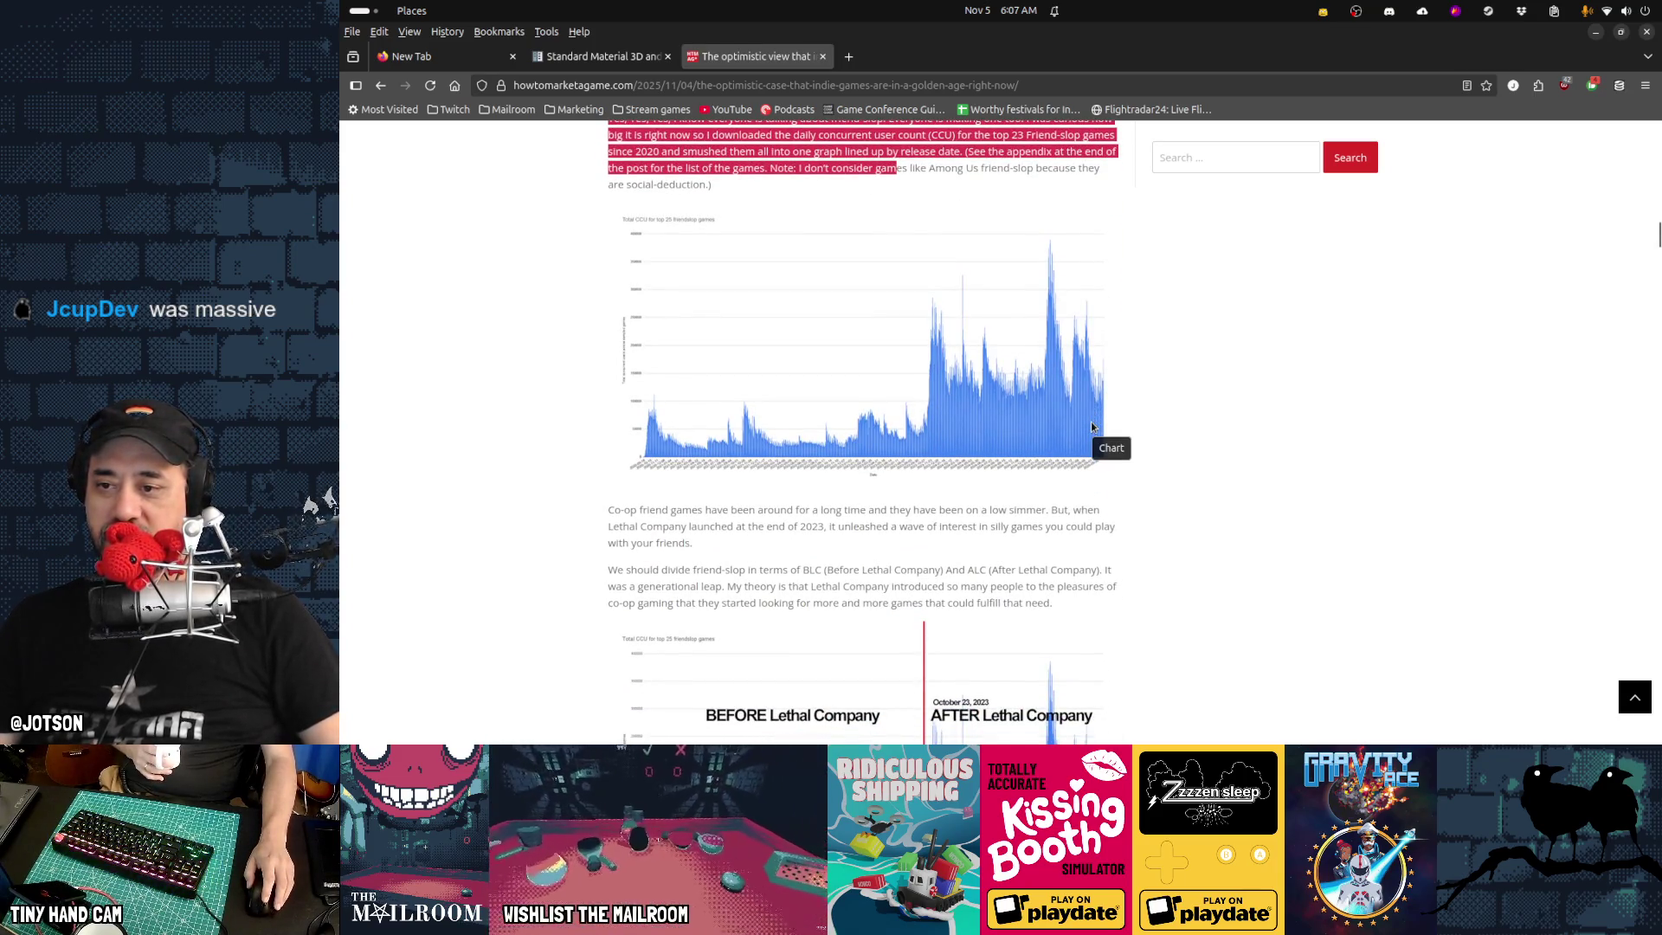
pyautogui.scroll(-4, 1090, 425)
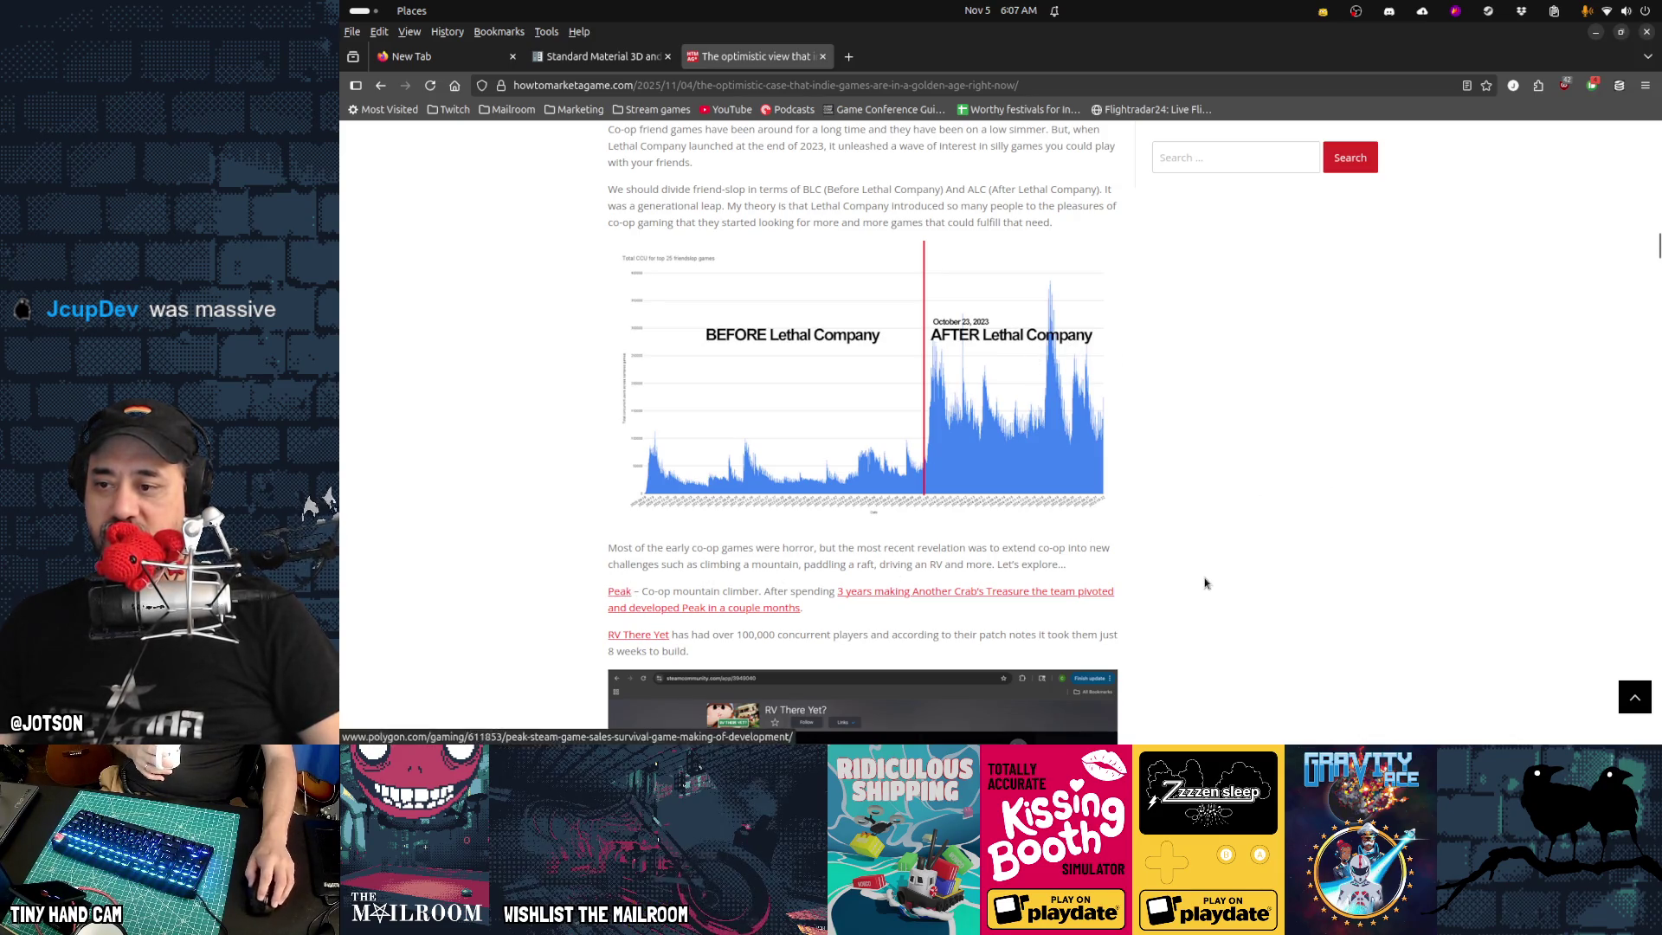
pyautogui.scroll(-2, 1204, 582)
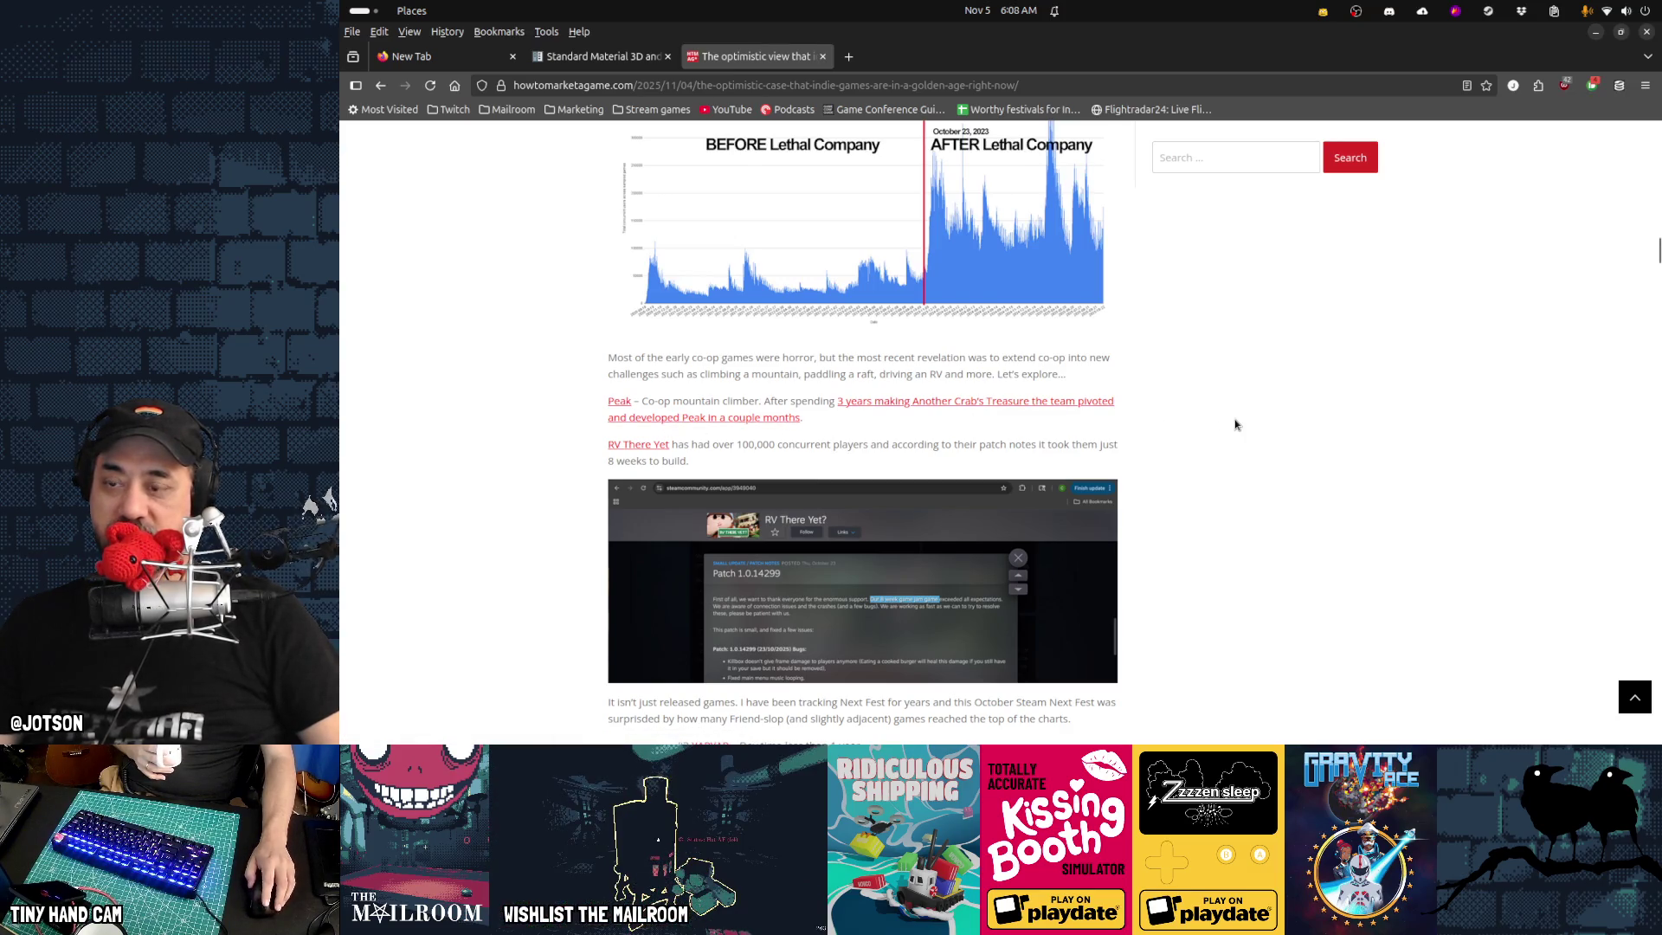
# Mark the sentence about Peak's quick development and the words 'couple months', then clear the marking
pyautogui.scroll(-4, 1235, 424)
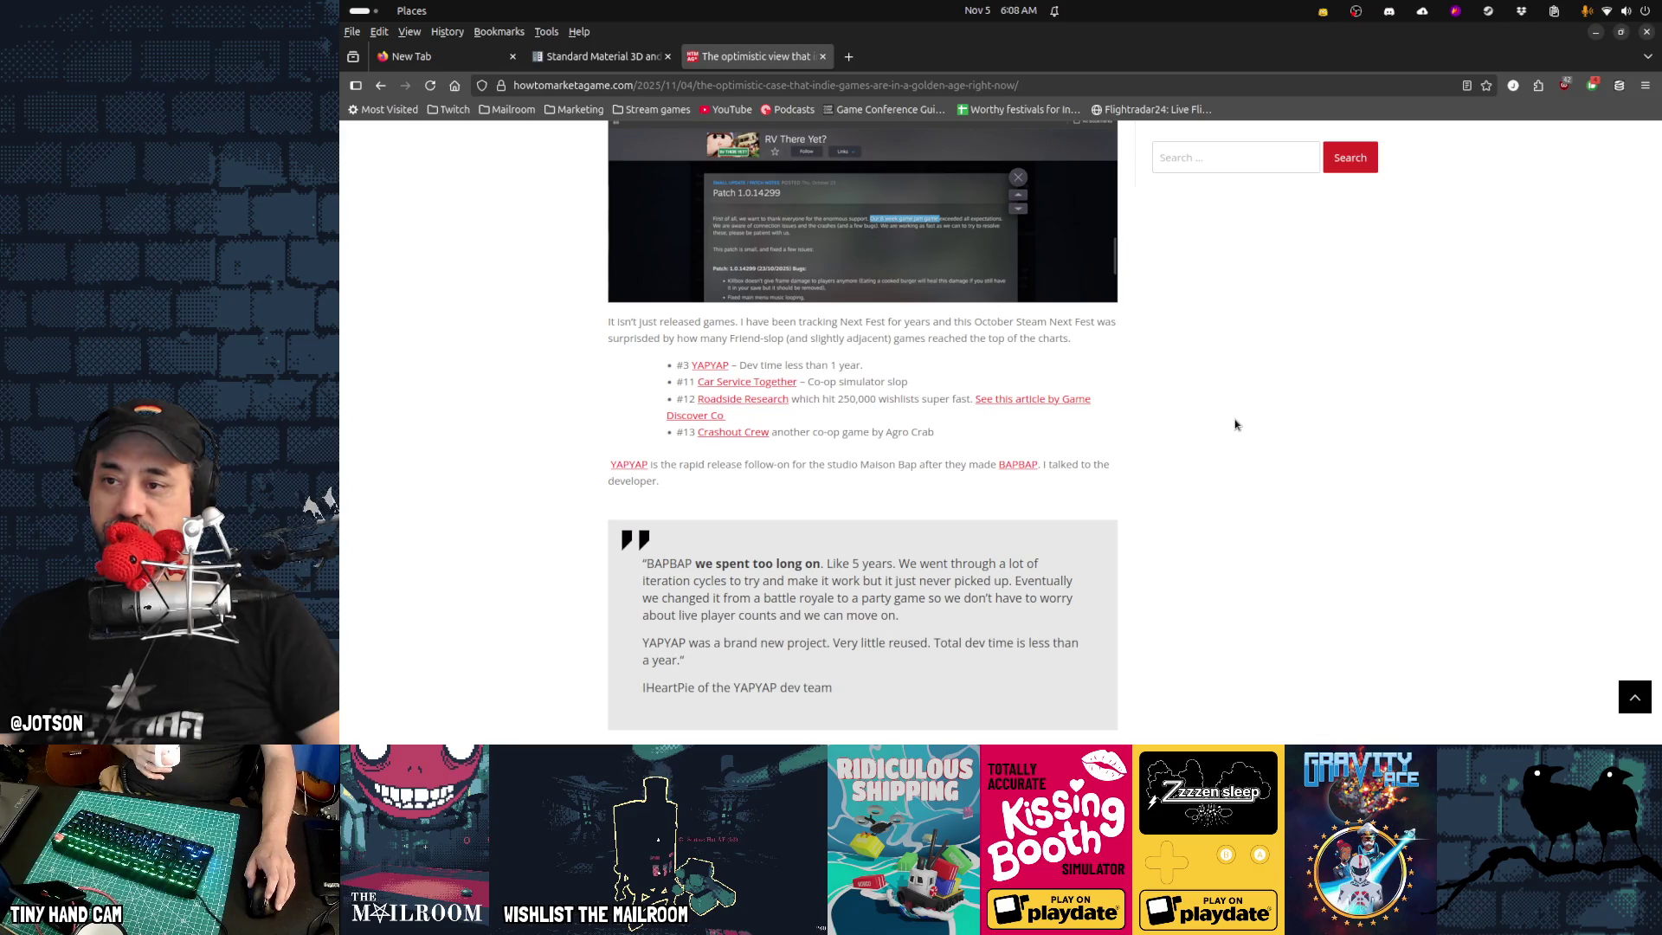
pyautogui.scroll(4, 1235, 424)
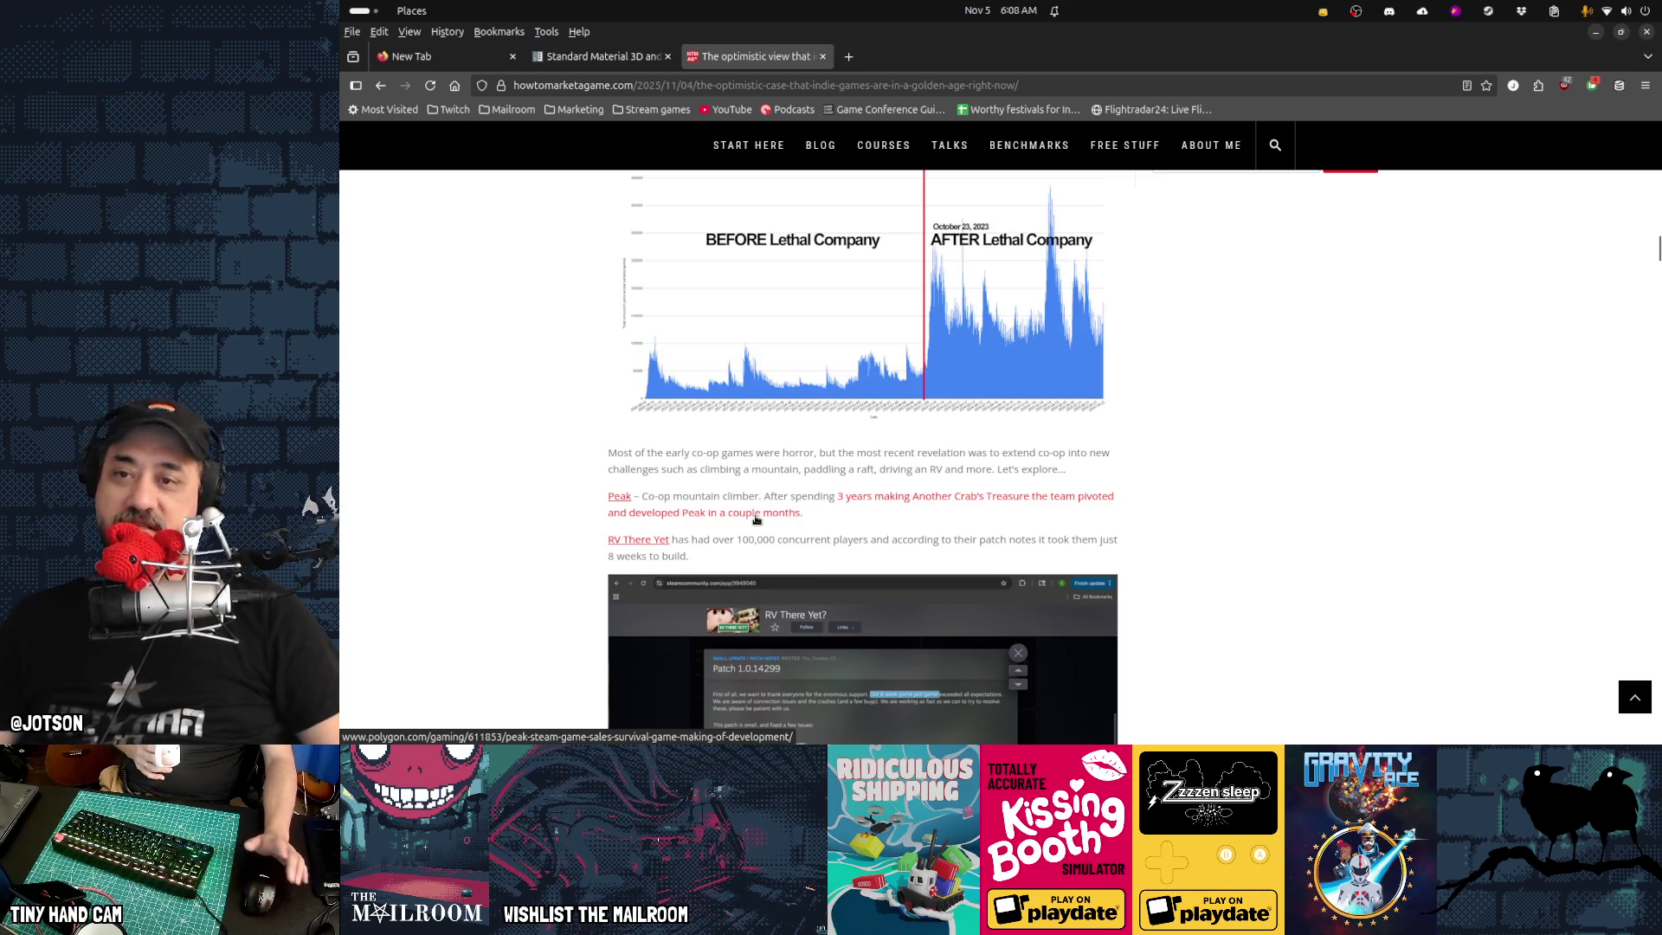
pyautogui.moveTo(801, 516); pyautogui.dragTo(837, 496)
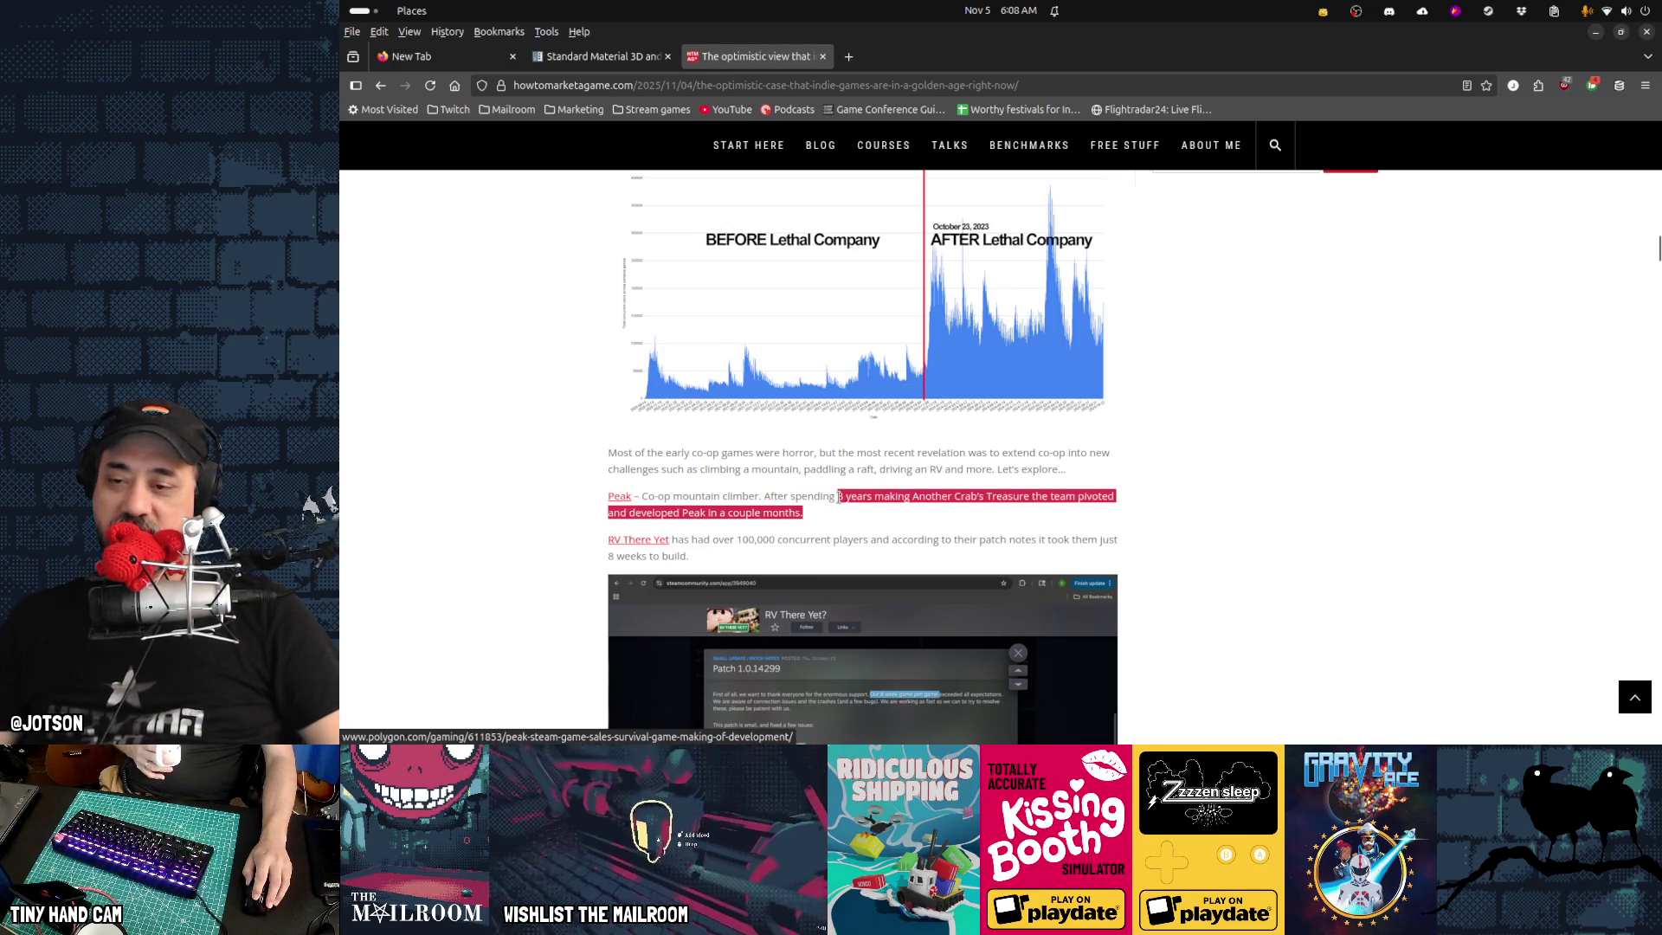
pyautogui.moveTo(839, 496); pyautogui.dragTo(841, 508)
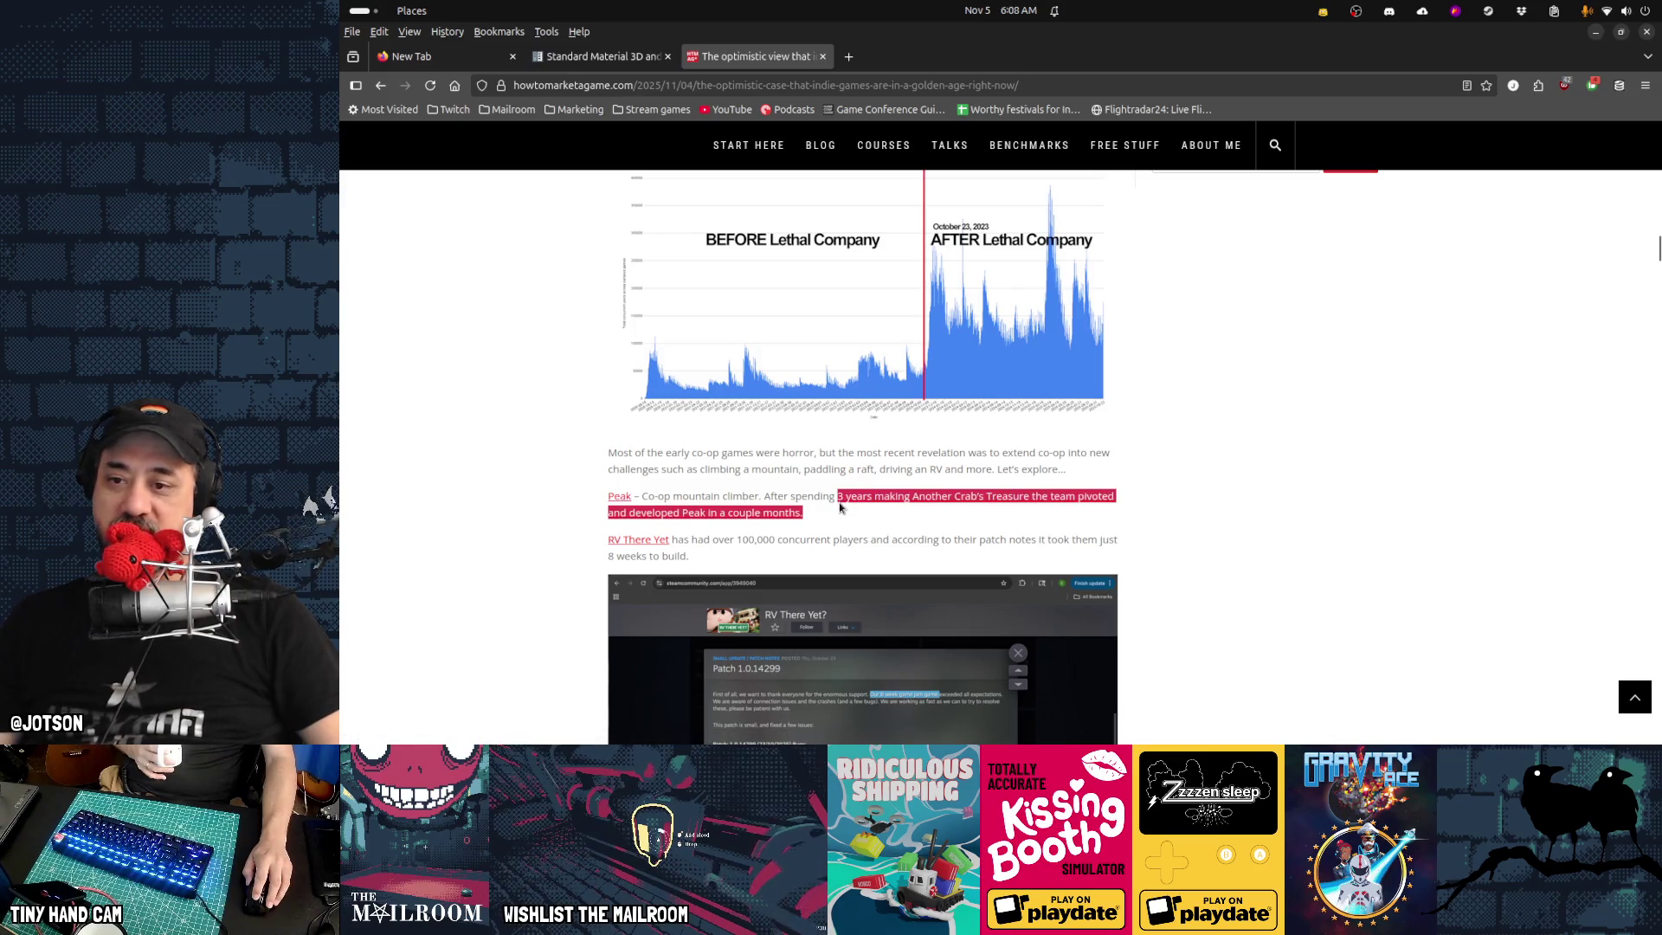
pyautogui.click(816, 516)
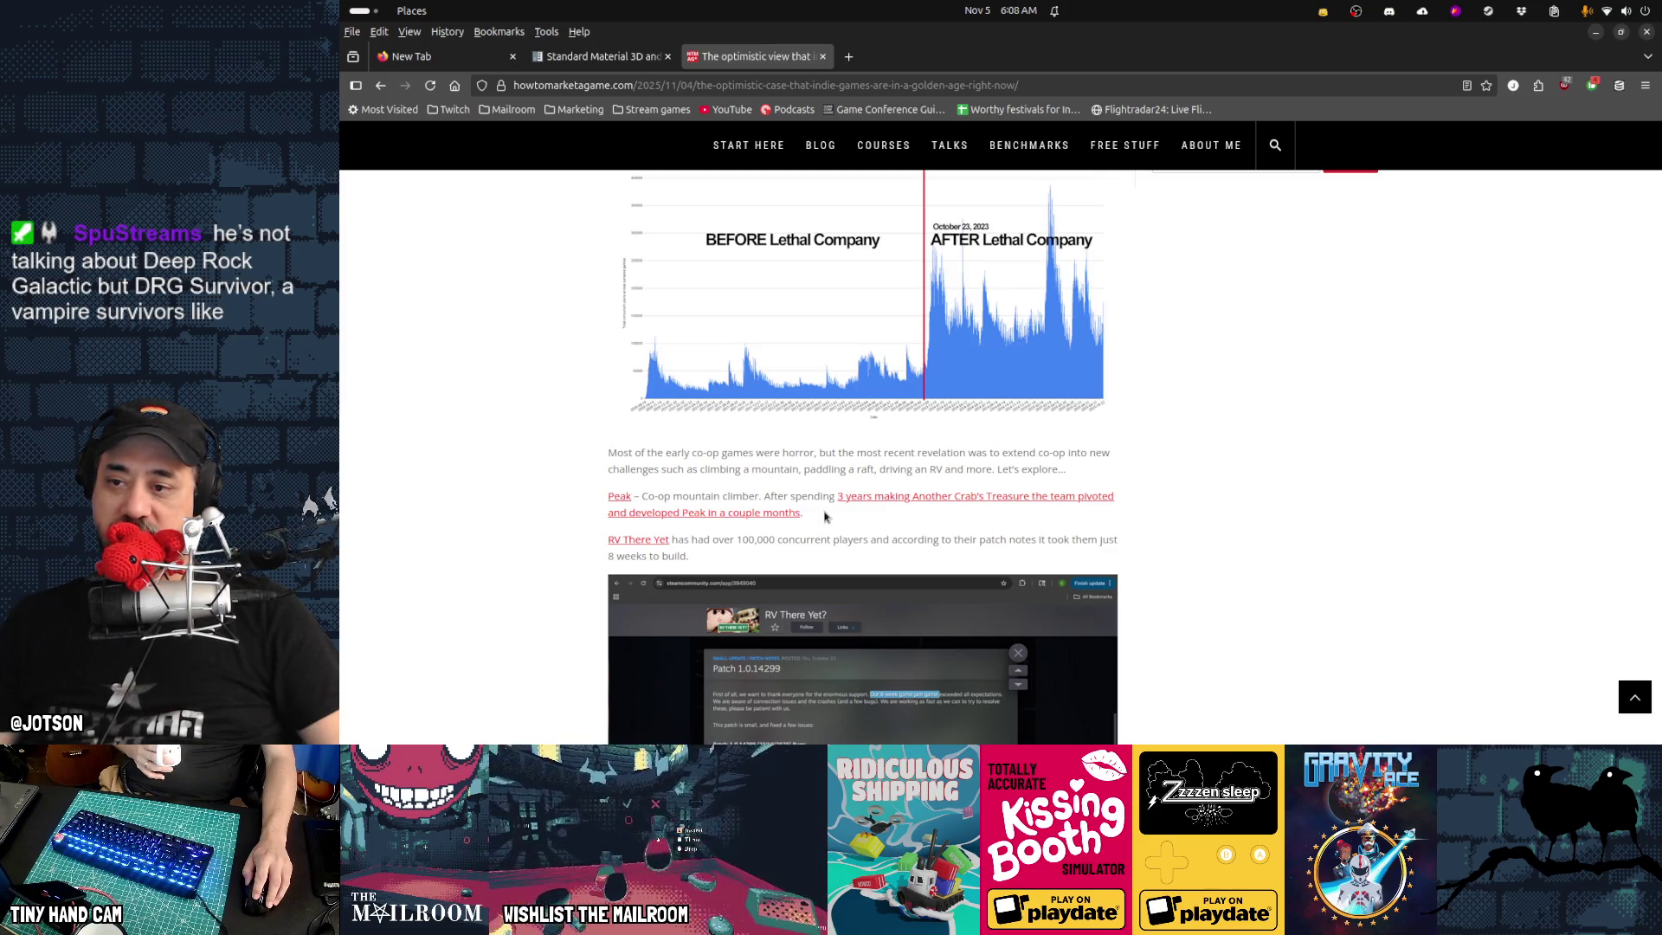
pyautogui.moveTo(803, 512)
pyautogui.mouseDown()
pyautogui.moveTo(644, 512)
pyautogui.moveTo(743, 512)
pyautogui.moveTo(727, 513)
pyautogui.mouseUp()
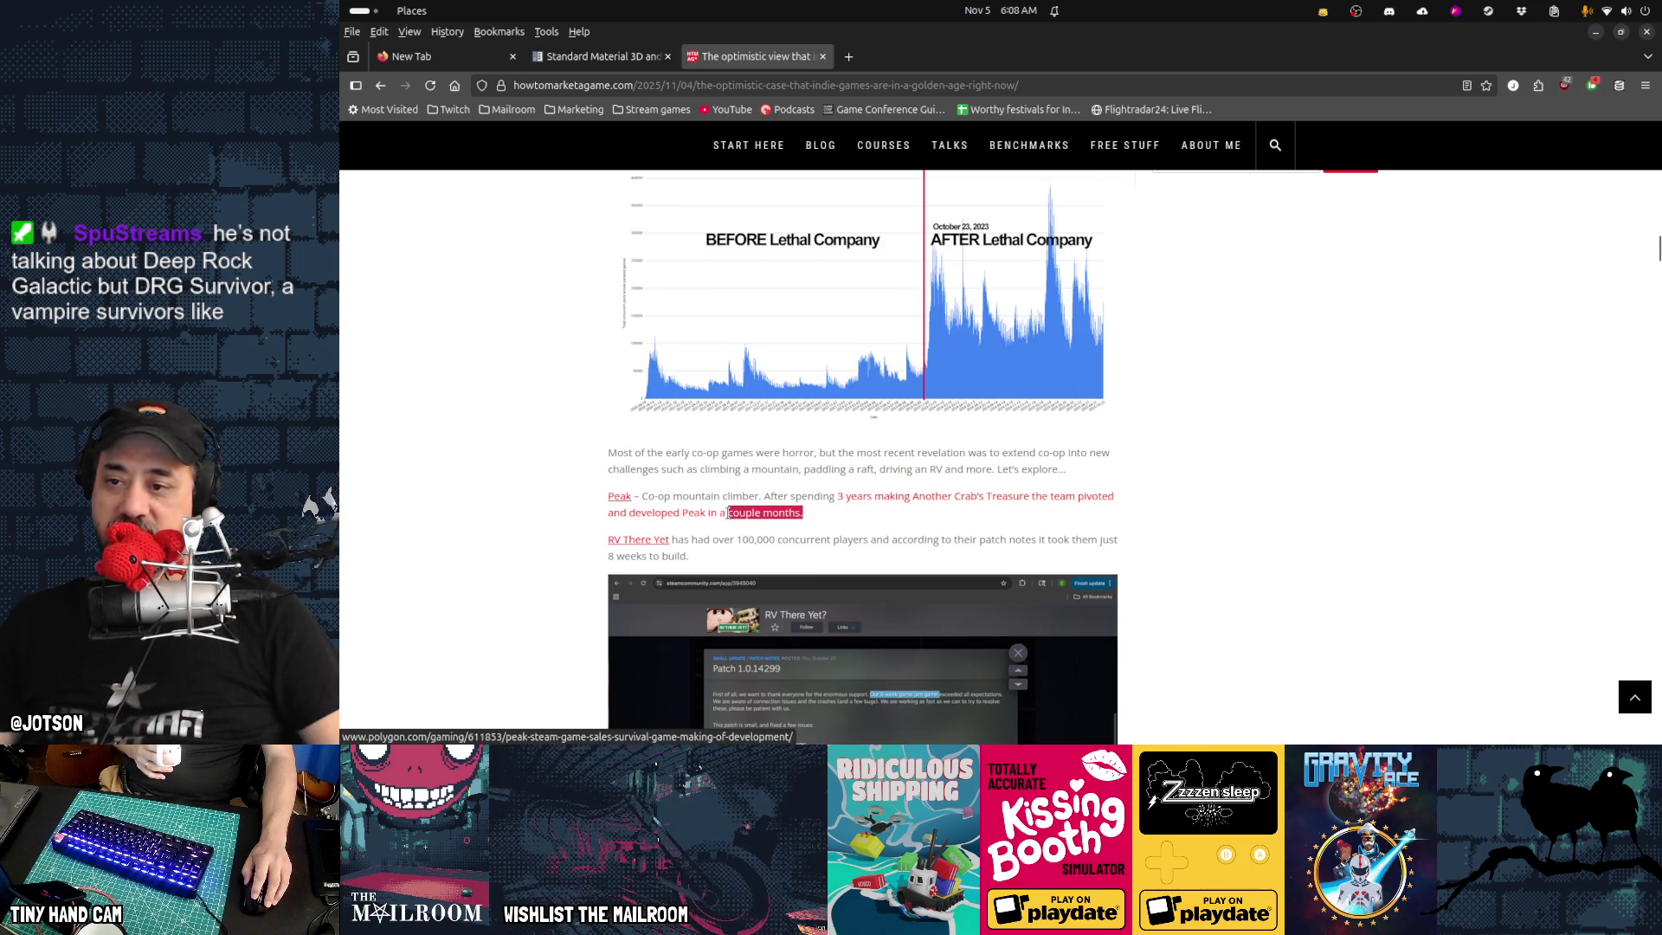
pyautogui.click(876, 518)
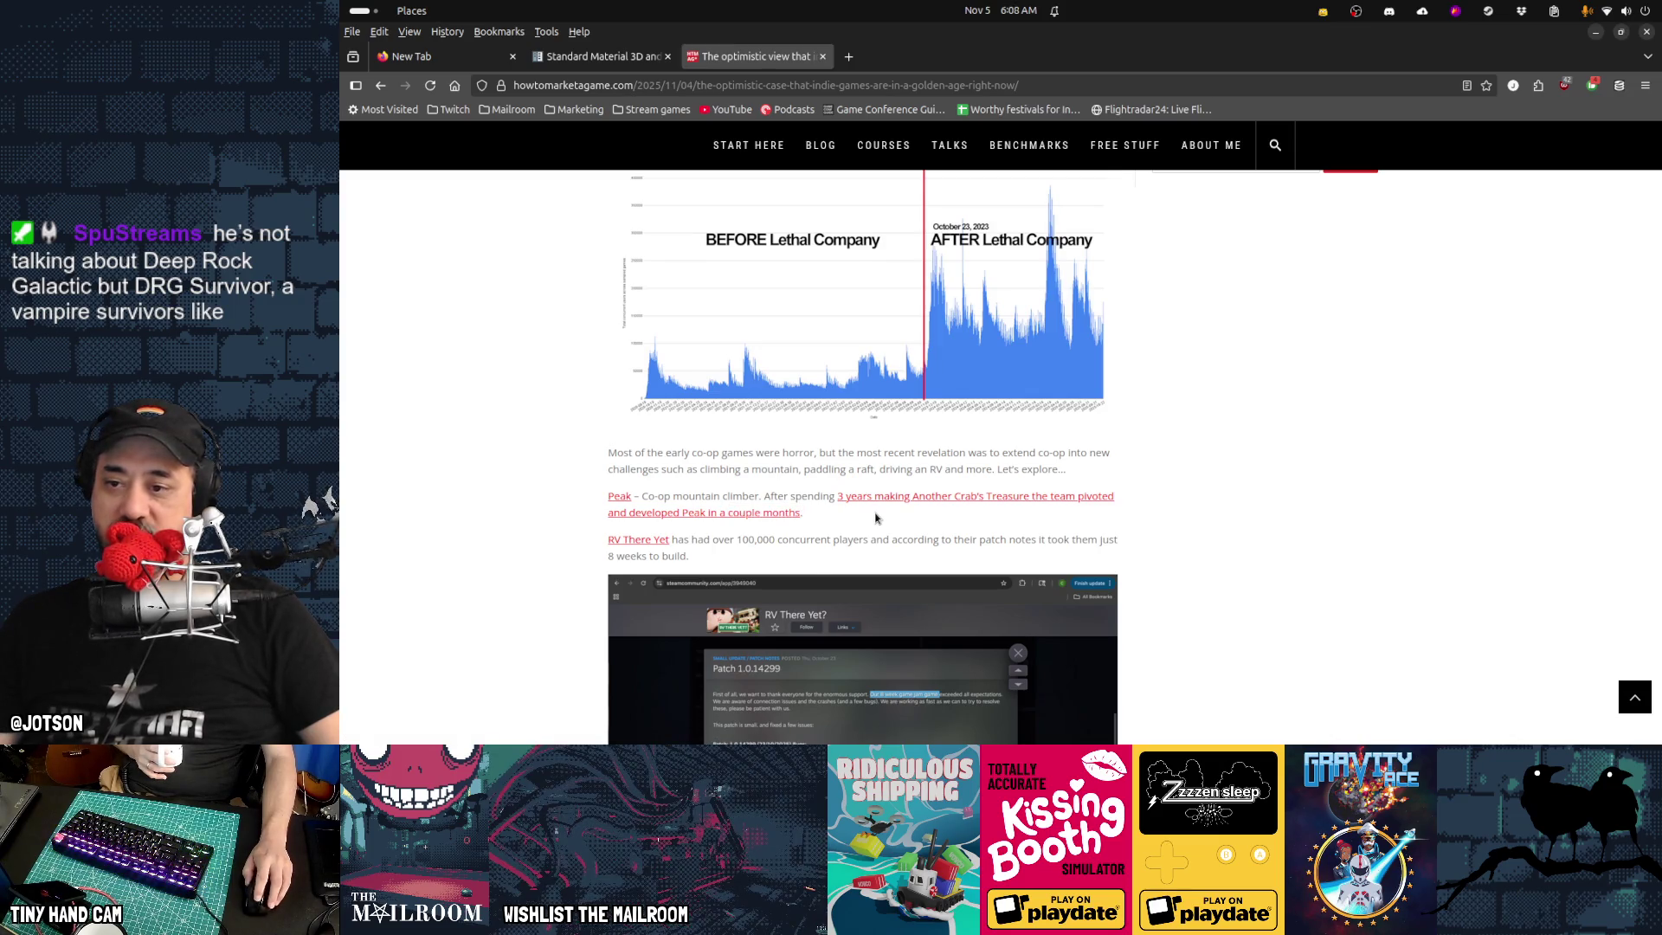
# Highlight lines of the BAPBAP/YAPYAP developer quote, then scroll on toward 'Horror is still hot'
pyautogui.scroll(-3, 876, 518)
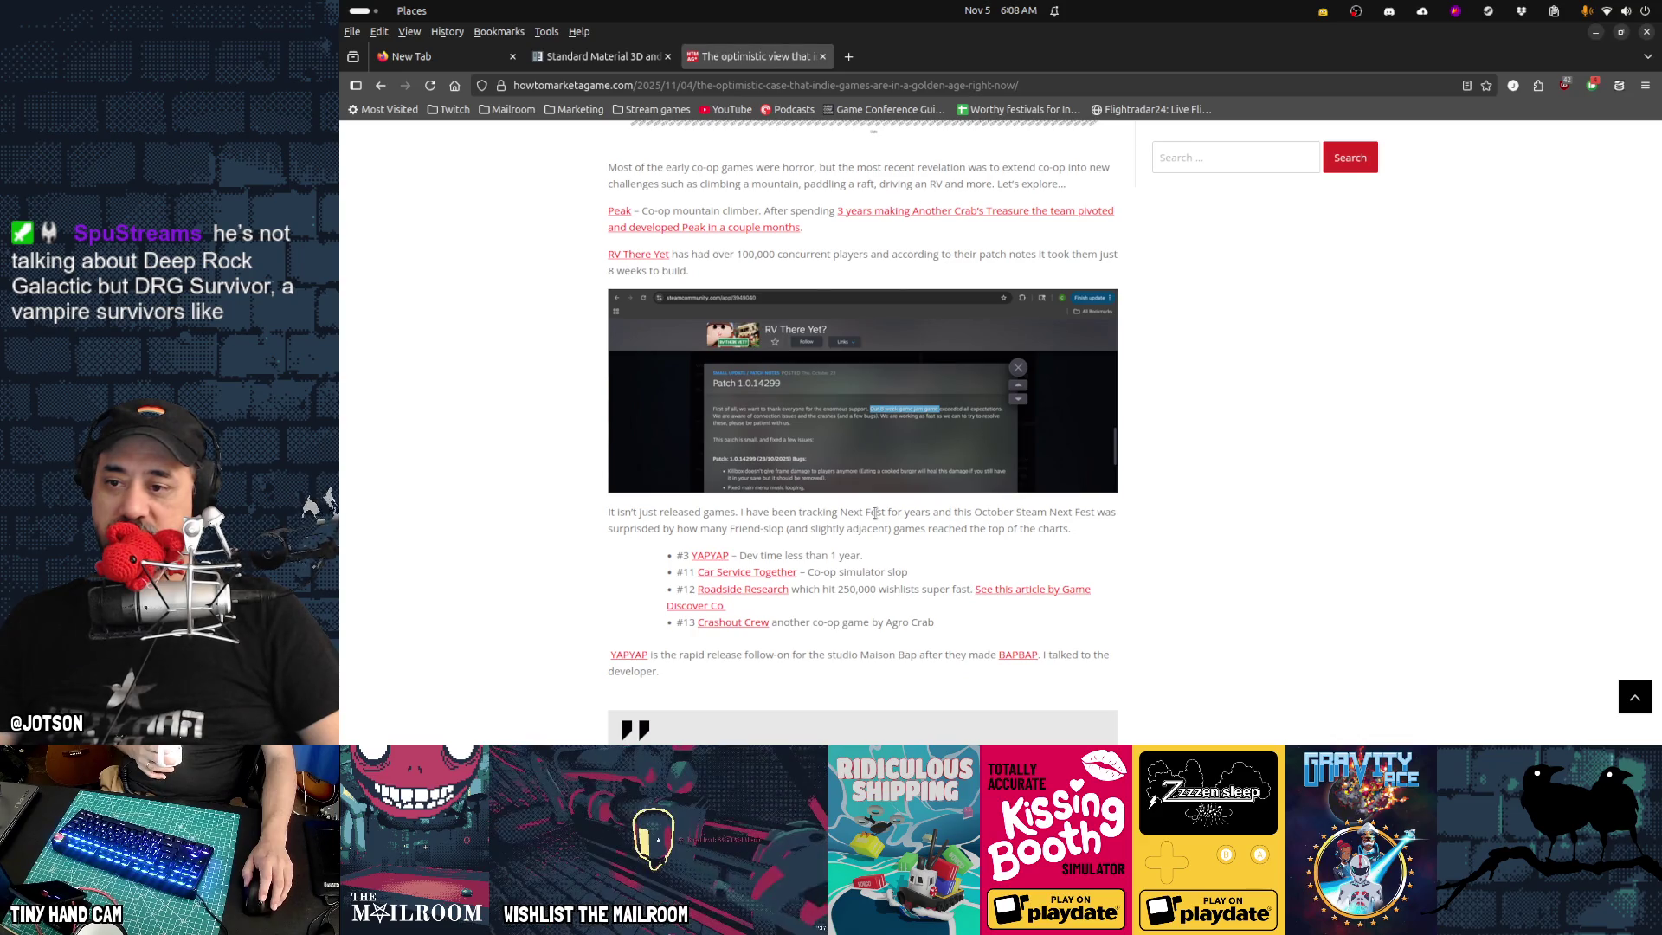
pyautogui.scroll(-2, 875, 515)
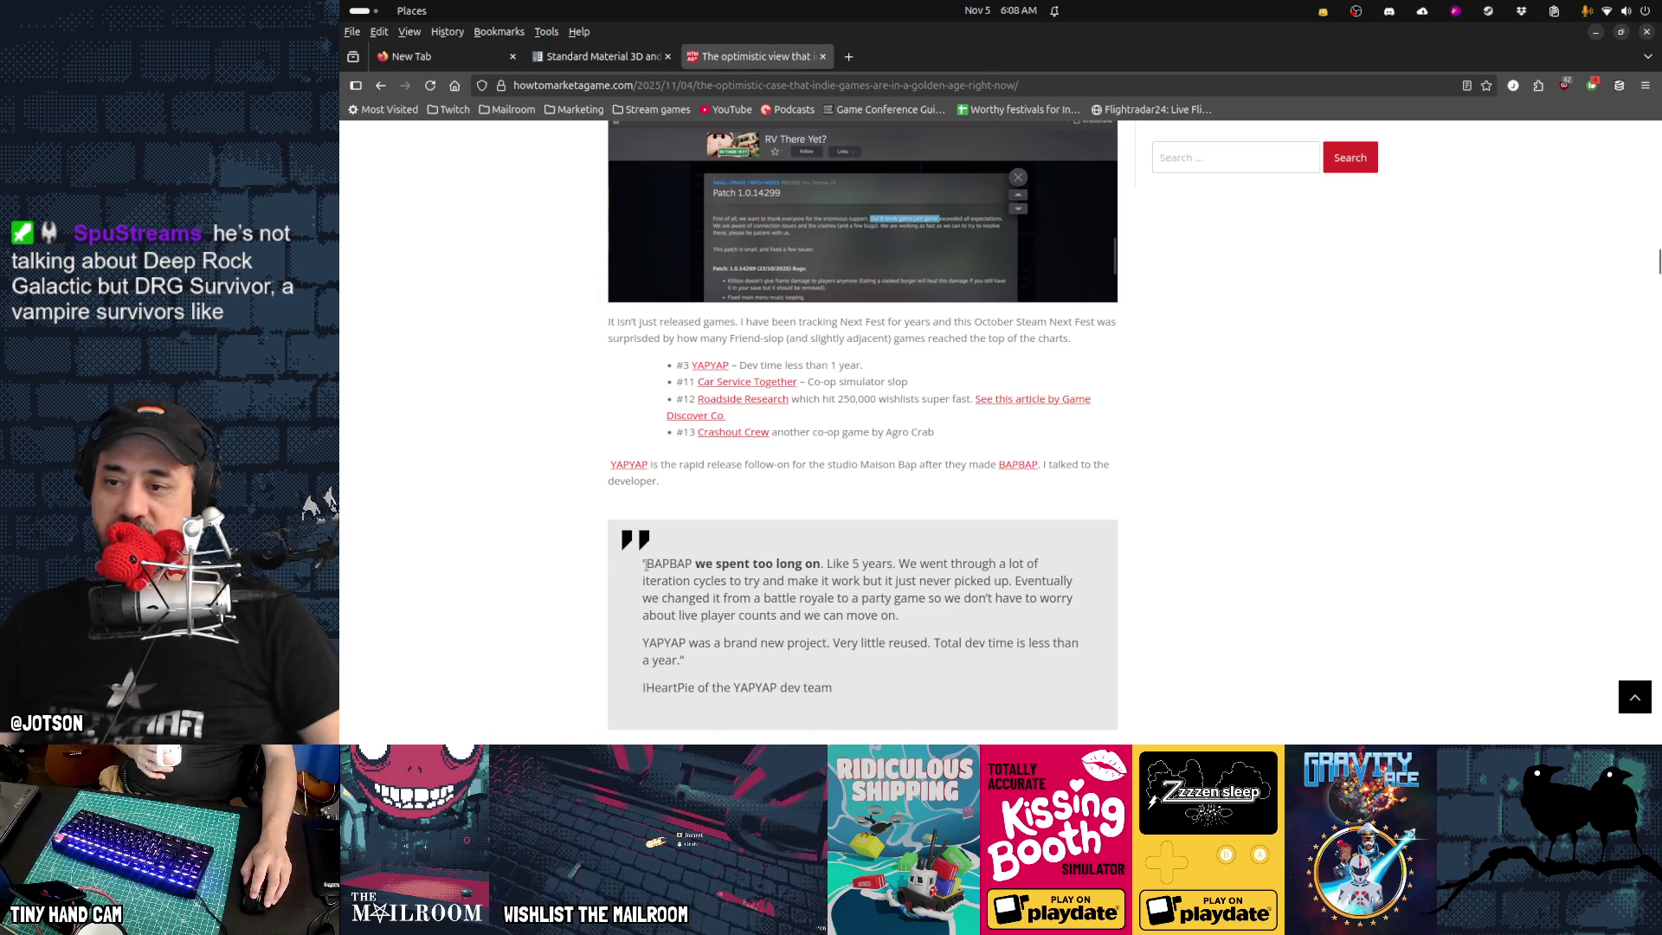
pyautogui.moveTo(653, 564); pyautogui.dragTo(870, 598)
pyautogui.click(753, 561)
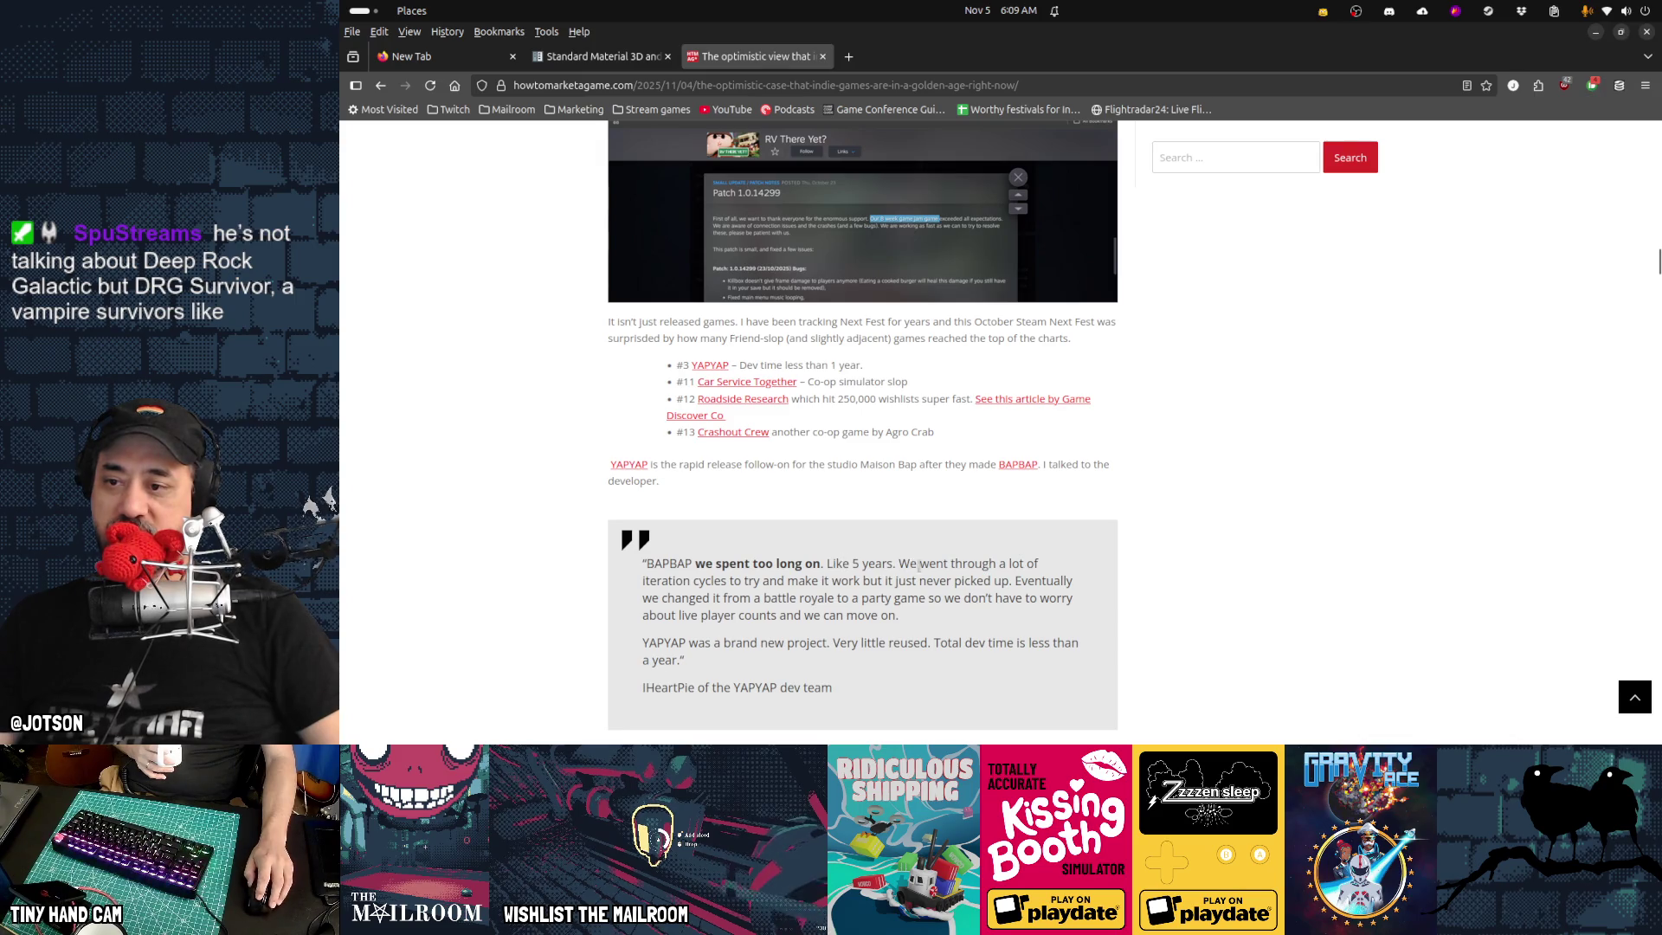
pyautogui.moveTo(642, 563); pyautogui.dragTo(1024, 564)
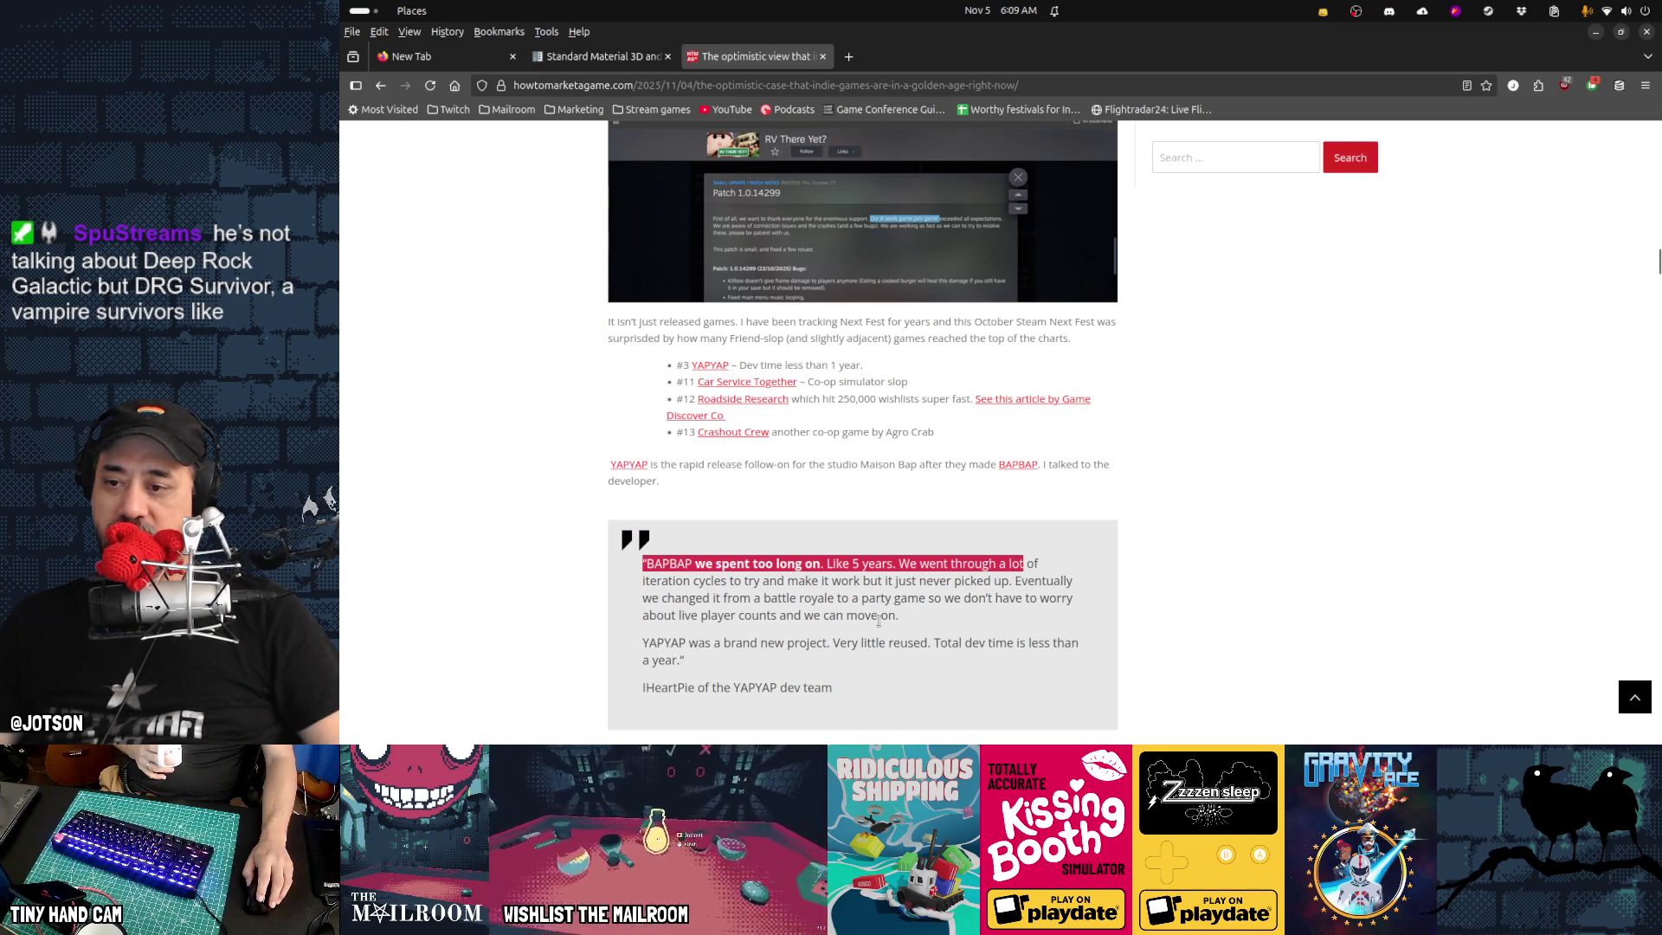
pyautogui.moveTo(697, 660); pyautogui.dragTo(664, 642)
pyautogui.click(1020, 557)
pyautogui.scroll(-5, 1022, 556)
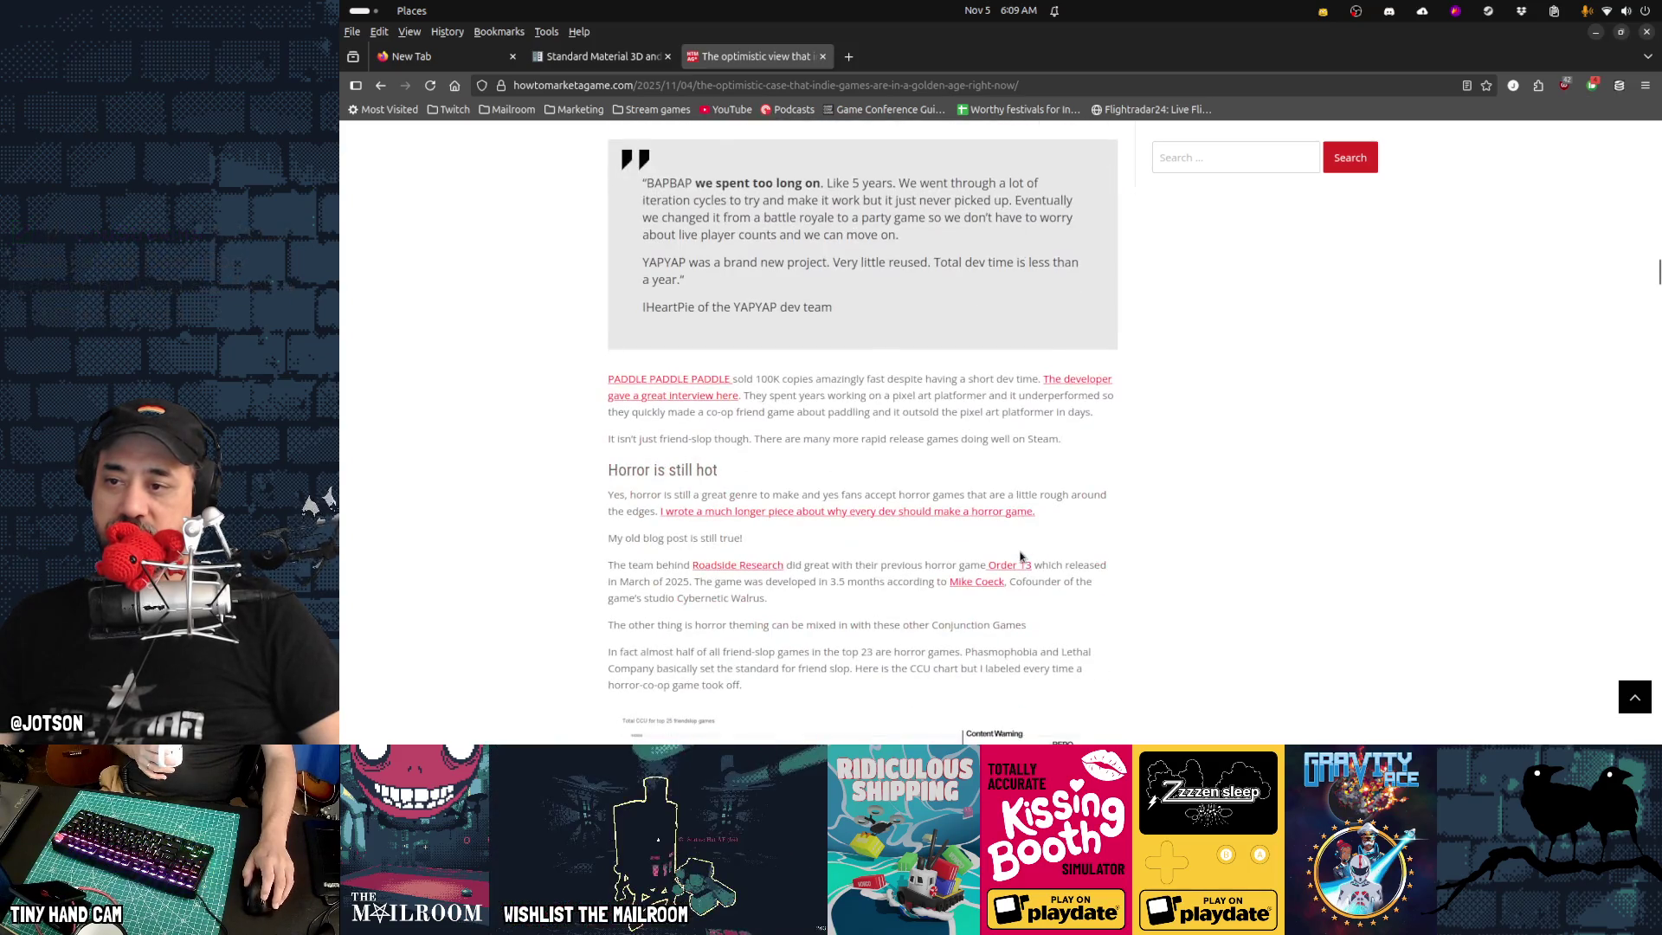
# Highlight 'Horror' in the heading and scroll past the horror CCU chart toward Buckshot Roulette
pyautogui.scroll(-2, 1020, 556)
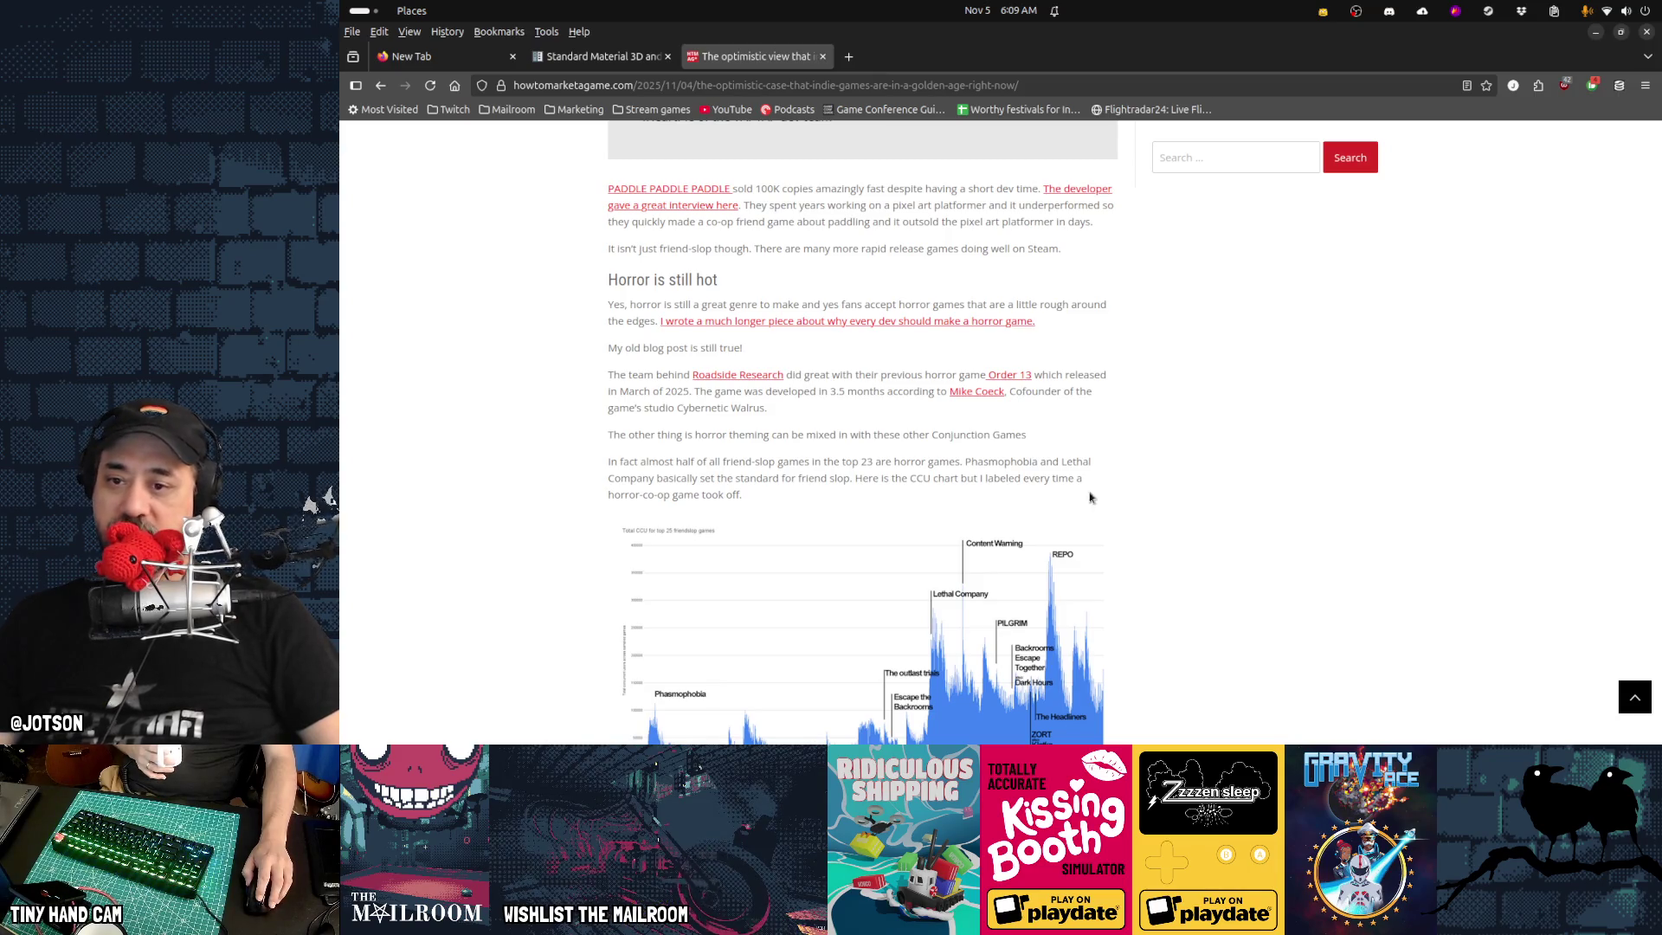
pyautogui.doubleClick(629, 282)
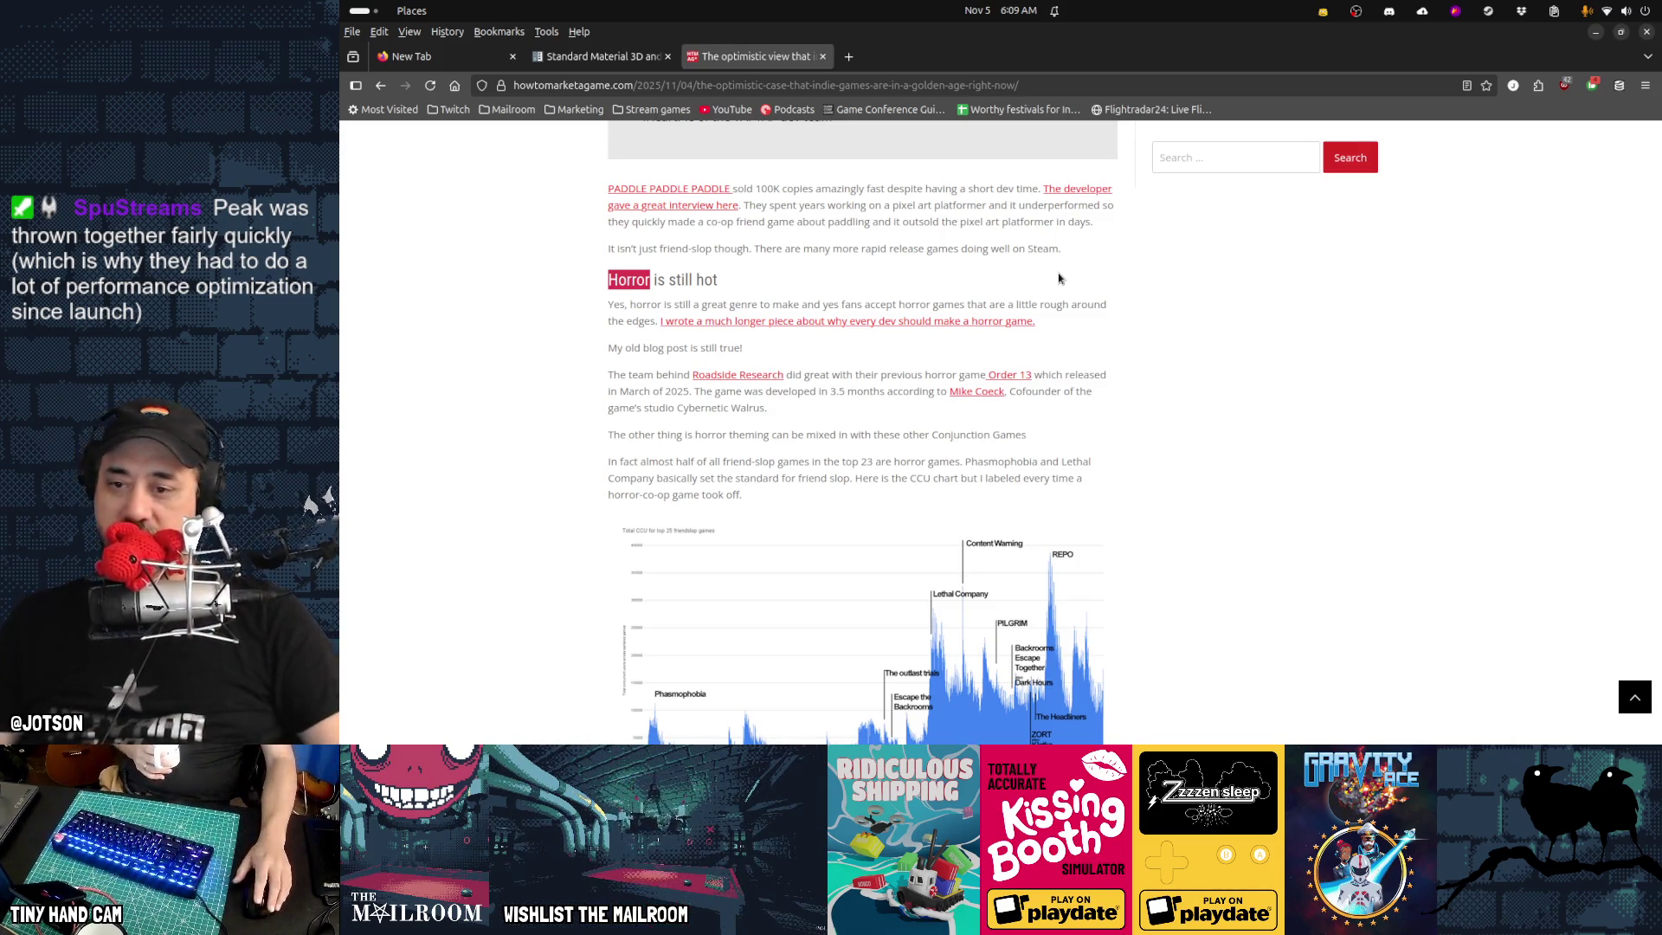
pyautogui.scroll(-3, 1398, 373)
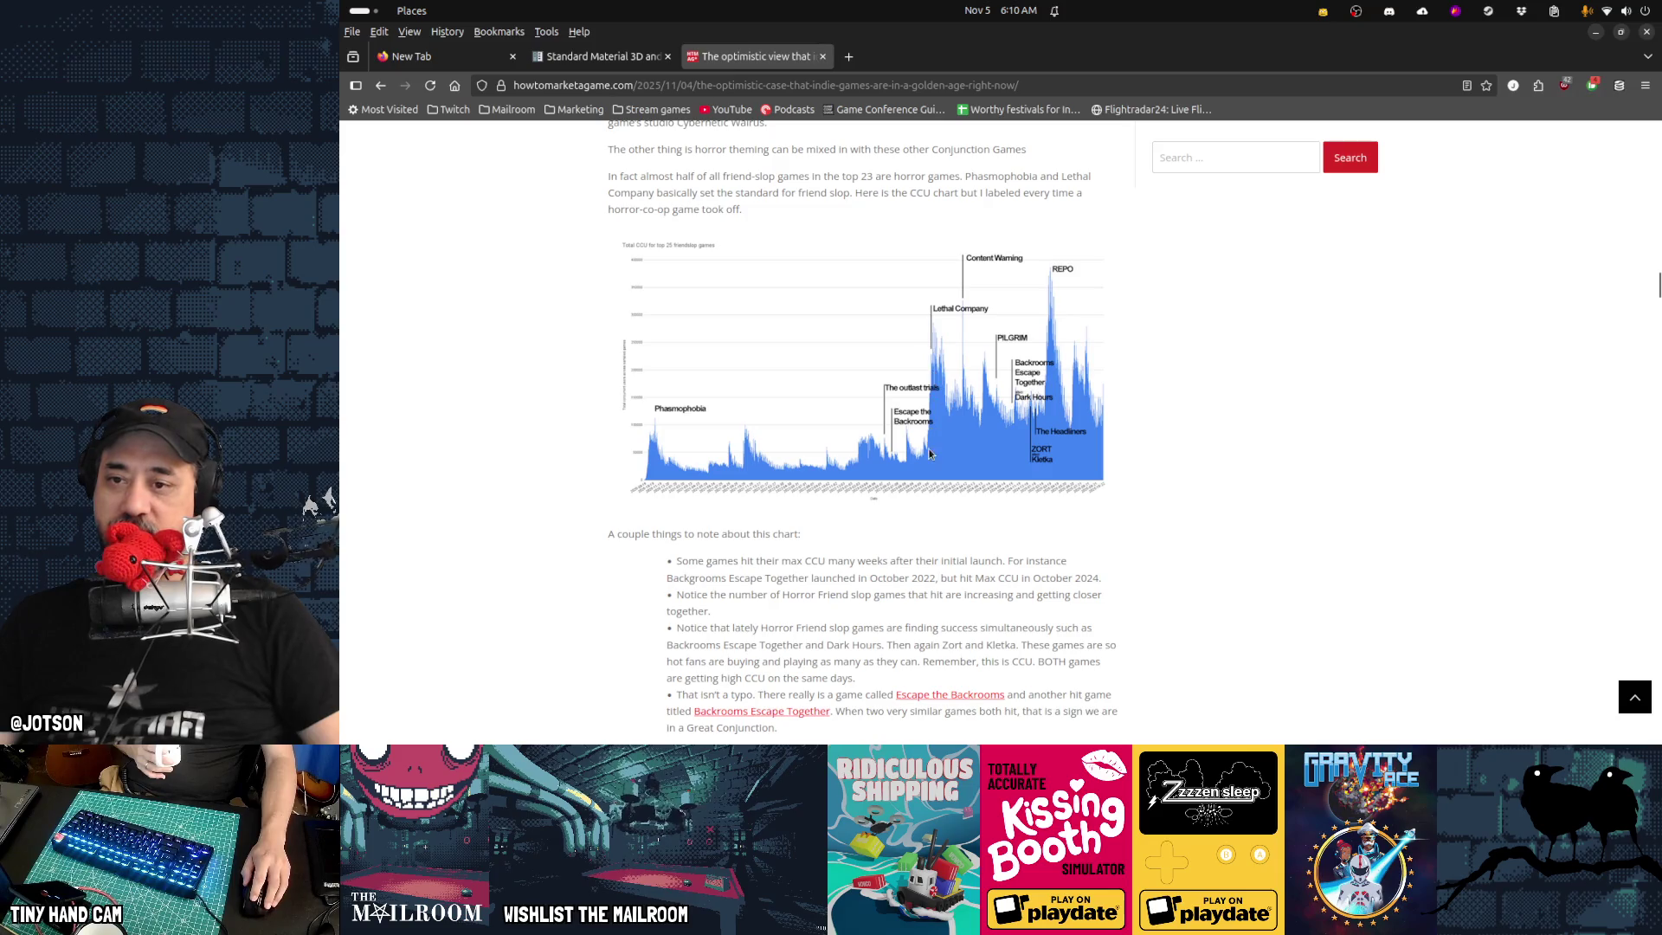
pyautogui.scroll(15, 949, 588)
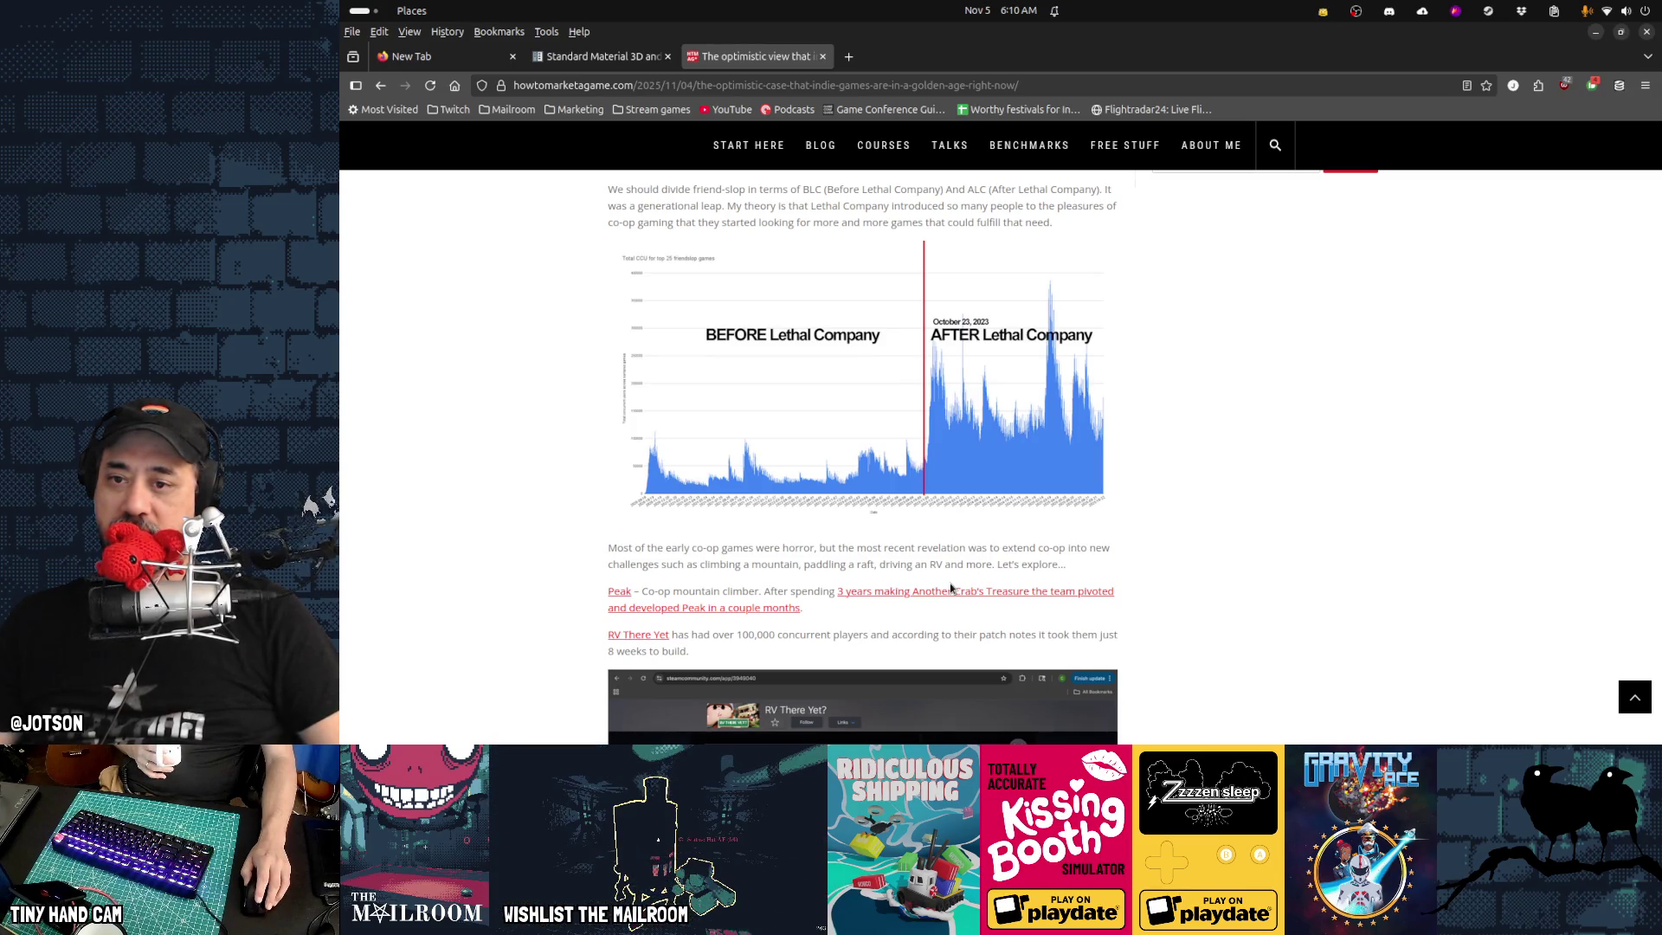
pyautogui.scroll(-4, 948, 583)
pyautogui.scroll(-4, 949, 583)
pyautogui.scroll(-5, 949, 583)
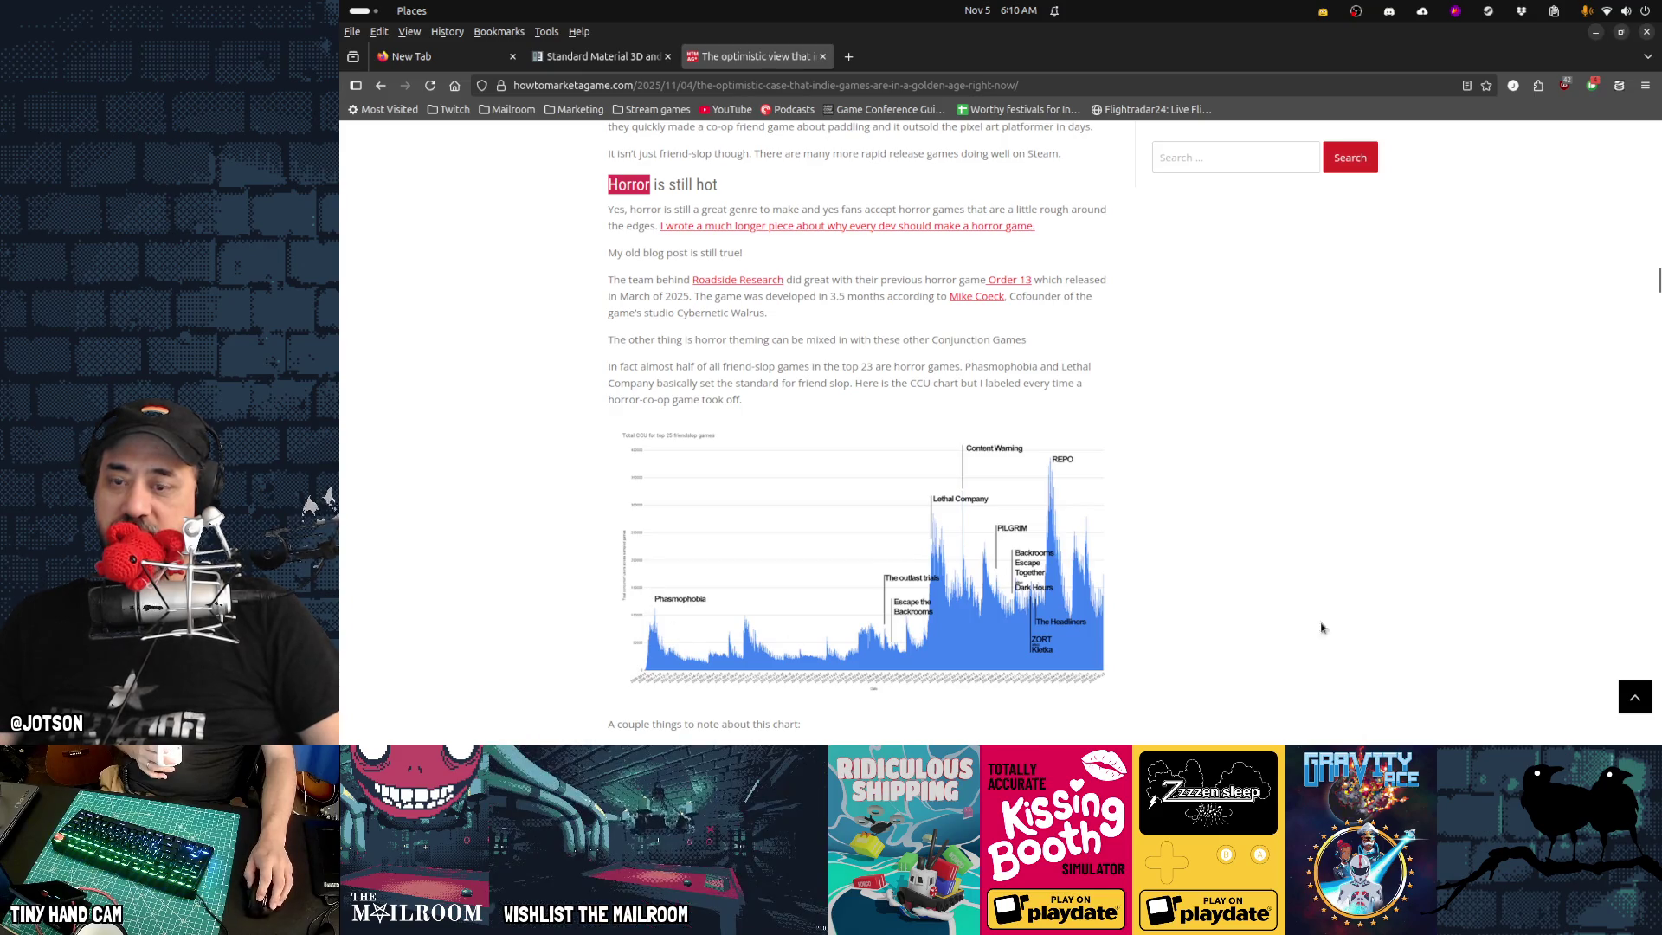
pyautogui.scroll(-10, 1165, 556)
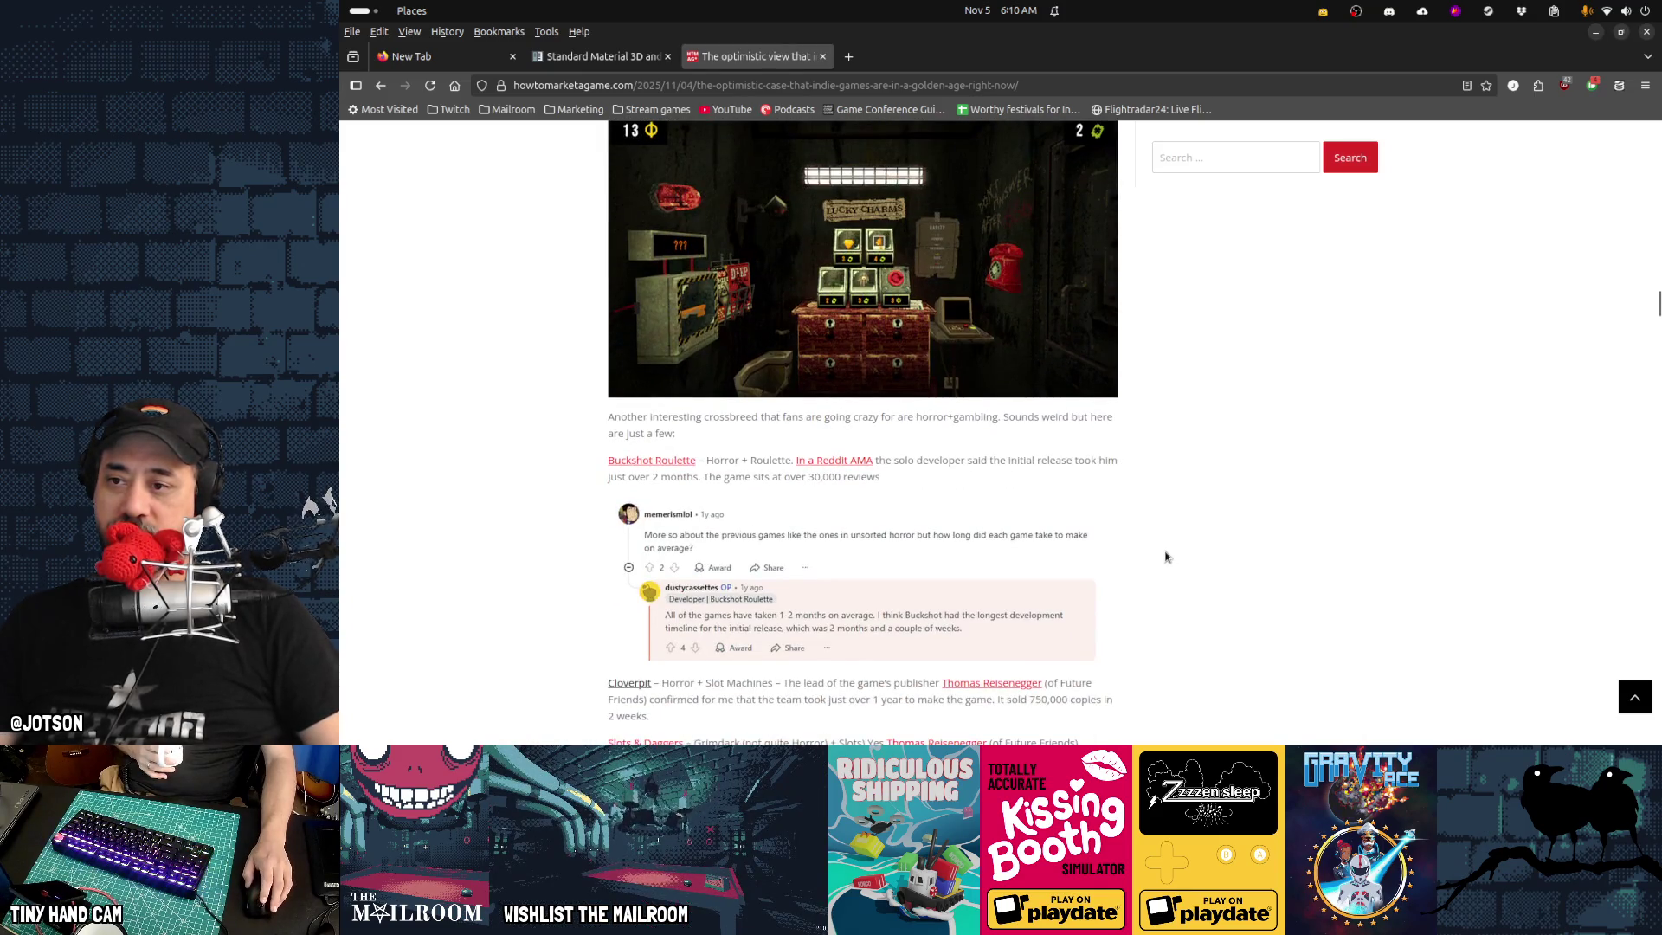
pyautogui.scroll(-1, 1166, 556)
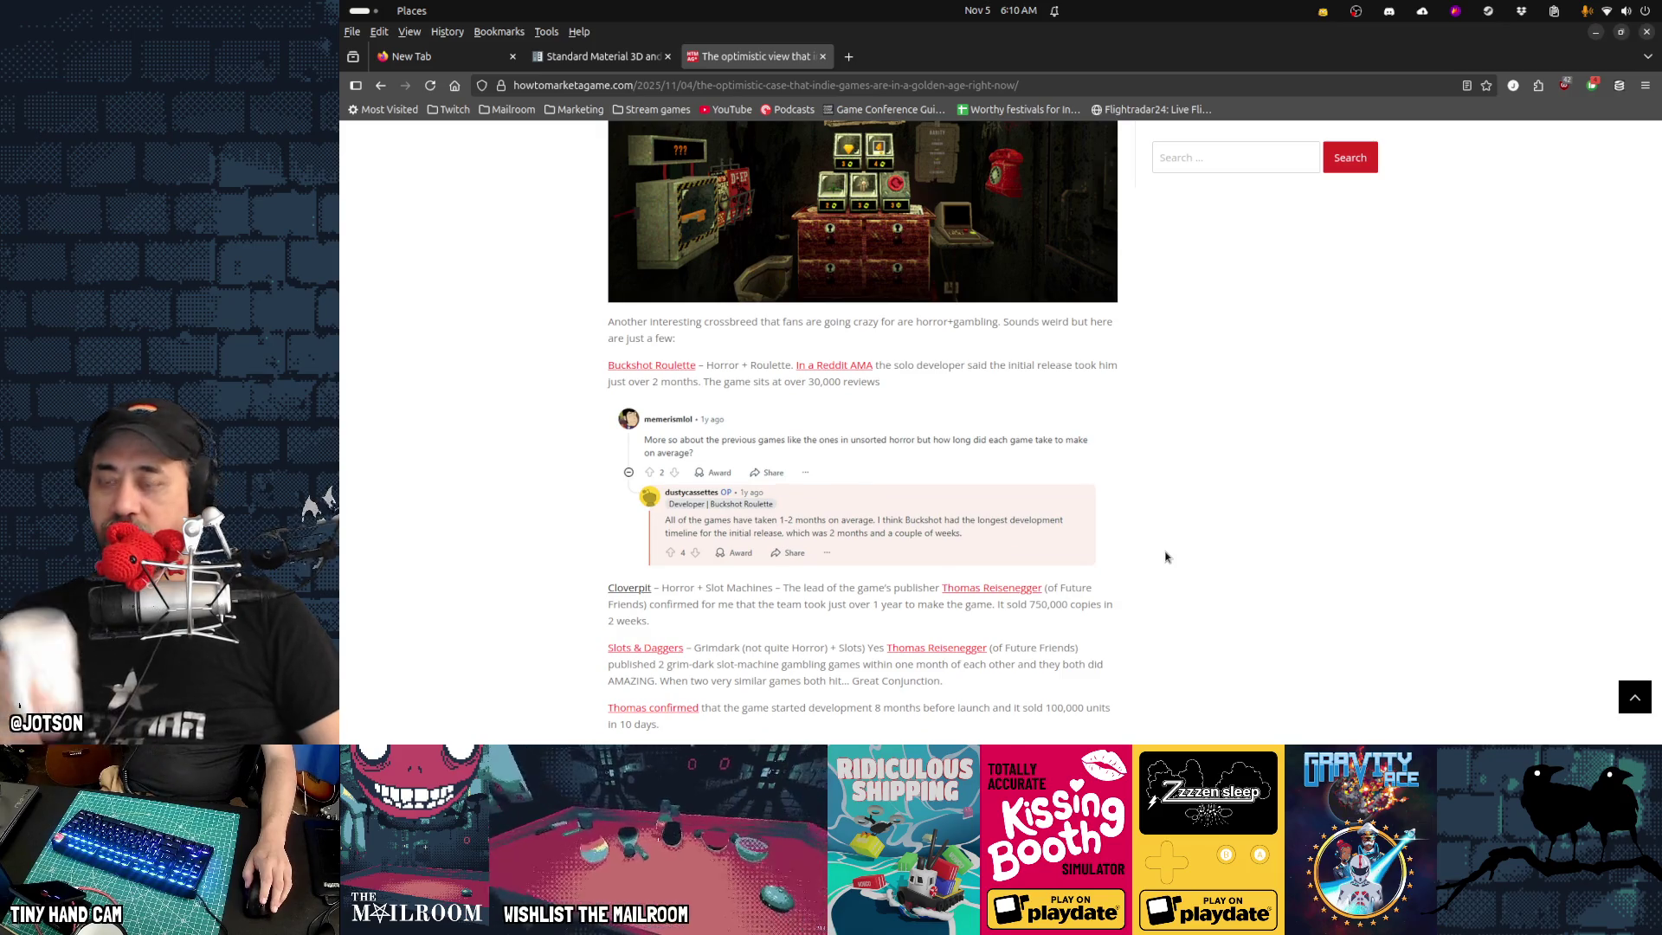
pyautogui.scroll(-1, 1166, 556)
pyautogui.scroll(-2, 1165, 557)
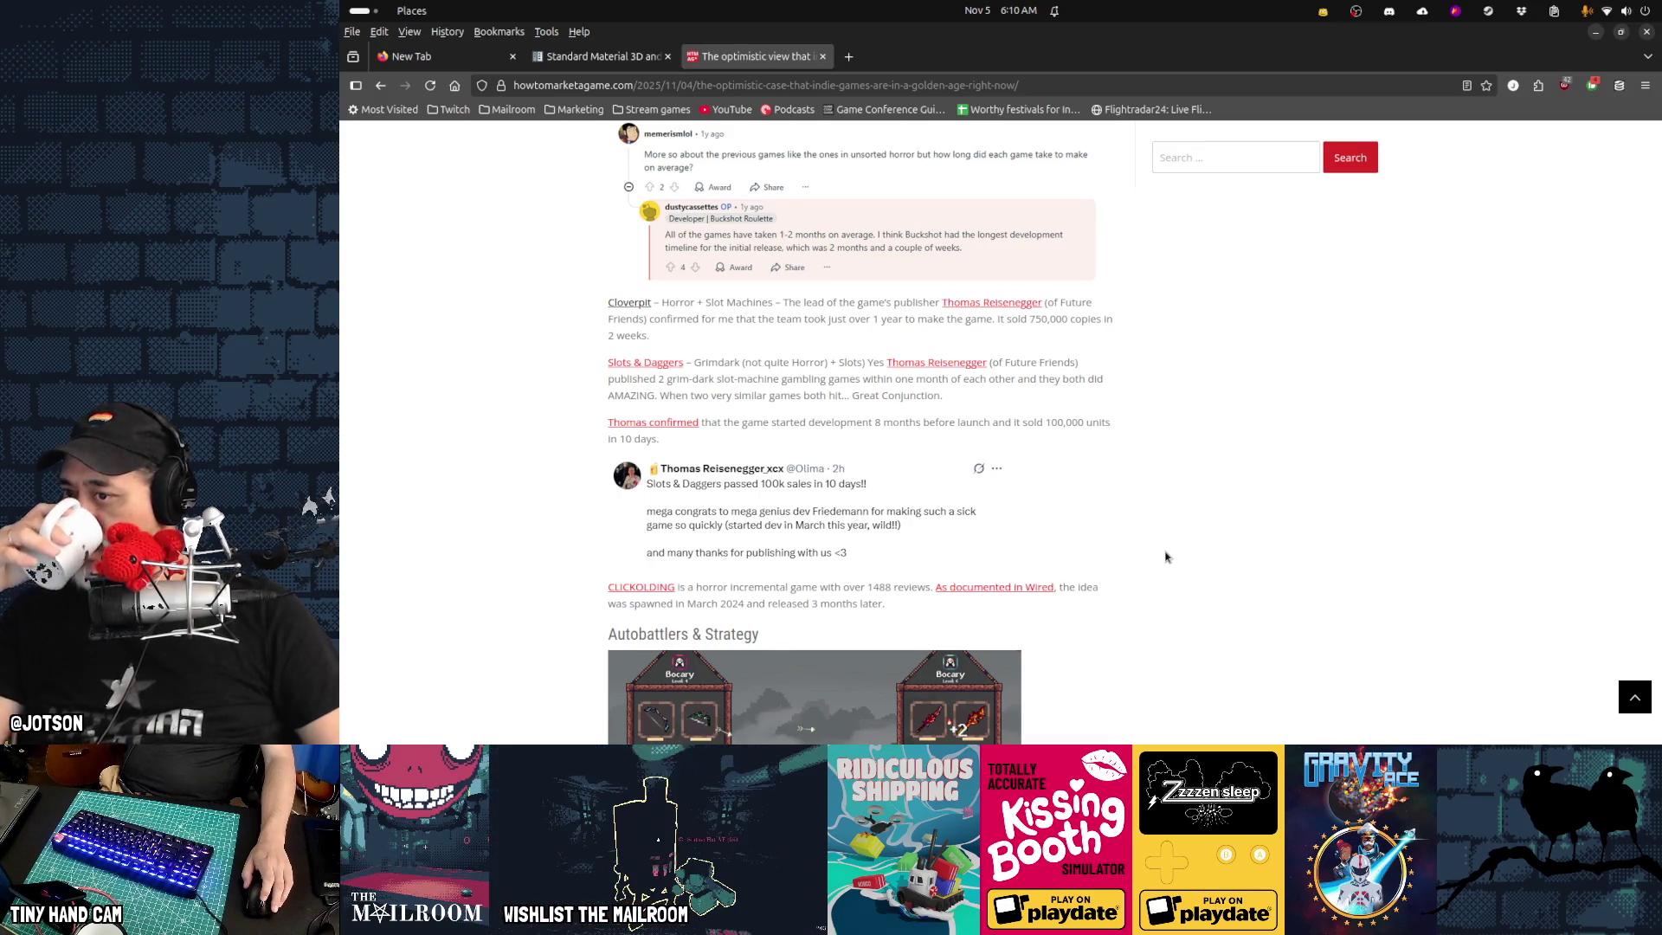
pyautogui.scroll(2, 1166, 556)
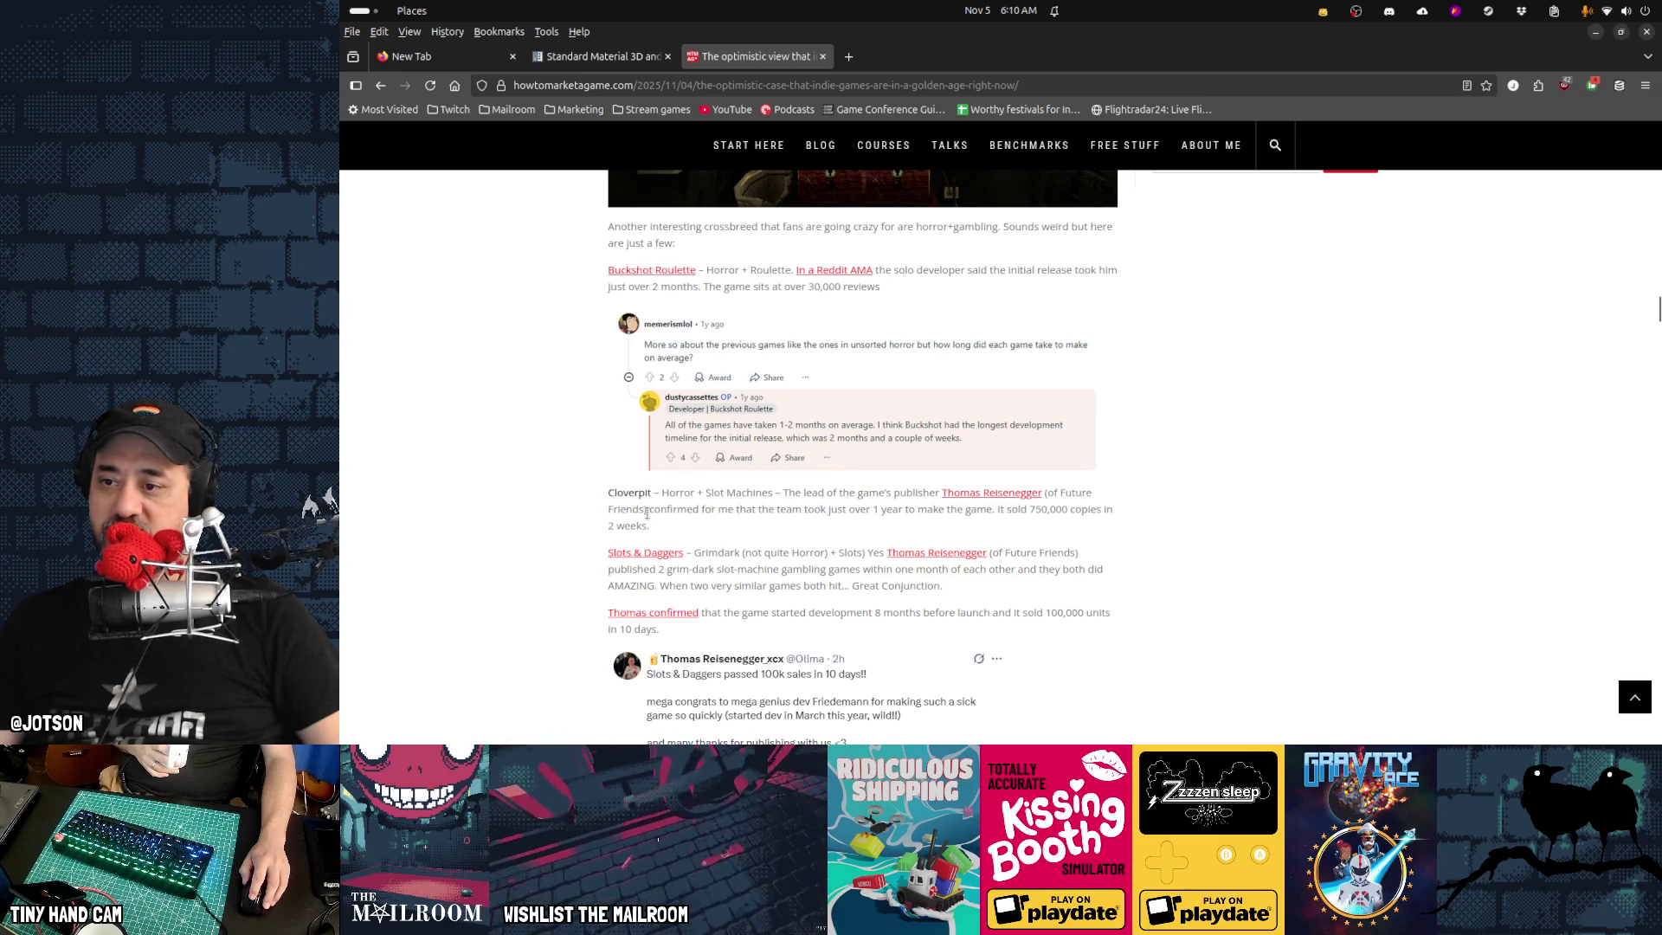
pyautogui.scroll(-3, 1253, 424)
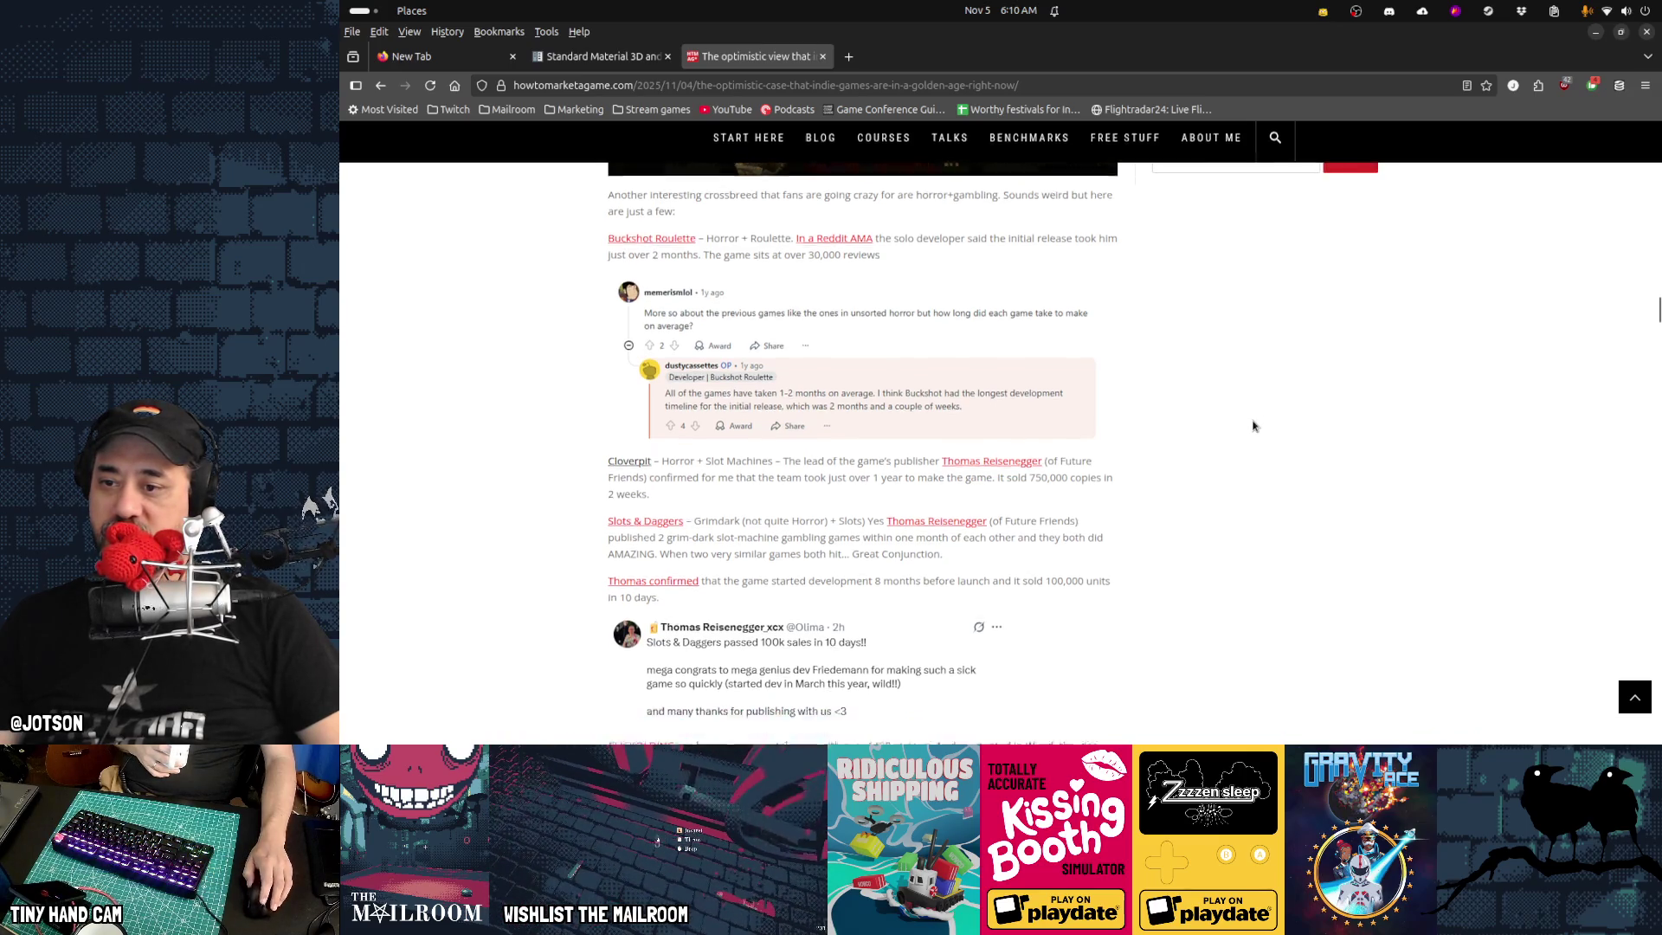
pyautogui.scroll(3, 1253, 424)
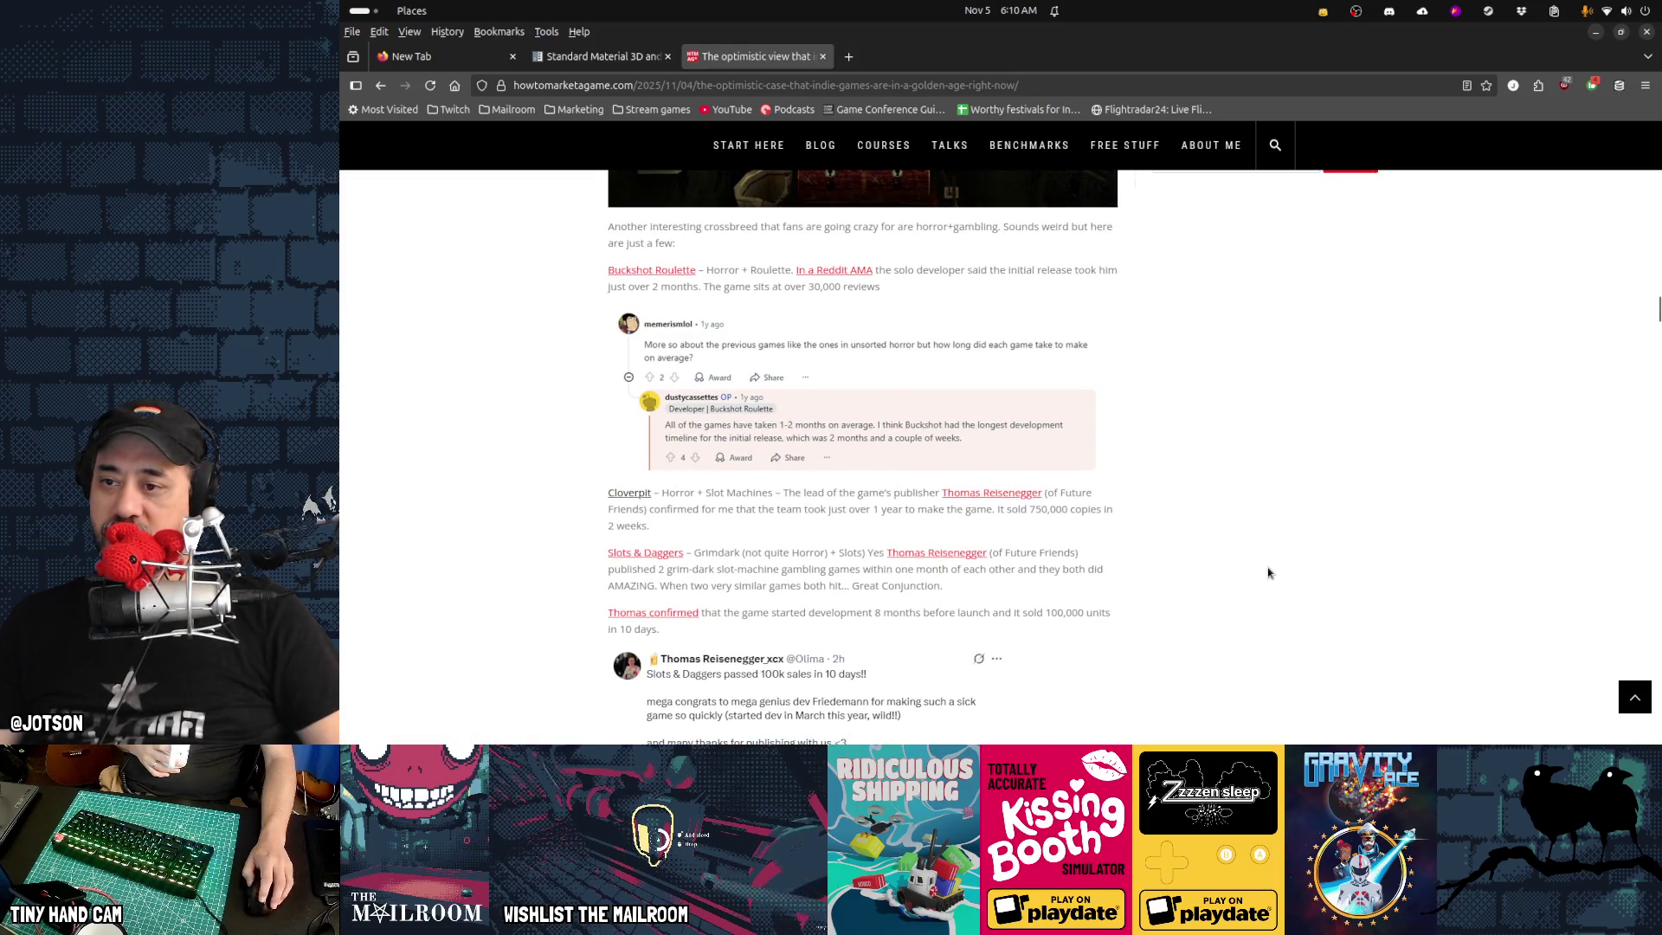
pyautogui.scroll(-3, 1268, 572)
# Scroll past the Autobattlers, Desktop Defender and Black Hole quotes to the Shop Simulation heading
pyautogui.scroll(-3, 1267, 572)
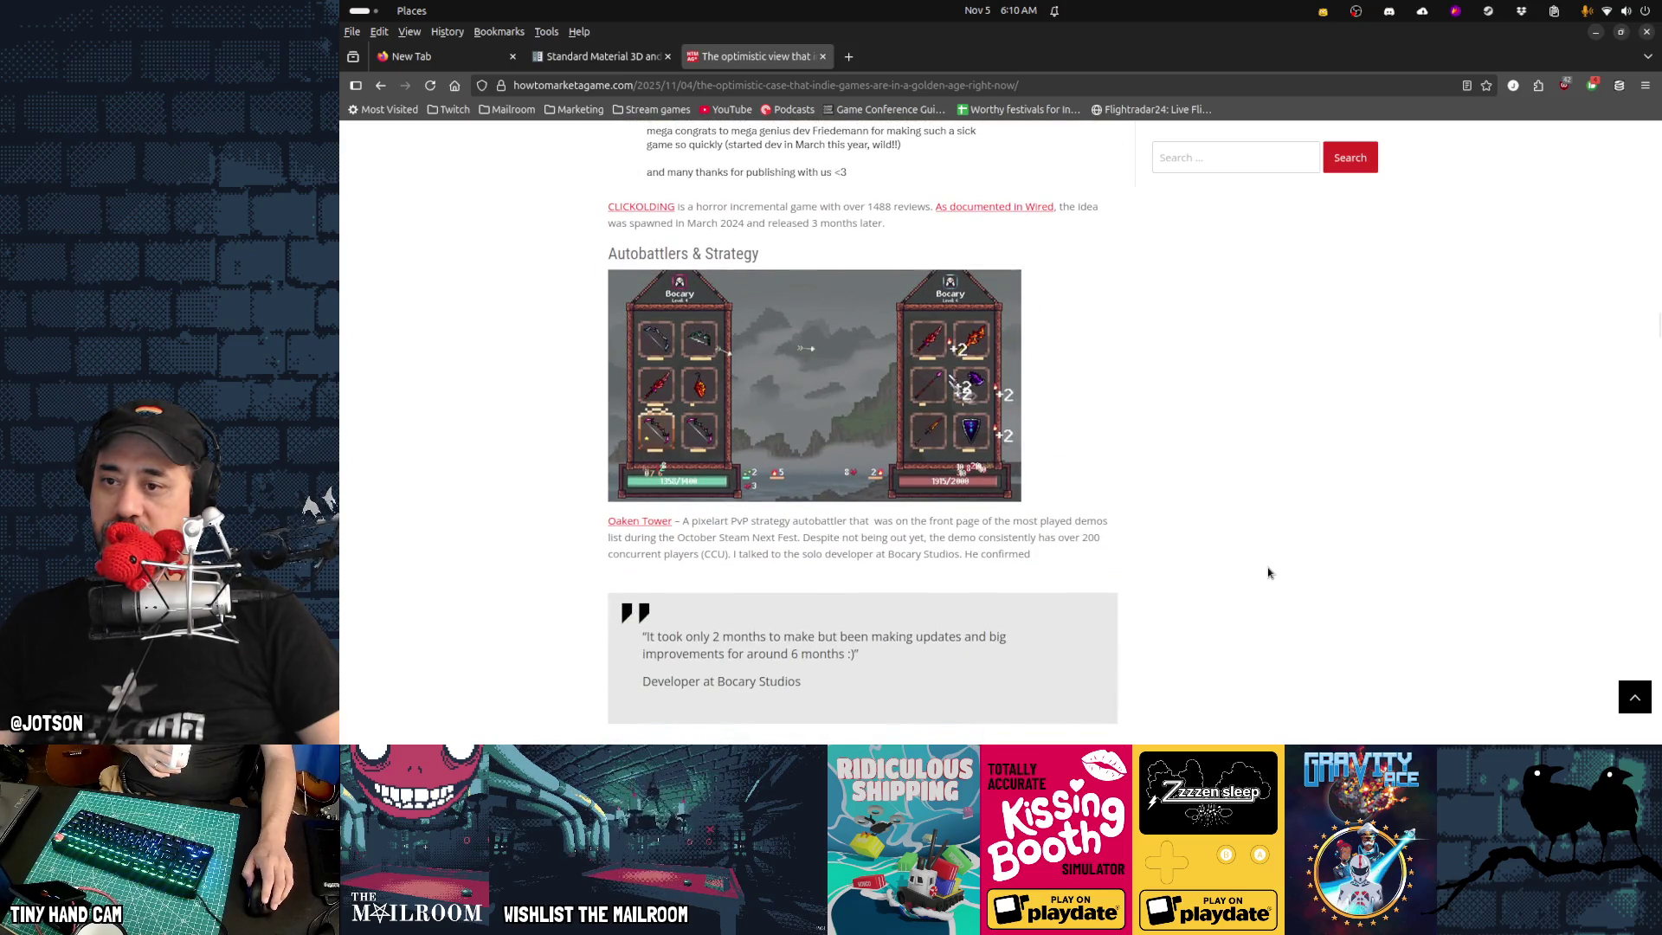
pyautogui.scroll(-6, 1268, 572)
pyautogui.scroll(-5, 1267, 573)
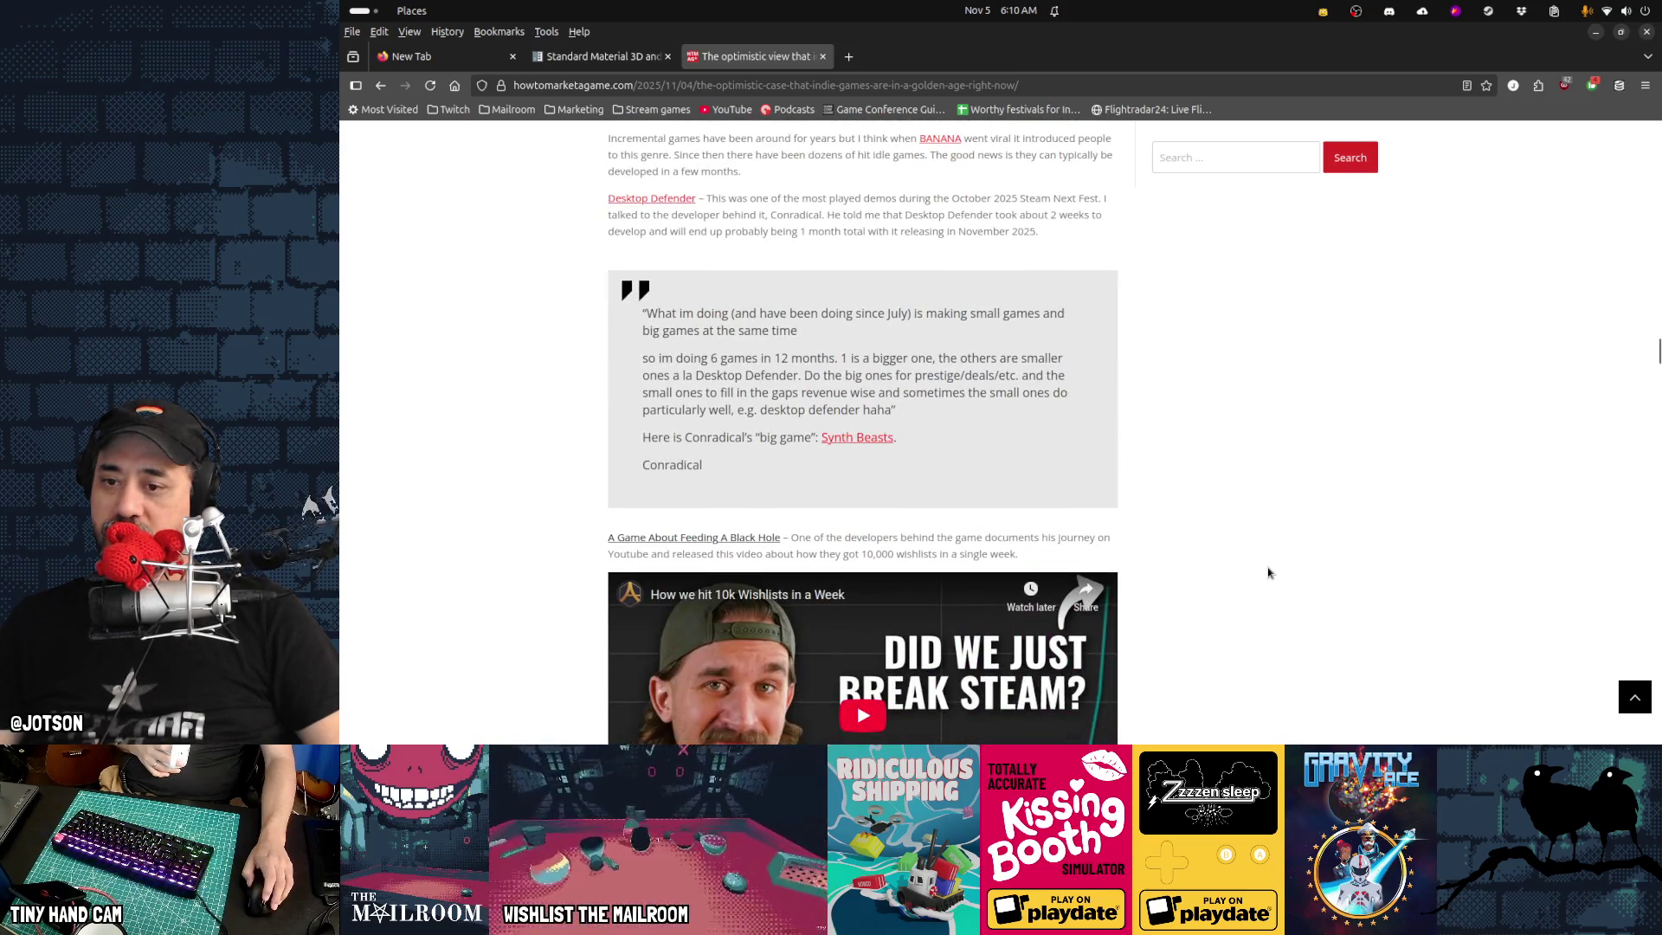
pyautogui.scroll(-4, 1267, 572)
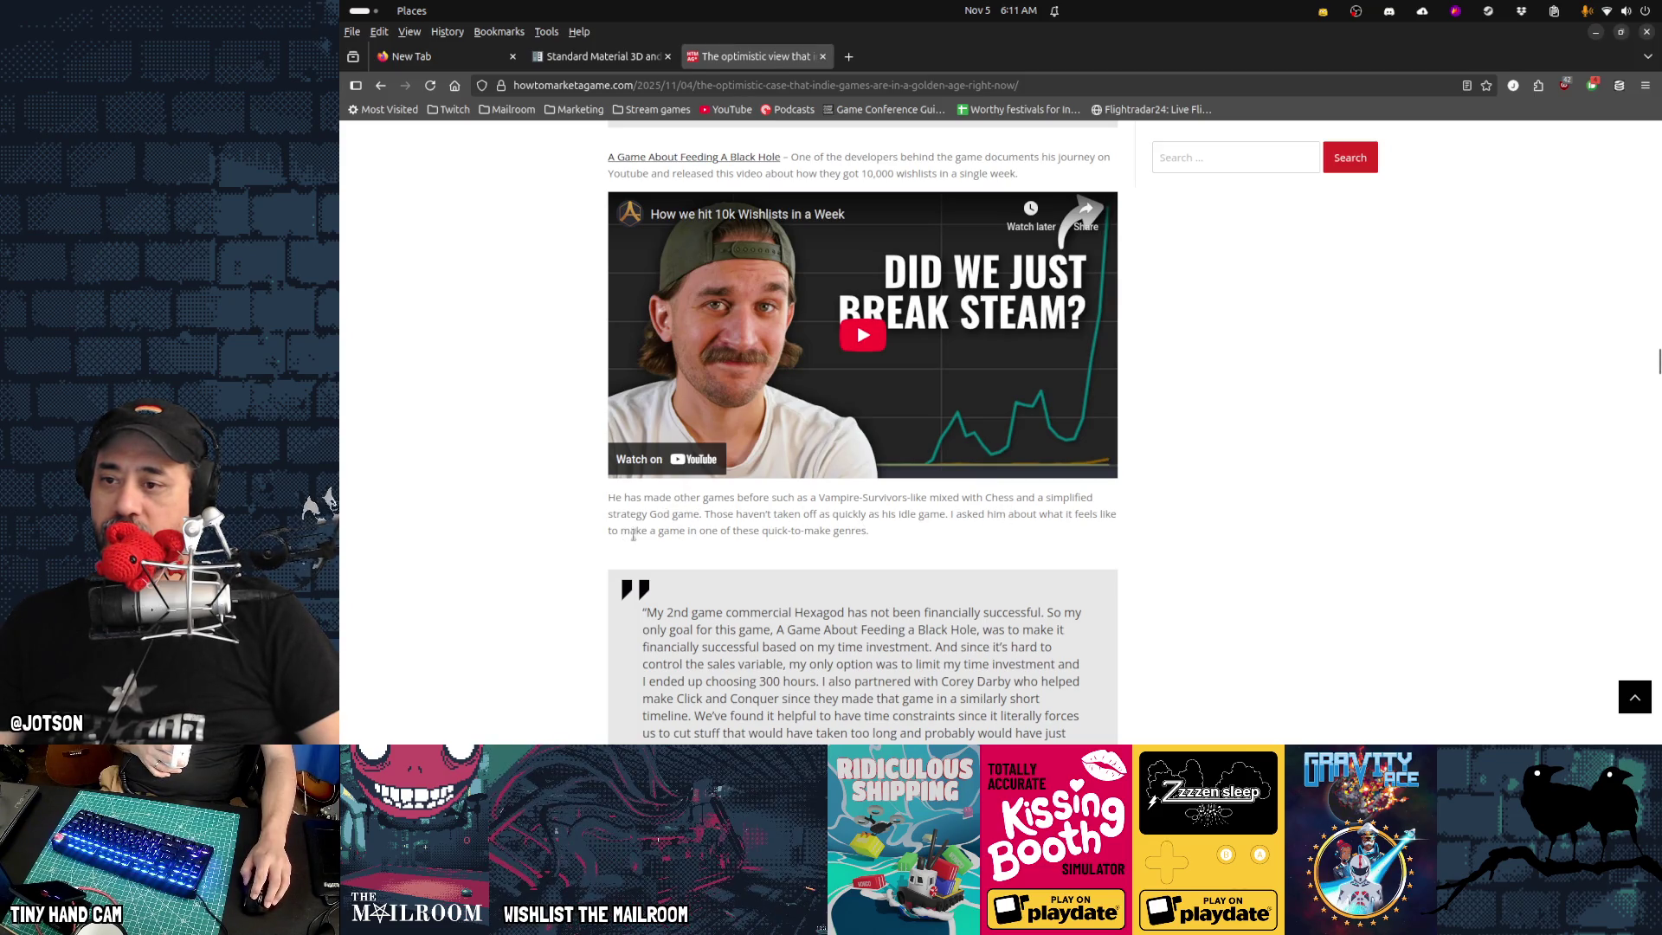
pyautogui.scroll(-3, 1129, 543)
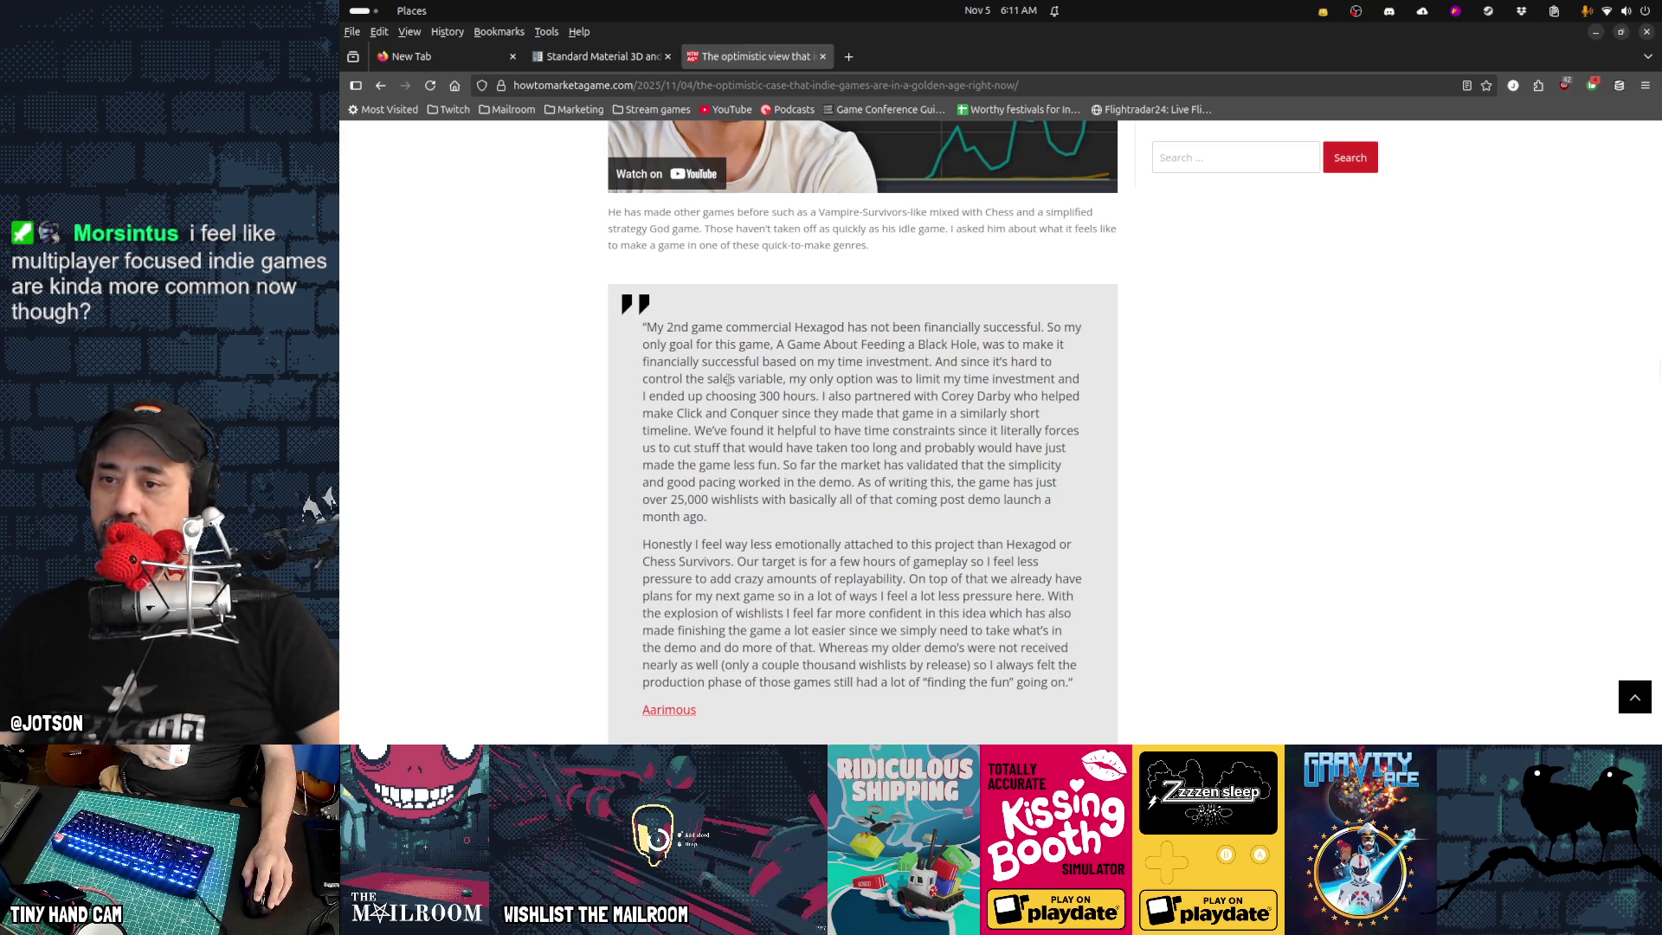
pyautogui.scroll(-2, 728, 379)
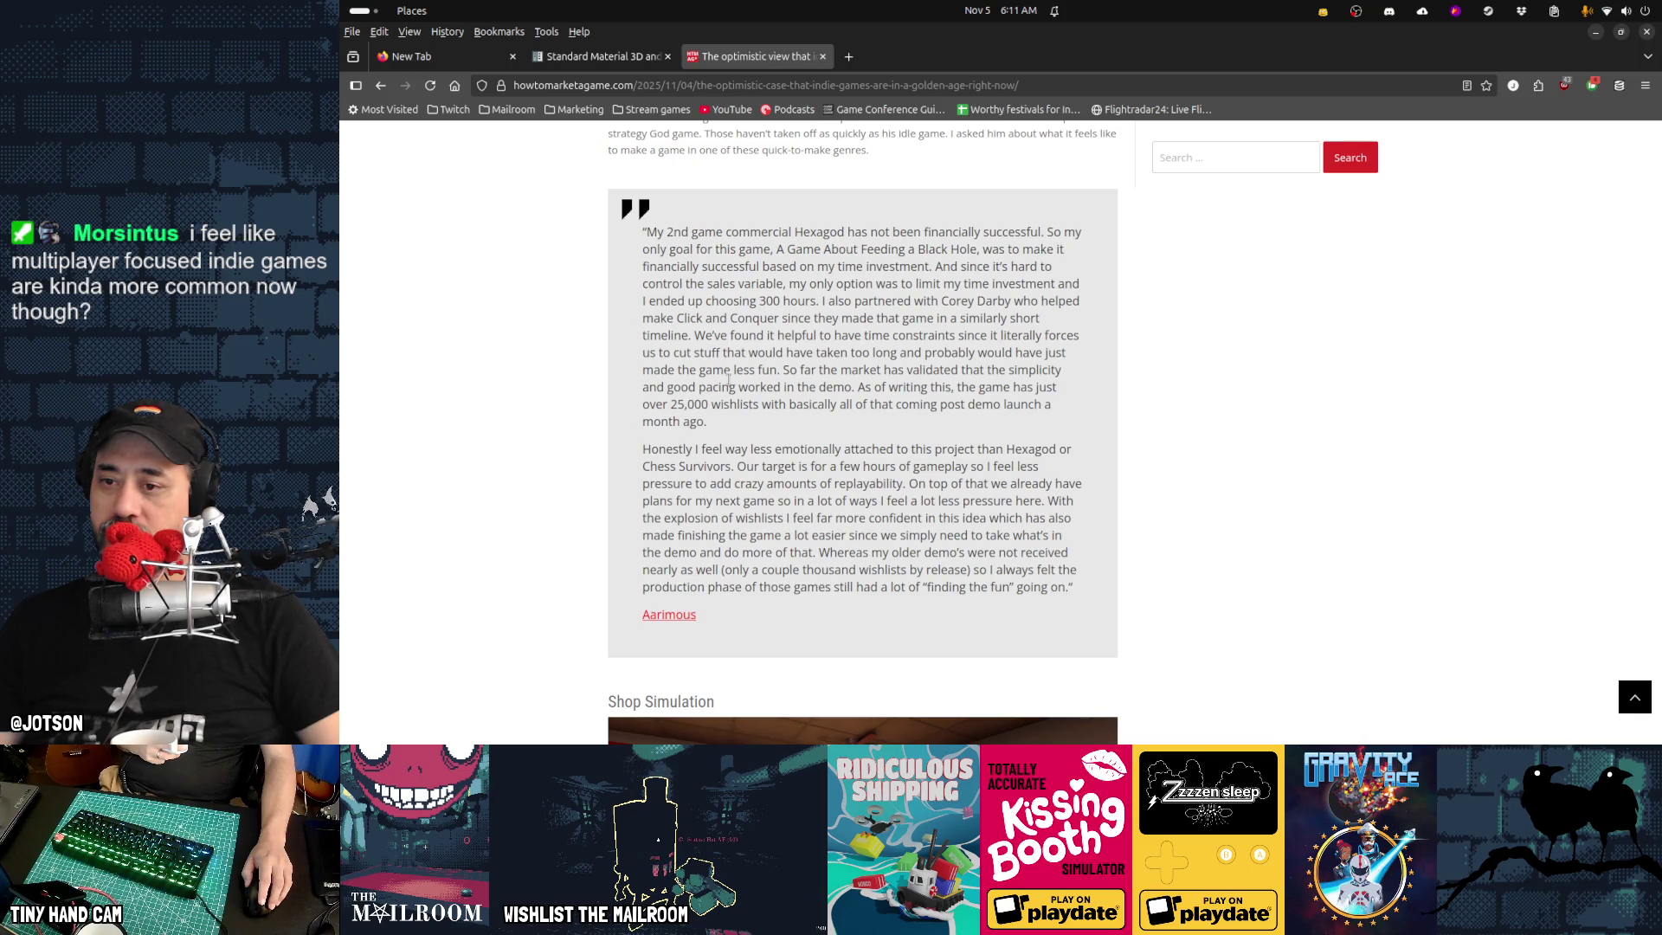
pyautogui.scroll(-3, 729, 380)
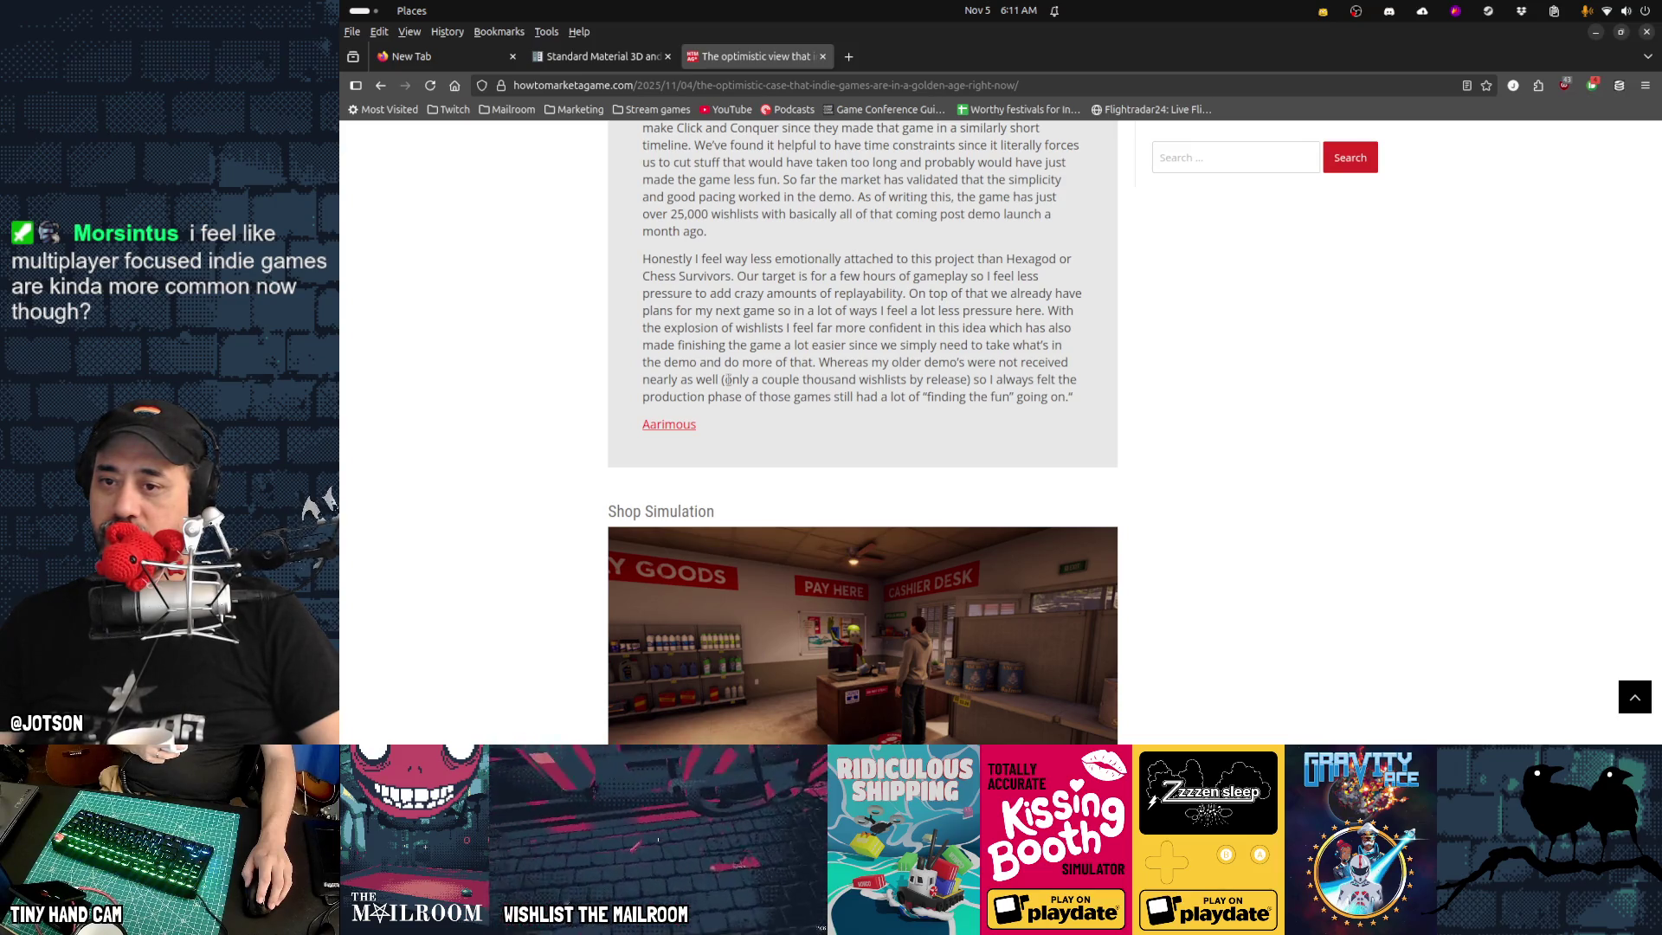
# Highlight part of the Black Hole developer's quote and then the phrase 'finding the fun'
pyautogui.scroll(-3, 851, 369)
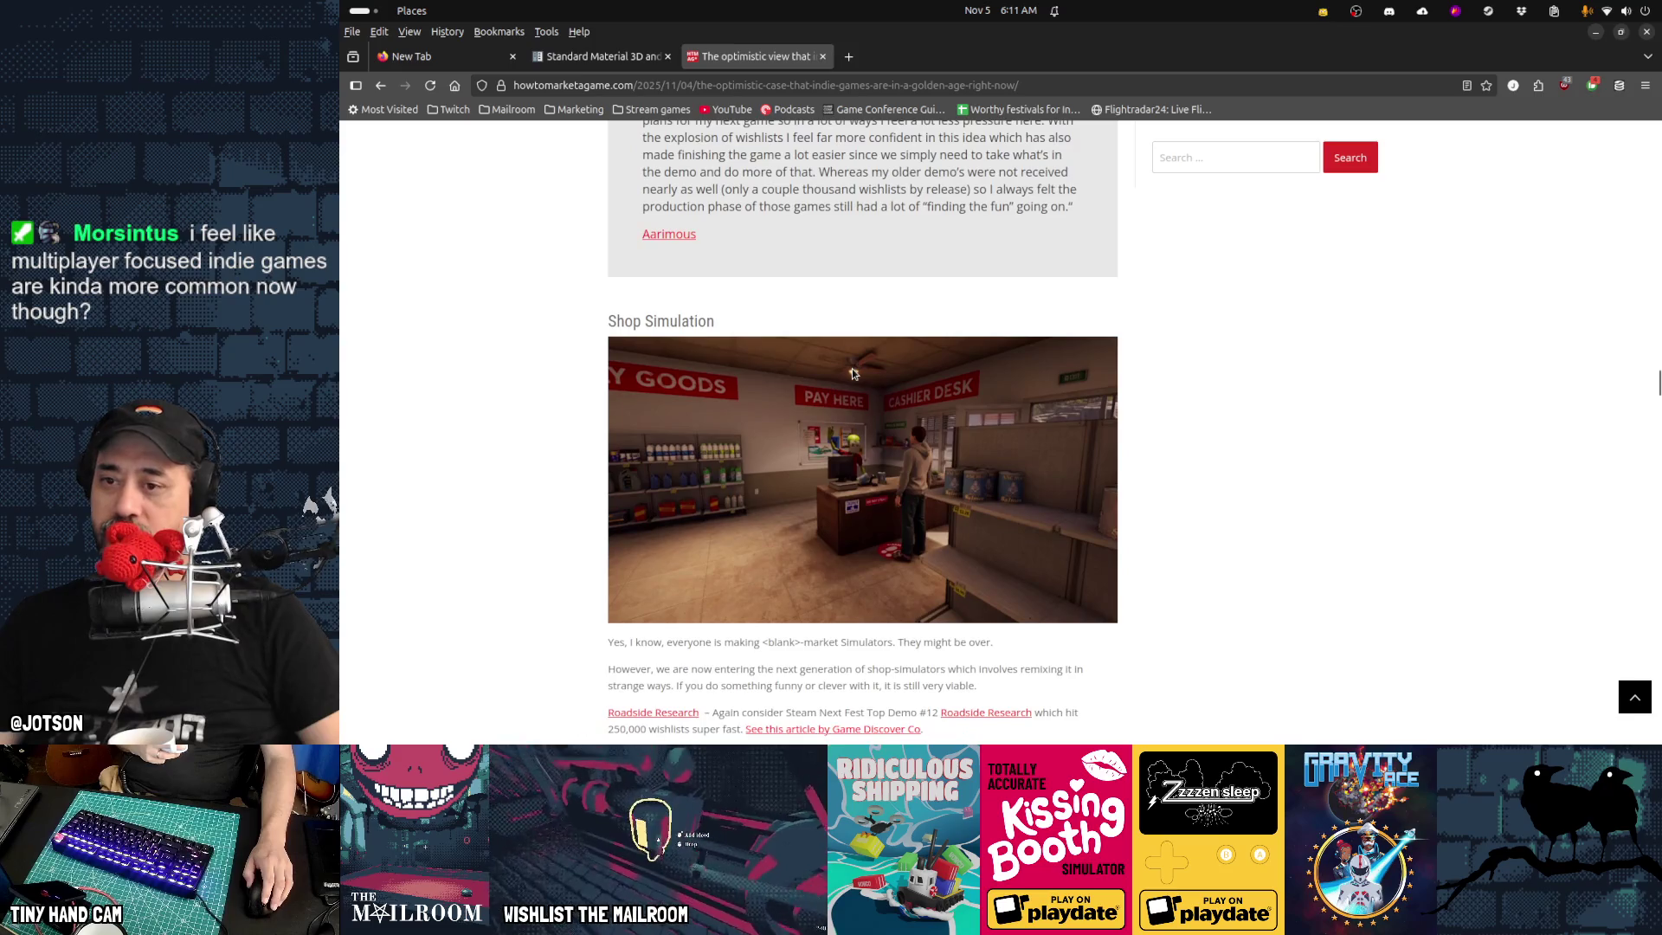
pyautogui.scroll(5, 711, 260)
pyautogui.moveTo(711, 260); pyautogui.dragTo(923, 536)
pyautogui.click(924, 537)
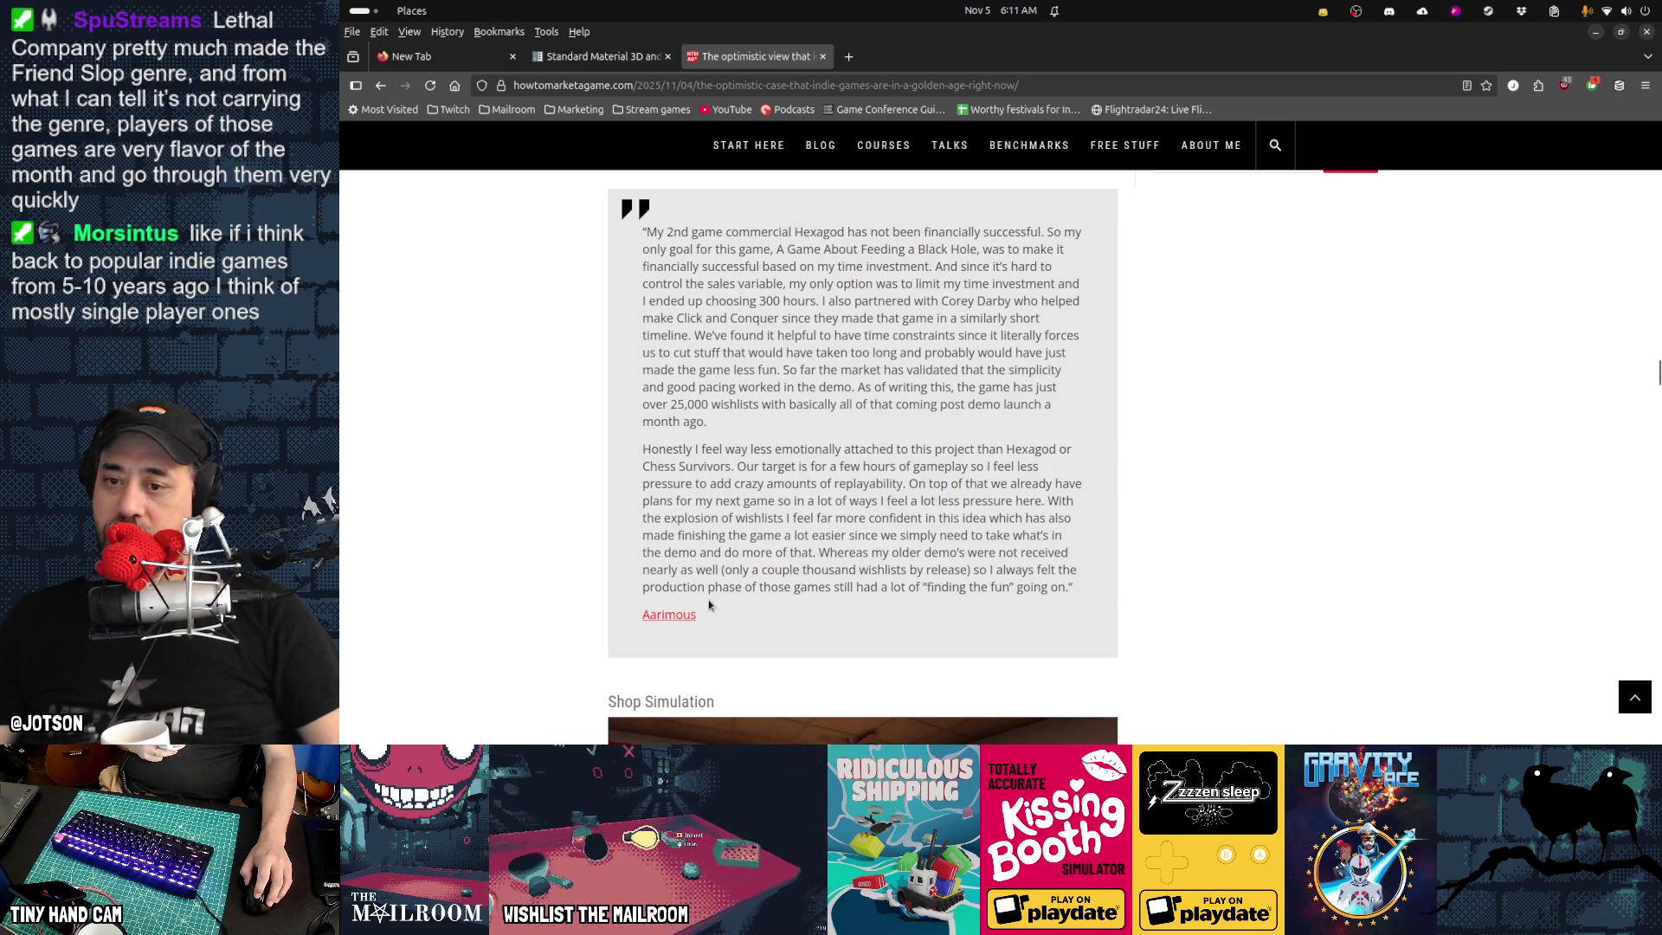
pyautogui.moveTo(1017, 587); pyautogui.dragTo(920, 588)
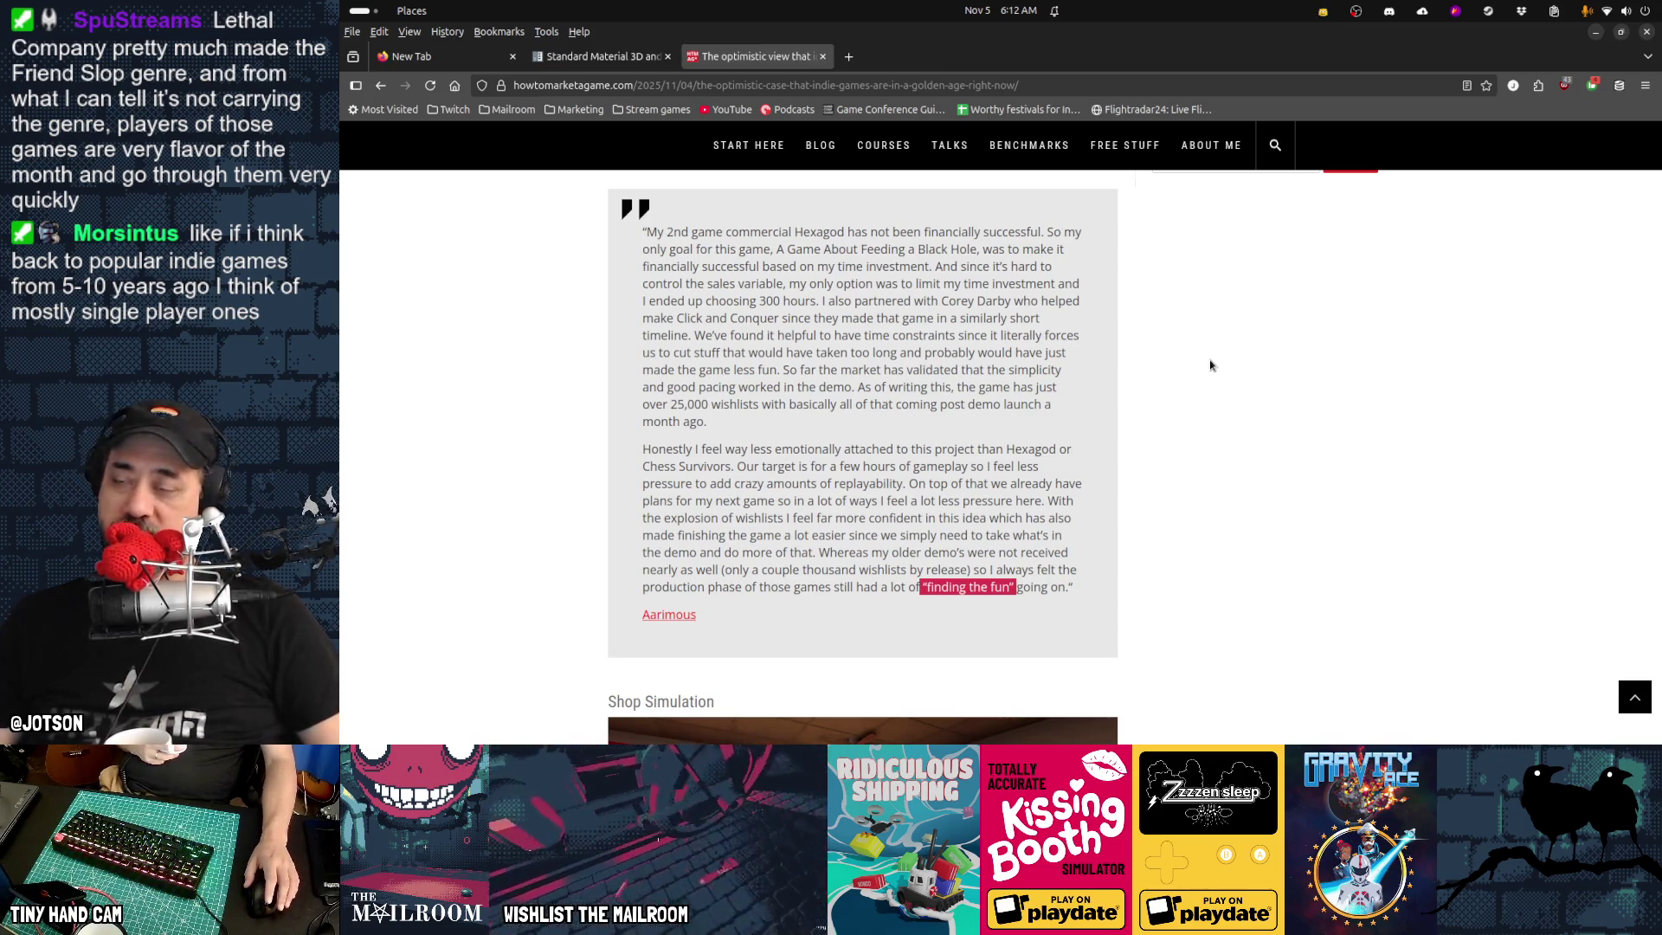
# Scroll past Shop Simulation, Hellmart and Storebound to the Rage games section with Baby Steps
pyautogui.scroll(-2, 1210, 364)
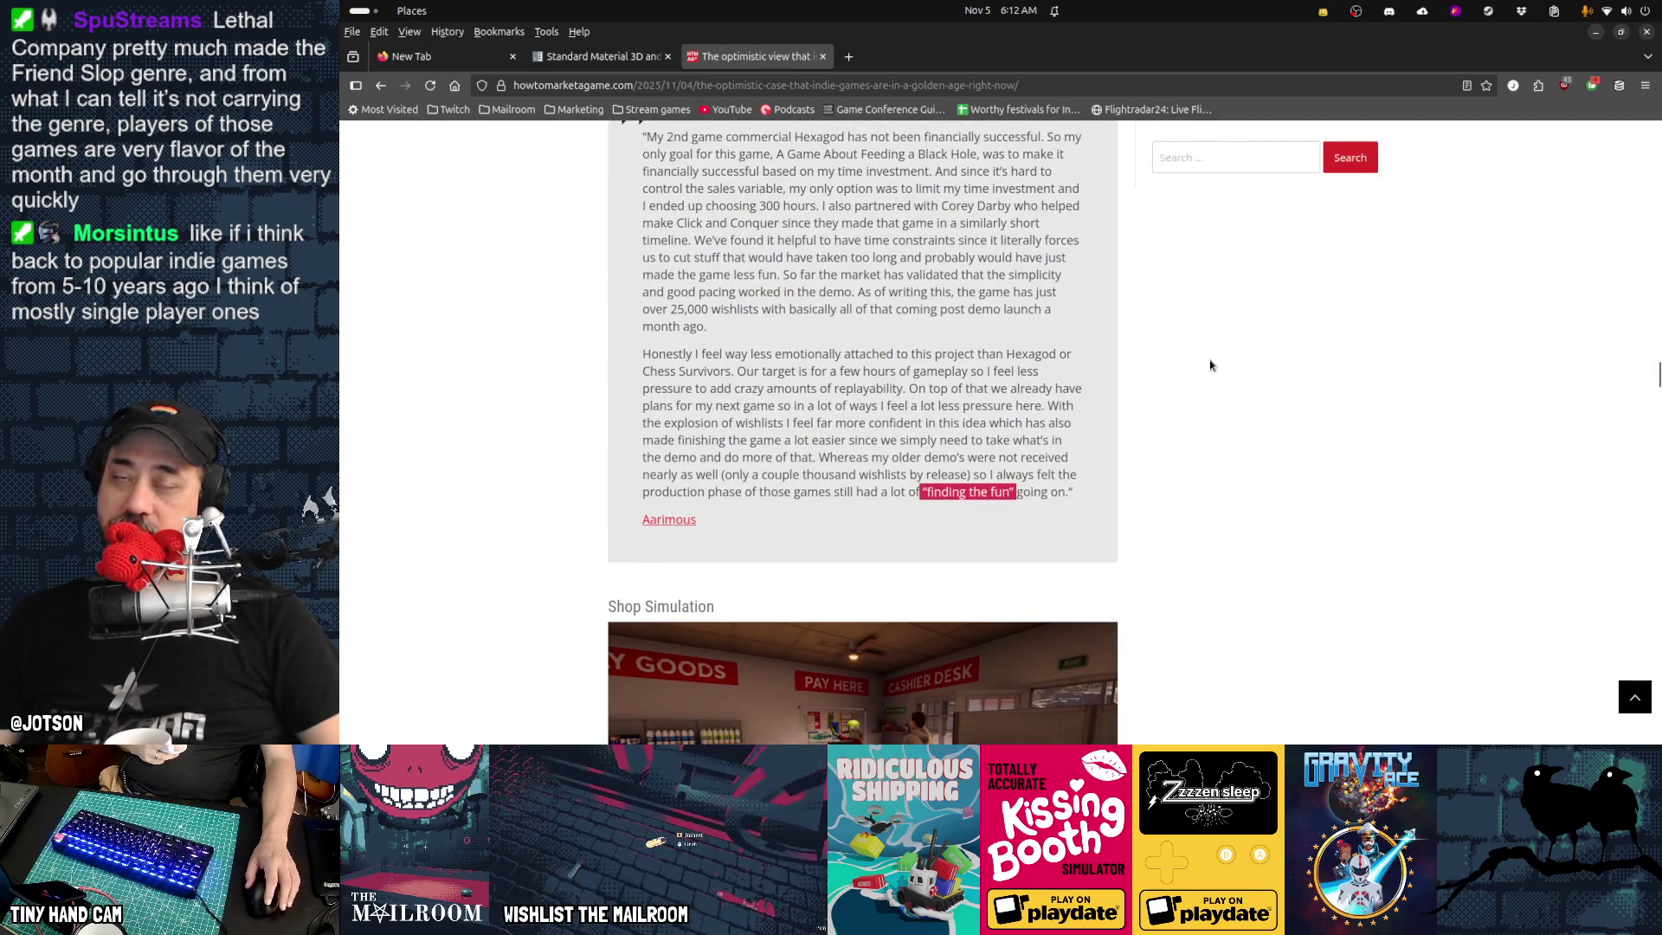
pyautogui.scroll(-3, 1210, 364)
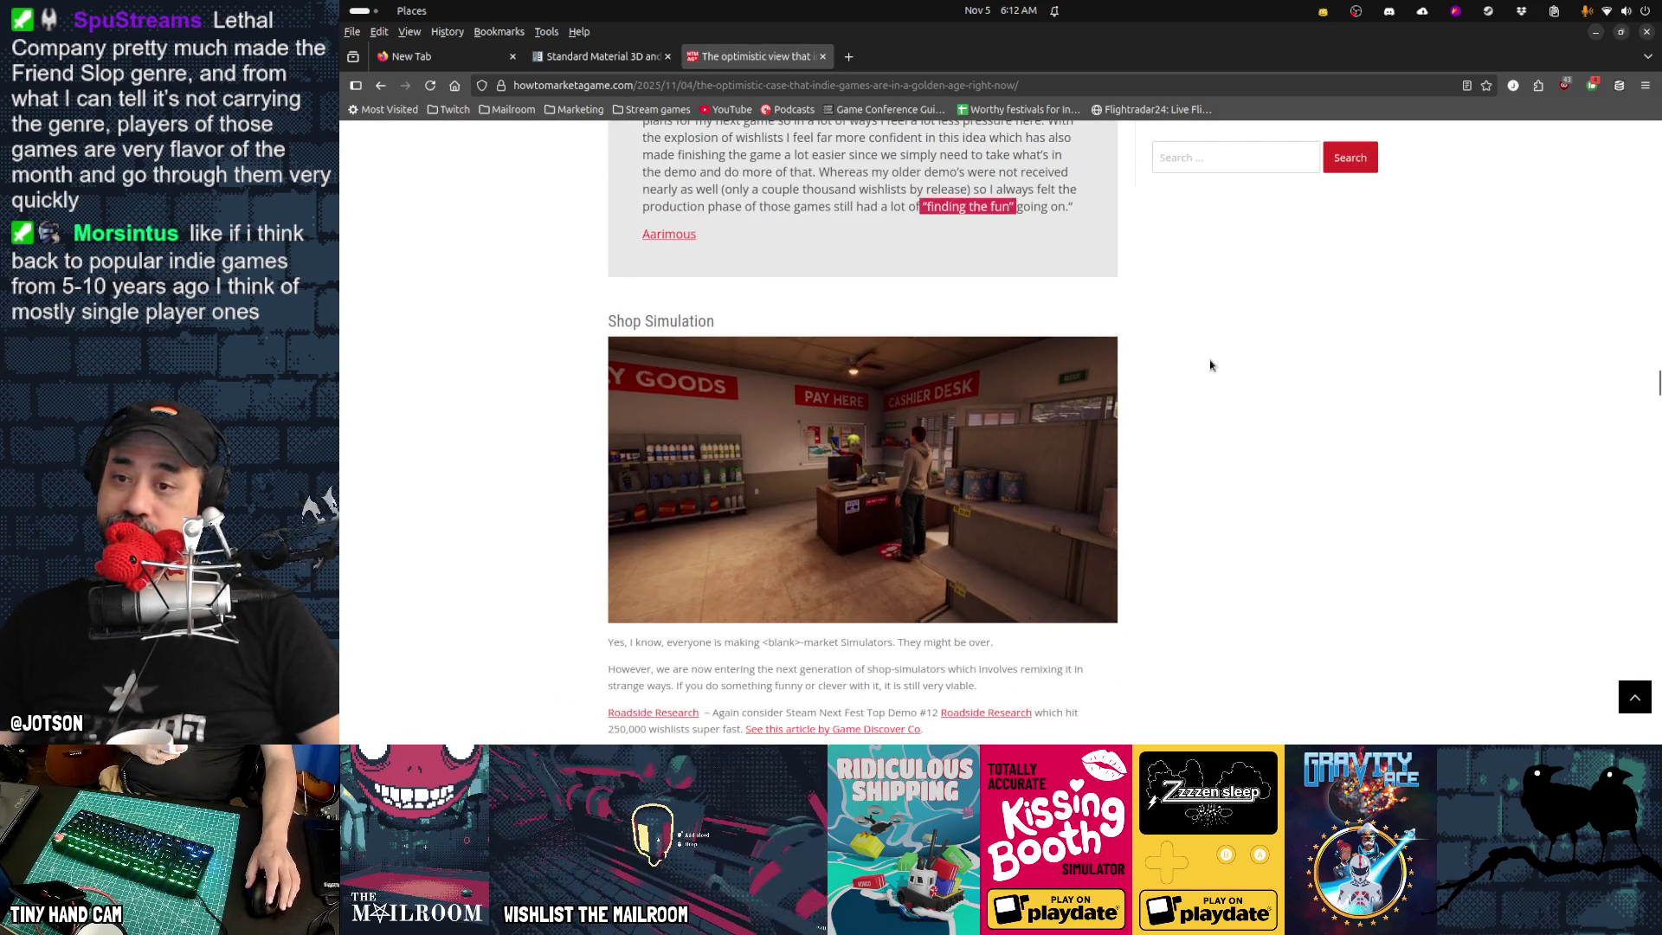
pyautogui.scroll(-3, 1210, 364)
pyautogui.scroll(-2, 1210, 364)
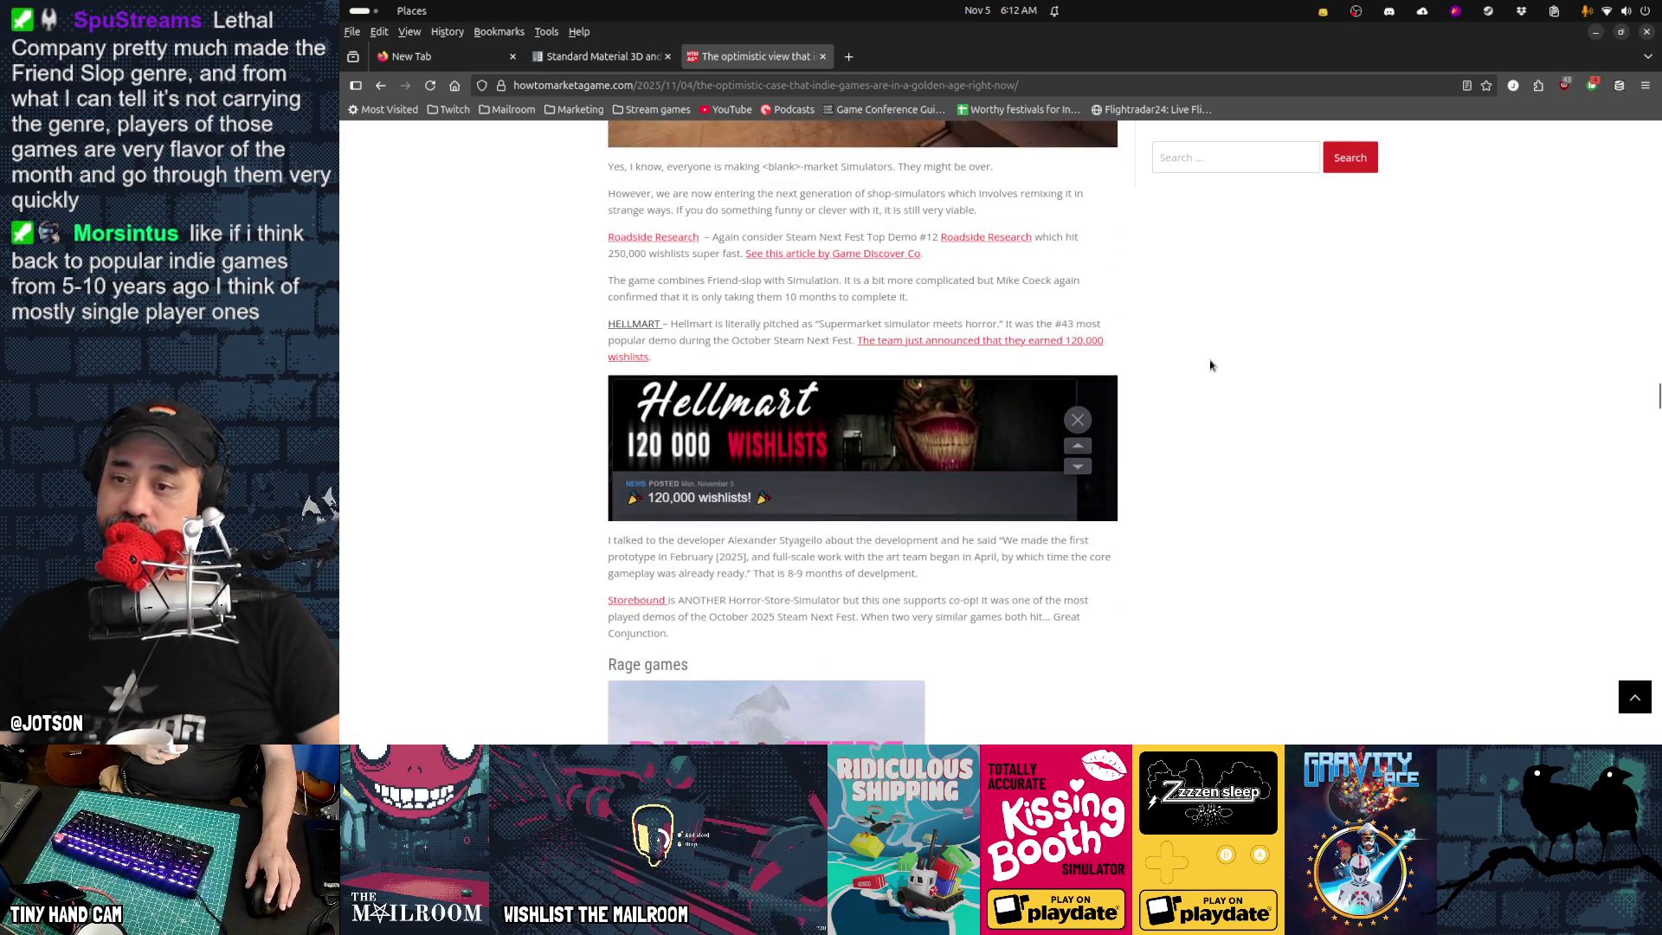
pyautogui.scroll(-3, 1210, 364)
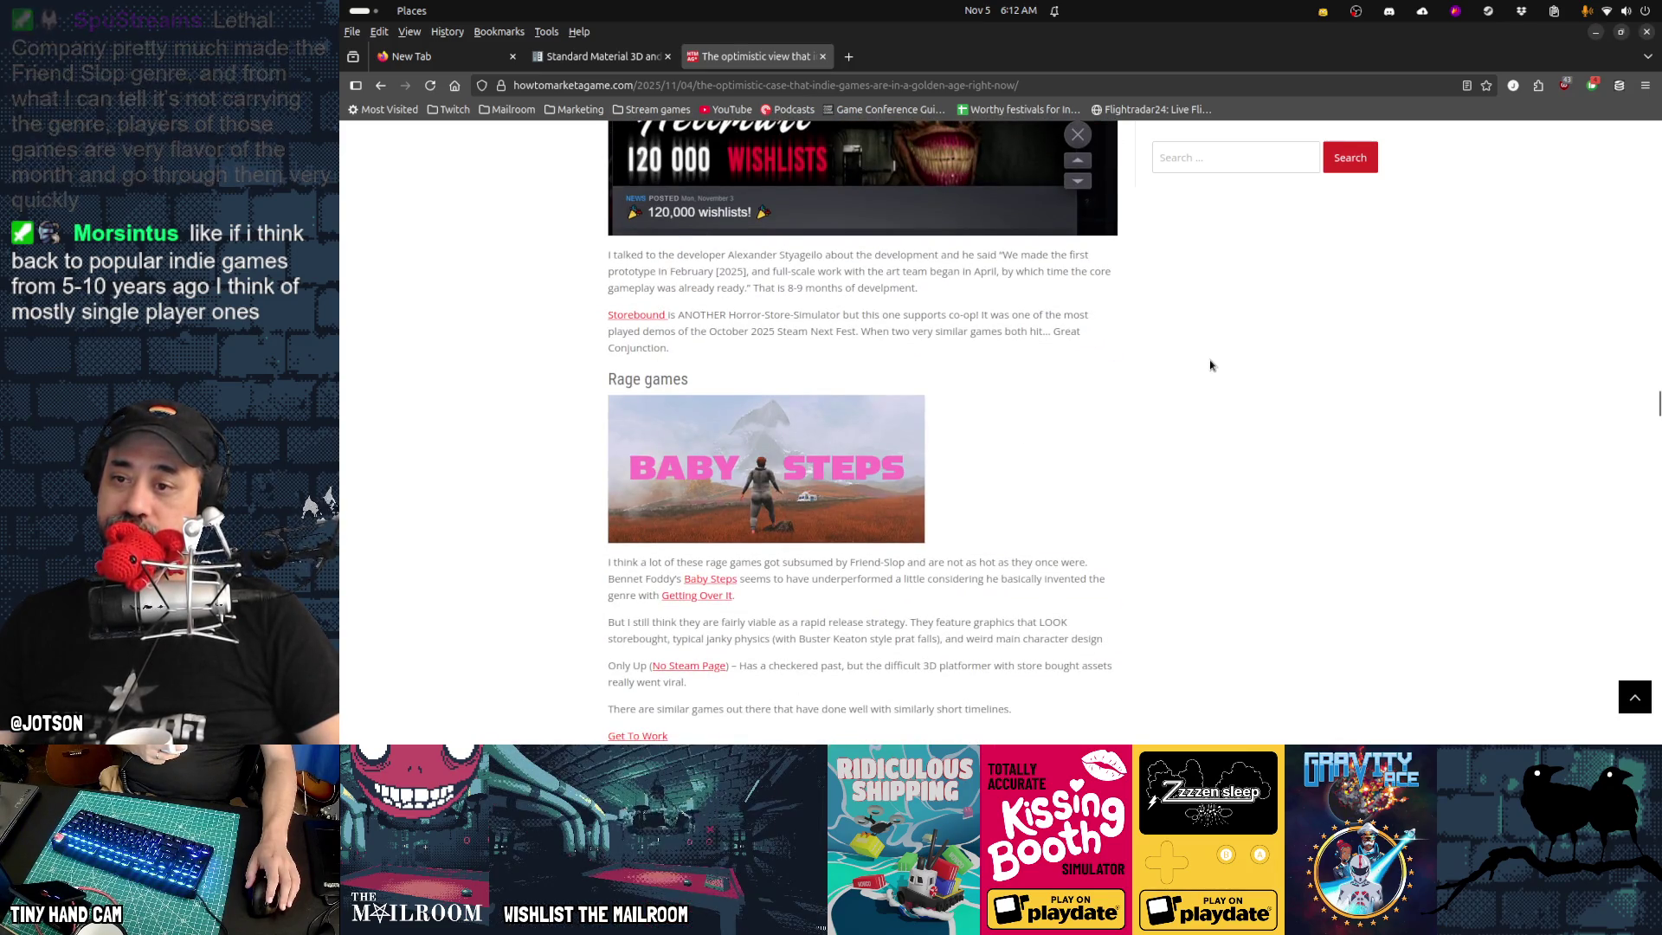
pyautogui.scroll(-3, 1160, 474)
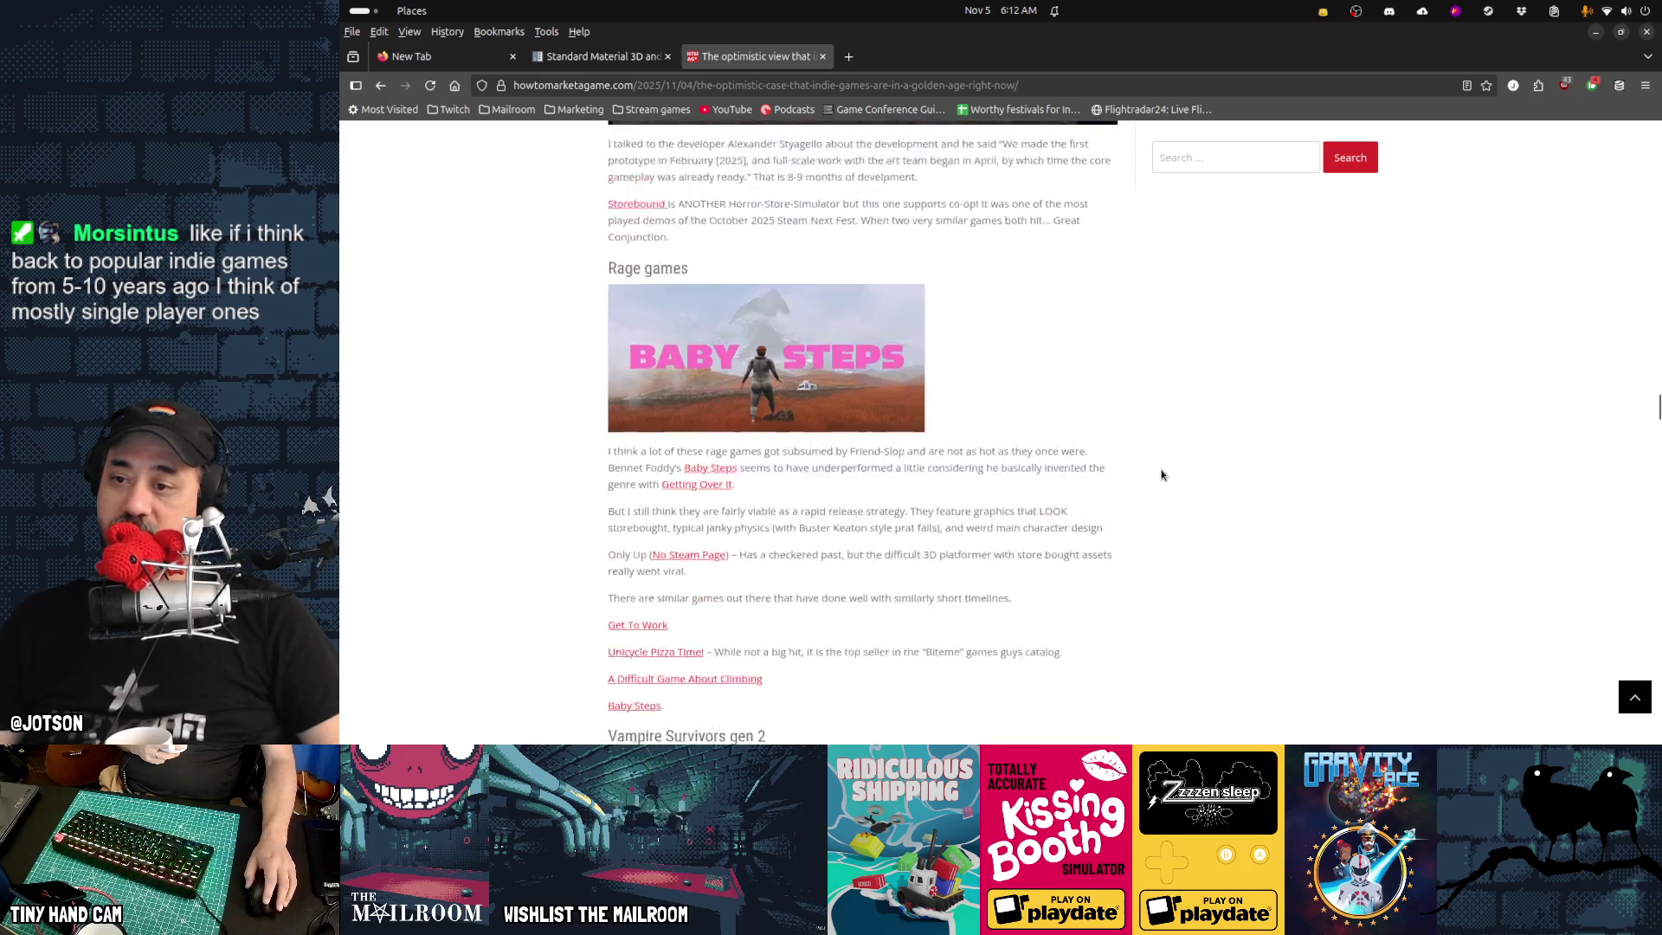
# Mark 'invented the genre' in the Baby Steps paragraph, then scroll to the Vampire Survivors gen 2 heading
pyautogui.doubleClick(661, 294)
pyautogui.click(1240, 347)
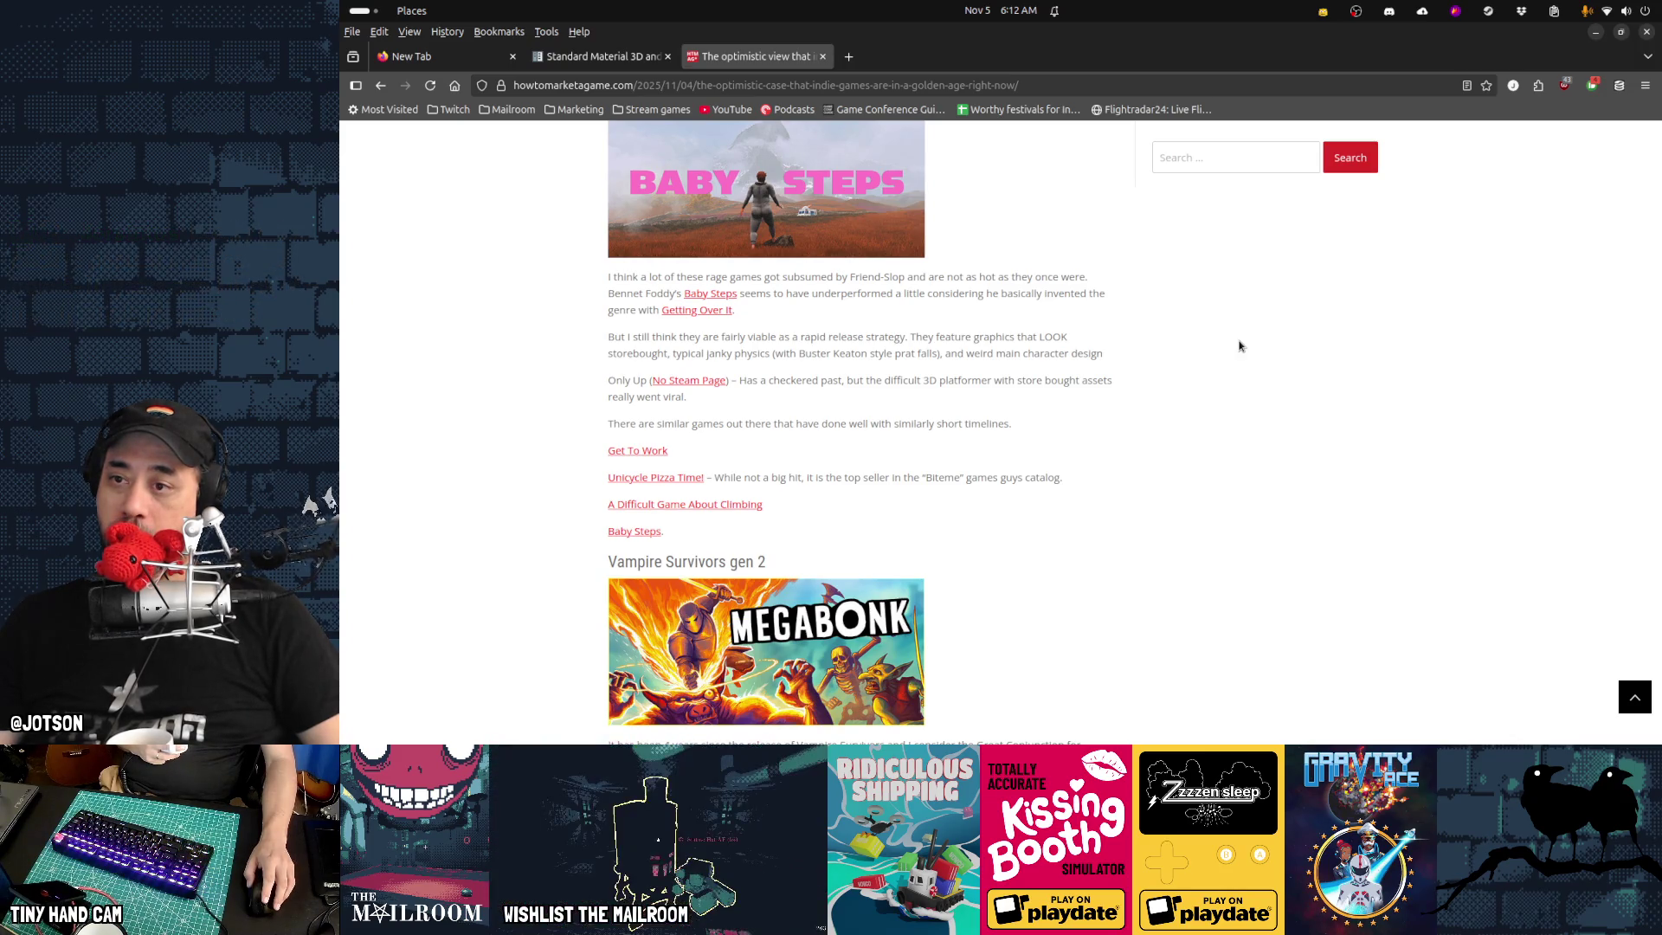
pyautogui.scroll(3, 1239, 346)
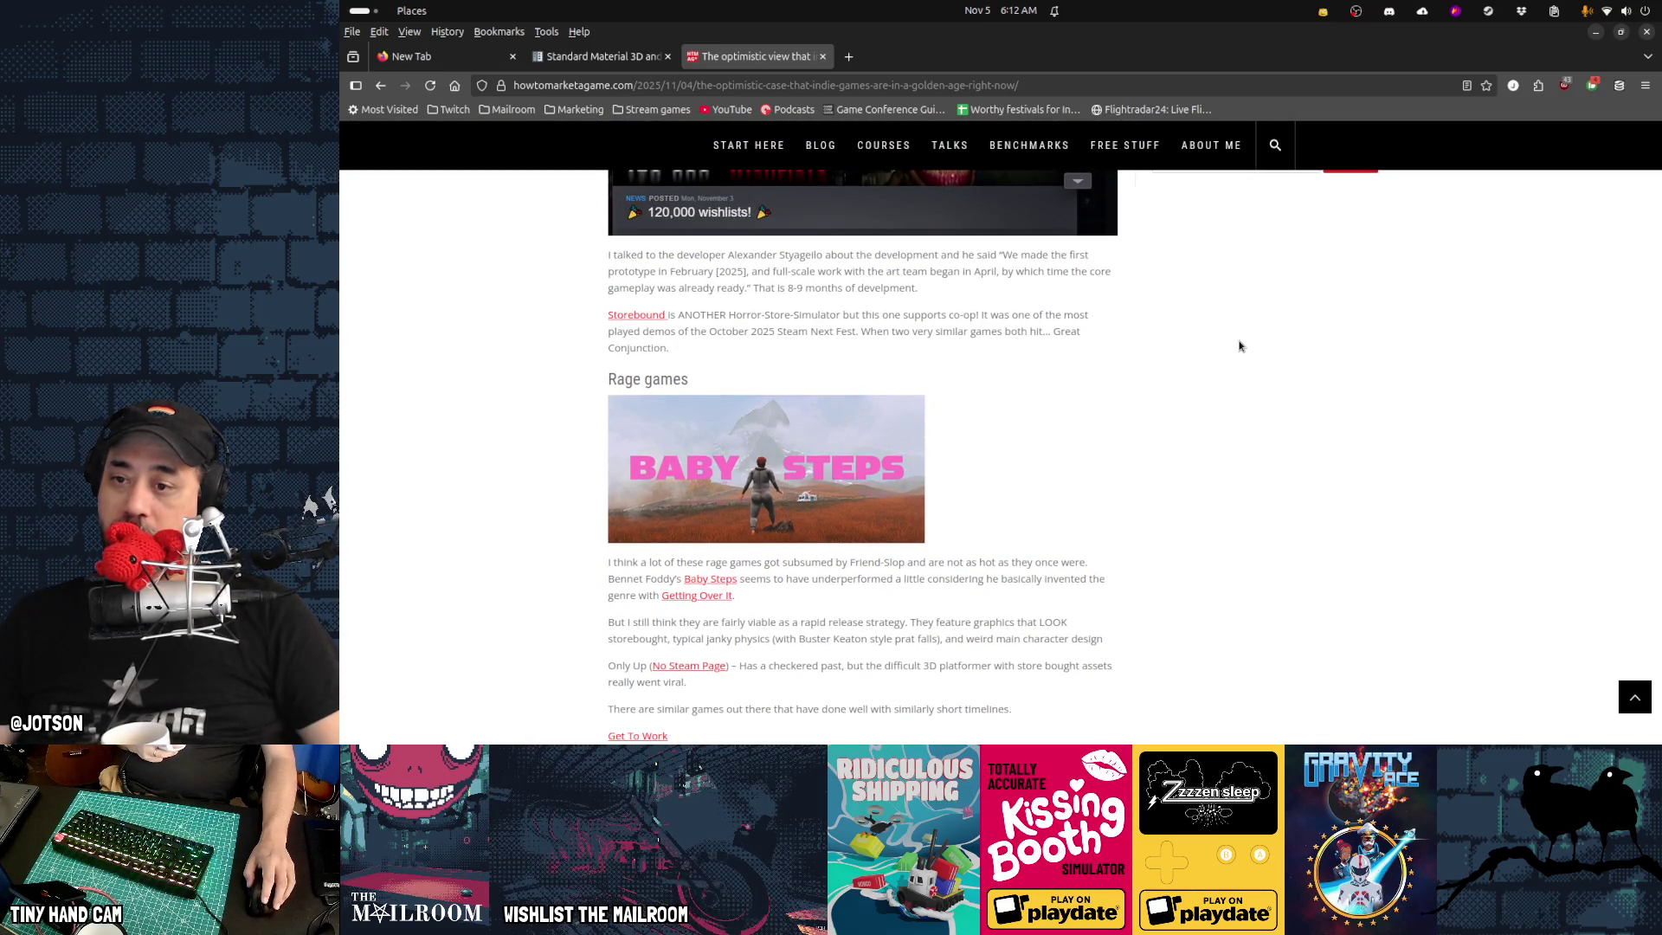
pyautogui.scroll(-1, 1239, 346)
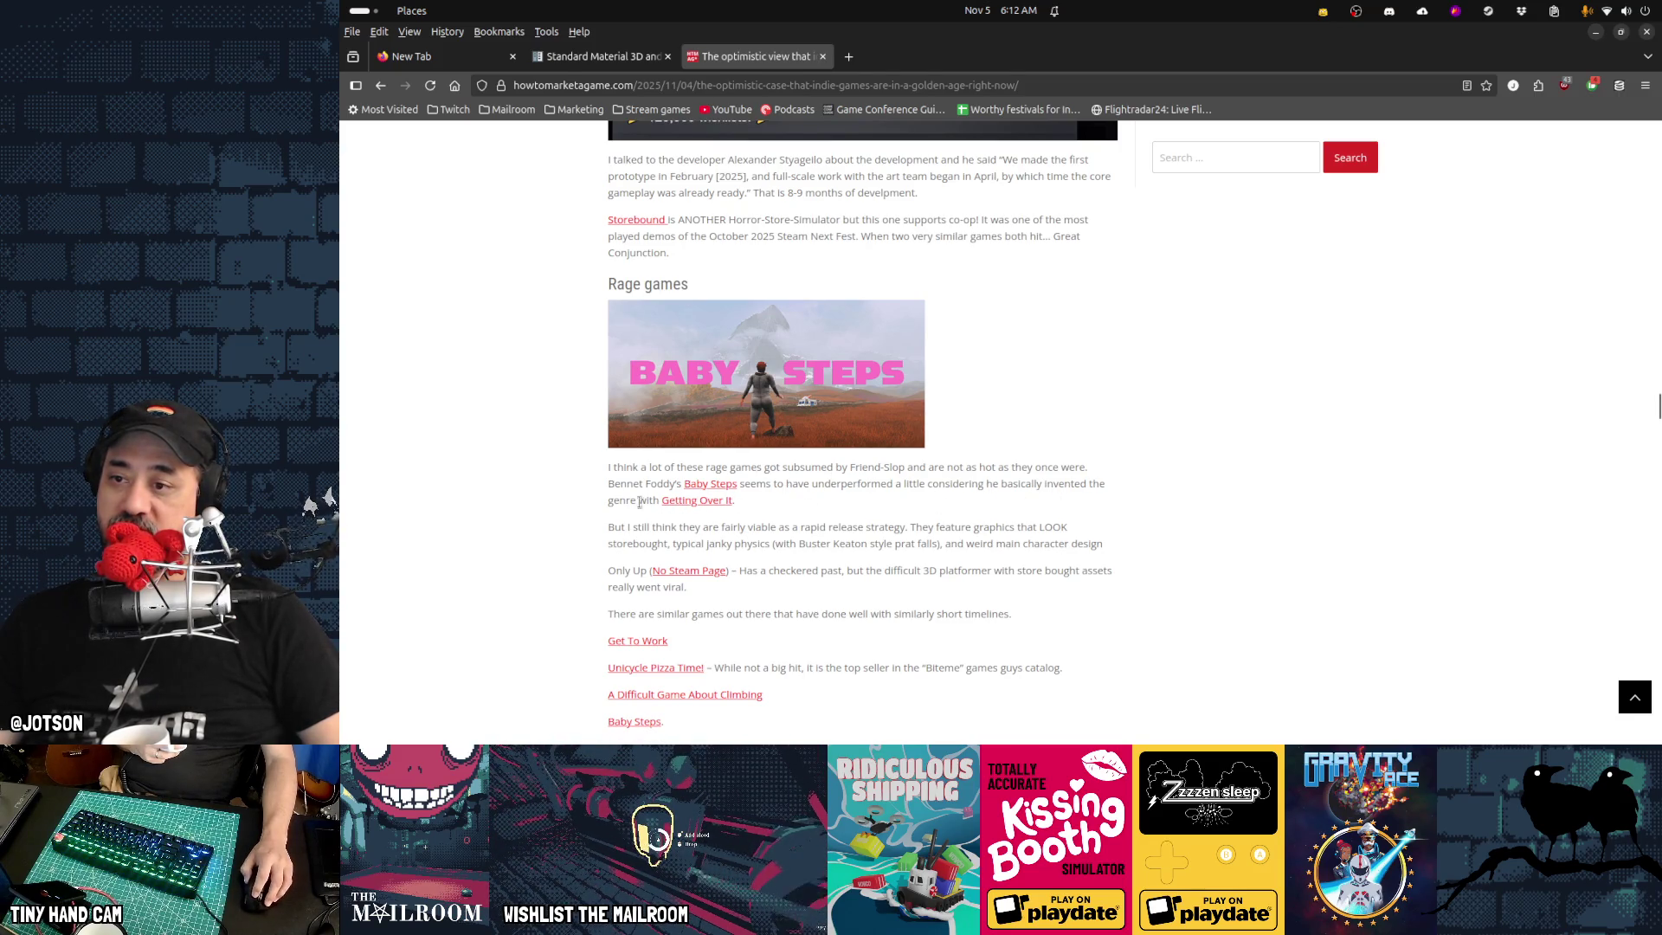
pyautogui.moveTo(638, 500)
pyautogui.mouseDown()
pyautogui.moveTo(688, 587)
pyautogui.moveTo(1082, 483)
pyautogui.moveTo(1043, 485)
pyautogui.mouseUp()
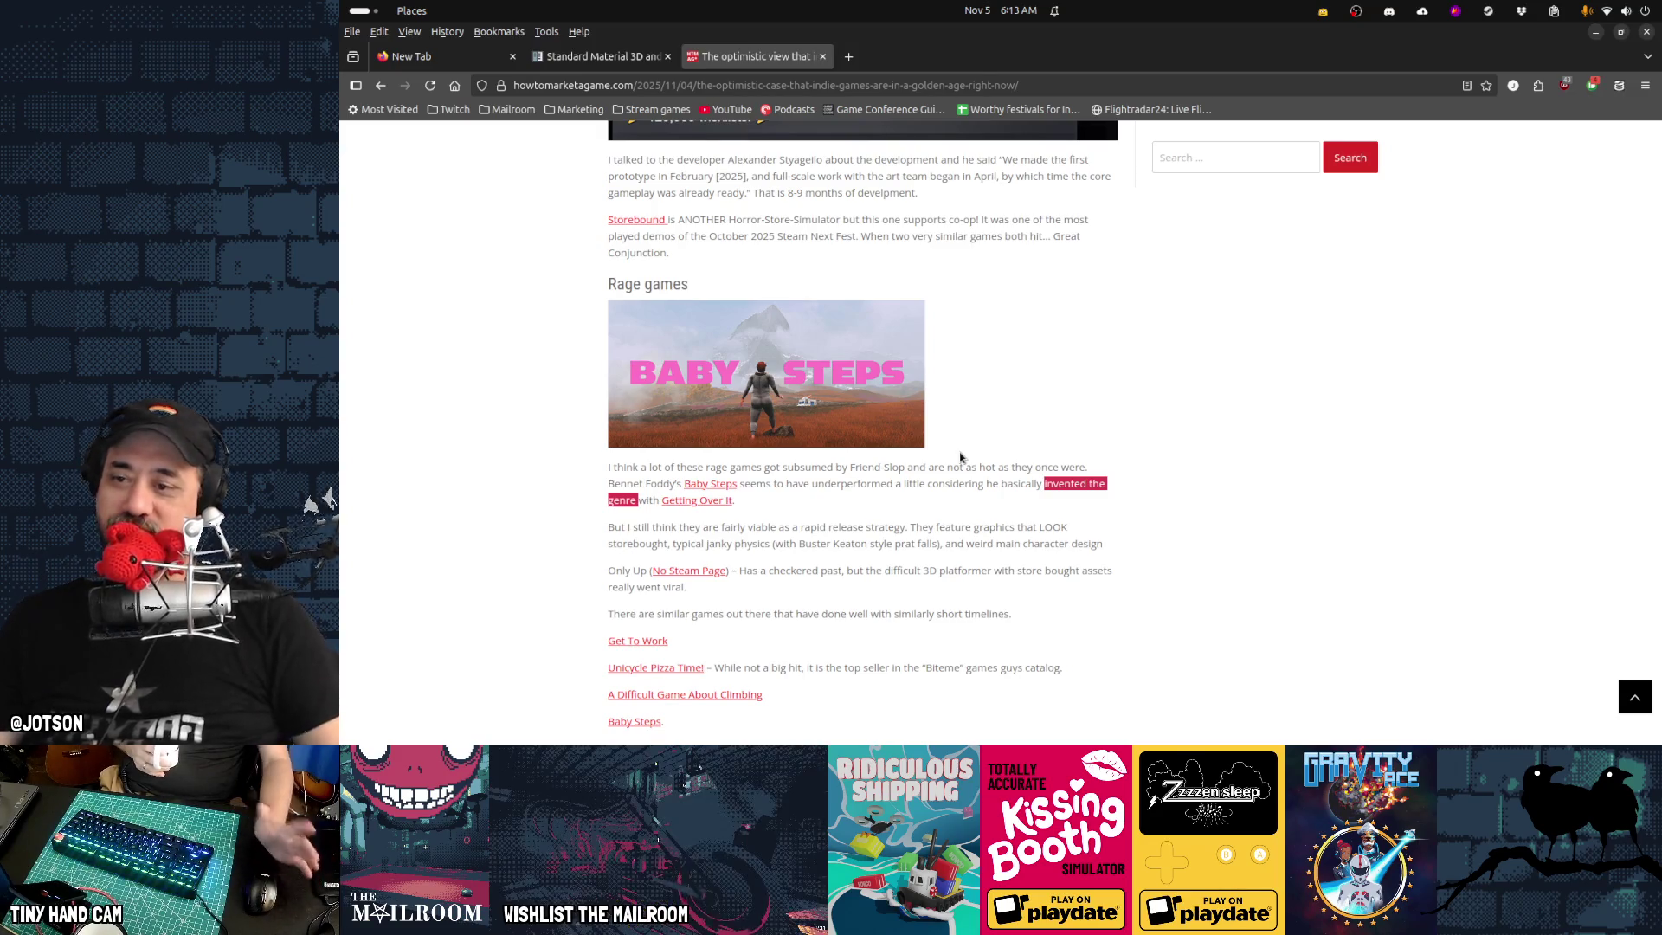
pyautogui.scroll(-2, 960, 457)
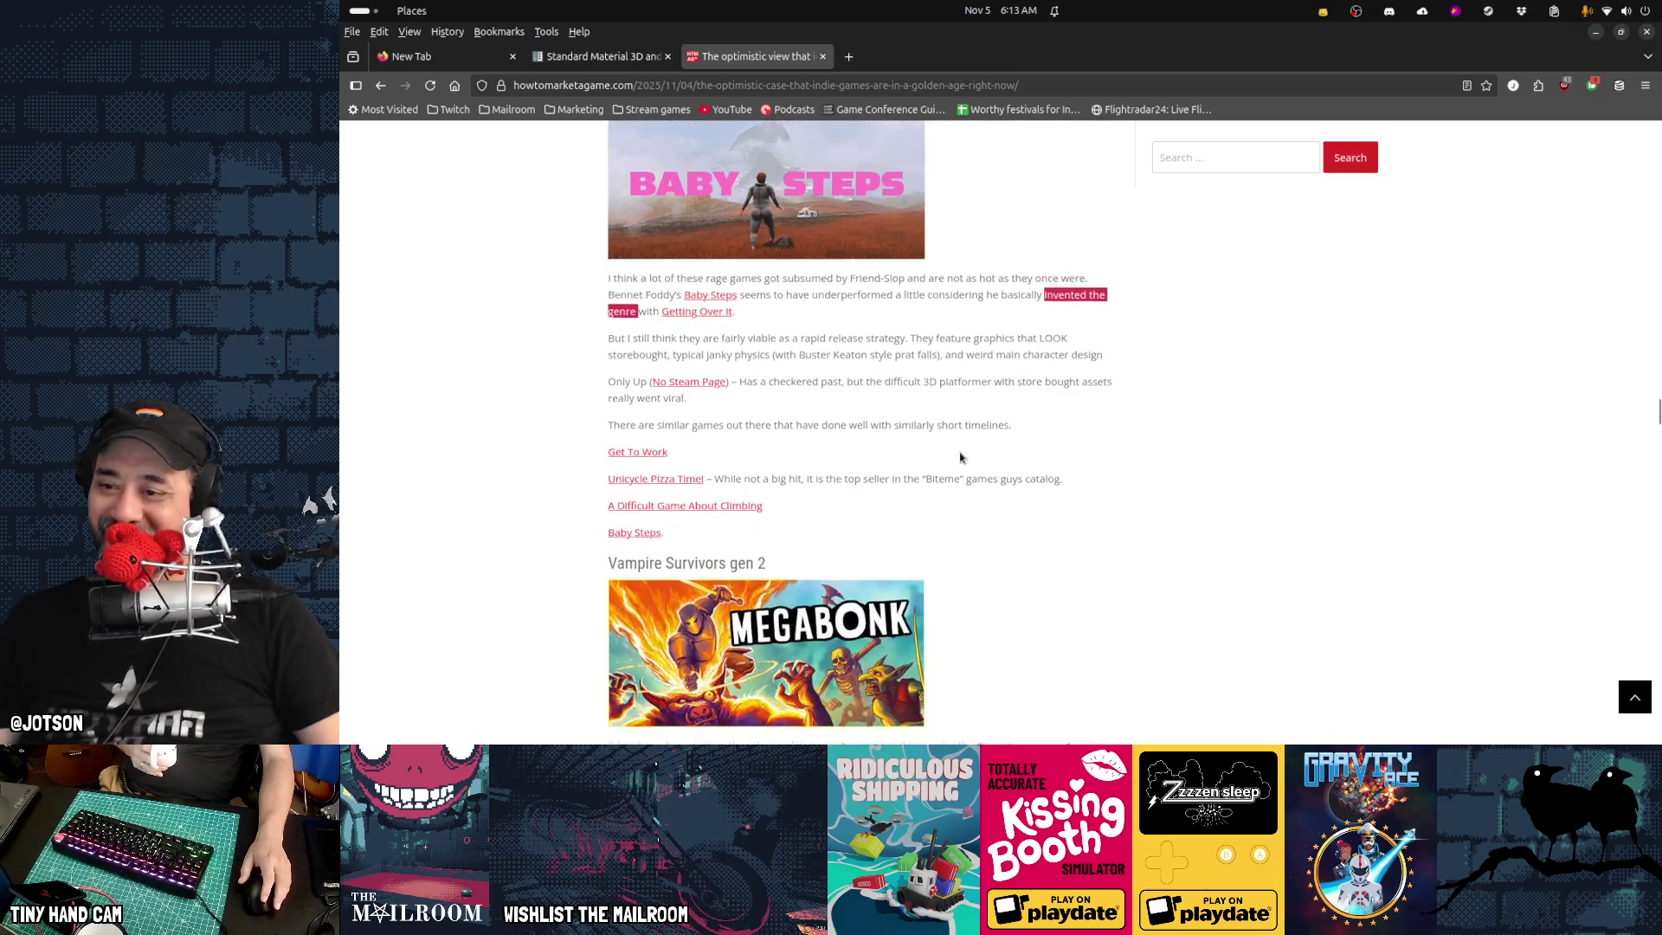
pyautogui.scroll(-3, 959, 457)
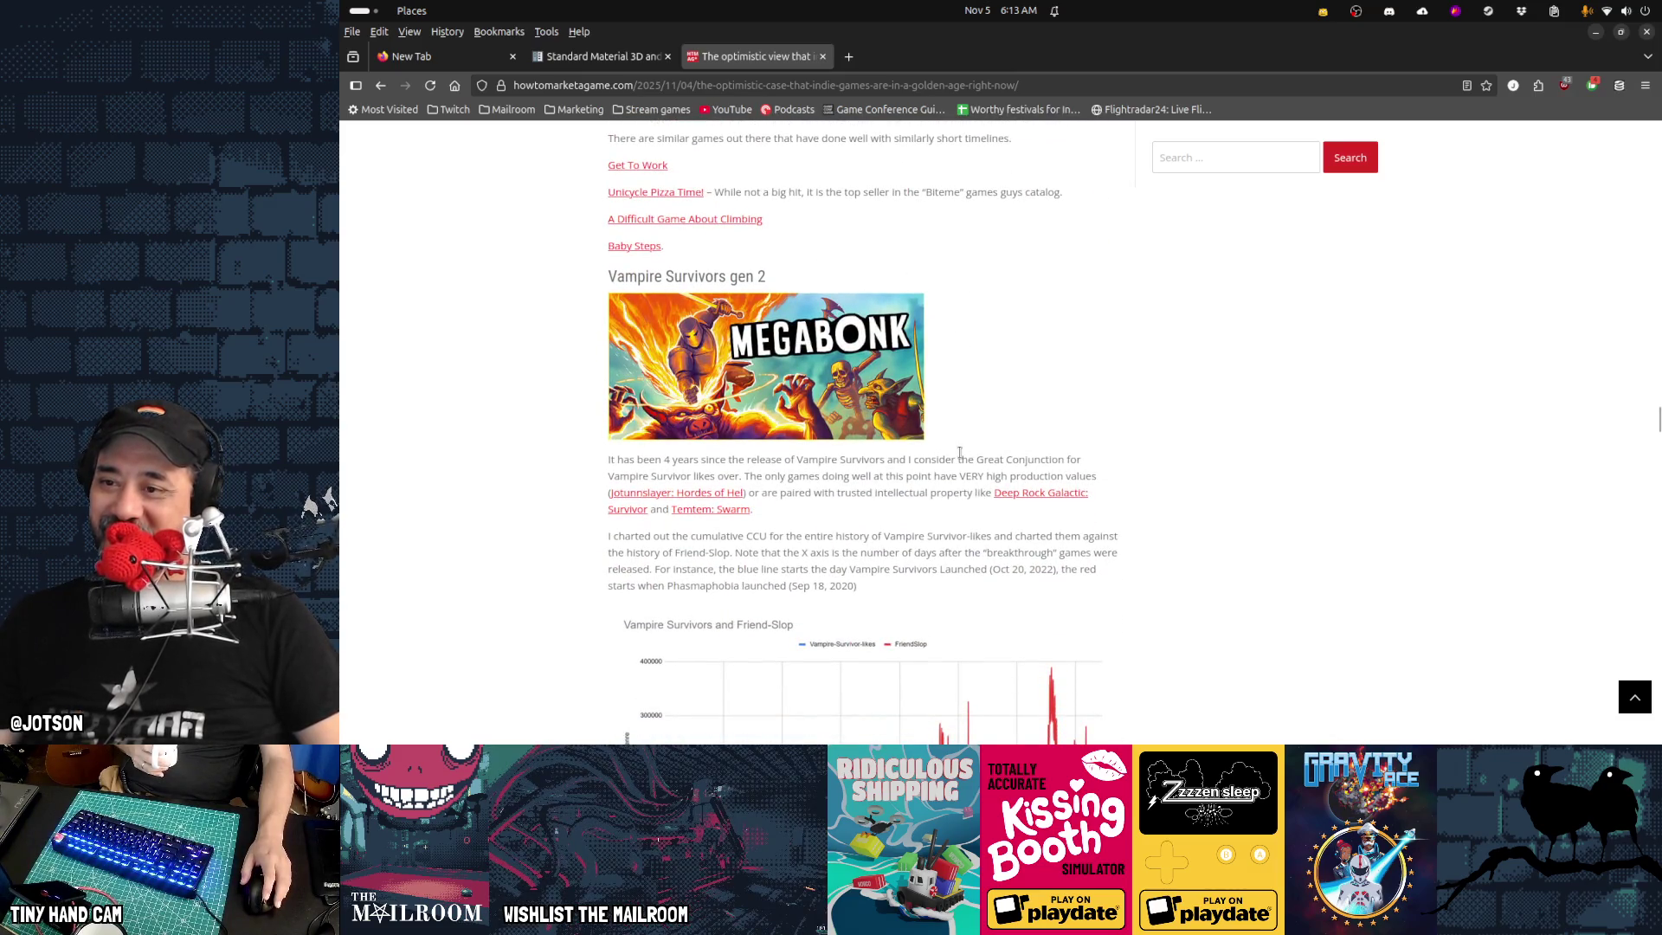
# Scroll past the Vampire Survivors chart, marking the passage about John Romero and John Carmack
pyautogui.scroll(-2, 960, 454)
pyautogui.scroll(-2, 960, 457)
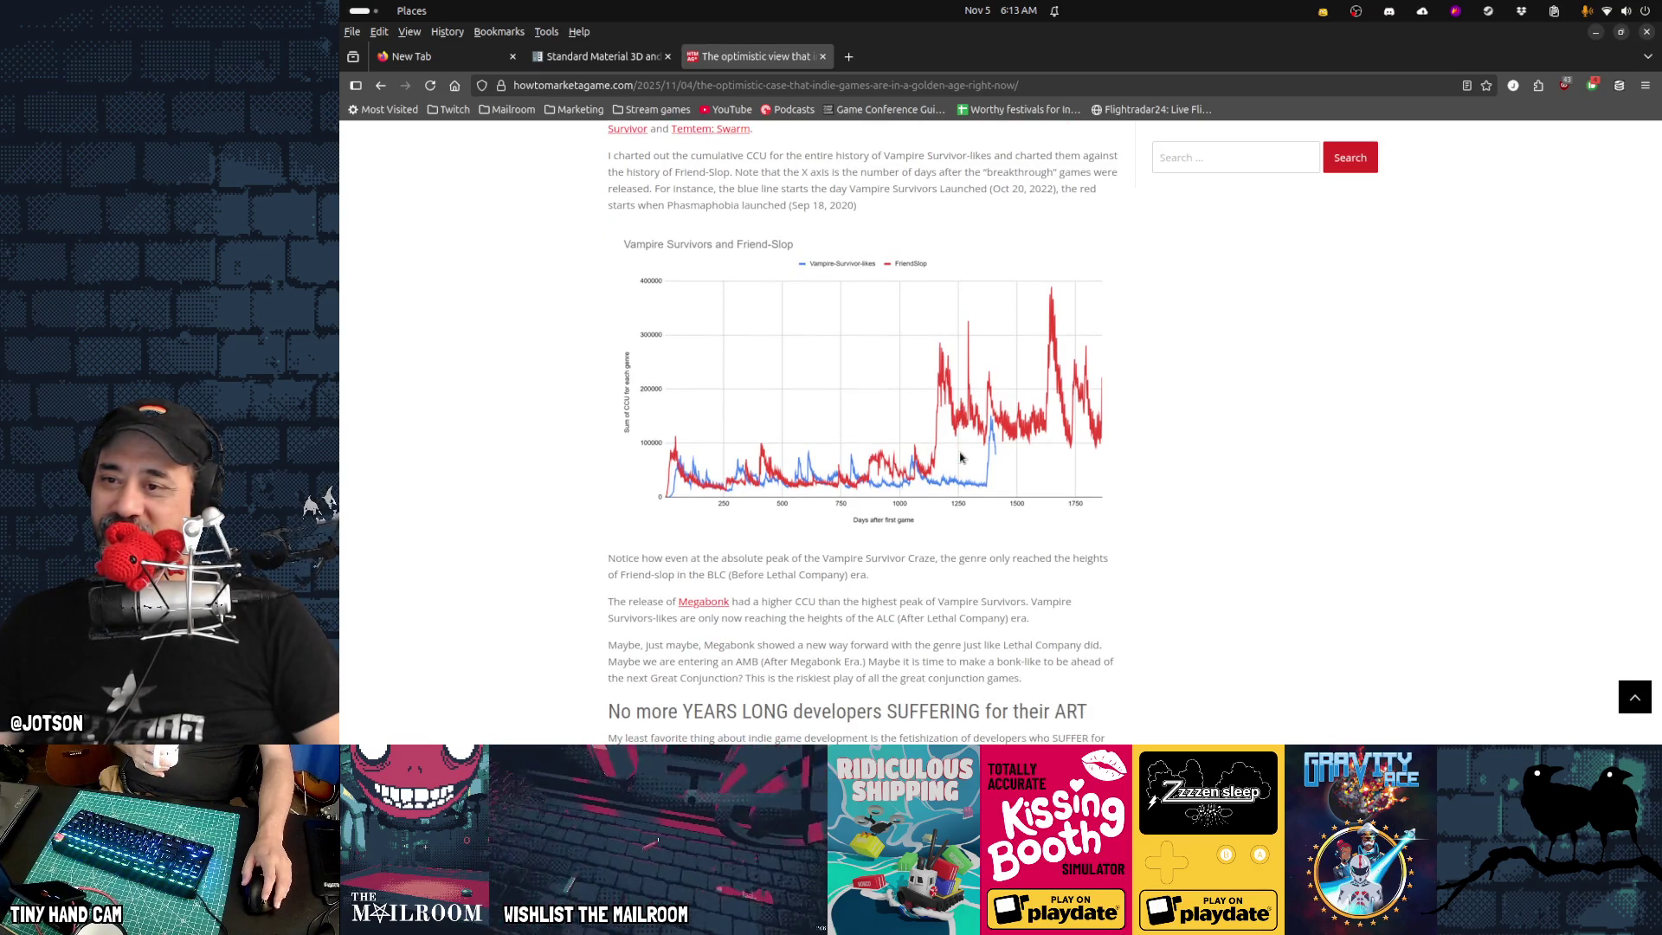
pyautogui.scroll(-2, 960, 457)
pyautogui.scroll(-1, 960, 457)
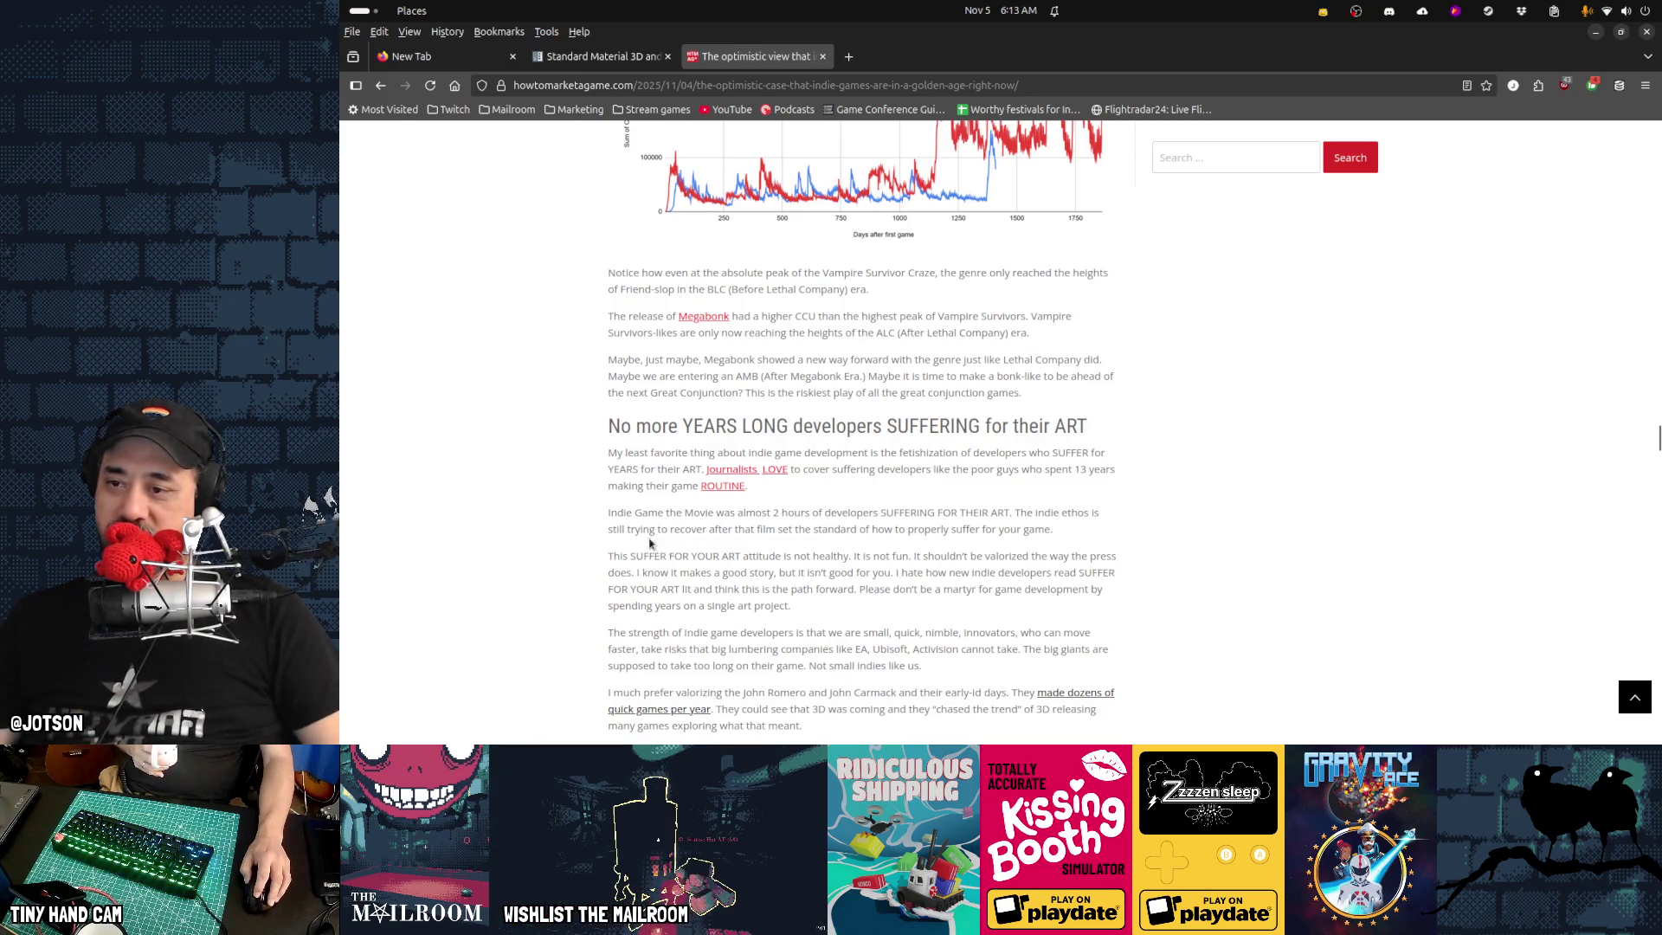
pyautogui.scroll(-3, 549, 500)
pyautogui.moveTo(604, 235)
pyautogui.mouseDown()
pyautogui.moveTo(897, 549)
pyautogui.moveTo(901, 669)
pyautogui.mouseUp()
pyautogui.click(901, 669)
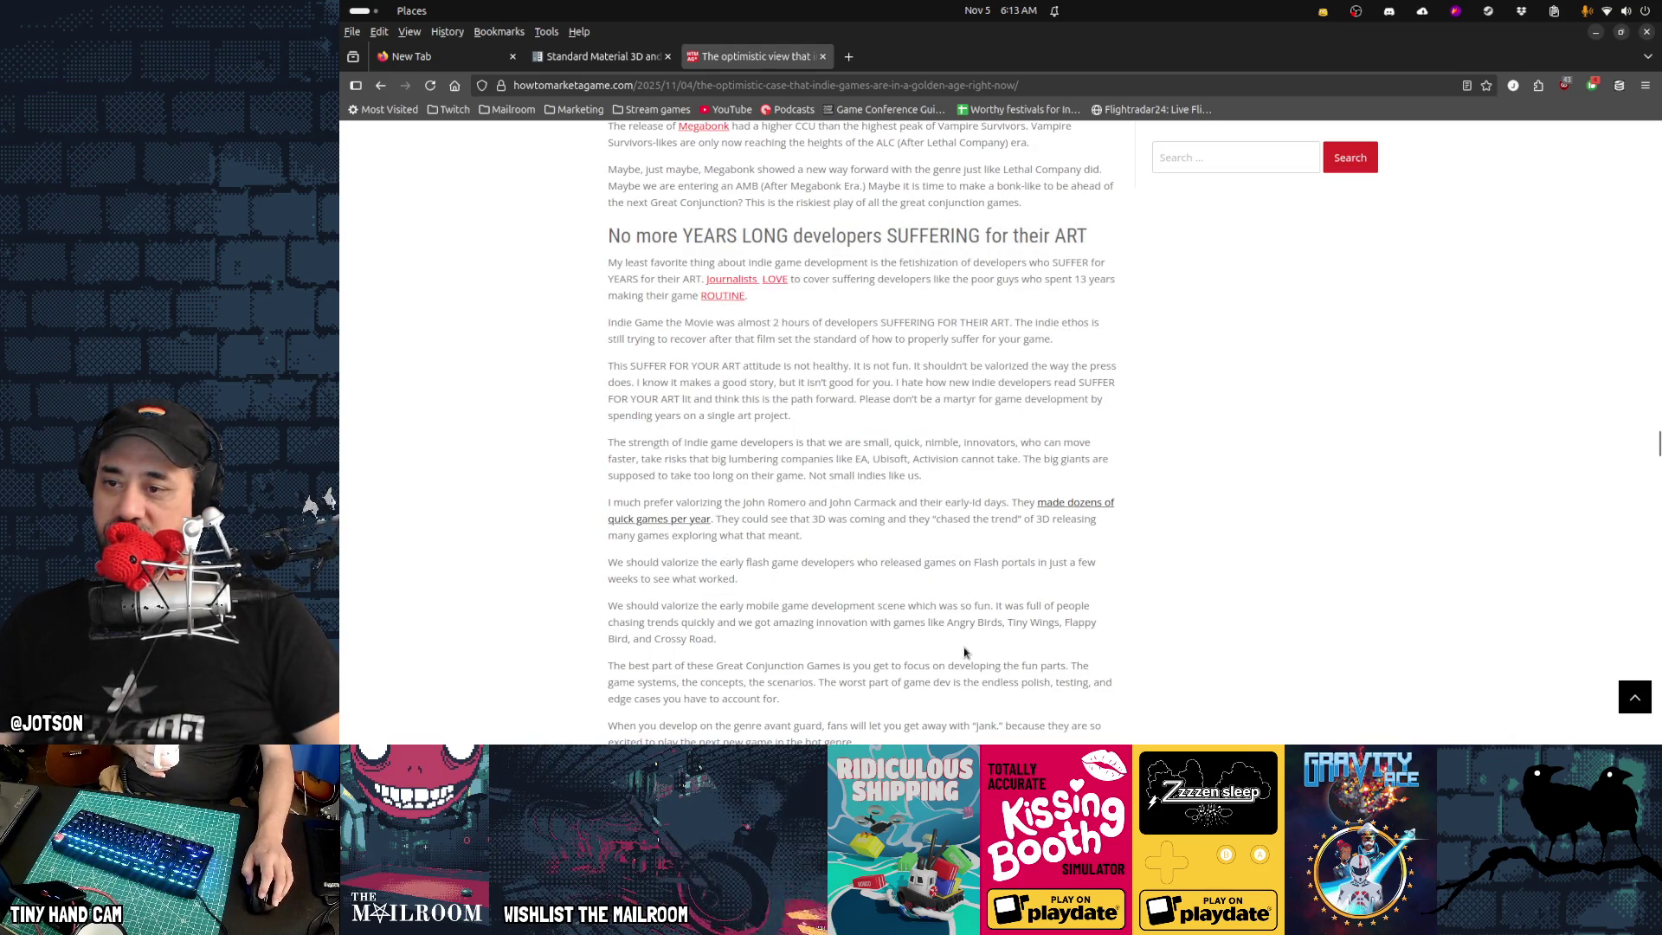
pyautogui.scroll(-3, 965, 652)
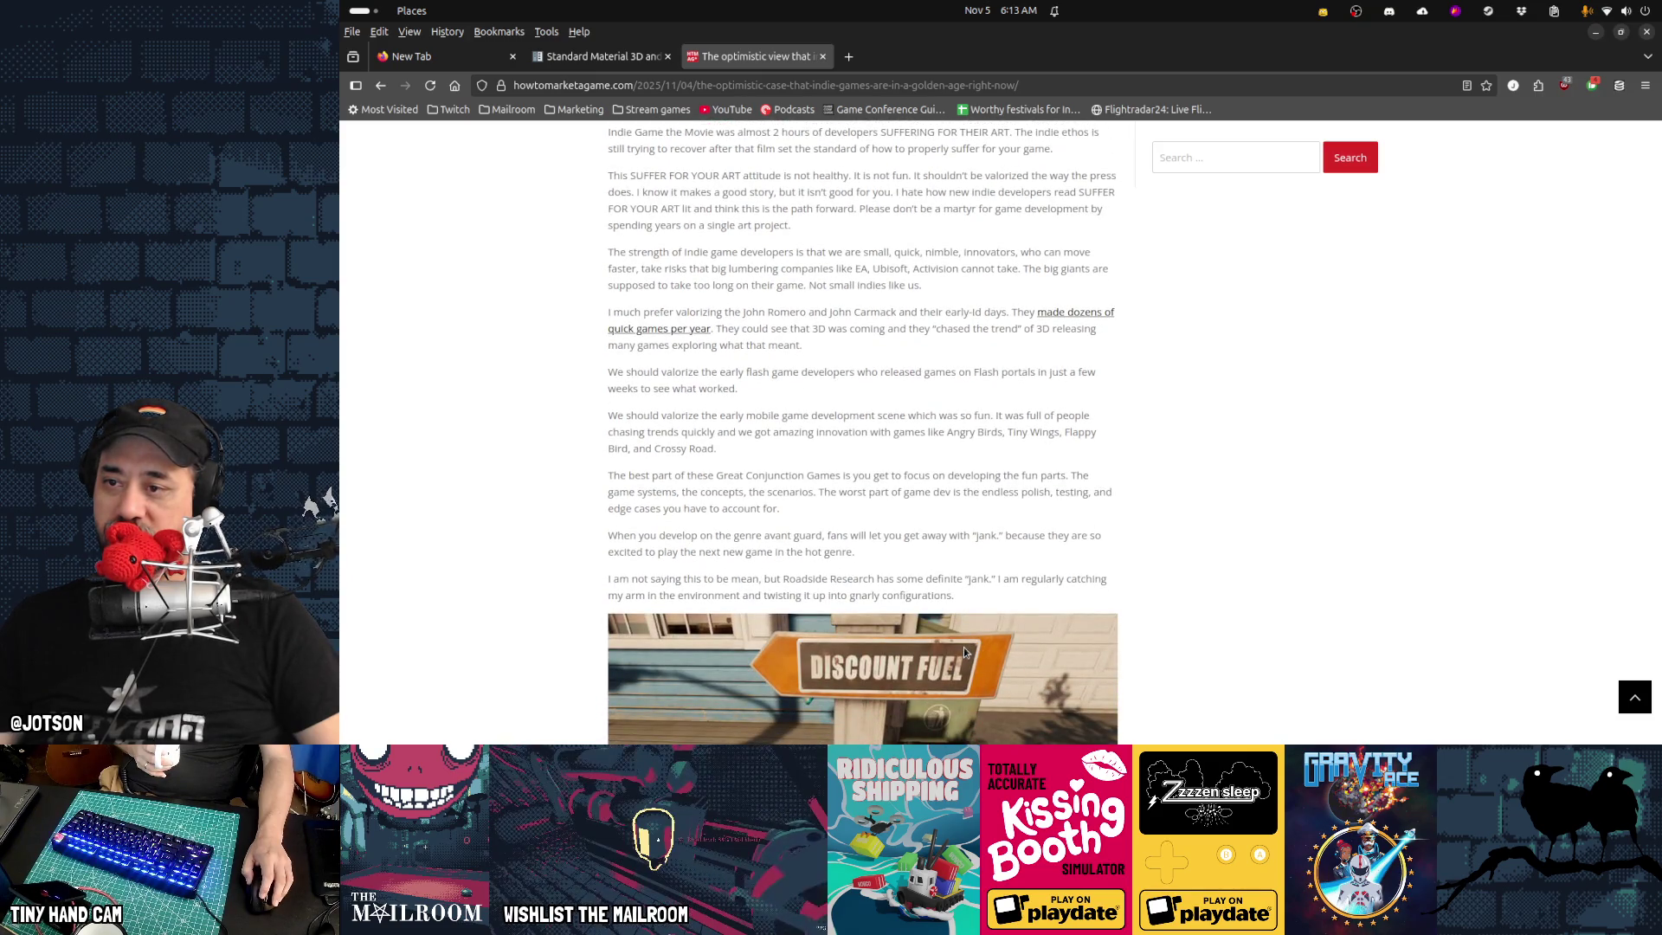
pyautogui.moveTo(717, 313); pyautogui.dragTo(905, 382)
pyautogui.click(905, 382)
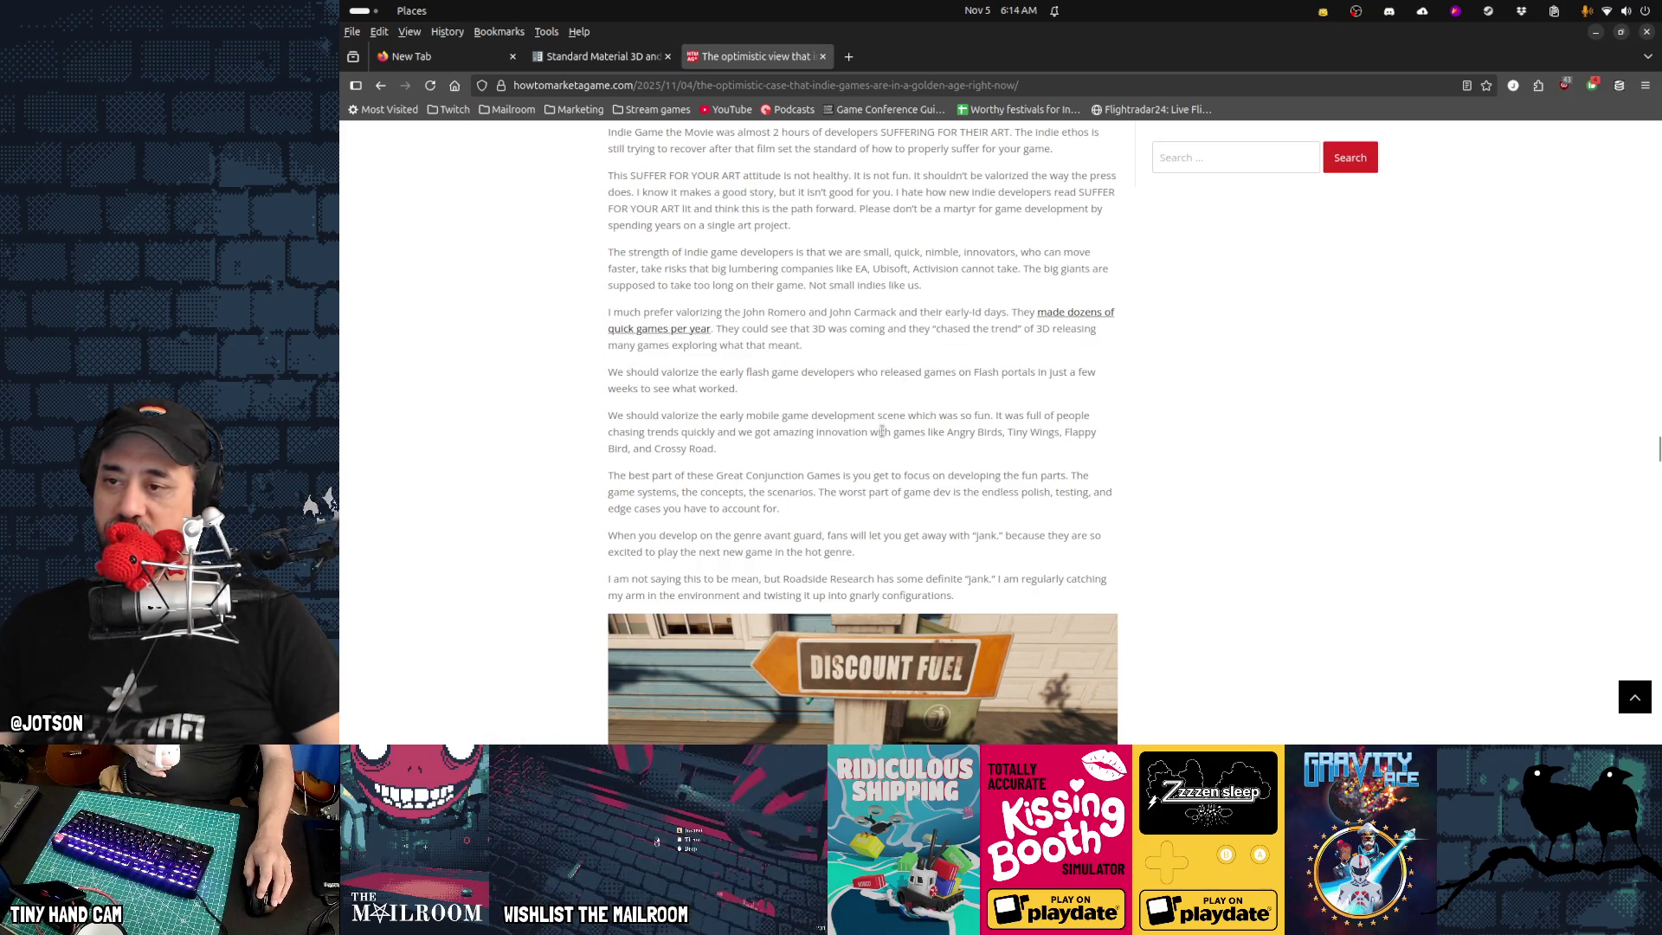
# Mark 'THIS IS A GOOD THING!' and scroll on to the 'Marketing is super charged' heading
pyautogui.scroll(-1, 863, 471)
pyautogui.scroll(-4, 863, 468)
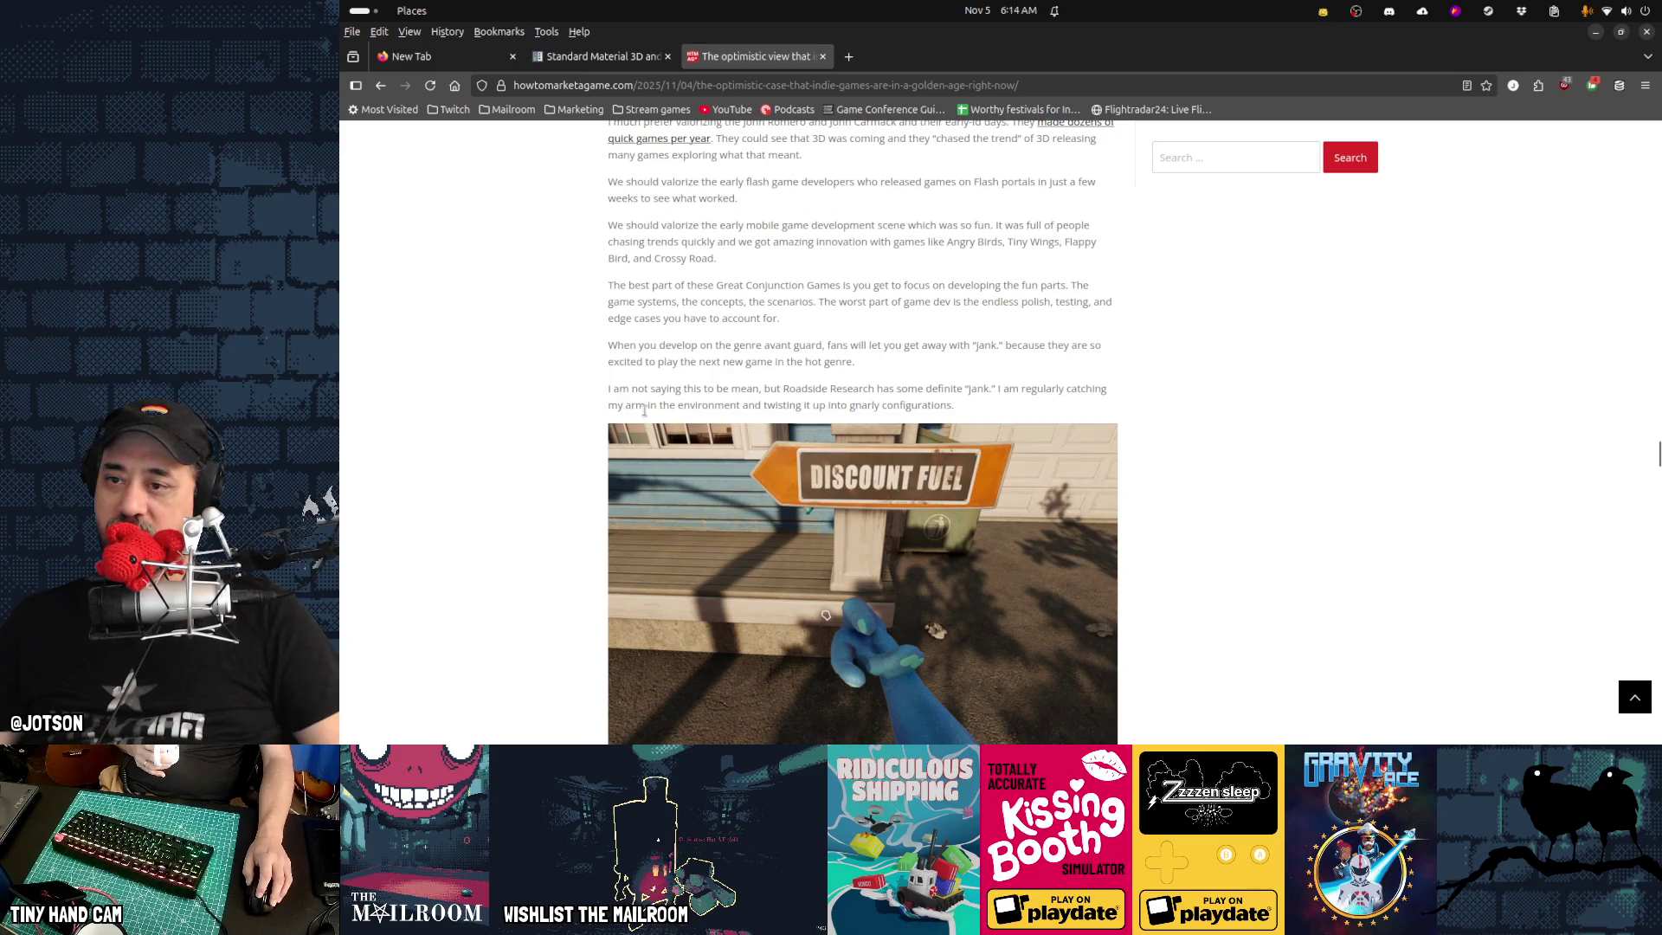
pyautogui.scroll(-2, 1125, 405)
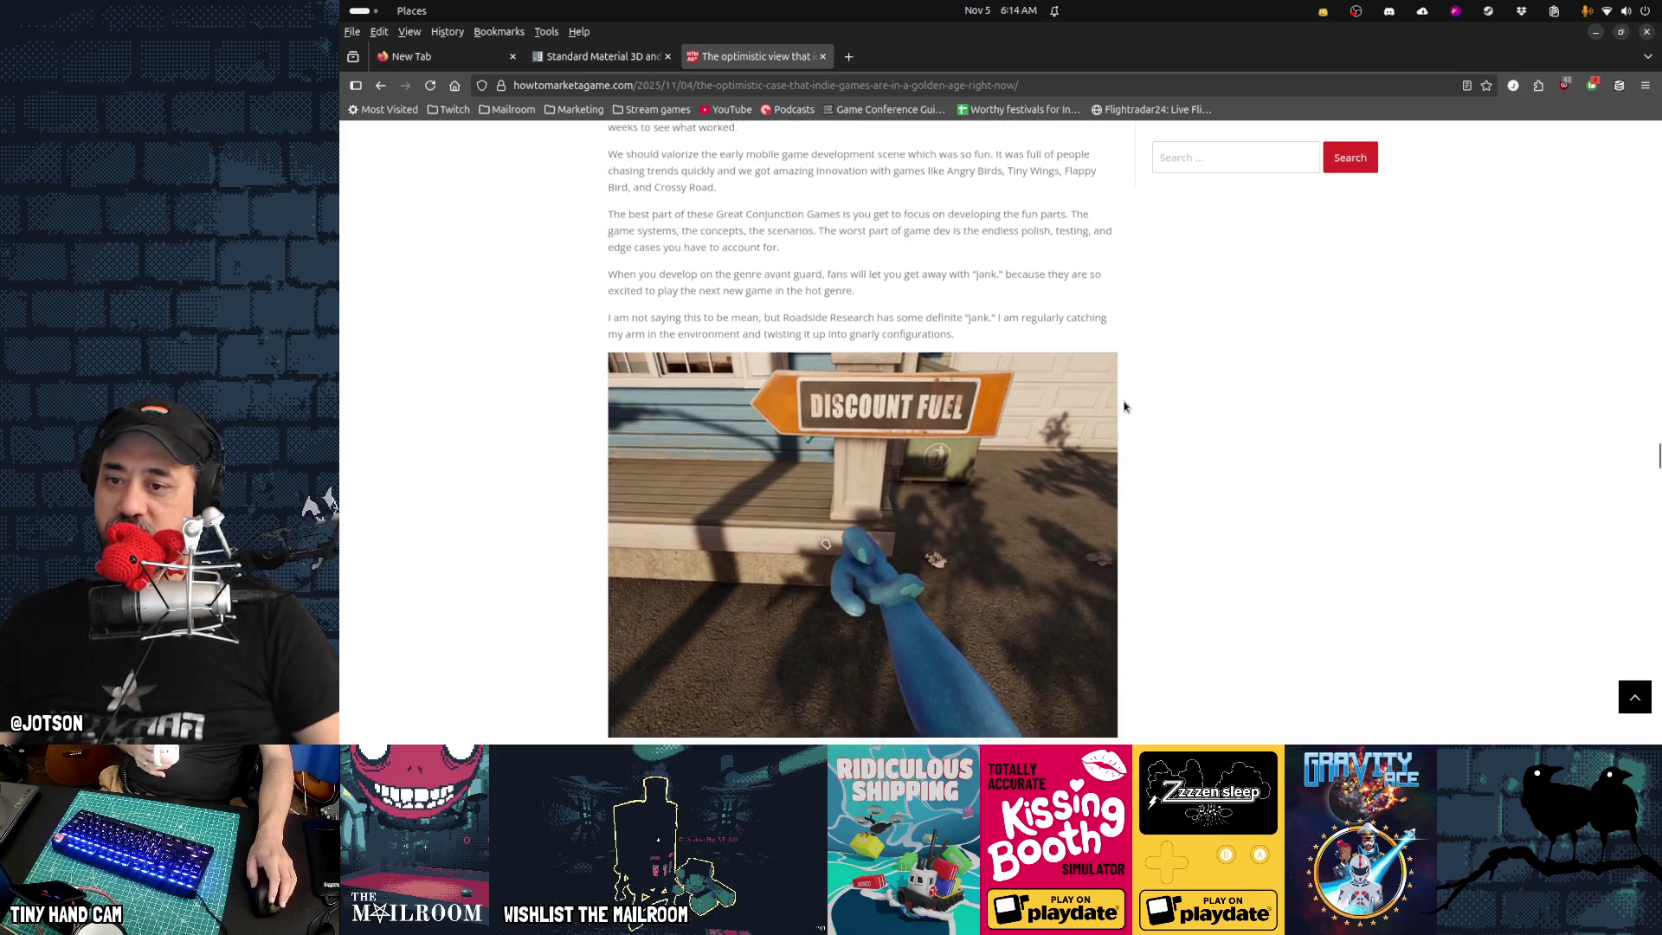
pyautogui.scroll(-5, 851, 556)
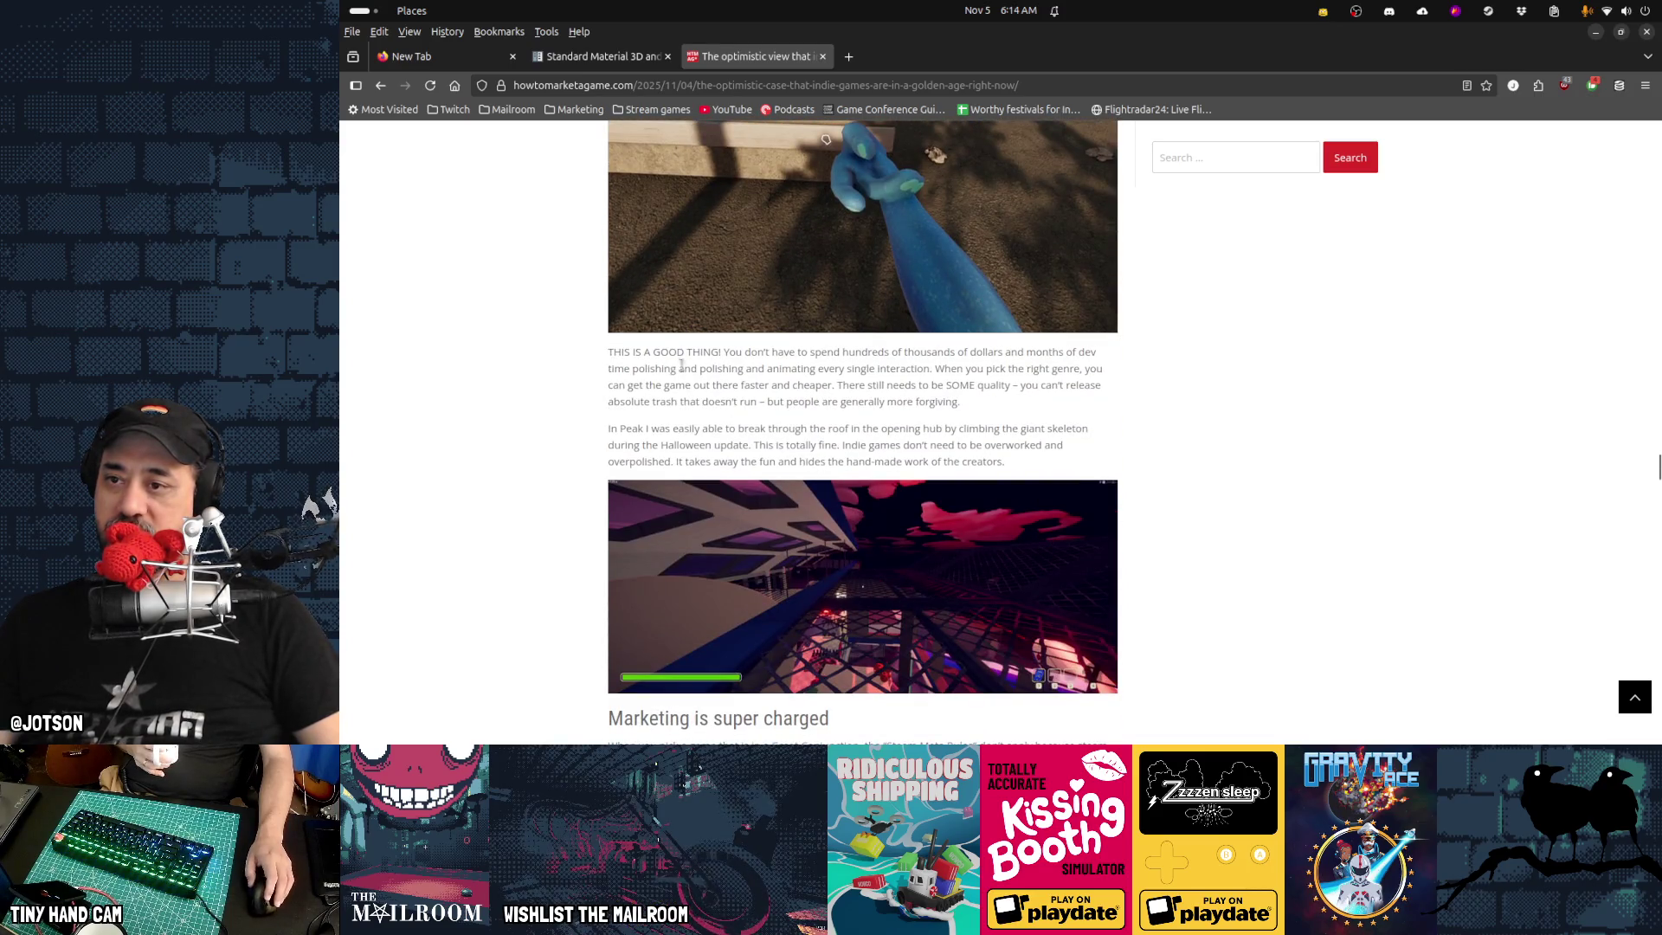
pyautogui.moveTo(662, 350); pyautogui.dragTo(794, 370)
pyautogui.click(955, 350)
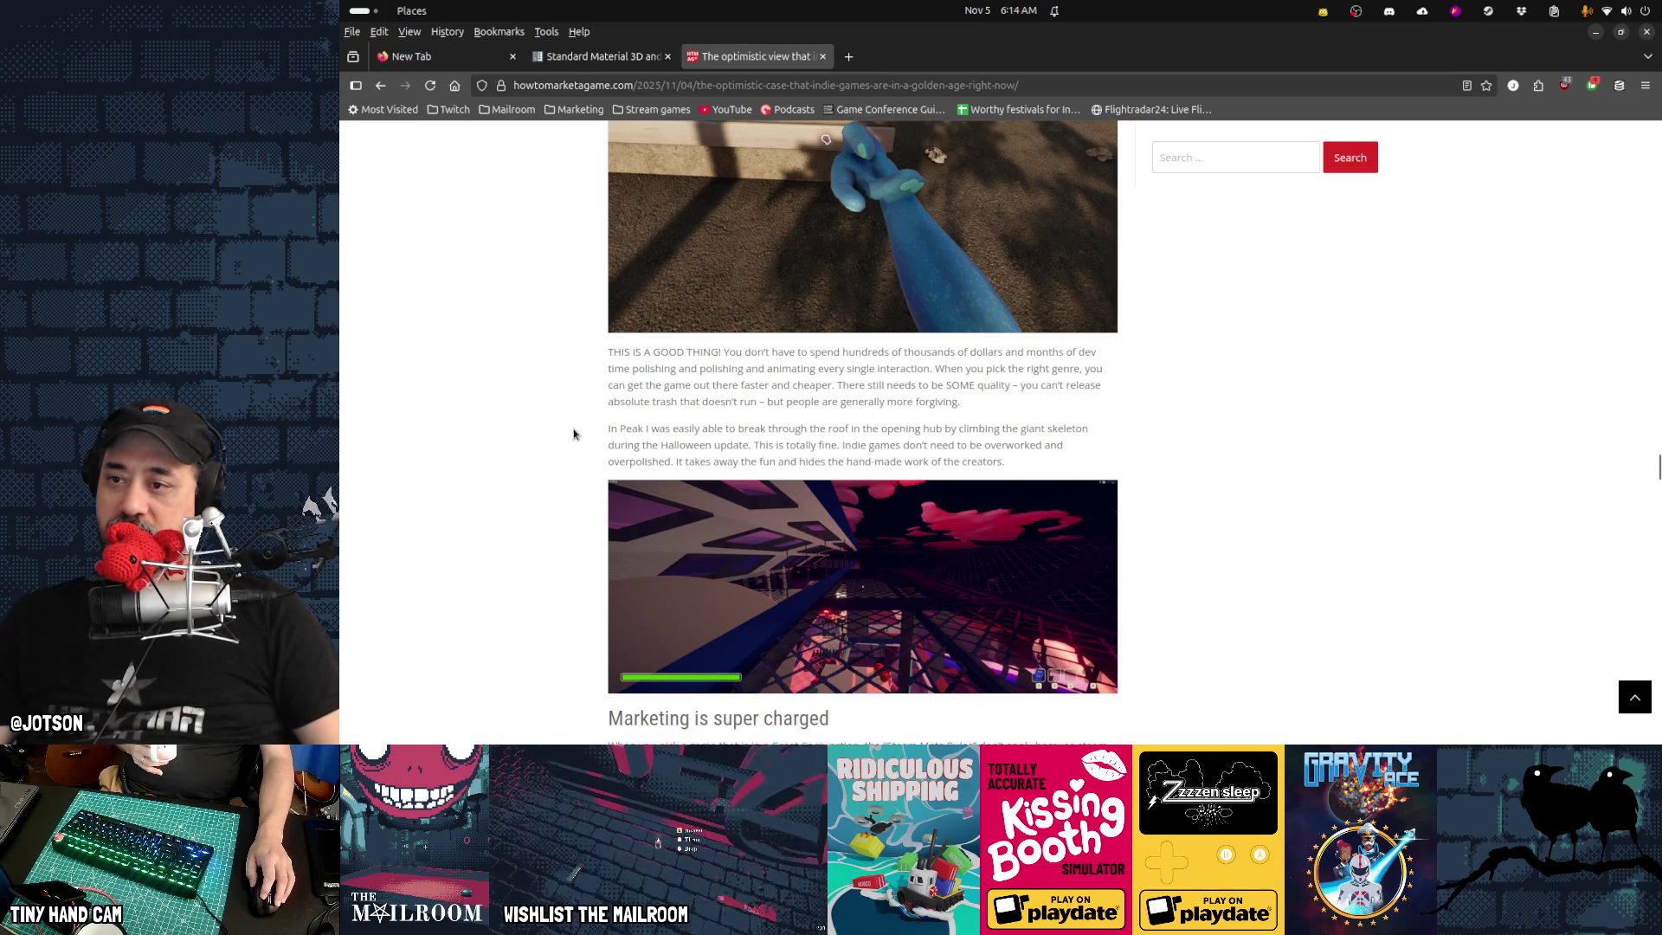
pyautogui.scroll(-2, 575, 433)
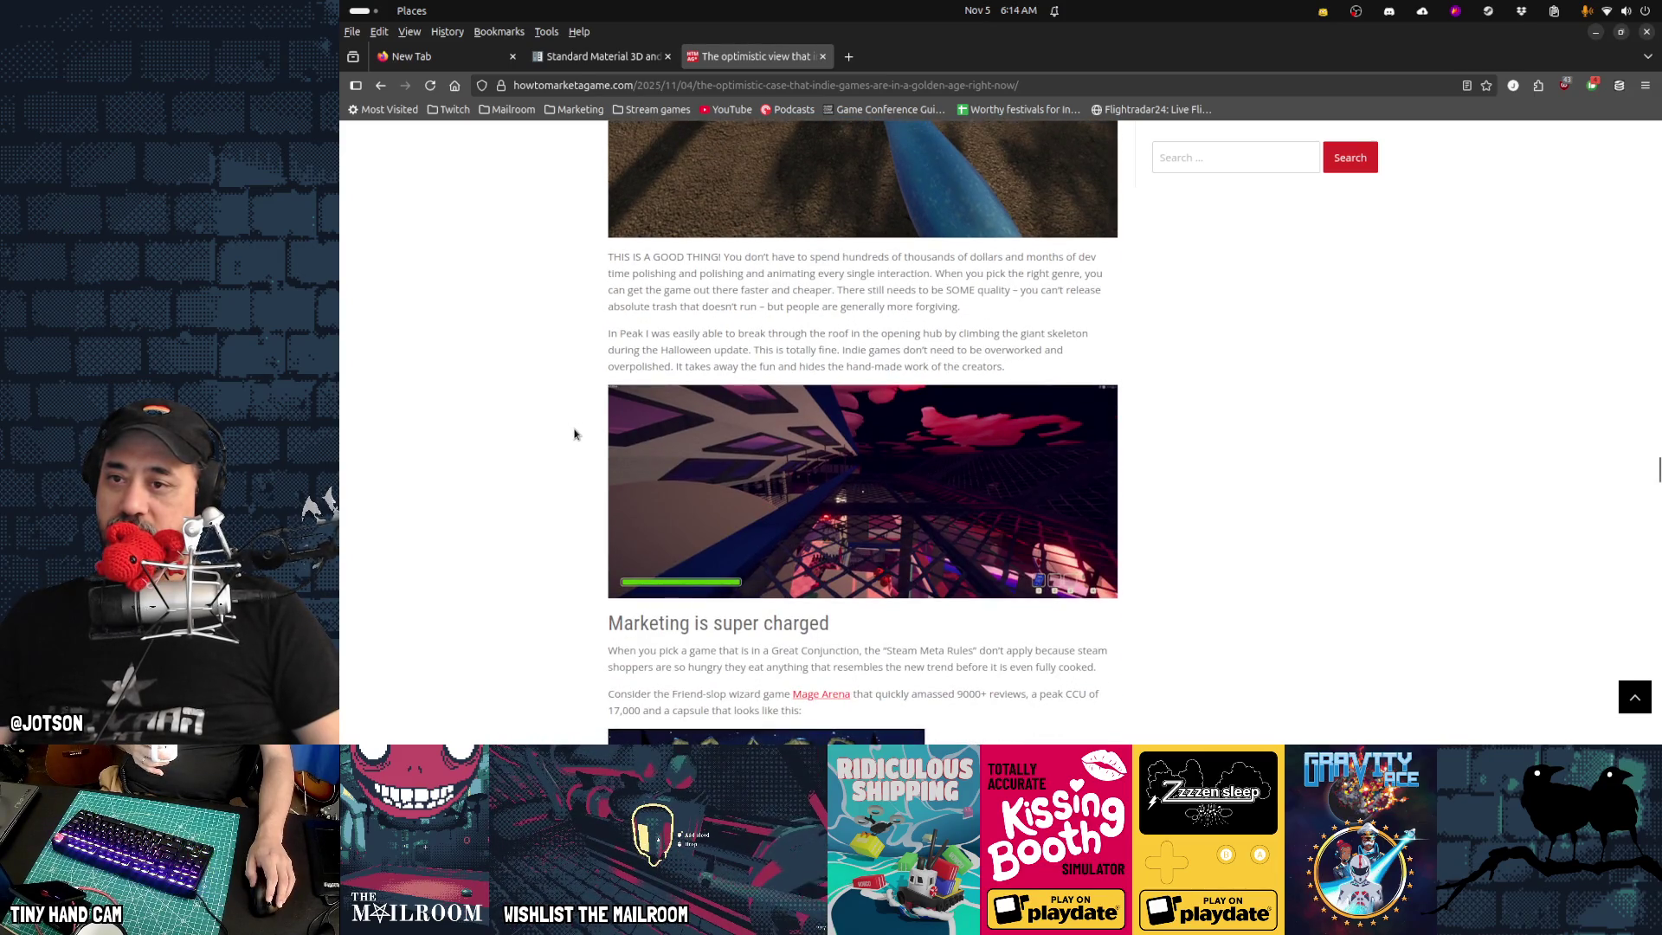
pyautogui.scroll(-3, 576, 433)
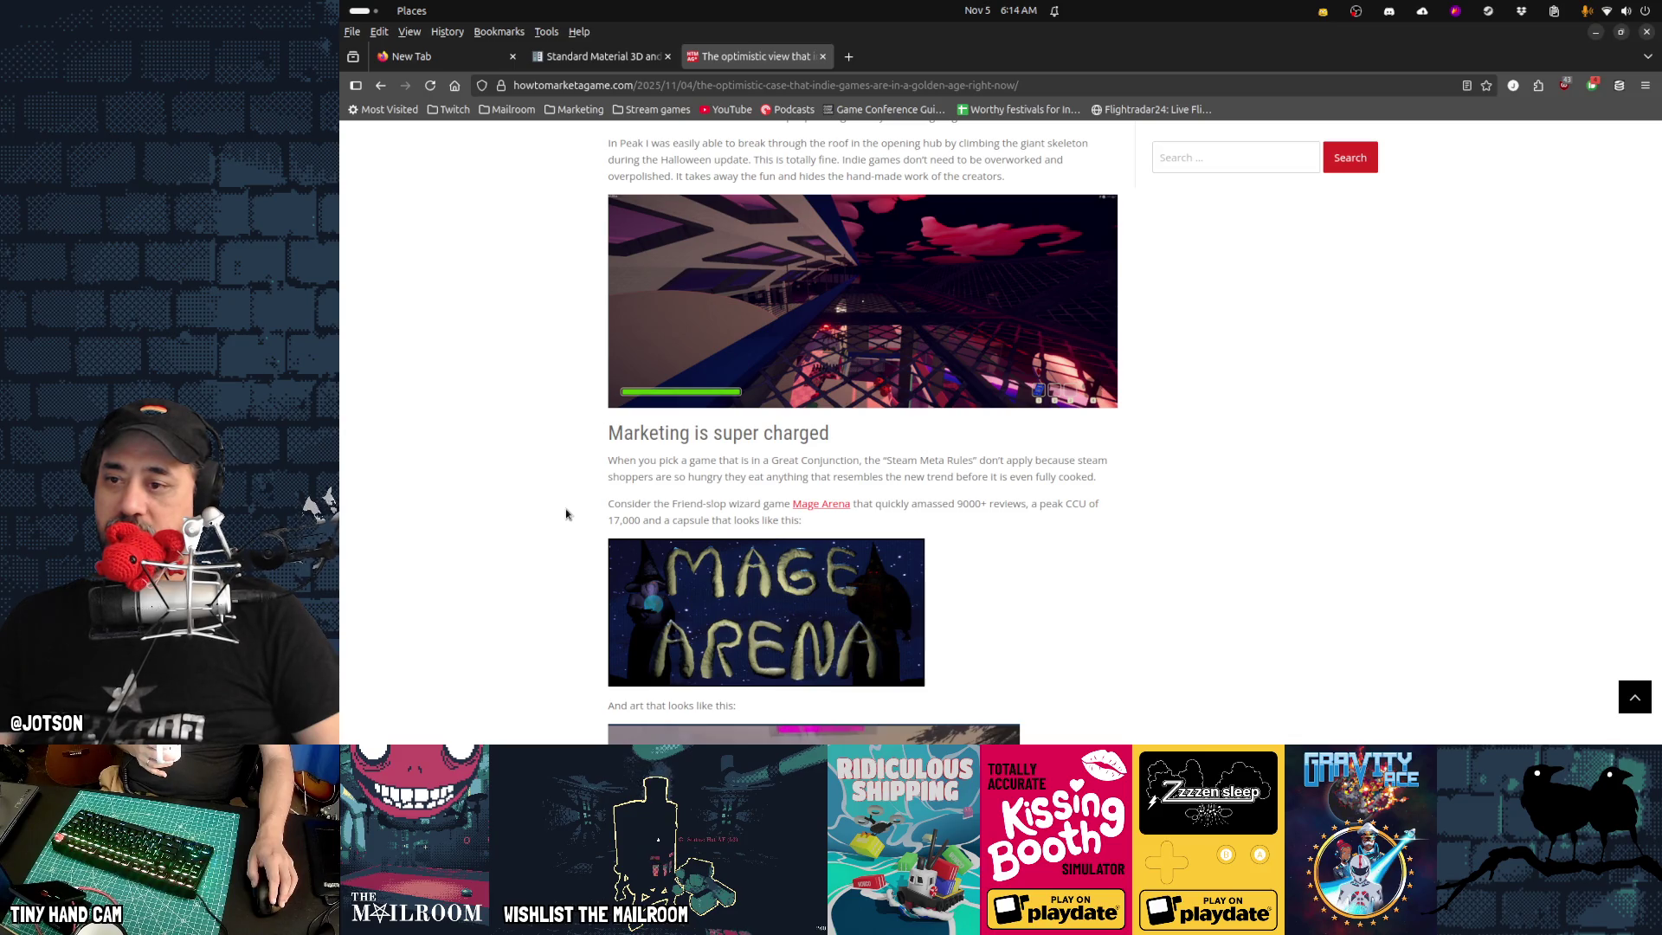
pyautogui.scroll(-2, 566, 515)
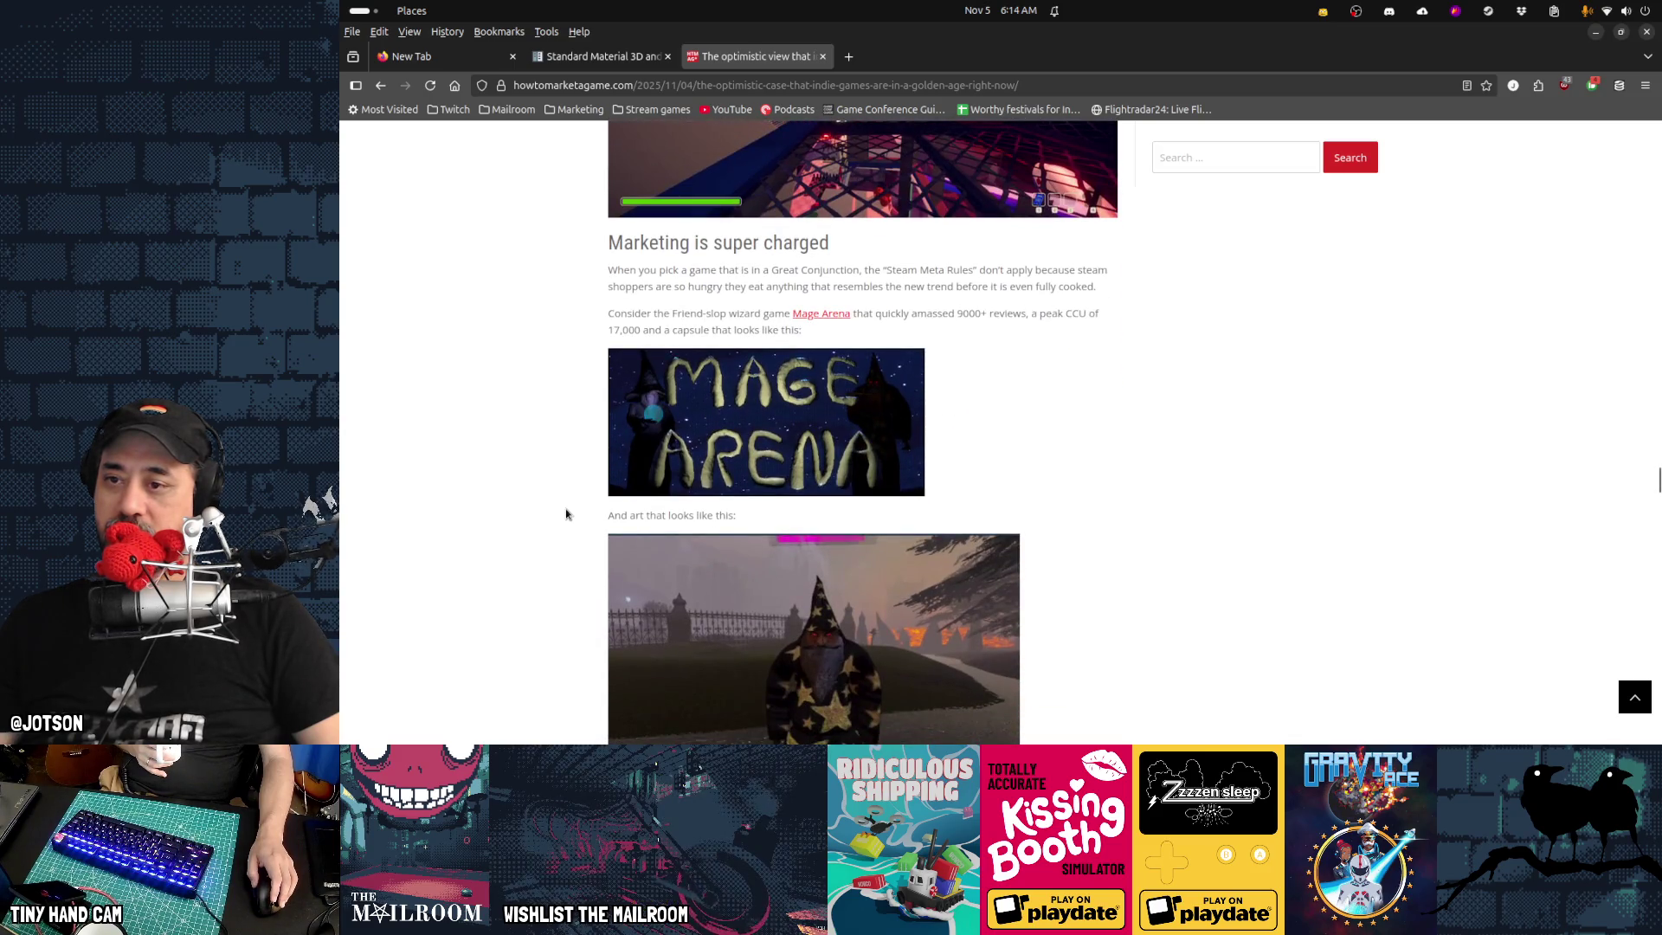
pyautogui.scroll(-2, 566, 514)
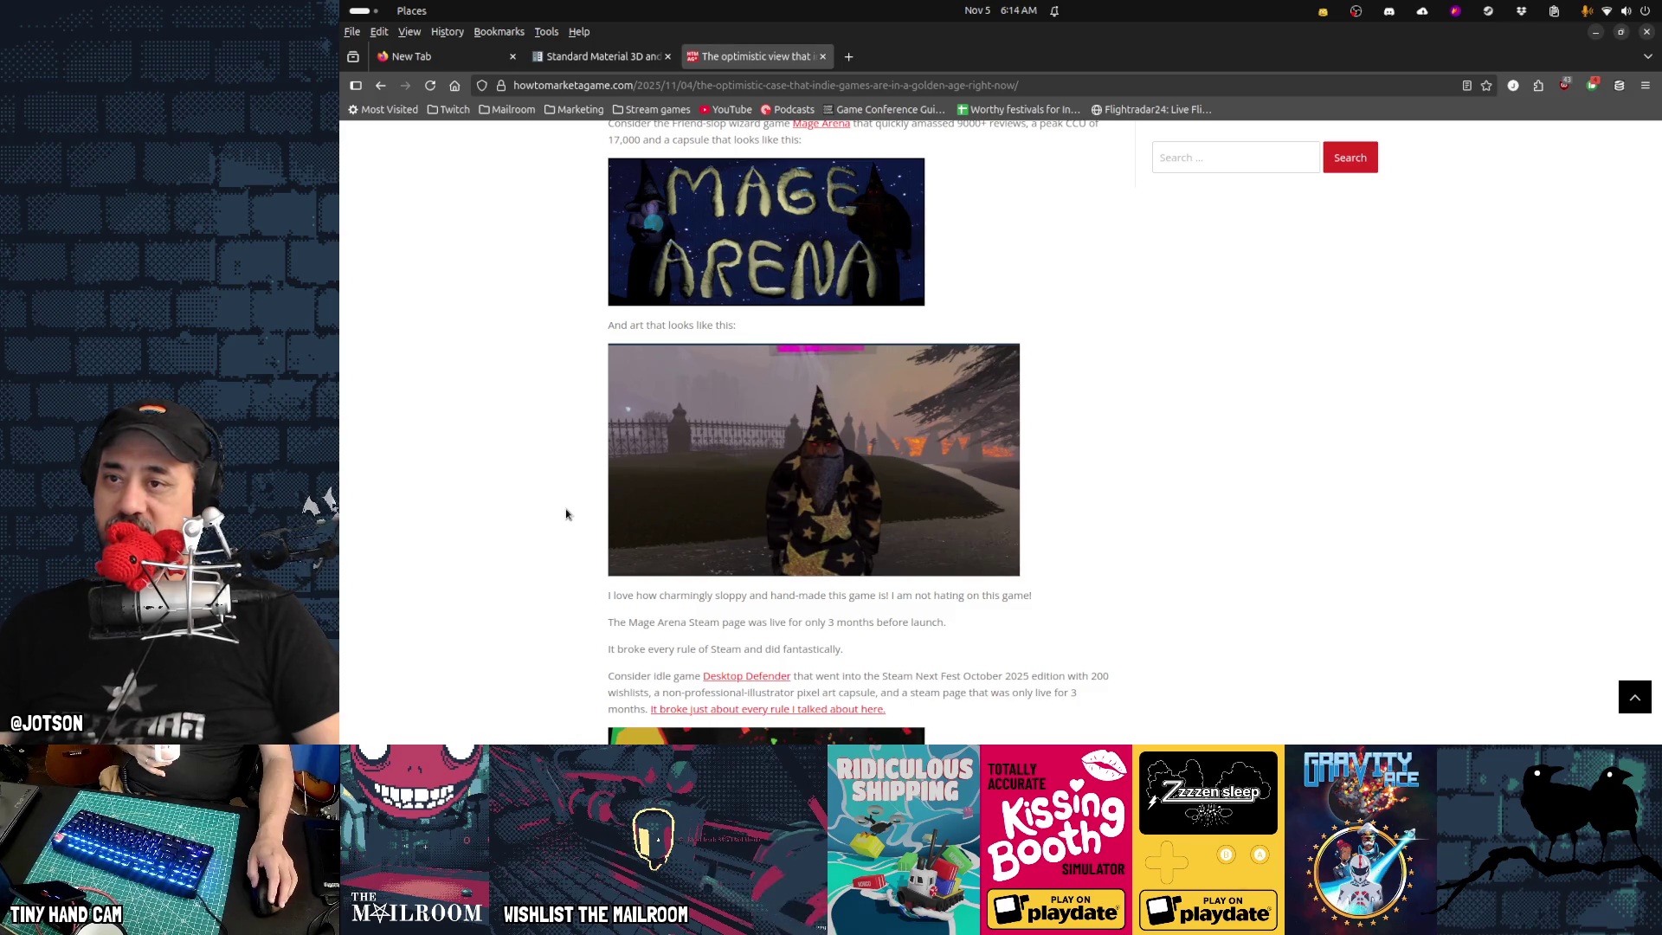
pyautogui.scroll(2, 566, 514)
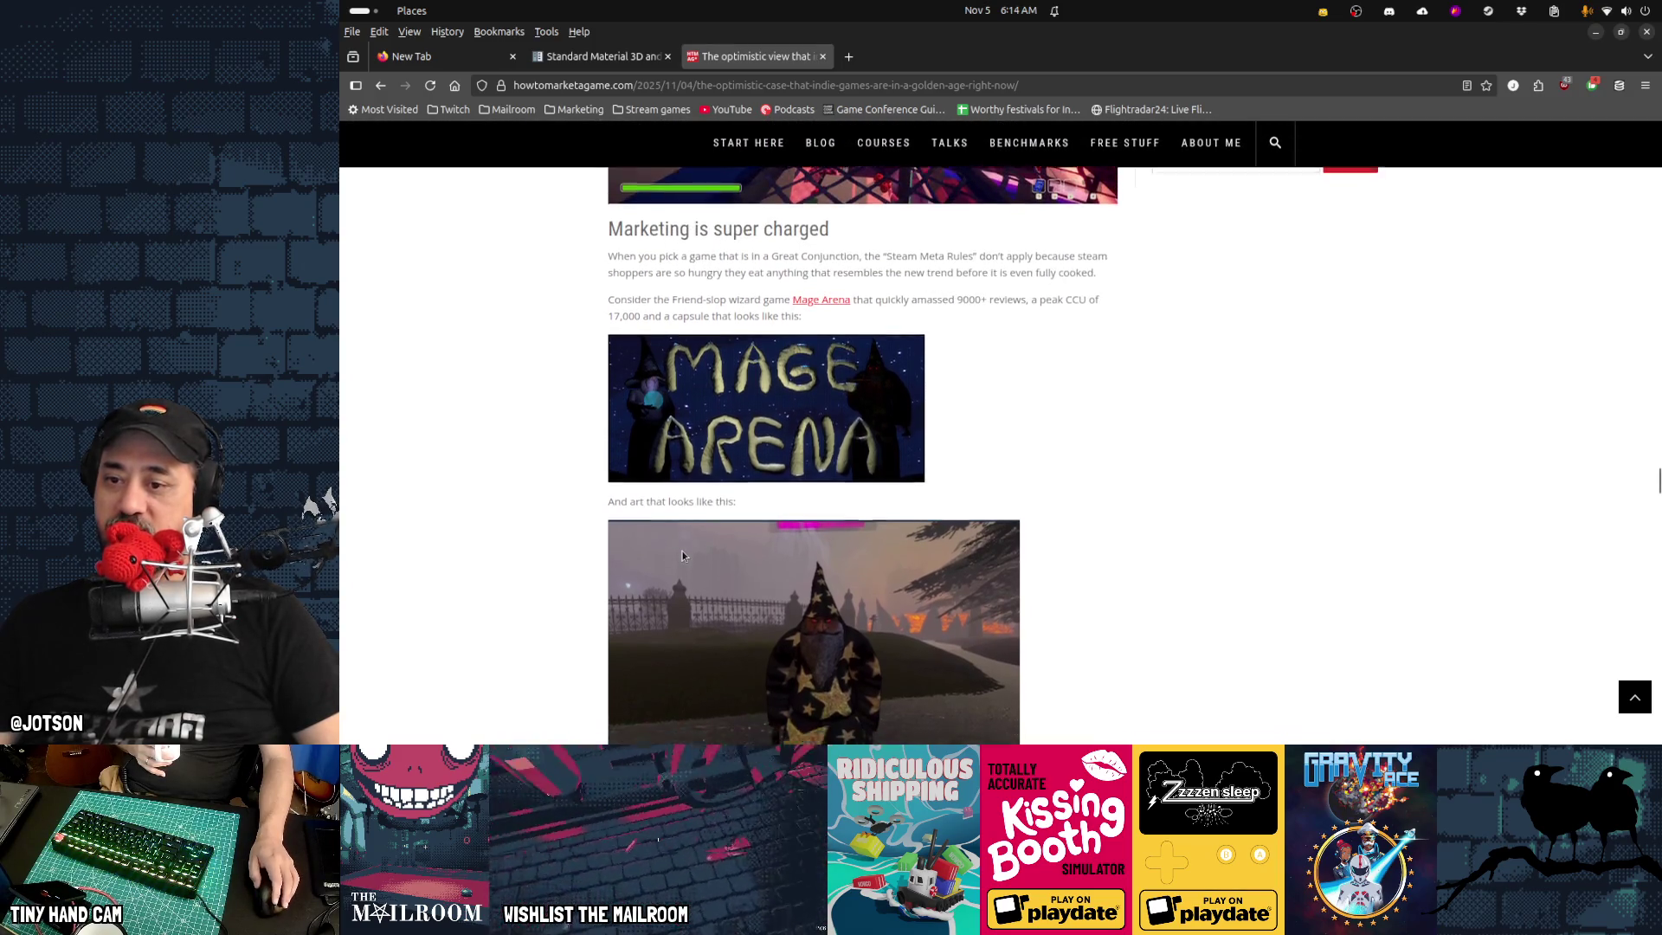
pyautogui.scroll(-3, 682, 554)
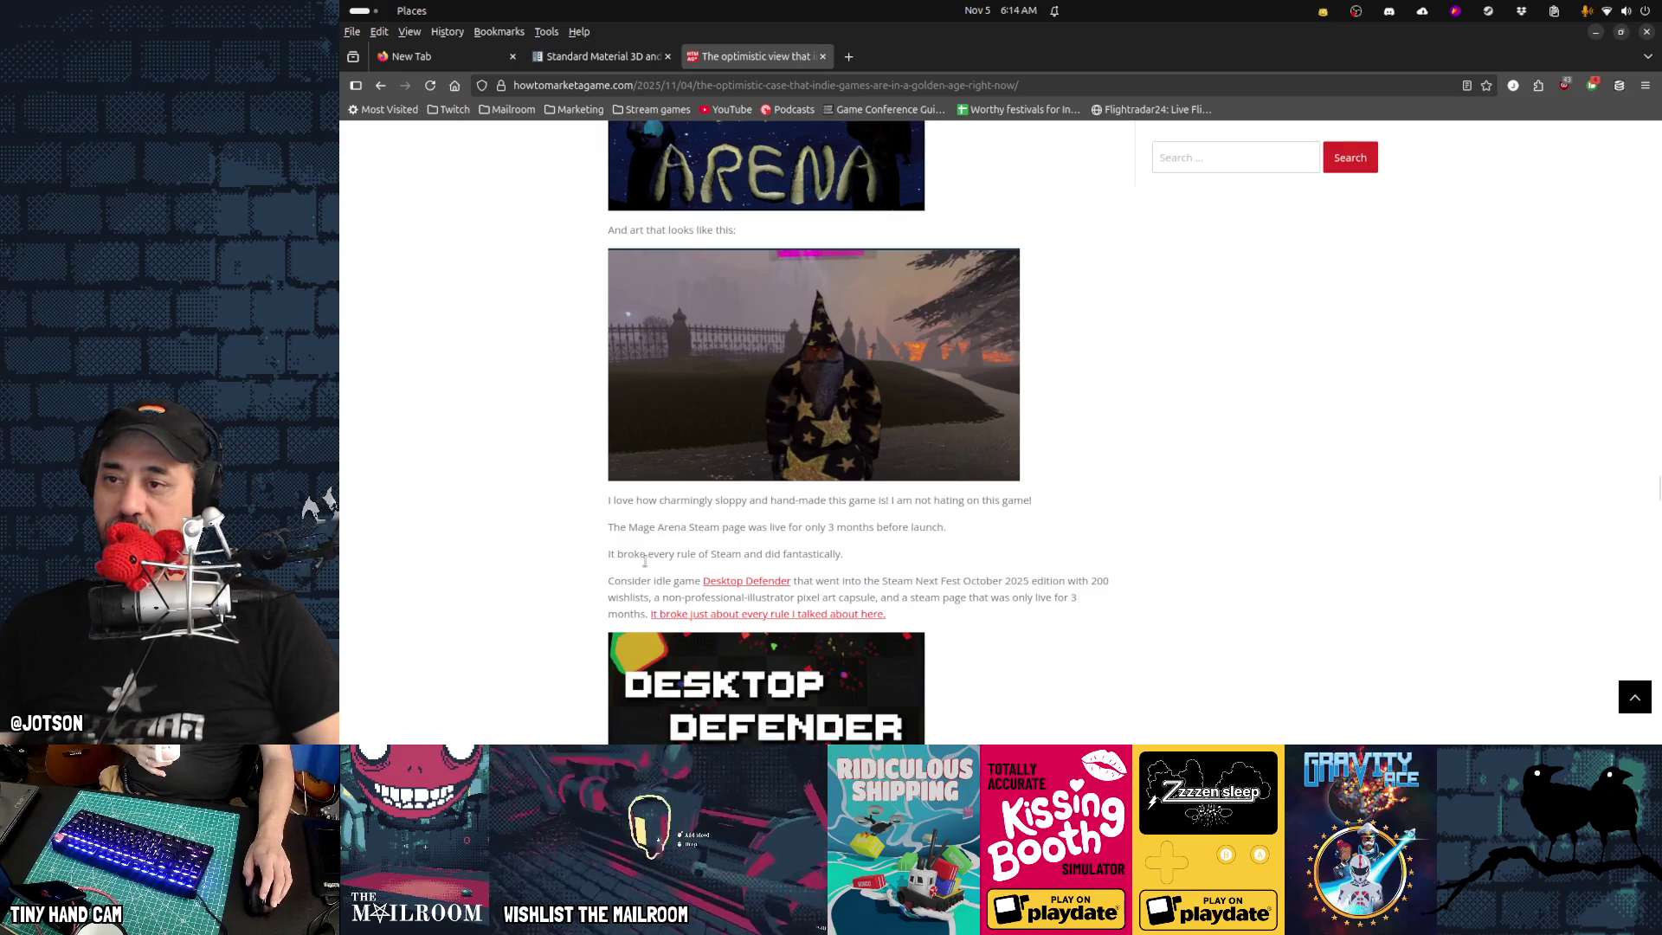
pyautogui.scroll(2, 595, 578)
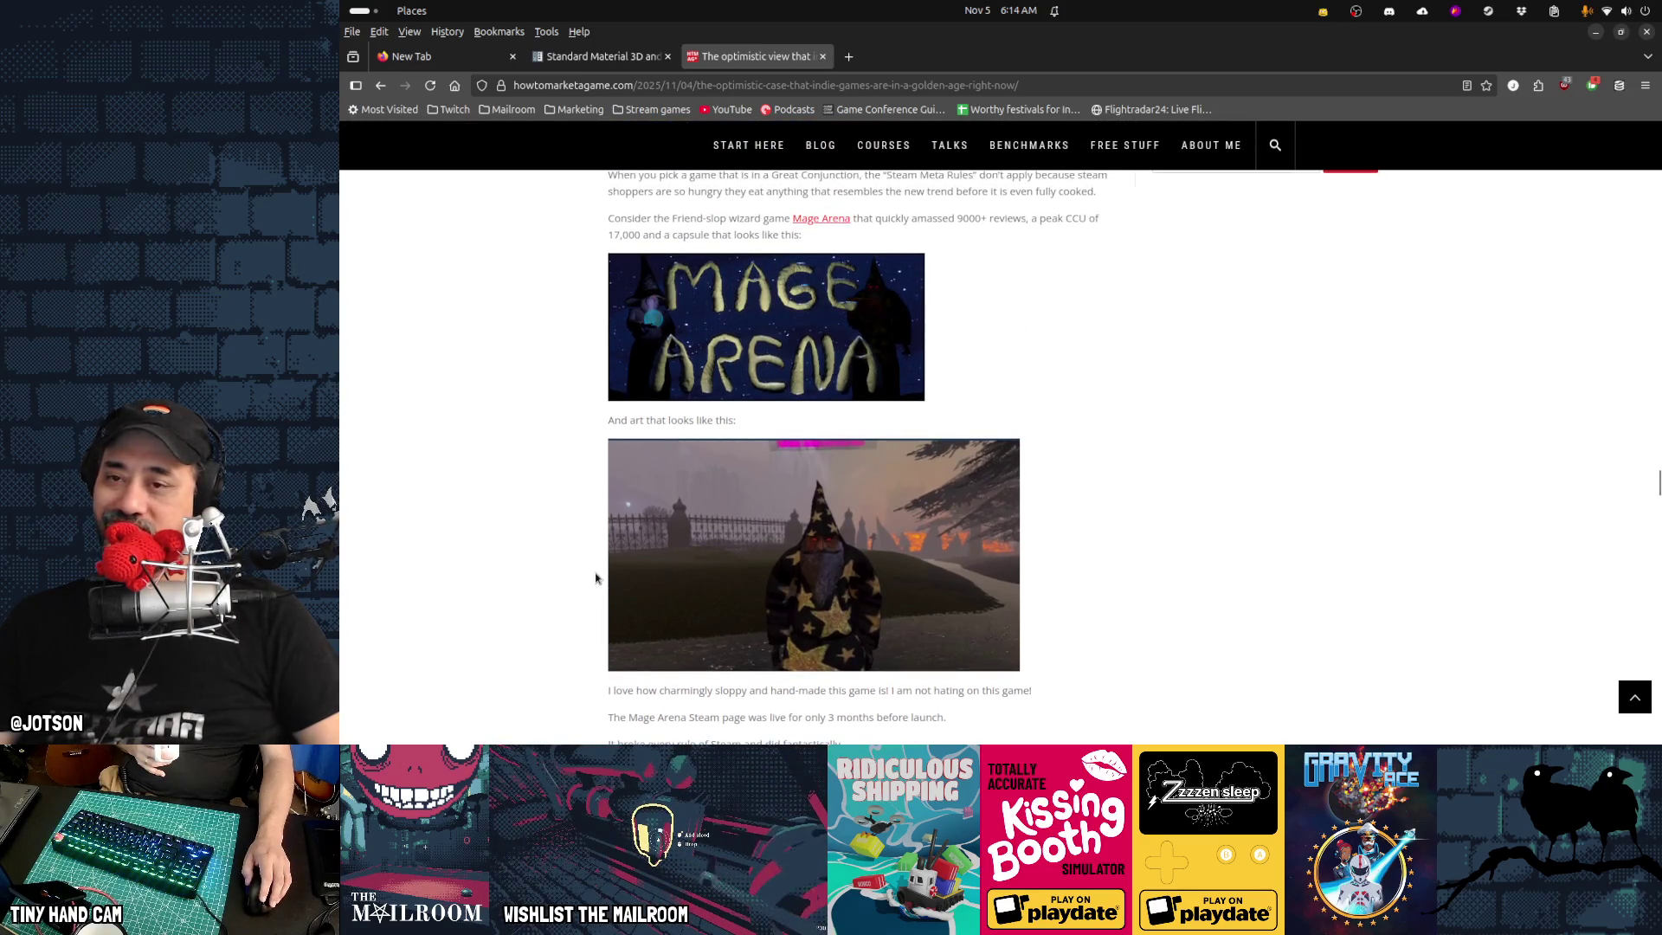
pyautogui.scroll(2, 1258, 556)
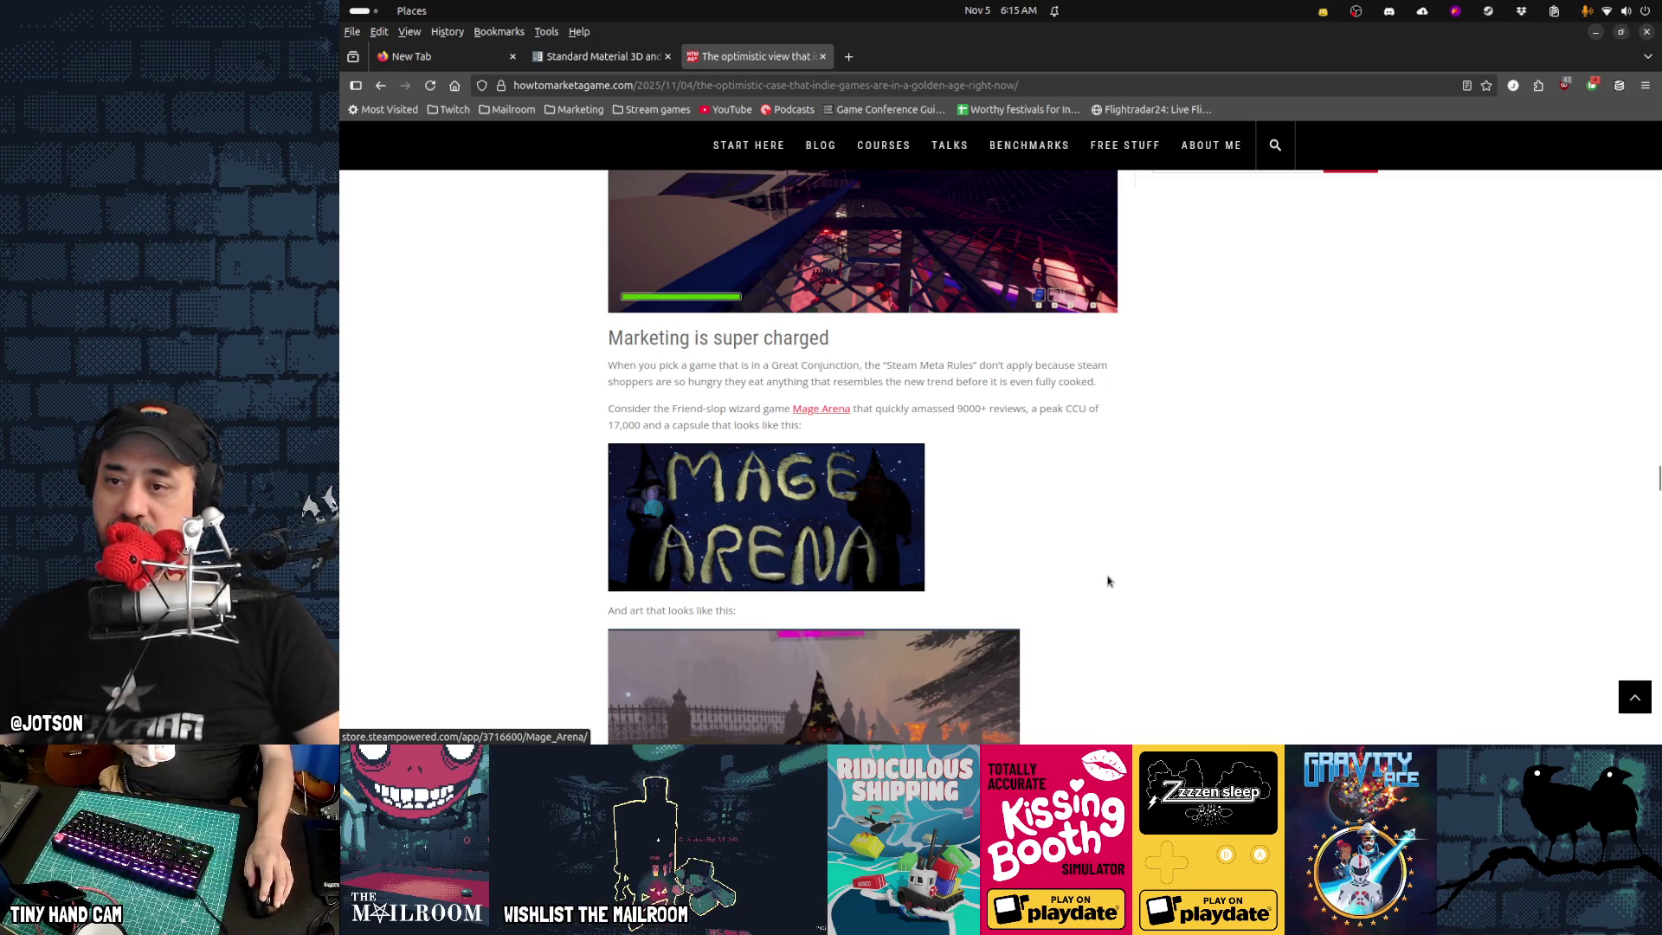
pyautogui.scroll(-3, 1107, 580)
pyautogui.scroll(2, 1107, 581)
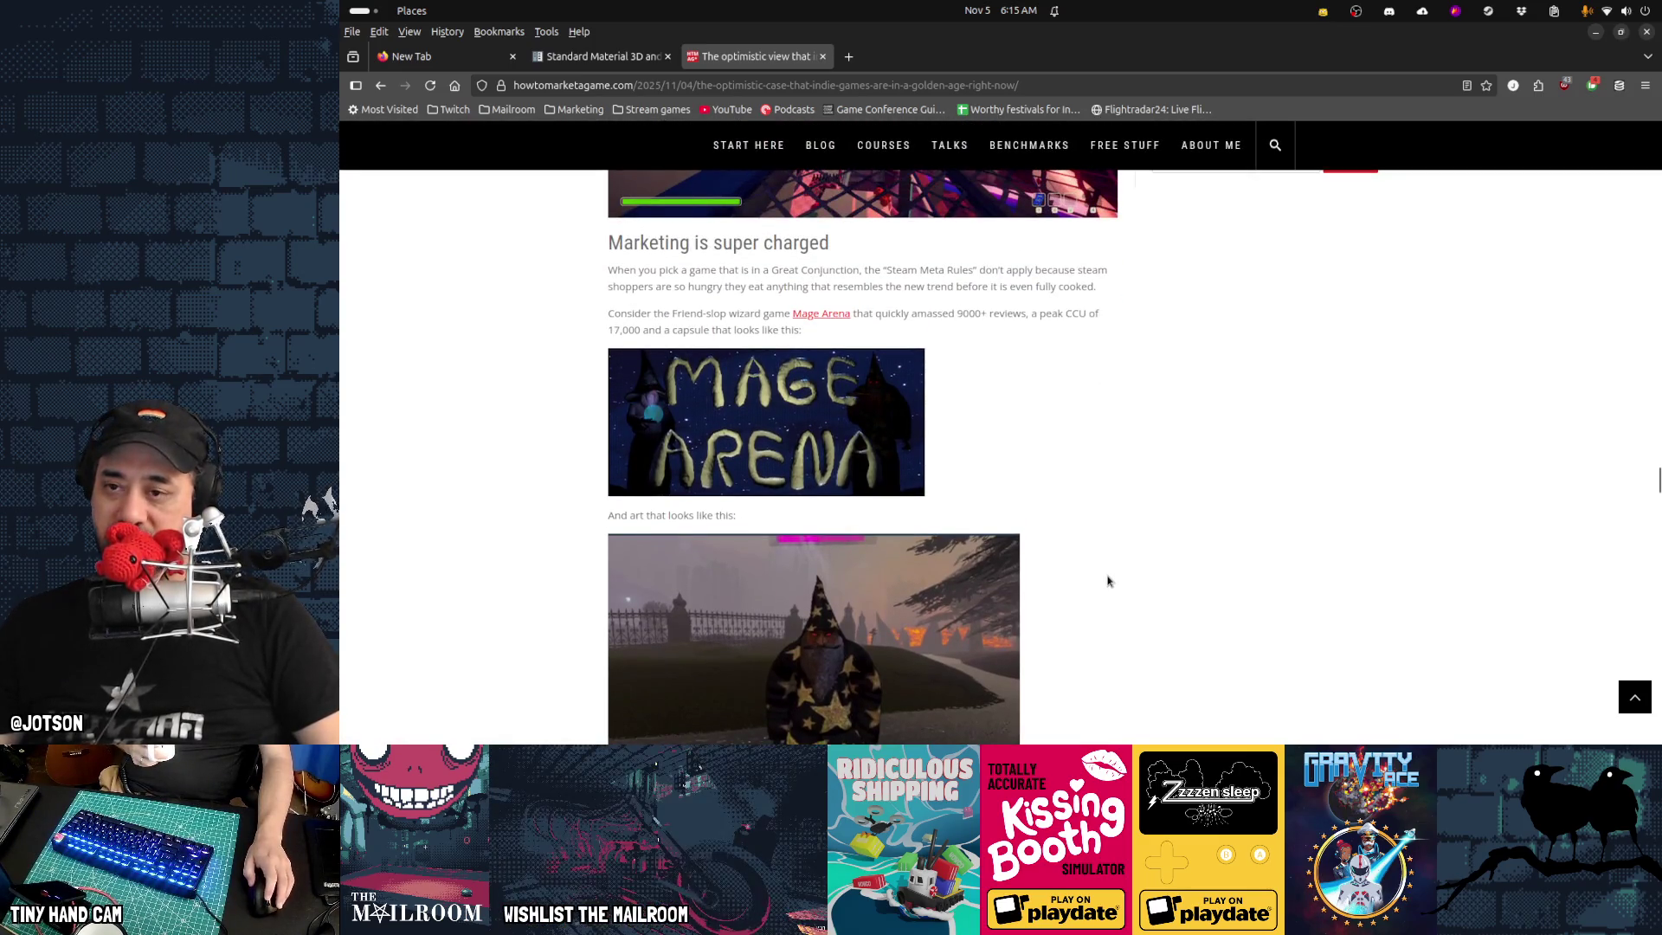
pyautogui.scroll(-2, 1163, 586)
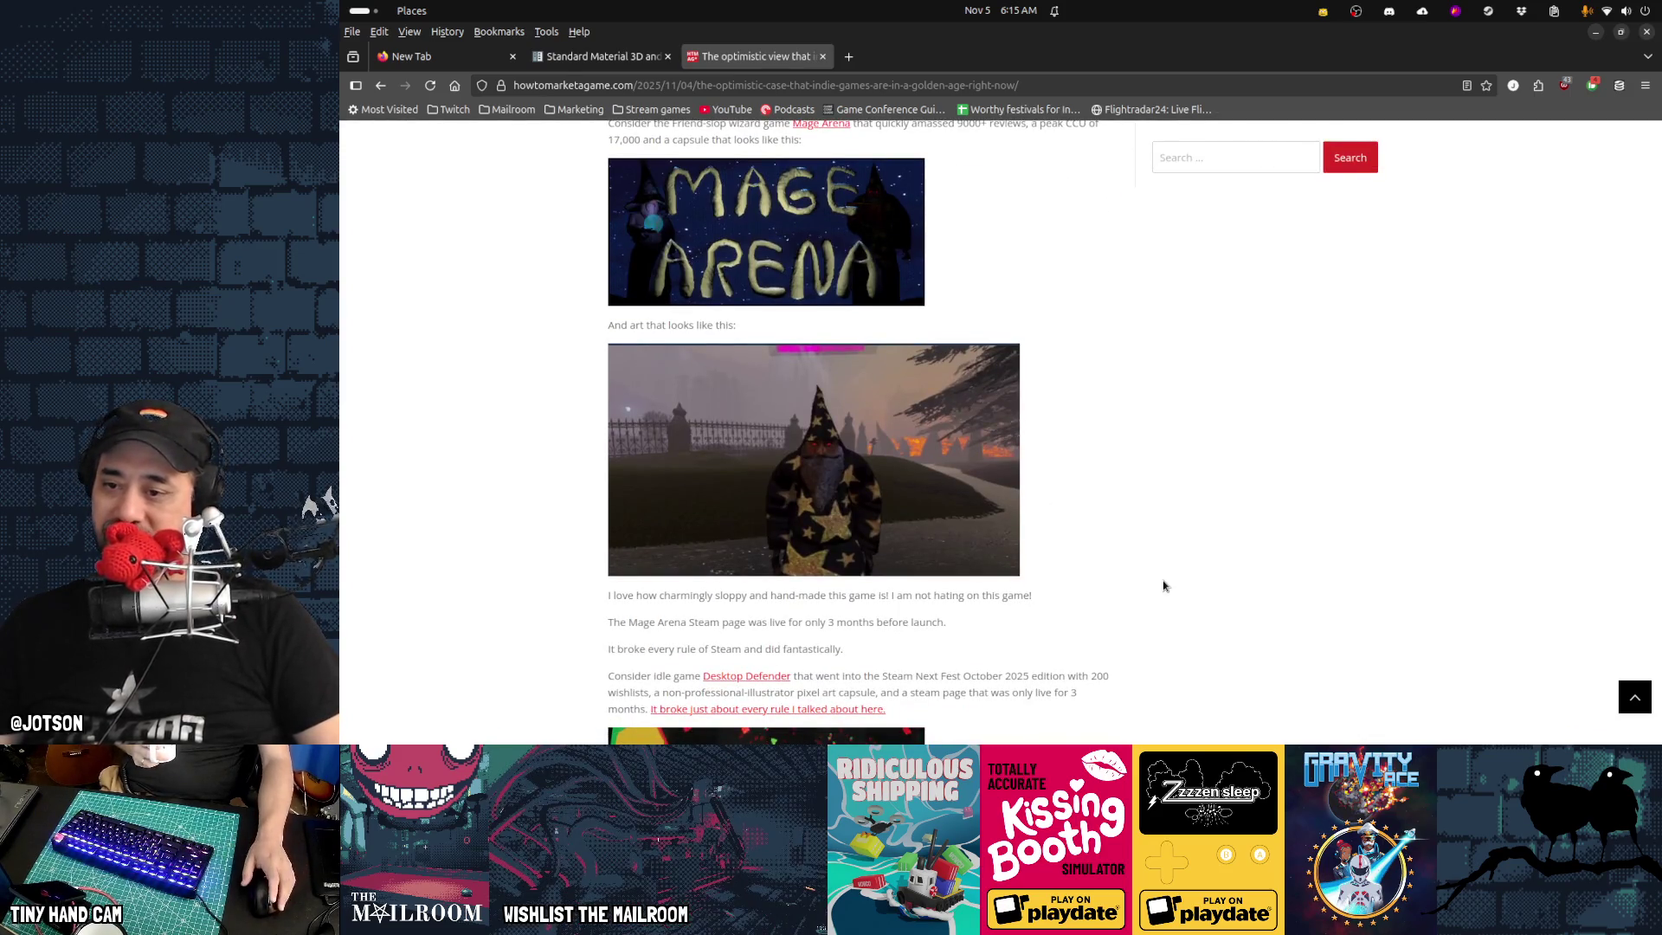
pyautogui.scroll(-2, 1163, 586)
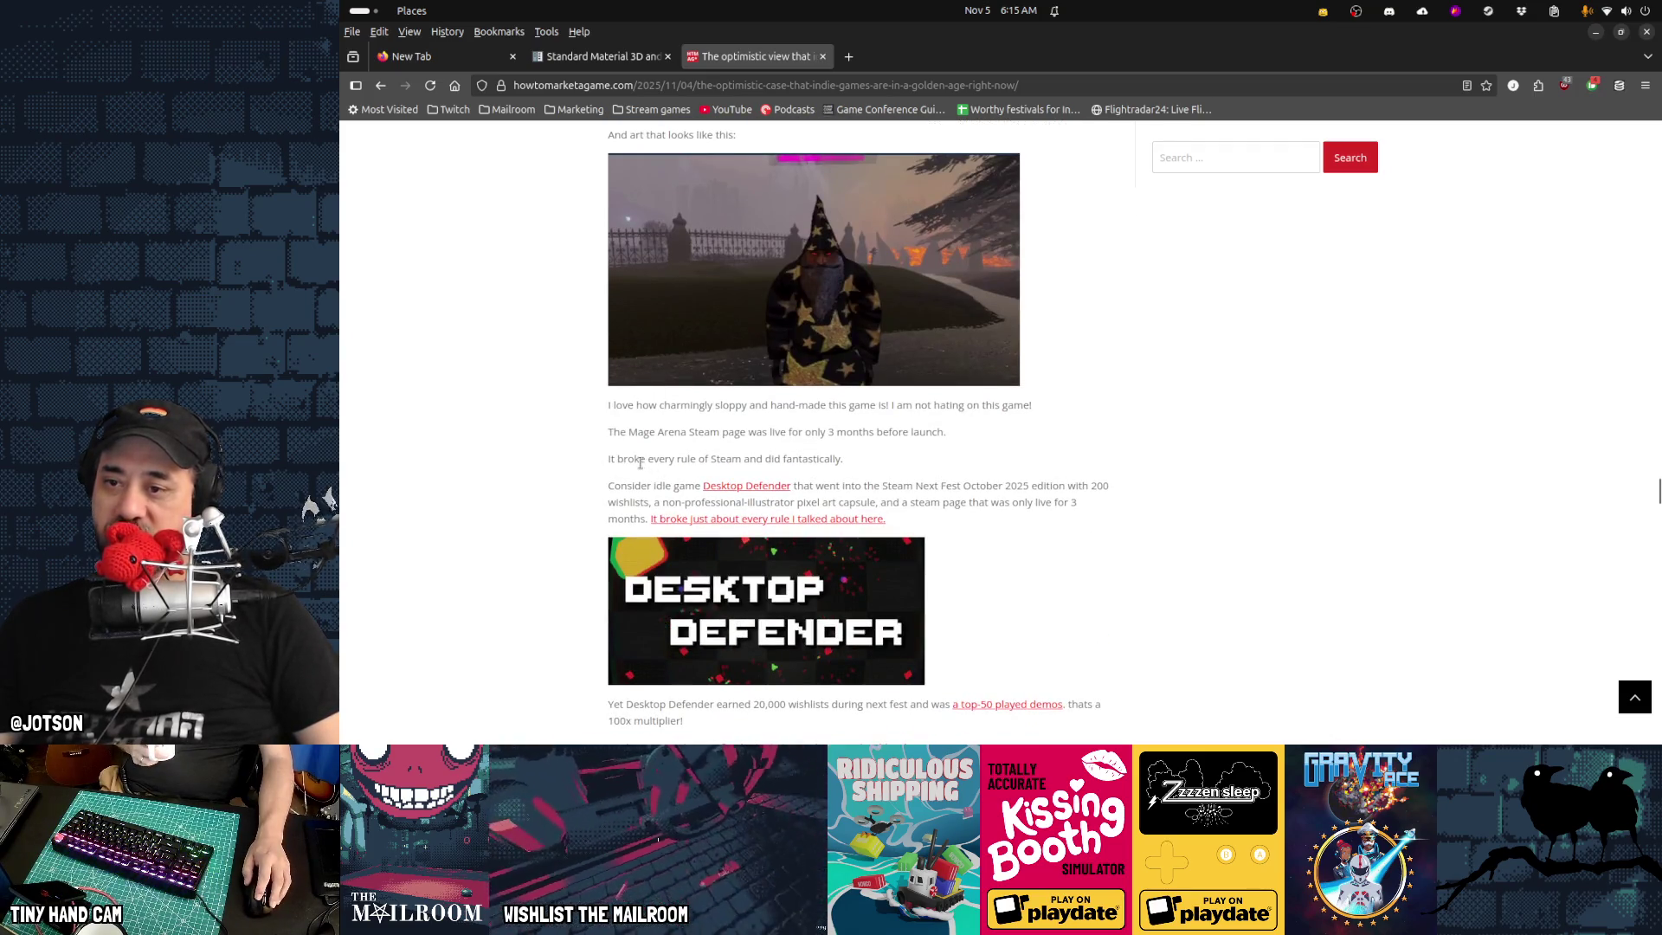
pyautogui.moveTo(640, 458); pyautogui.dragTo(842, 458)
pyautogui.click(866, 464)
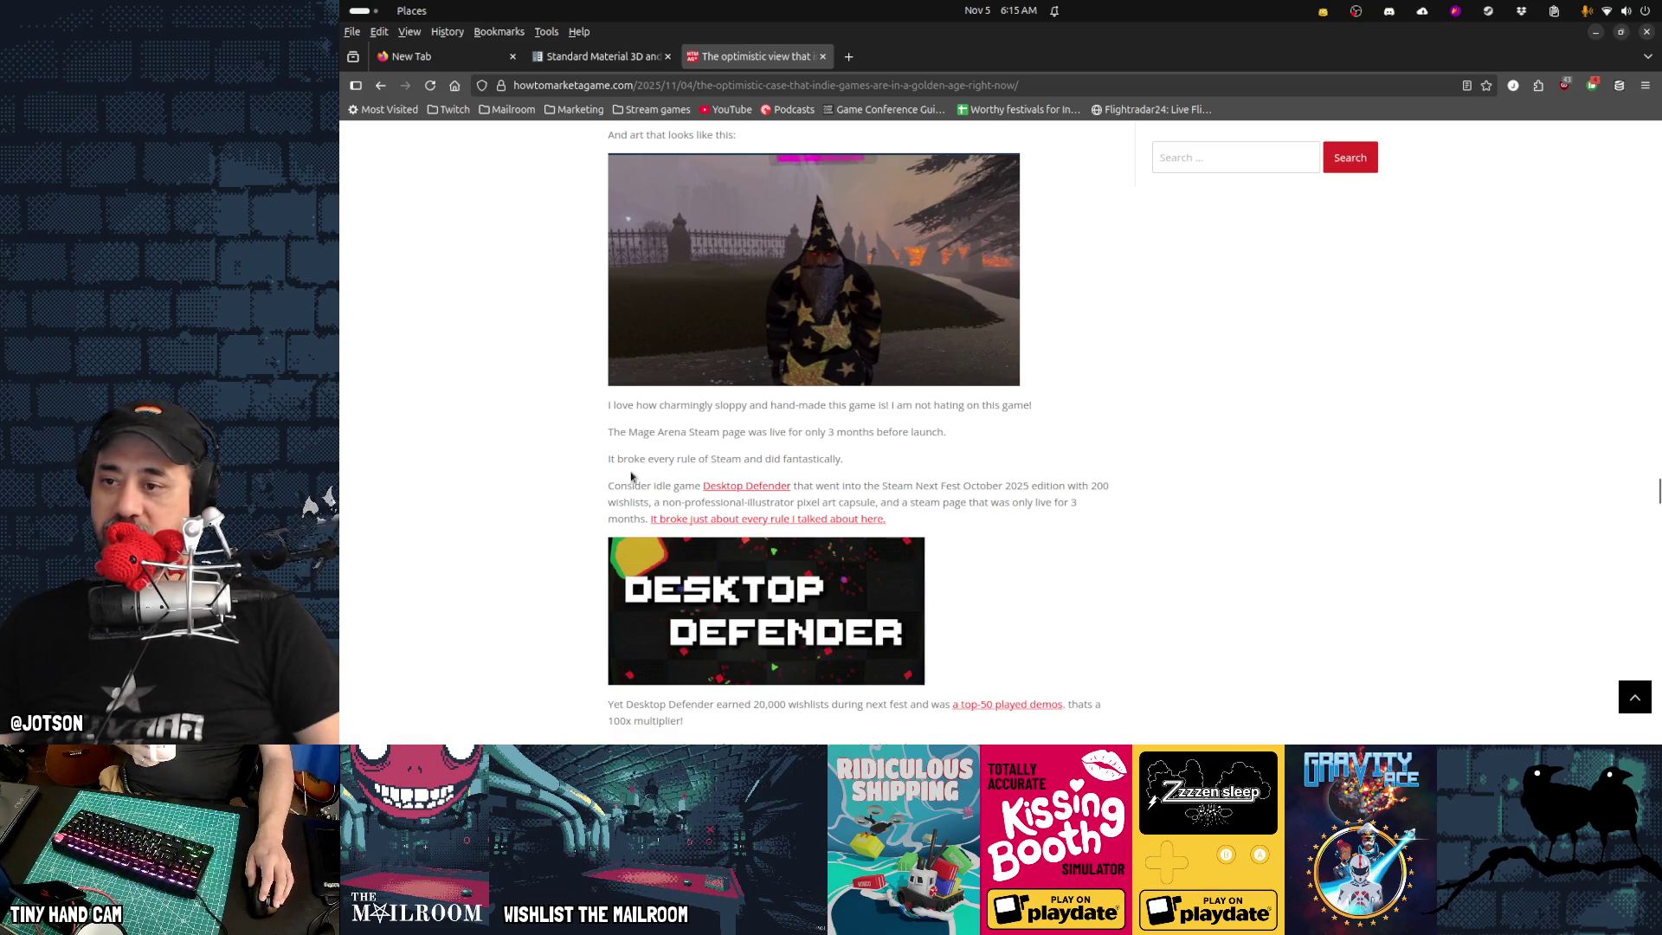
pyautogui.scroll(-5, 606, 510)
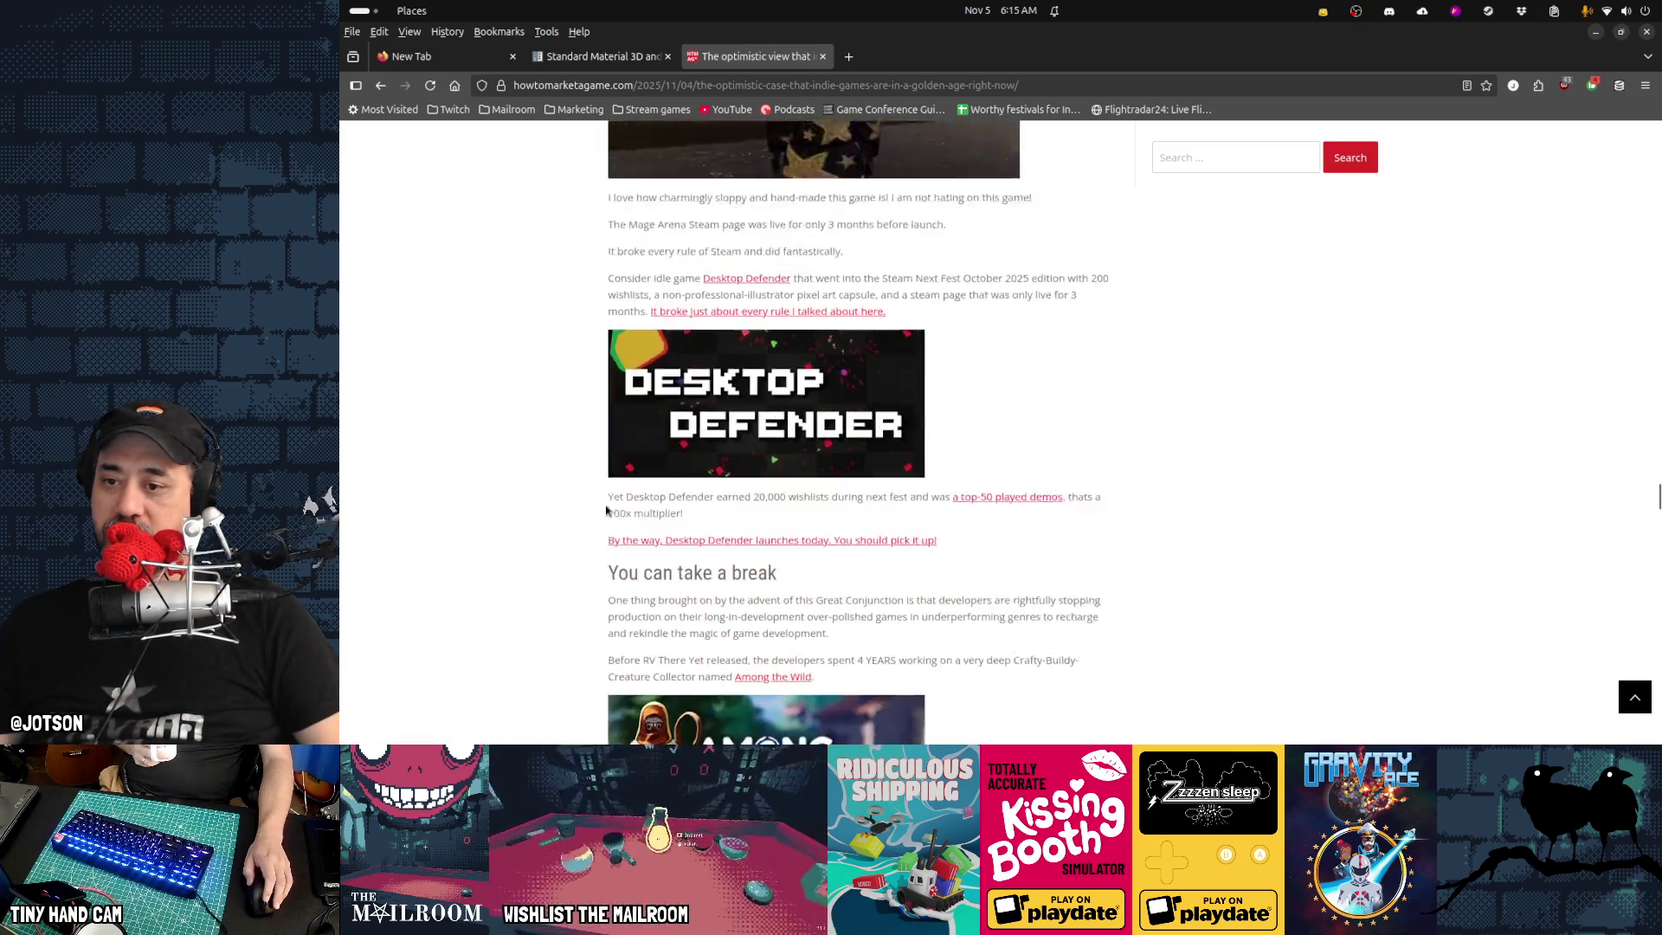
pyautogui.scroll(-1, 606, 510)
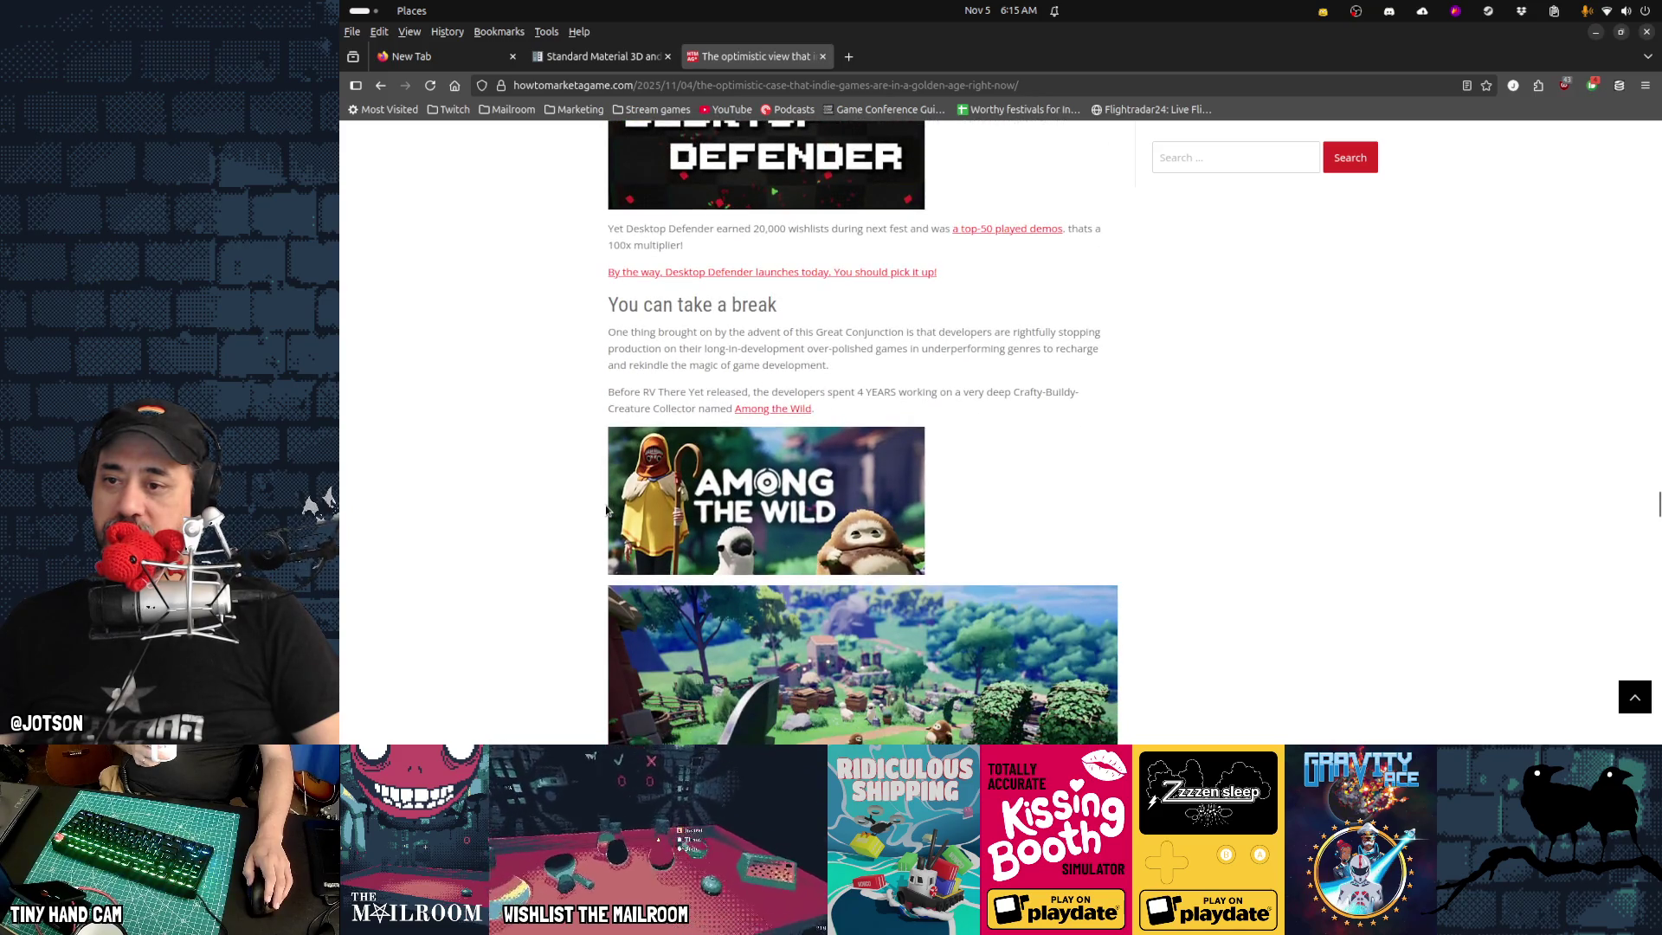
pyautogui.scroll(-5, 606, 510)
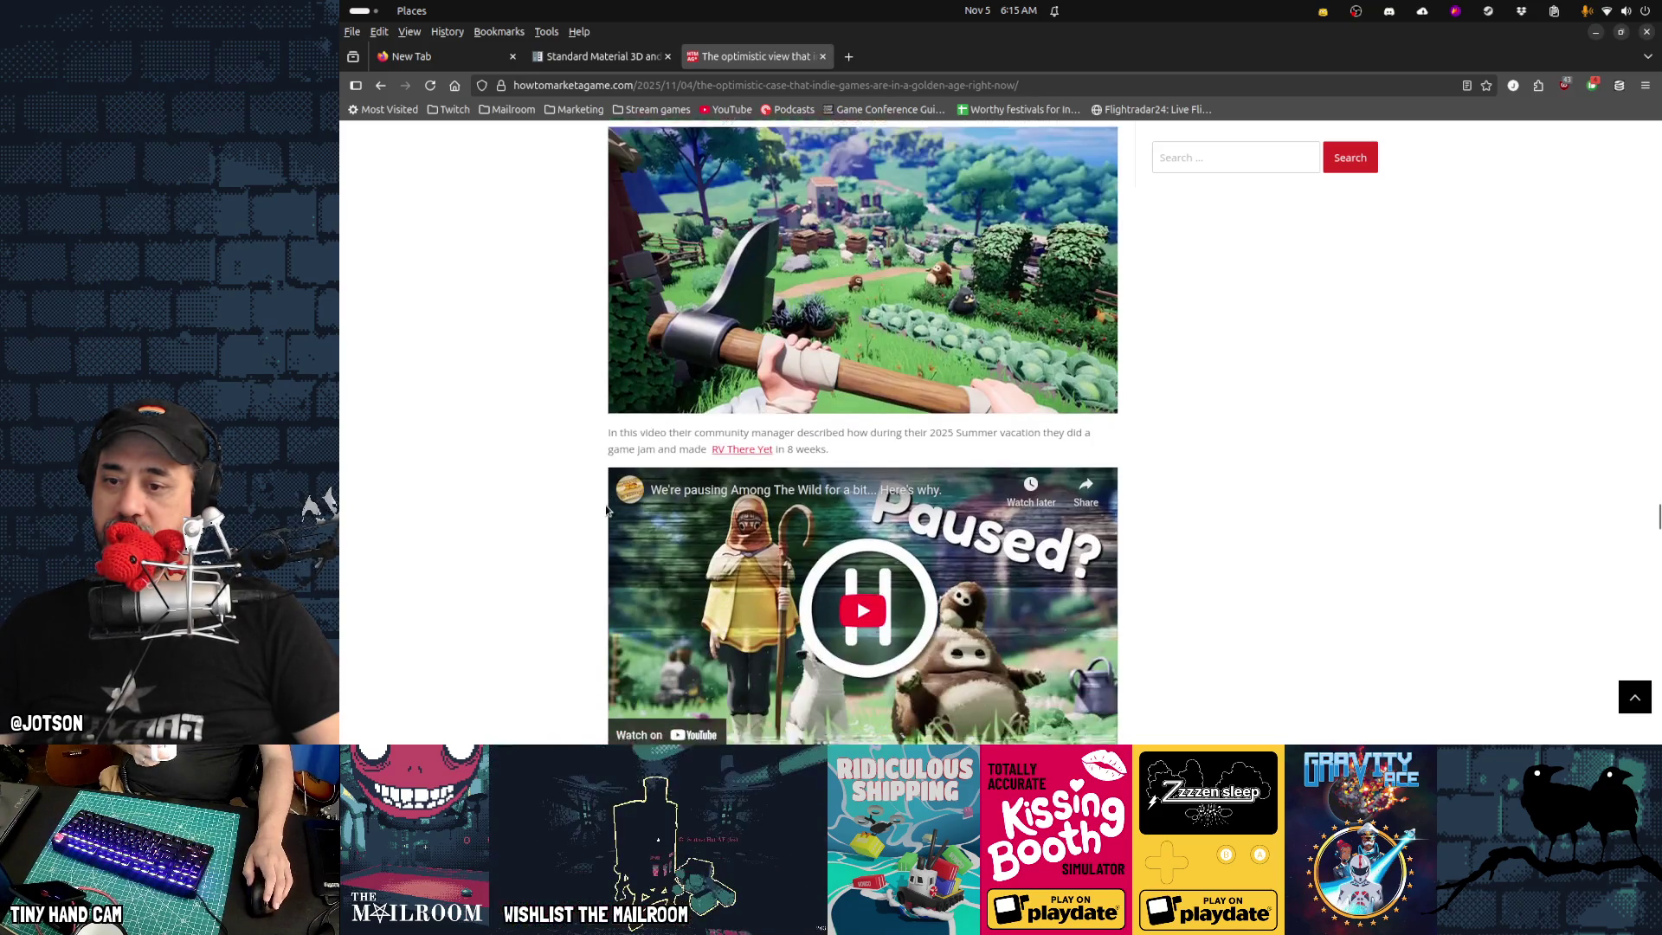
pyautogui.scroll(-3, 606, 510)
pyautogui.scroll(-5, 606, 510)
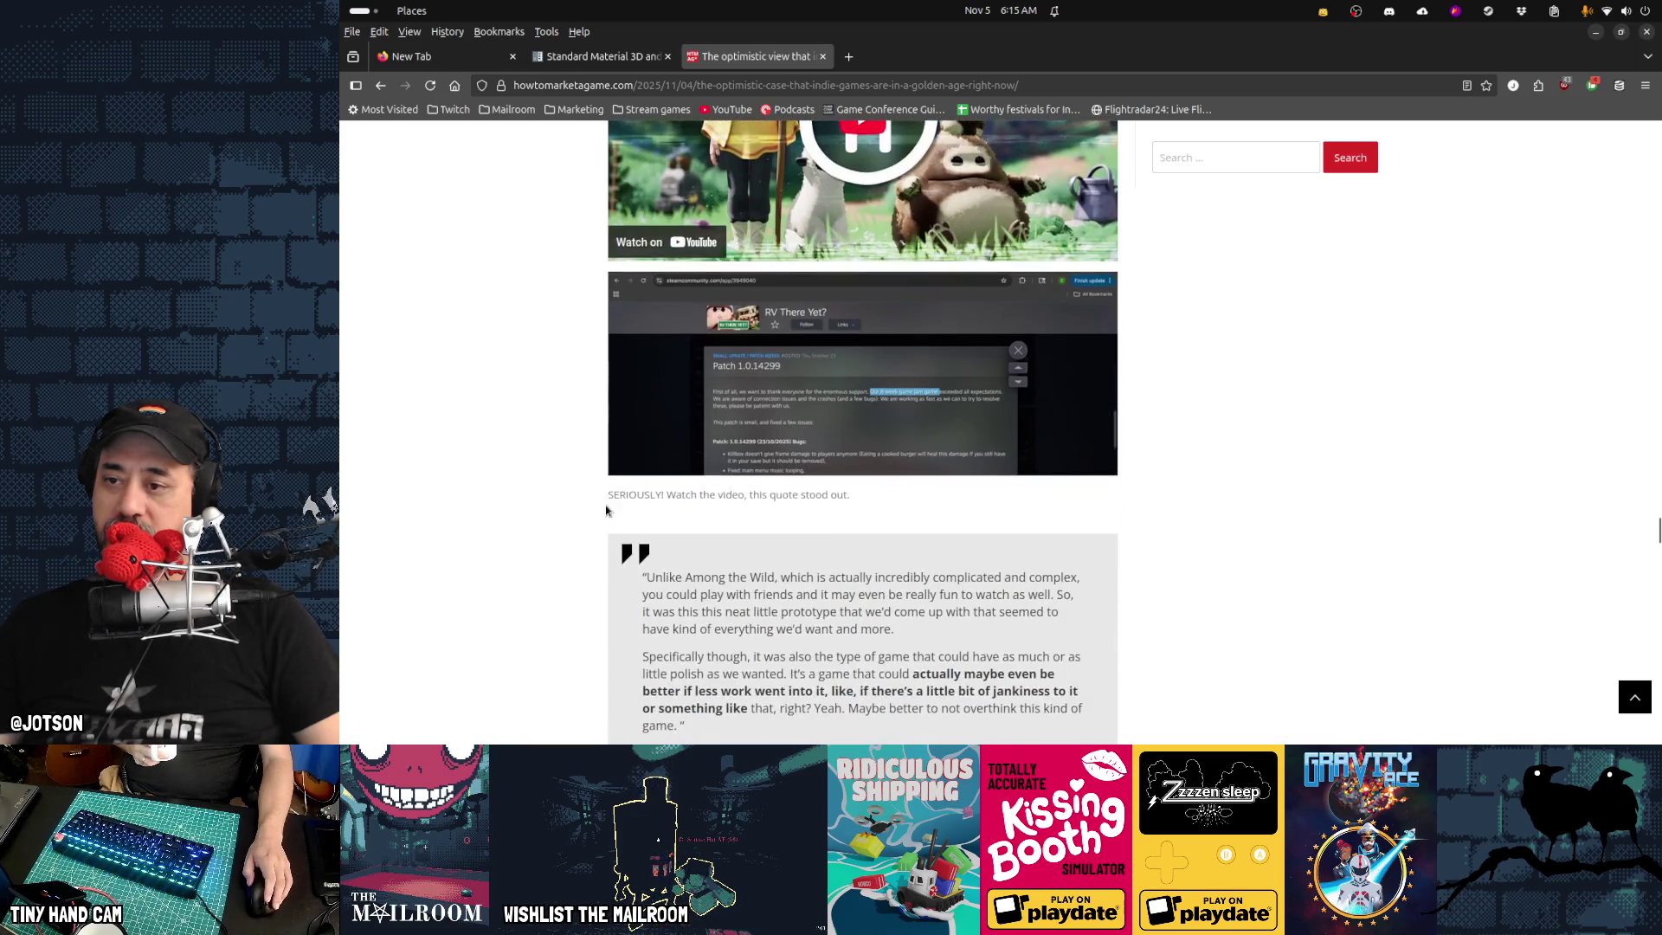
pyautogui.scroll(-10, 606, 510)
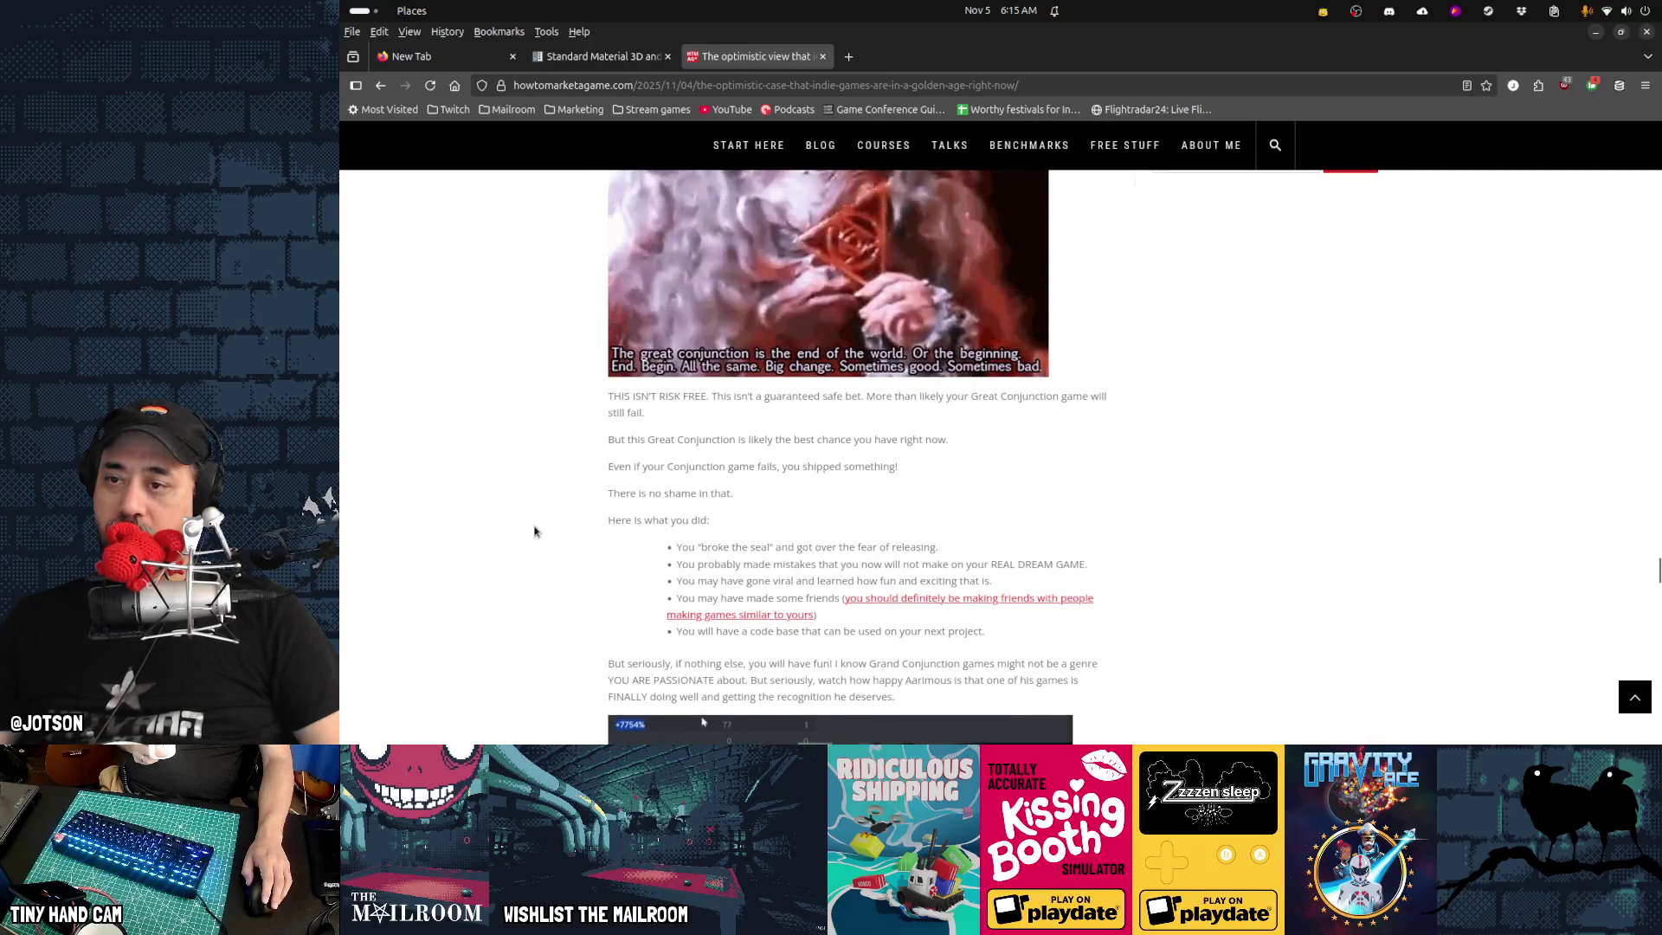
pyautogui.moveTo(642, 466); pyautogui.dragTo(895, 468)
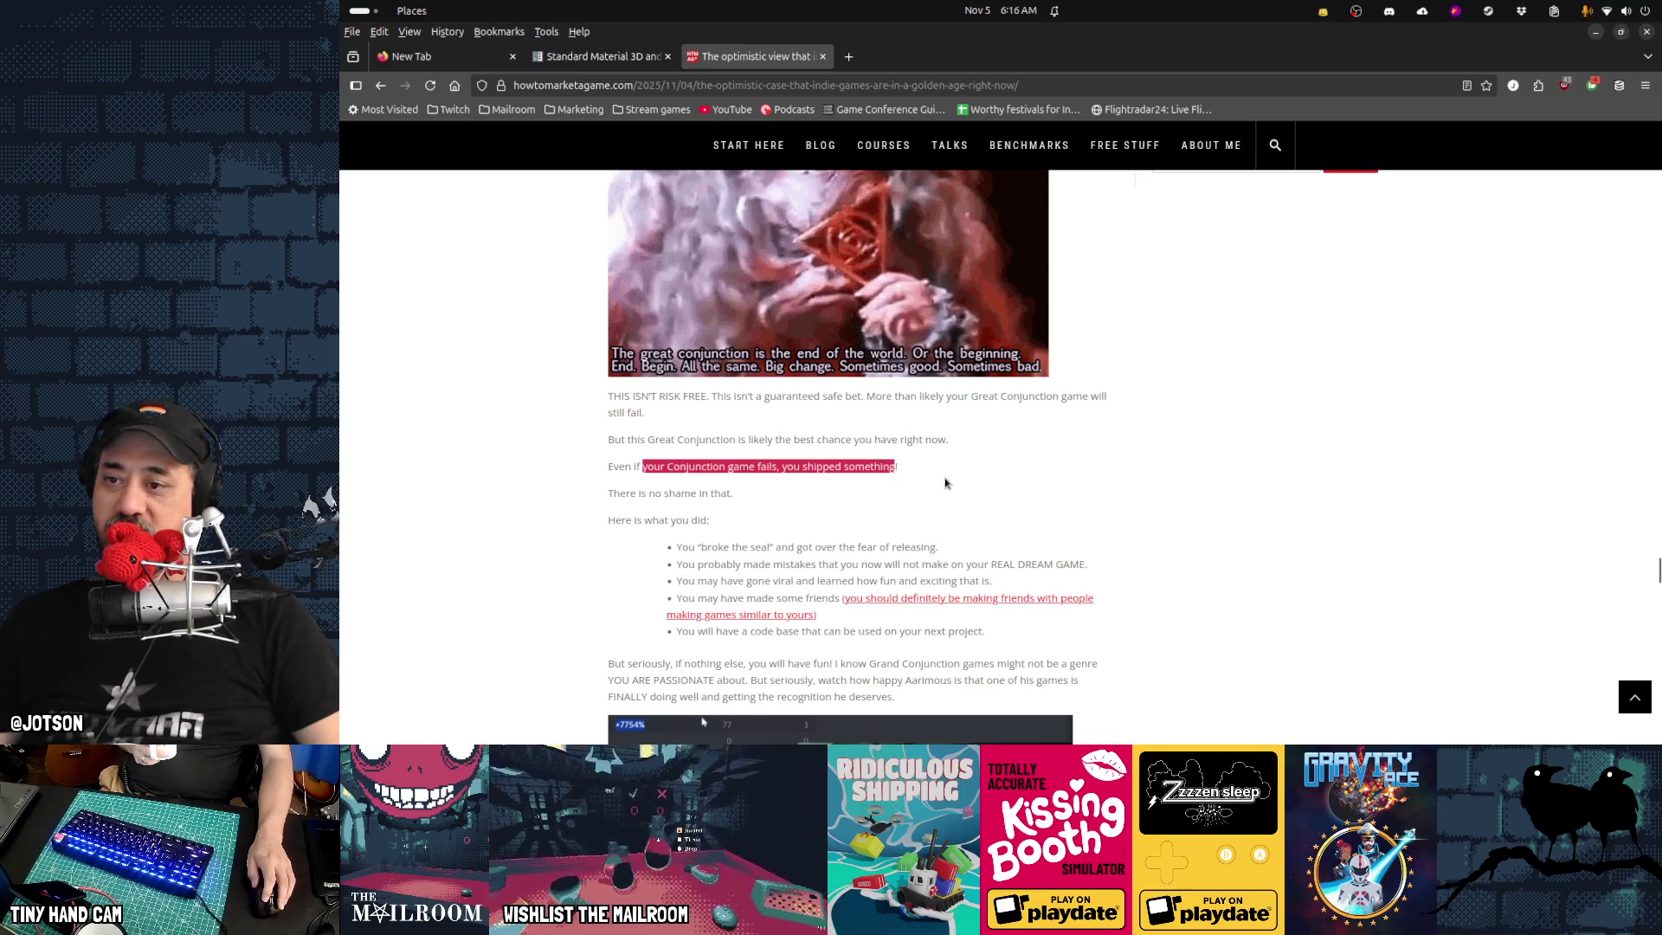
pyautogui.click(725, 514)
pyautogui.scroll(-3, 779, 520)
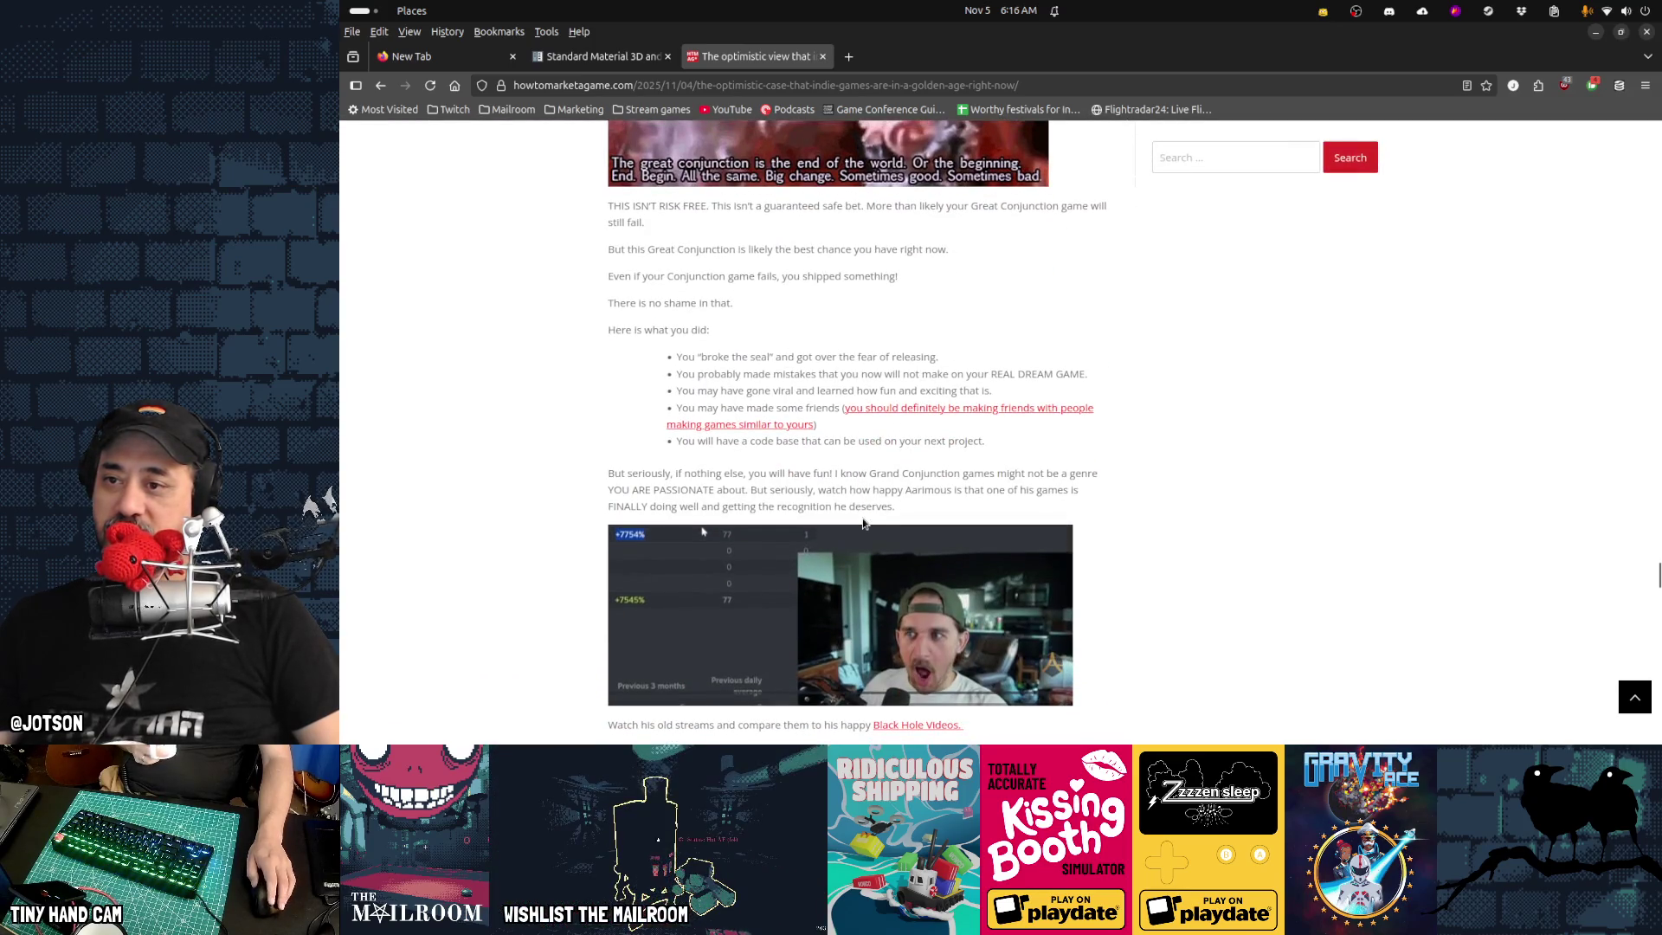
pyautogui.scroll(-5, 857, 524)
pyautogui.scroll(-4, 1127, 509)
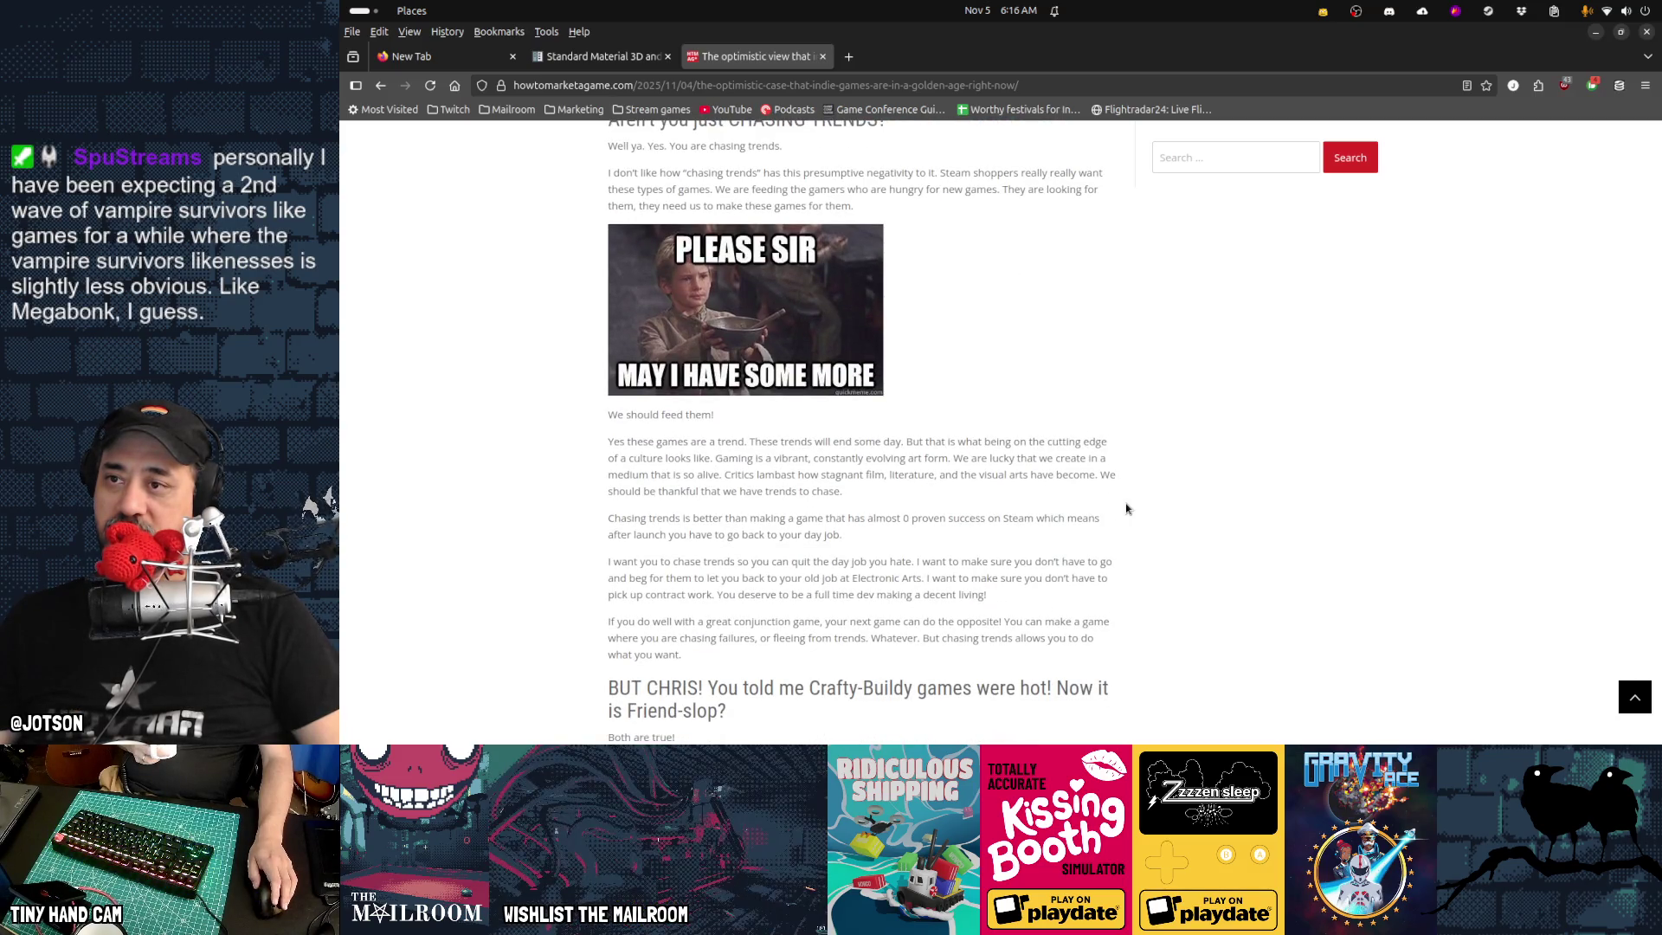
pyautogui.scroll(4, 814, 475)
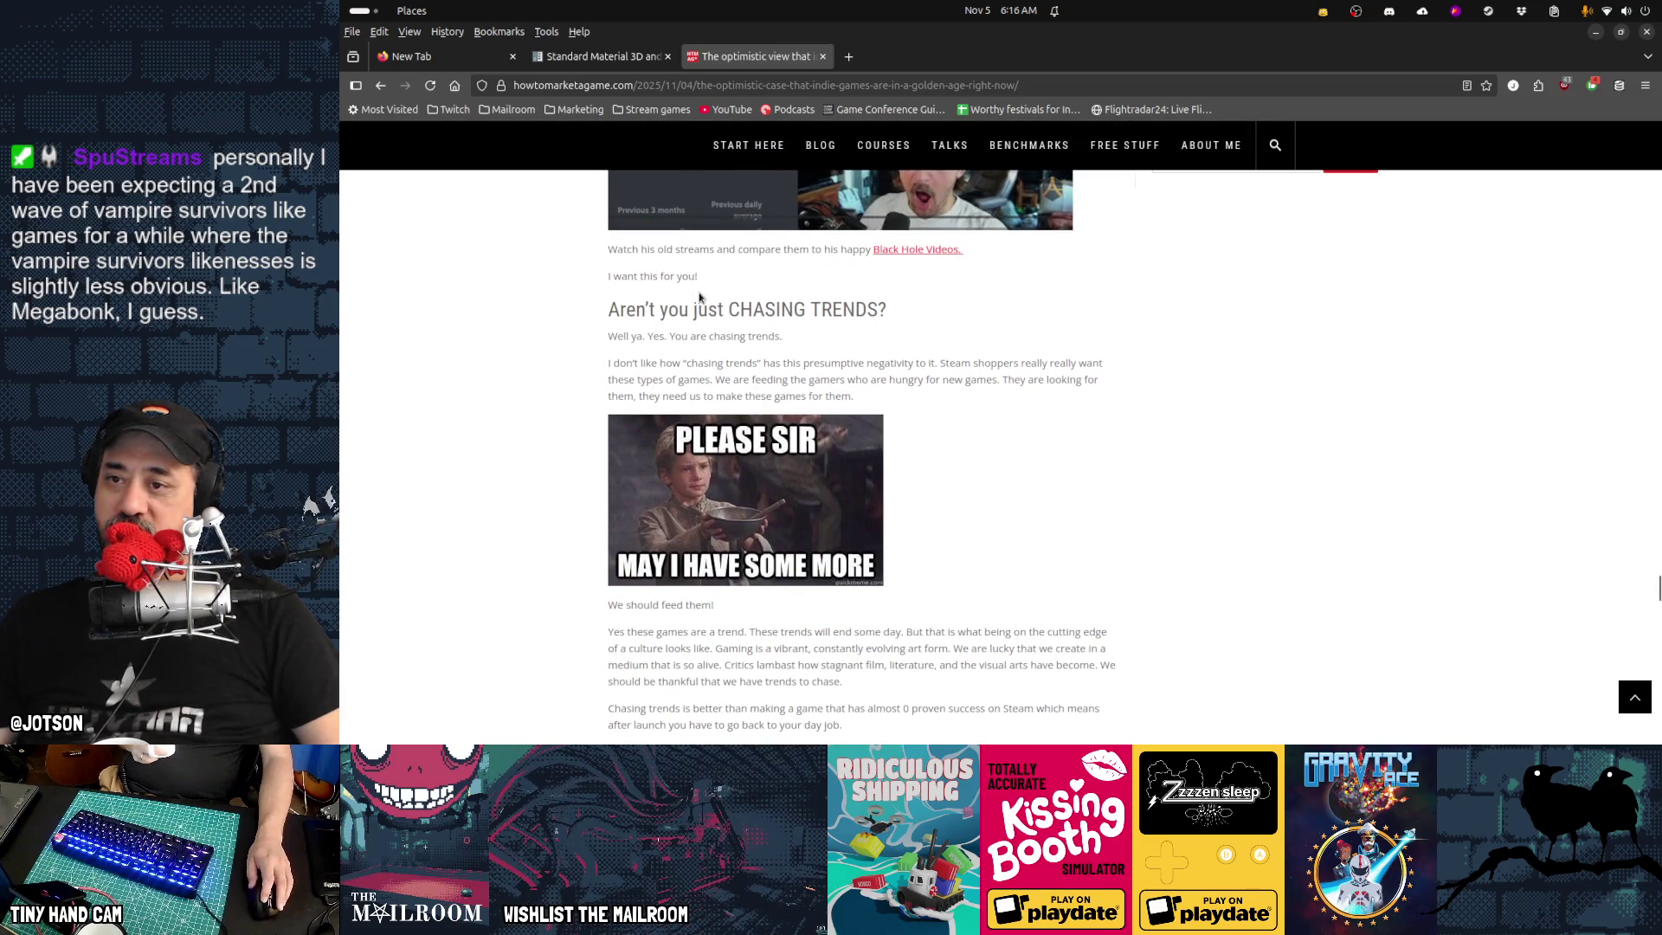
pyautogui.moveTo(775, 309); pyautogui.dragTo(920, 315)
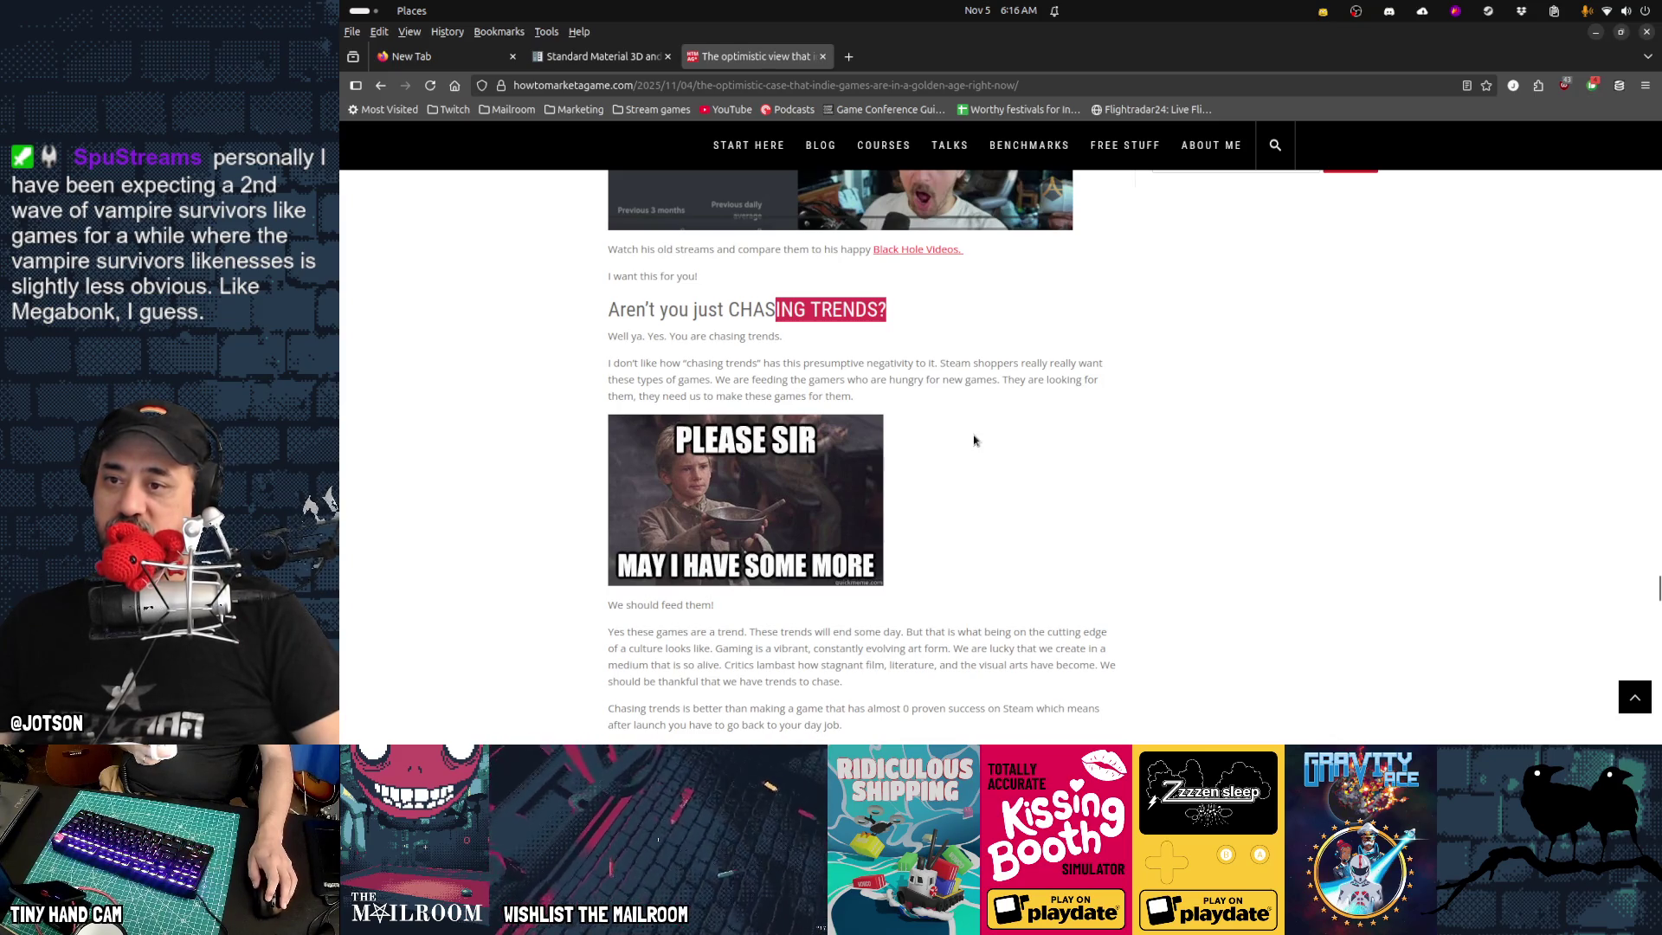
pyautogui.scroll(-6, 970, 519)
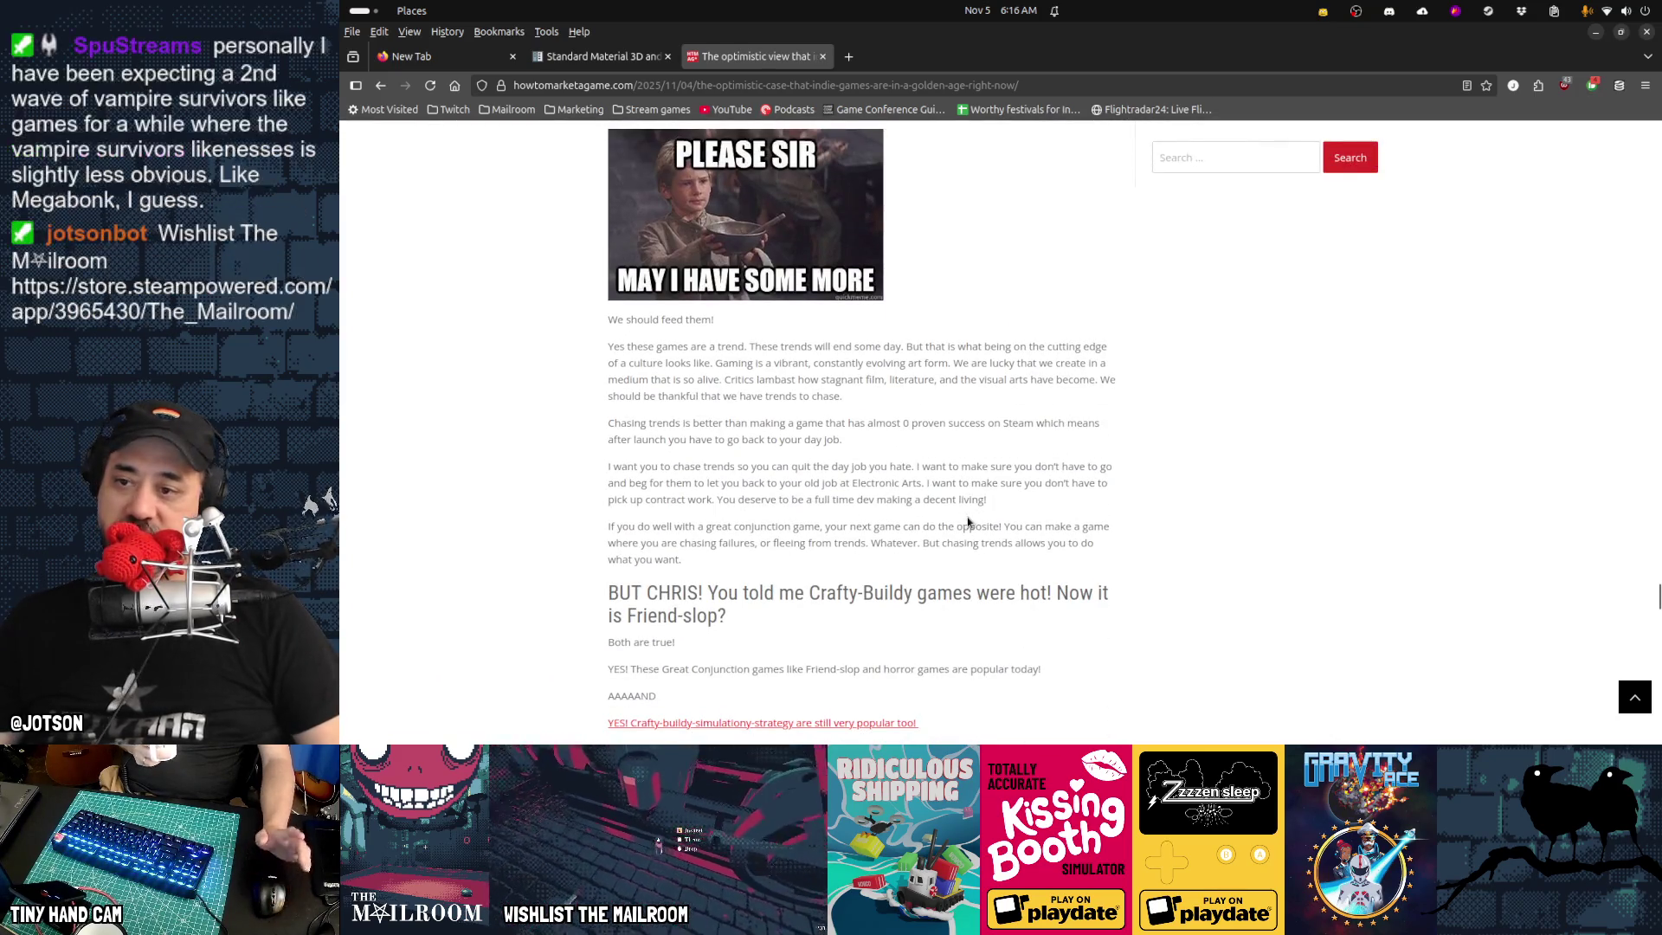
pyautogui.scroll(-4, 968, 519)
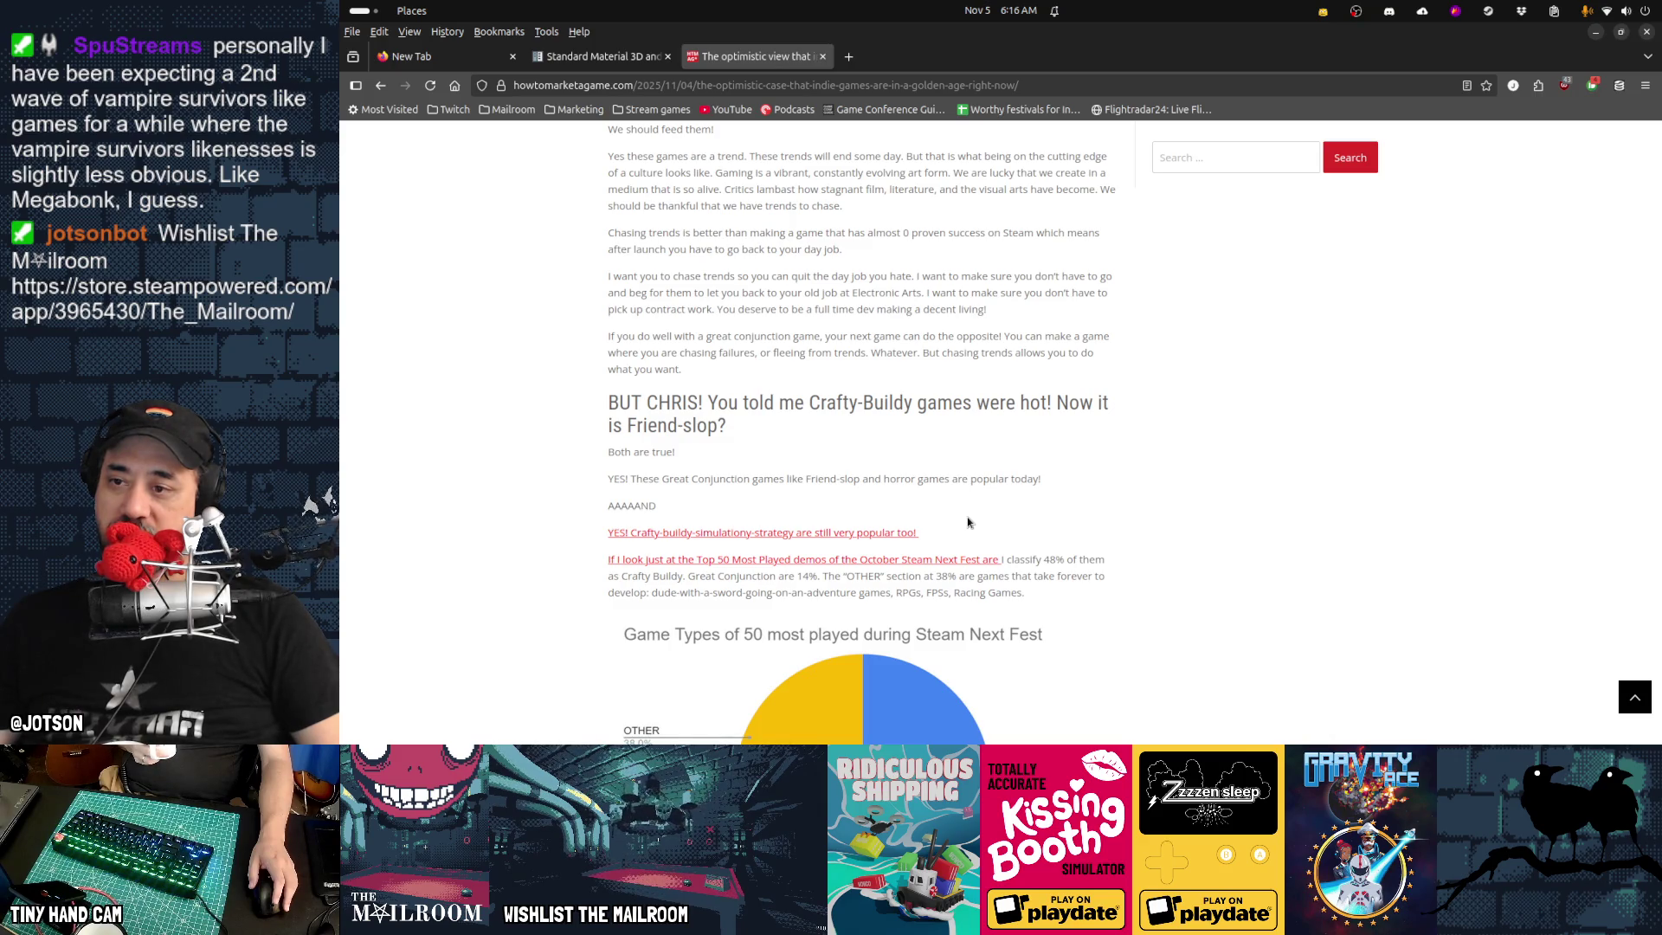
pyautogui.scroll(-6, 968, 519)
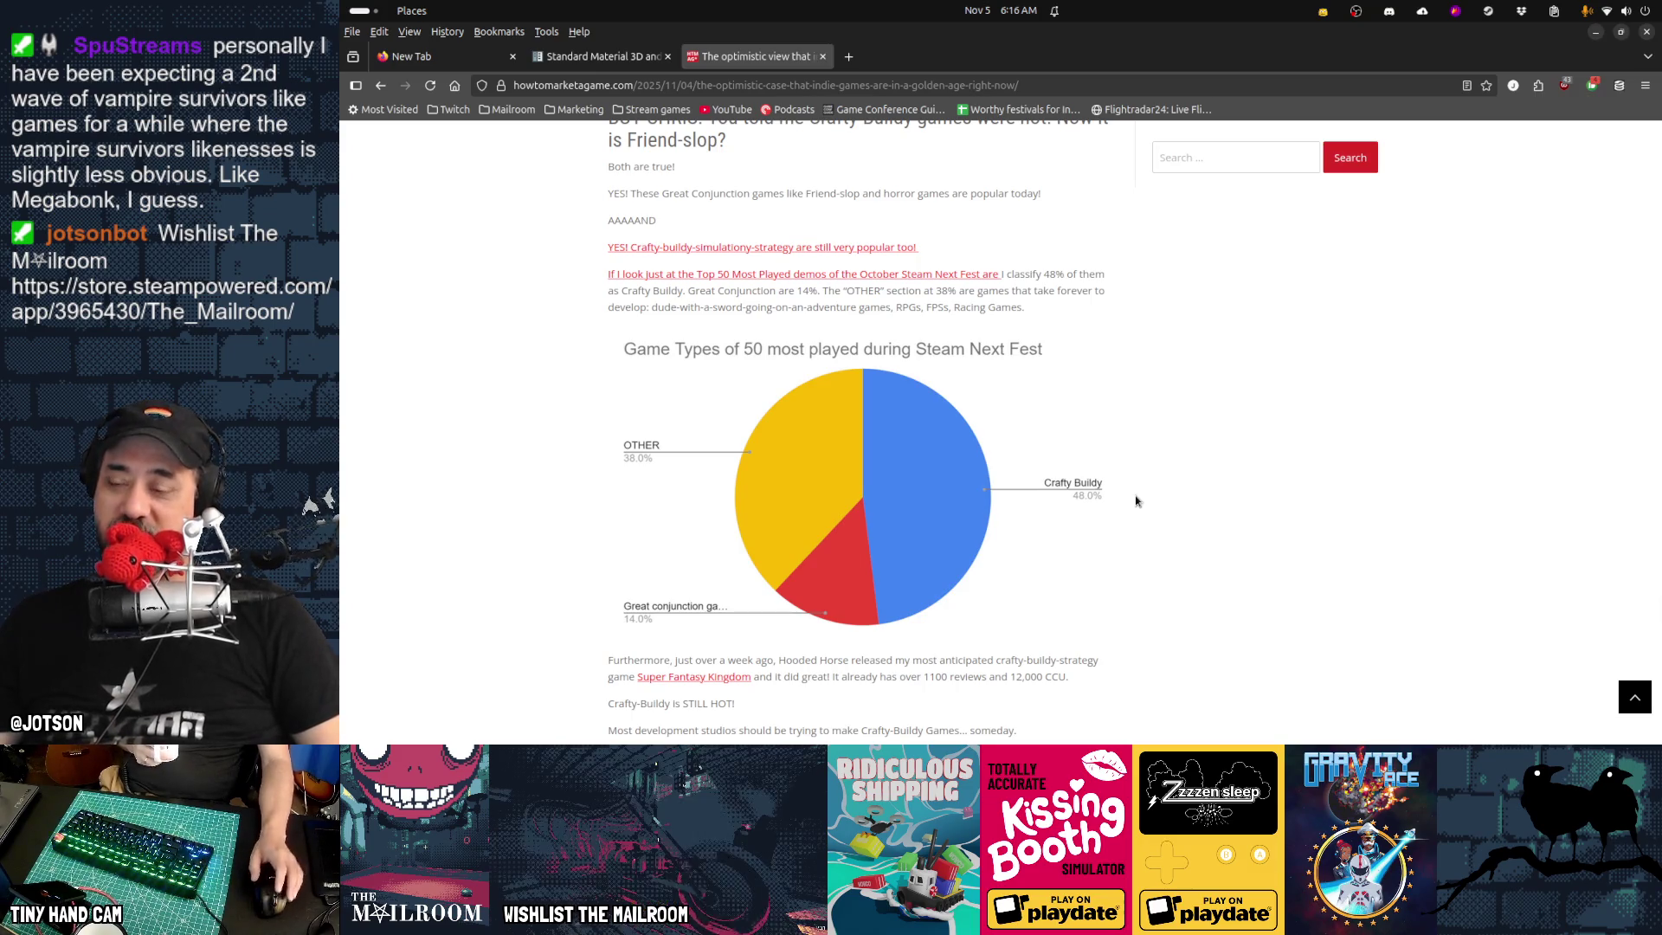
pyautogui.scroll(-3, 1136, 500)
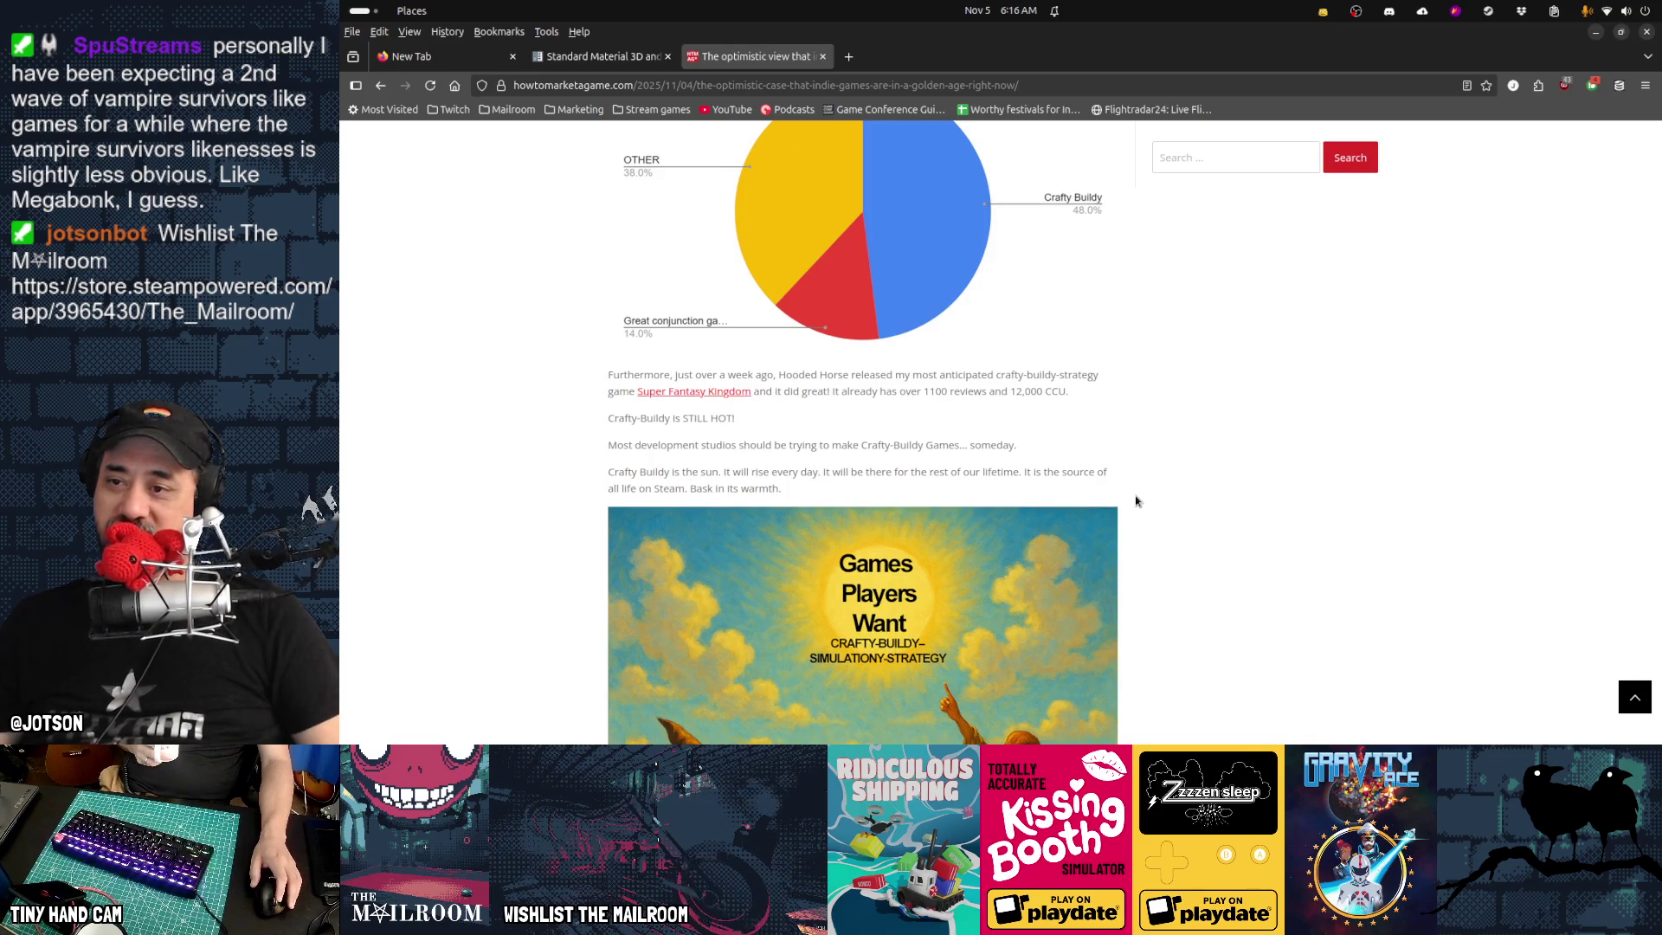
pyautogui.scroll(-2, 1137, 500)
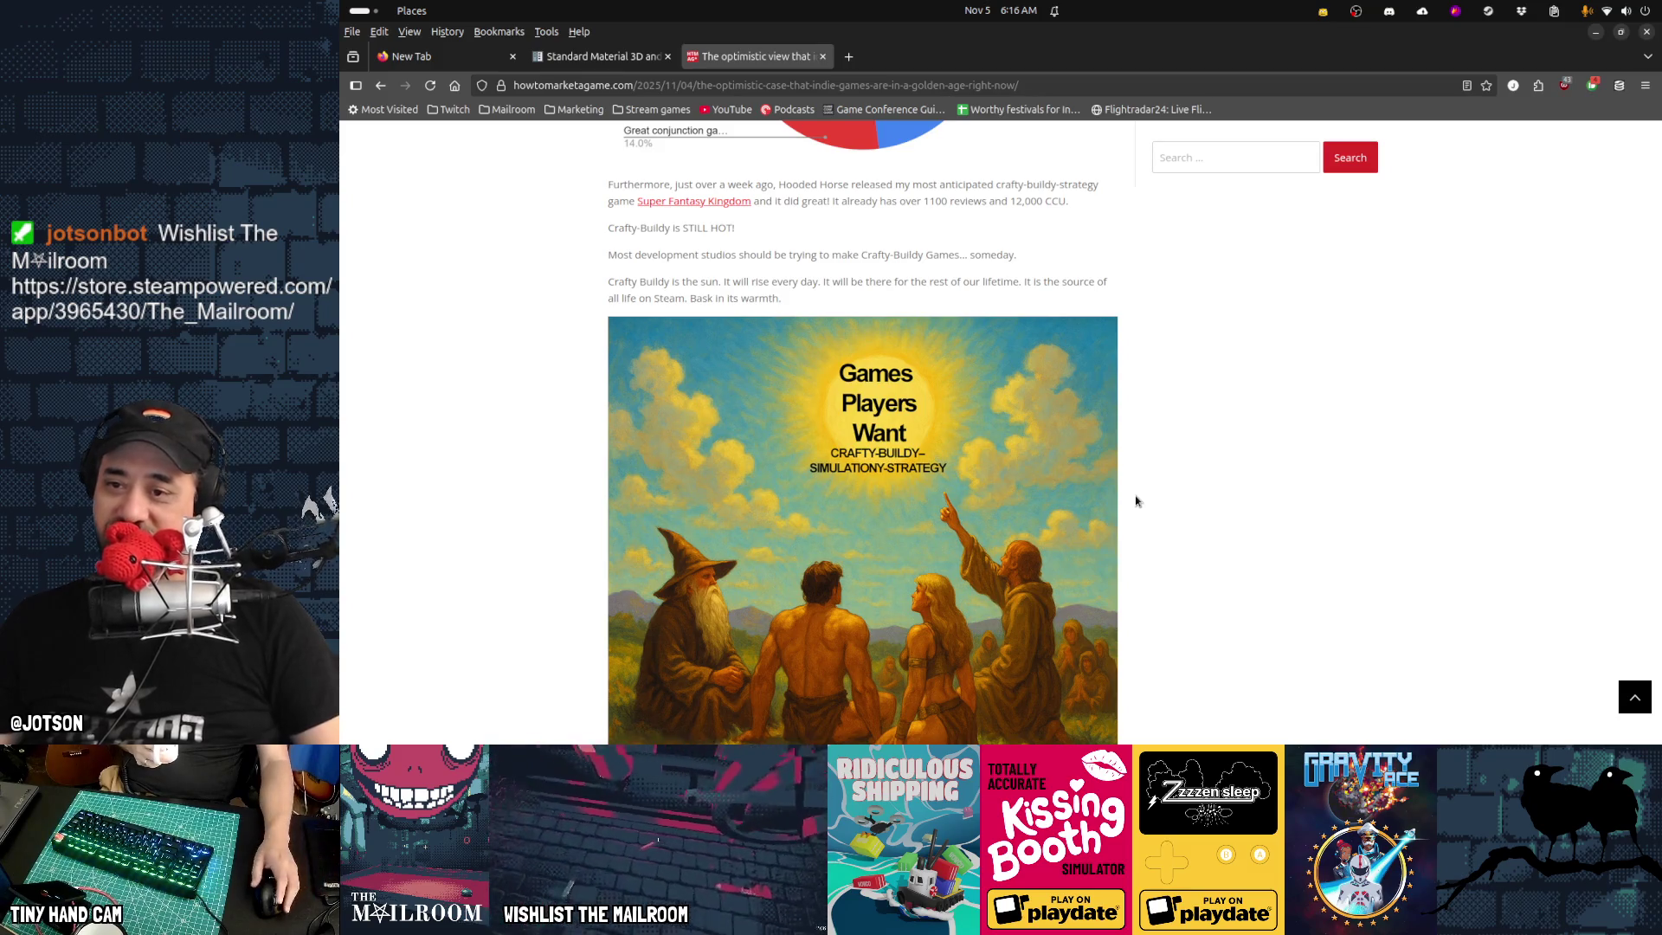
pyautogui.scroll(-5, 1324, 505)
pyautogui.scroll(-3, 1324, 506)
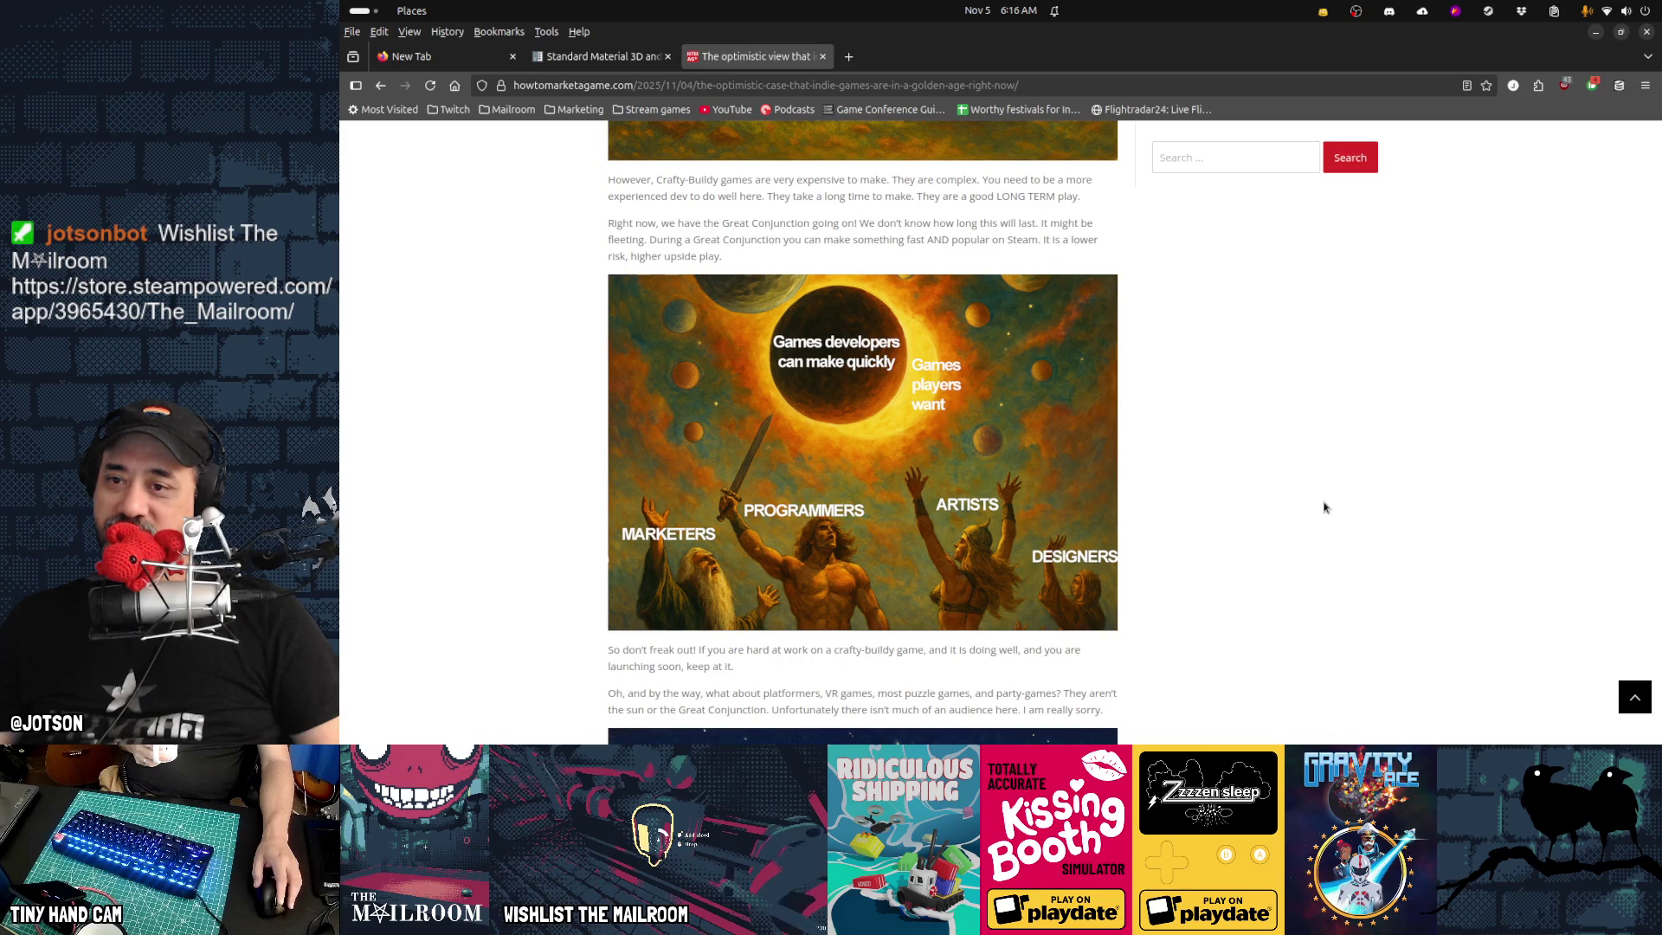
pyautogui.scroll(5, 1324, 506)
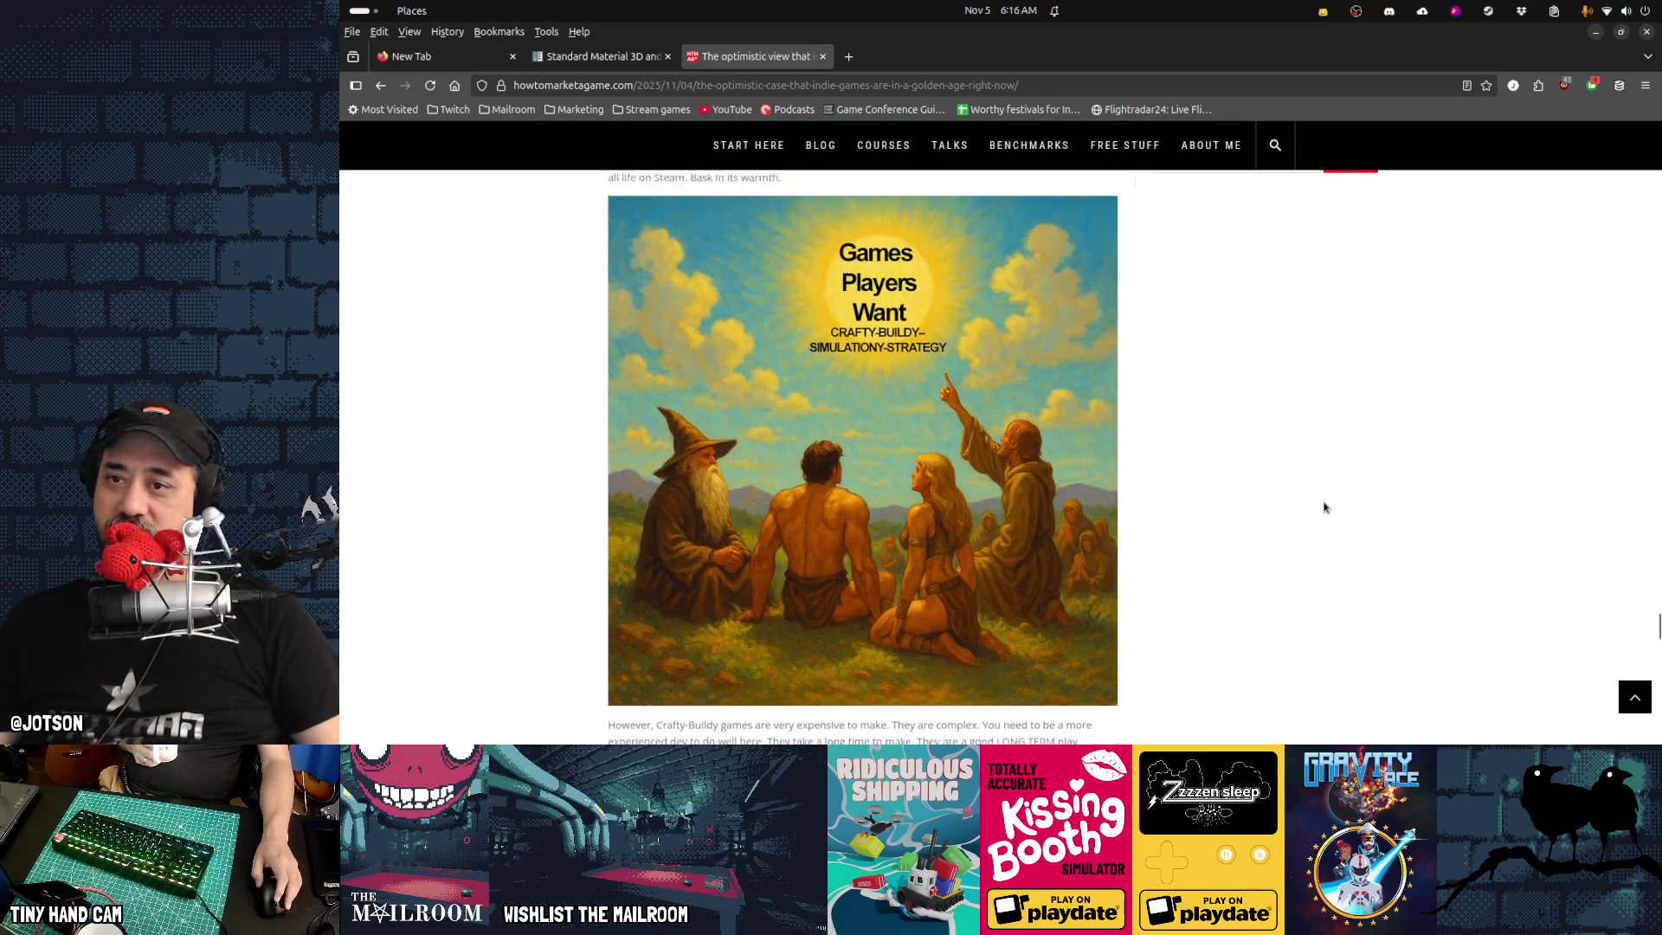
pyautogui.scroll(-4, 1224, 473)
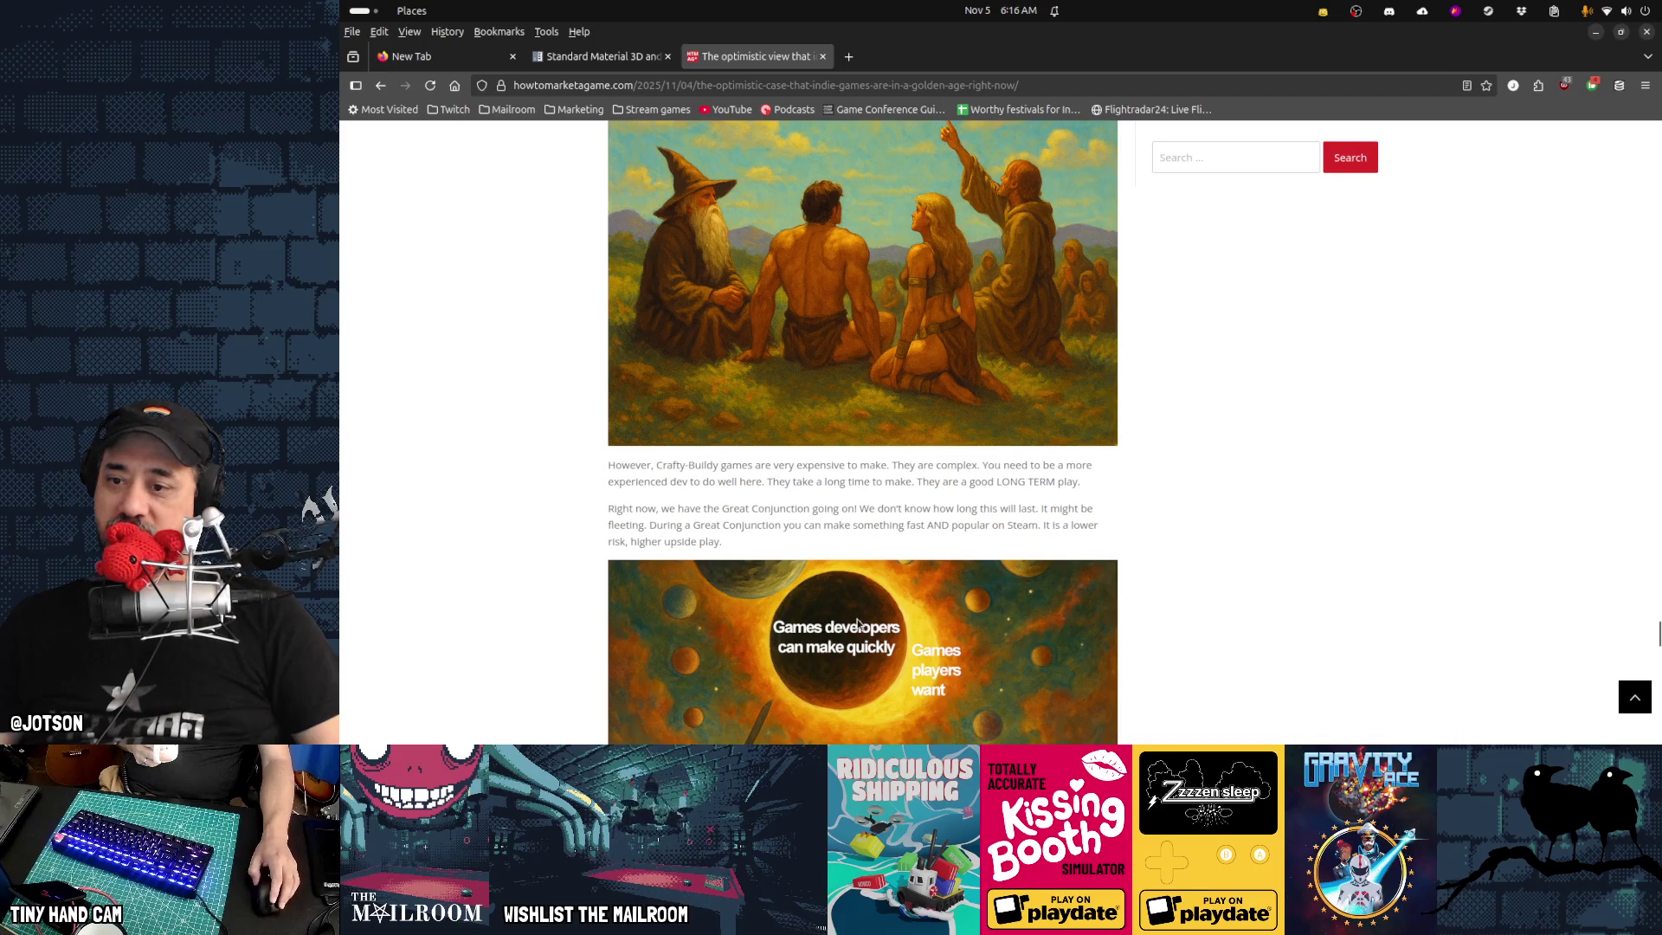
pyautogui.scroll(-3, 1224, 473)
pyautogui.scroll(-6, 1357, 470)
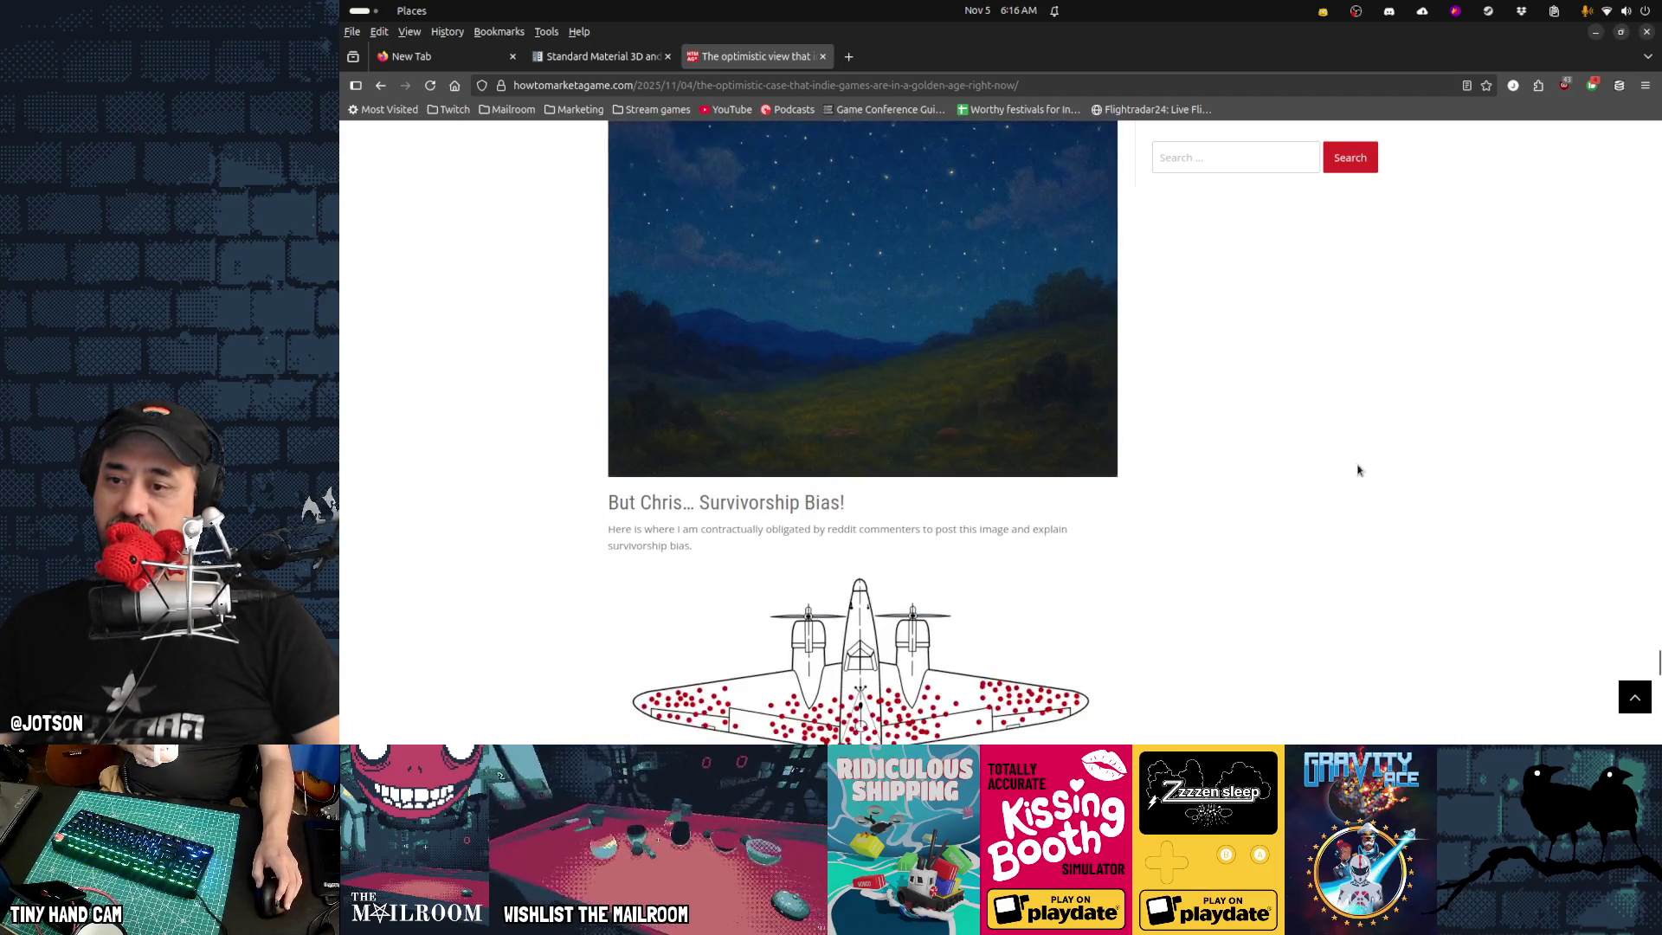
pyautogui.scroll(-3, 1358, 470)
pyautogui.scroll(-5, 1357, 470)
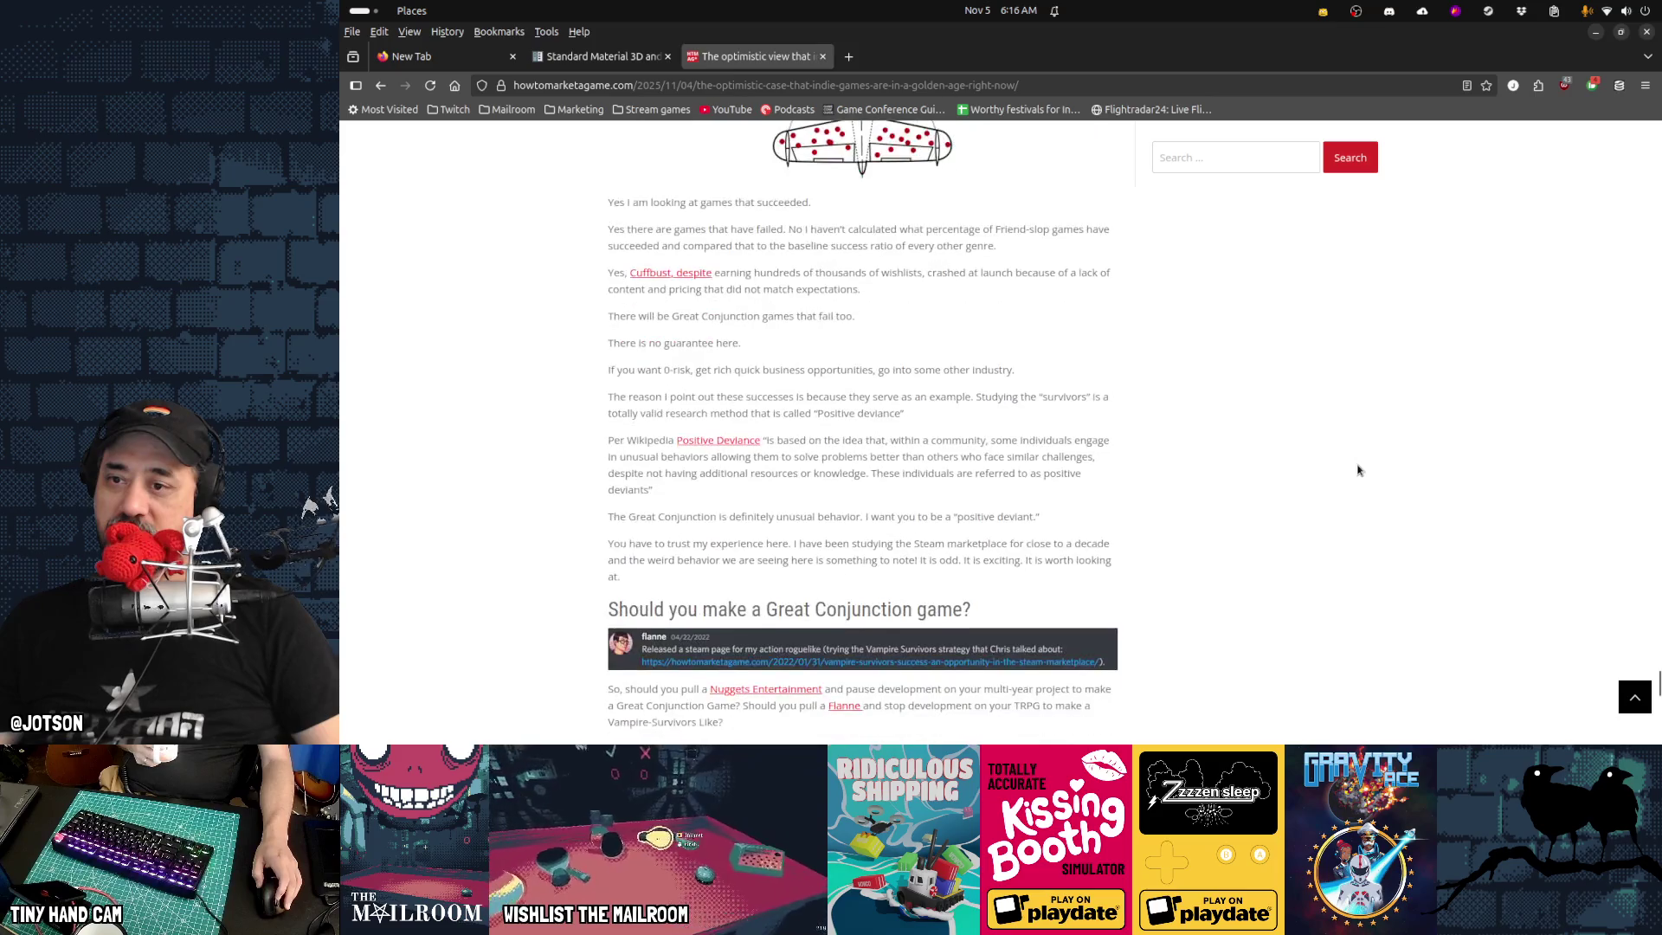
pyautogui.scroll(-3, 1374, 469)
pyautogui.scroll(-6, 1375, 468)
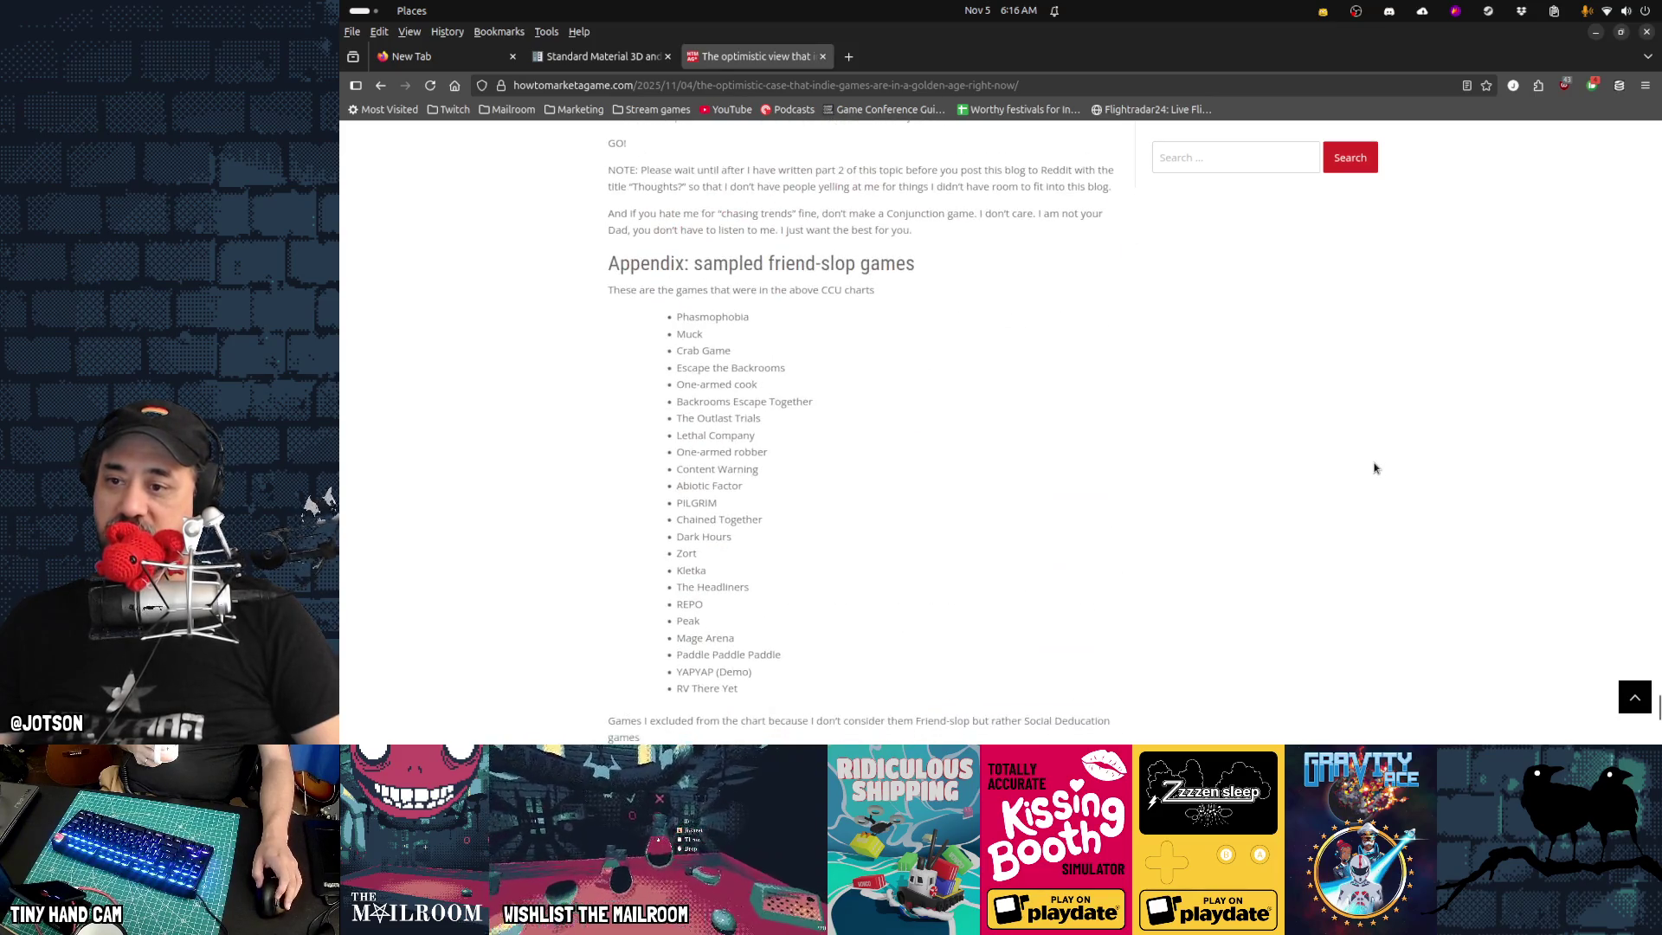
# Scroll back and forth through the article's final images to its closing call and the friend-slop Appendix
pyautogui.scroll(-5, 929, 500)
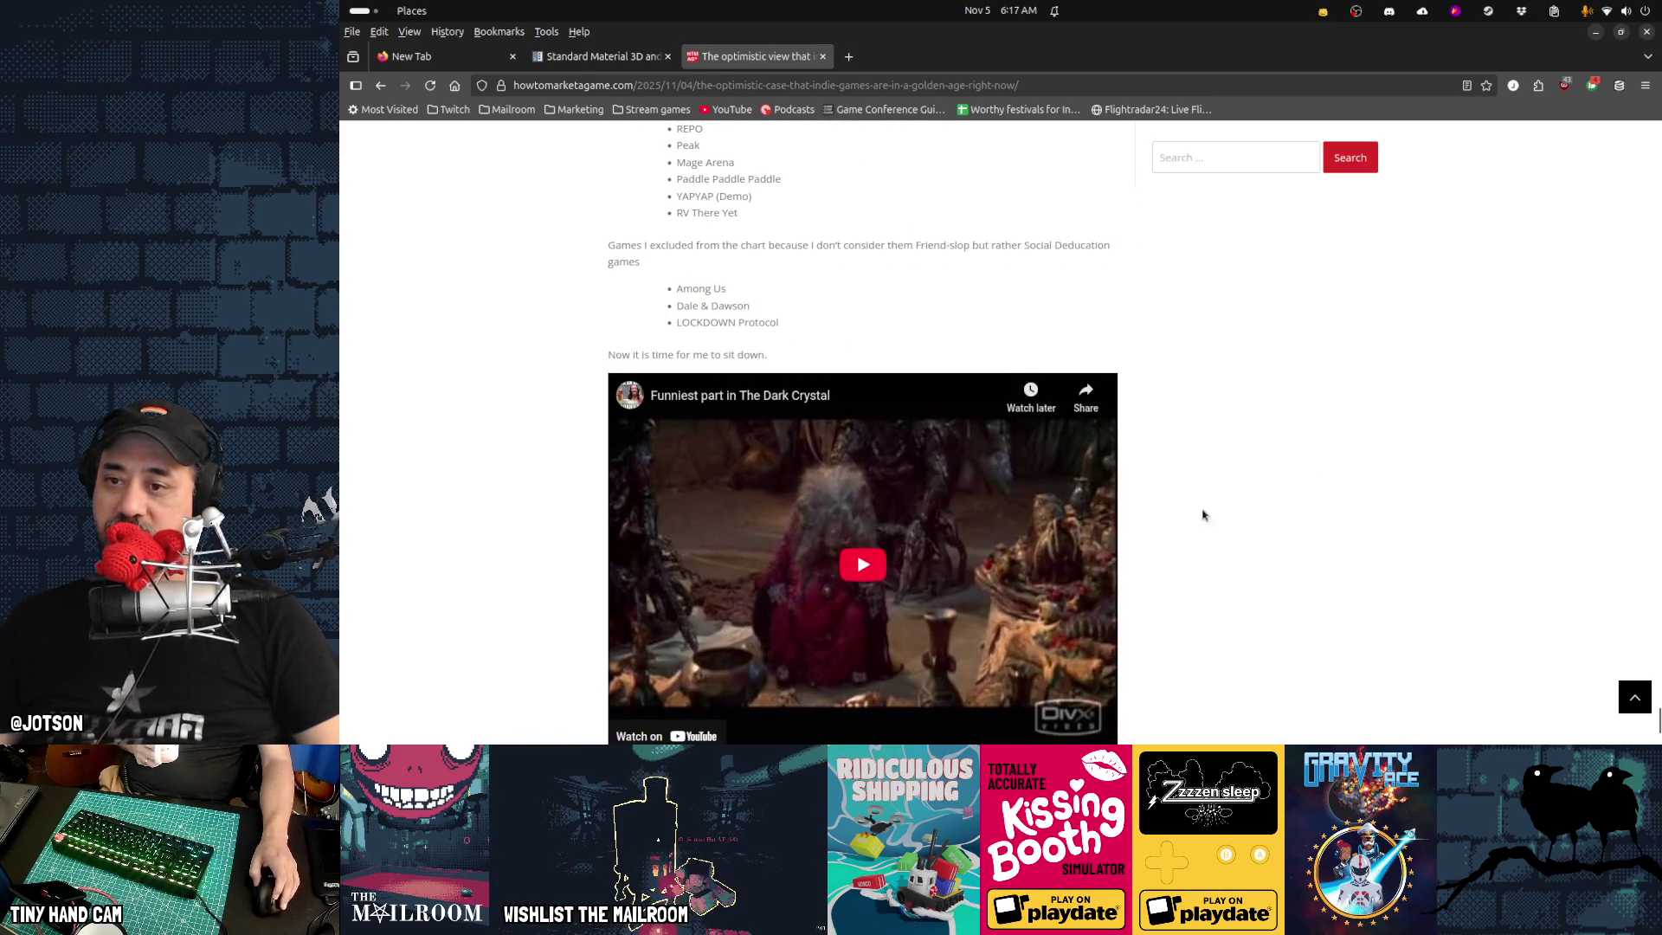
pyautogui.scroll(-5, 1202, 515)
pyautogui.scroll(20, 1211, 516)
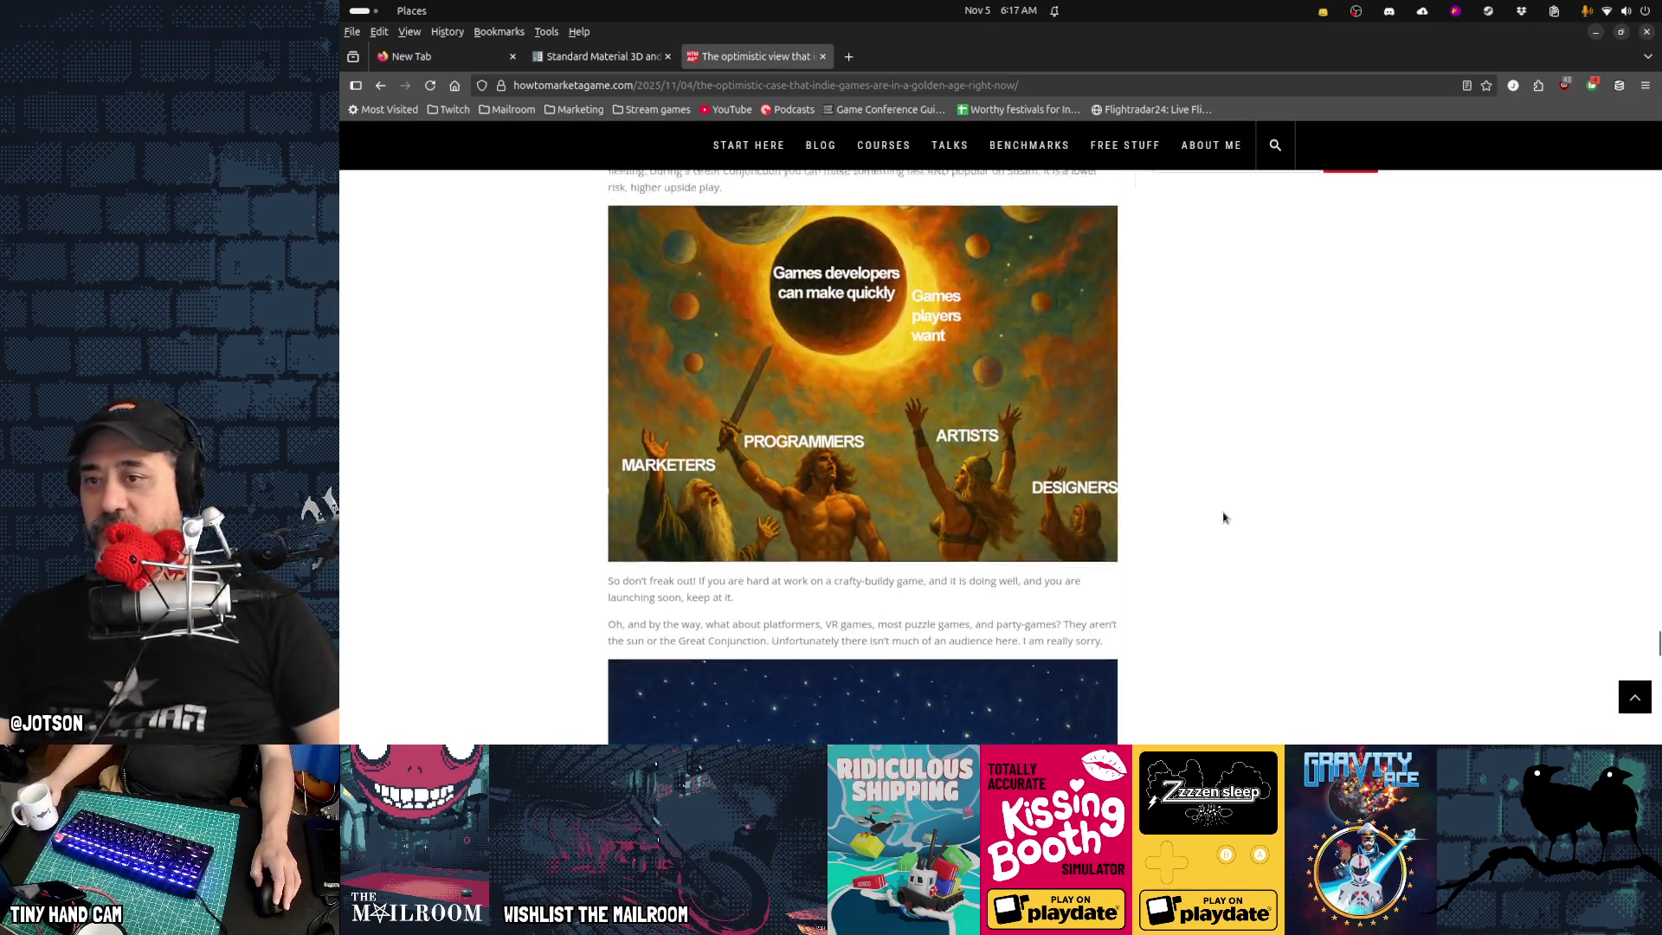
pyautogui.scroll(7, 1224, 517)
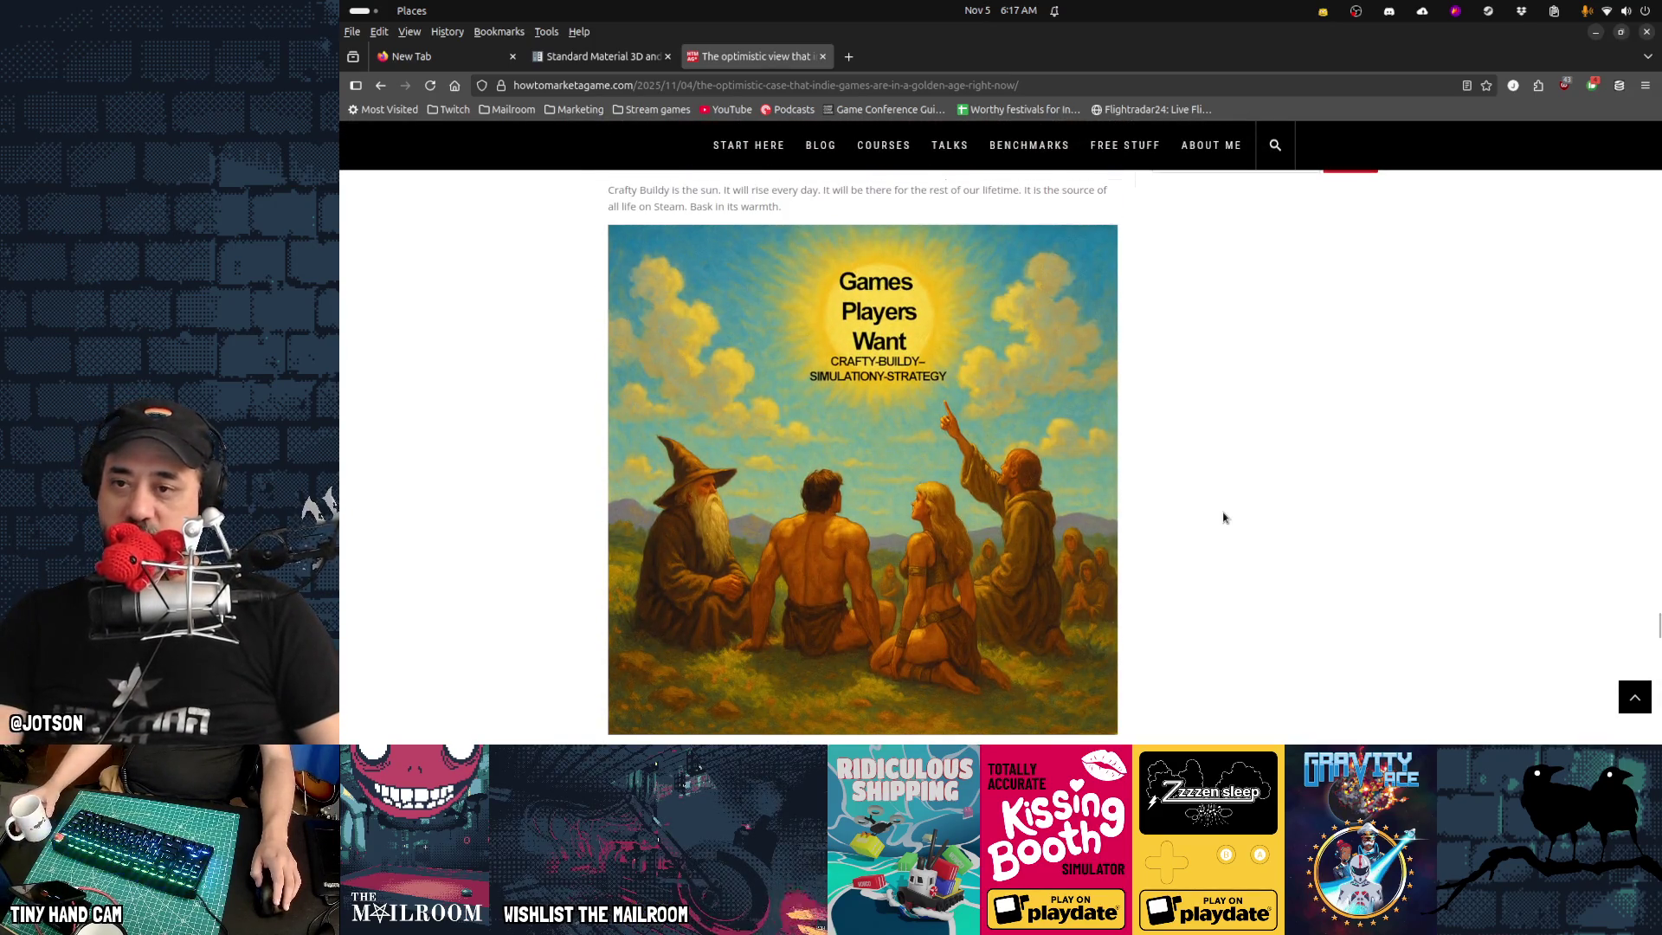
pyautogui.scroll(-2, 1224, 518)
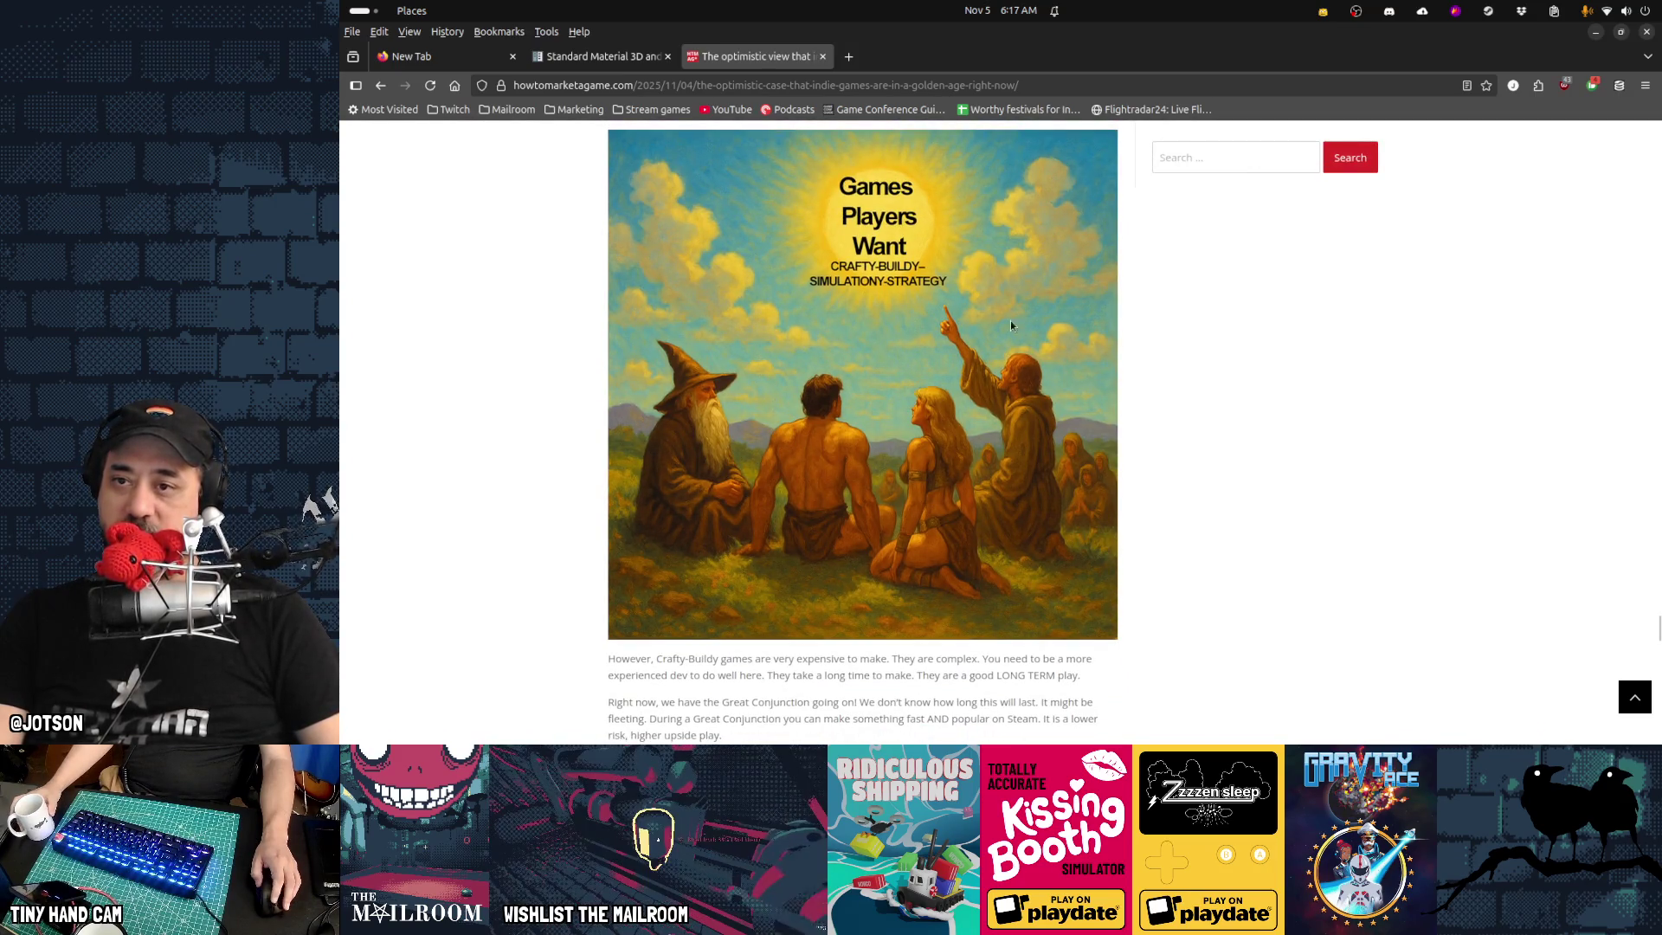
pyautogui.scroll(-5, 1269, 471)
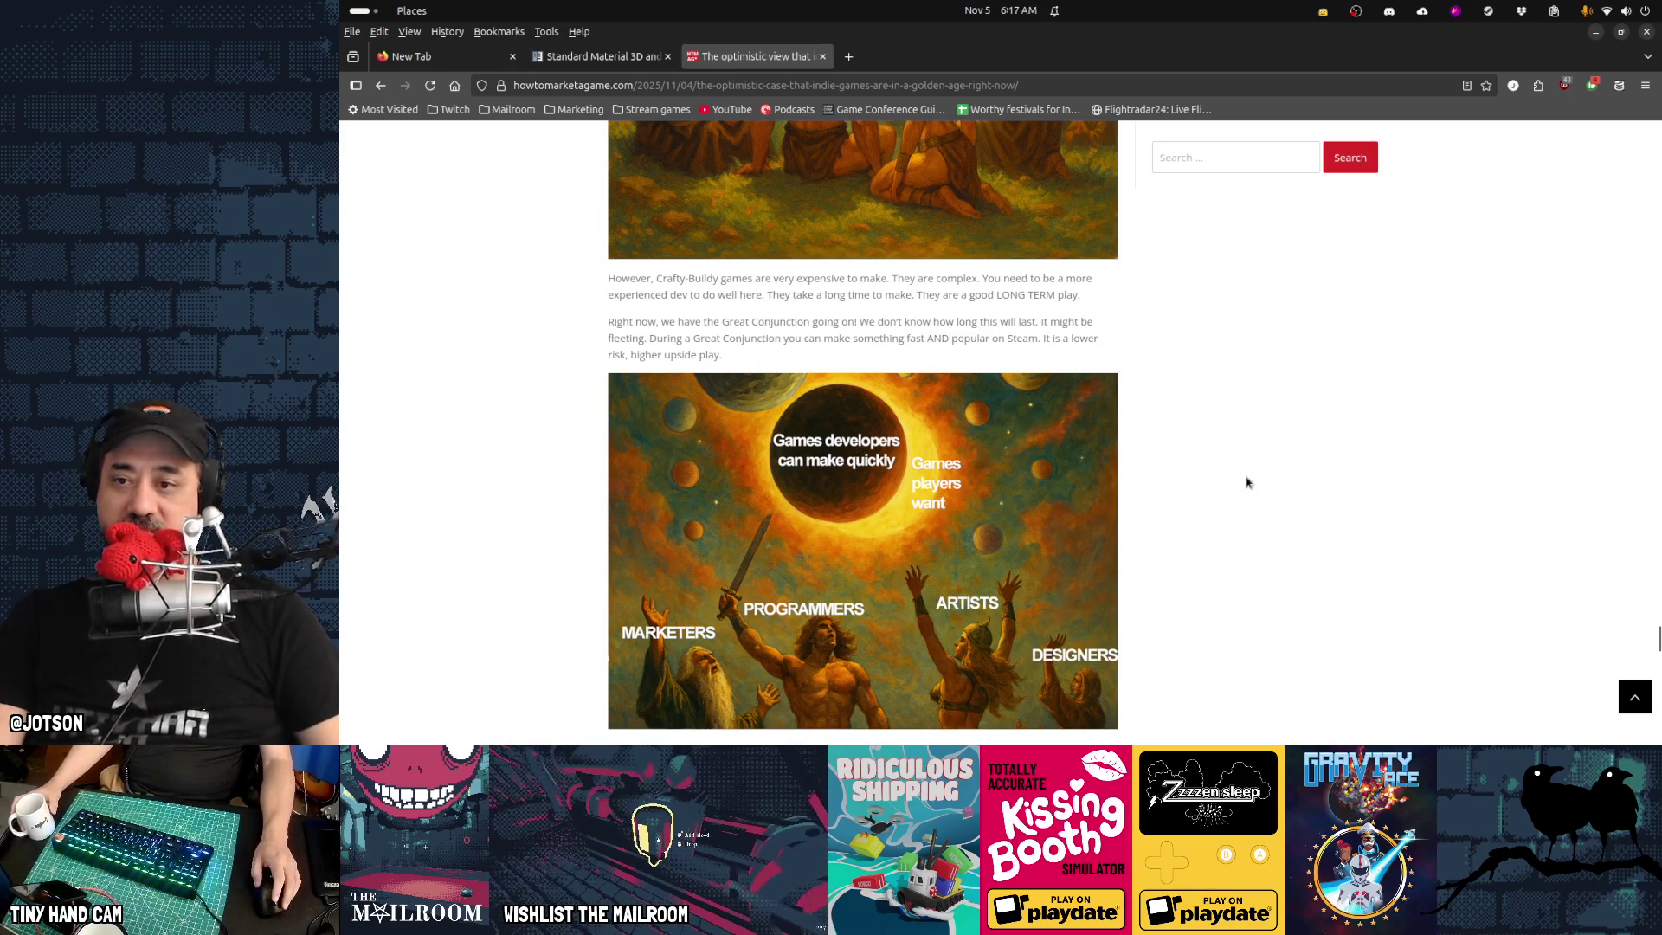
pyautogui.scroll(-2, 1246, 482)
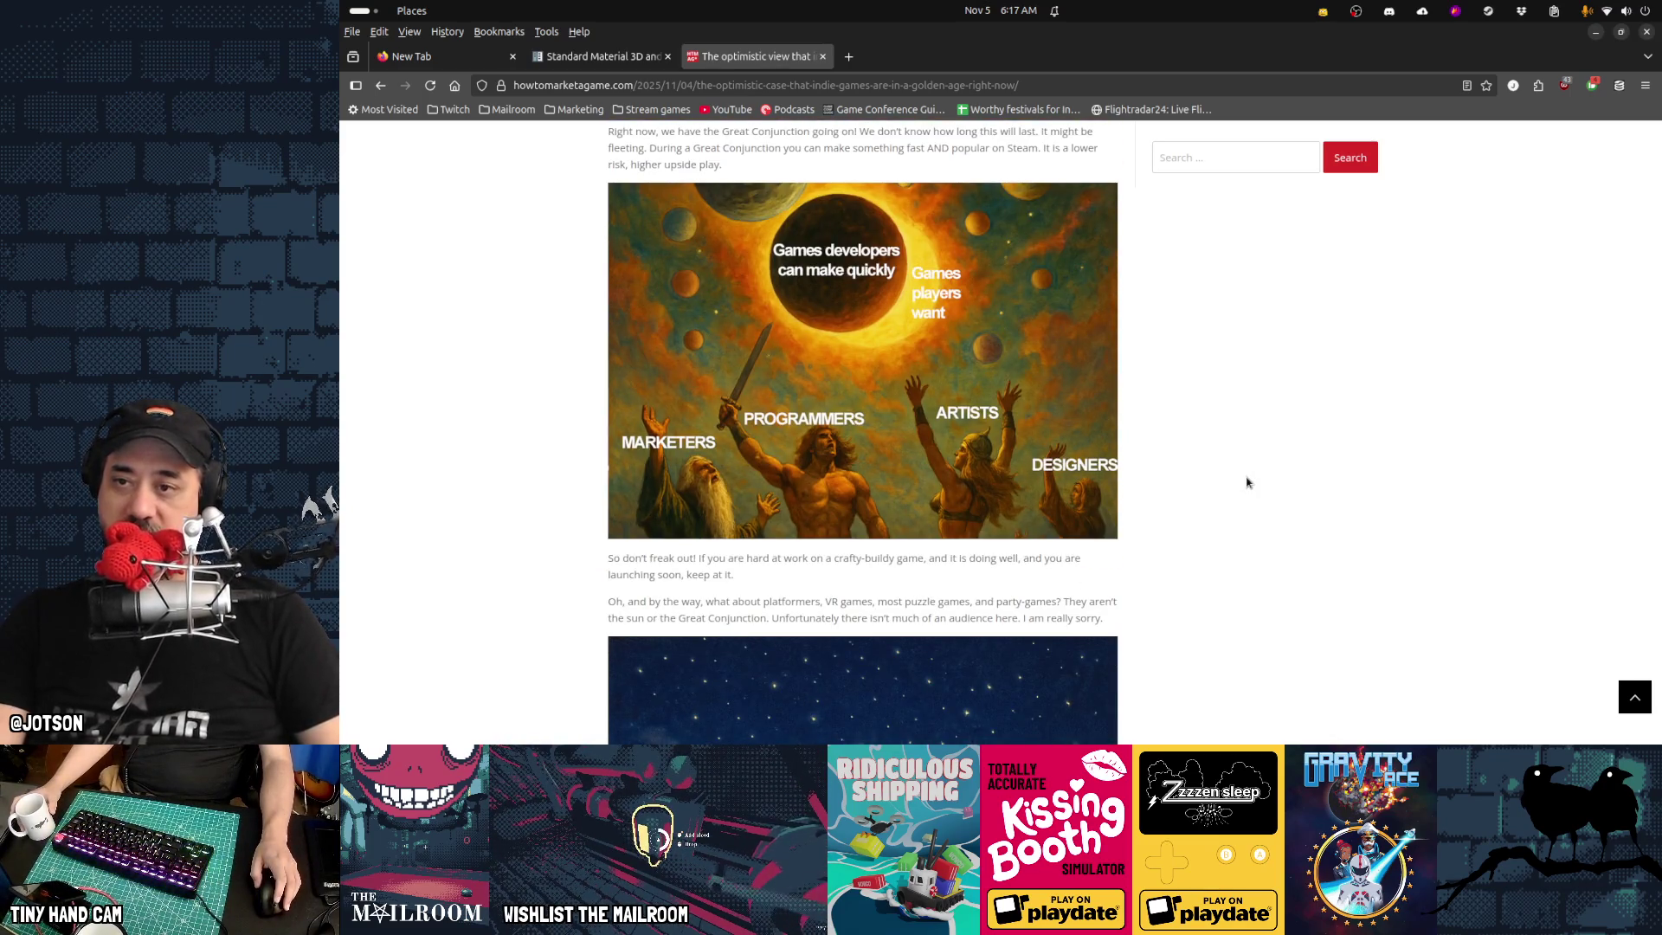
pyautogui.scroll(6, 1246, 482)
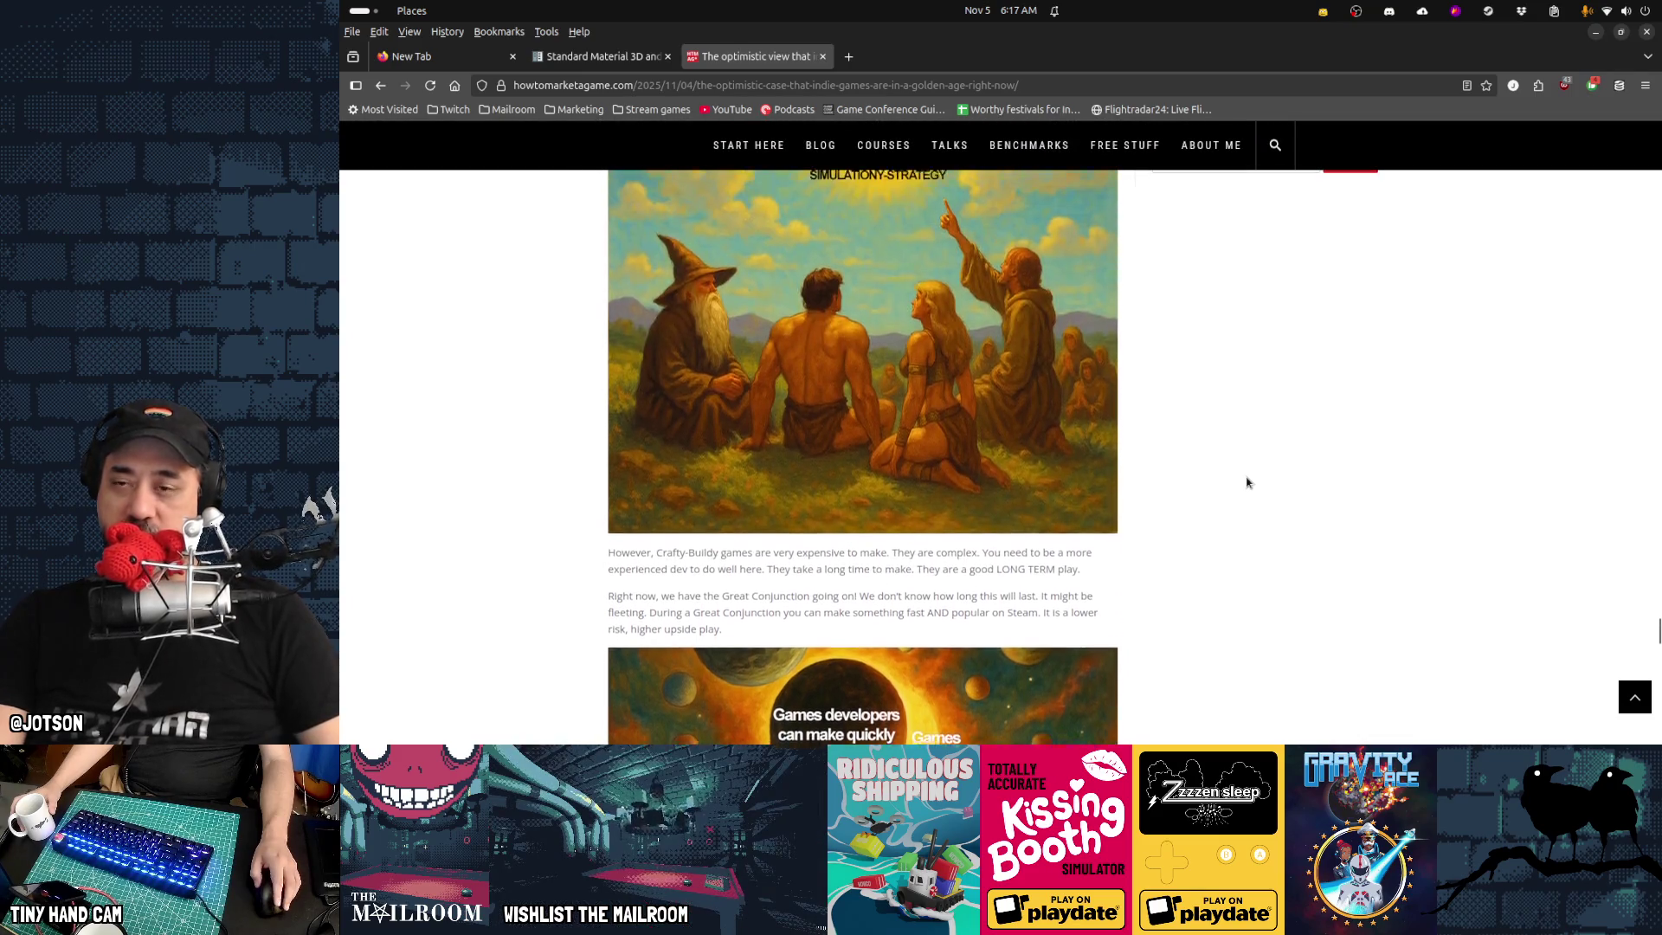
pyautogui.scroll(1, 1247, 482)
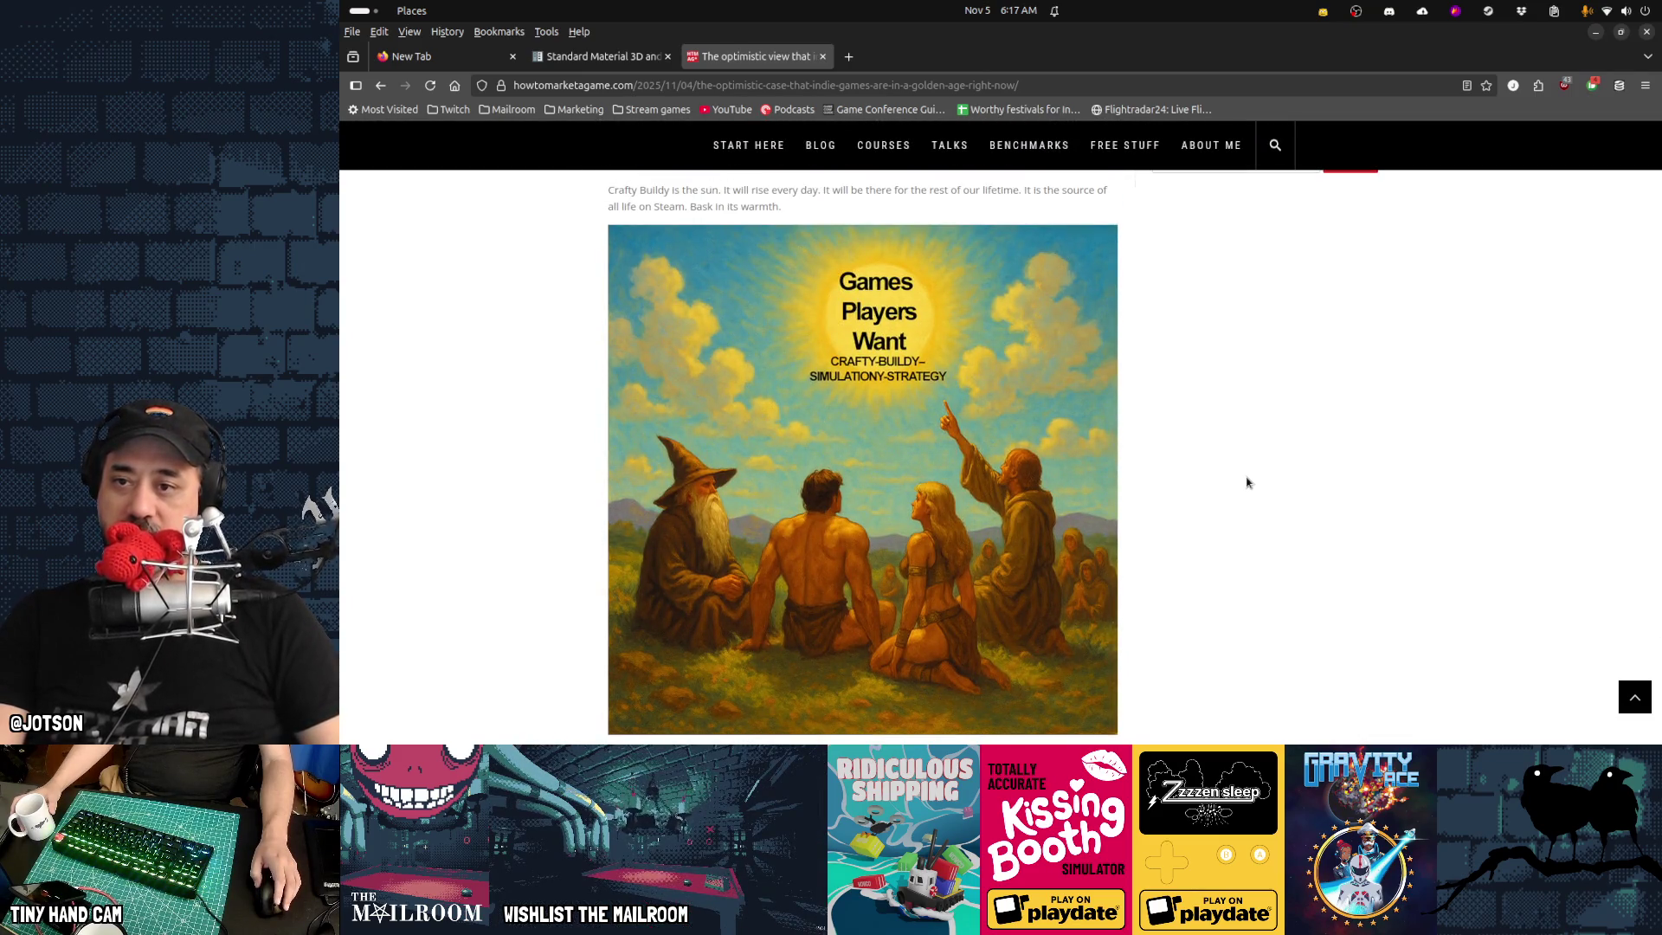
pyautogui.scroll(-5, 1246, 482)
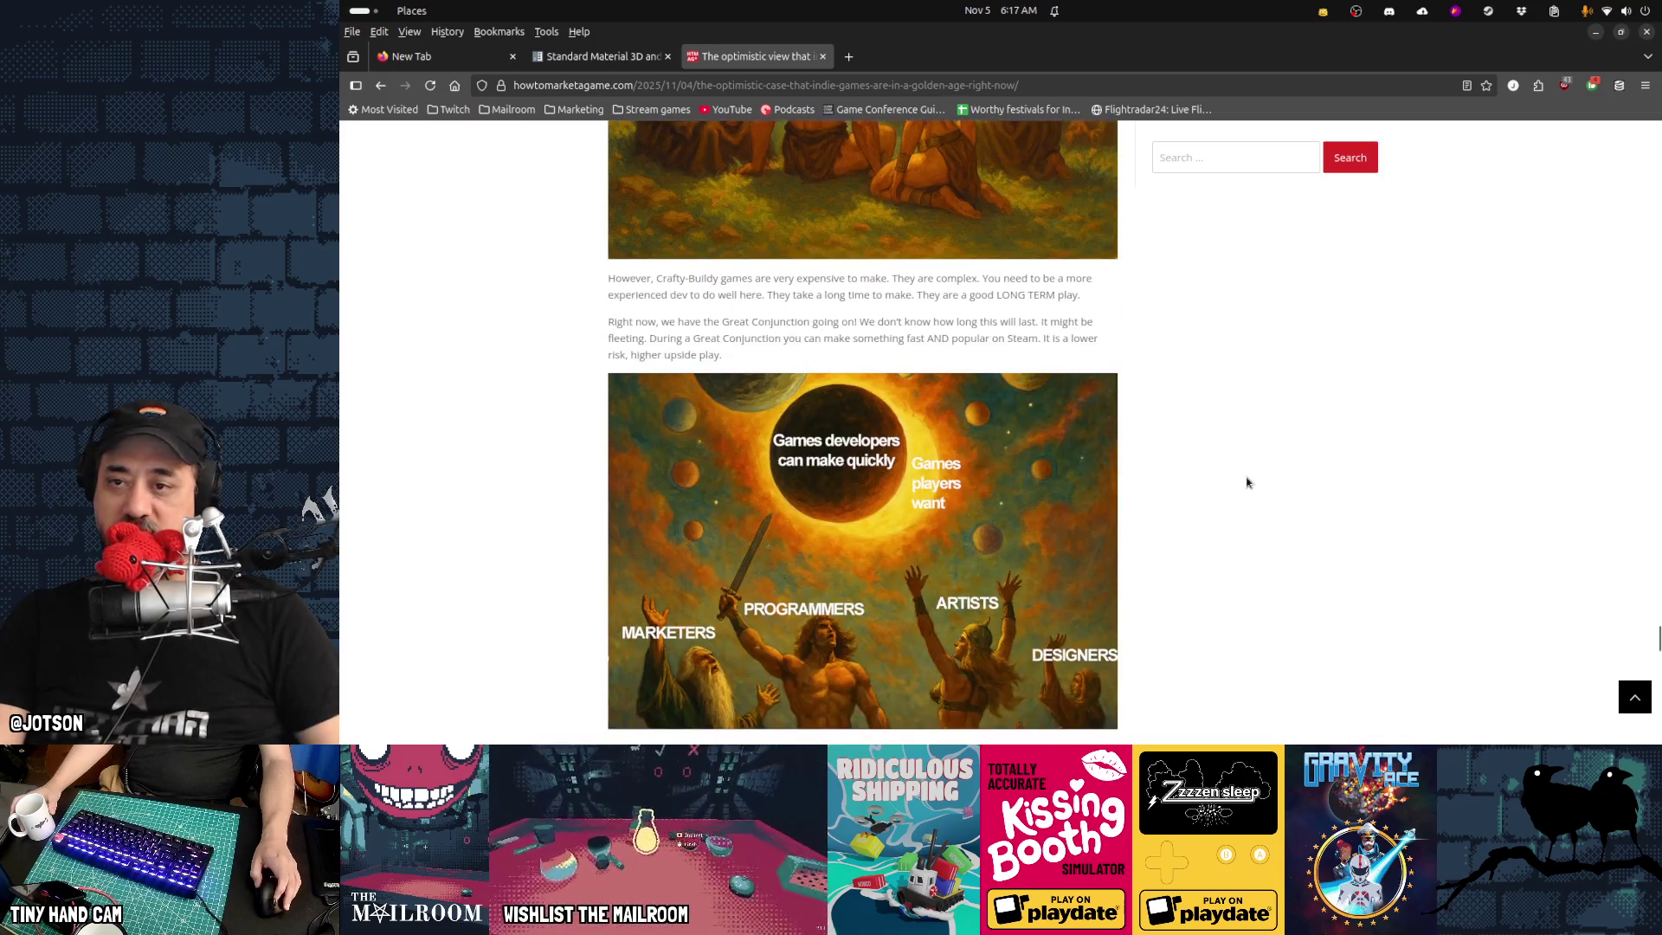
pyautogui.scroll(4, 1246, 482)
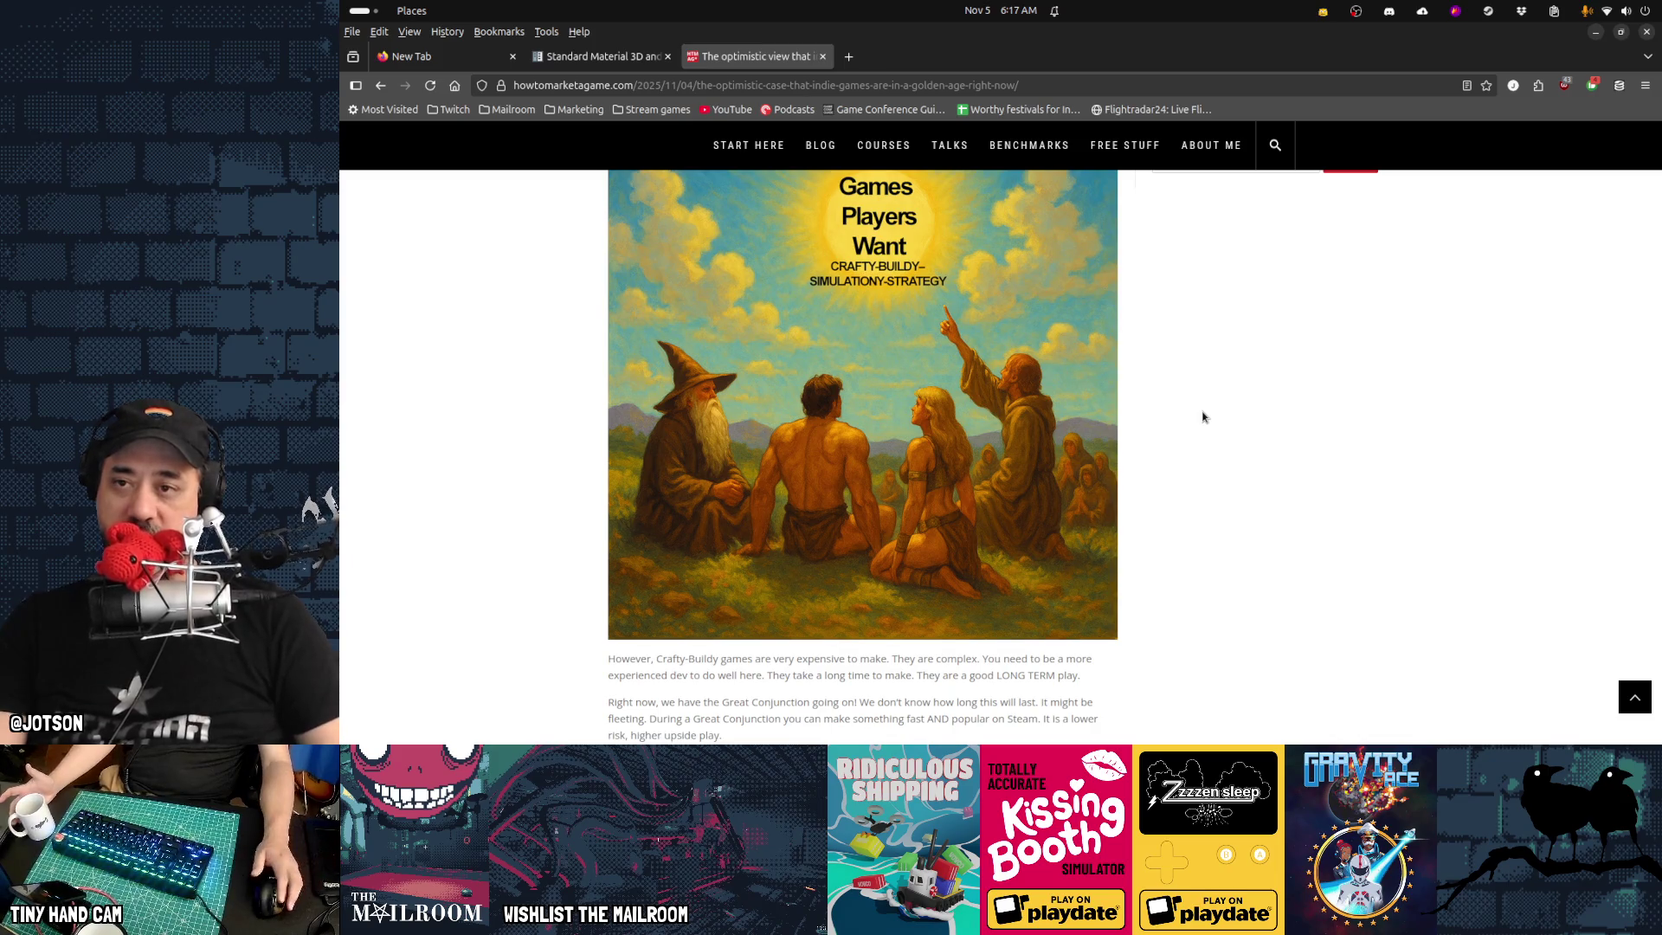
pyautogui.scroll(-5, 1202, 417)
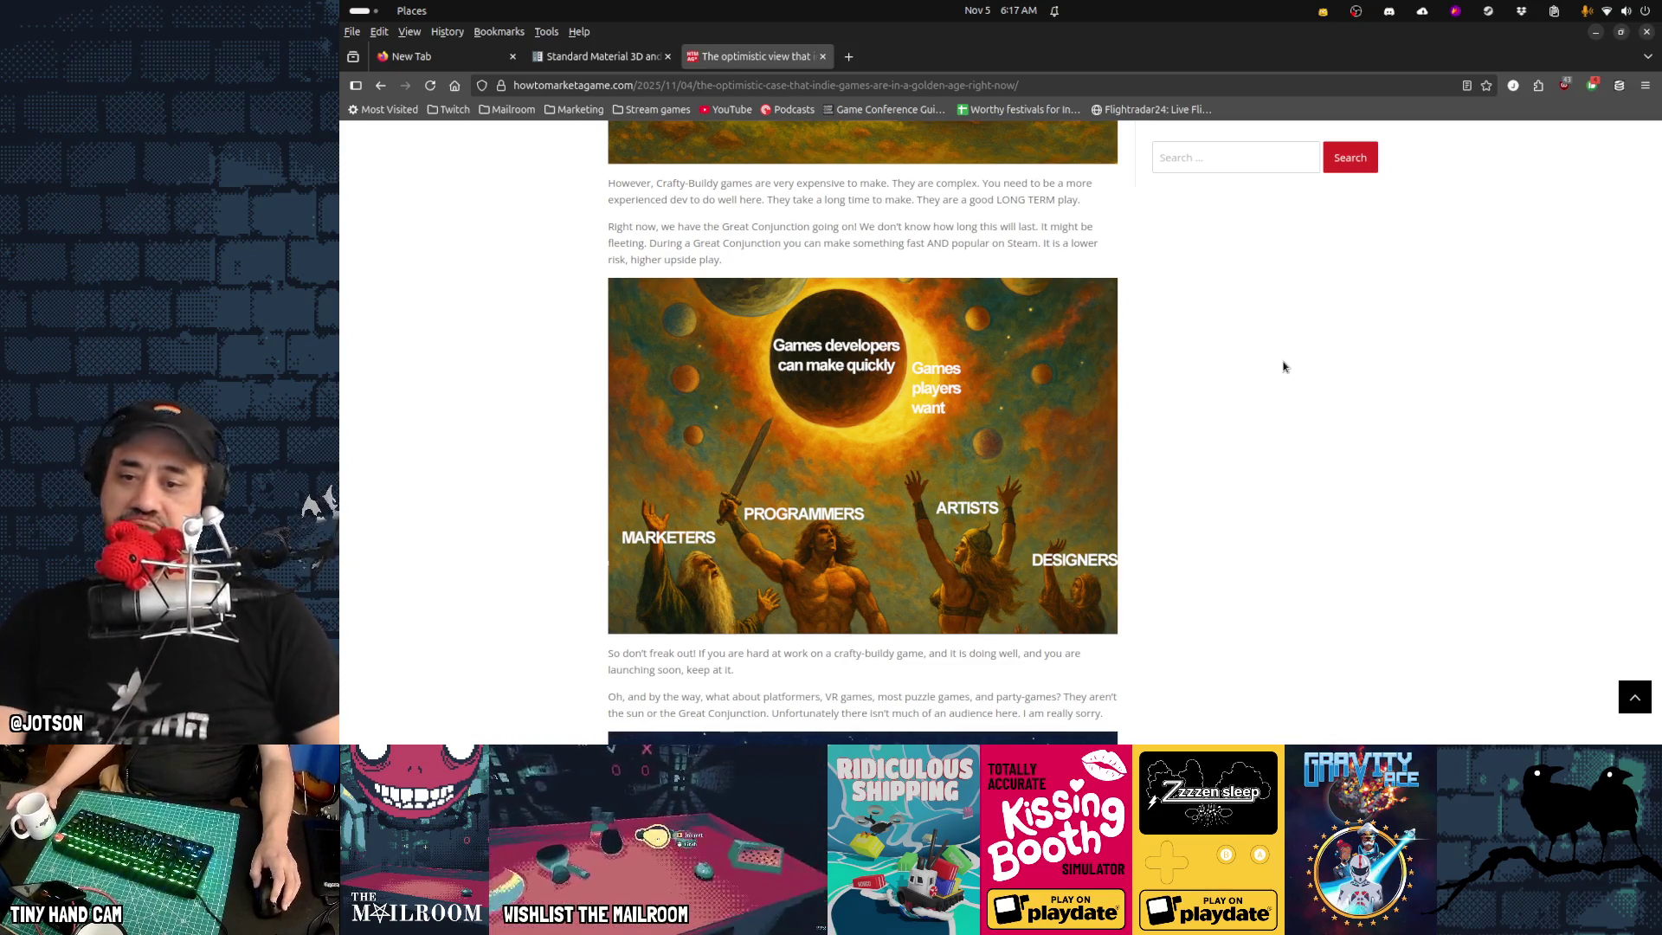
pyautogui.scroll(-3, 1284, 366)
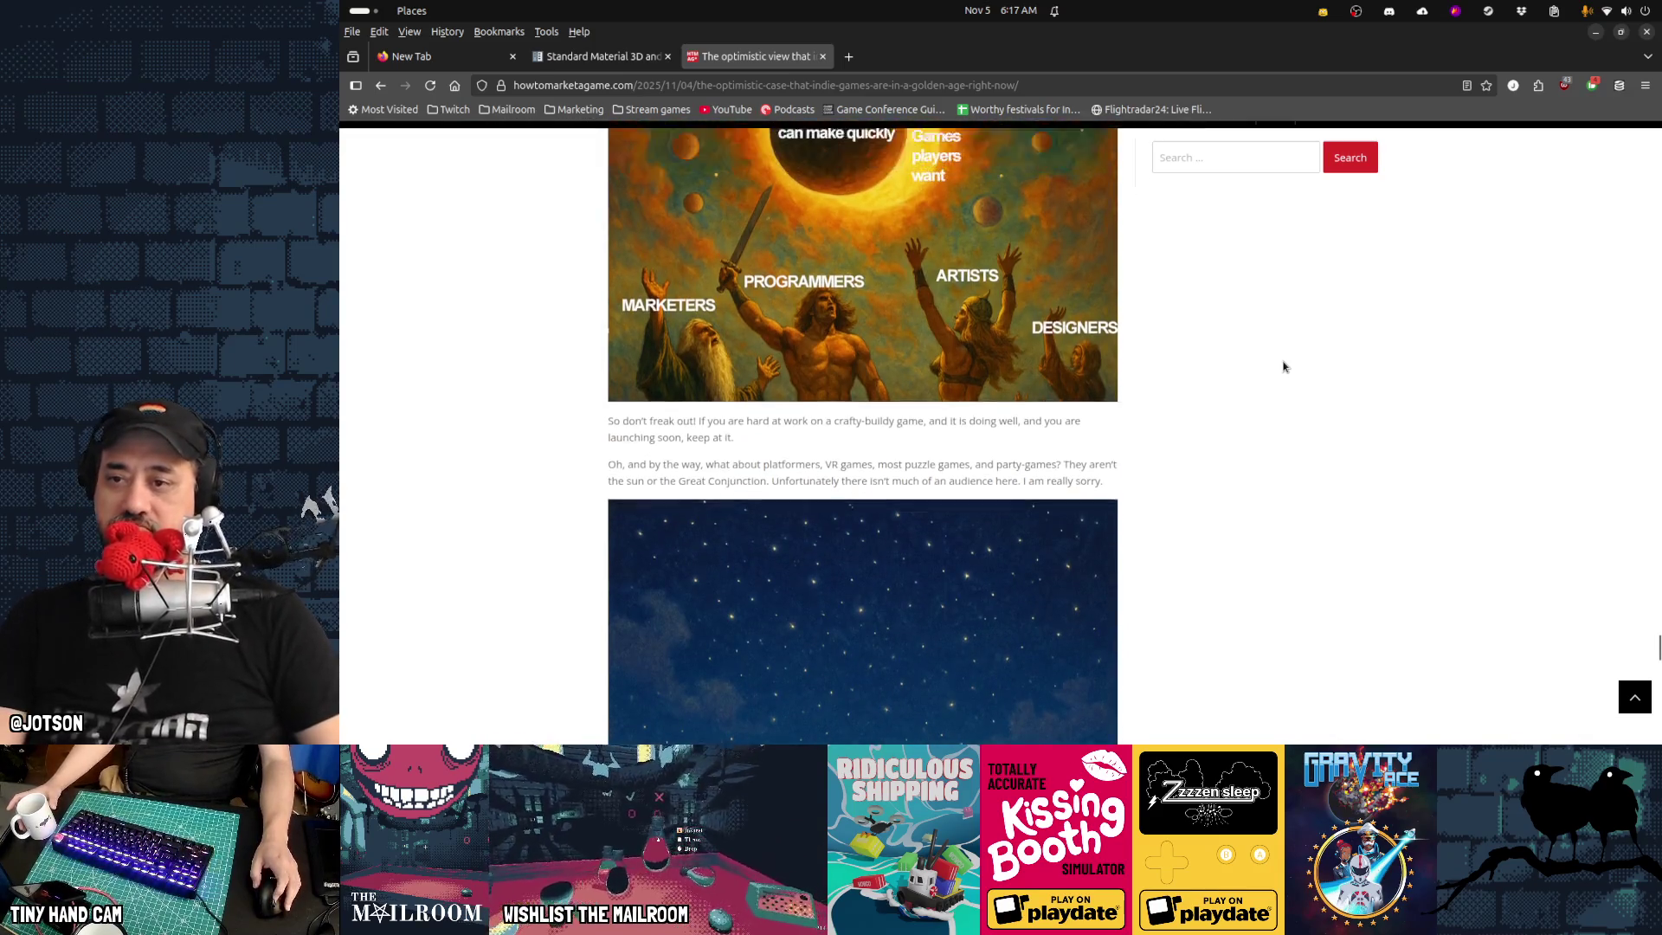
pyautogui.scroll(4, 1284, 366)
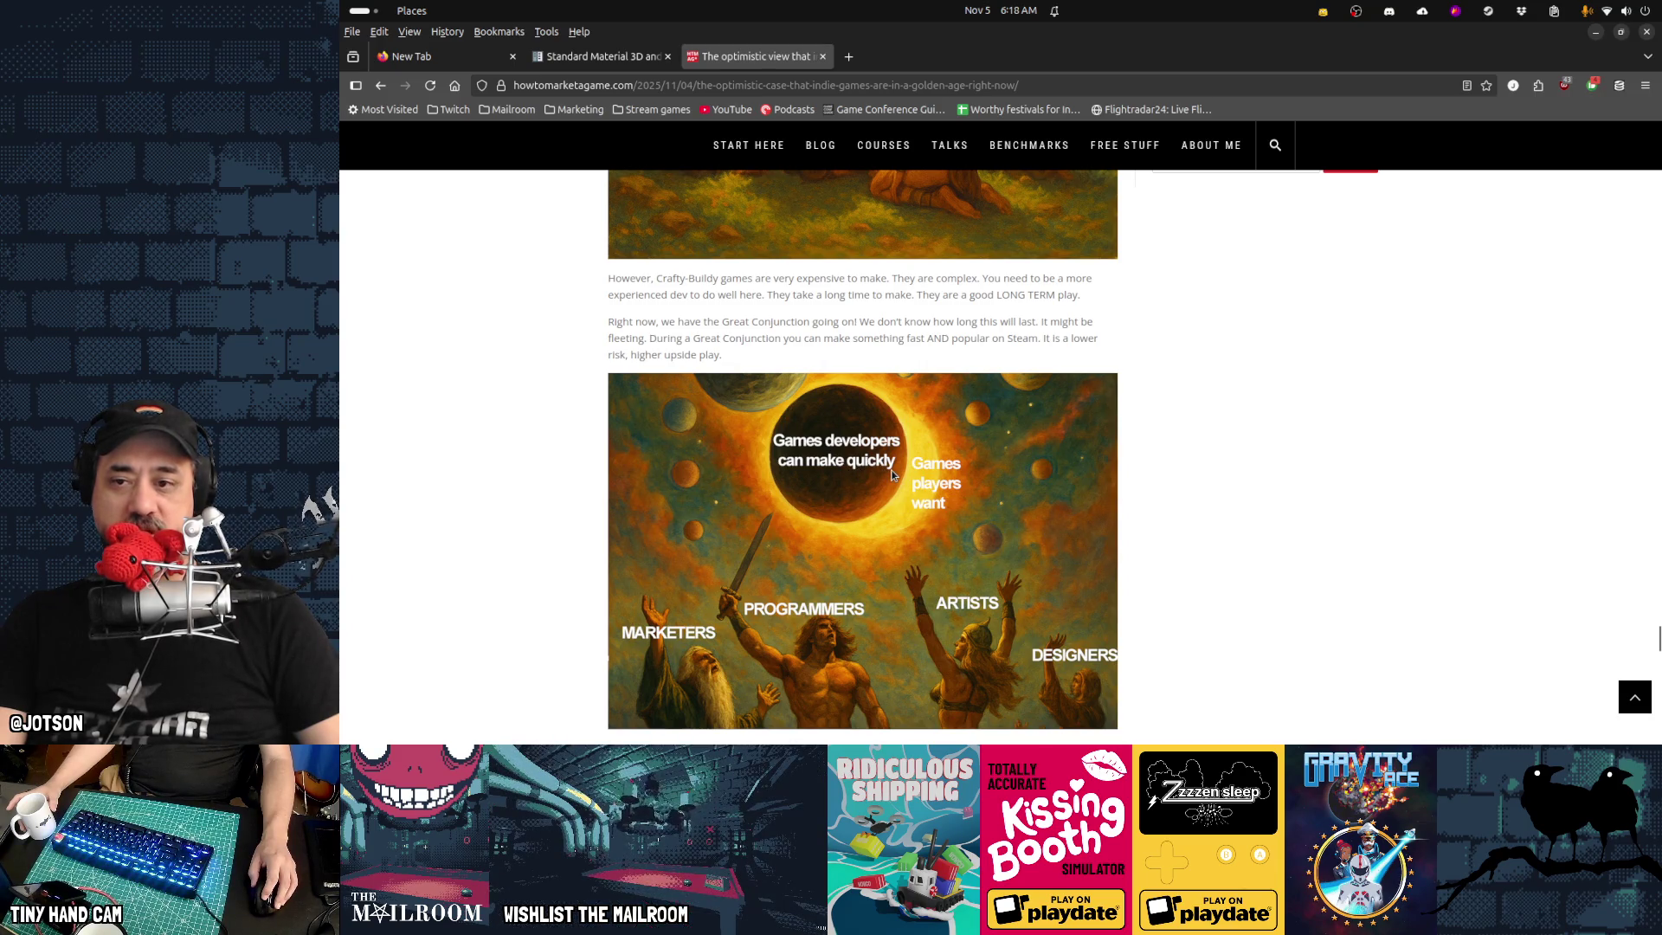
pyautogui.scroll(-6, 1201, 510)
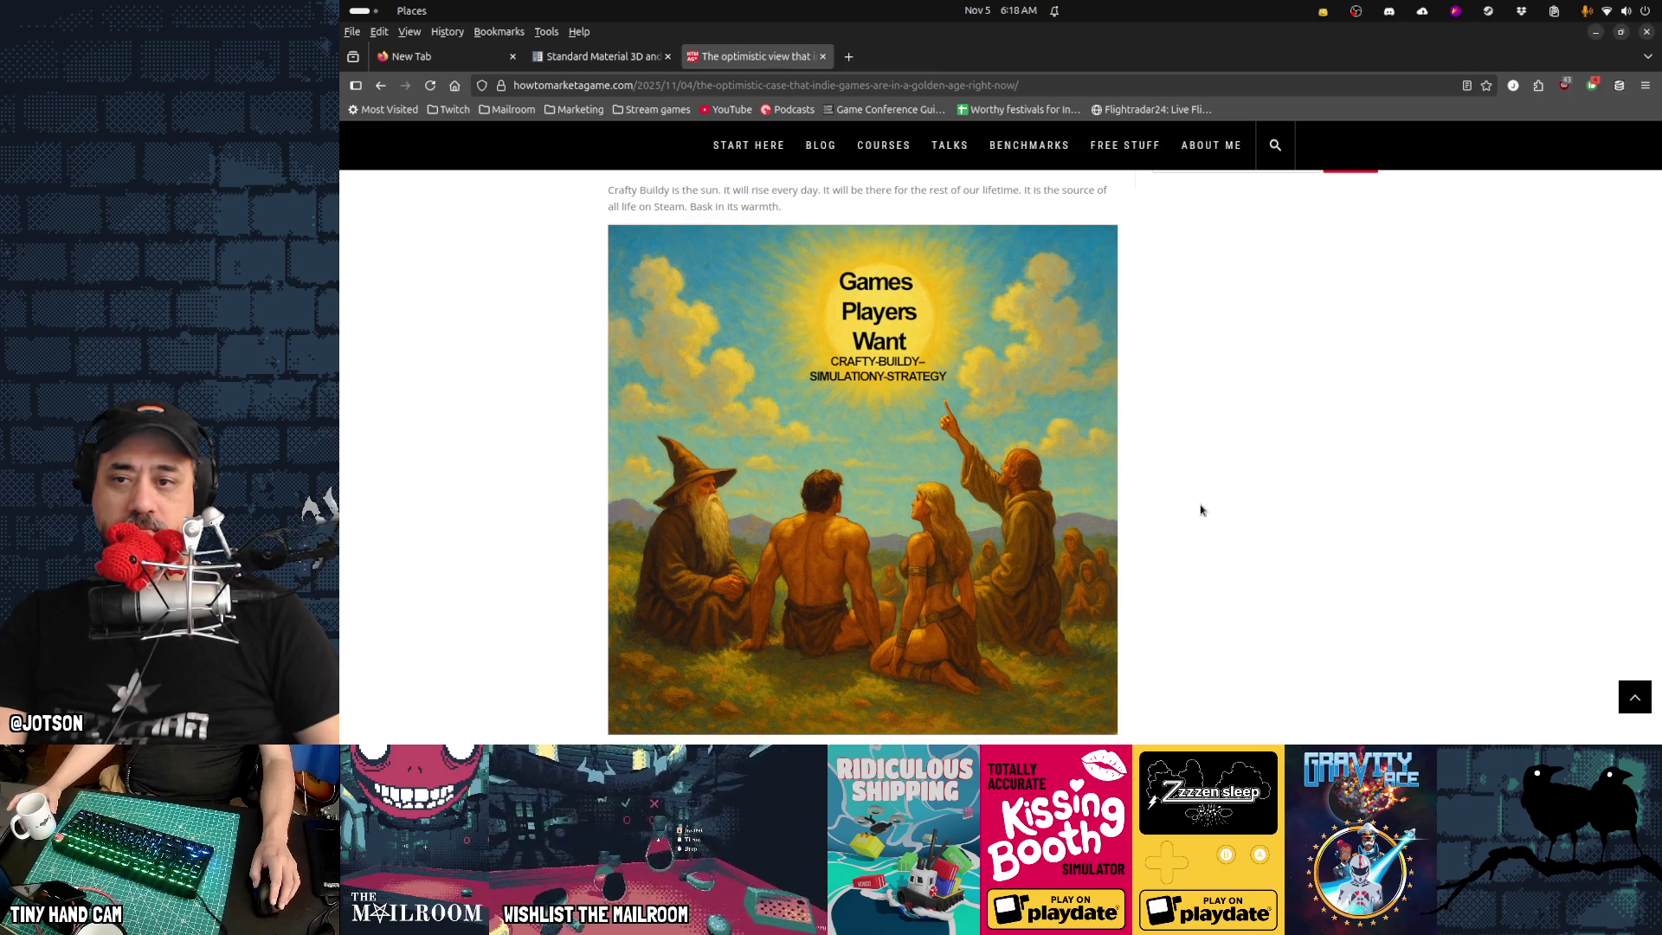
pyautogui.scroll(-10, 1201, 509)
pyautogui.scroll(-15, 1201, 510)
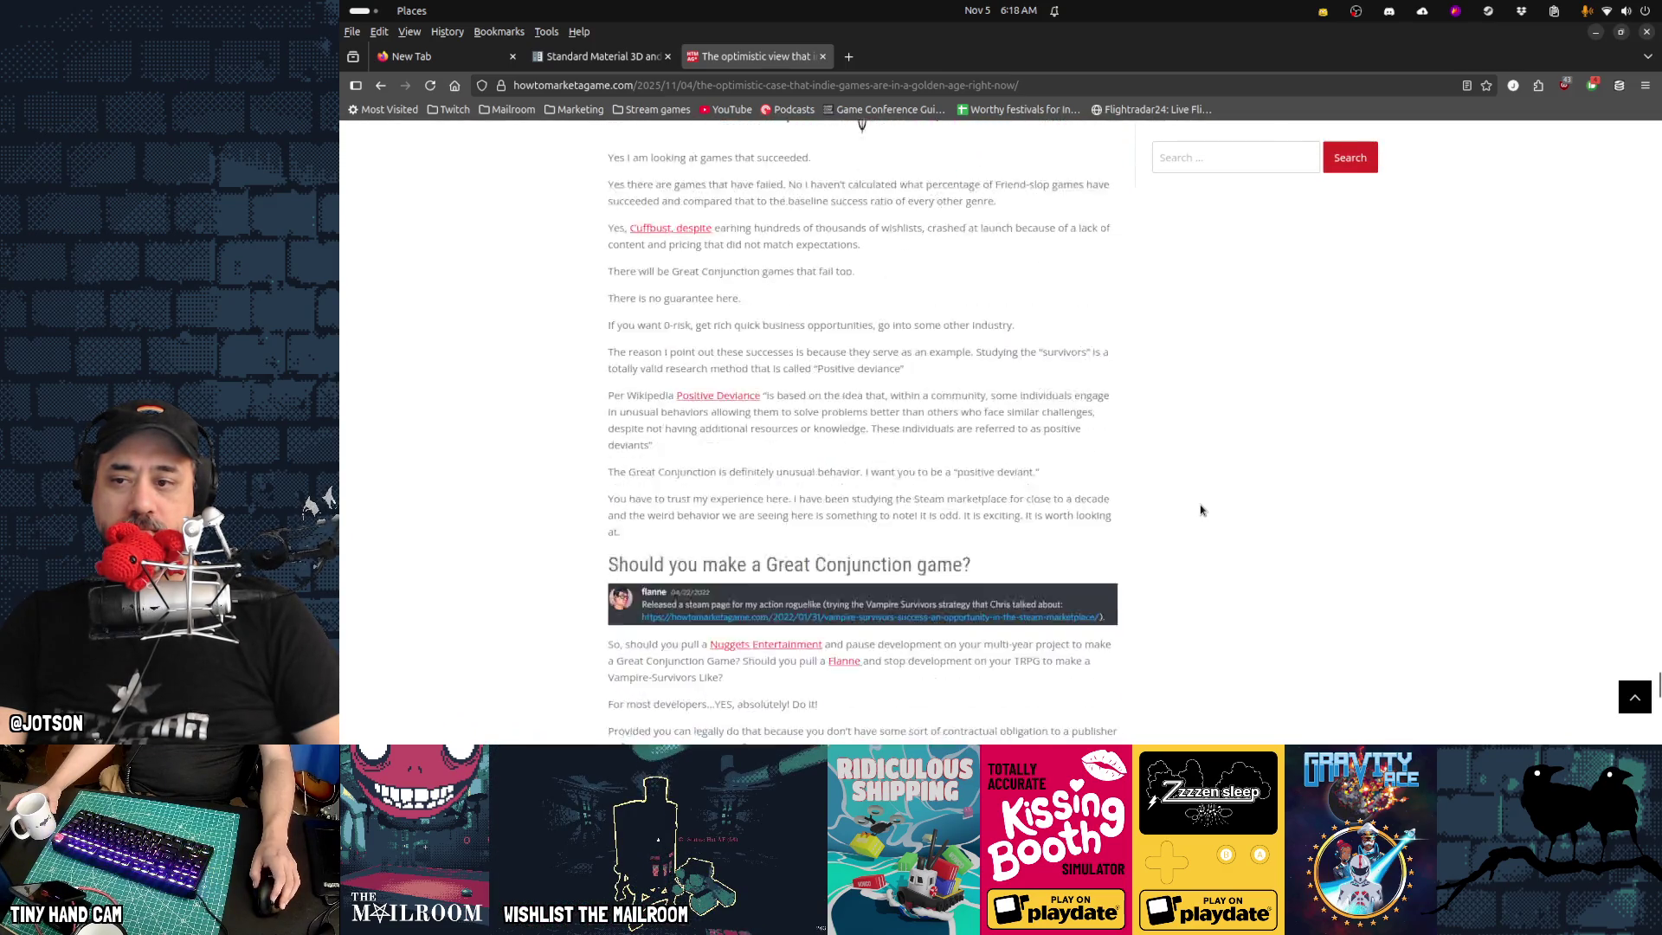
# Close the indie-games article and bring up the Standard Material 3D docs at World Triplanar
pyautogui.middleClick(787, 56)
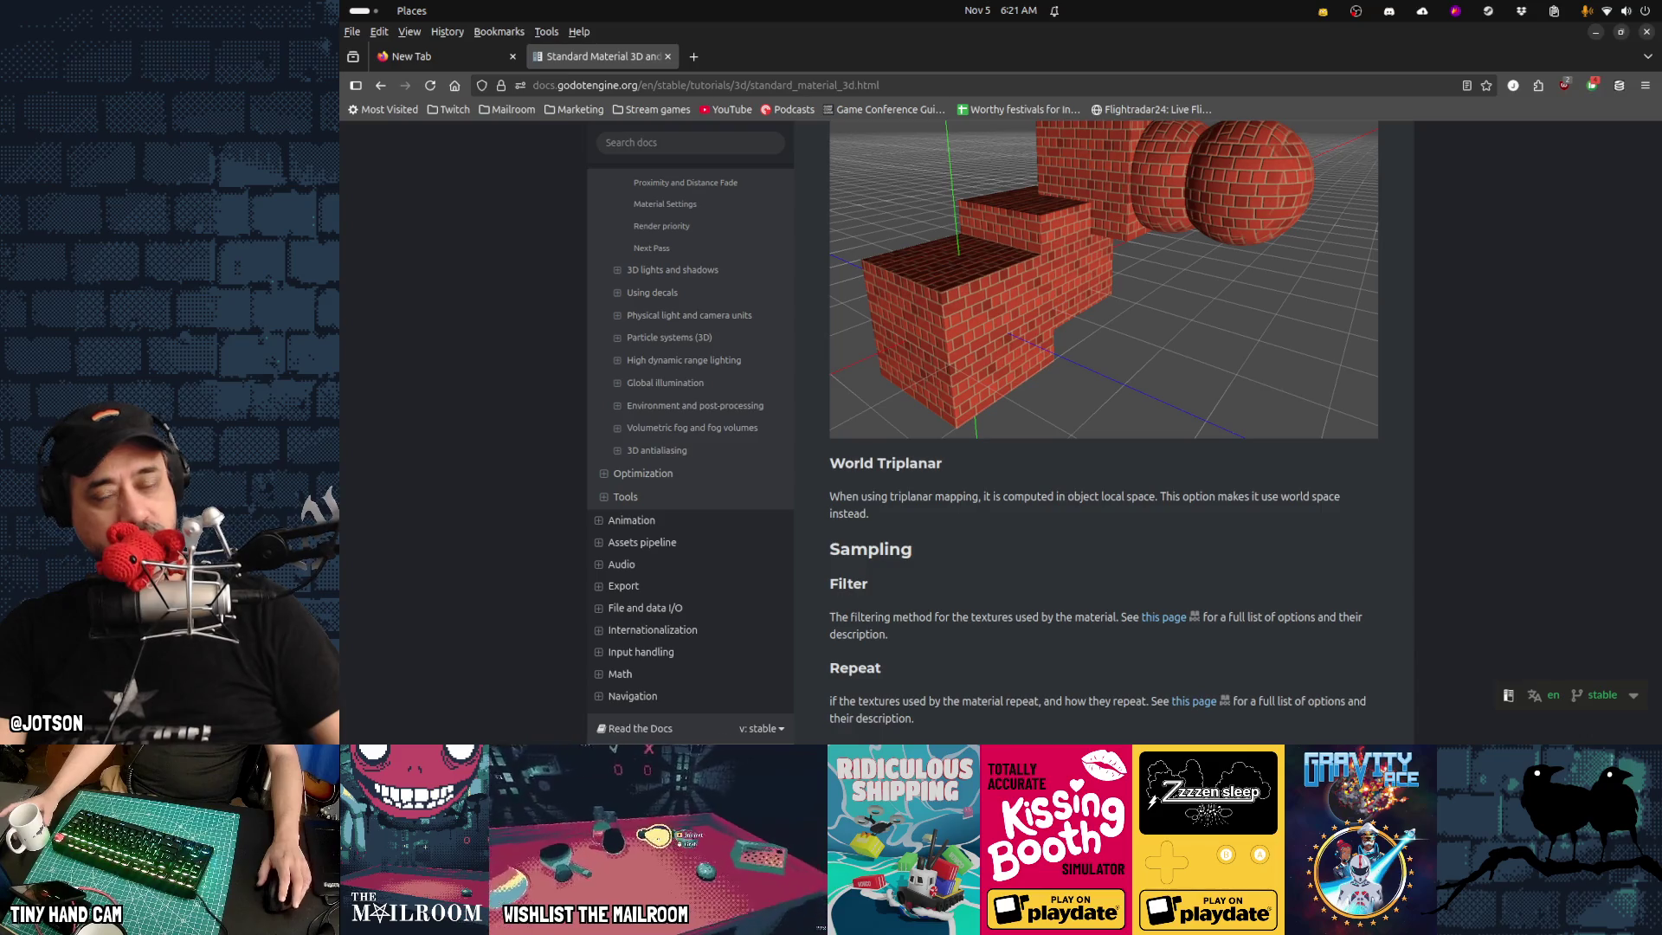
pyautogui.moveTo(1073, 737)
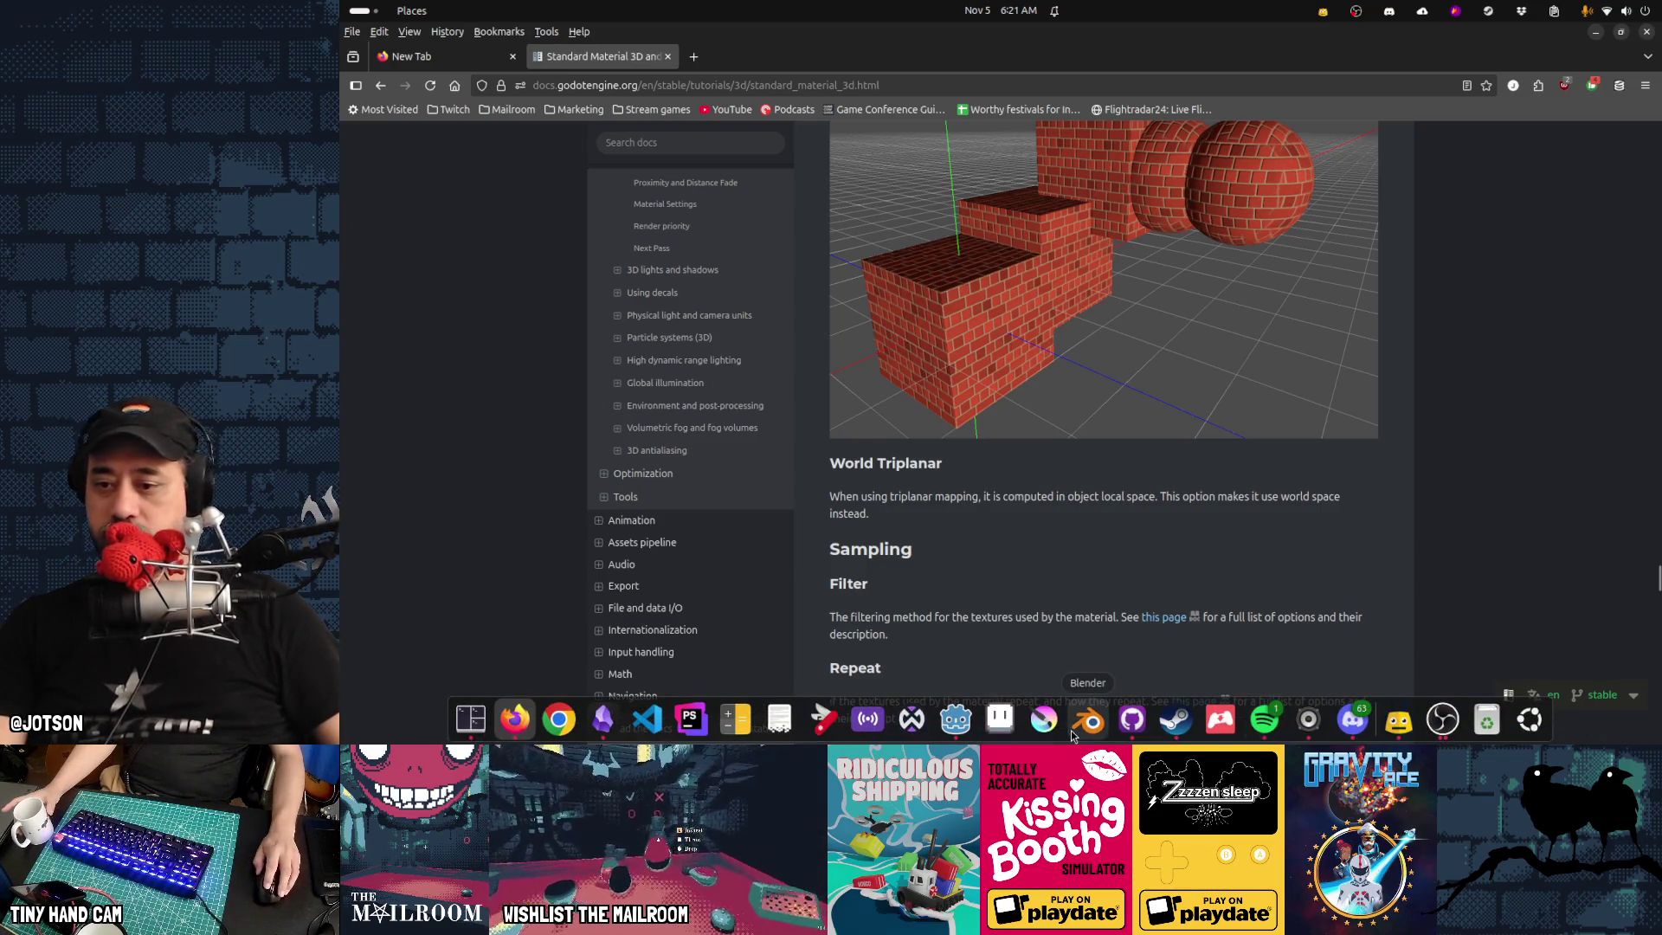
pyautogui.click(602, 720)
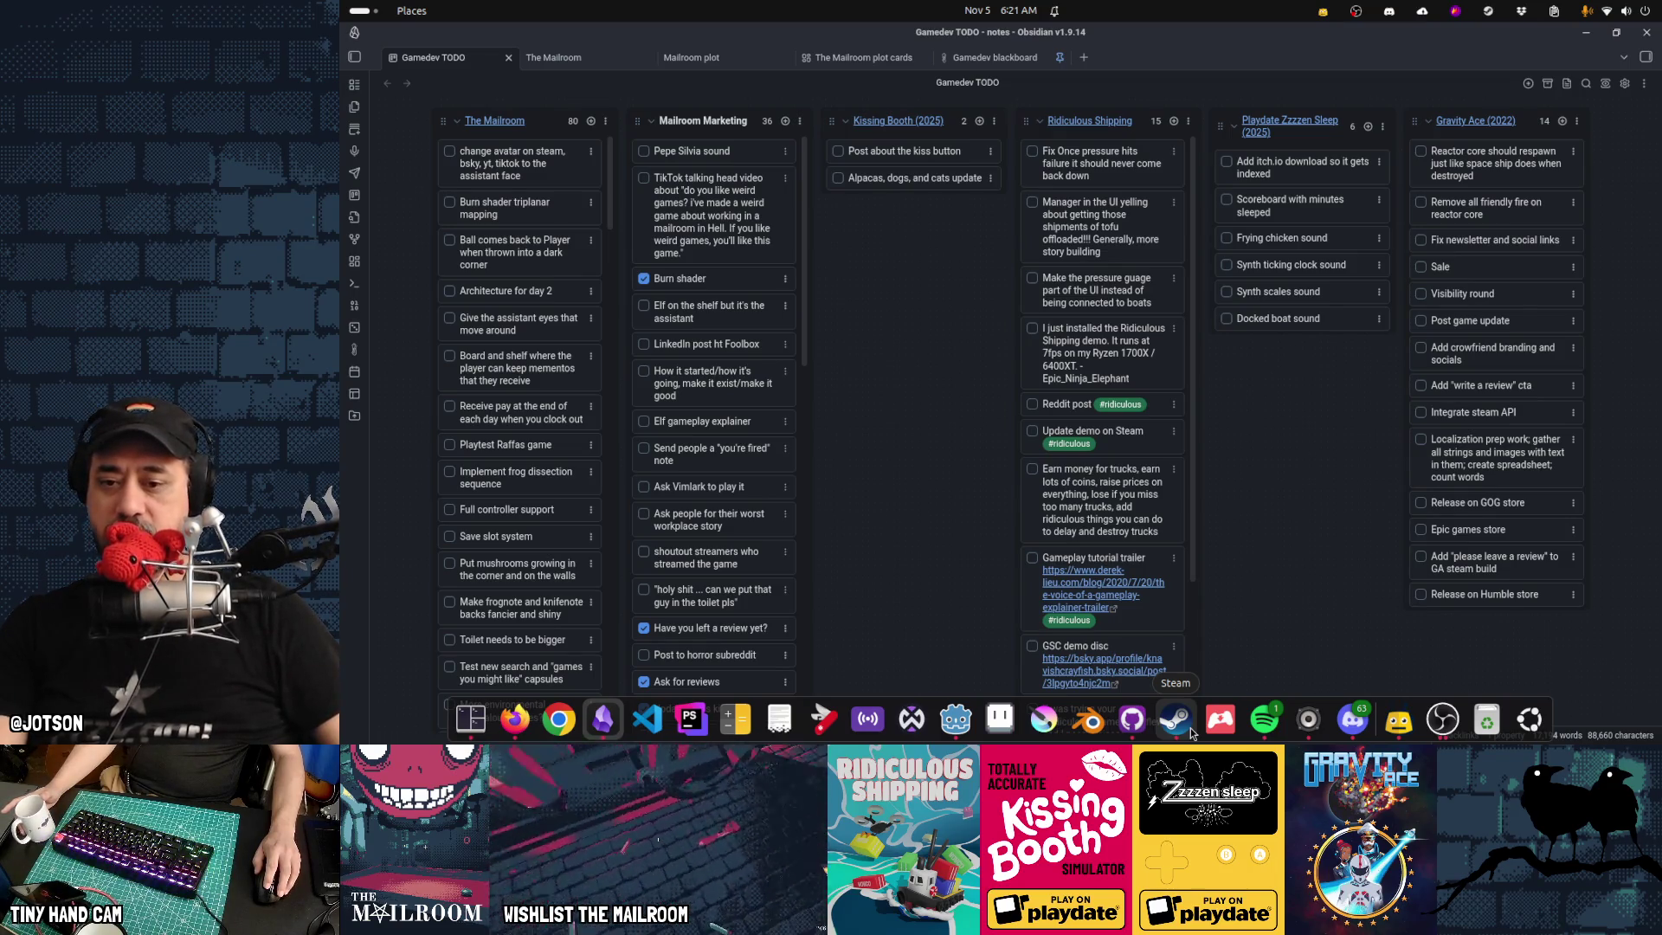
pyautogui.click(518, 730)
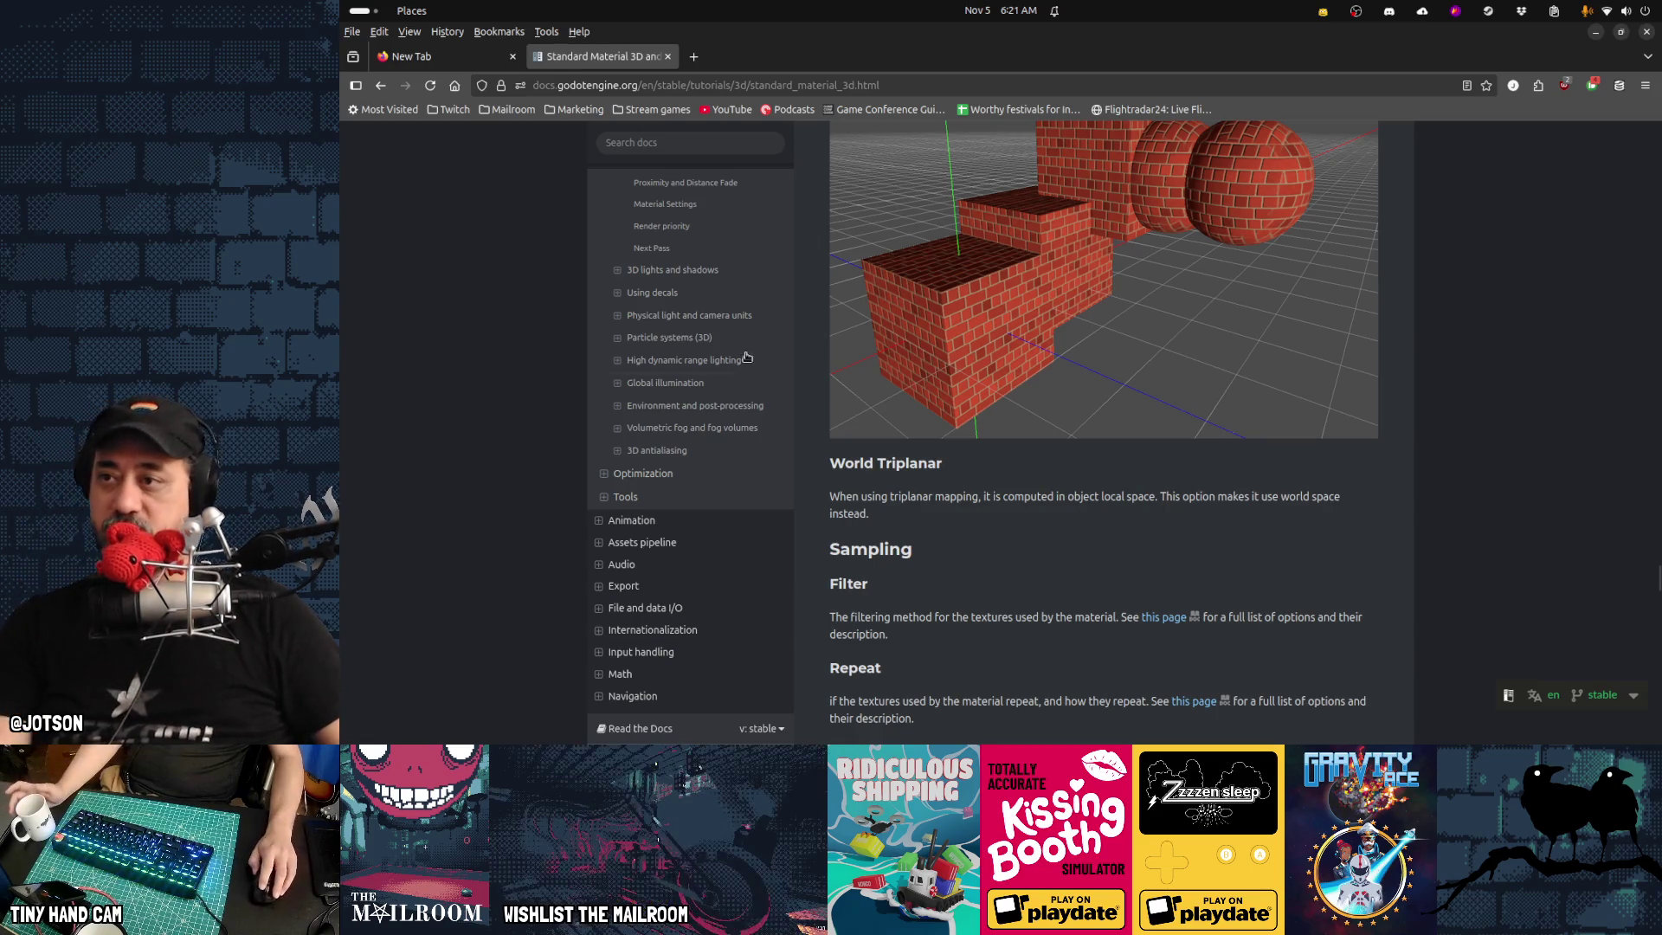
pyautogui.moveTo(856, 740)
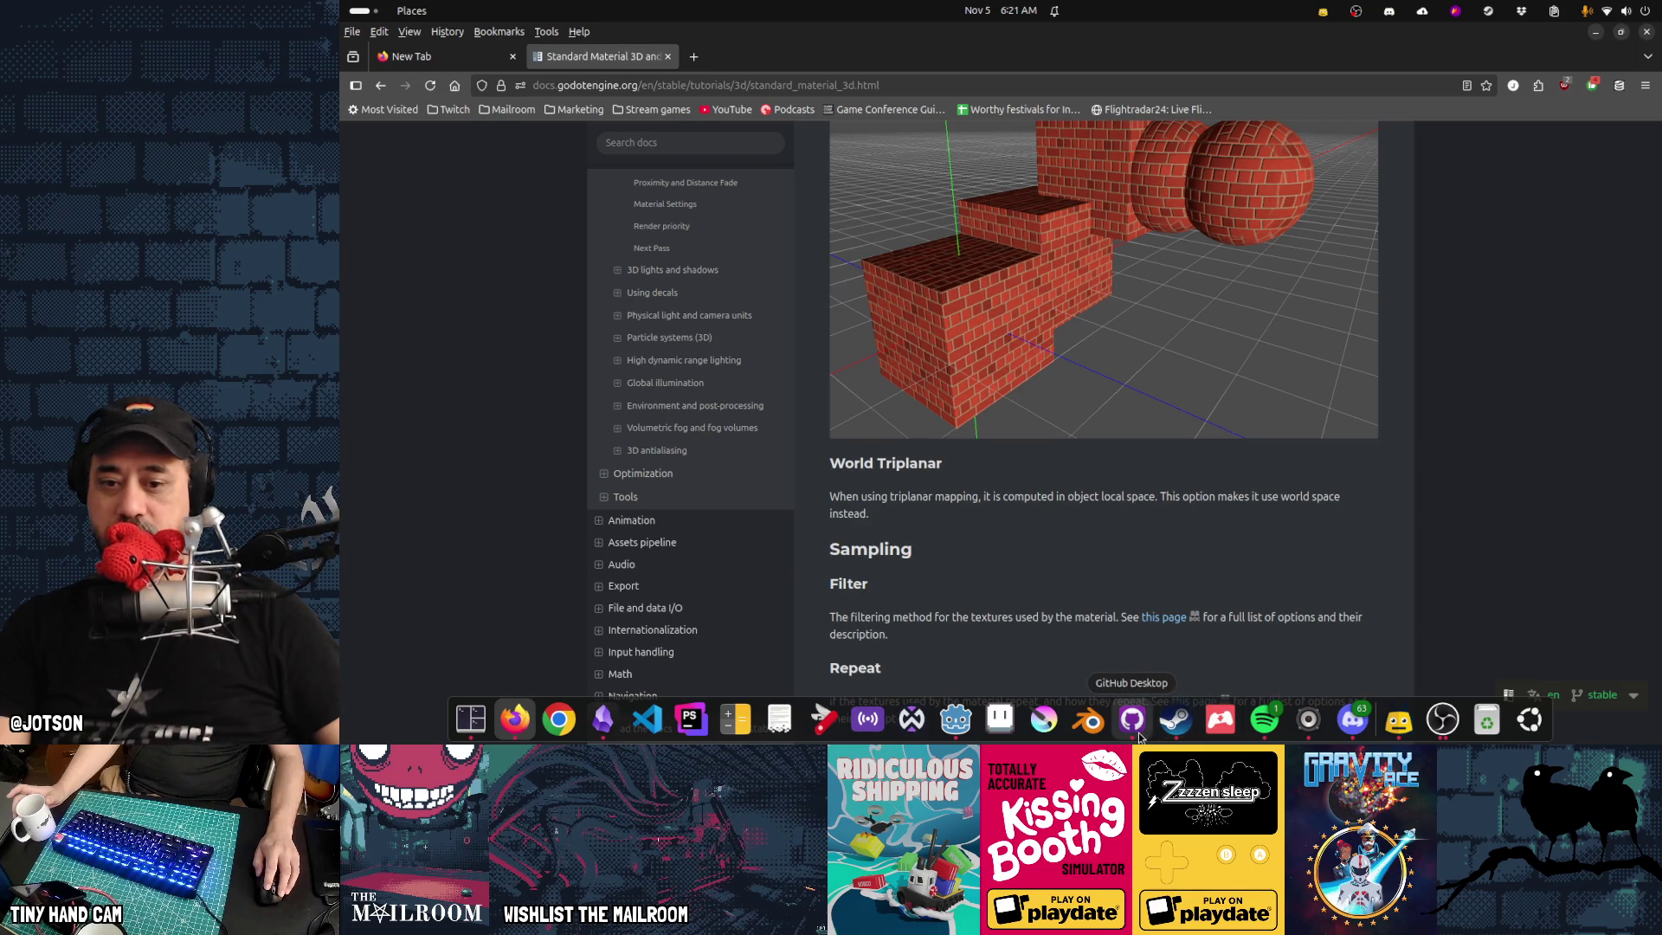
# Back in Godot, select the uv1_triplanar_pos argument in the erroring albedo line of burn.gdshader
pyautogui.click(955, 719)
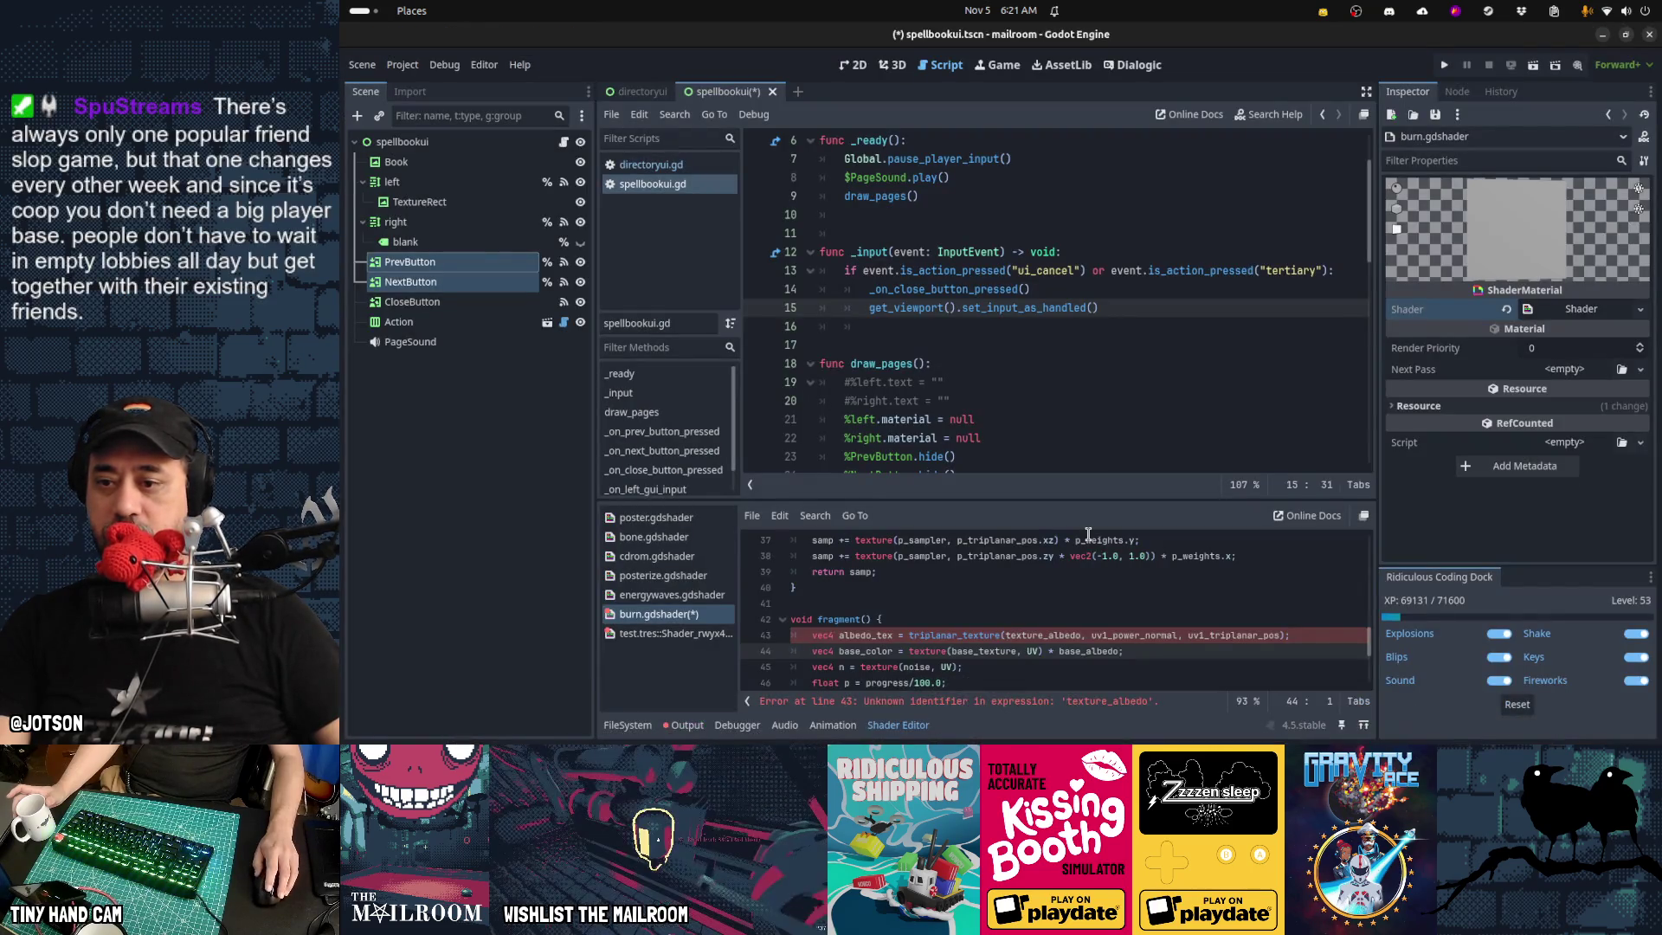
pyautogui.scroll(-2, 1071, 611)
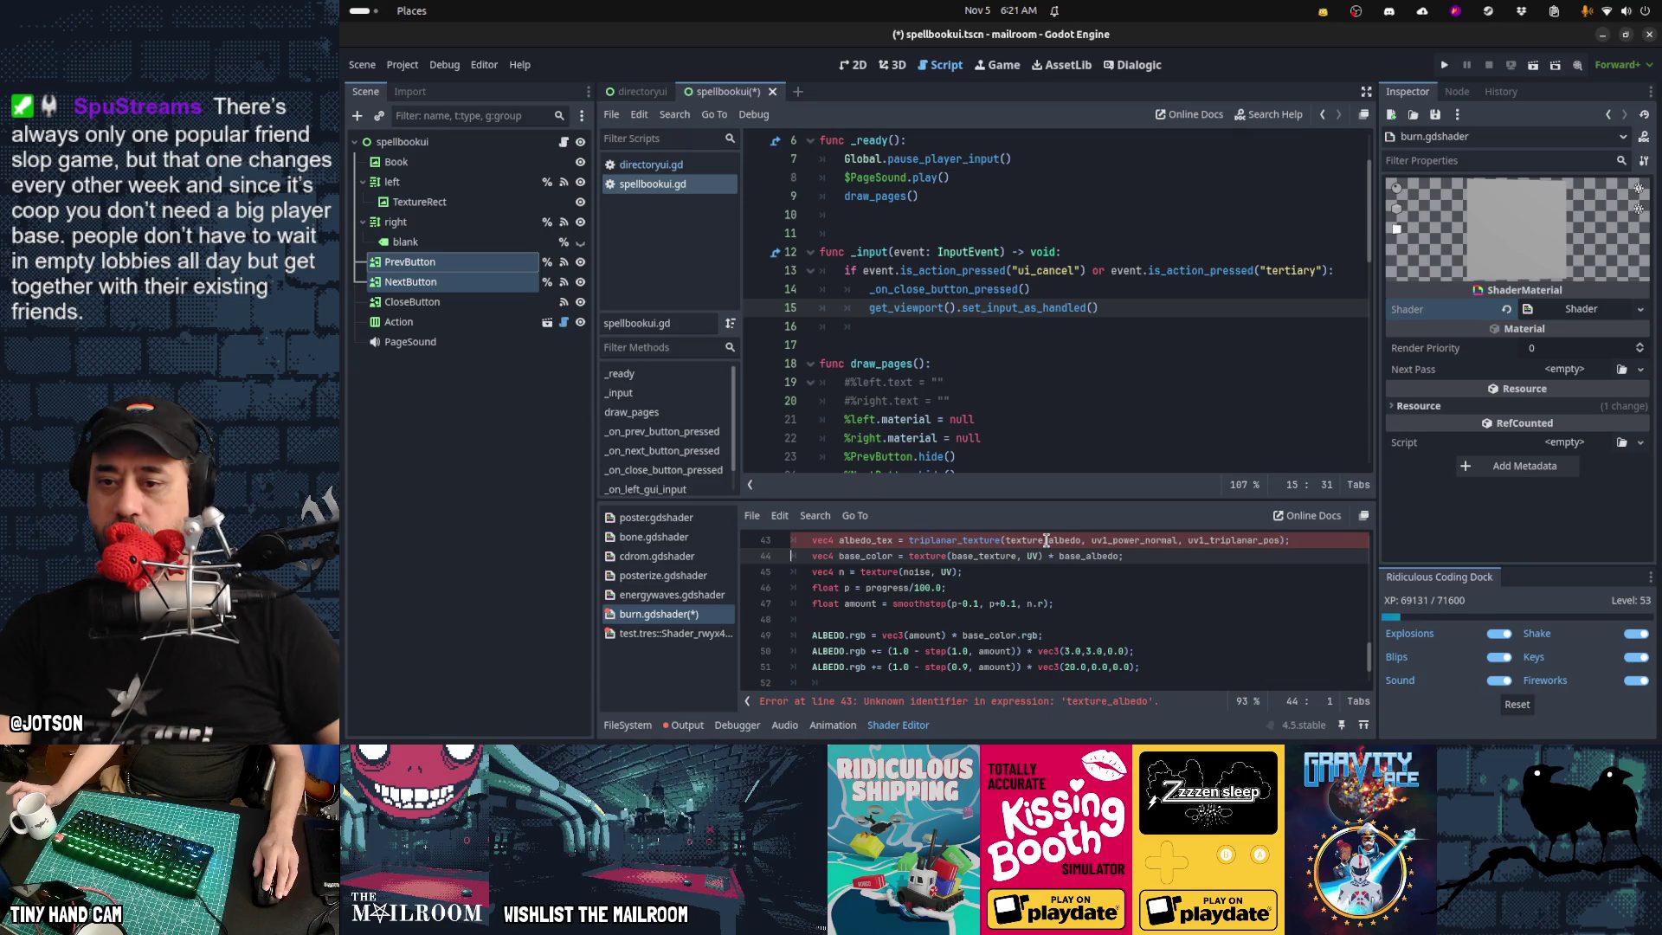
pyautogui.click(1047, 540)
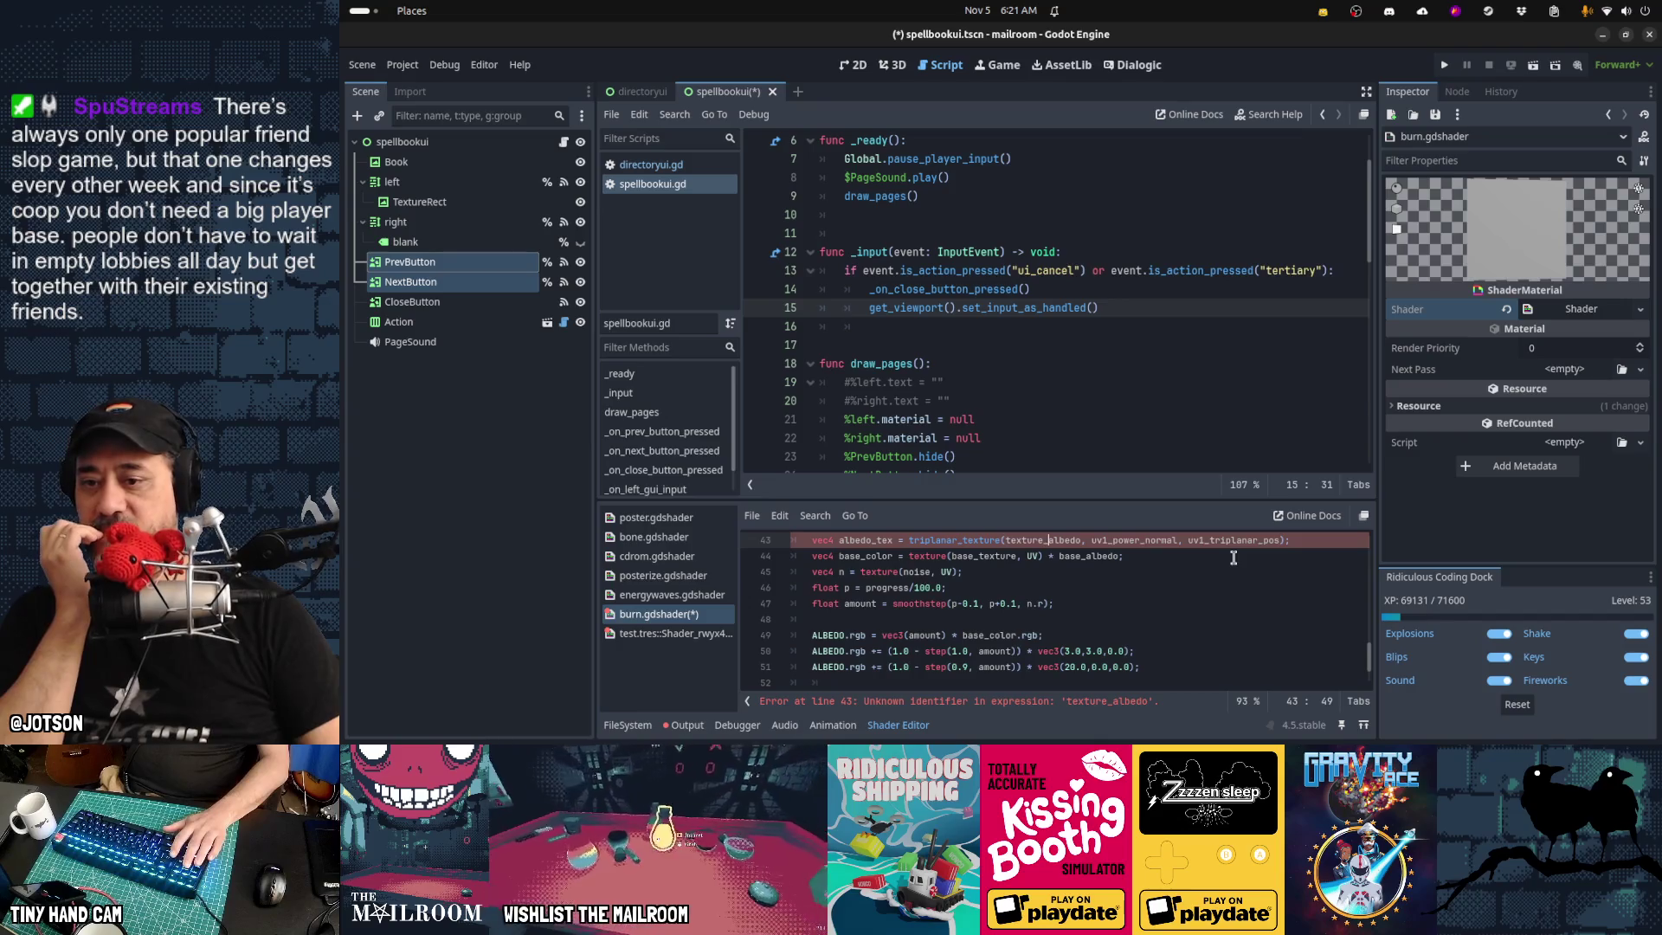
pyautogui.press('End')
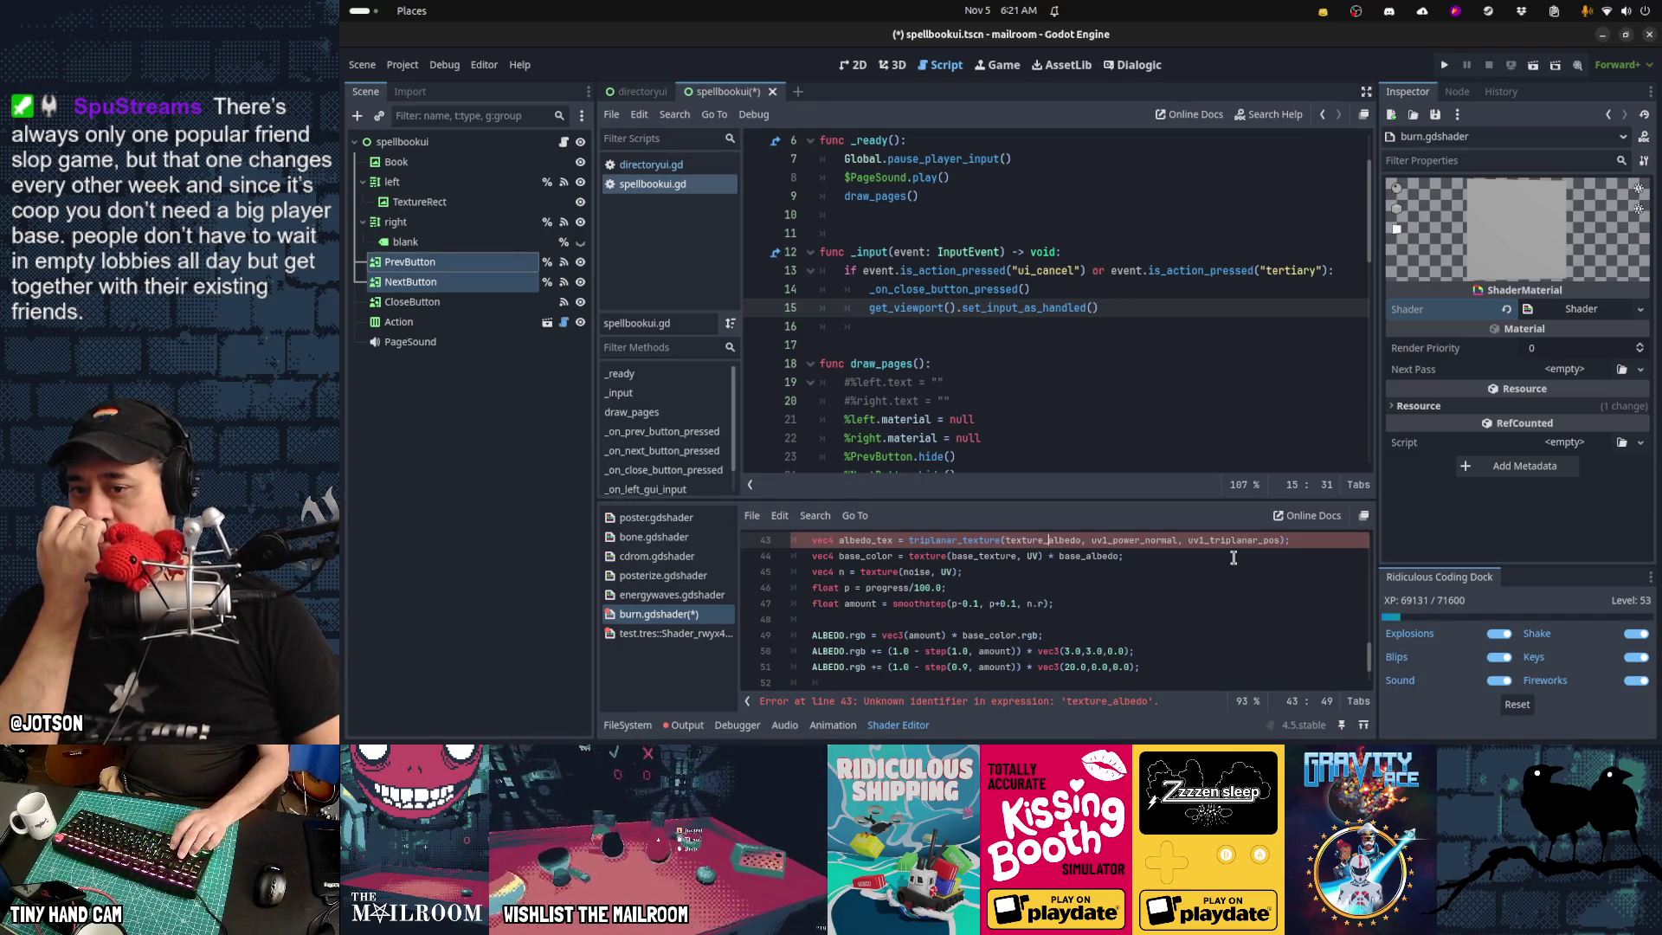
pyautogui.hotkey('ctrl', 'shift', 'Left')
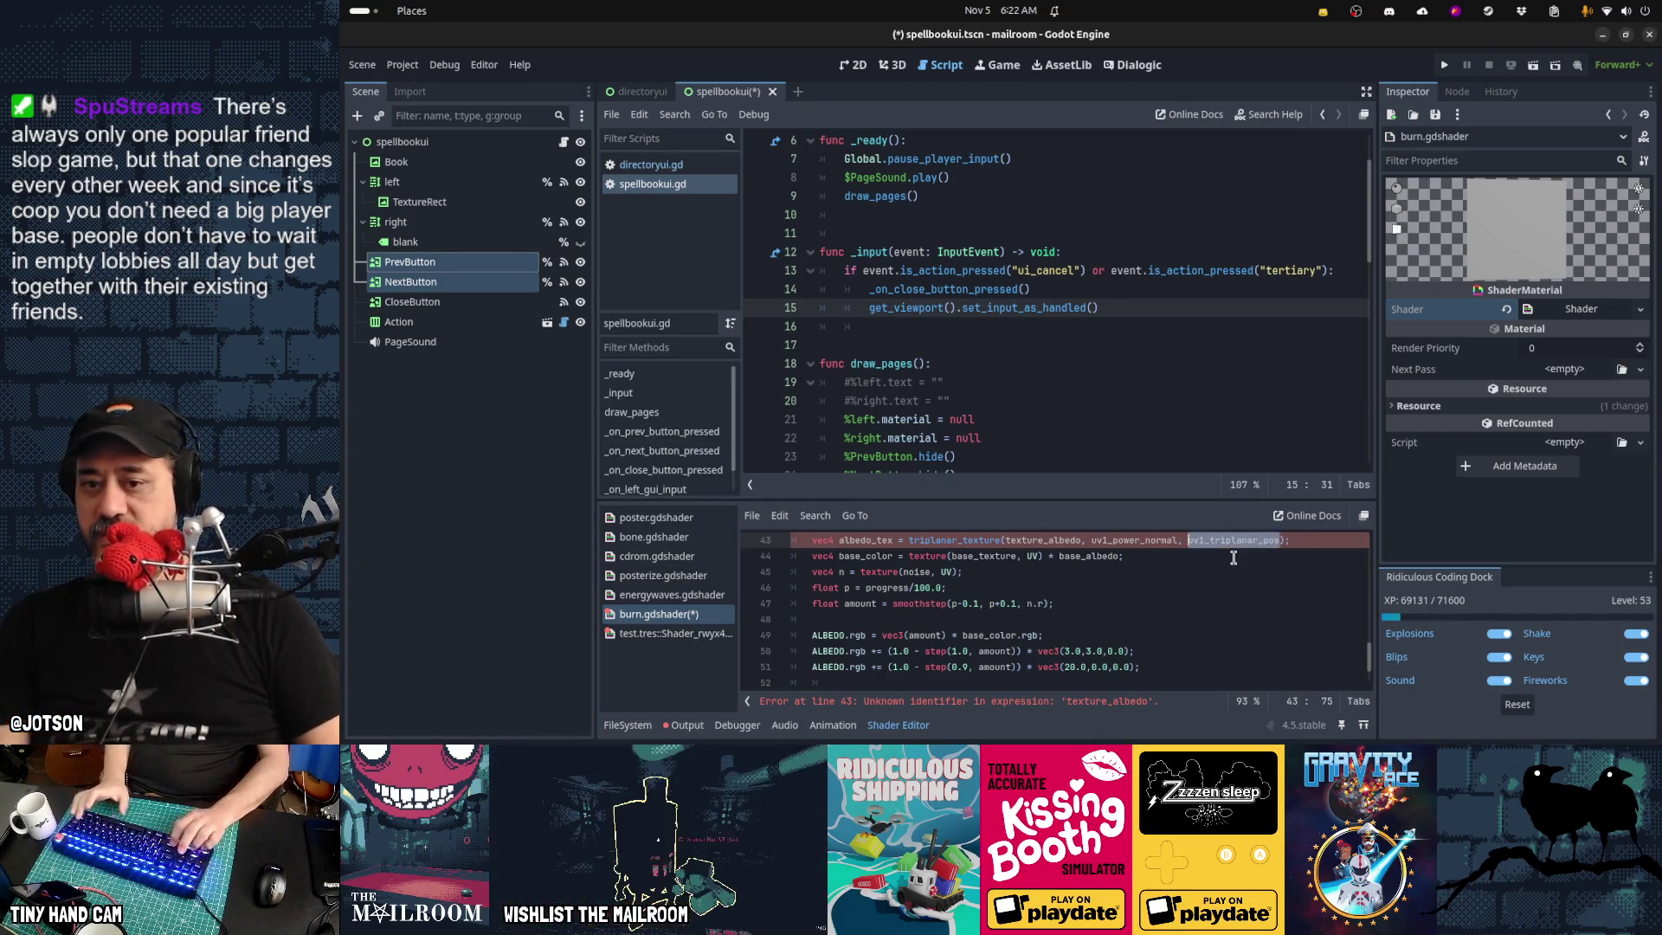
# Review the World Triplanar vertex code around the uv1_triplanar_pos calculation
pyautogui.scroll(5, 1234, 558)
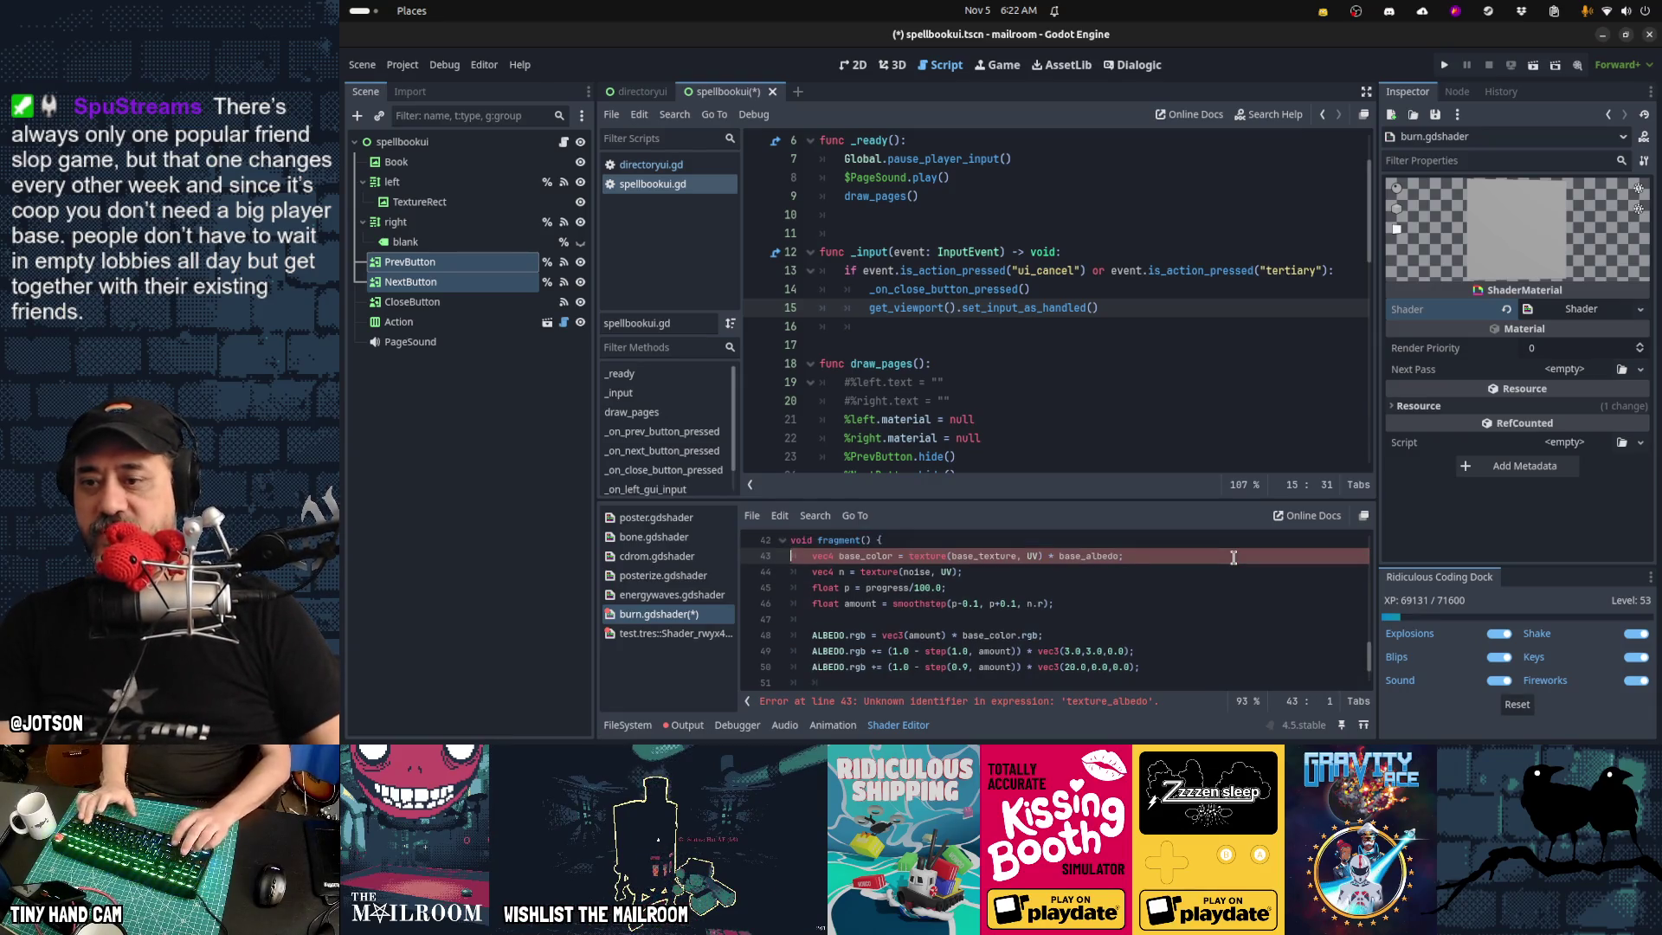
pyautogui.scroll(4, 1233, 558)
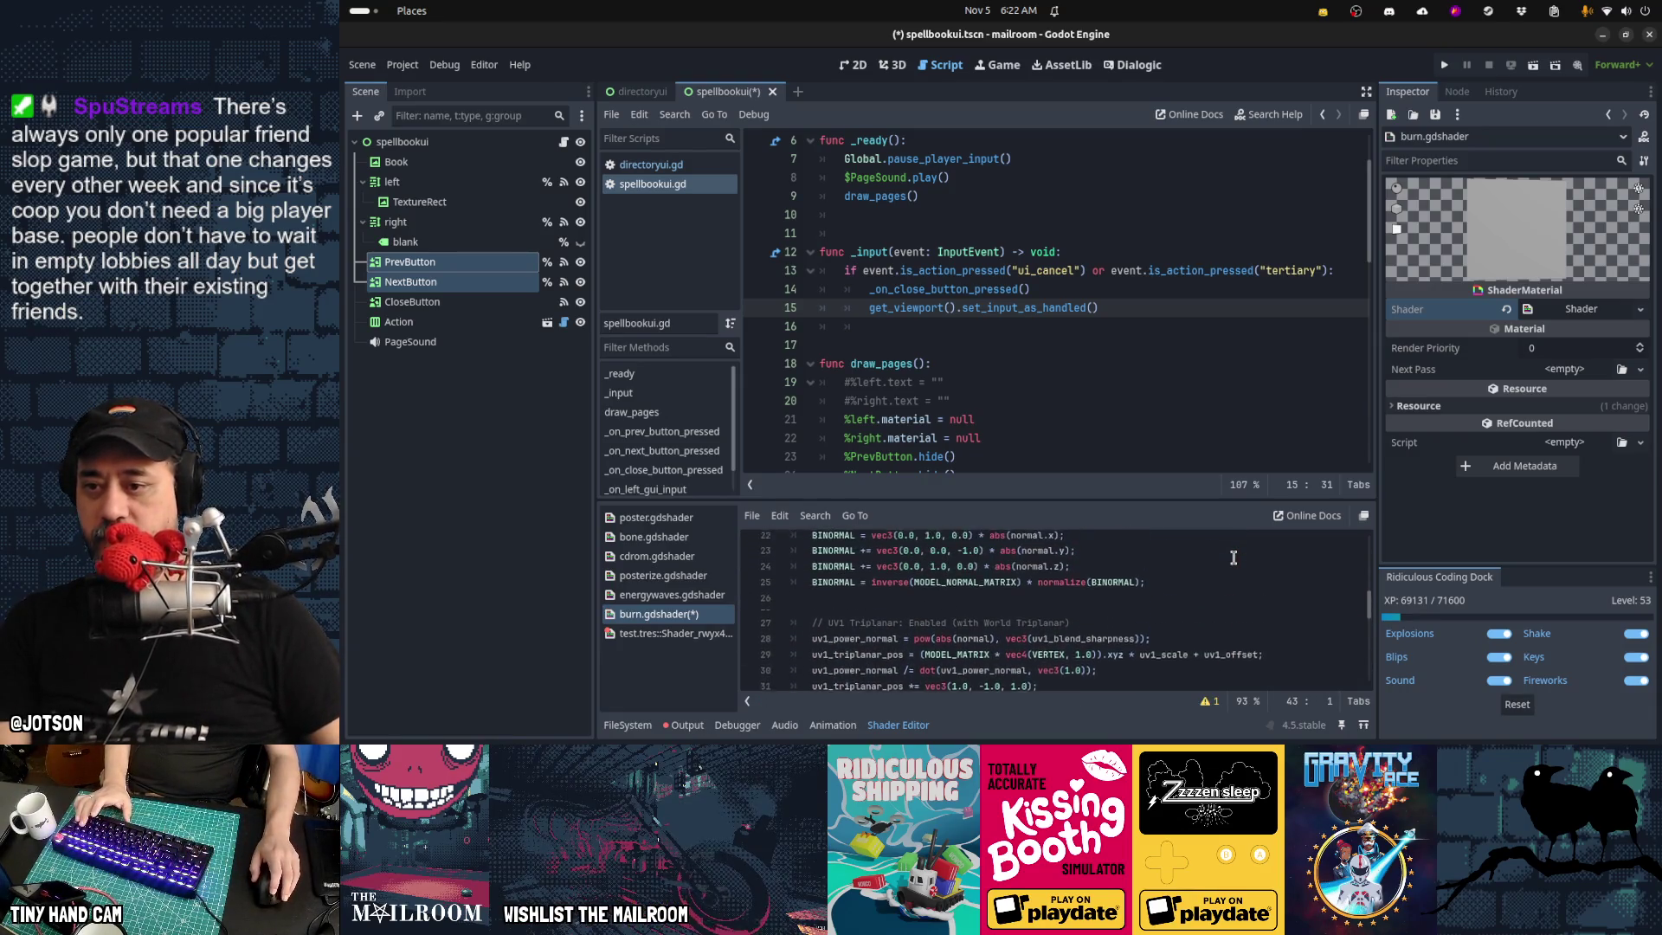
pyautogui.scroll(-1, 1233, 558)
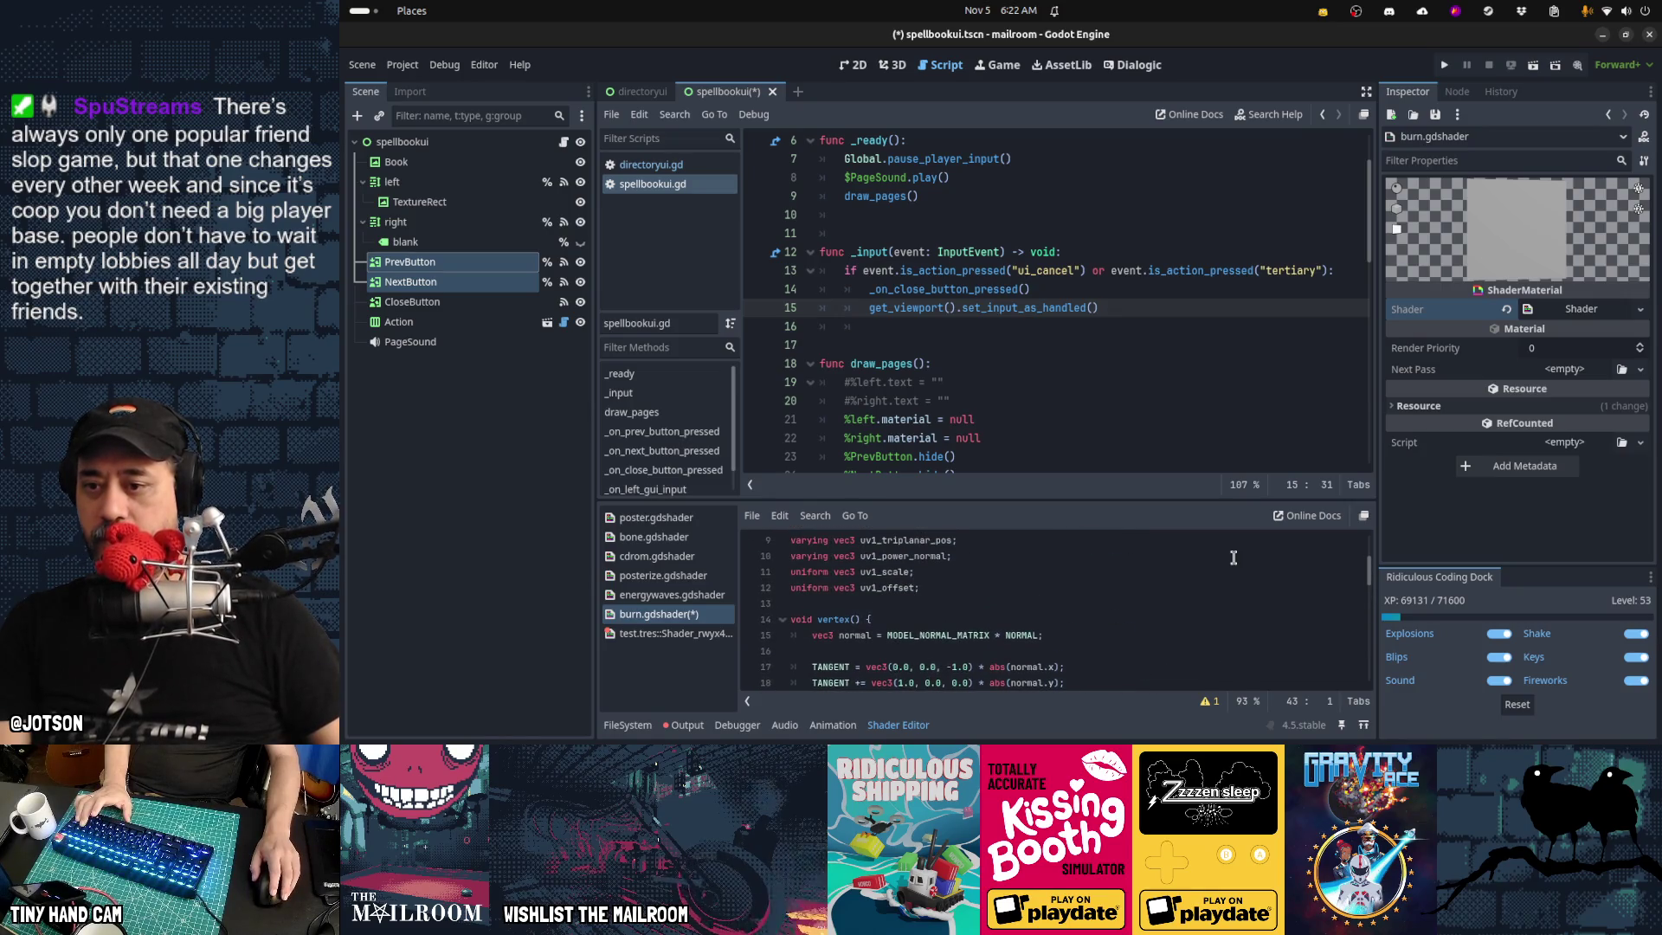
pyautogui.scroll(-4, 1233, 557)
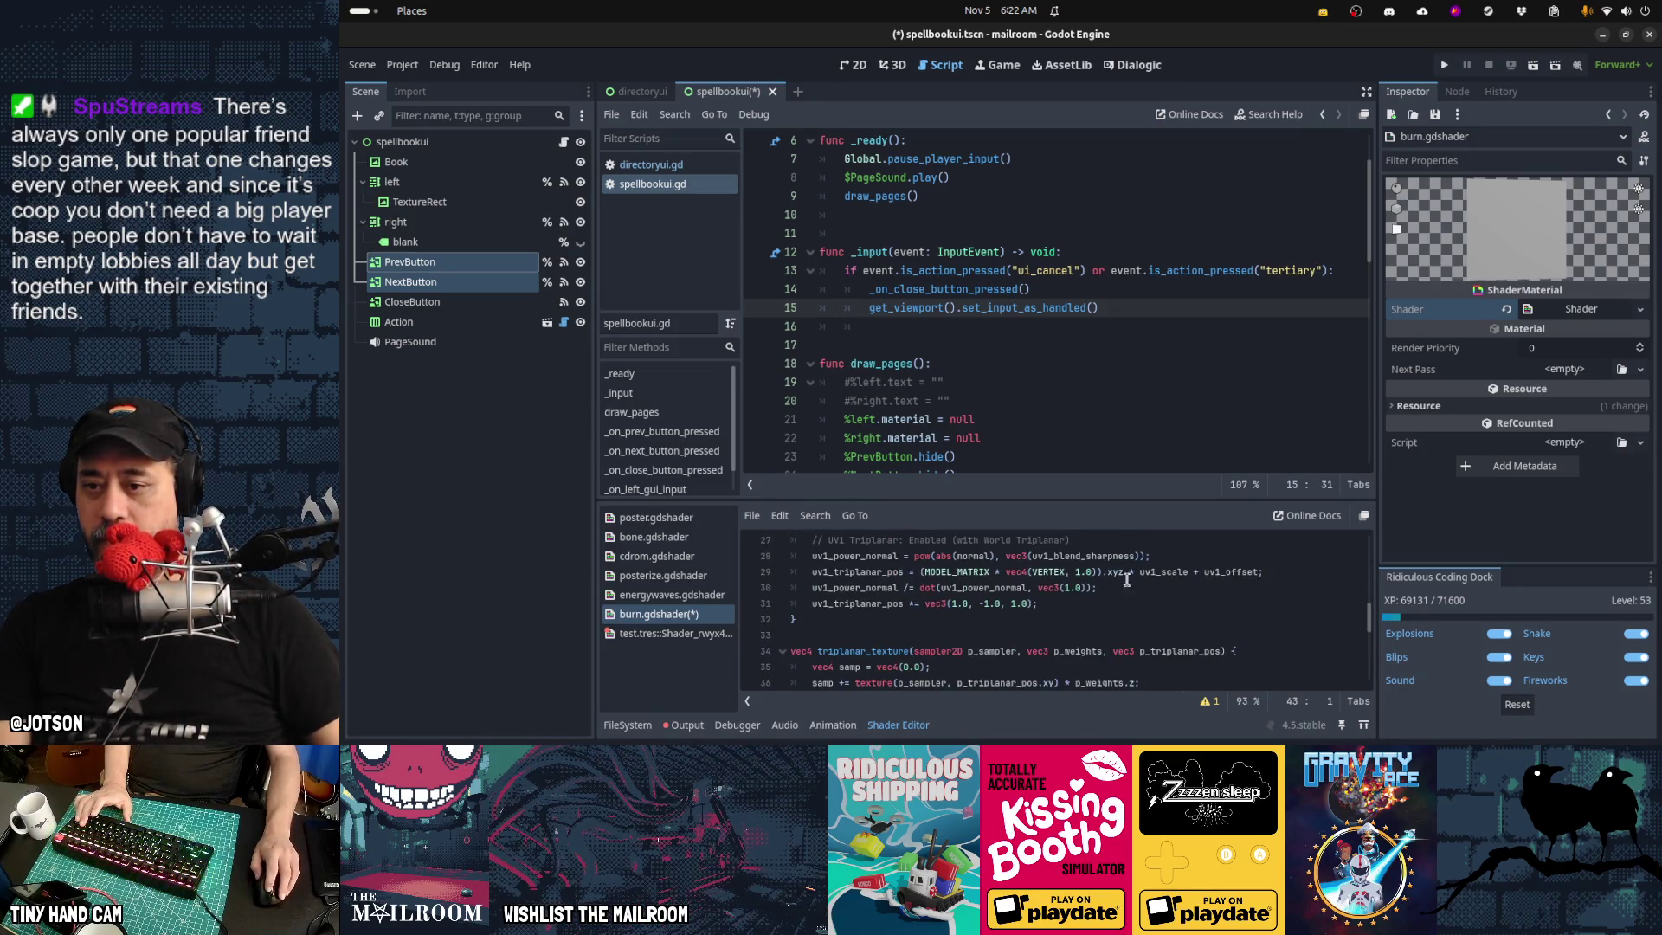
pyautogui.click(908, 571)
pyautogui.scroll(6, 1062, 574)
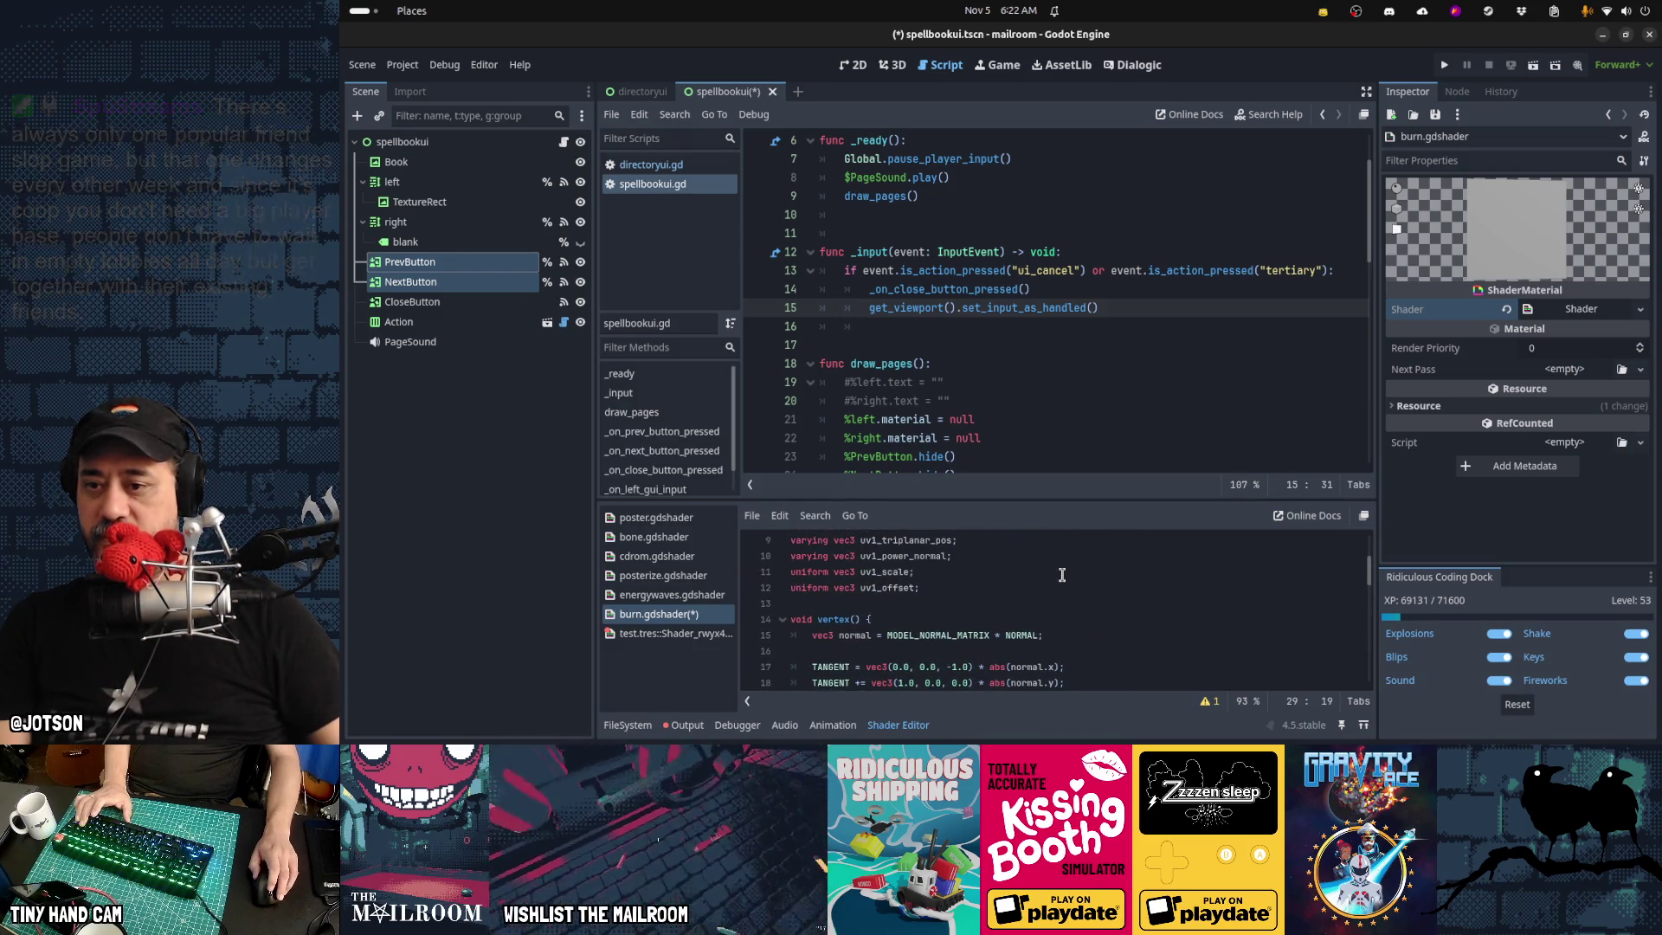
pyautogui.scroll(1, 1062, 575)
pyautogui.scroll(1, 1062, 575)
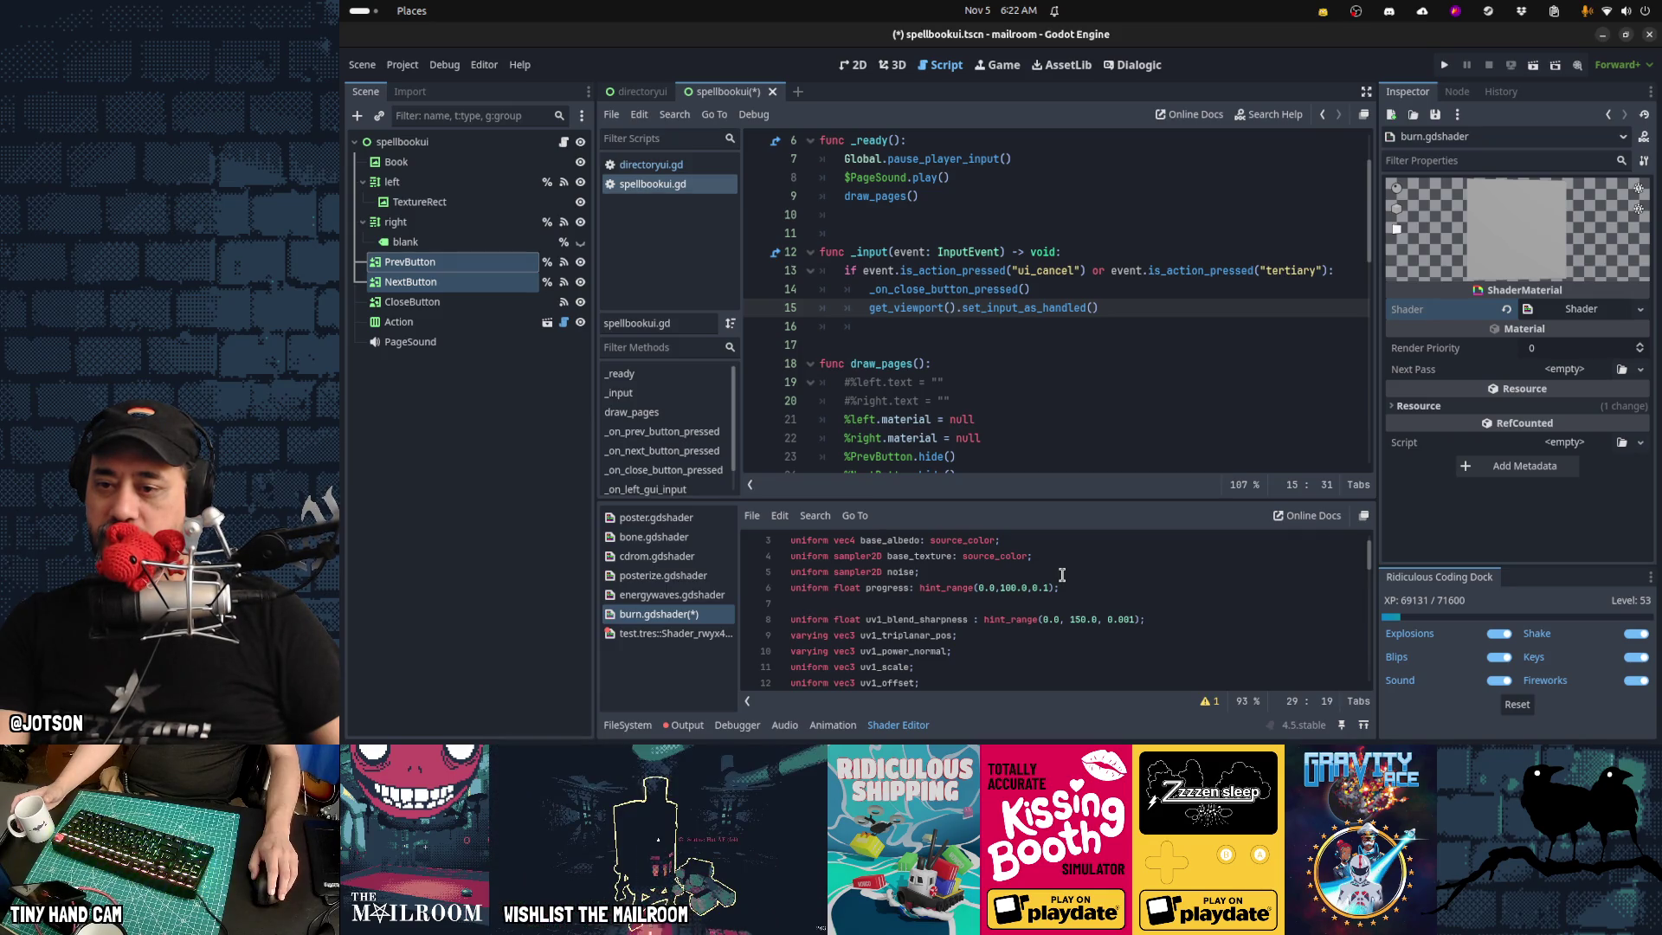
pyautogui.scroll(-2, 1061, 575)
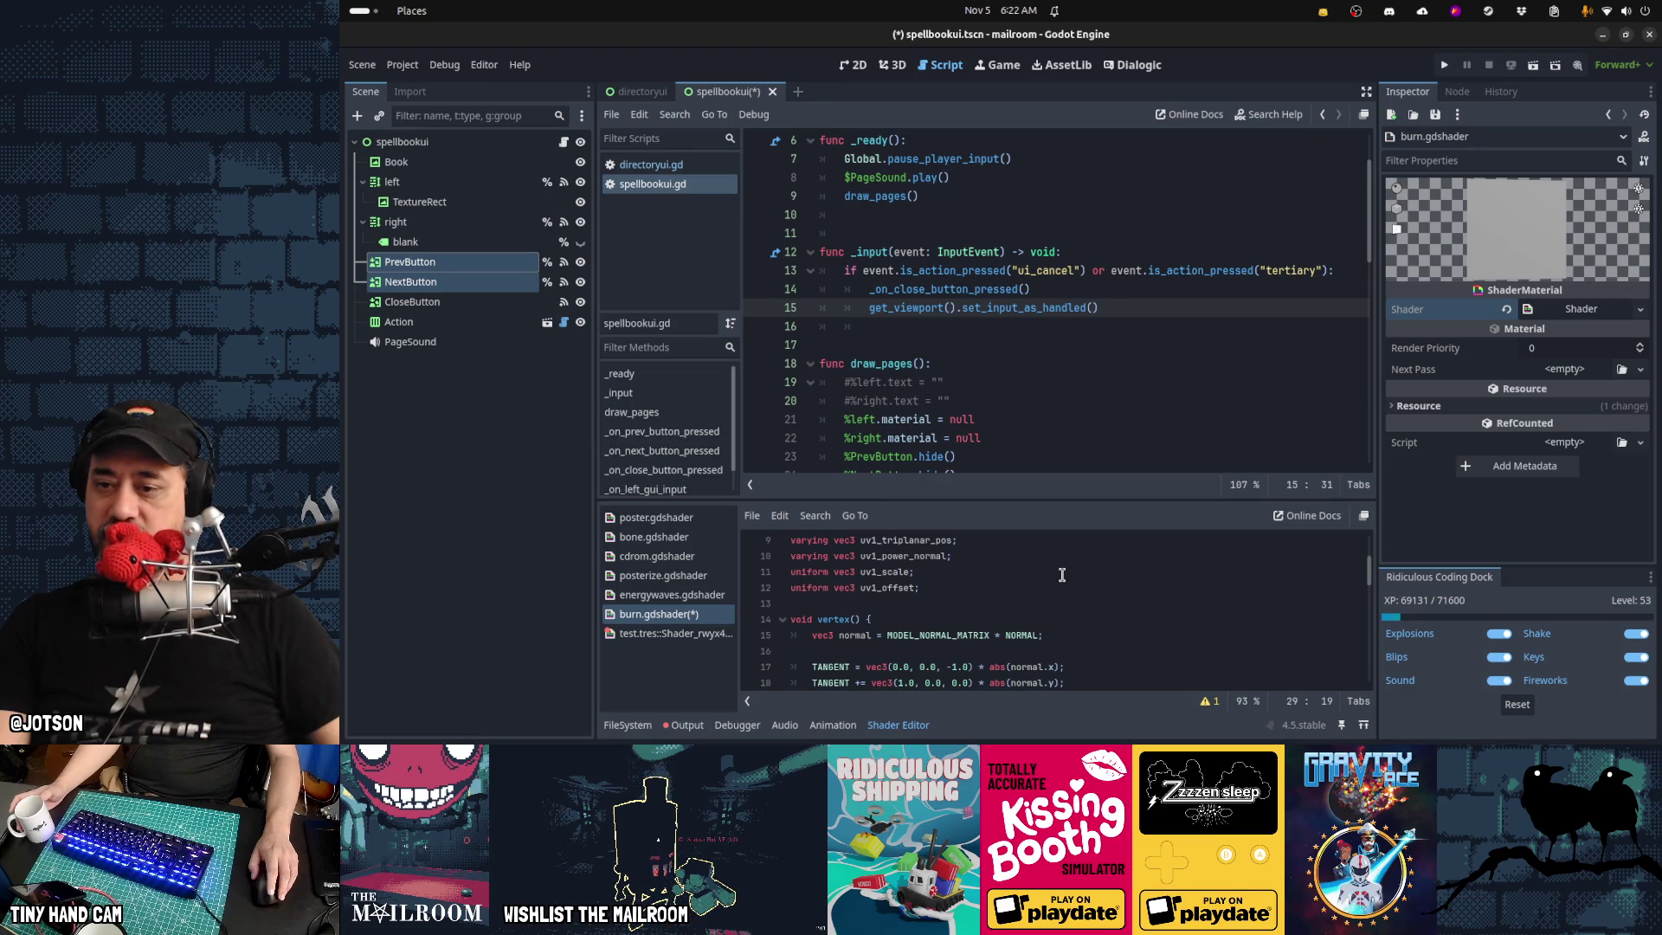
pyautogui.scroll(-4, 1061, 575)
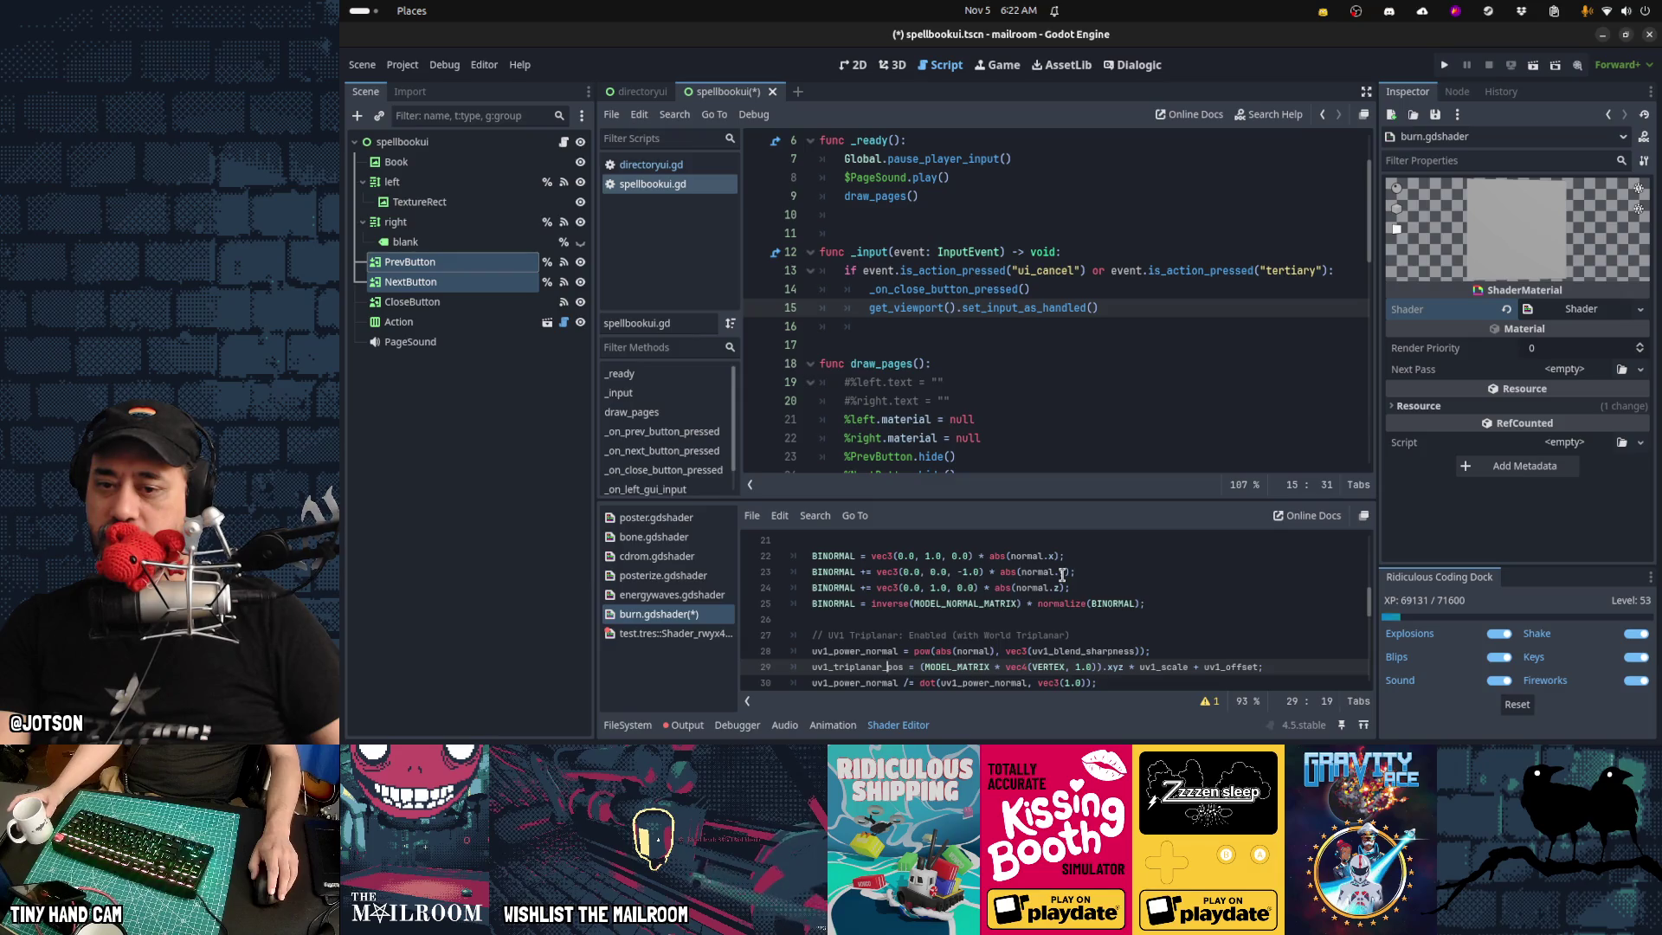
pyautogui.scroll(-2, 1062, 575)
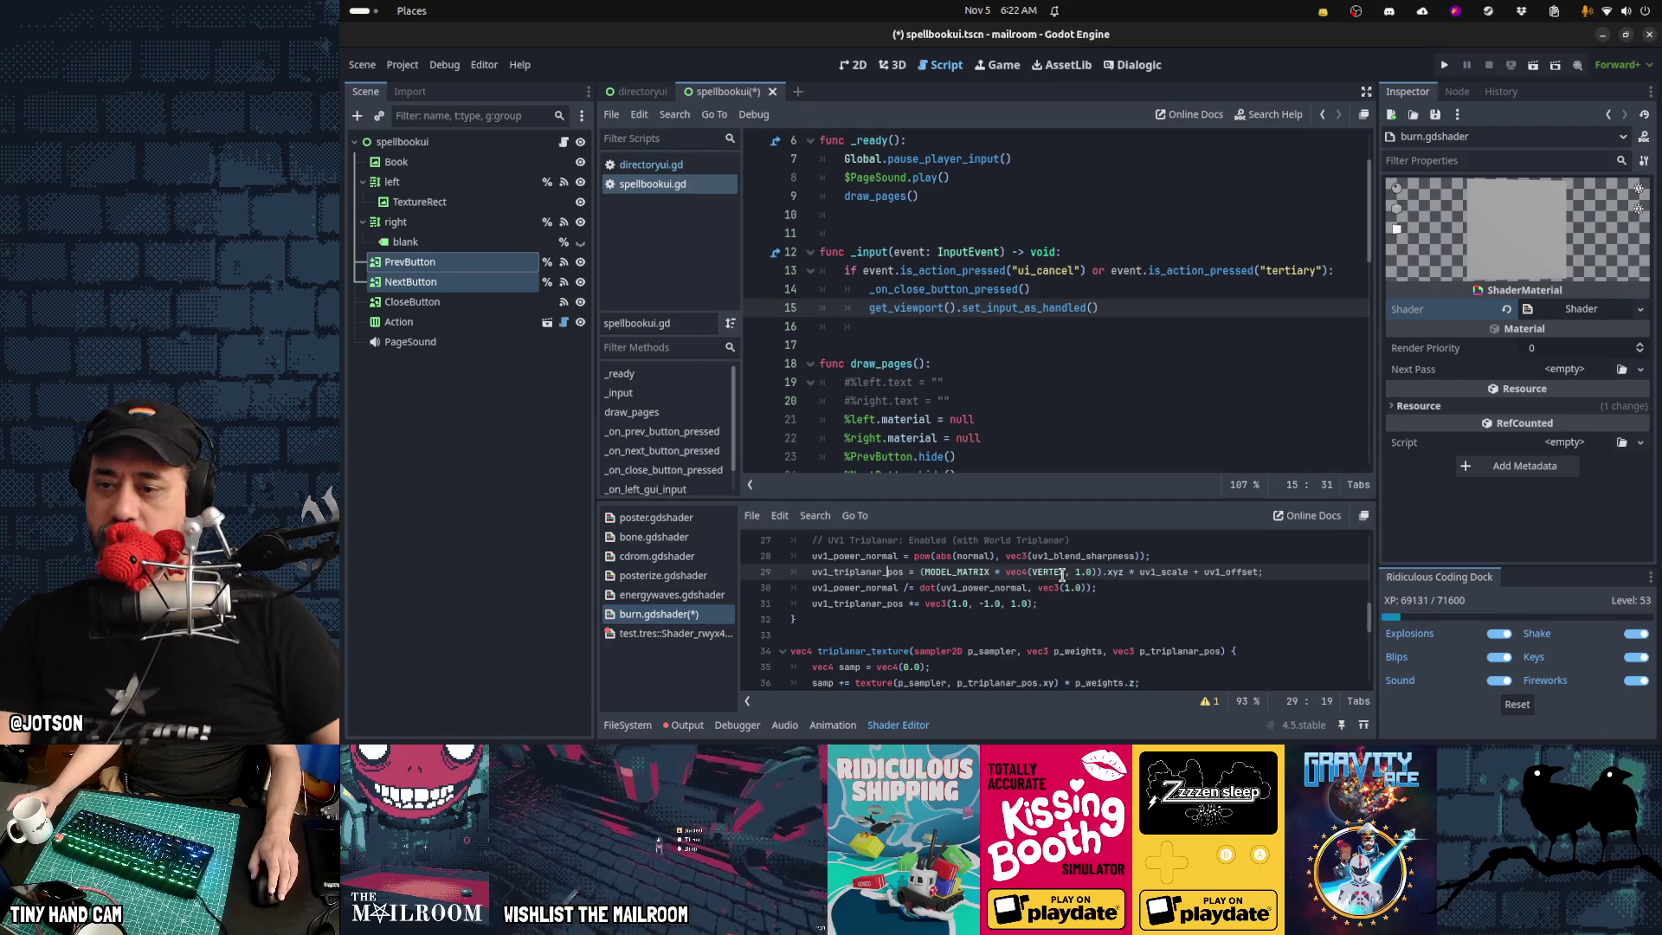
pyautogui.scroll(-1, 1062, 574)
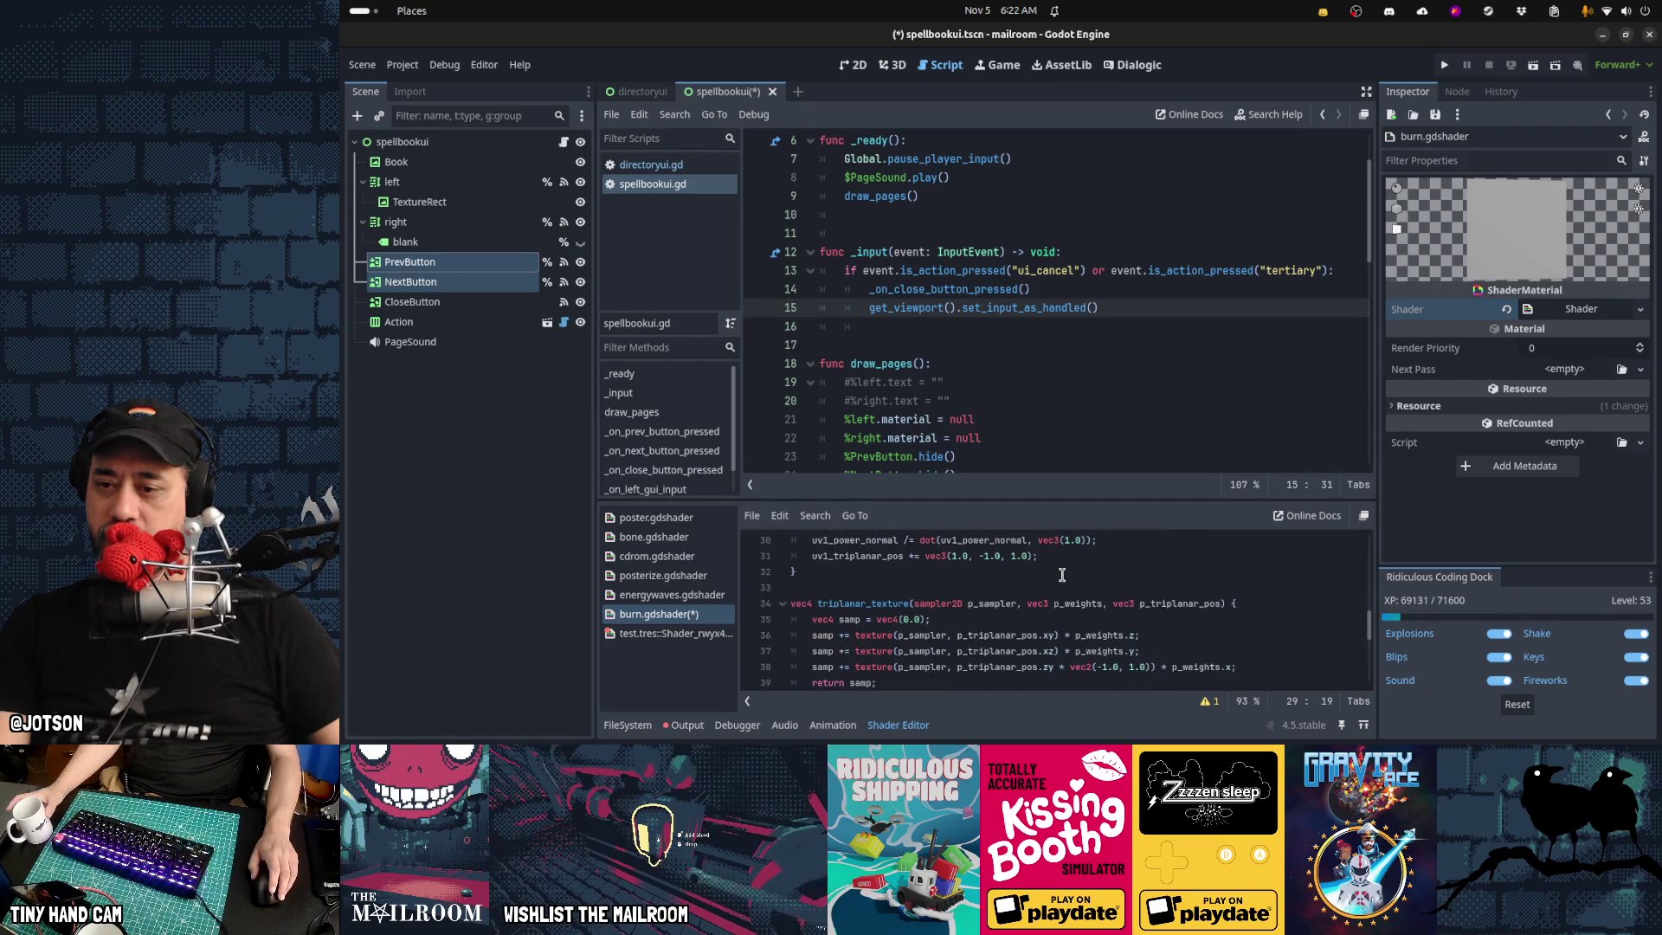
pyautogui.scroll(-2, 1062, 575)
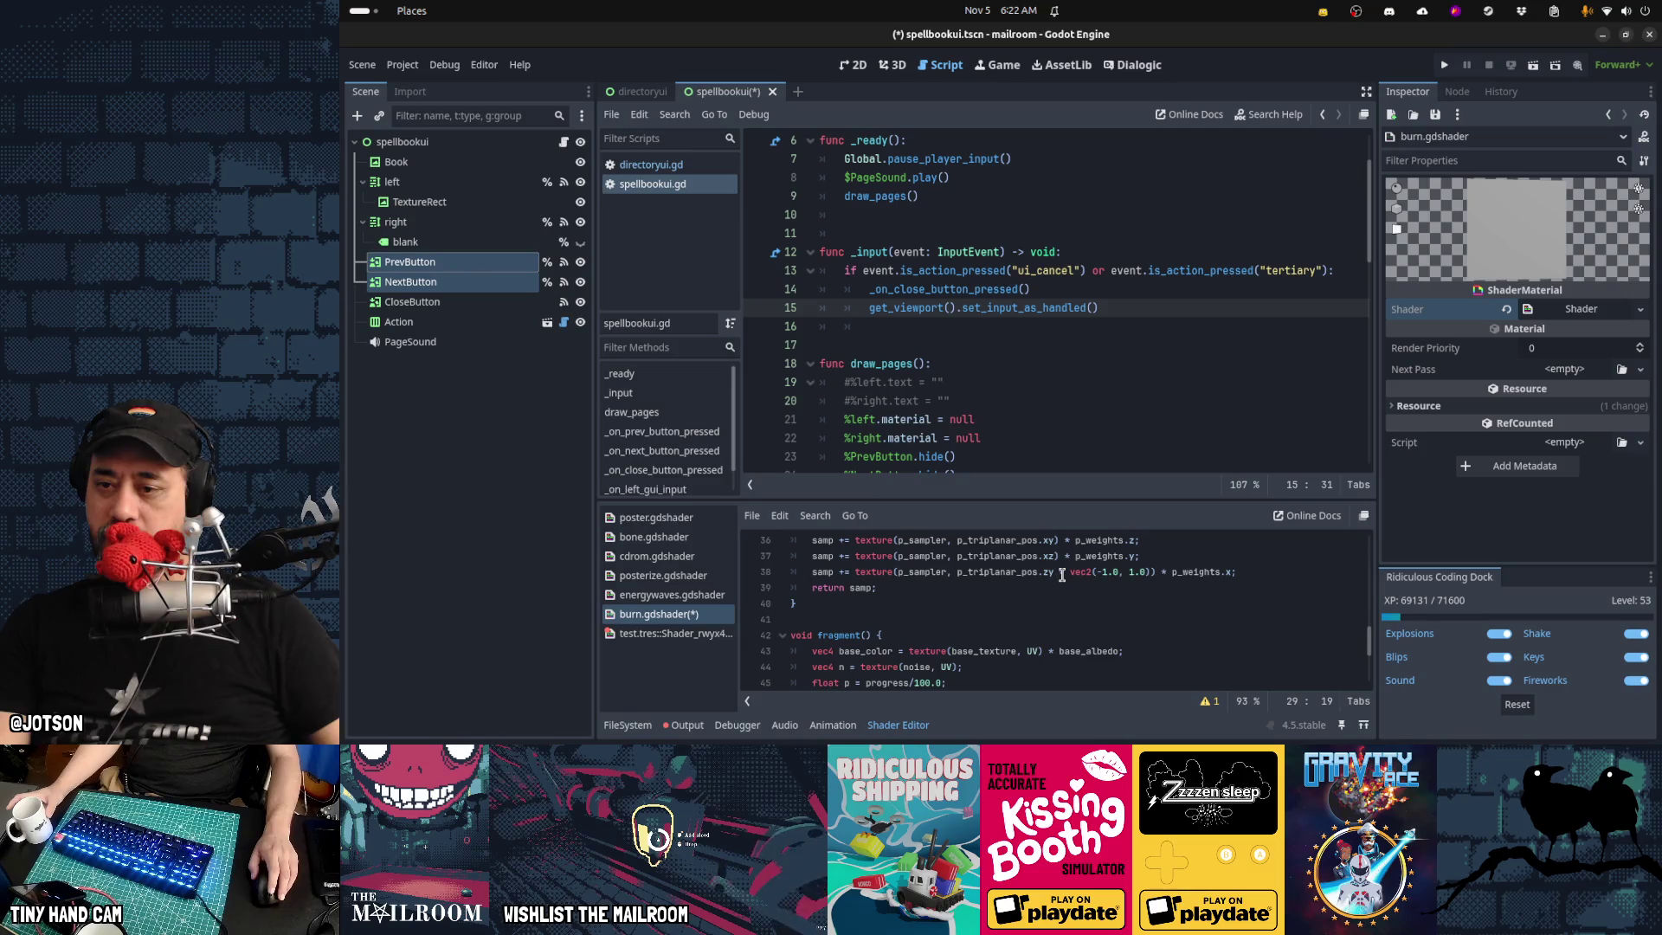
pyautogui.scroll(1, 1062, 575)
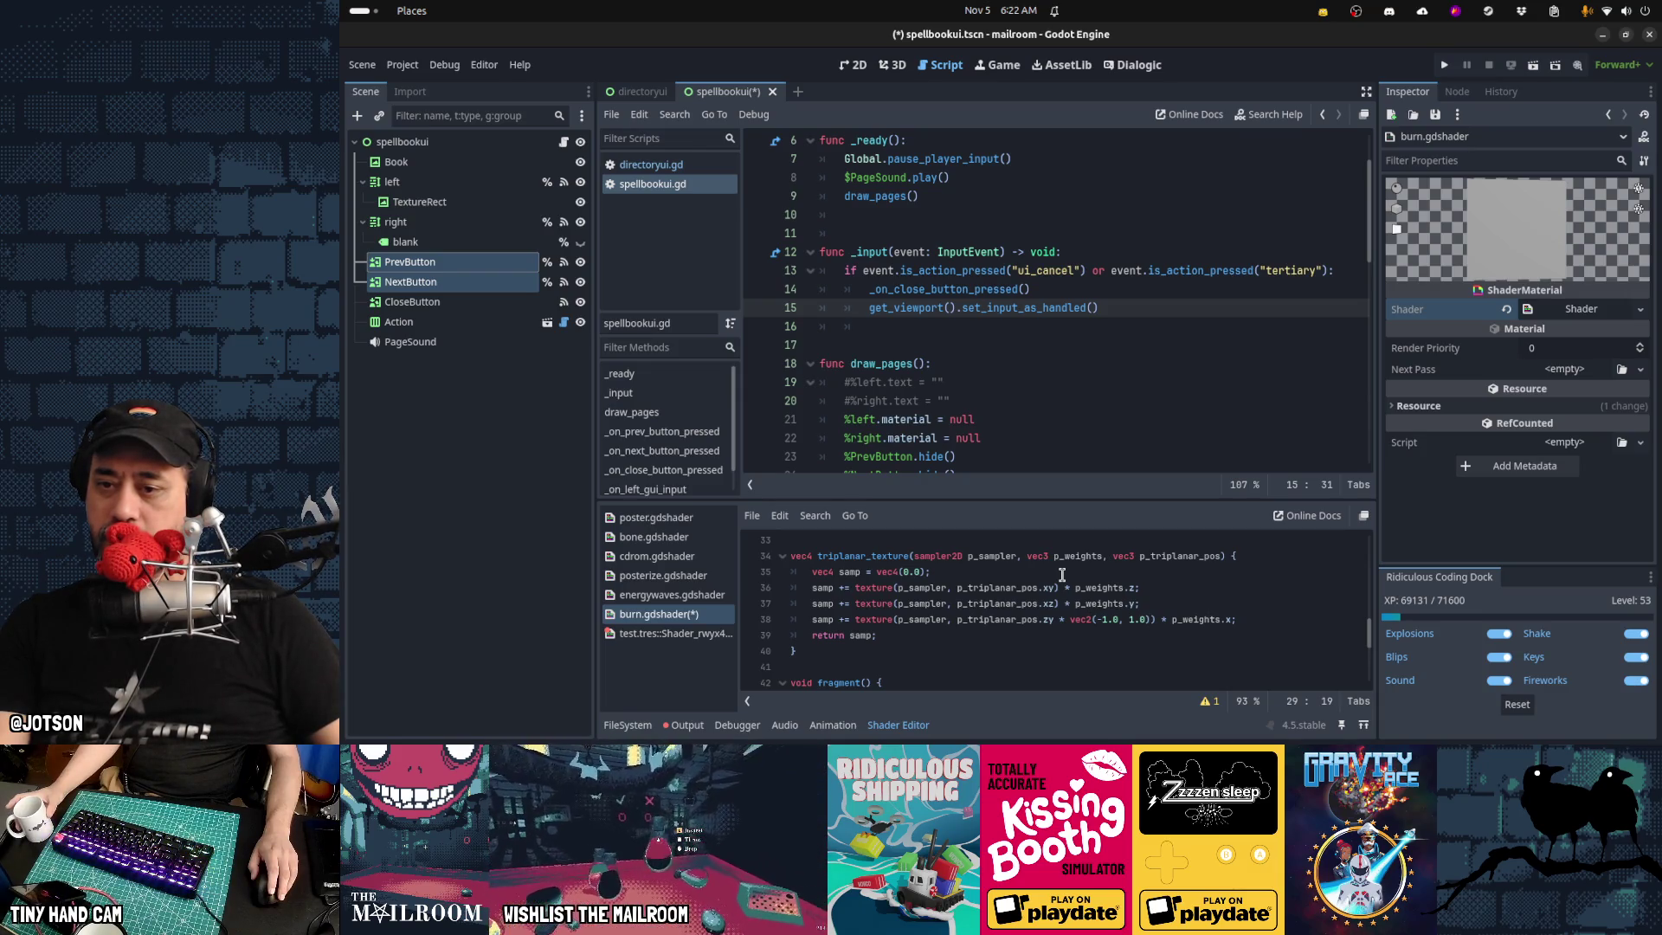
pyautogui.scroll(-2, 1062, 575)
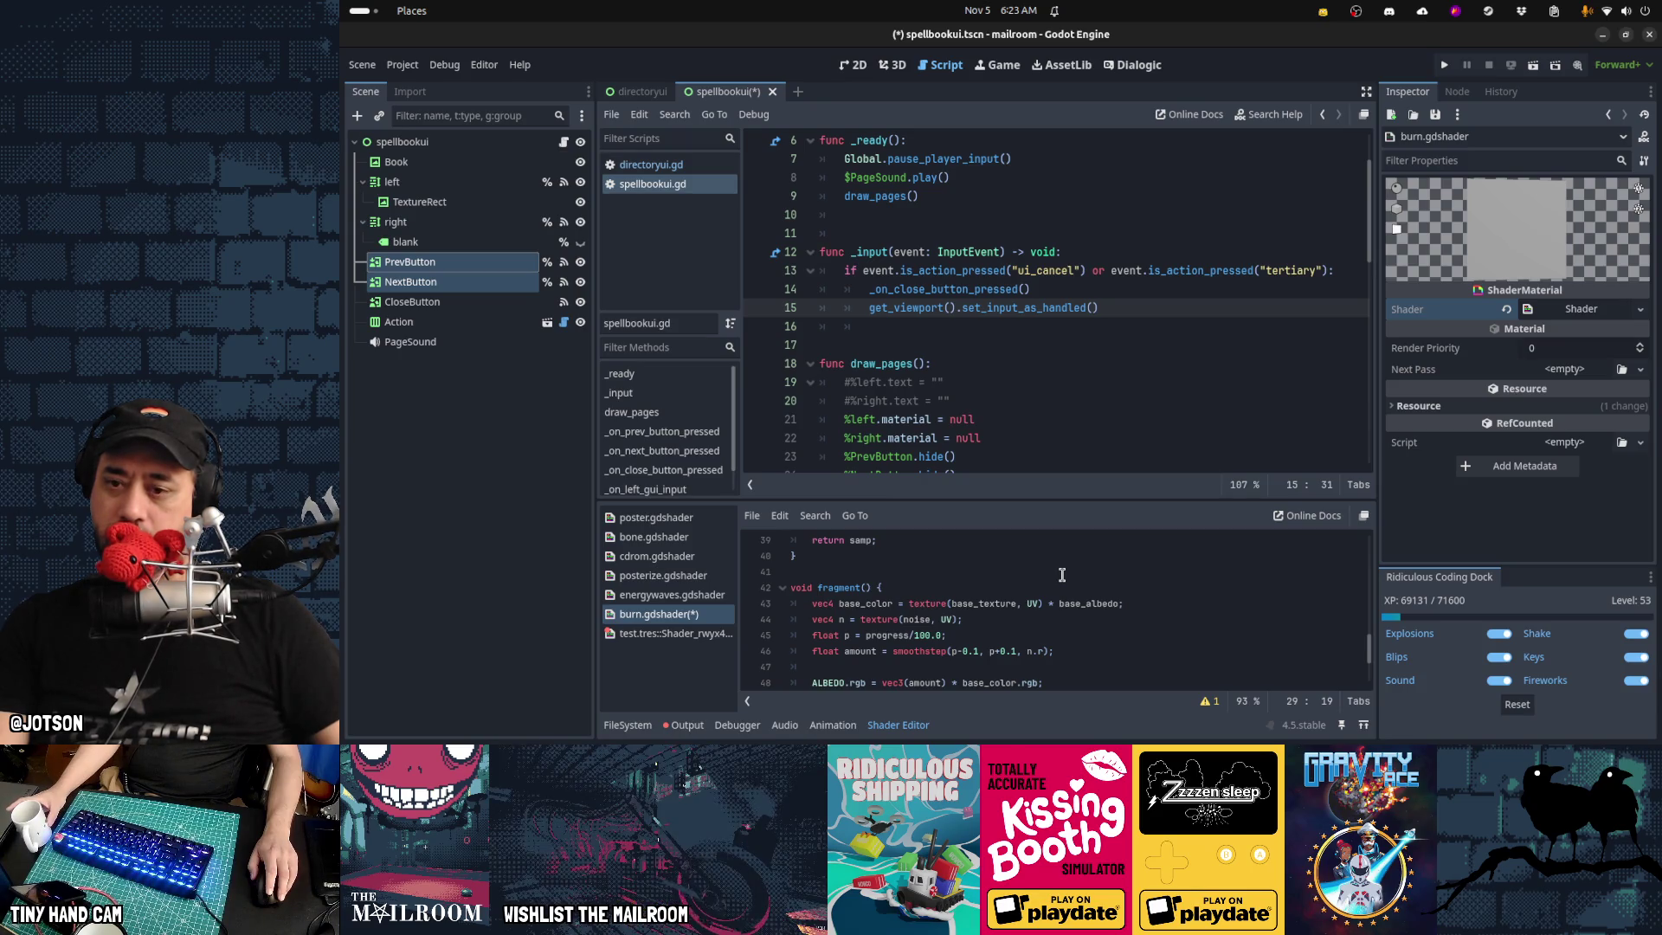
# Switch the noise lookup on line 44 to UV2 via autocomplete and run the game
pyautogui.click(949, 619)
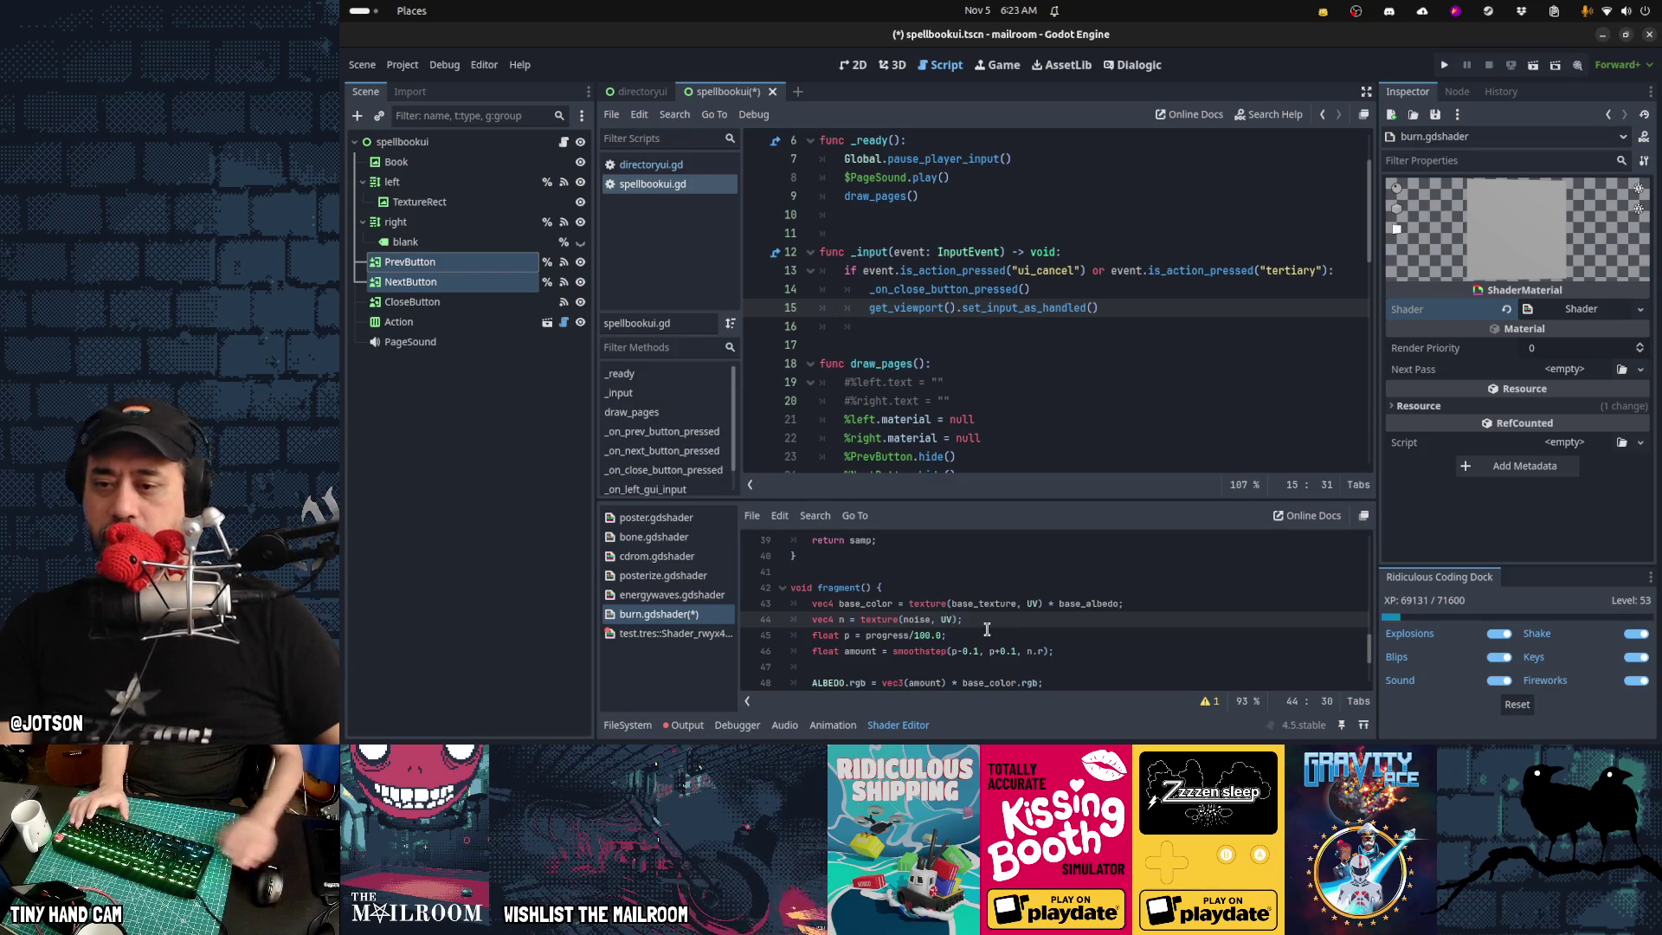
pyautogui.hotkey('ctrl', 'space')
pyautogui.press('Down')
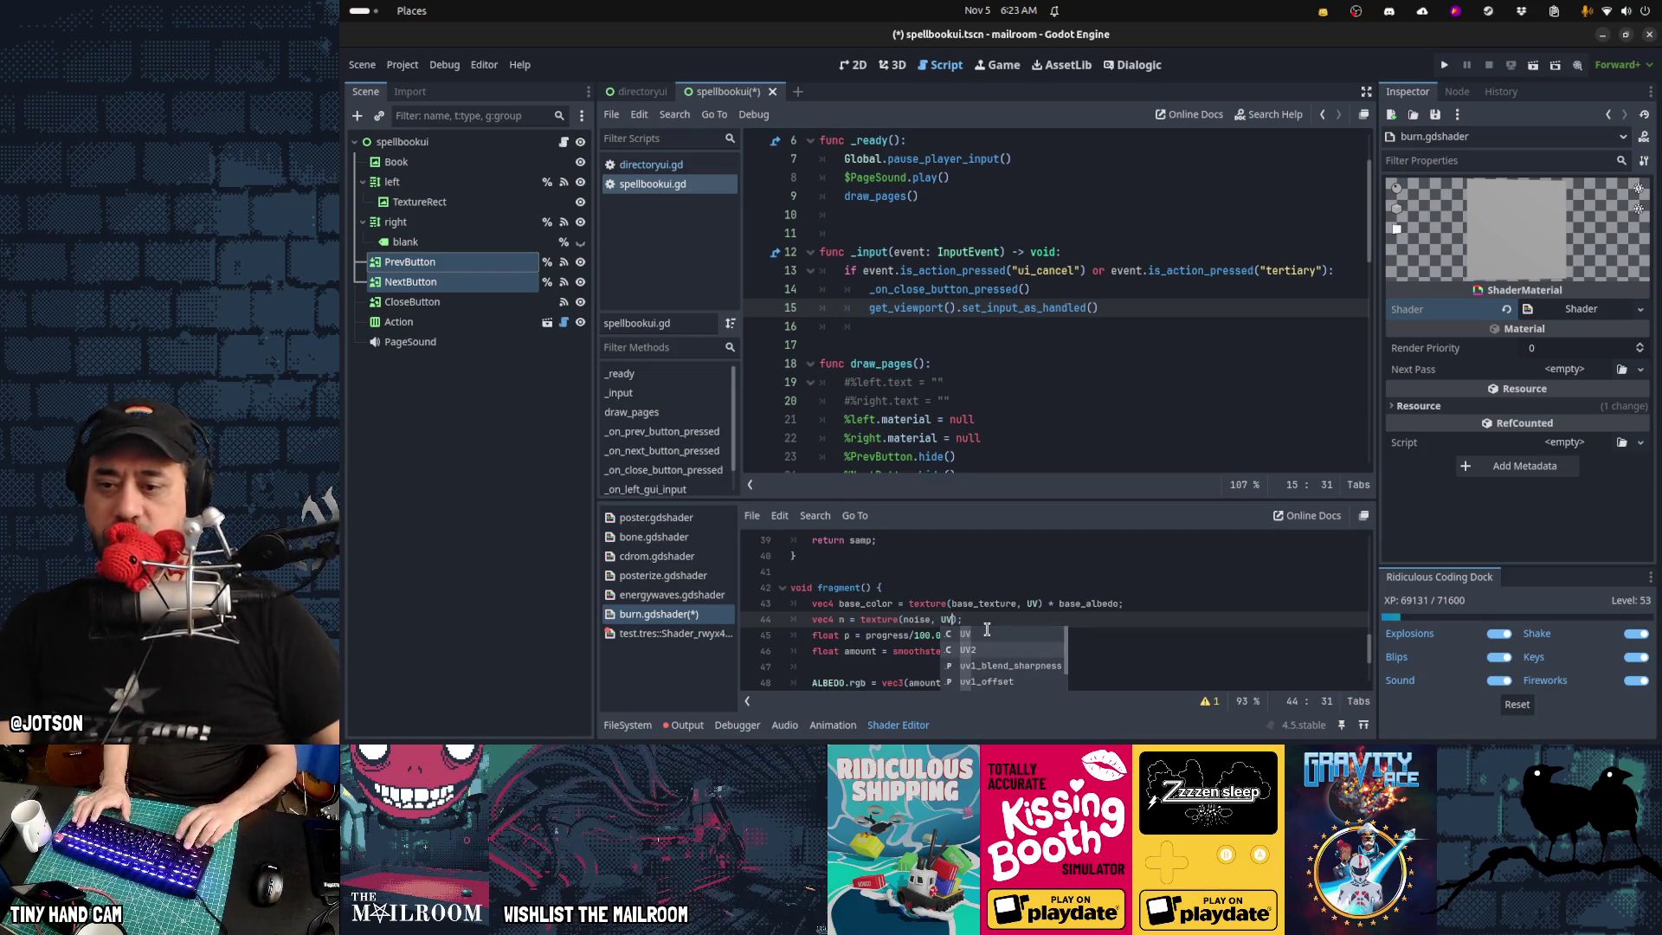
pyautogui.press('Return')
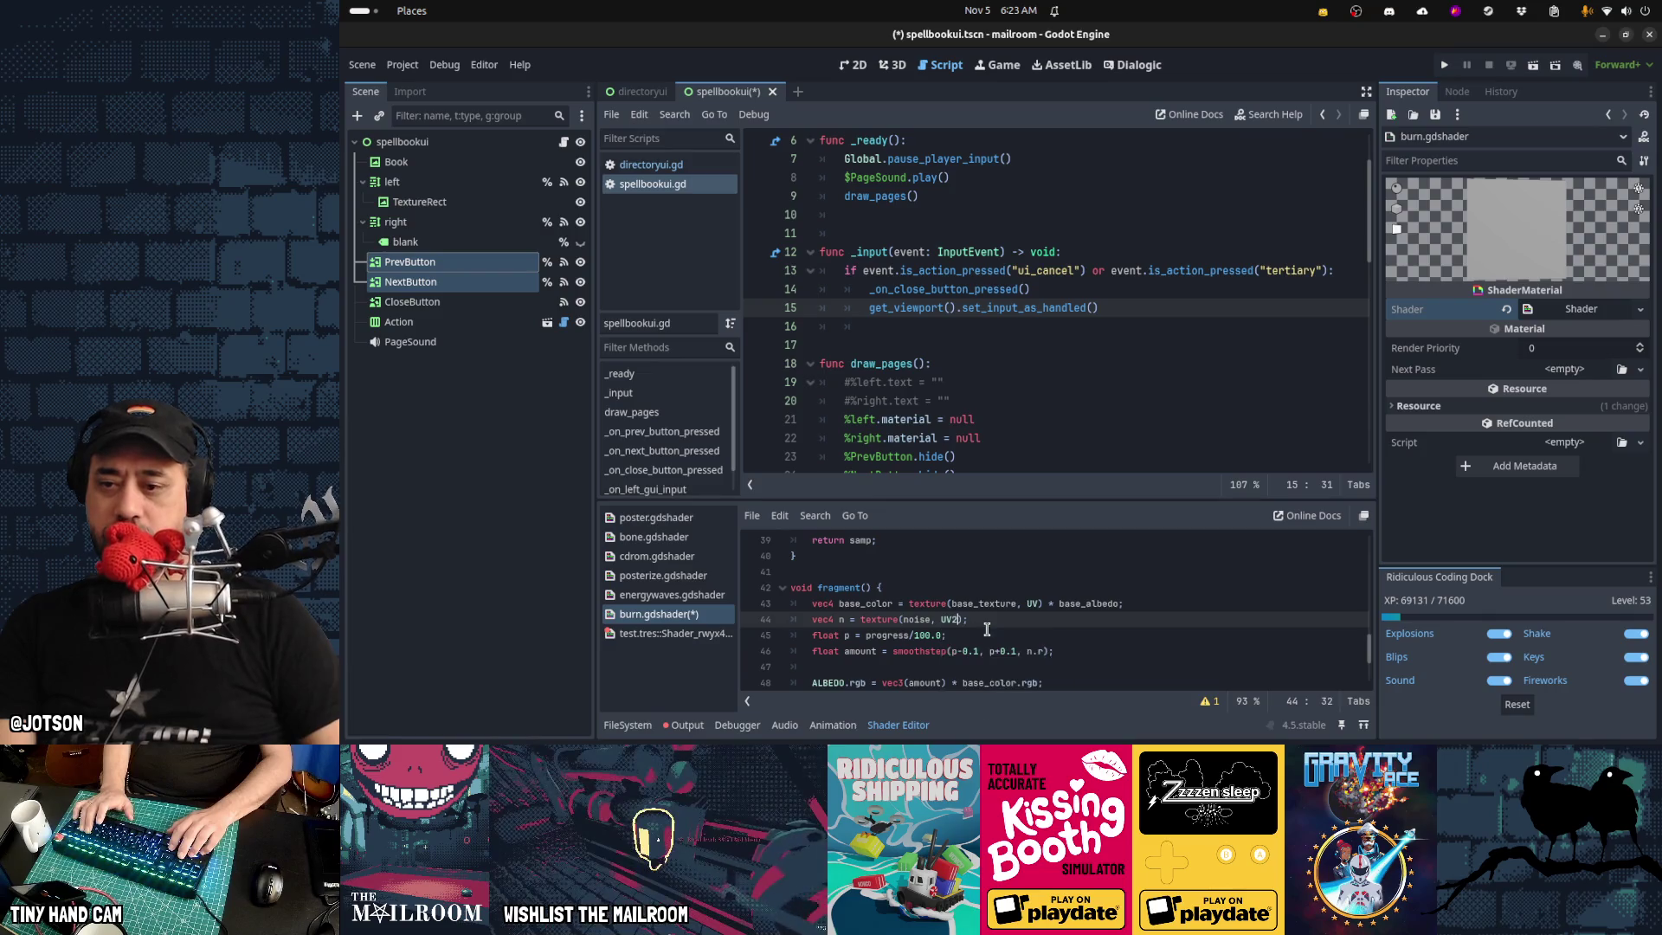
pyautogui.press('F5')
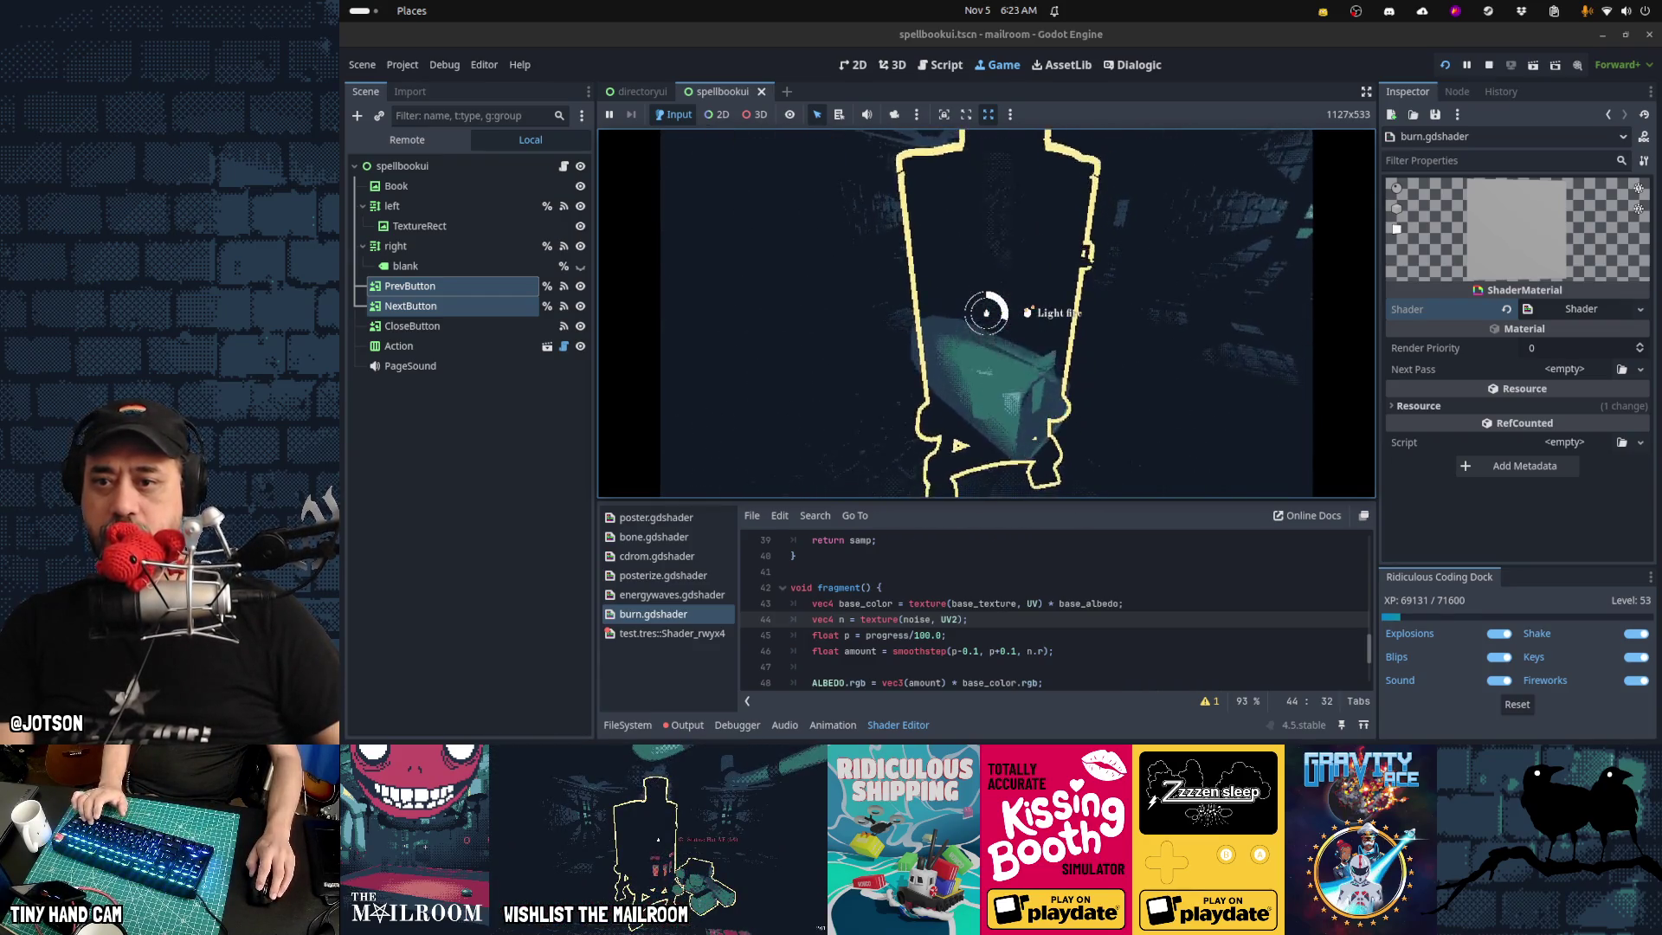
# Try lighting the object in-game, then relaunch the game from Godot
pyautogui.click(986, 312)
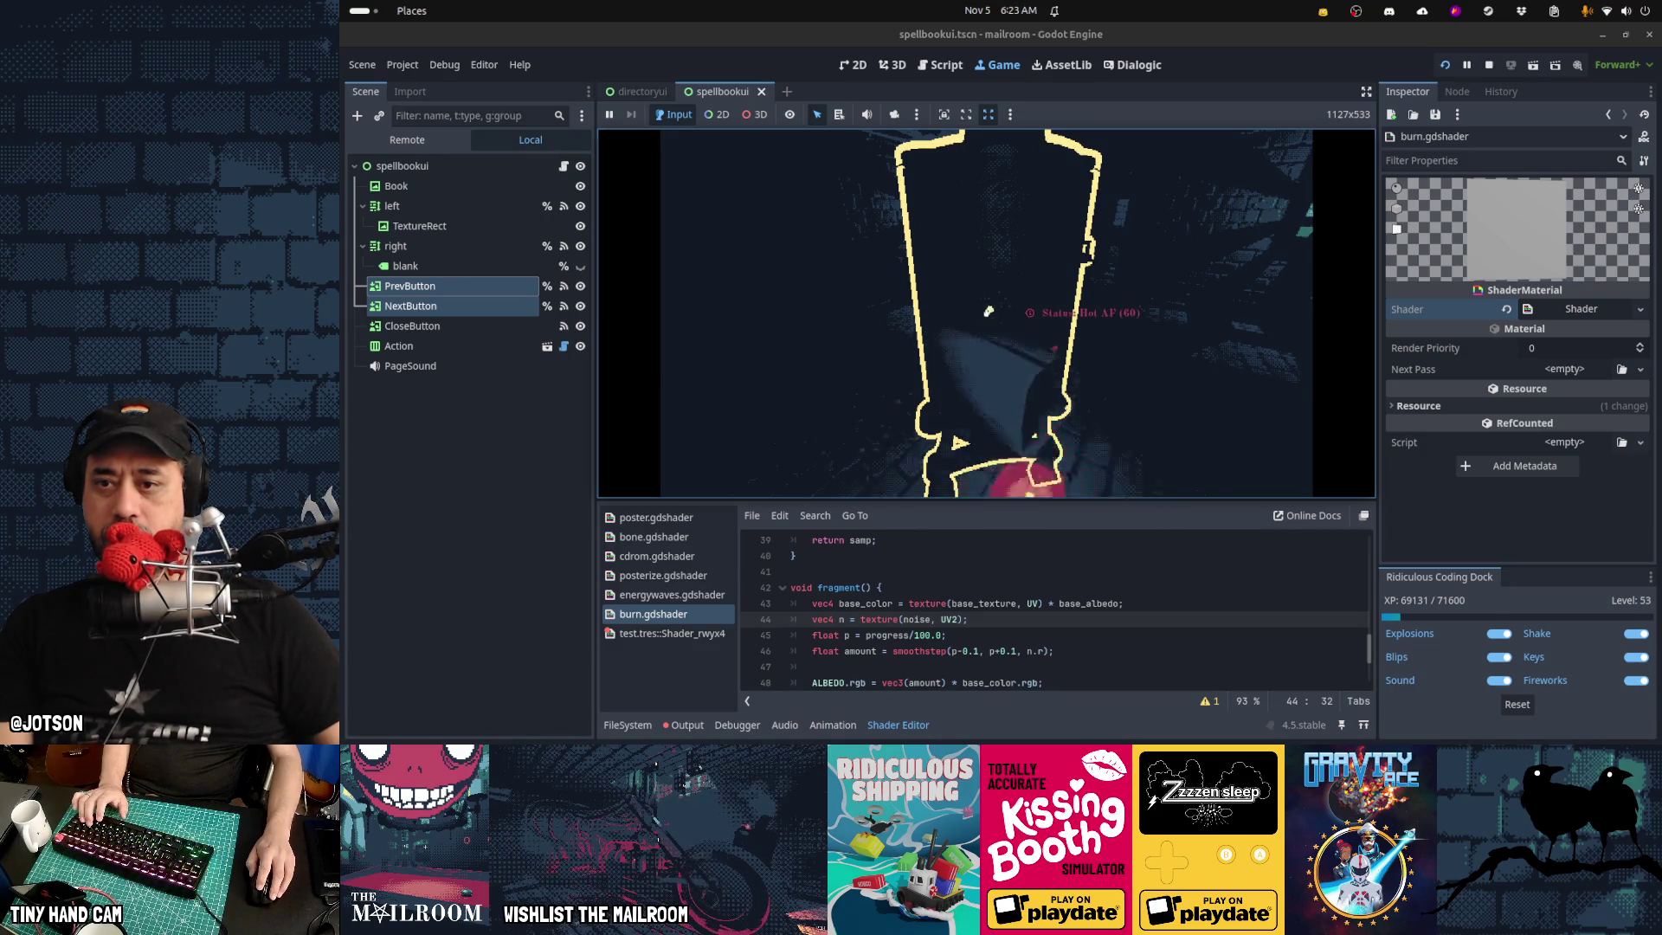
pyautogui.hotkey('alt', 'Tab')
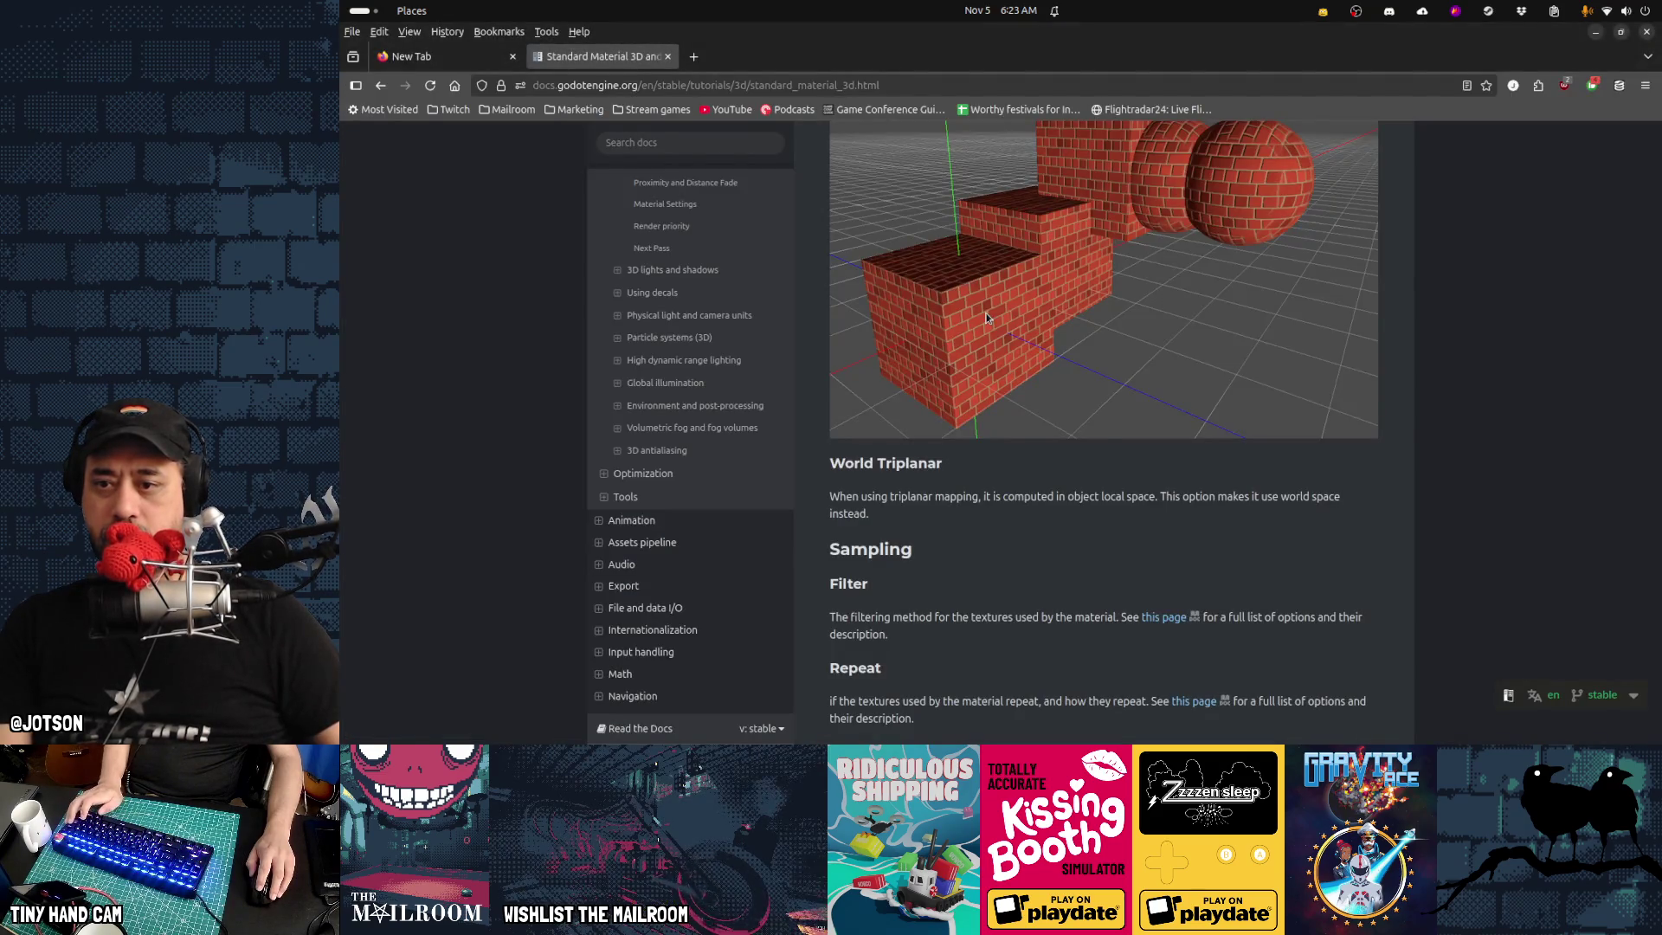
pyautogui.hotkey('alt', 'Tab')
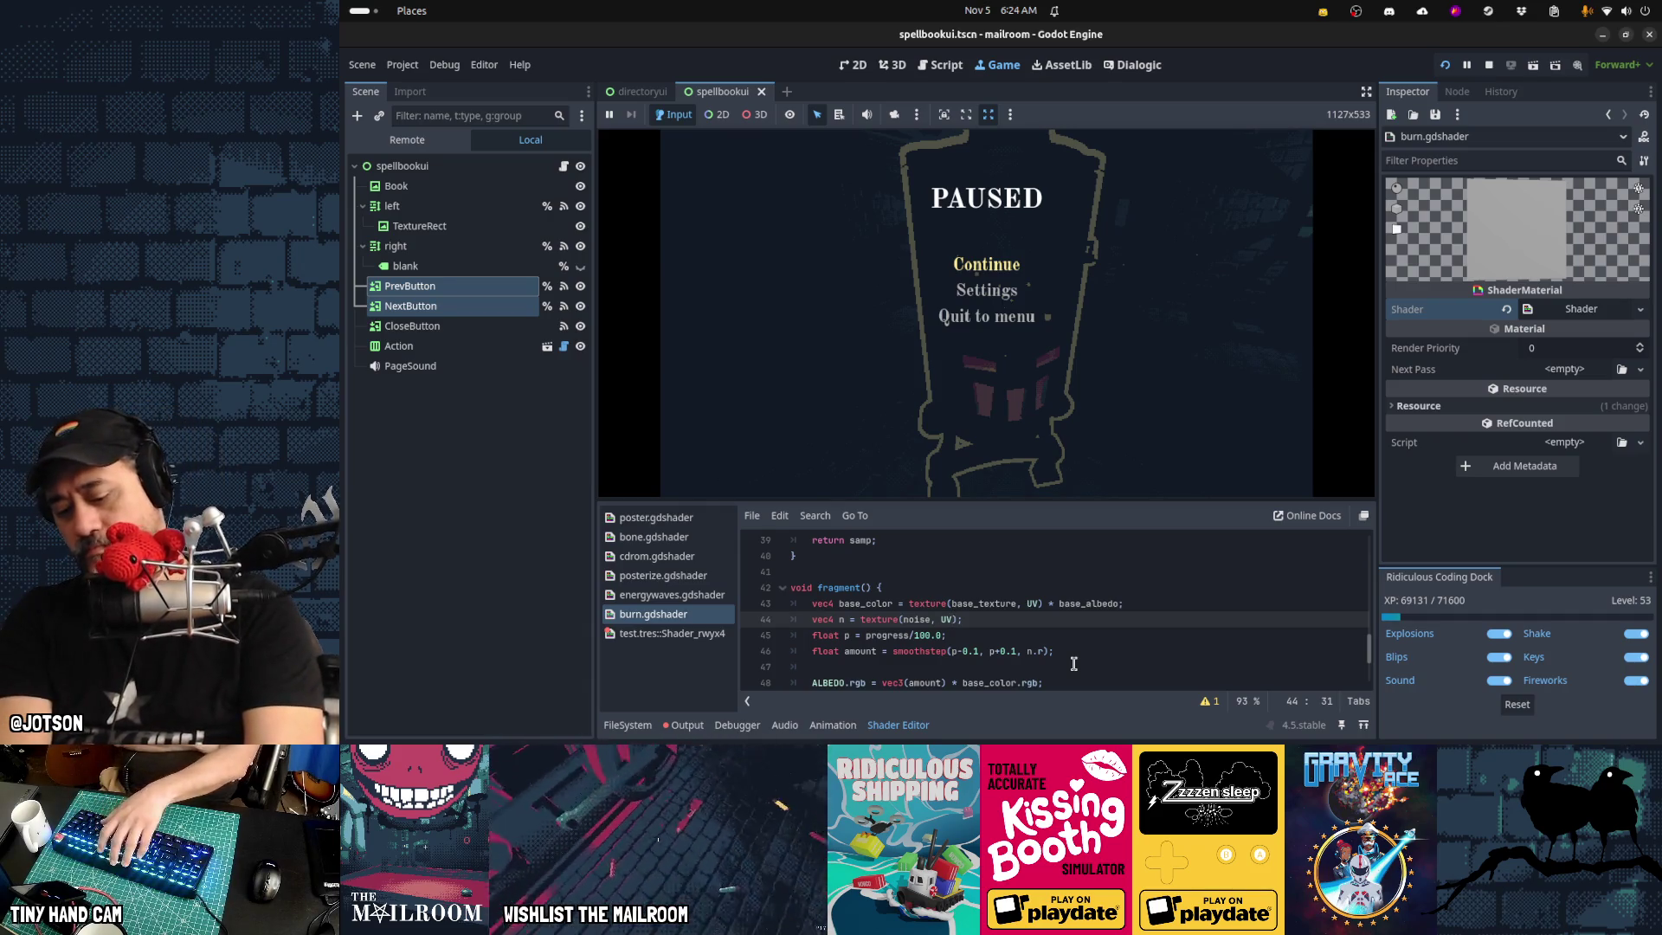
pyautogui.press('F5')
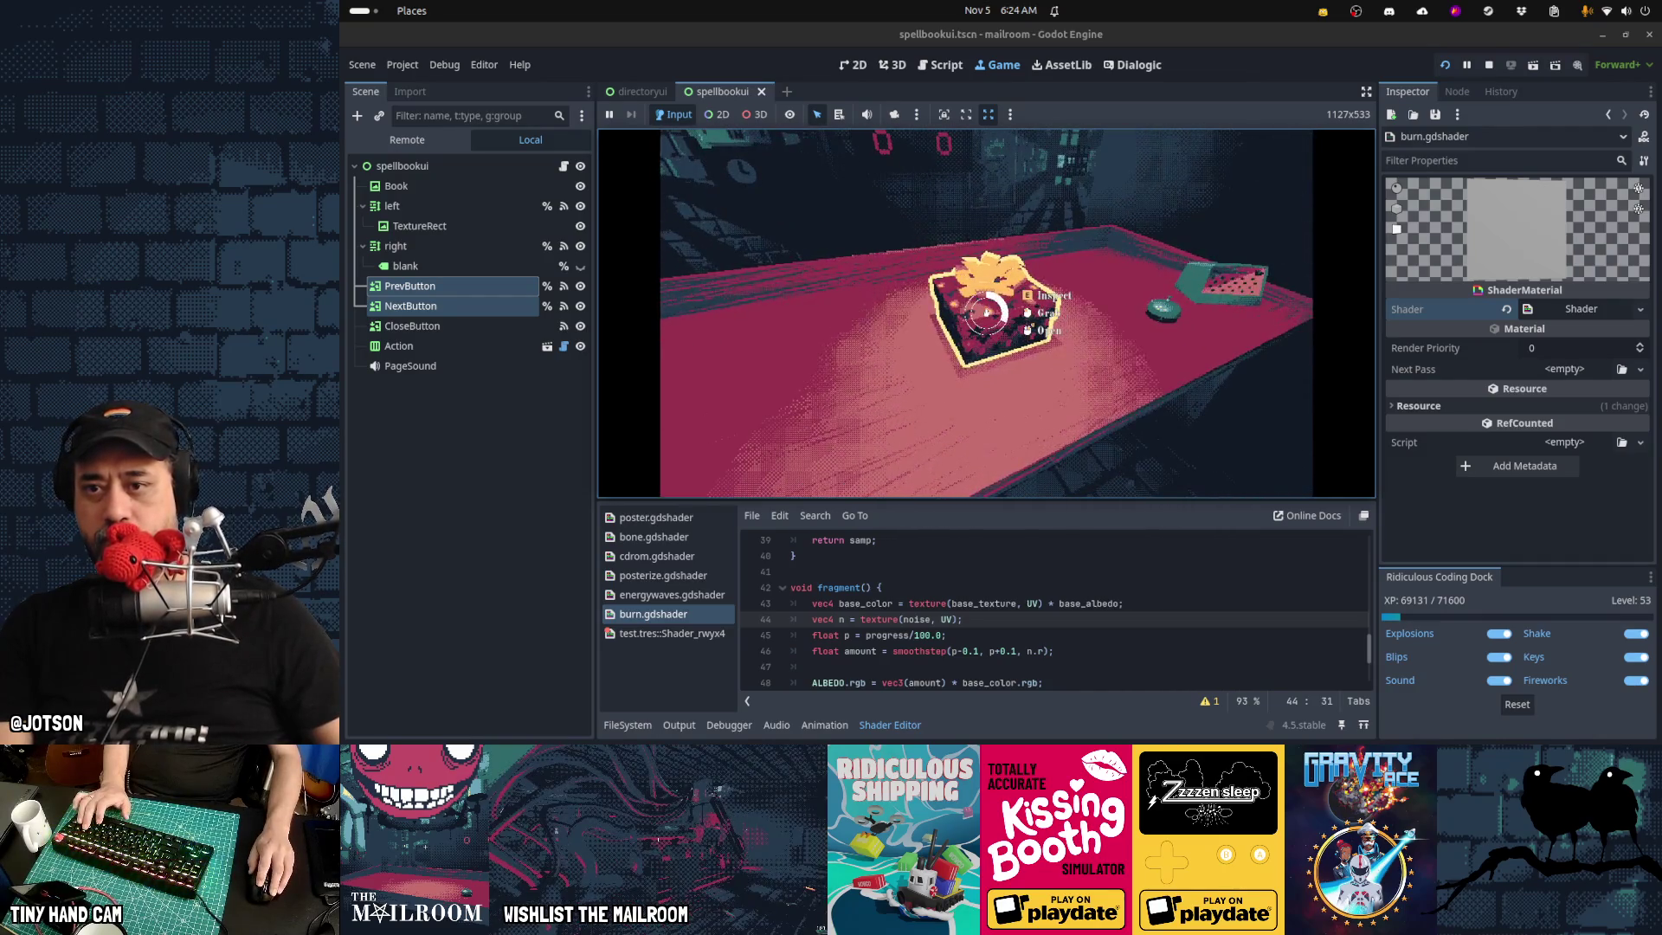
# Carry the gift box to the furnace, burn it to ash, and pause the game
pyautogui.click(986, 312)
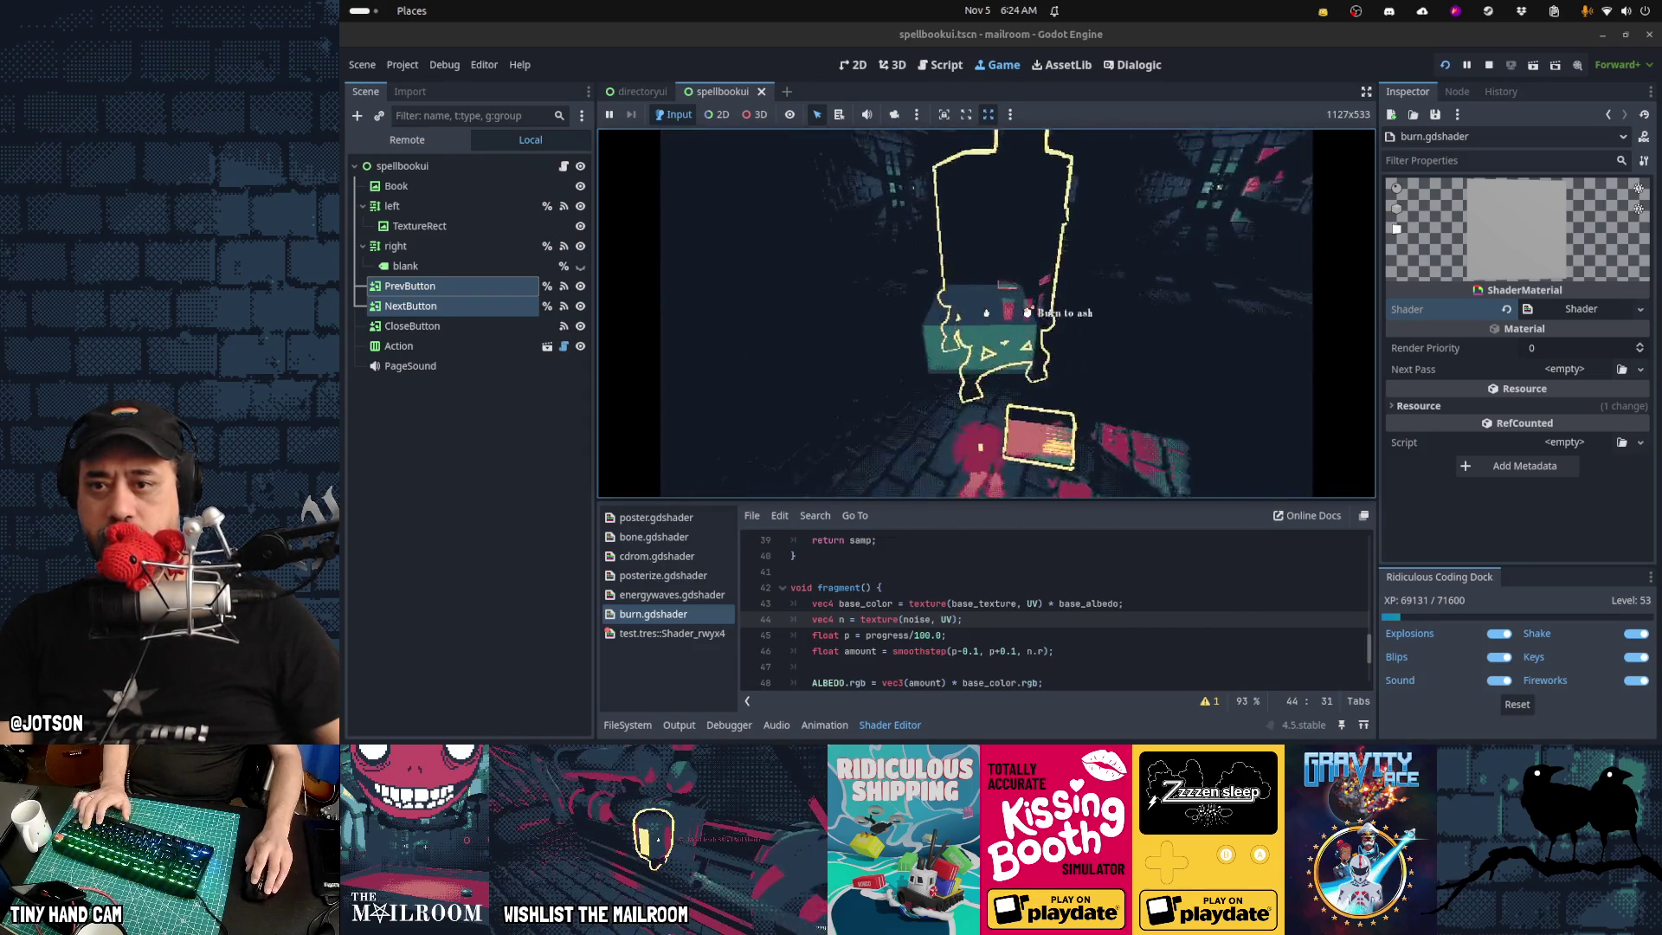
pyautogui.click(986, 312)
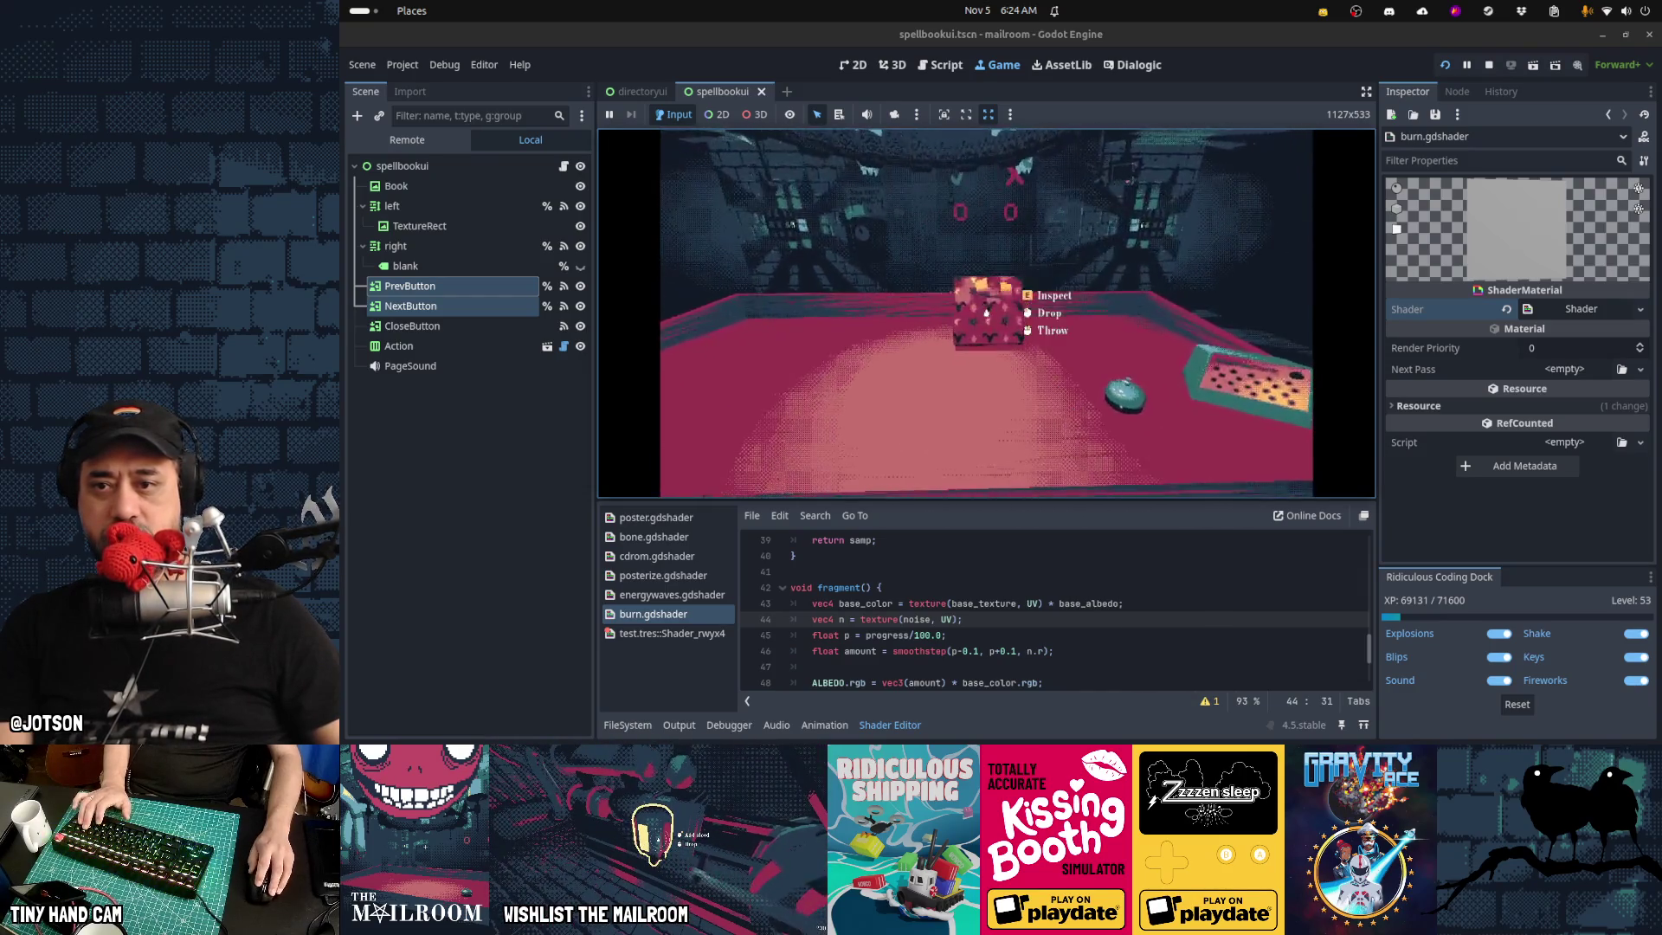
pyautogui.click(986, 312)
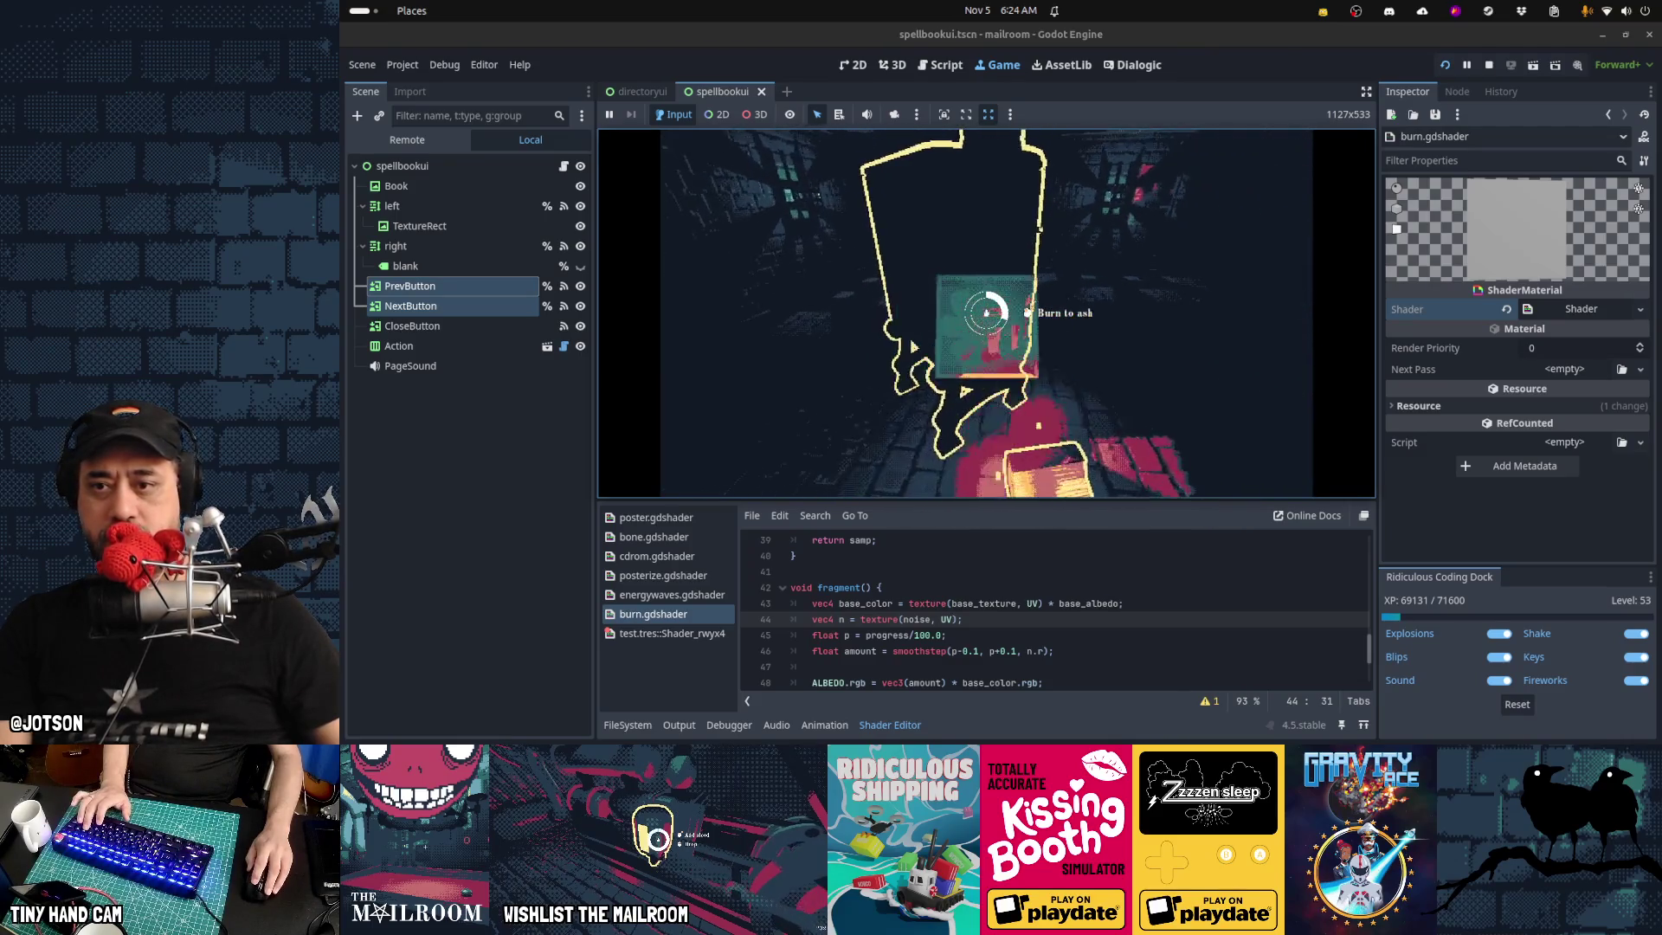
pyautogui.click(986, 312)
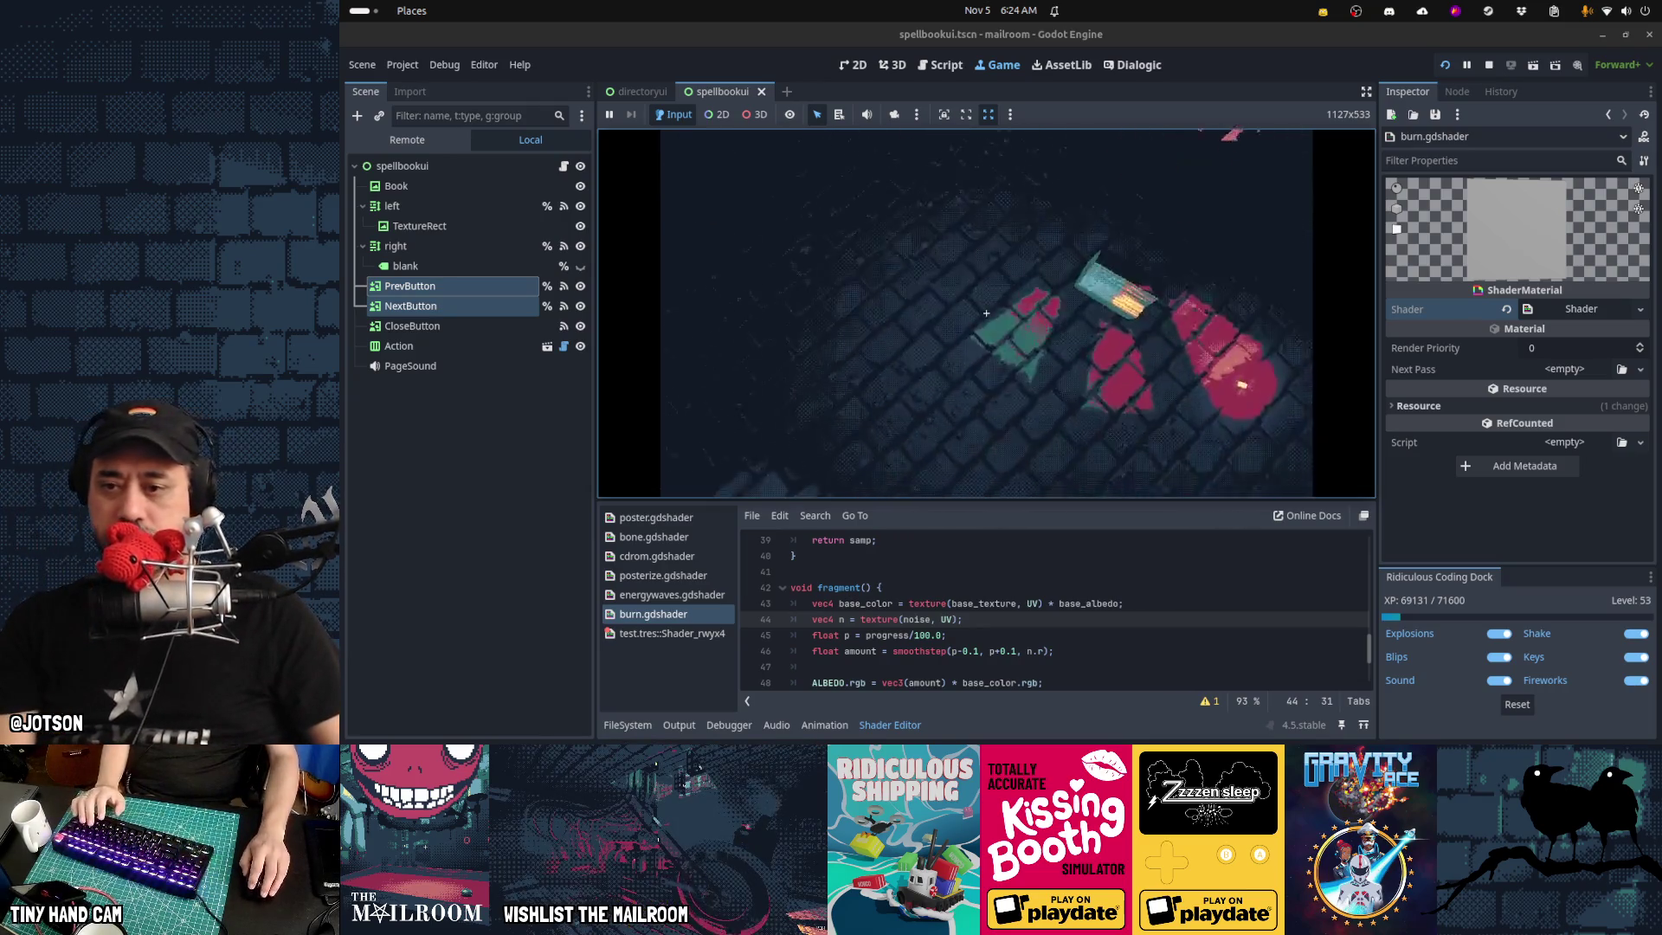
pyautogui.press('Escape')
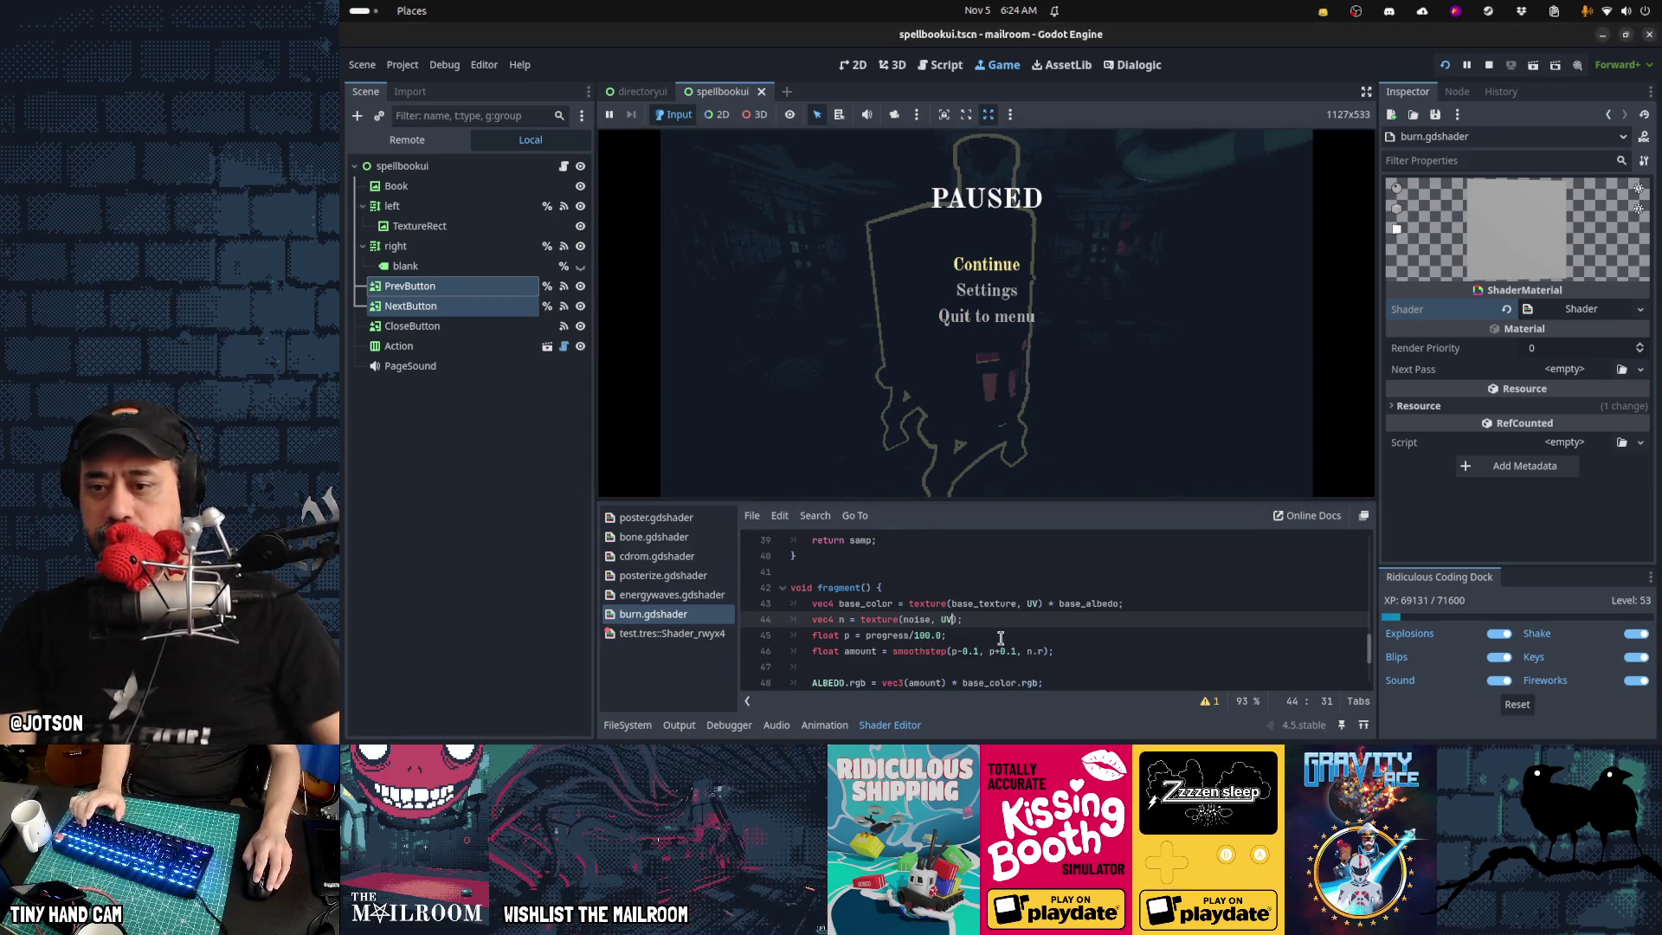
# Revert line 44's noise lookup in burn.gdshader back to texture(noise, UV)
pyautogui.click(957, 619)
pyautogui.write('/ uv')
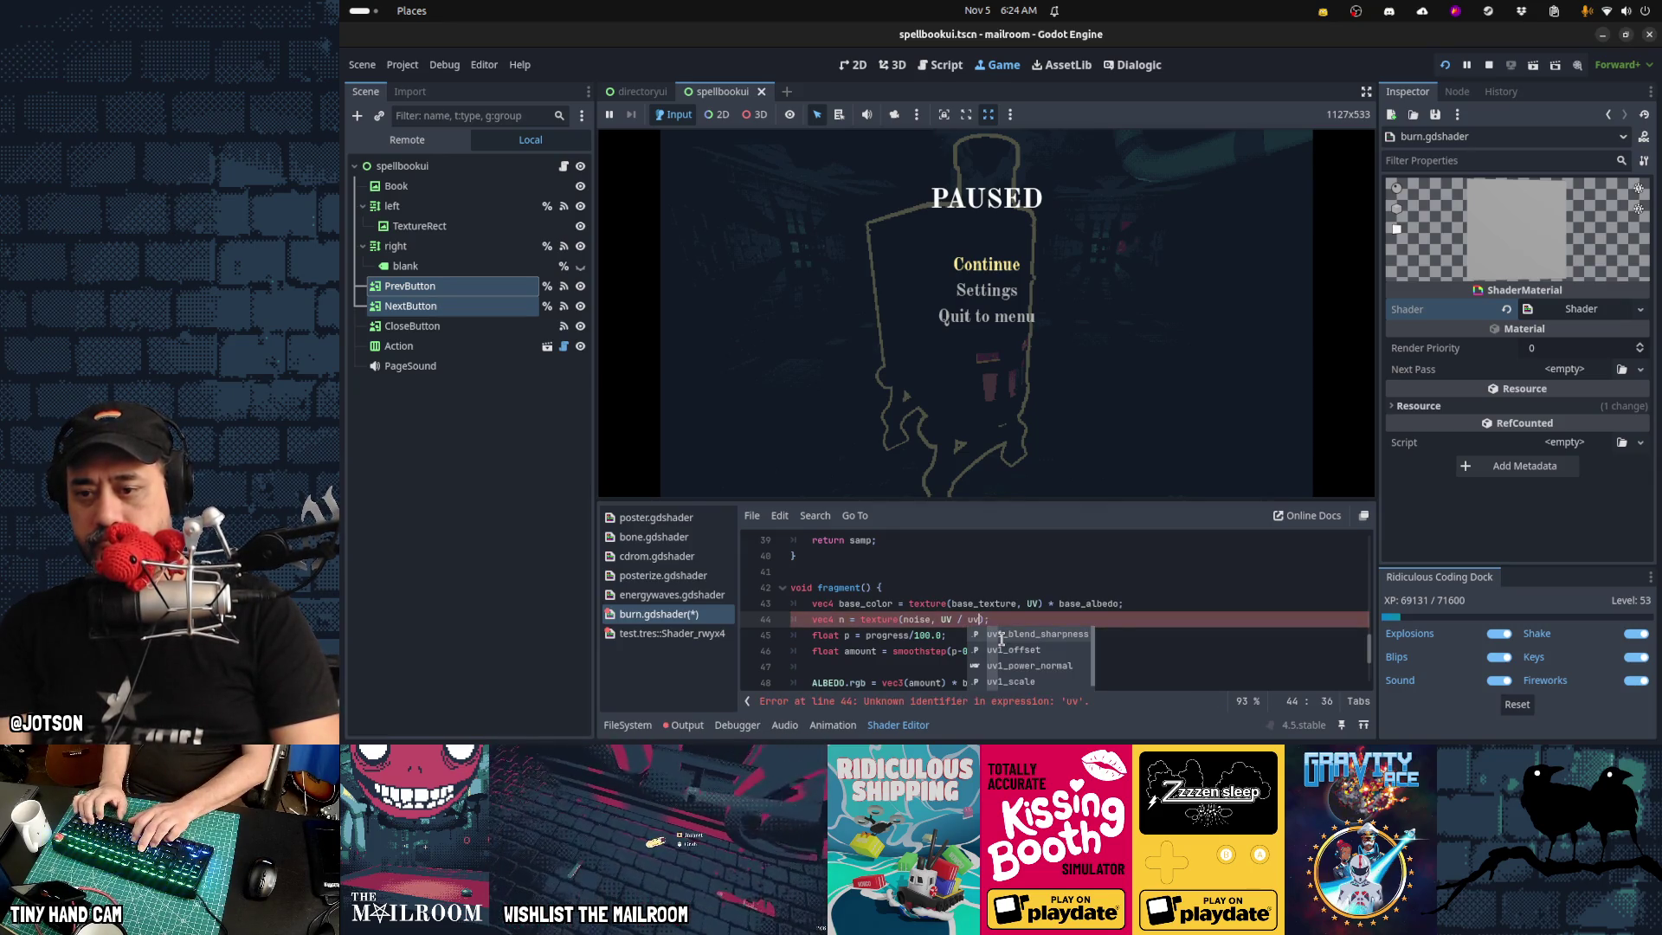
pyautogui.press('BackSpace')
pyautogui.press('BackSpace')
pyautogui.write('UV')
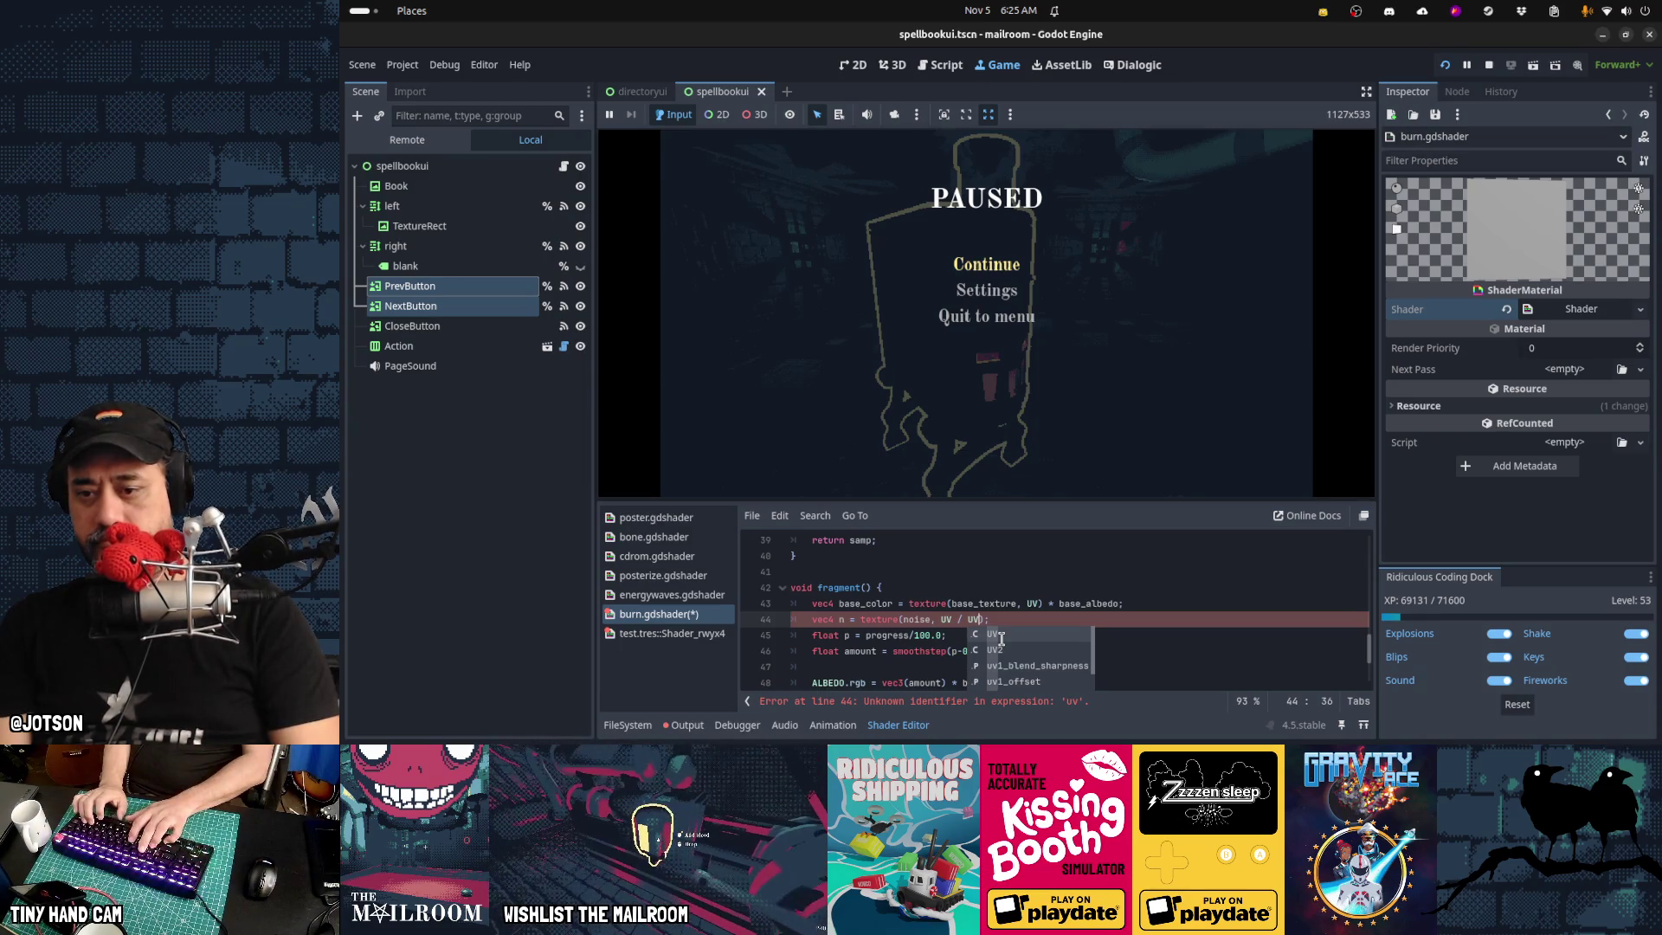
pyautogui.scroll(-1, 1001, 638)
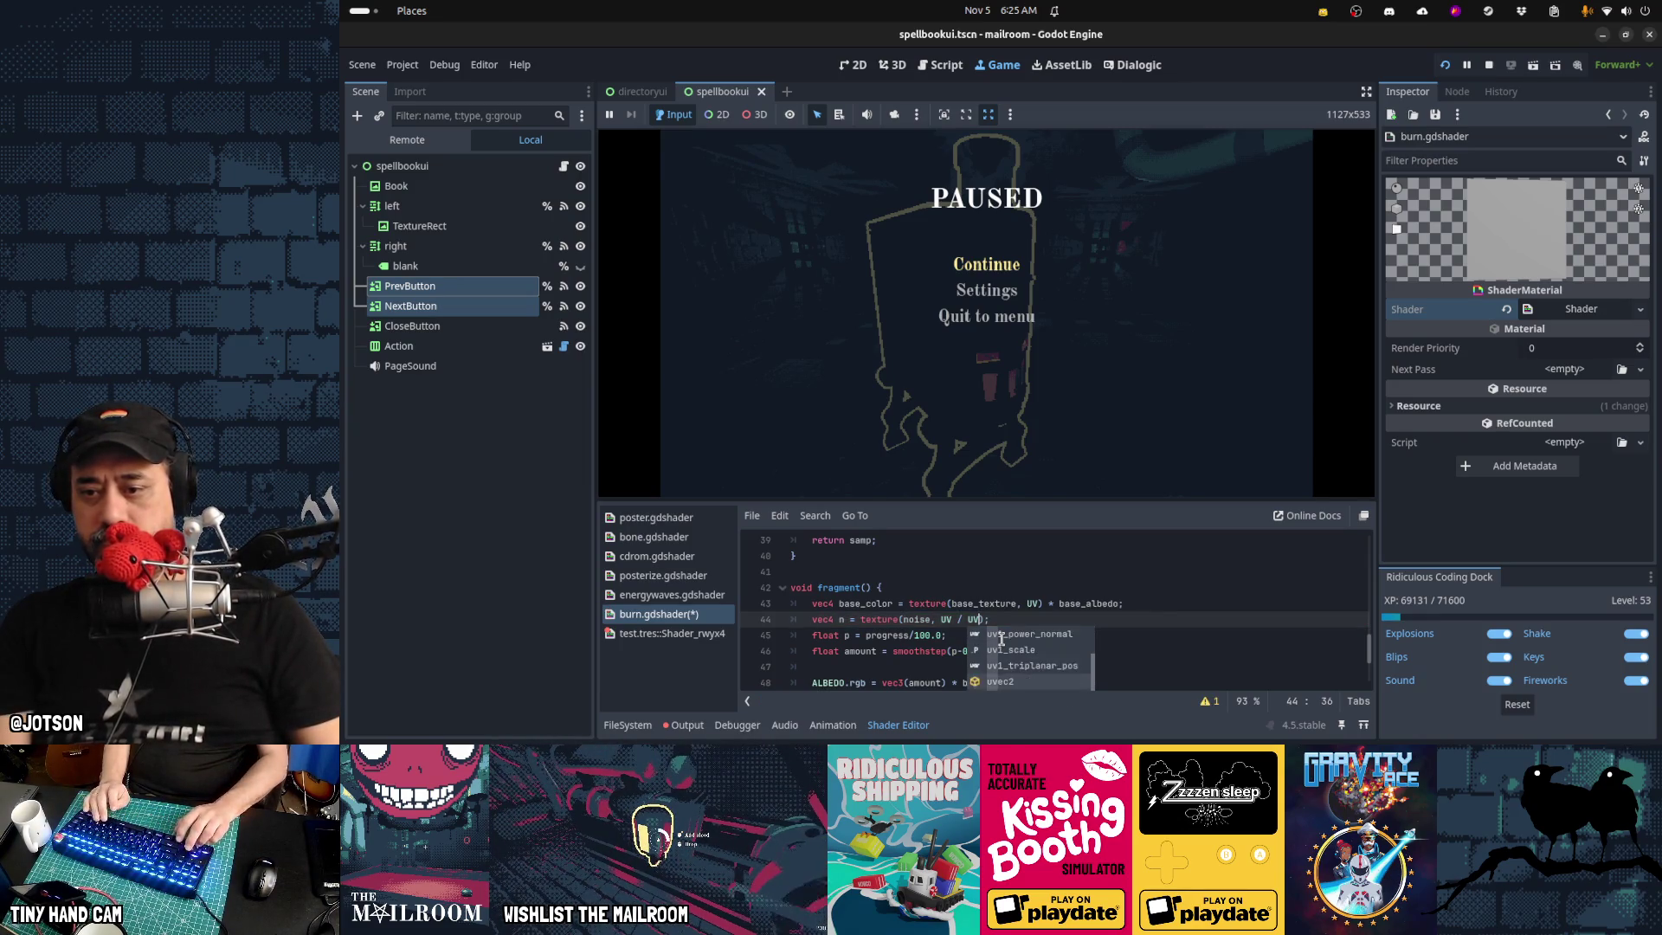
pyautogui.scroll(1, 1001, 638)
pyautogui.press('BackSpace')
pyautogui.press('BackSpace')
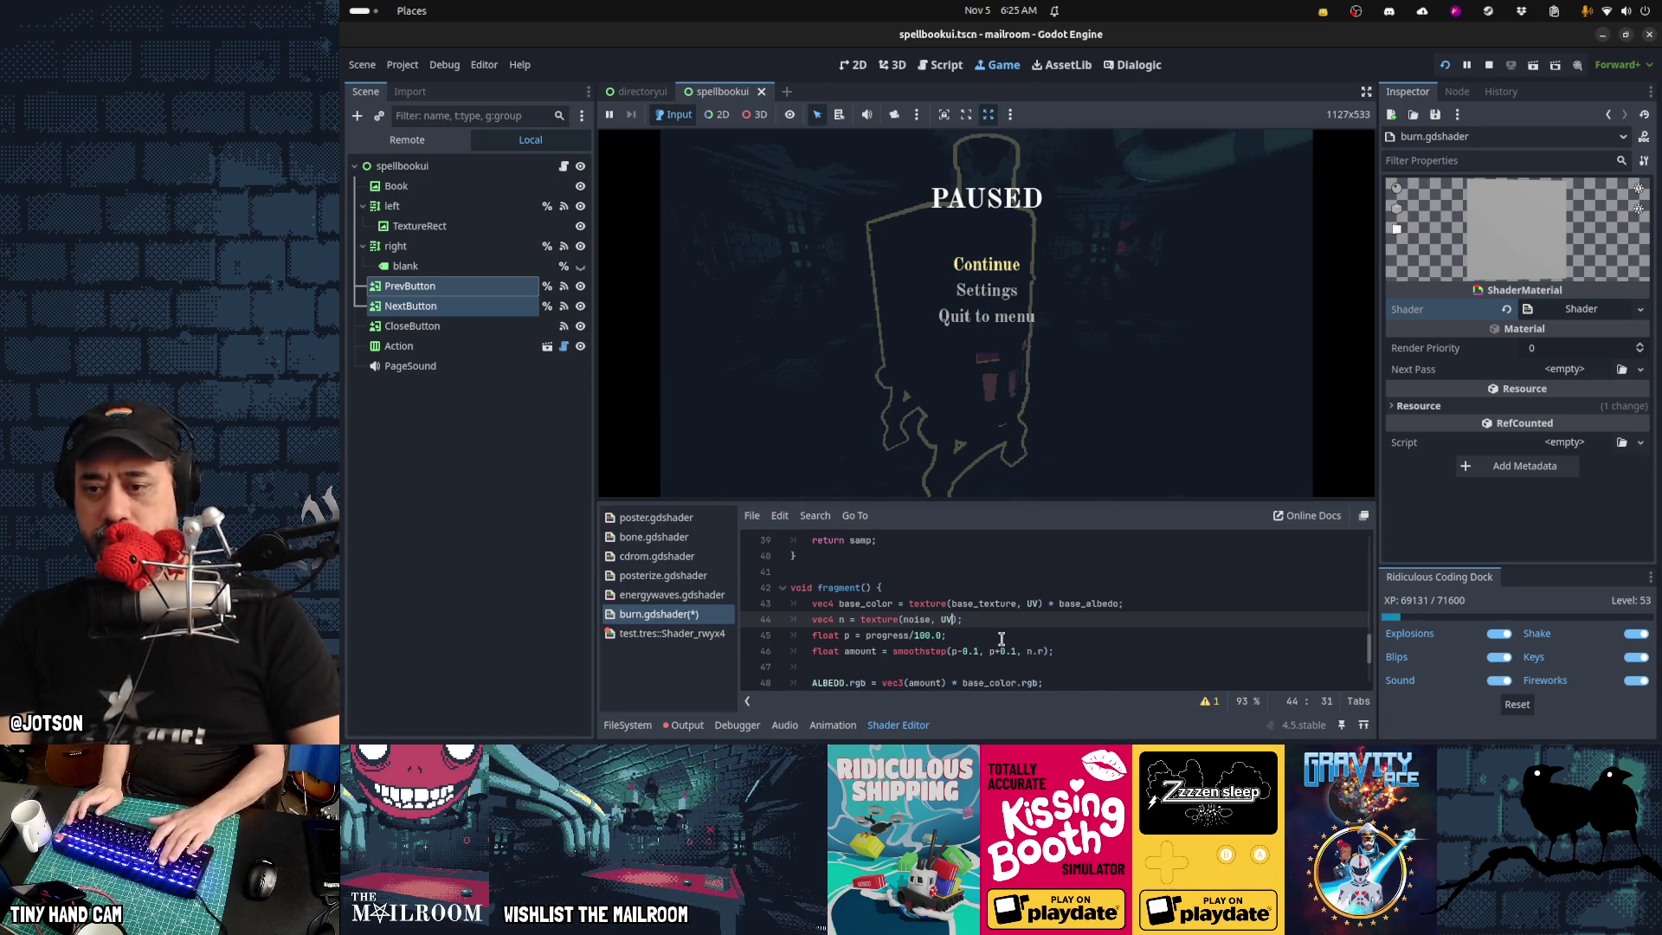
pyautogui.press('Up')
pyautogui.press('Up')
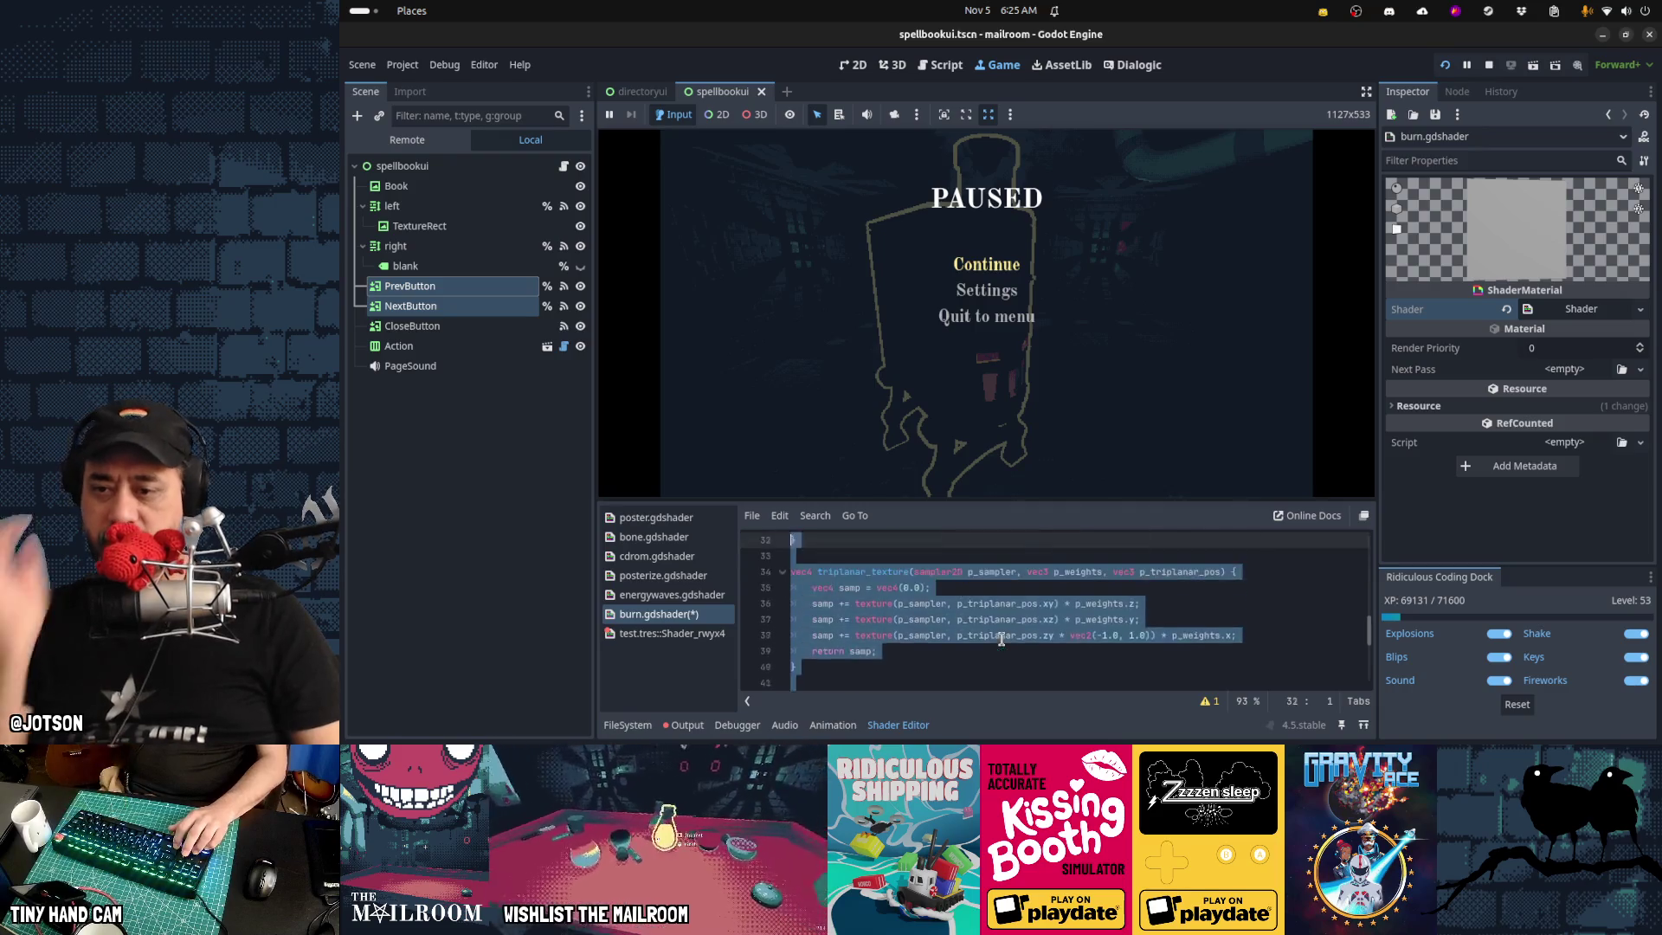
# Trace the uv1_scale term in the vertex code back to its declaration
pyautogui.press('Home')
pyautogui.hotkey('shift', 'Up')
pyautogui.hotkey('shift', 'Up')
pyautogui.hotkey('shift', 'Up')
pyautogui.hotkey('shift', 'Up')
pyautogui.hotkey('shift', 'Up')
pyautogui.hotkey('shift', 'Up')
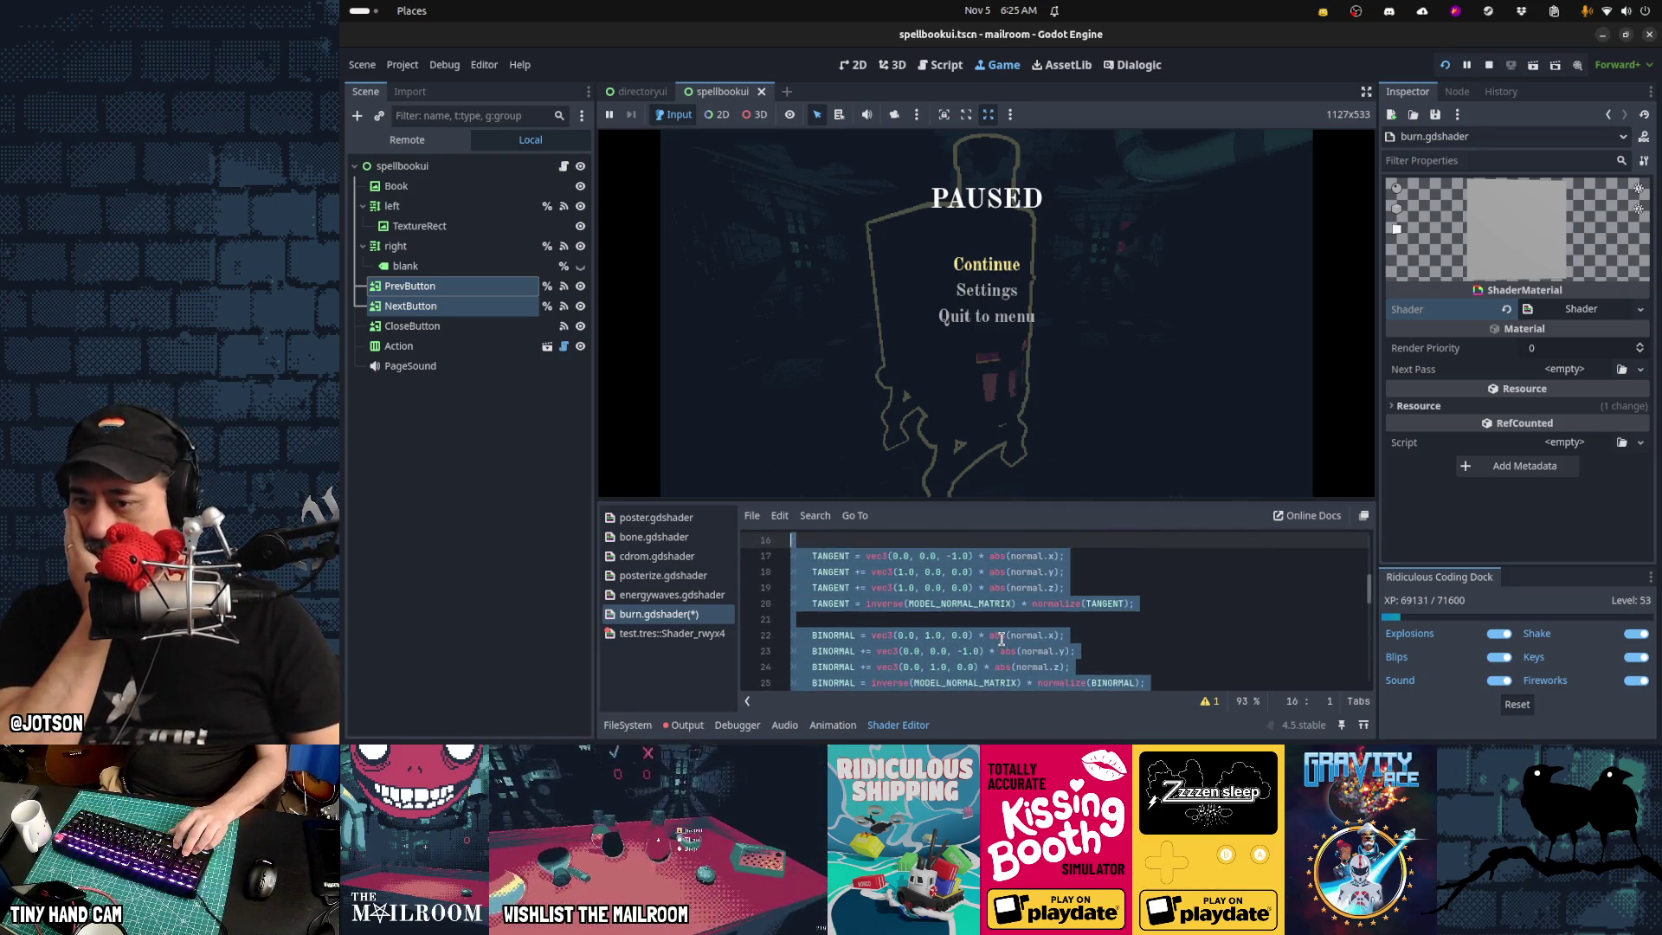
pyautogui.hotkey('shift', 'Up')
pyautogui.hotkey('shift', 'Up')
pyautogui.hotkey('shift', 'Up')
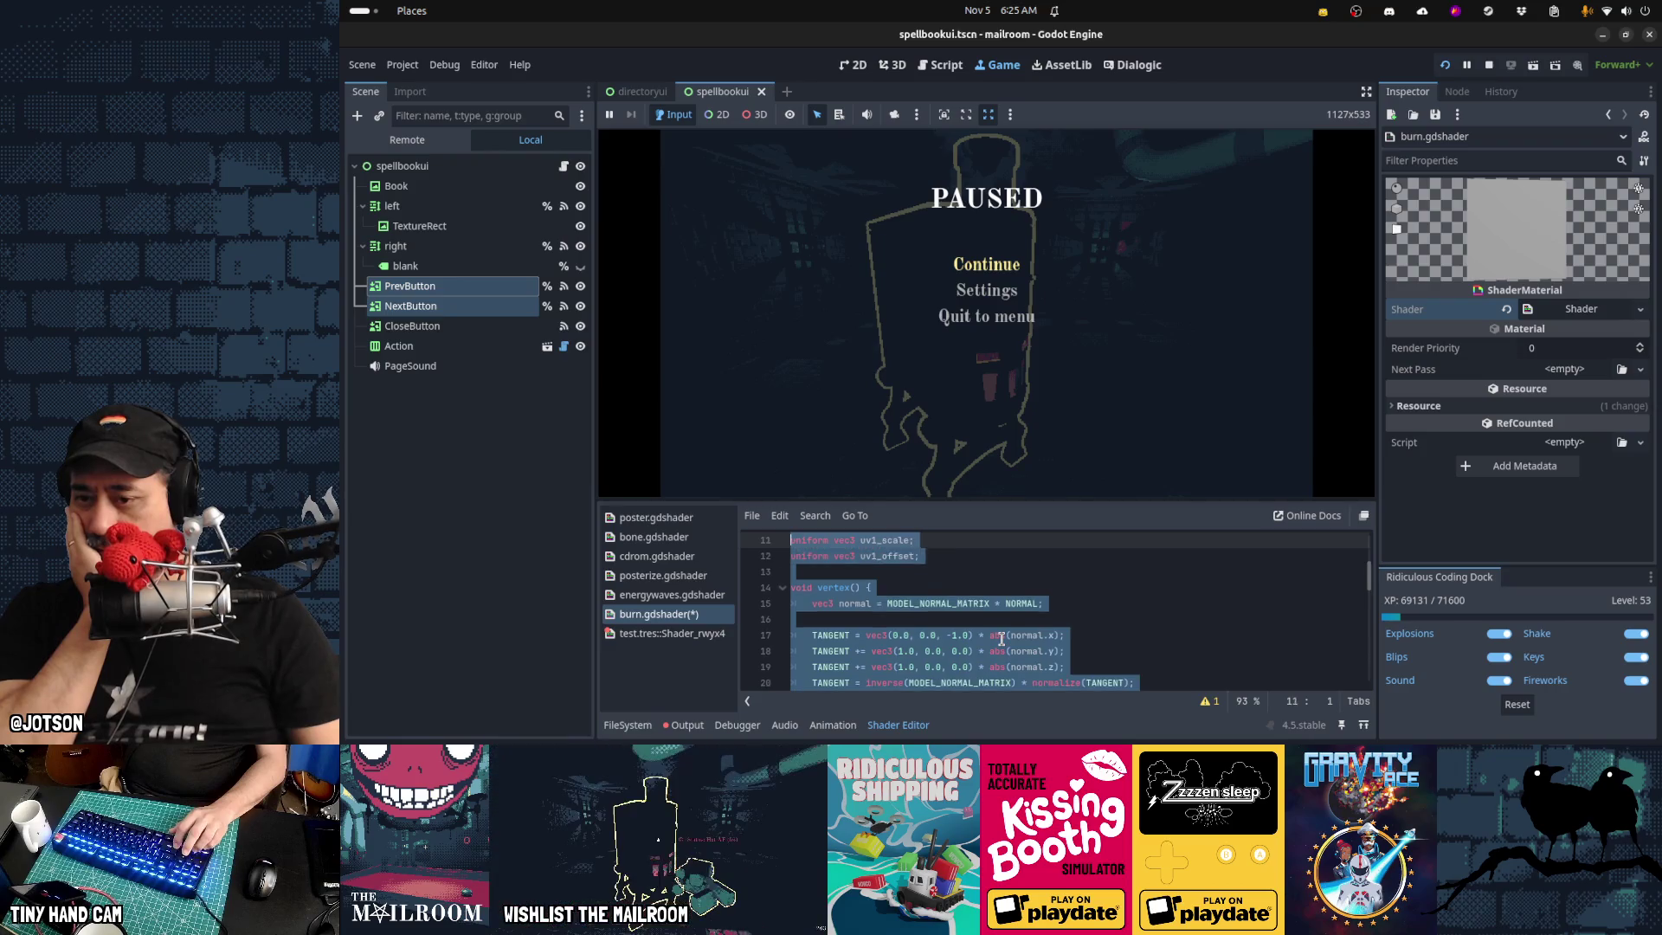
pyautogui.hotkey('shift', 'Down')
pyautogui.hotkey('shift', 'Down')
pyautogui.hotkey('shift', 'Down')
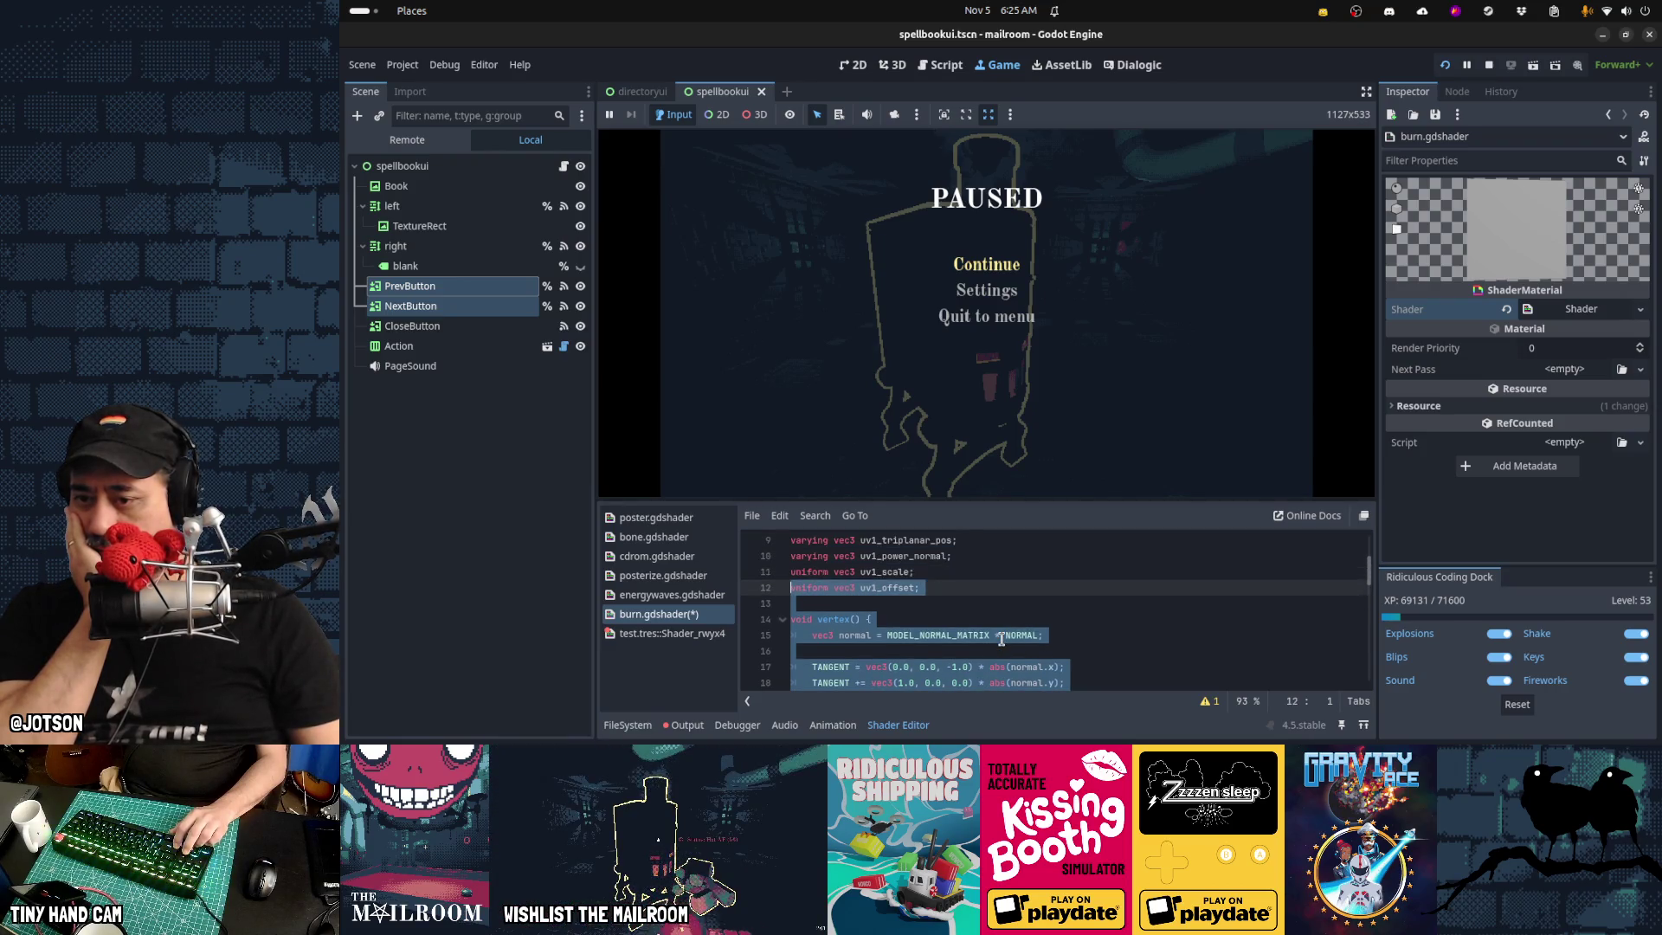
pyautogui.hotkey('shift', 'Down')
pyautogui.hotkey('shift', 'Down')
pyautogui.hotkey('shift', 'Down')
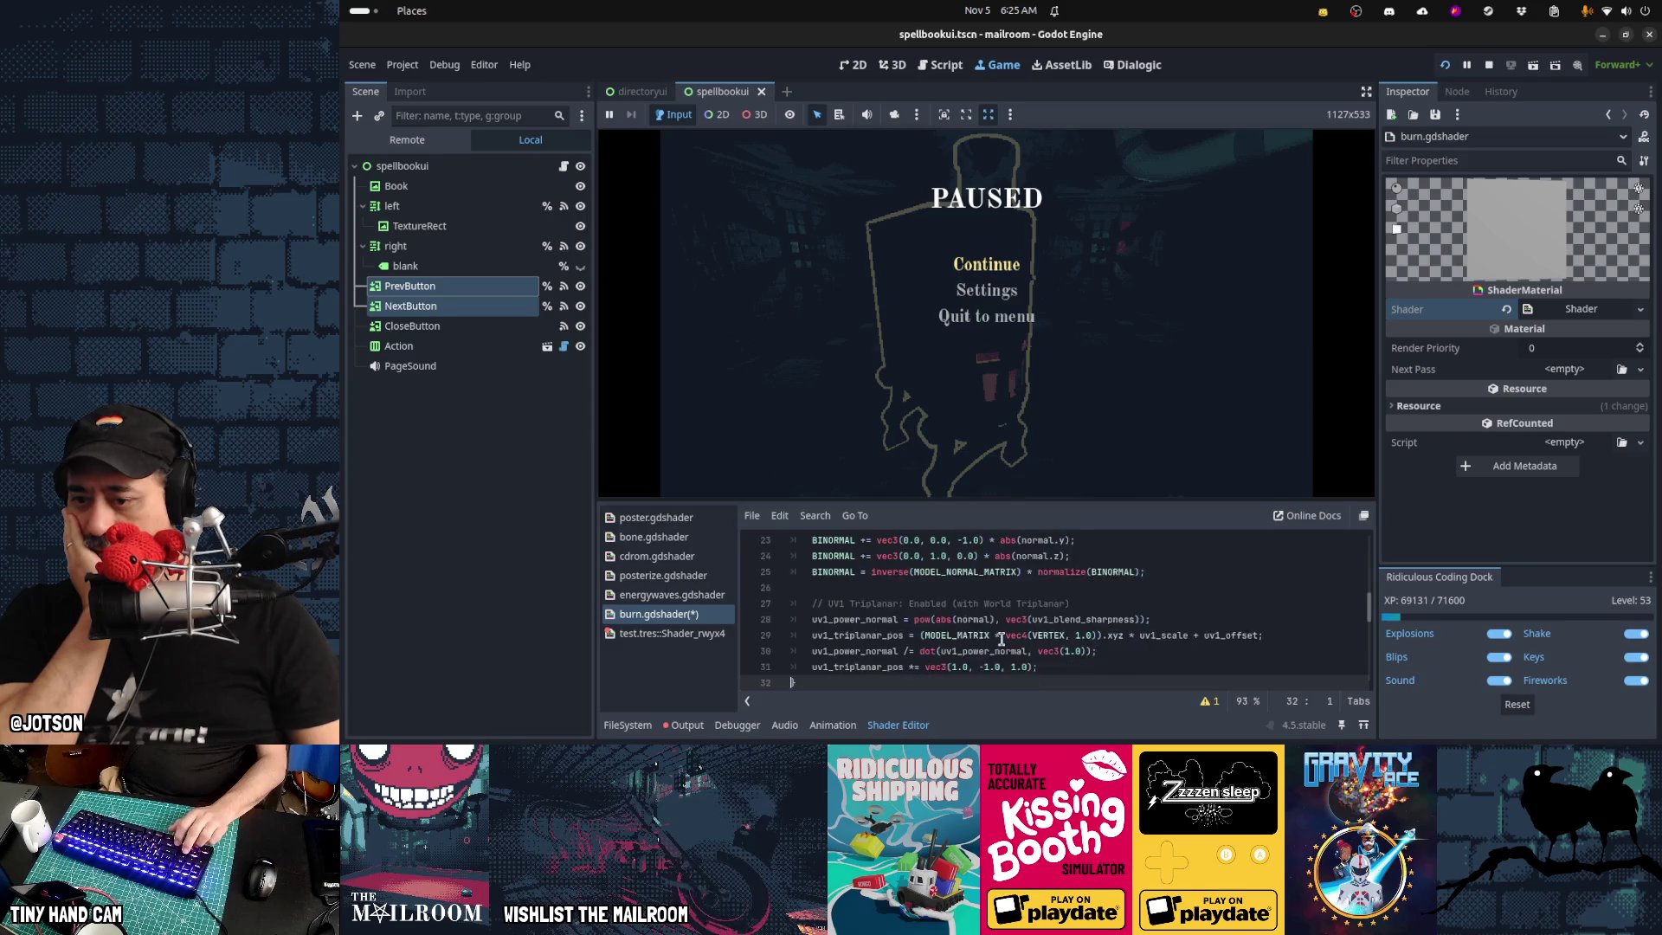
pyautogui.press('Up')
pyautogui.press('Up')
pyautogui.press('Up')
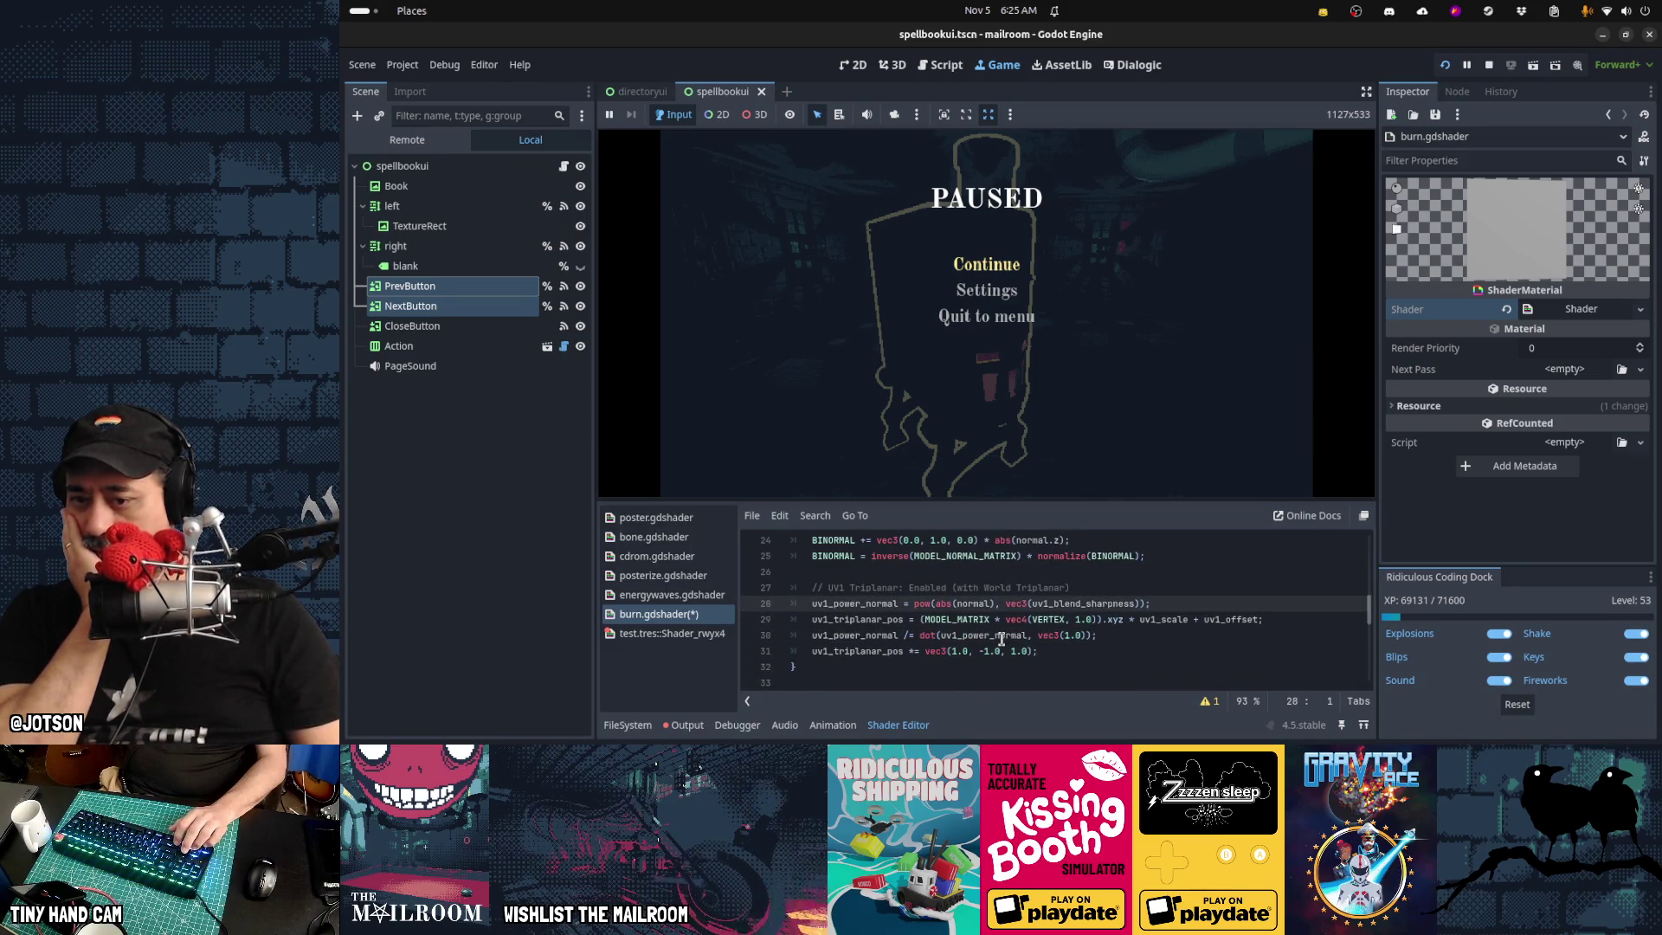
pyautogui.press('Down')
pyautogui.press('Down')
pyautogui.press('Down')
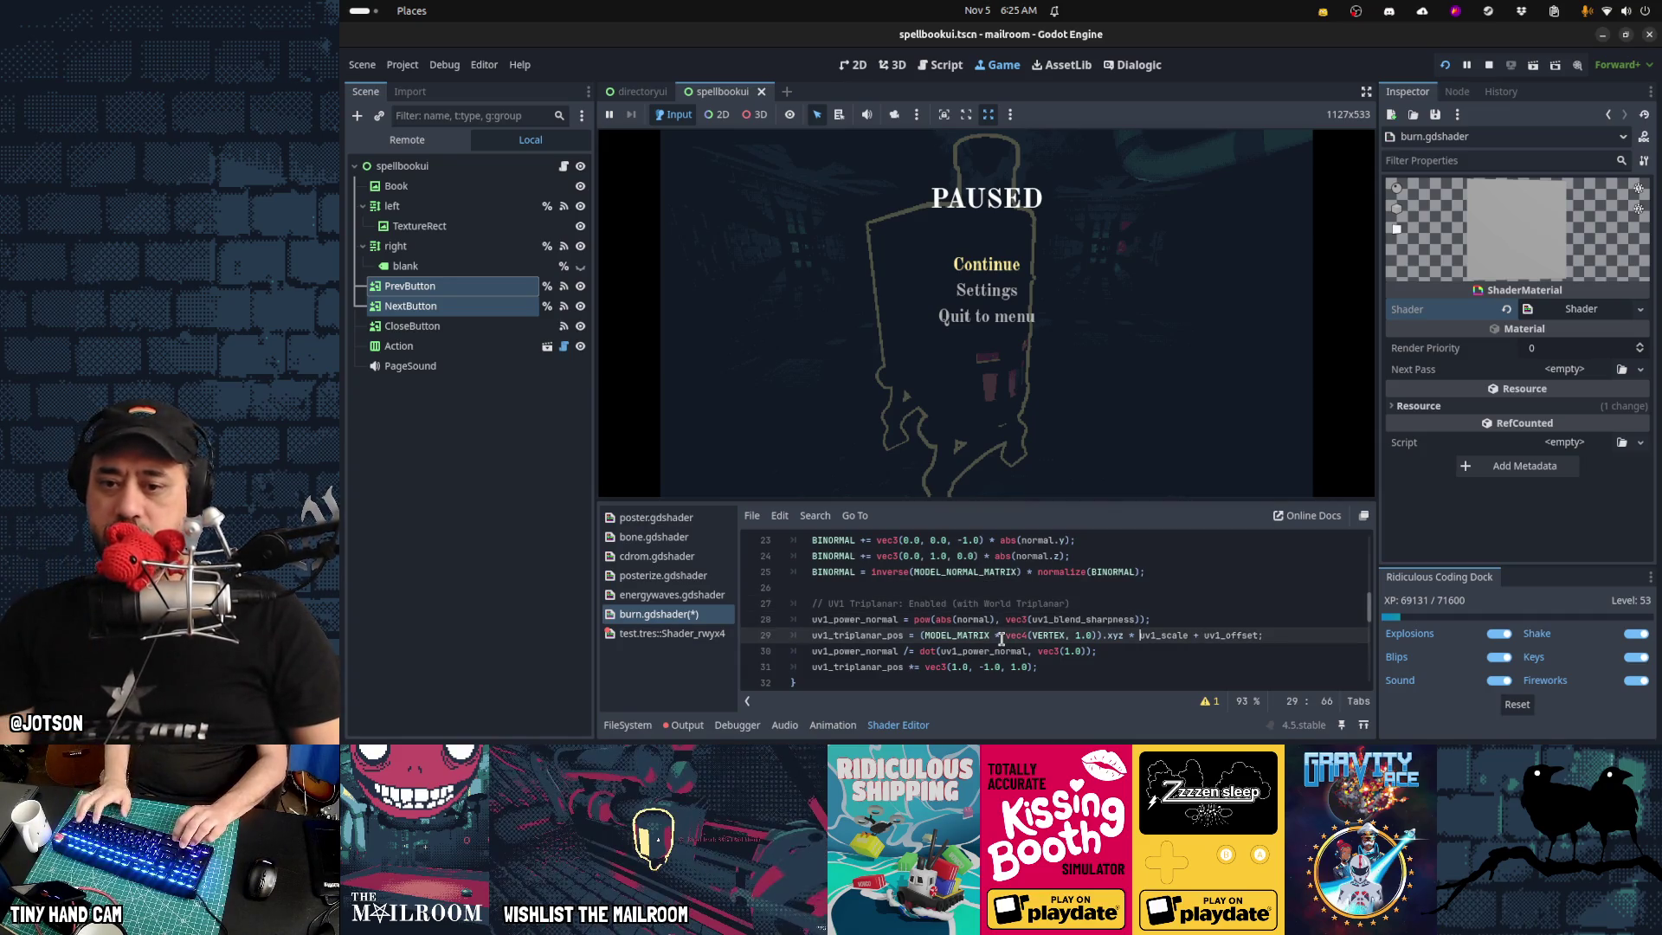
pyautogui.hotkey('ctrl', 'd')
pyautogui.hotkey('ctrl', 'd')
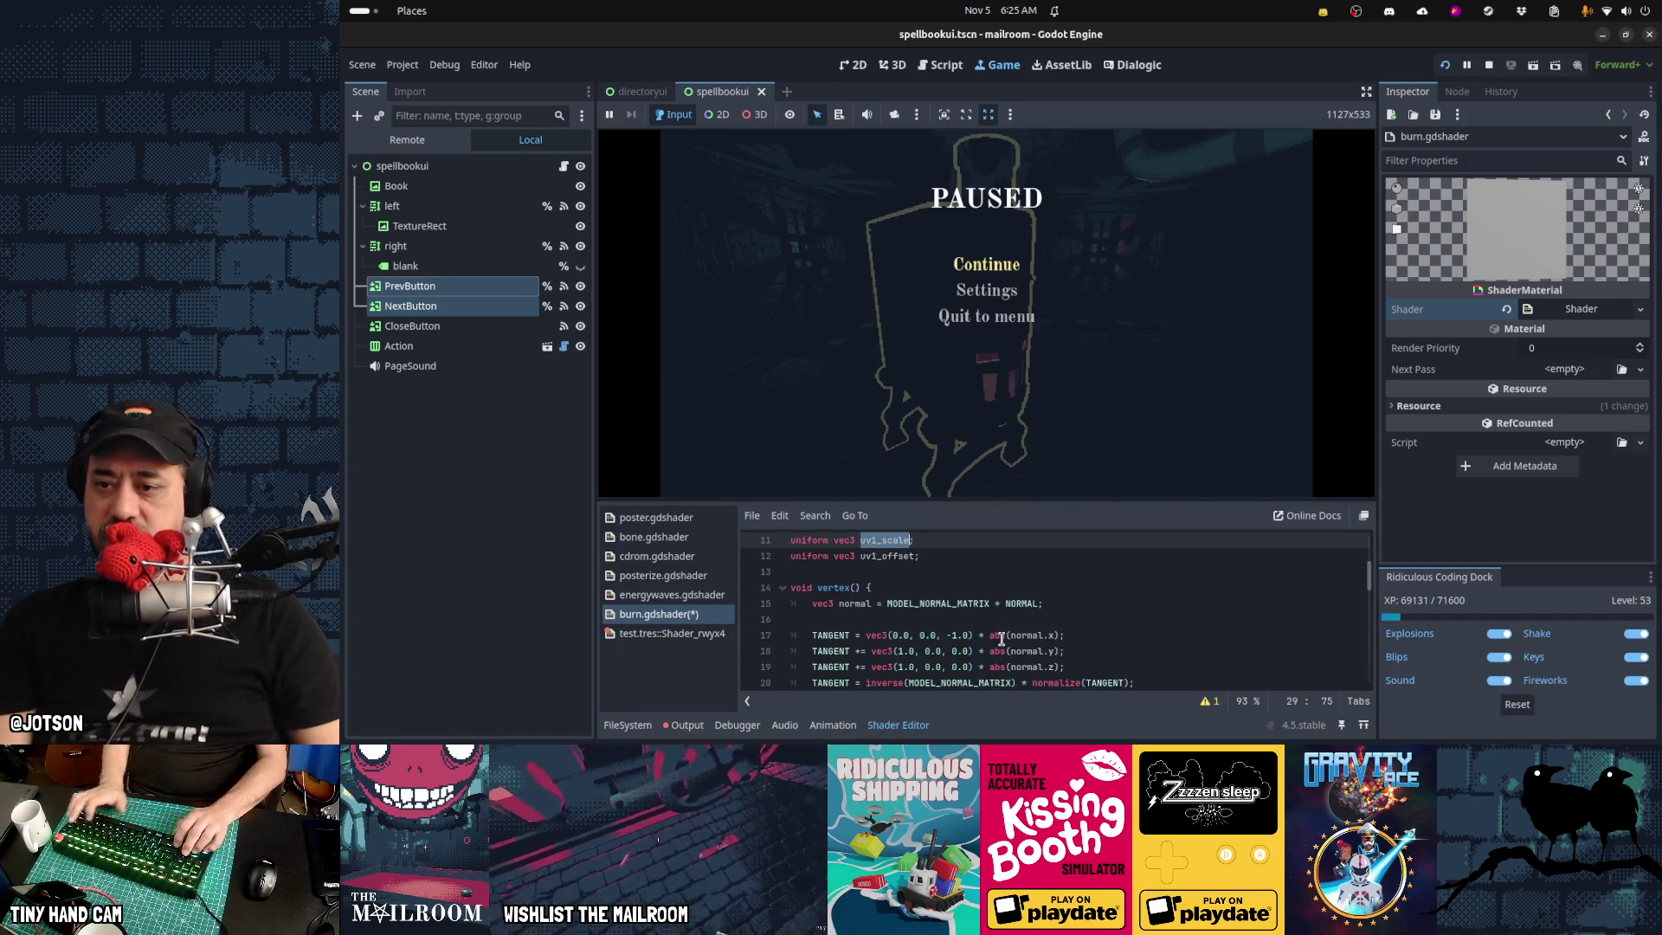
# Select and cut the triplanar uniform and varying declarations on lines 8–13
pyautogui.hotkey('ctrl', 'Home')
pyautogui.press('Down')
pyautogui.press('Down')
pyautogui.press('Down')
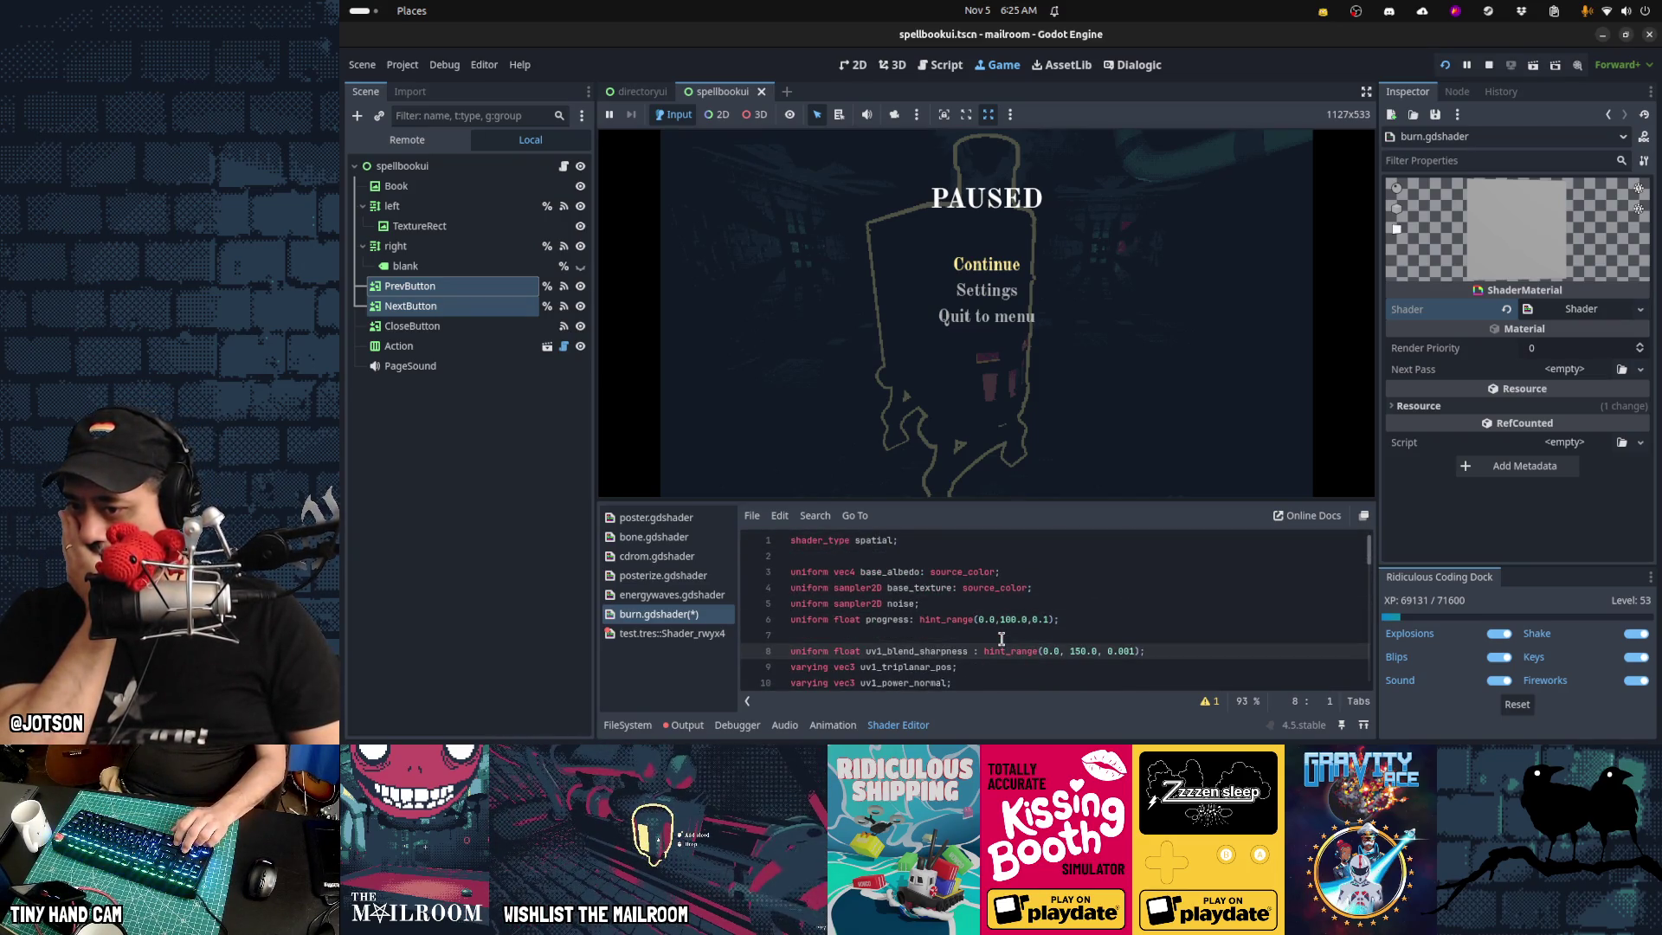
pyautogui.hotkey('shift', 'Down')
pyautogui.hotkey('shift', 'Down')
pyautogui.hotkey('shift', 'Down')
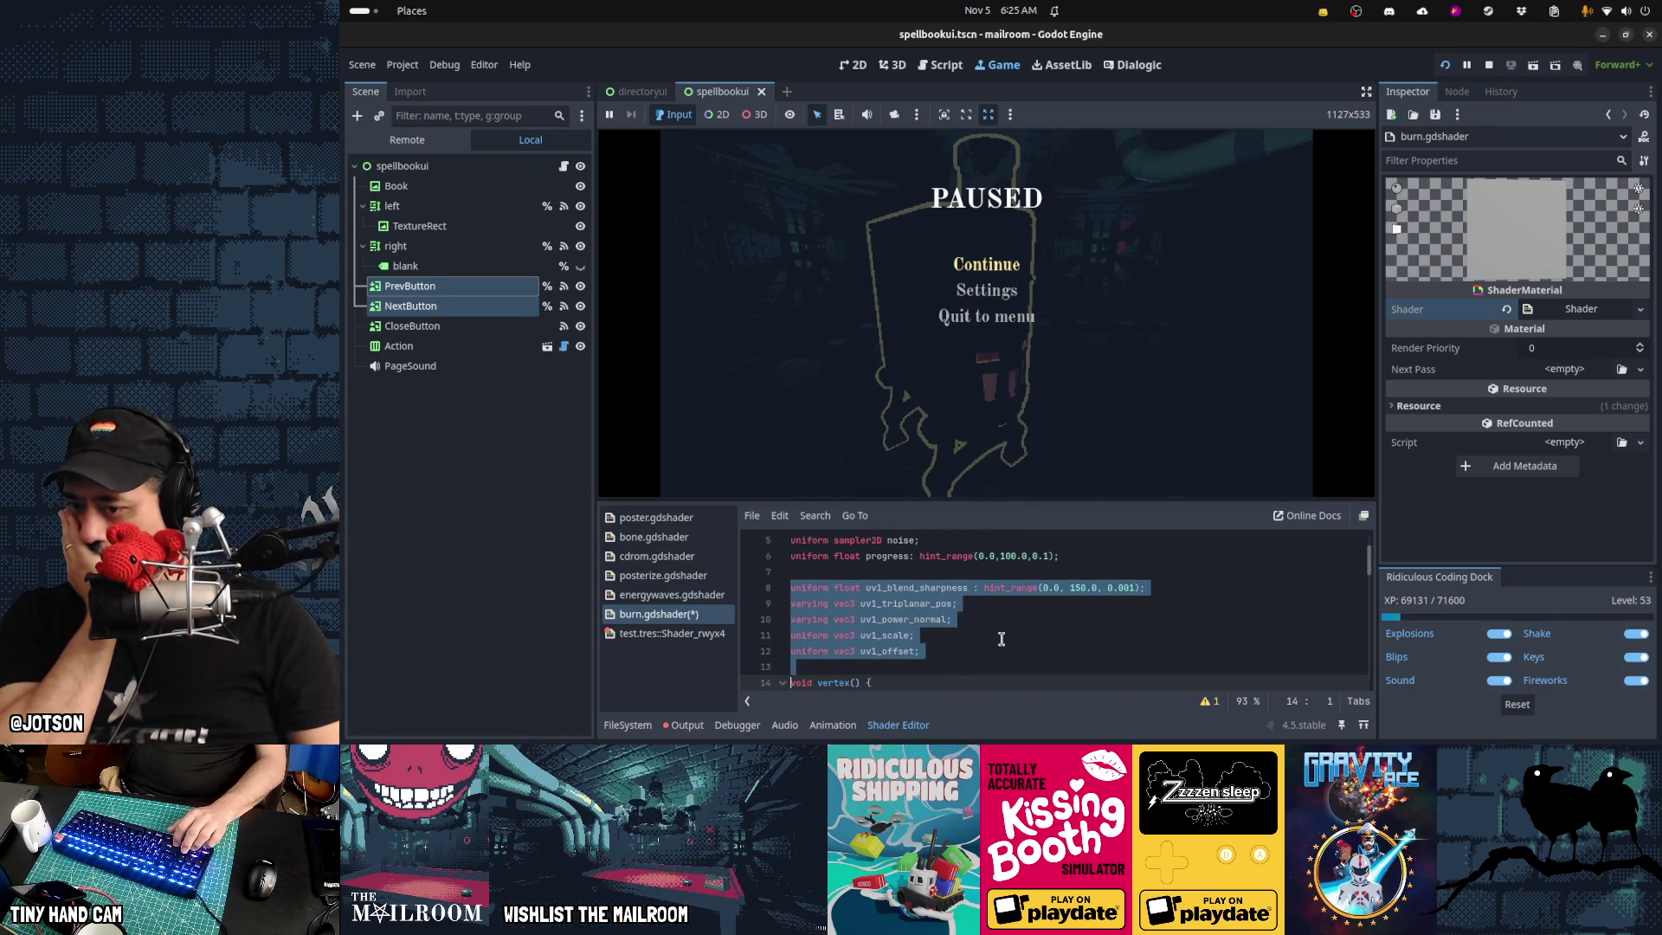
pyautogui.hotkey('ctrl', 'x')
pyautogui.hotkey('shift', 'Down')
pyautogui.hotkey('shift', 'Down')
pyautogui.hotkey('shift', 'Down')
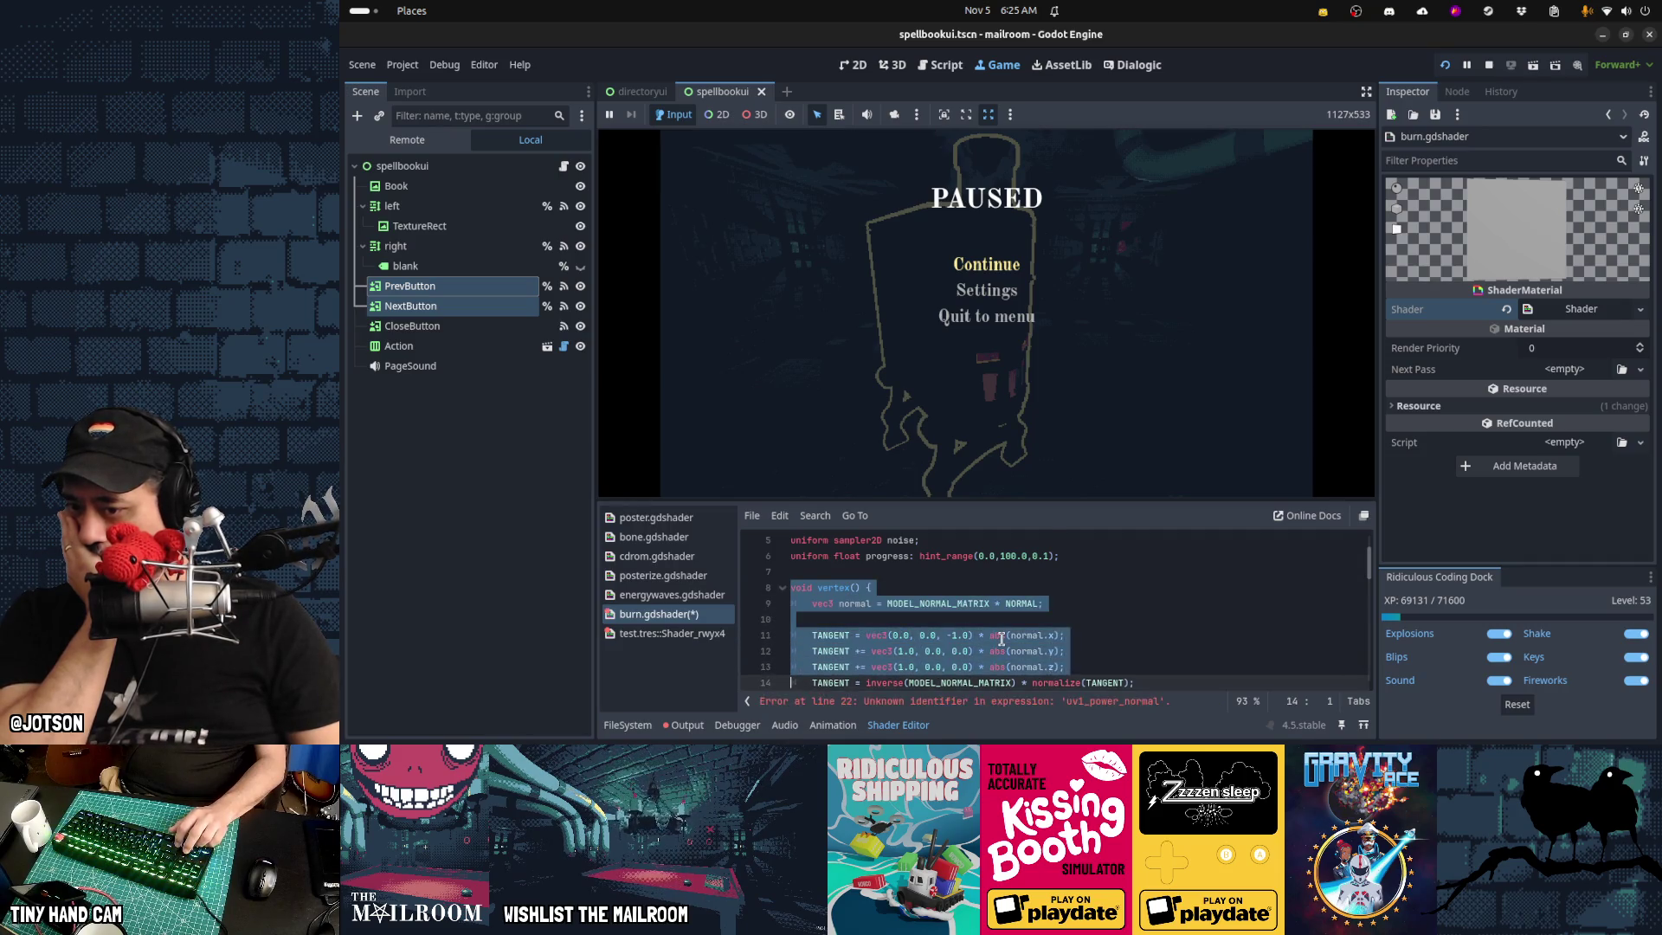
pyautogui.hotkey('shift', 'Down')
pyautogui.hotkey('shift', 'Down')
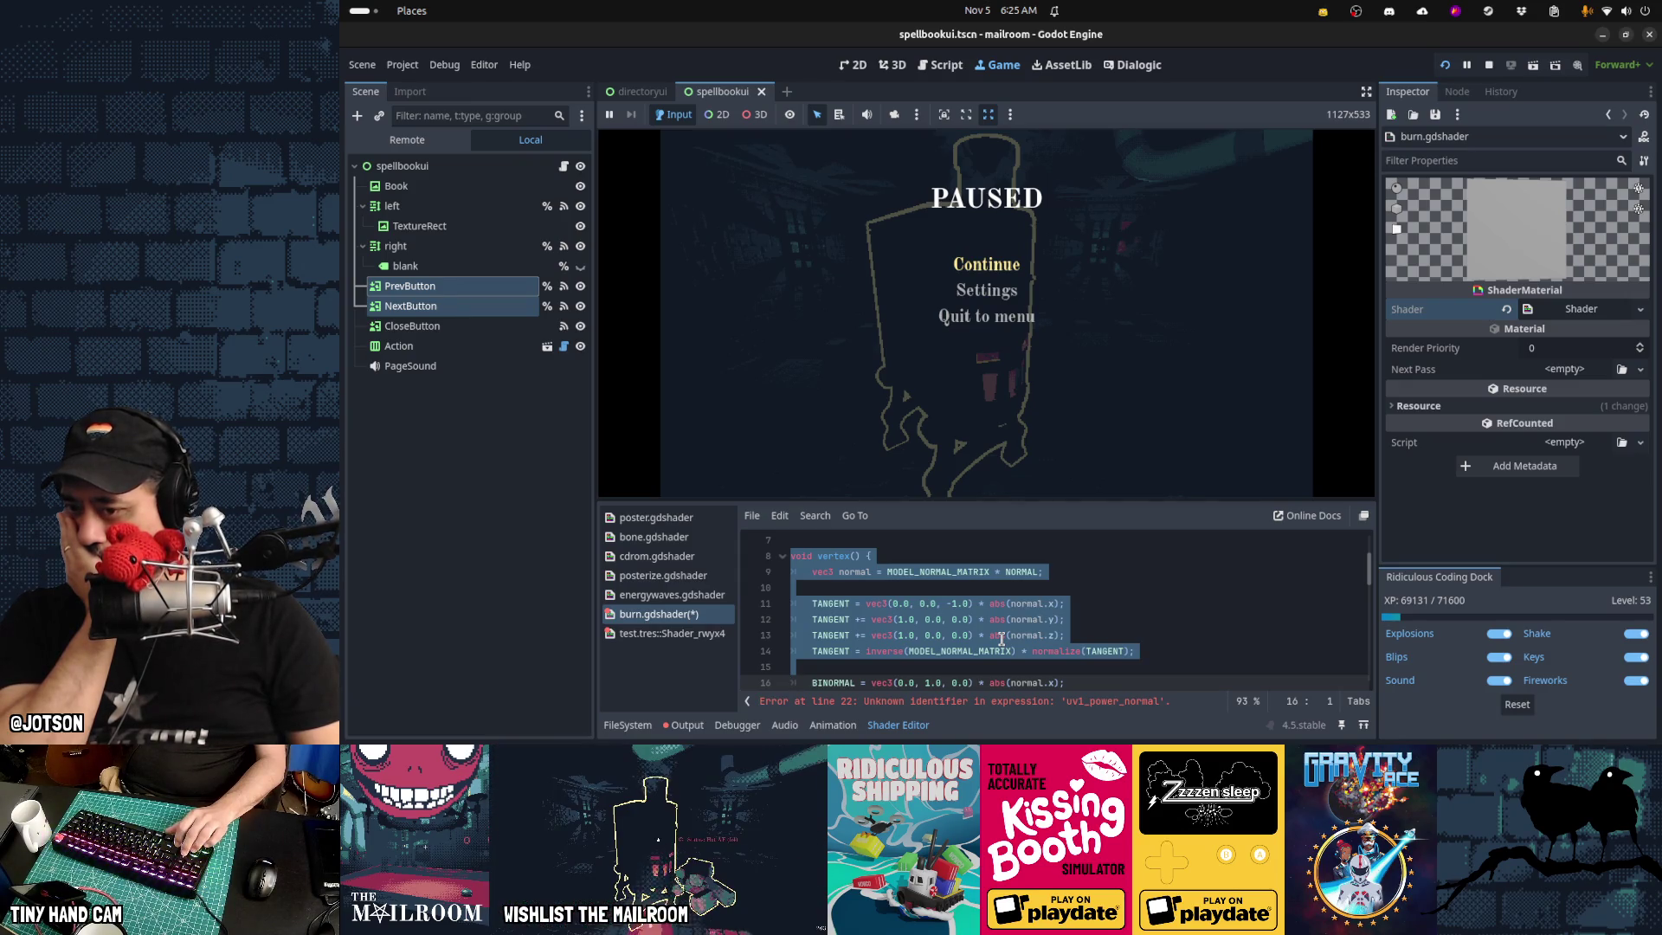
# Inspect the triplanar_texture sampling lines, then paste the removed declarations back
pyautogui.press('Down')
pyautogui.press('Down')
pyautogui.press('Down')
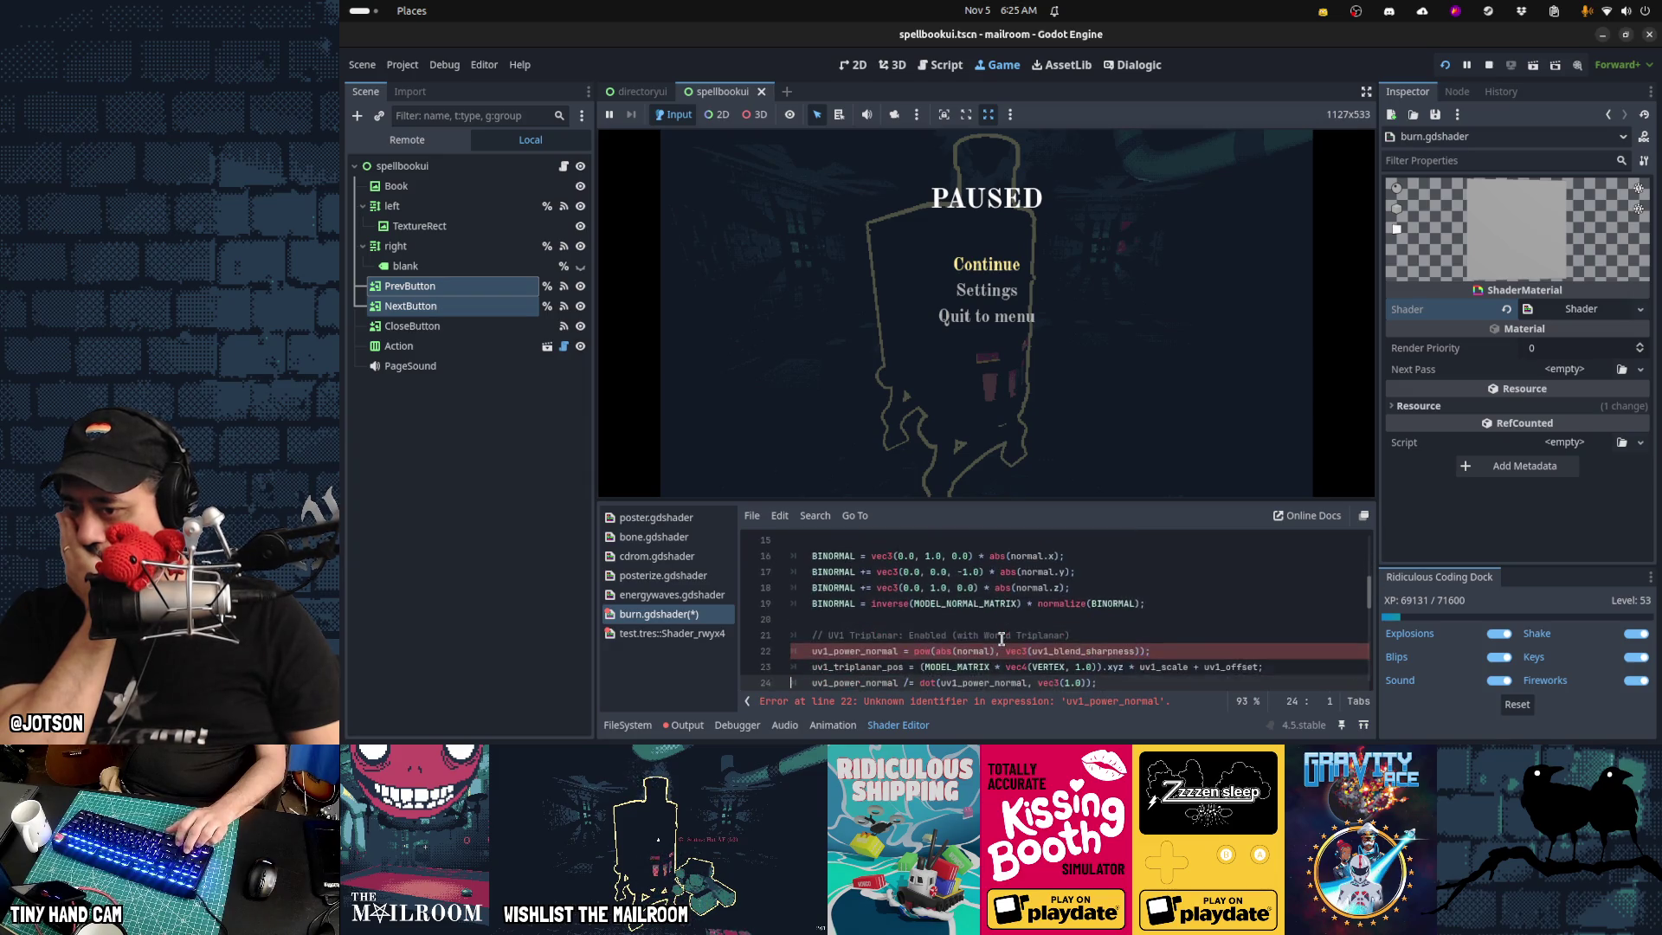
pyautogui.press('Down')
pyautogui.press('Down')
pyautogui.press('Down')
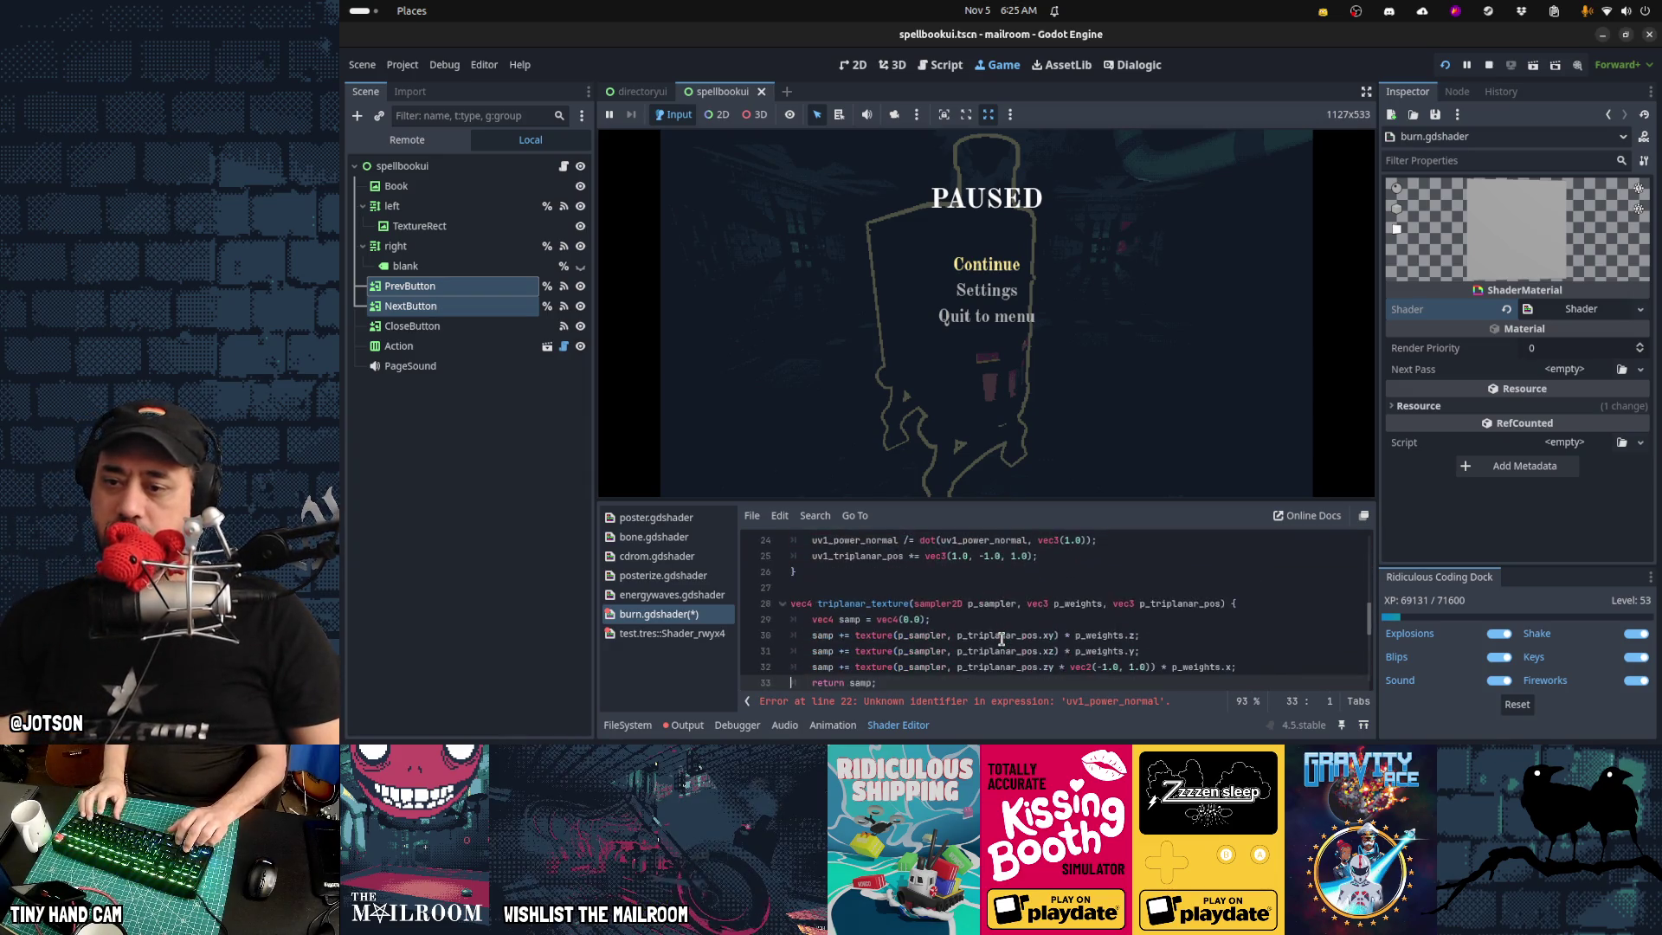
pyautogui.press('Up')
pyautogui.press('Up')
pyautogui.press('Up')
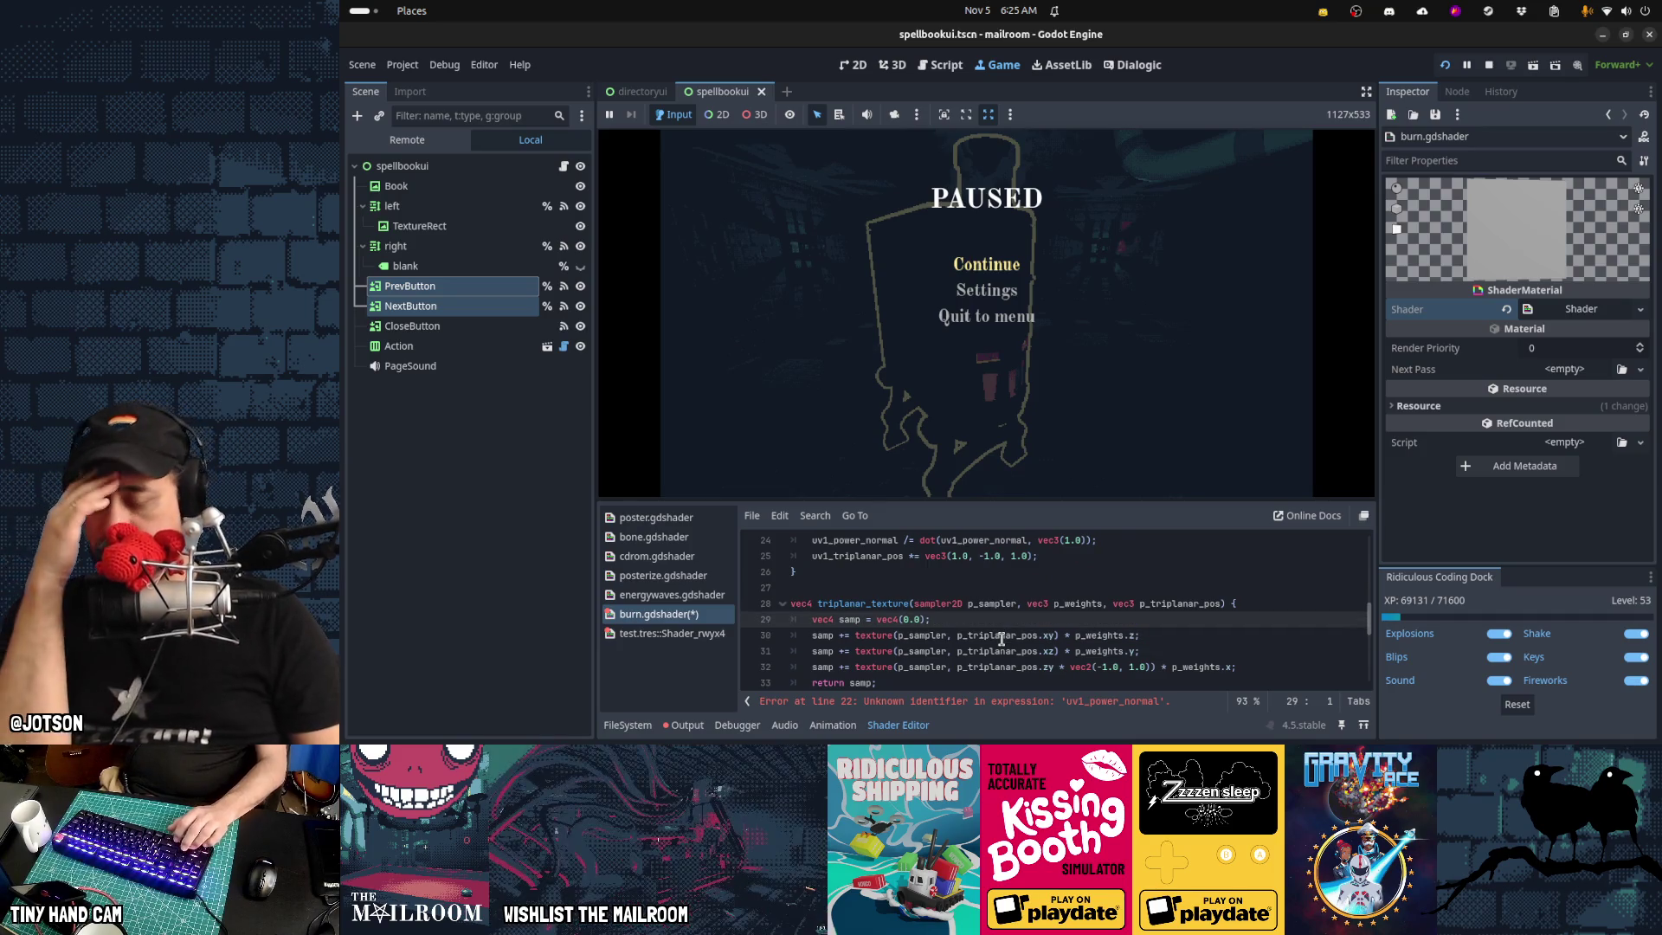
pyautogui.press('Down')
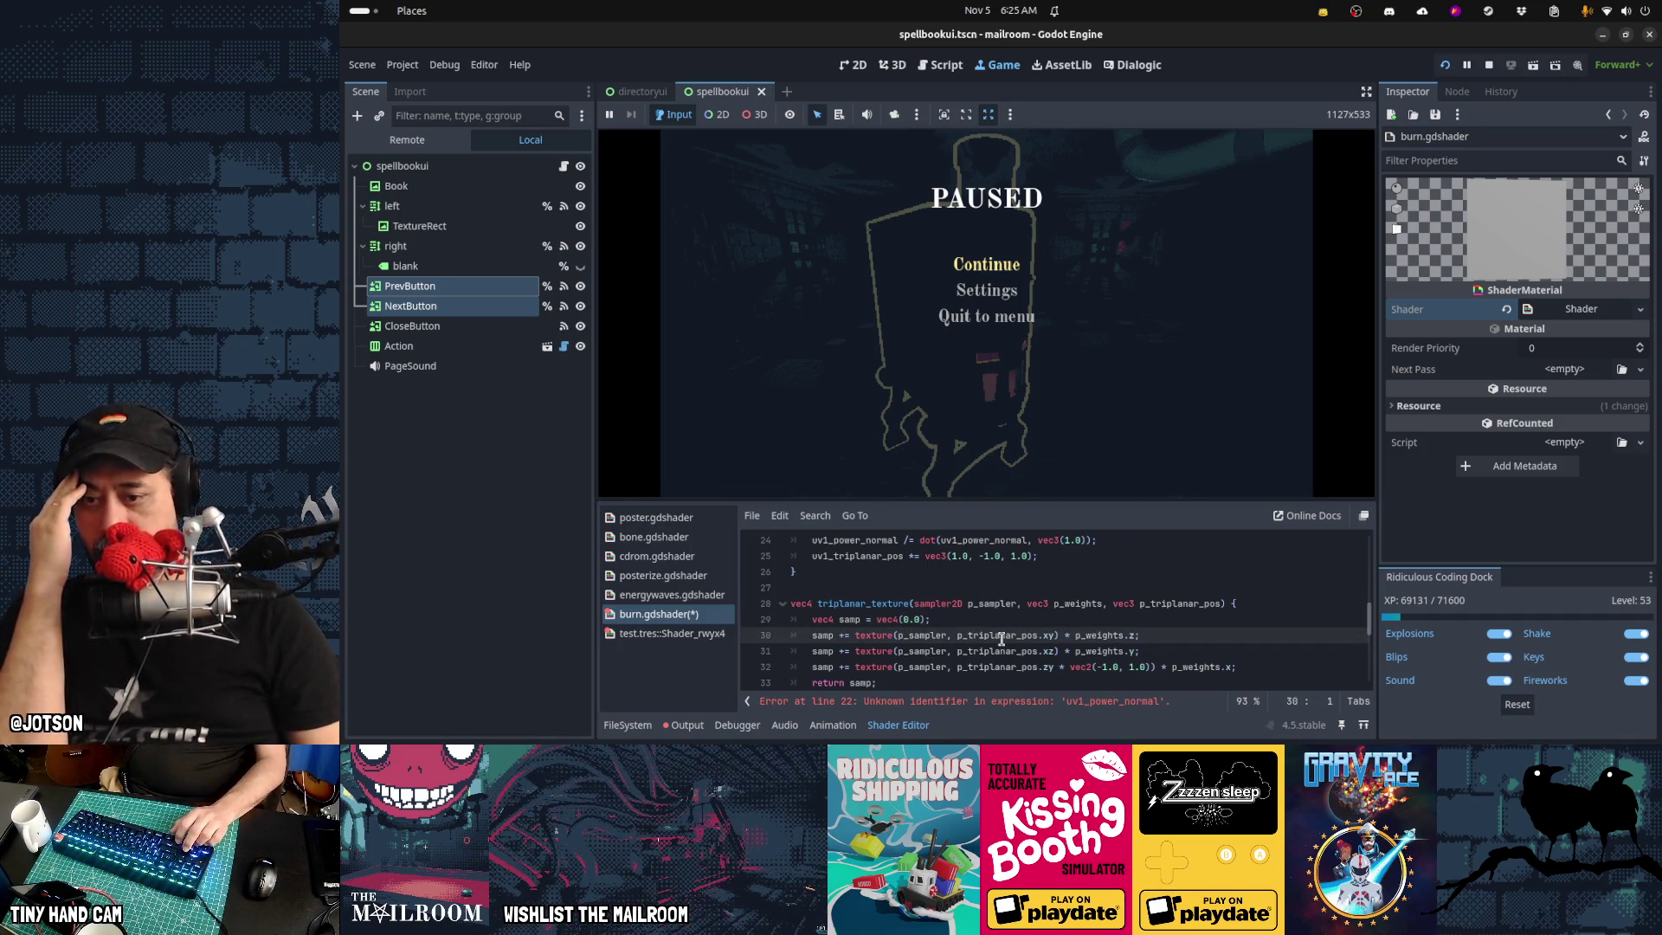
pyautogui.press('Down')
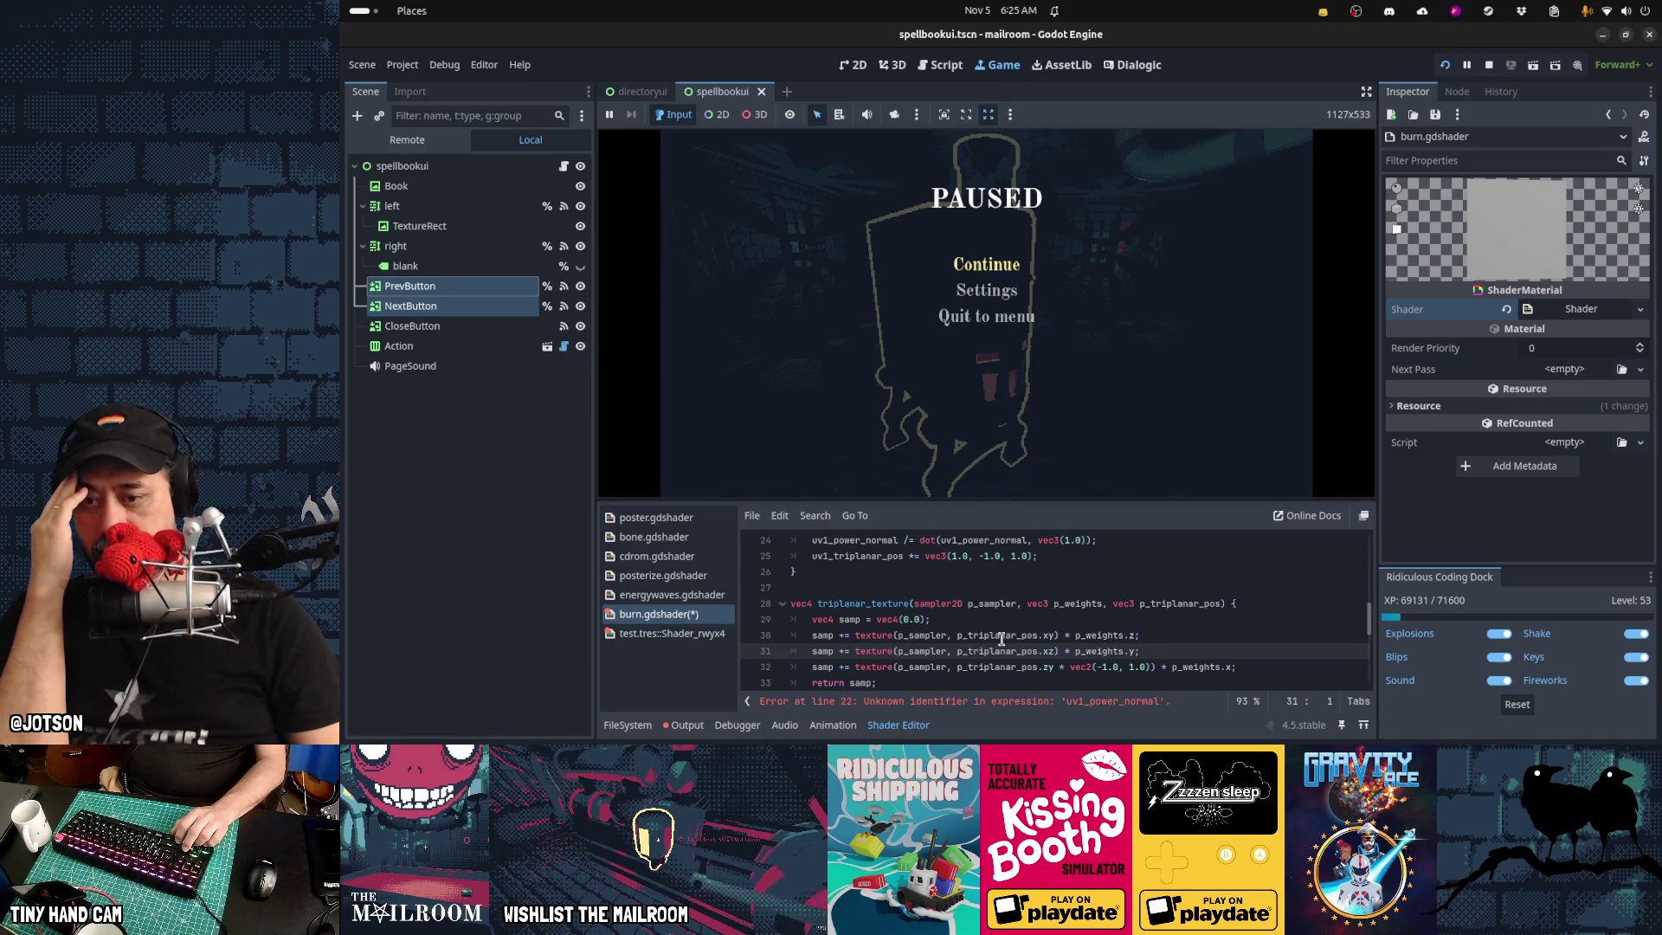
pyautogui.press('Down')
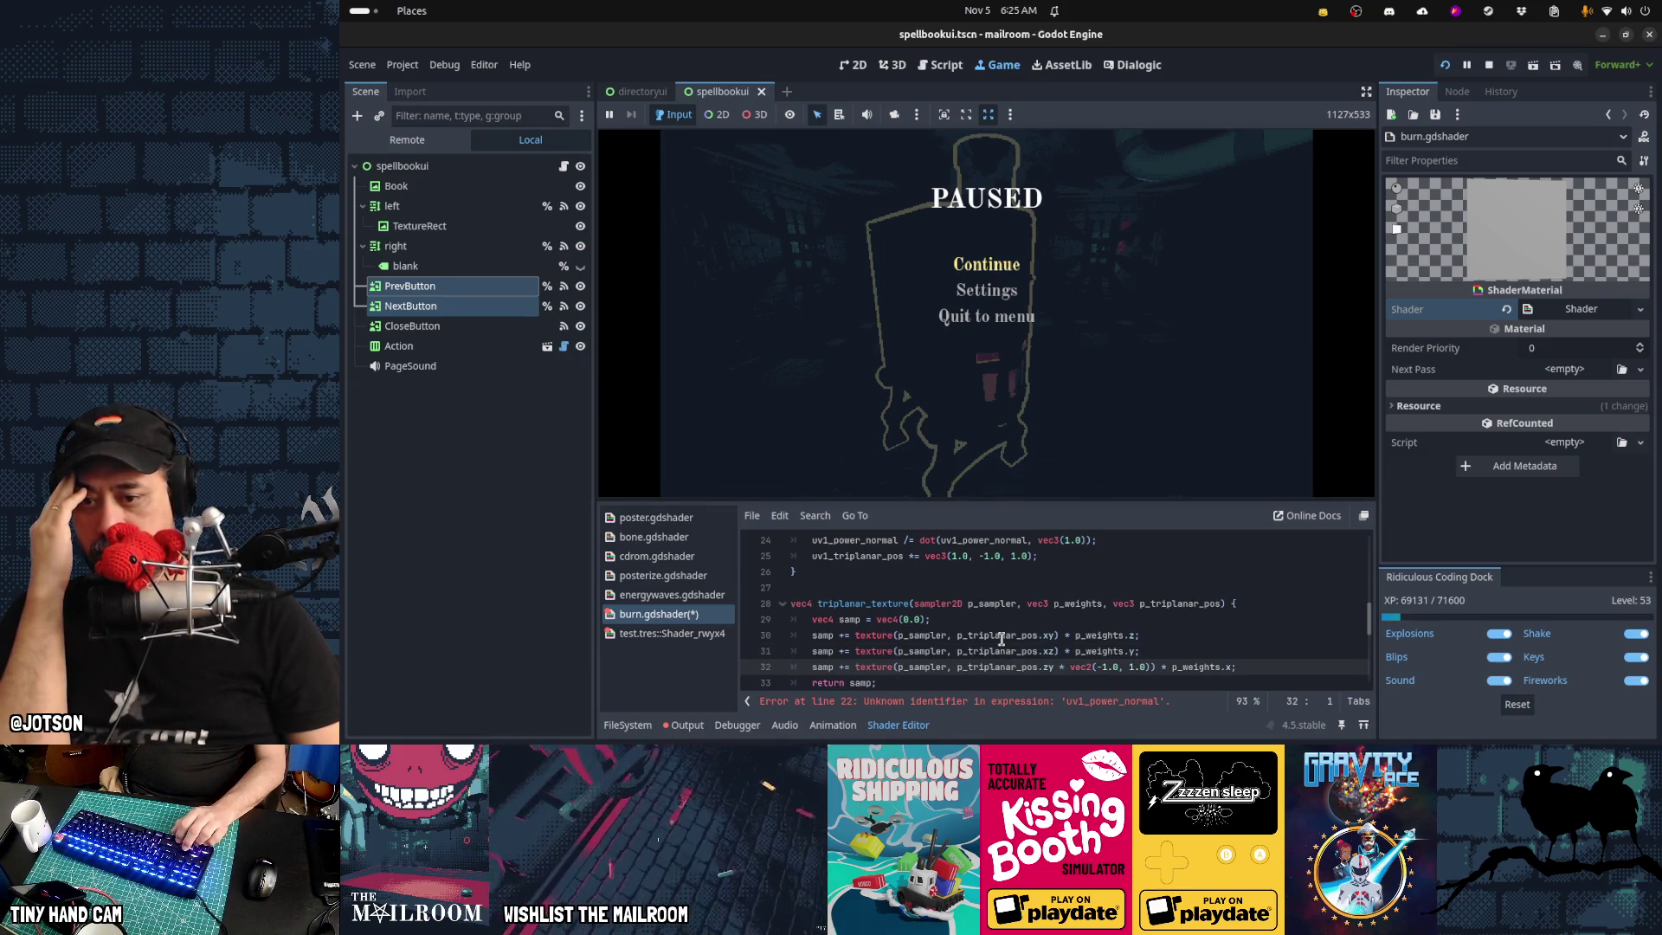
pyautogui.press('Up')
pyautogui.press('Up')
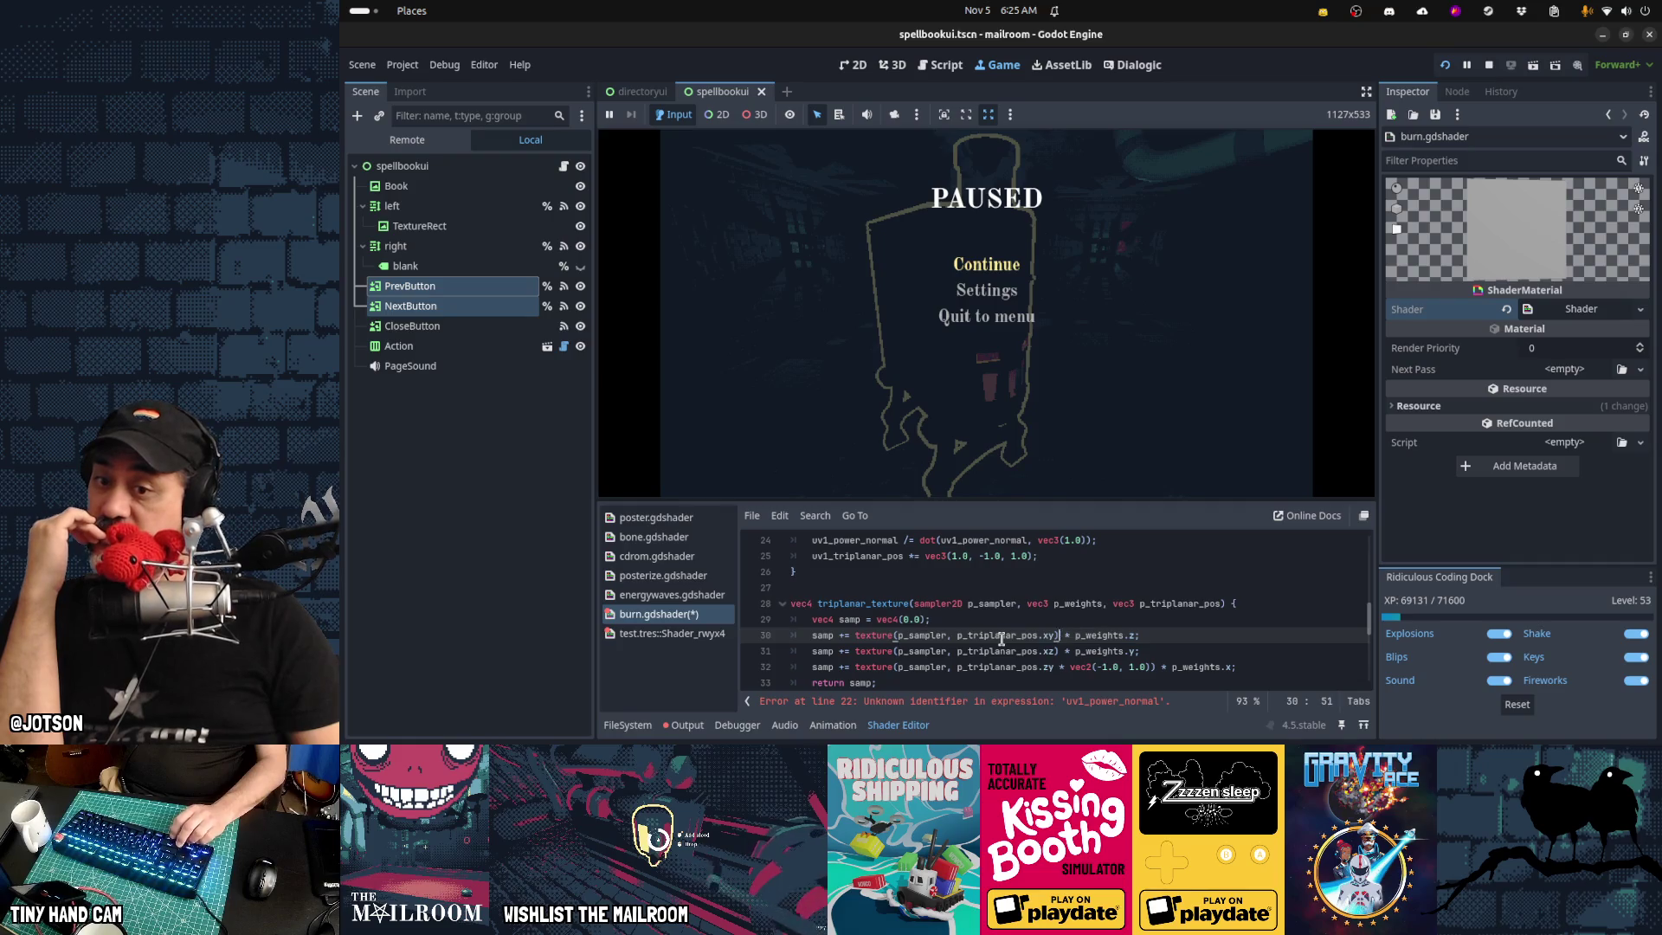
pyautogui.press('Left')
pyautogui.press('Left')
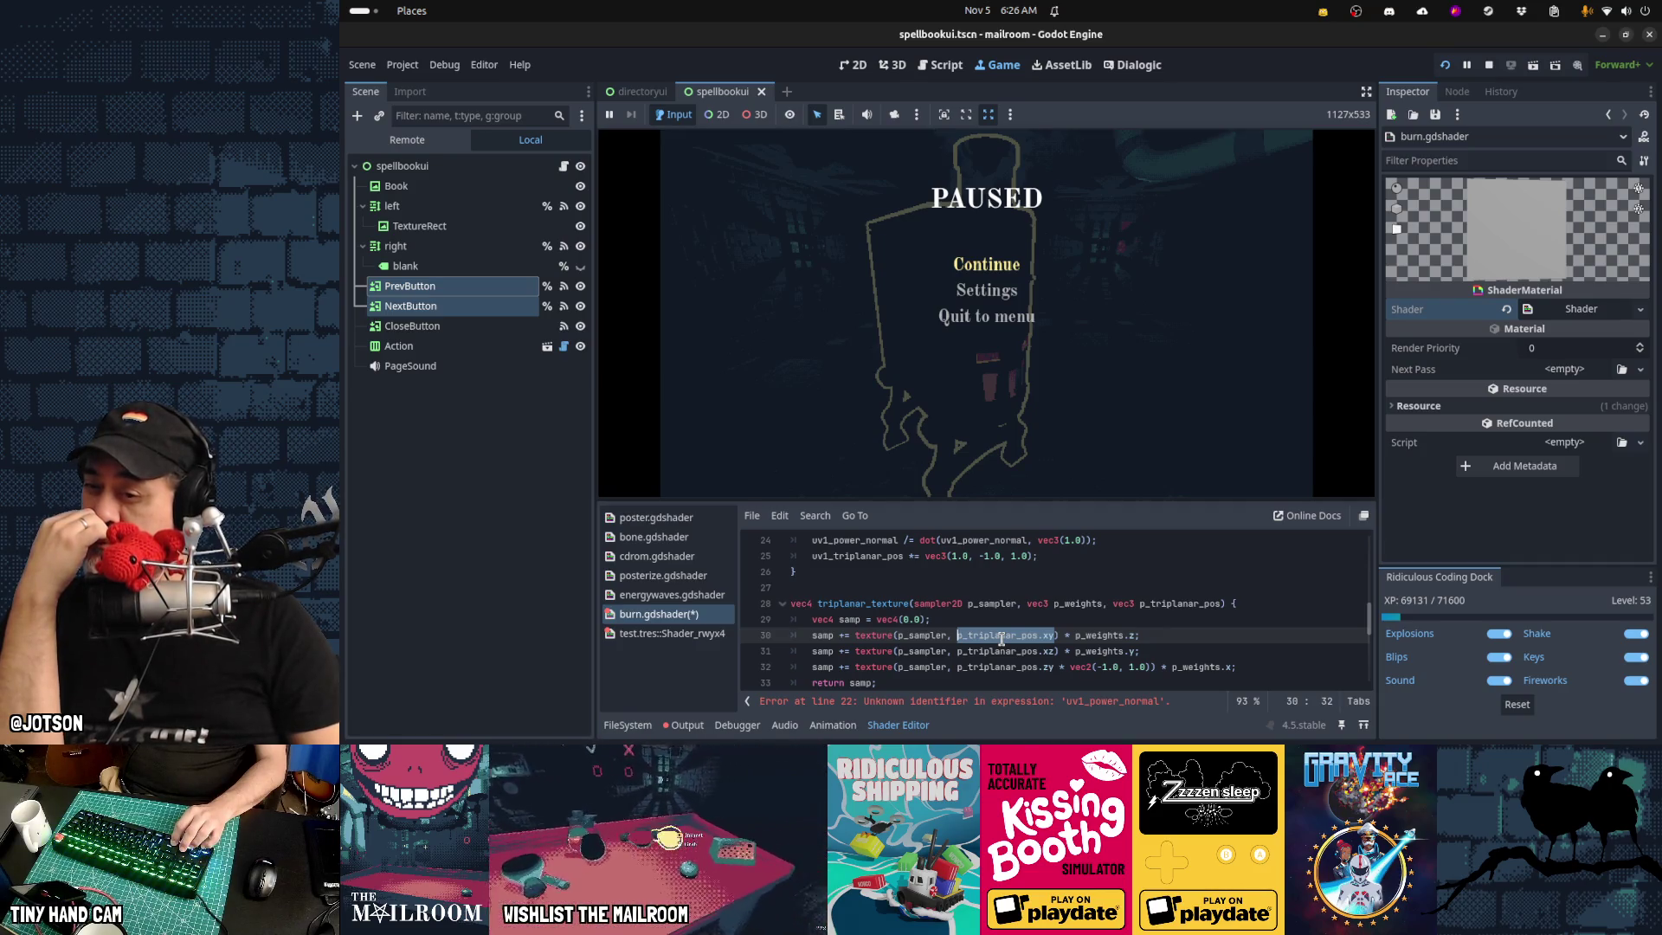
pyautogui.press('Home')
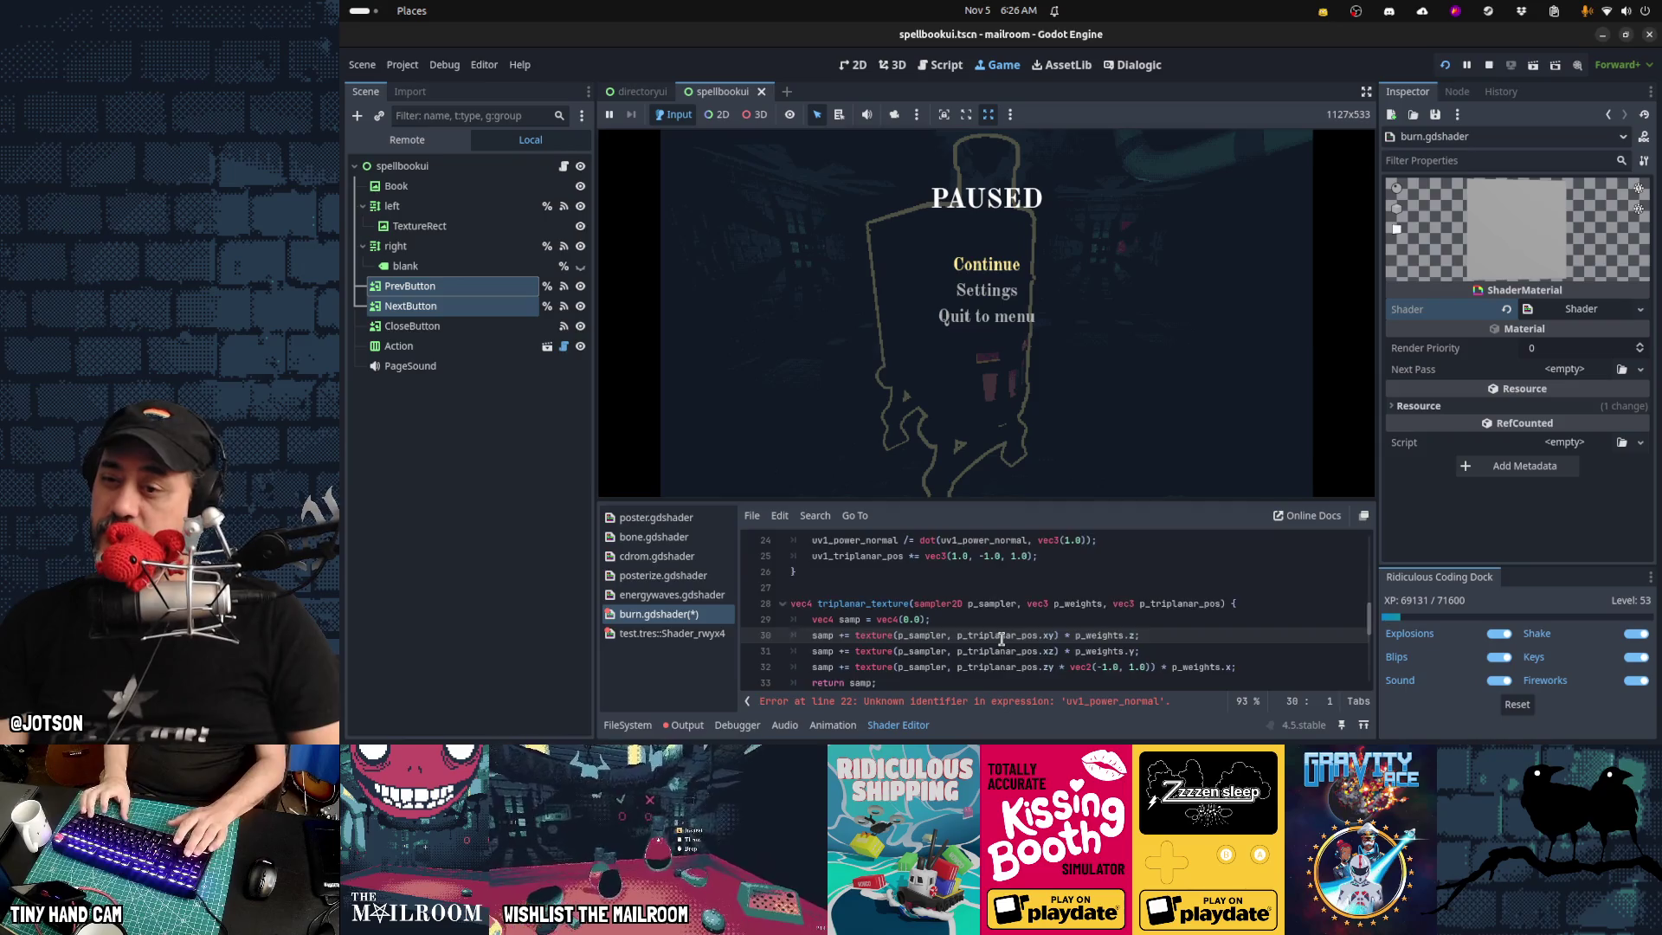
pyautogui.hotkey('ctrl', 'v')
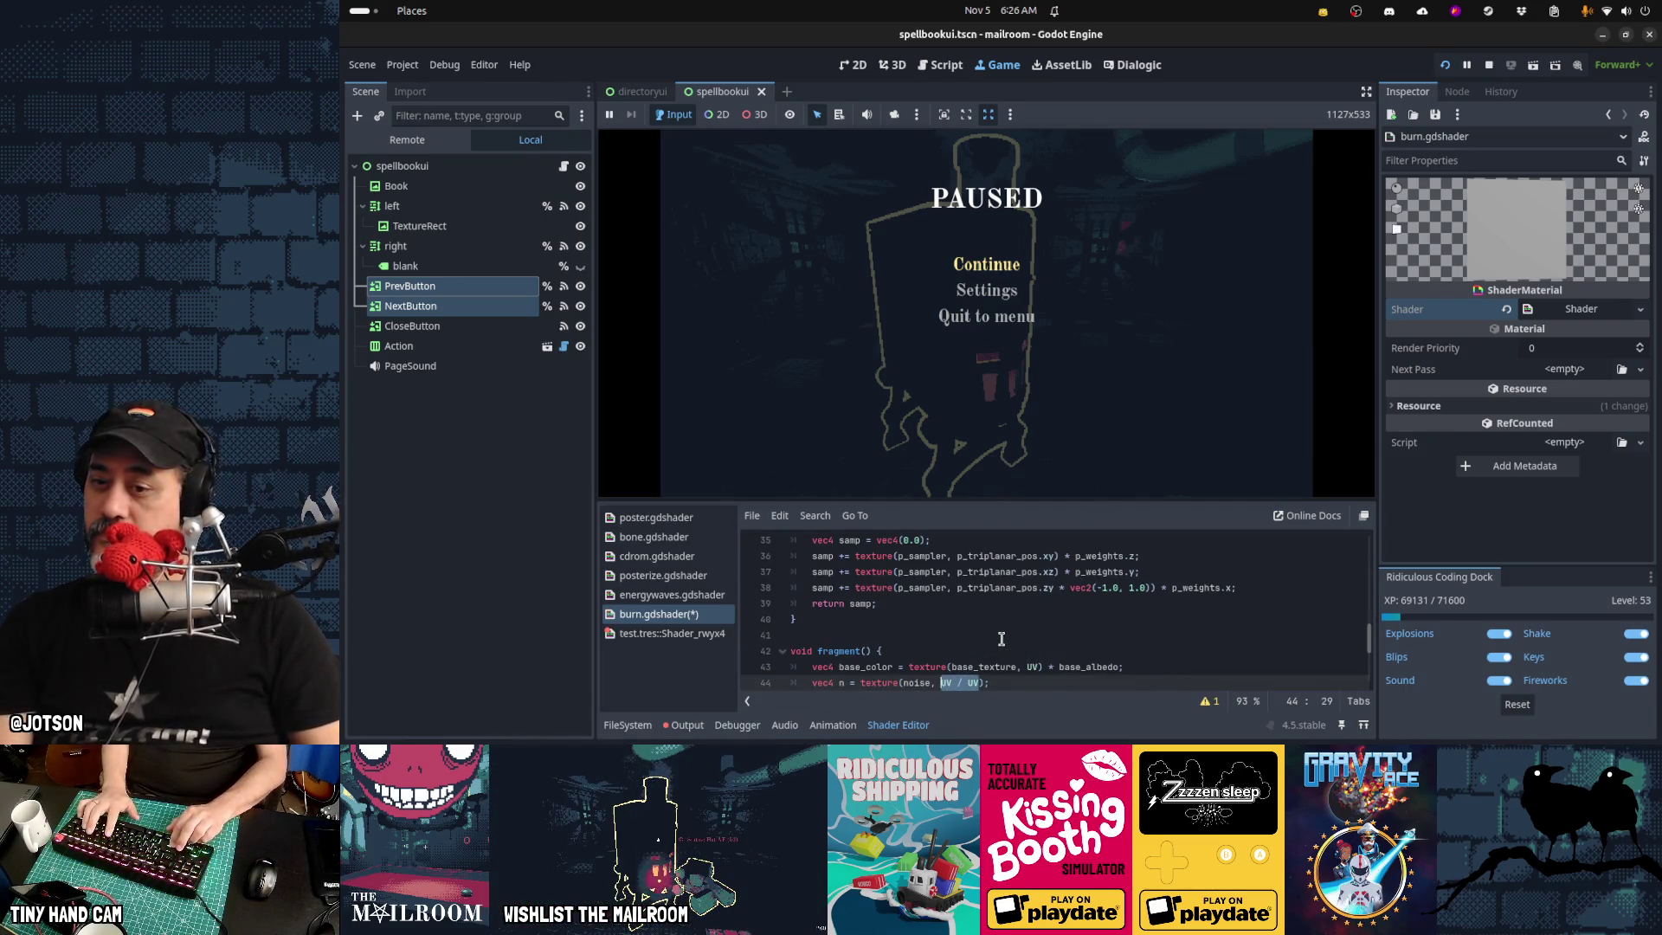
# Edit the noise lookup's argument and save burn.gdshader to recompile it
pyautogui.write('_trip')
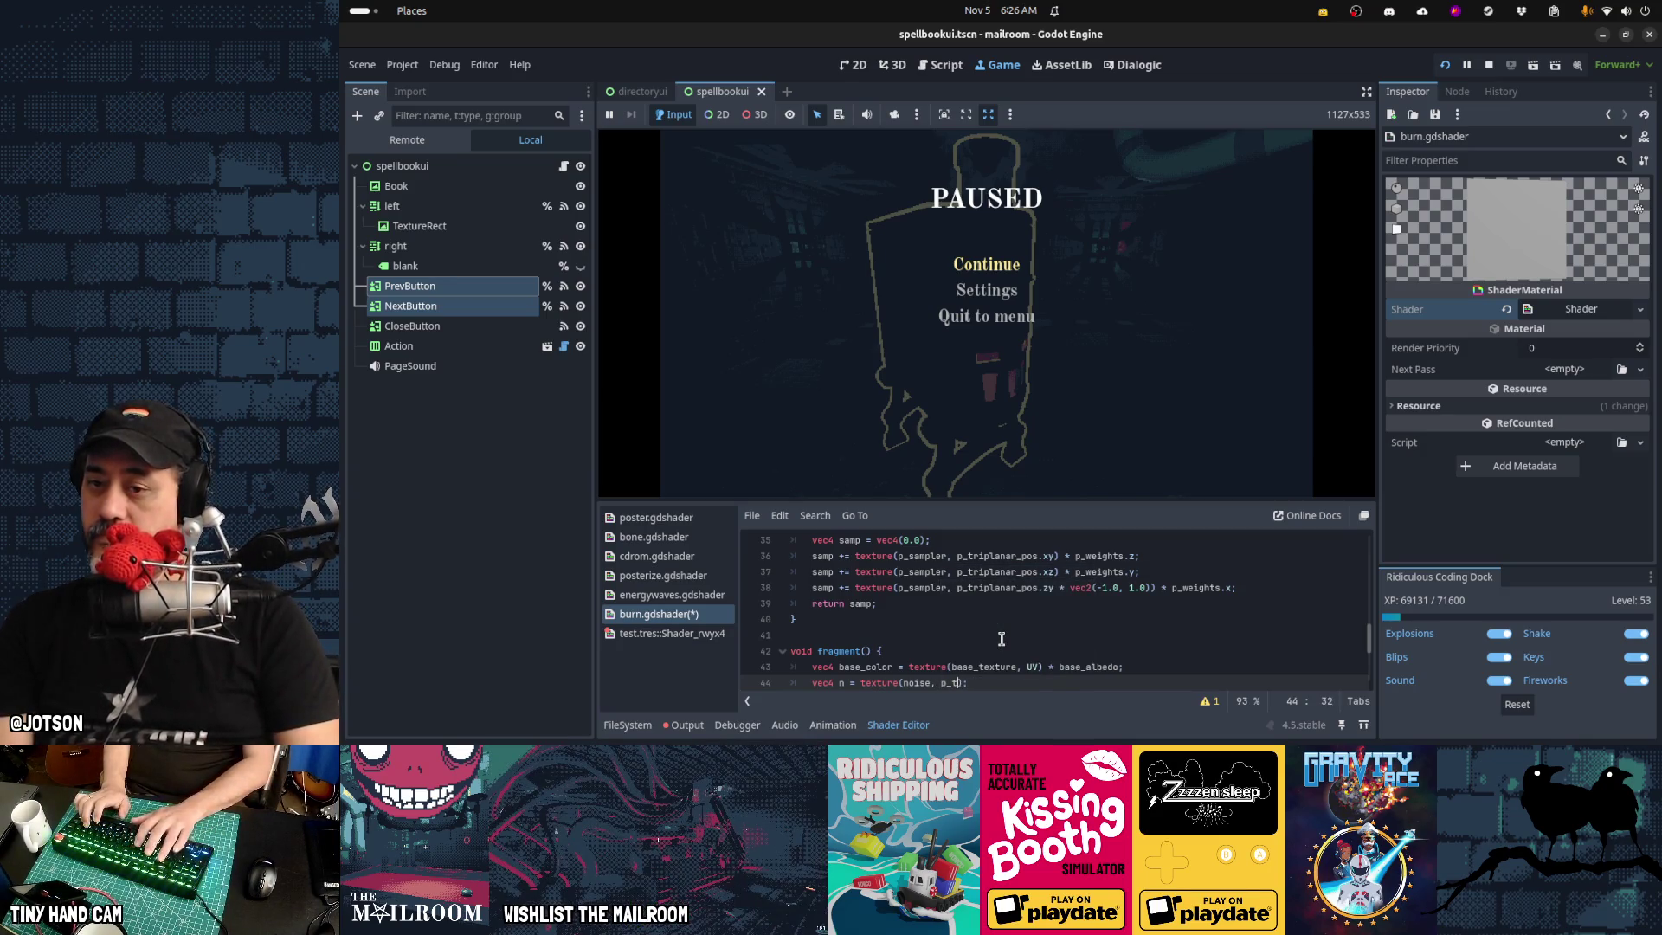
pyautogui.write('ip')
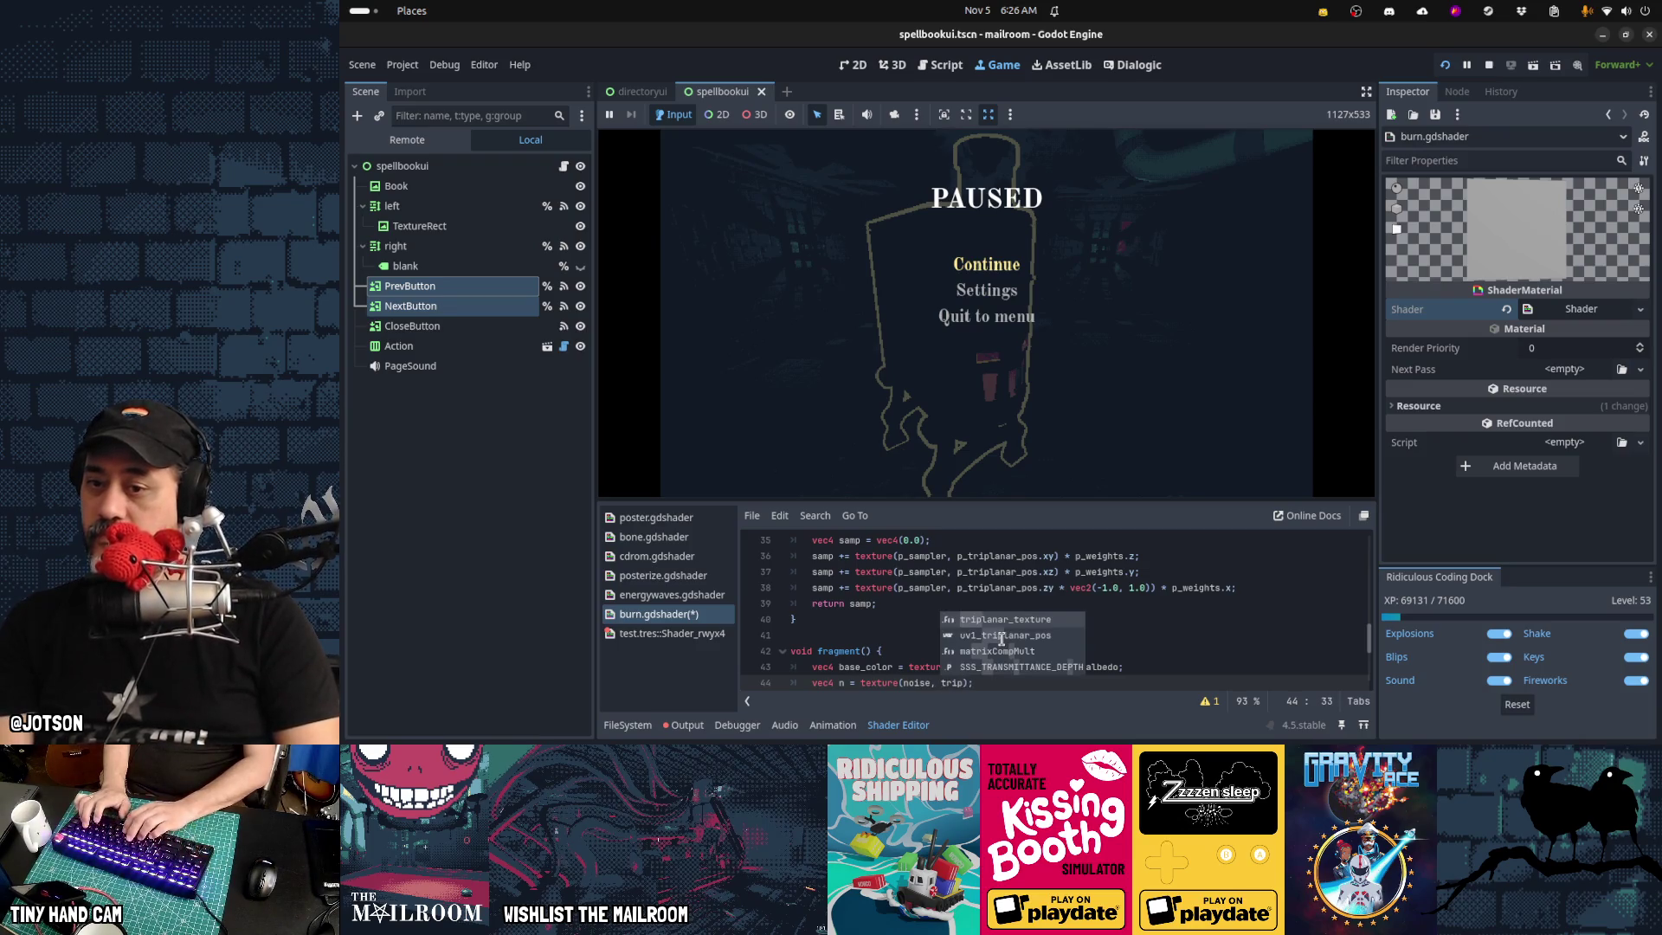
pyautogui.press('BackSpace')
pyautogui.press('BackSpace')
pyautogui.press('BackSpace')
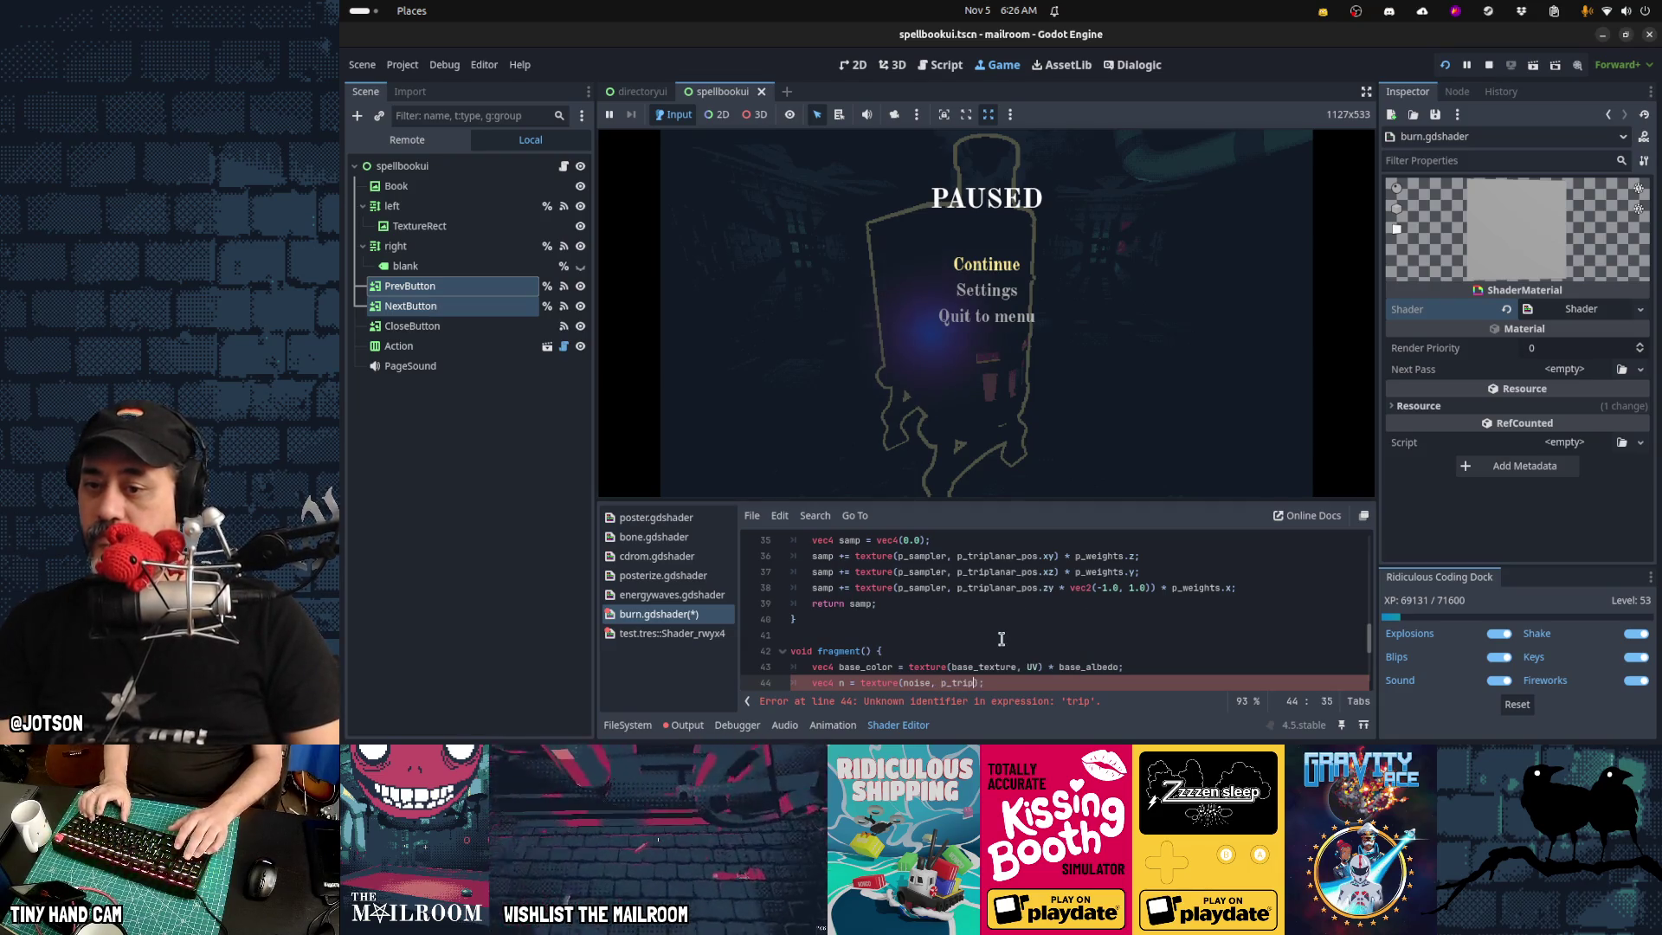
pyautogui.write('UV / u')
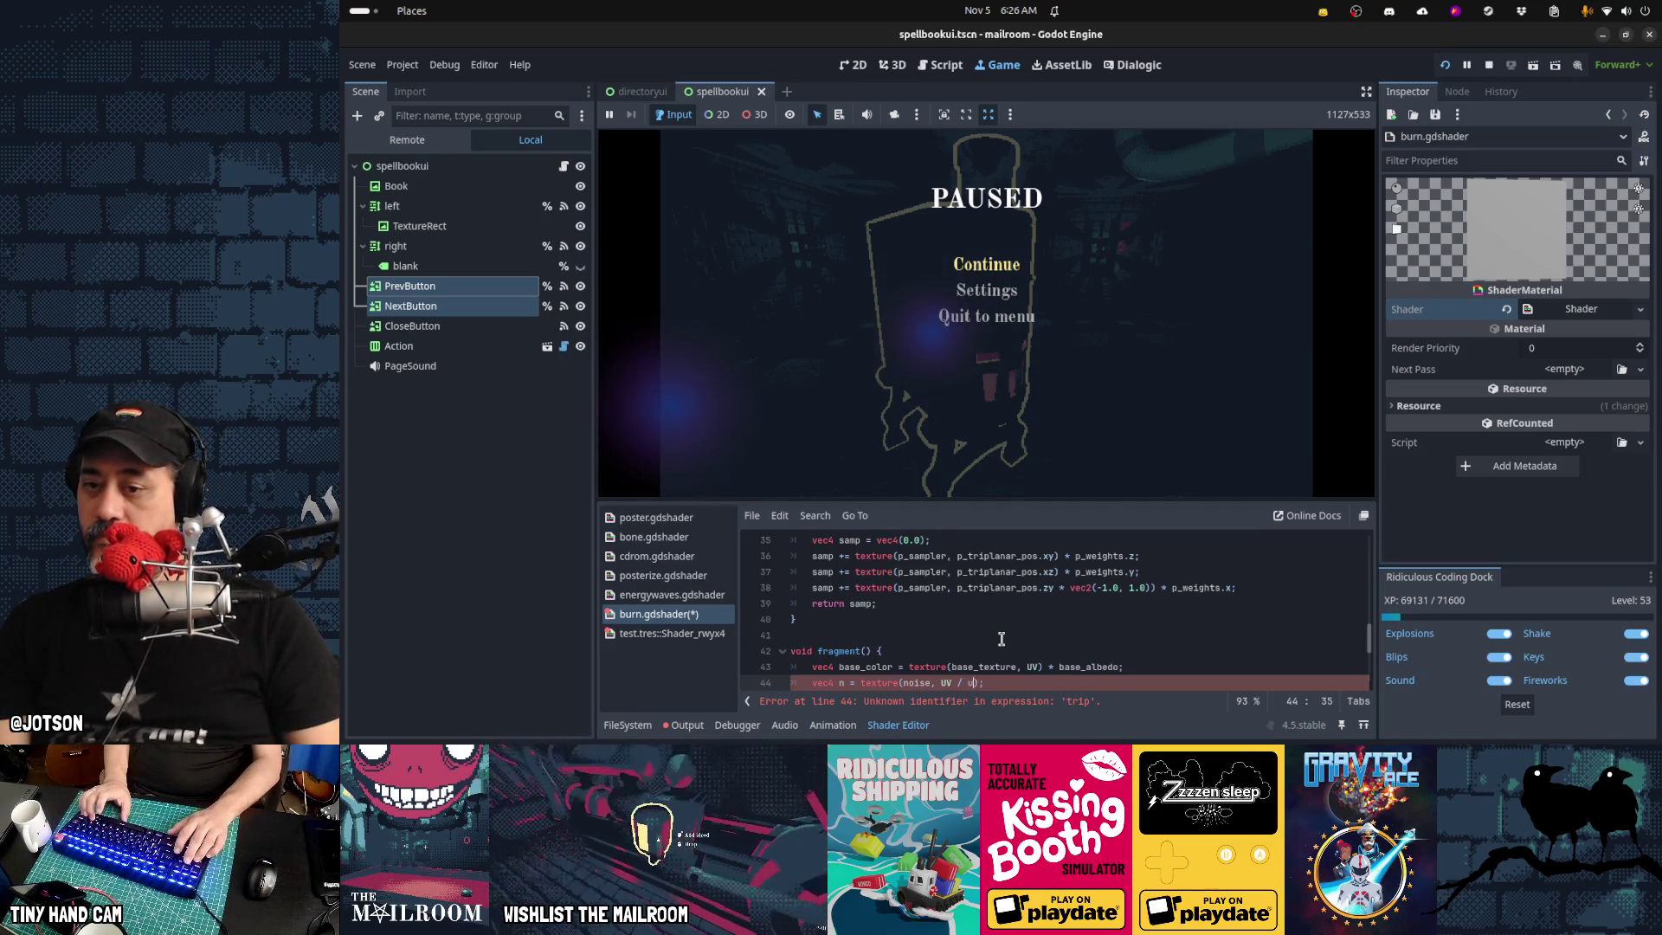
pyautogui.hotkey('ctrl', 's')
pyautogui.press('Up')
pyautogui.press('Up')
pyautogui.press('Up')
pyautogui.press('Up')
pyautogui.press('Up')
pyautogui.press('Up')
# Search the shader for uses of uv1_triplanar_pos and return to line 44
pyautogui.press('Down')
pyautogui.press('Down')
pyautogui.press('Down')
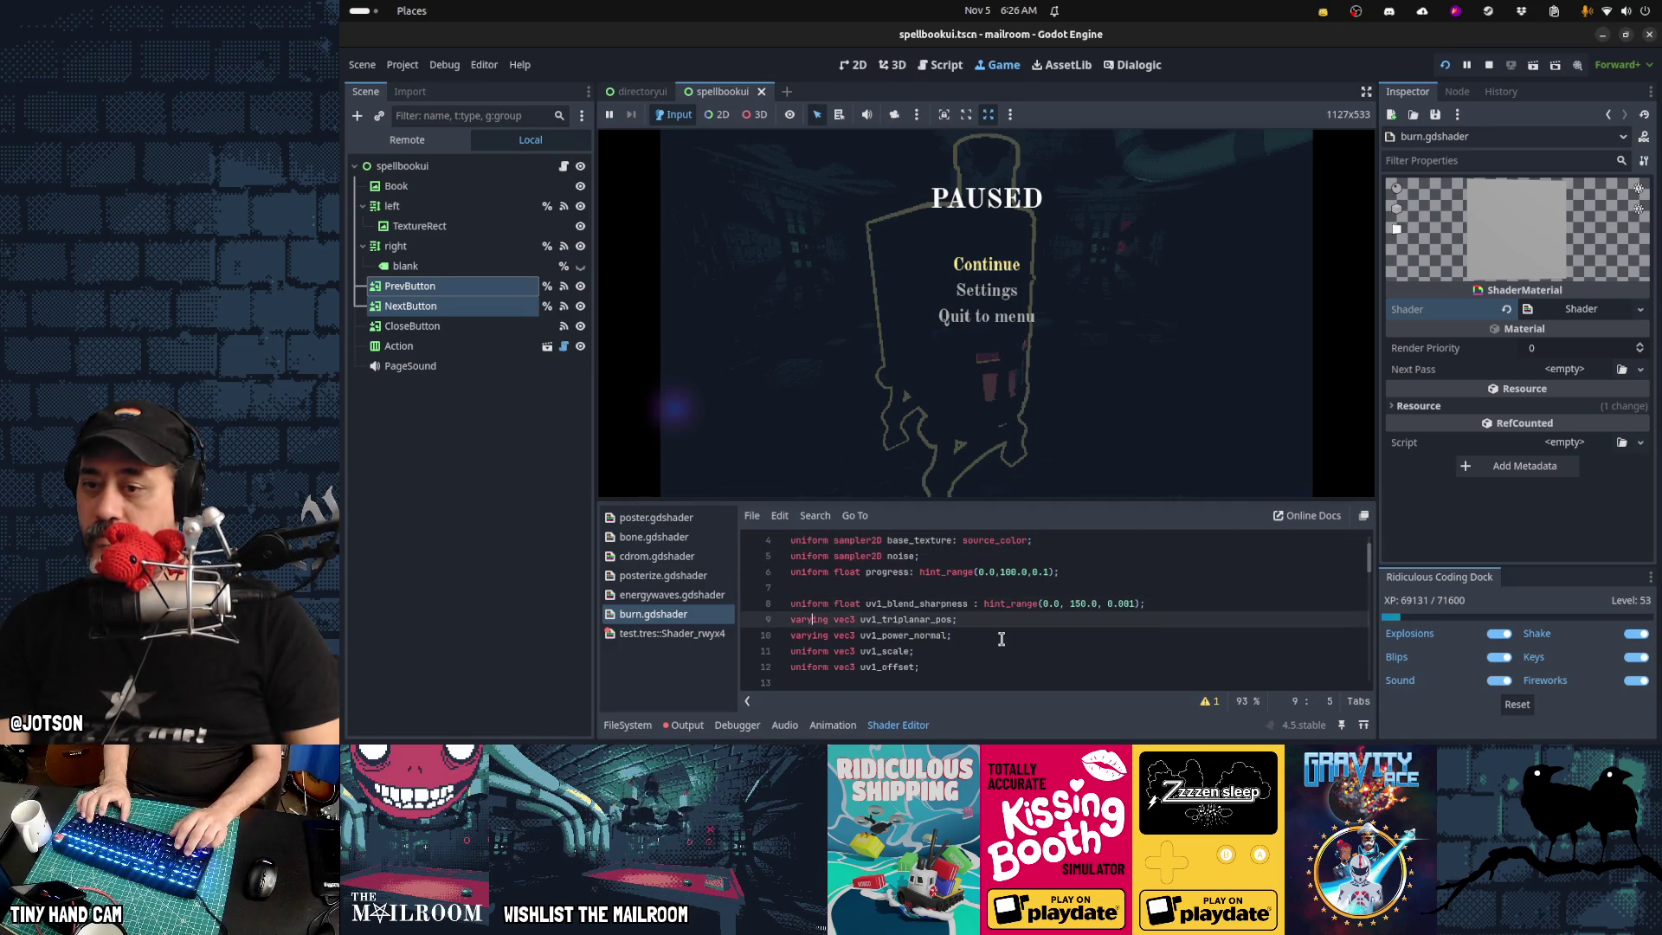
pyautogui.hotkey('ctrl', 'f')
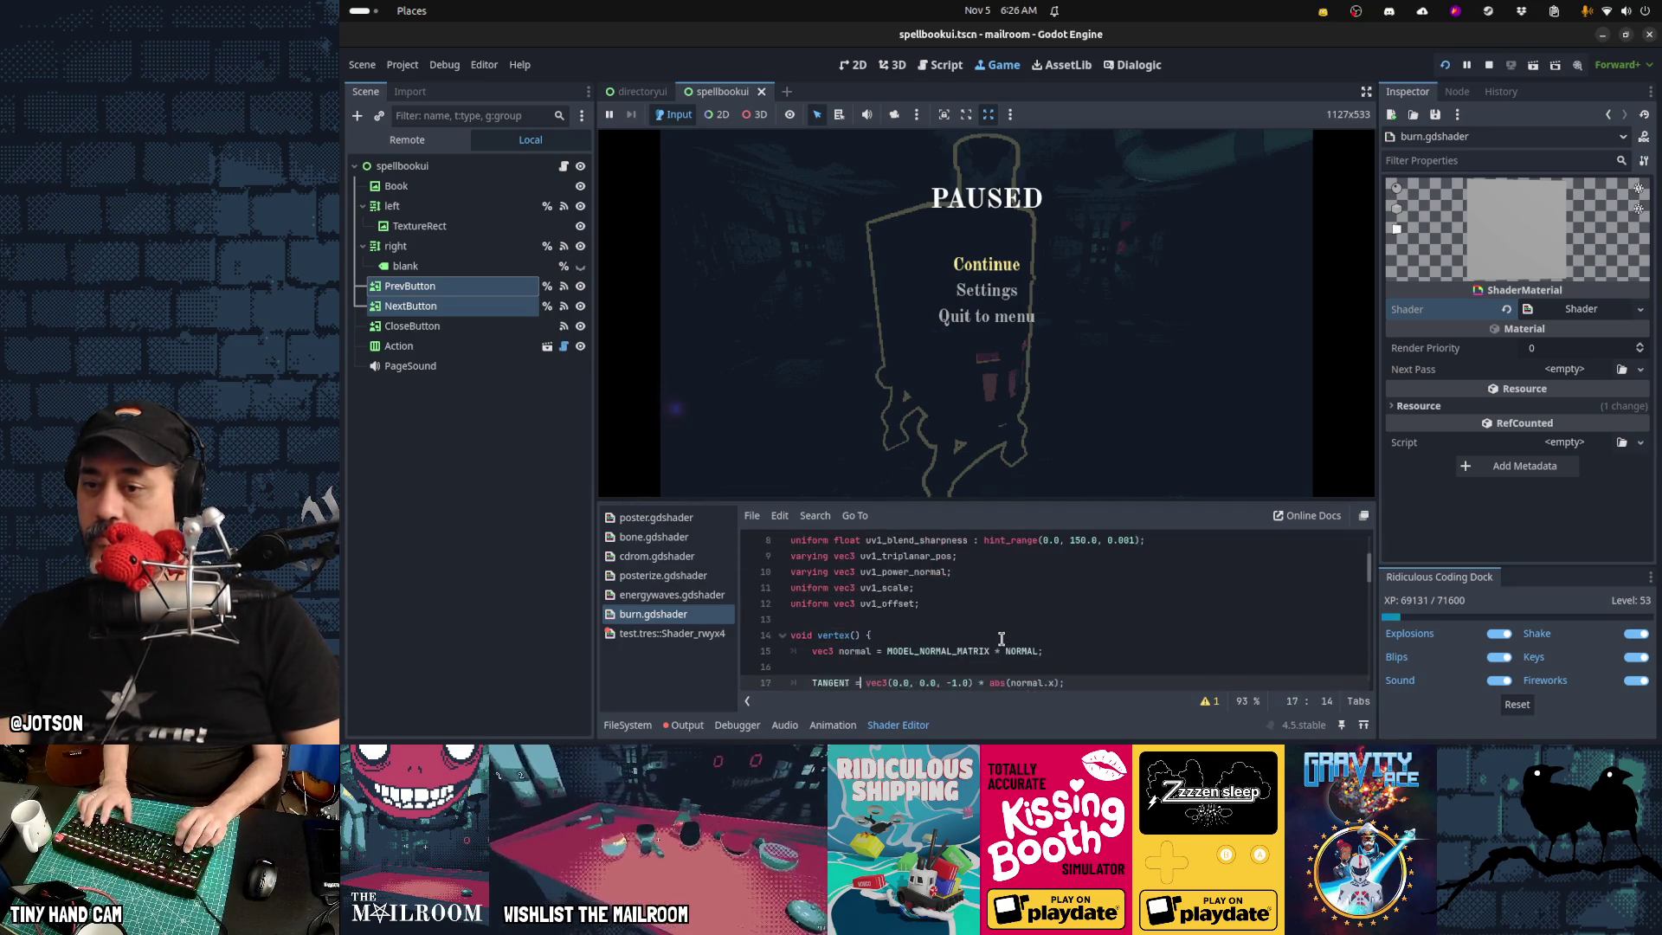
pyautogui.press('Return')
pyautogui.press('Escape')
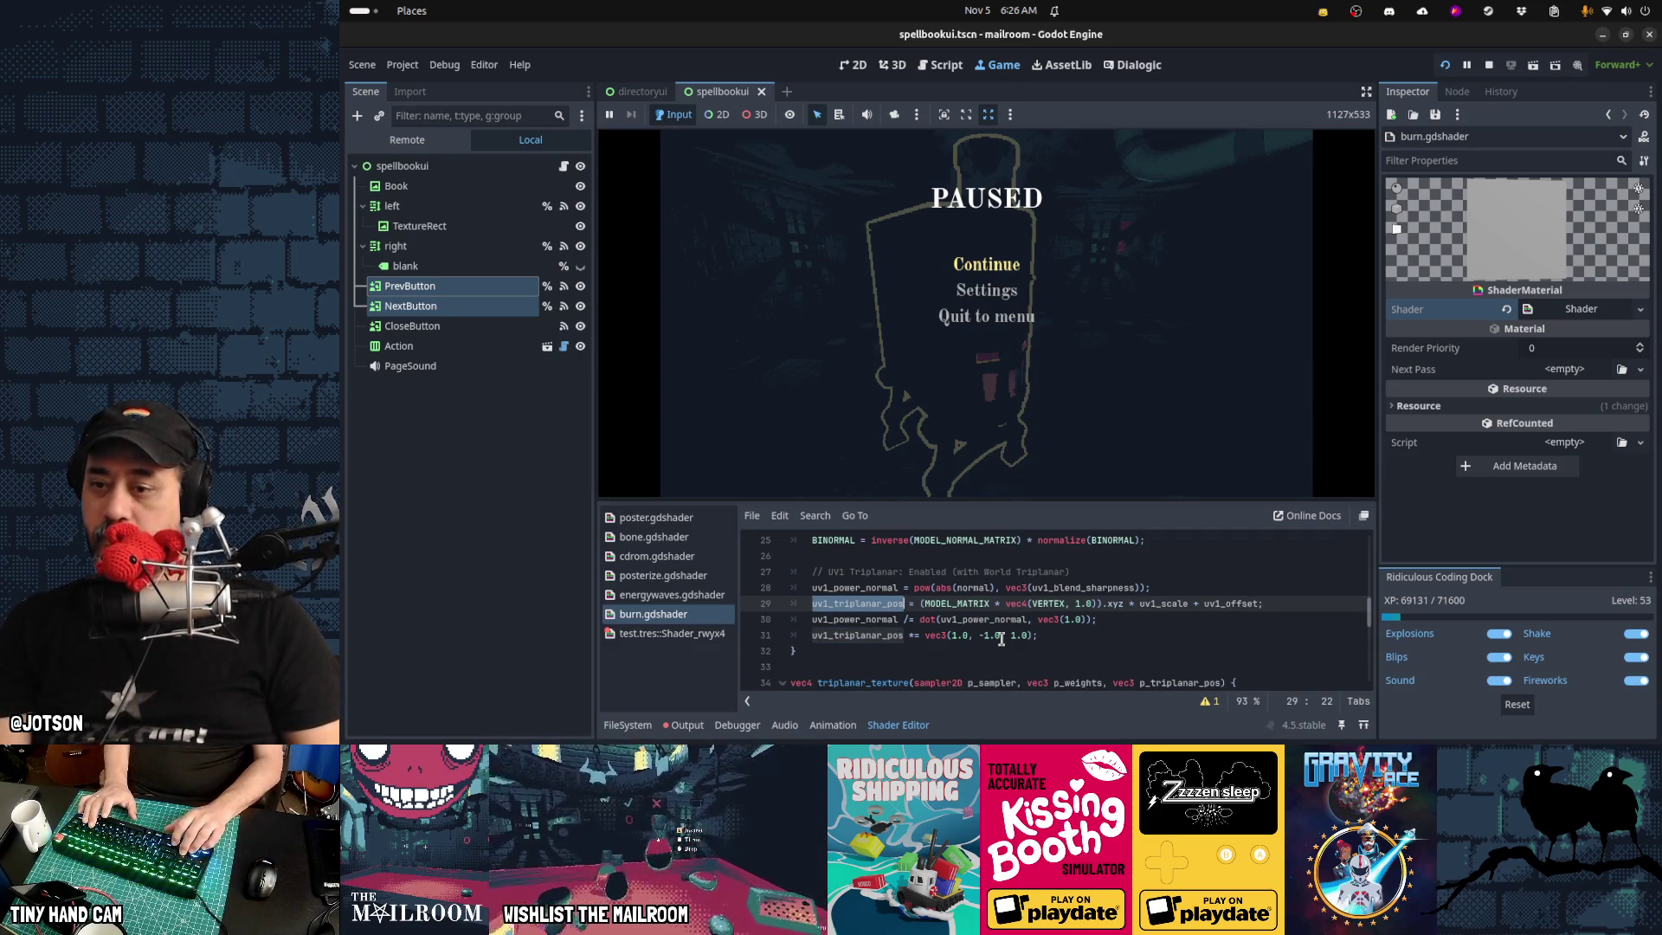
pyautogui.press('Down')
pyautogui.press('Down')
pyautogui.press('Down')
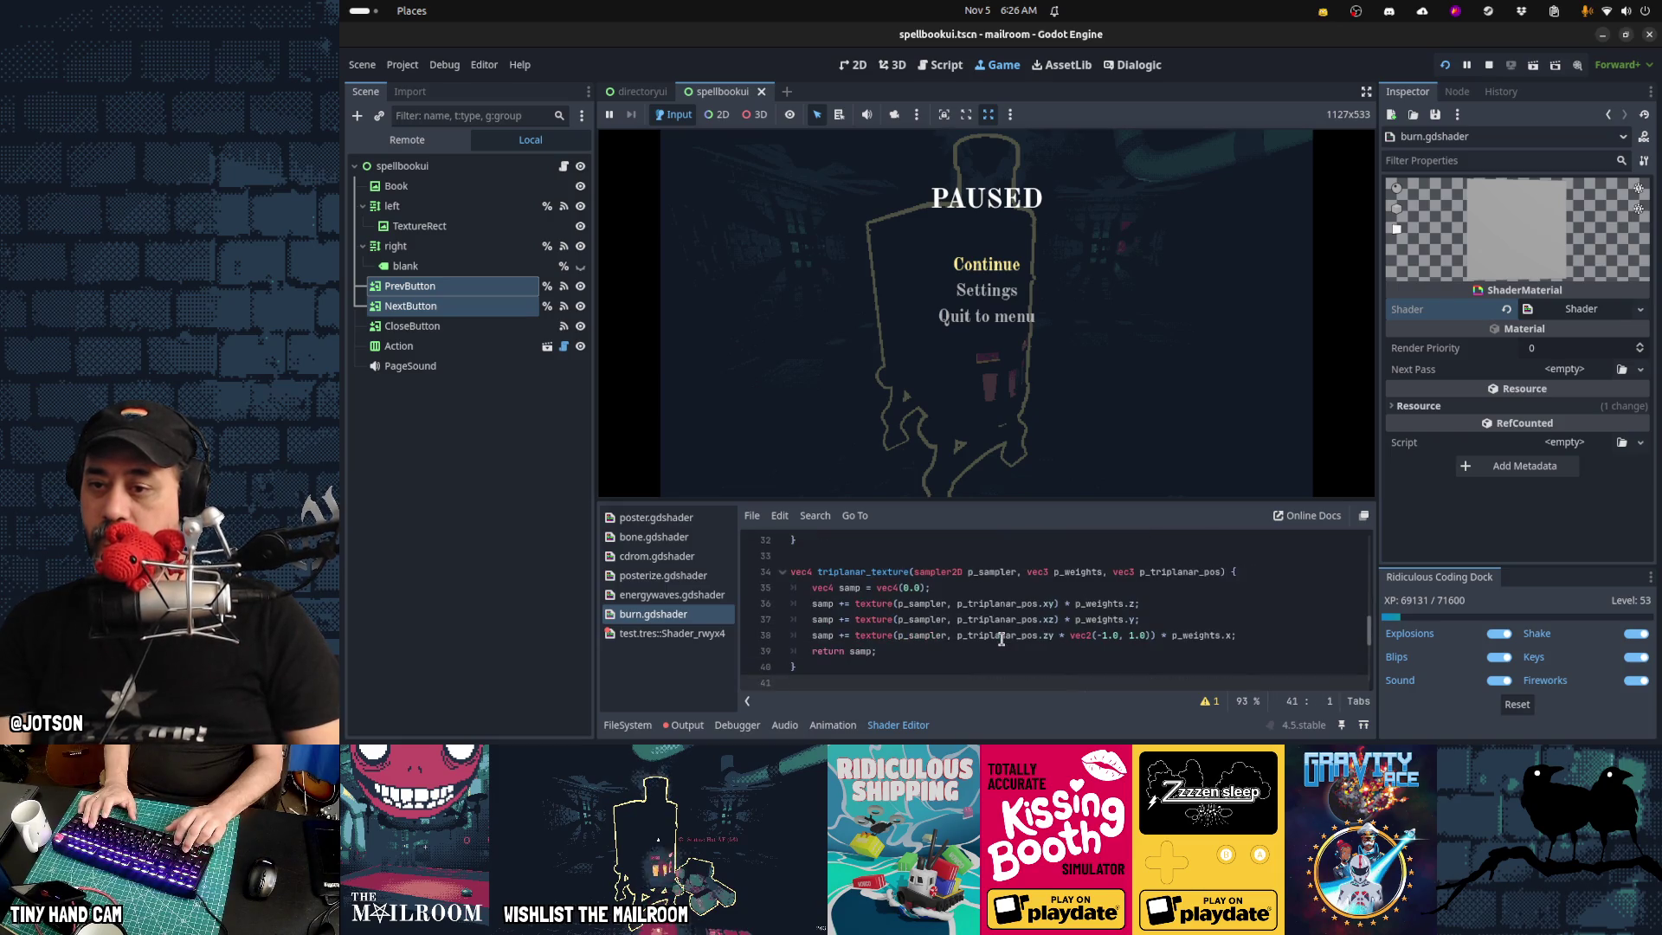
pyautogui.press('Down')
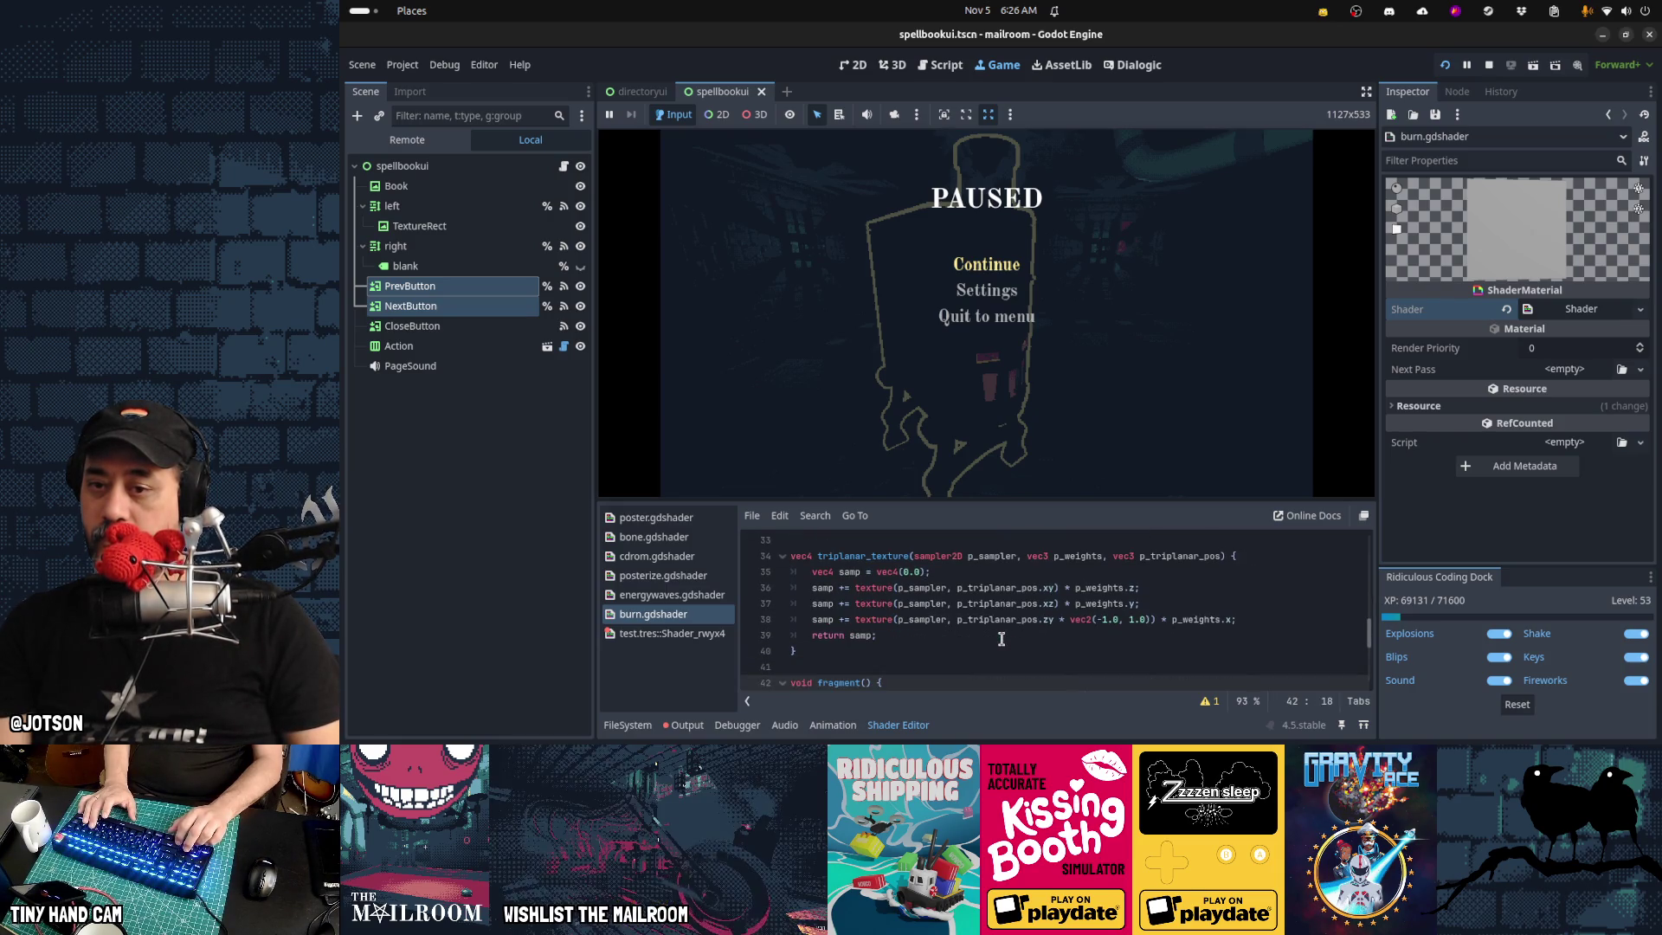
pyautogui.press('Down')
pyautogui.press('Down')
pyautogui.press('Down')
pyautogui.press('Down')
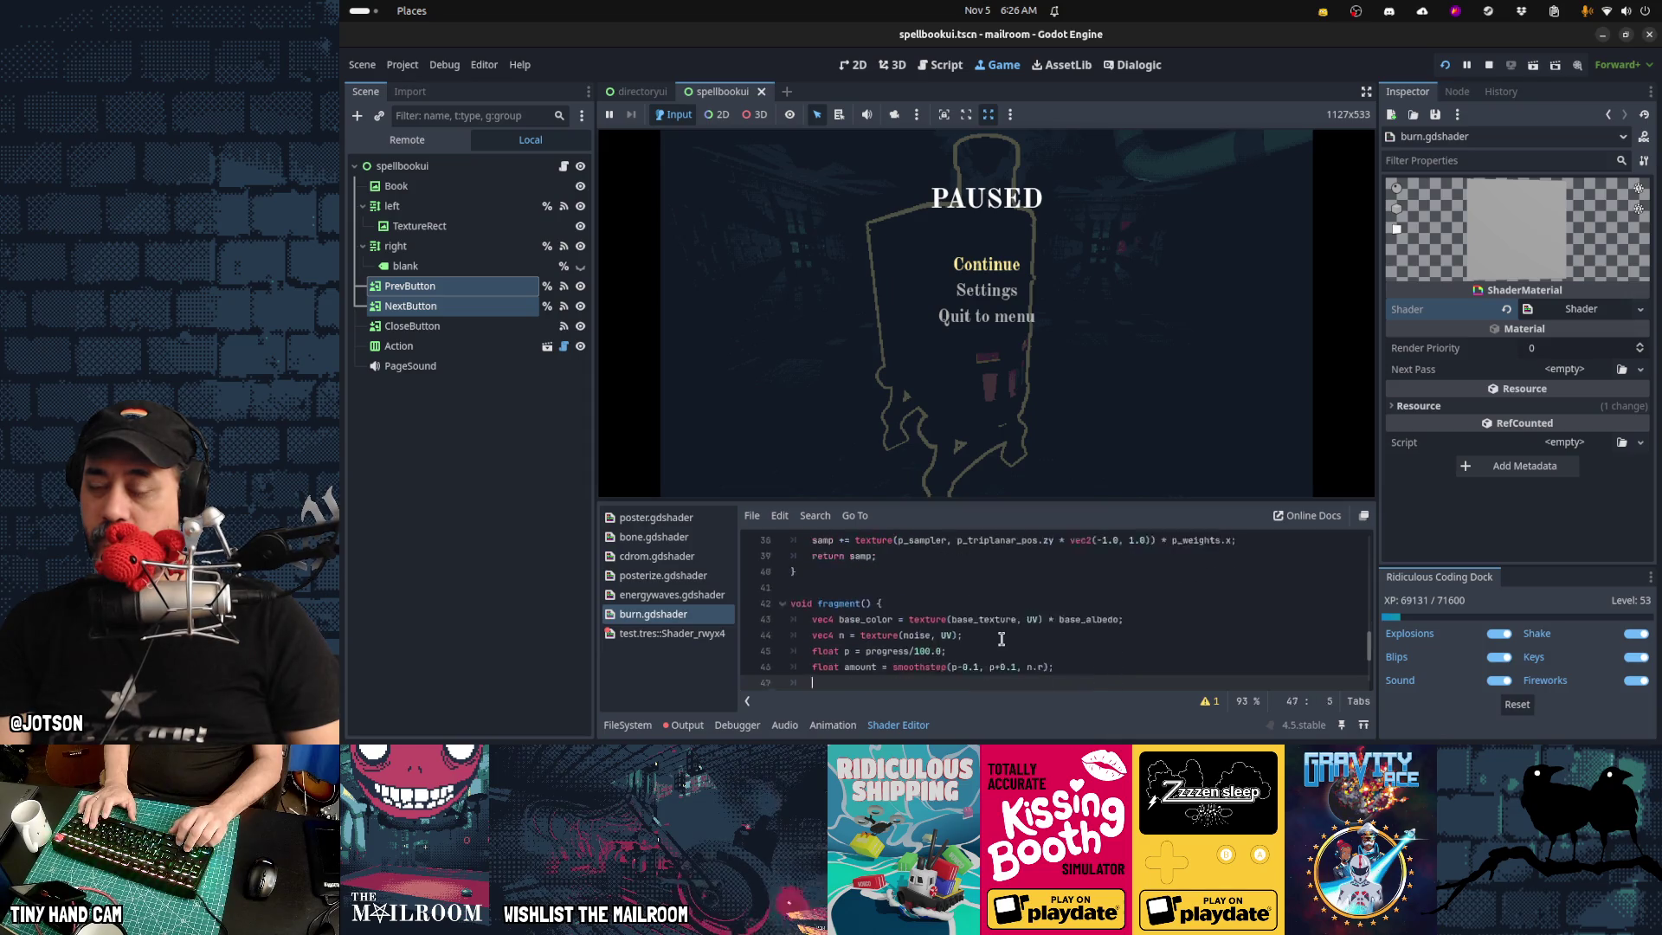
pyautogui.press('Up')
pyautogui.press('Up')
pyautogui.press('Up')
# Make the noise lookup sample uv1_triplanar_pos, dropping the .xy swizzle
pyautogui.press('End')
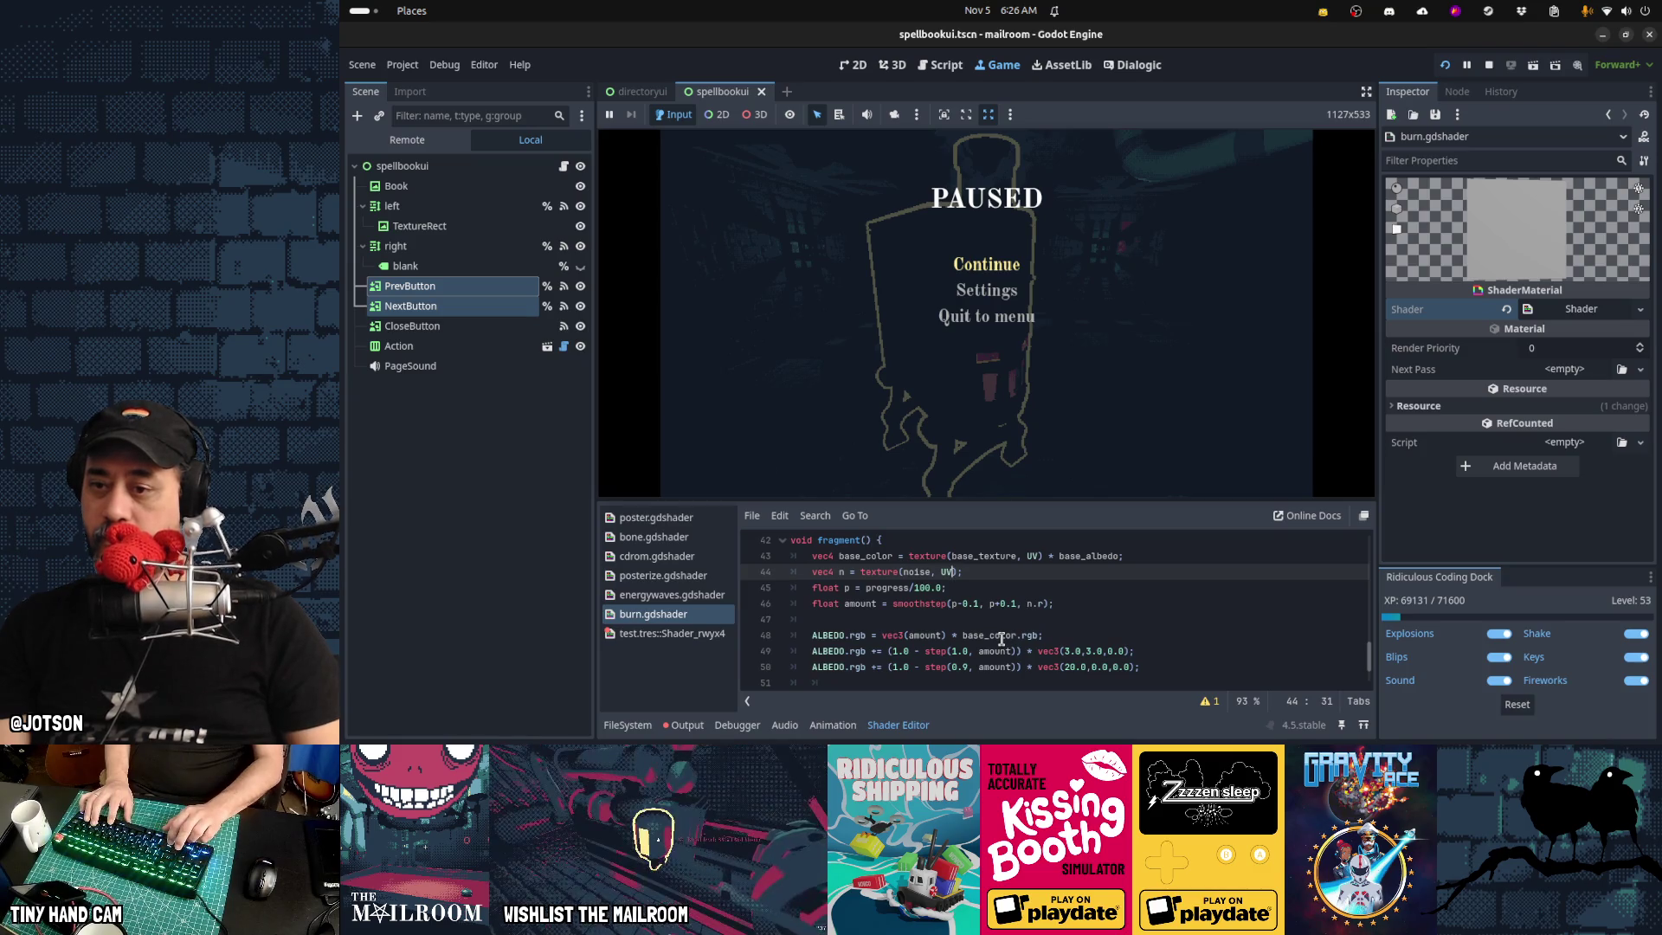
pyautogui.write('uv1_triplanar_pos')
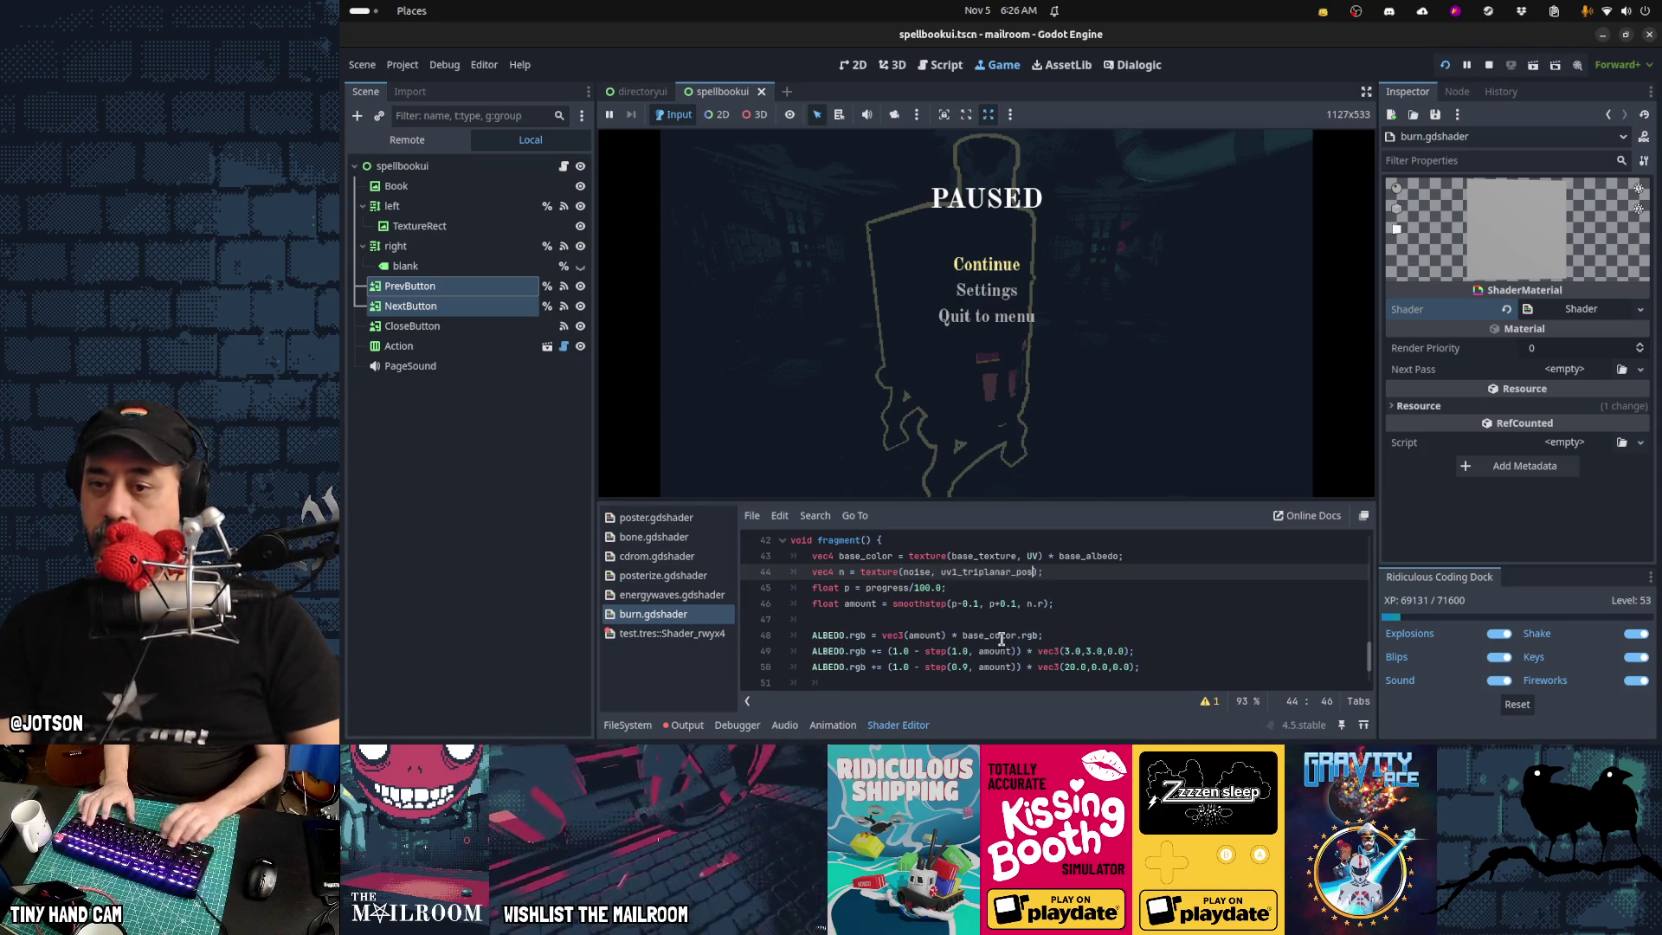
pyautogui.write('.xy')
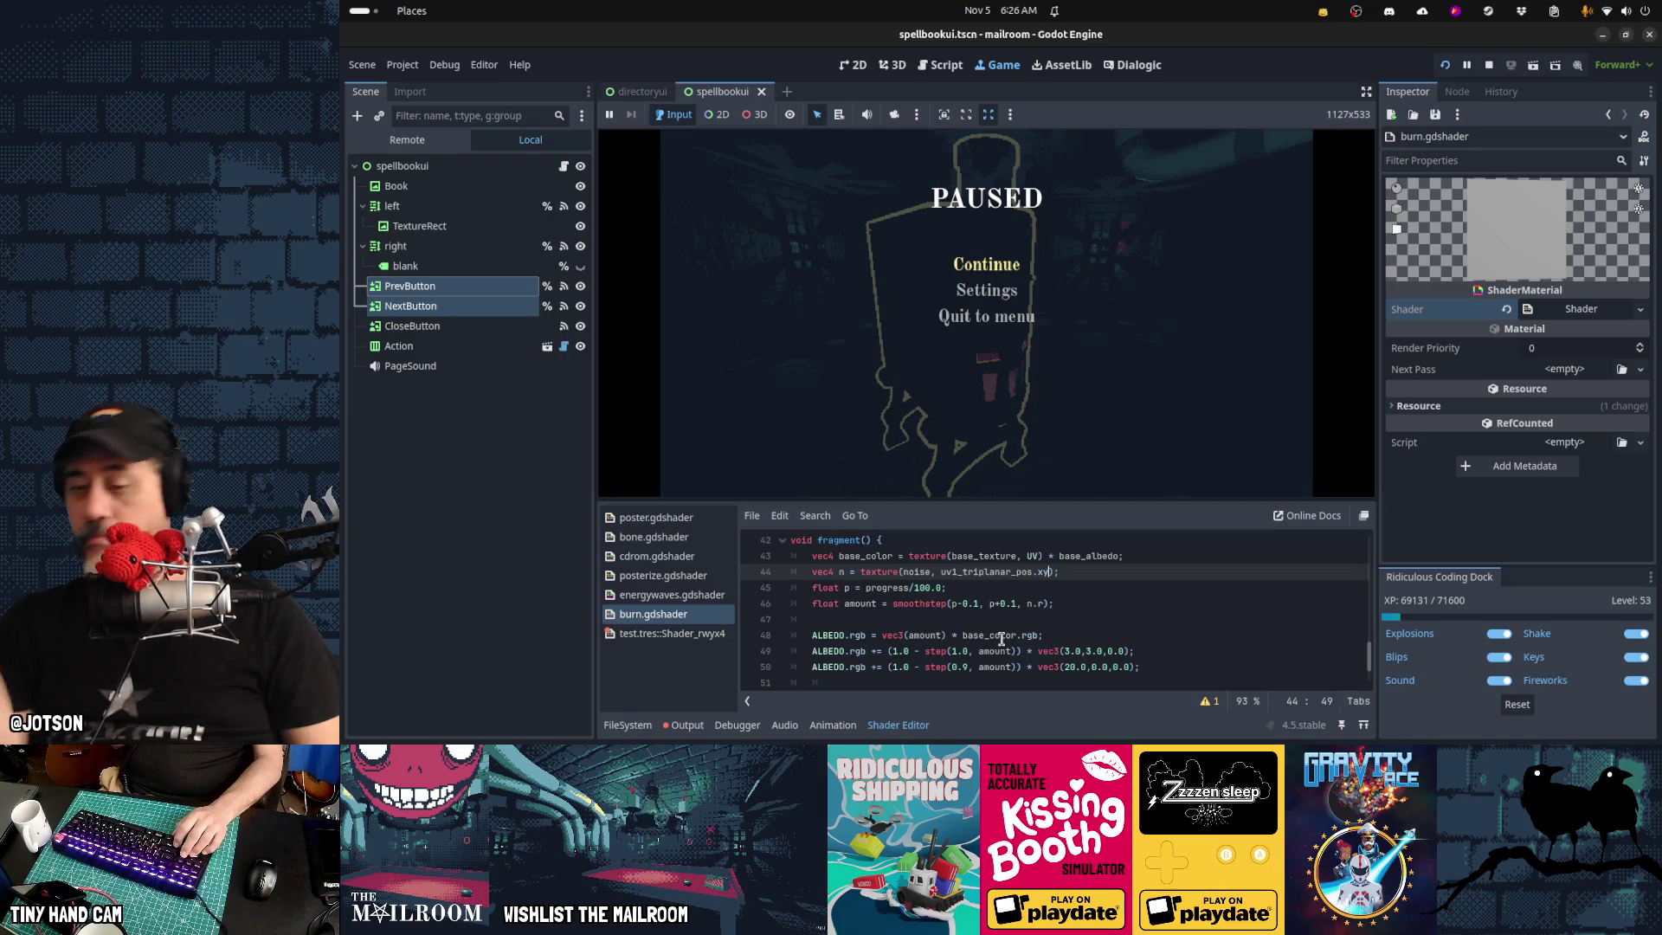
pyautogui.press('Up')
pyautogui.press('Up')
pyautogui.press('Up')
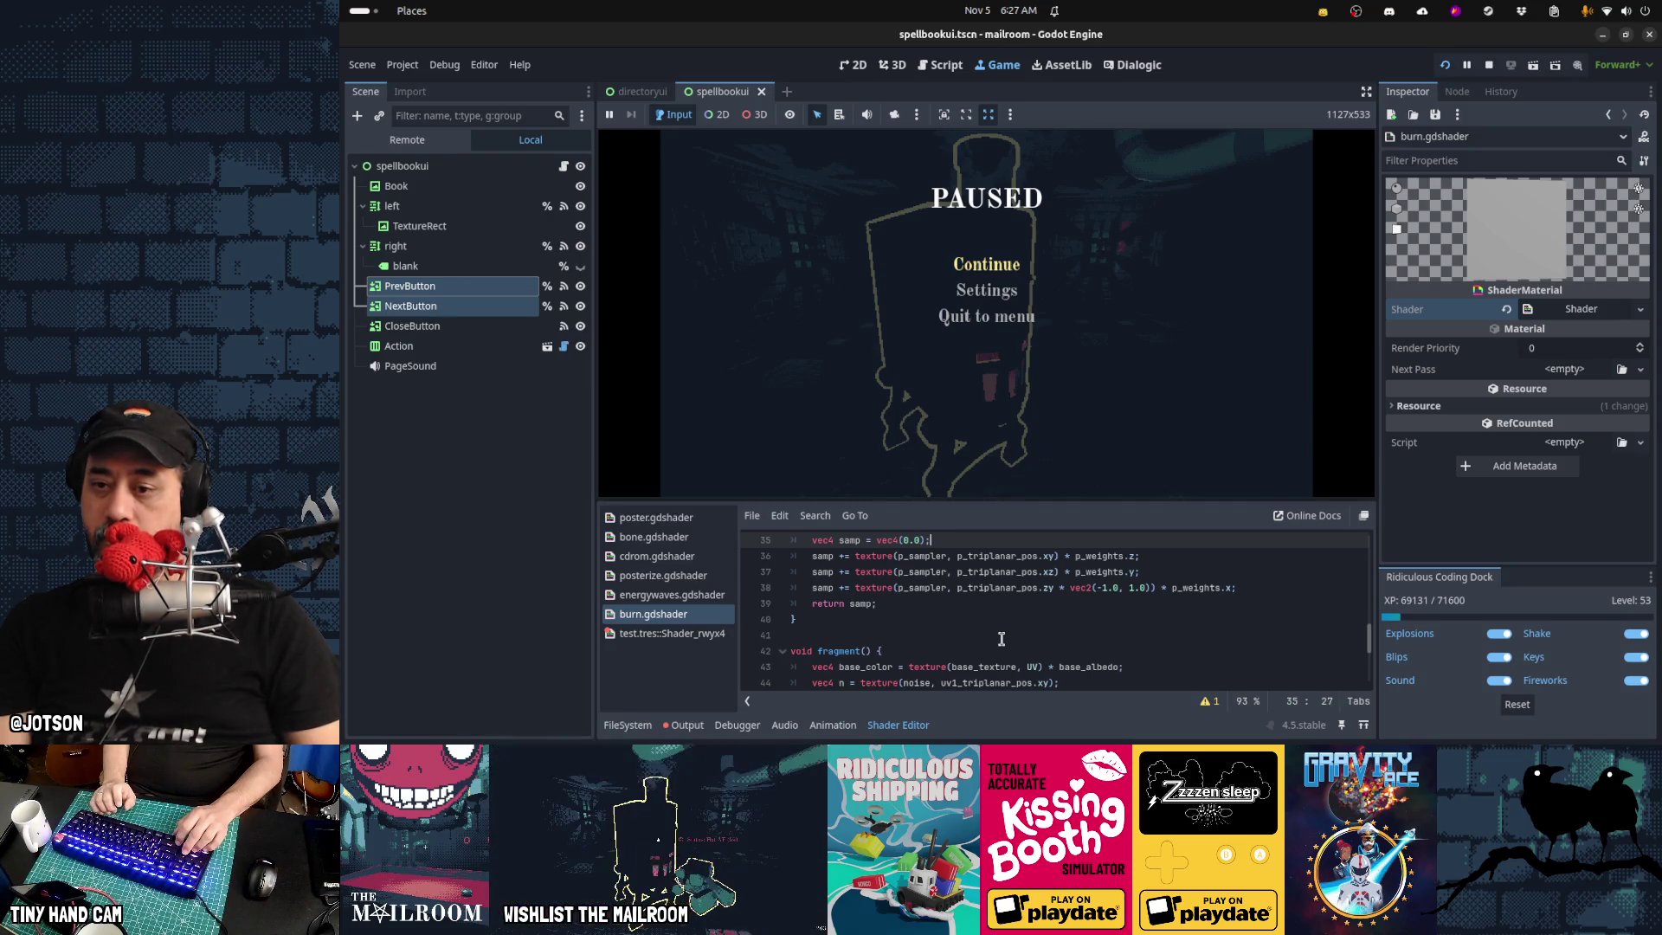
pyautogui.press('Down')
pyautogui.press('Down')
pyautogui.press('Down')
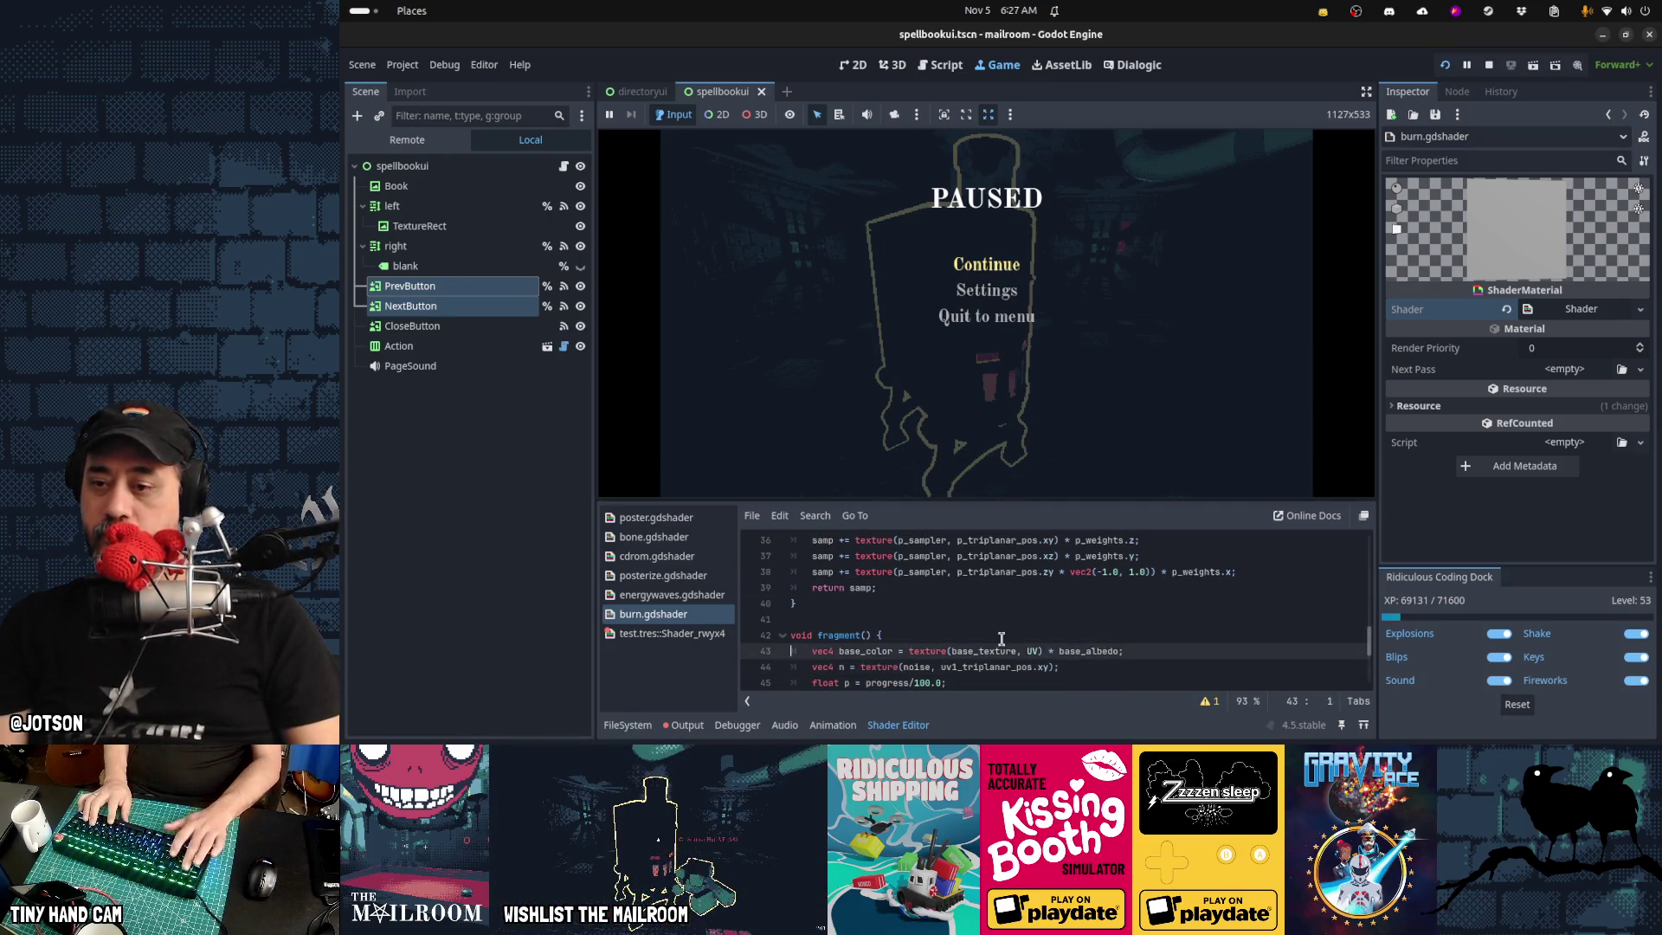
pyautogui.hotkey('ctrl', 'z')
pyautogui.hotkey('ctrl', 'z')
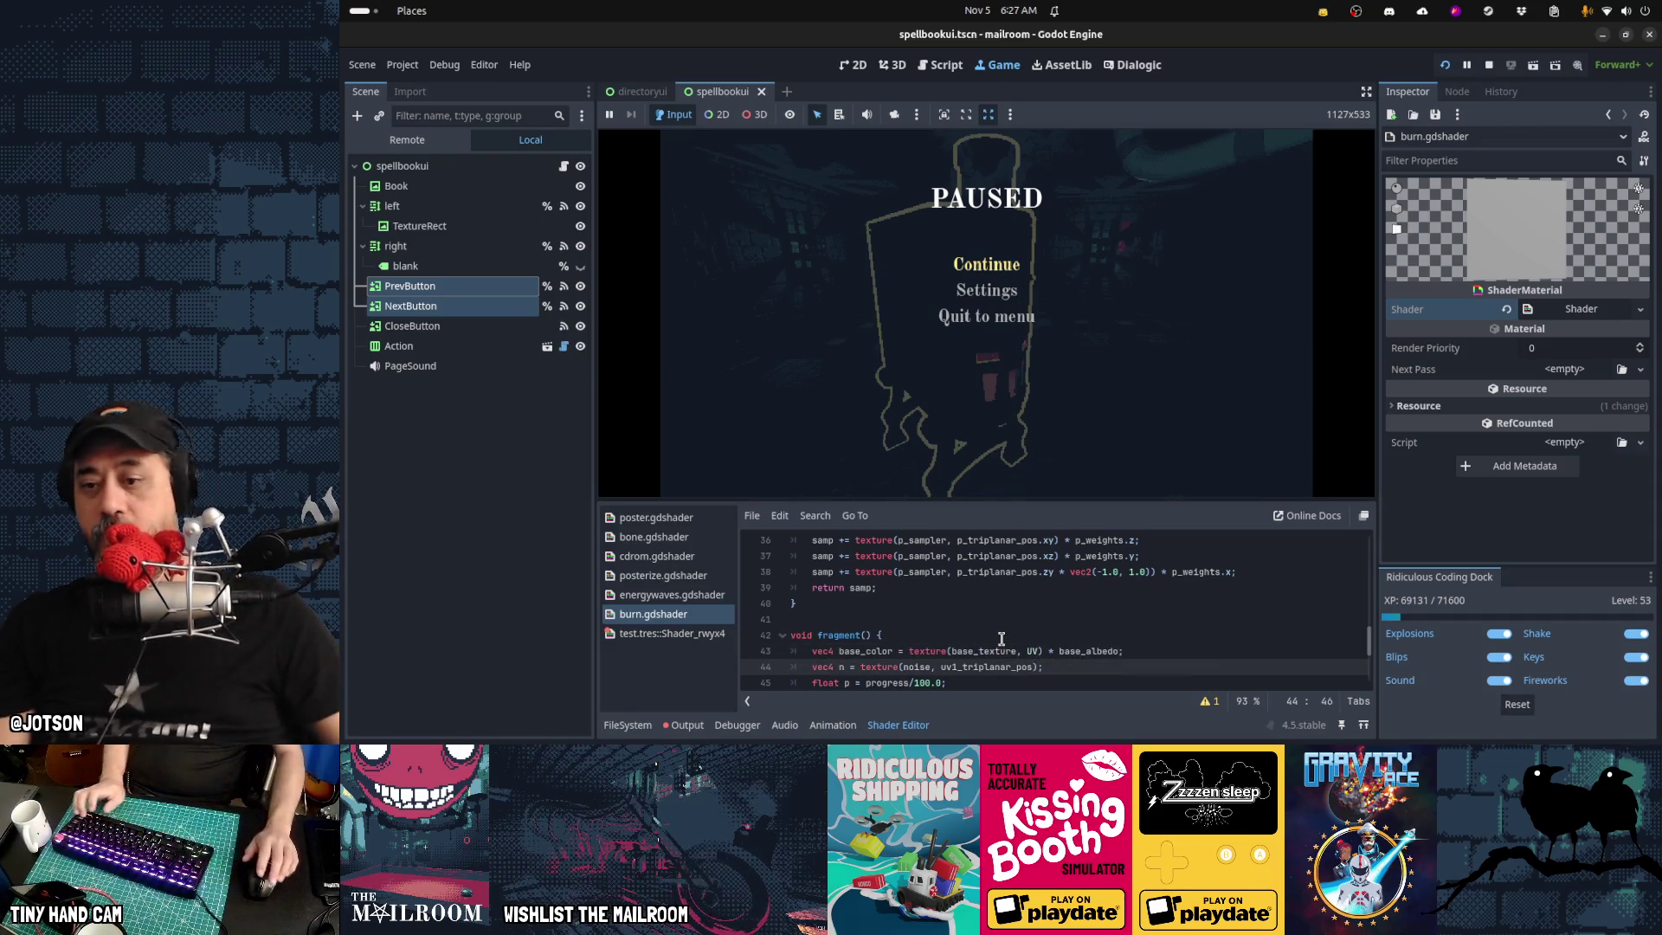
# Retrieve a saved triplanar_texture line from the clipboard history
pyautogui.hotkey('alt', 'Tab')
pyautogui.press('Escape')
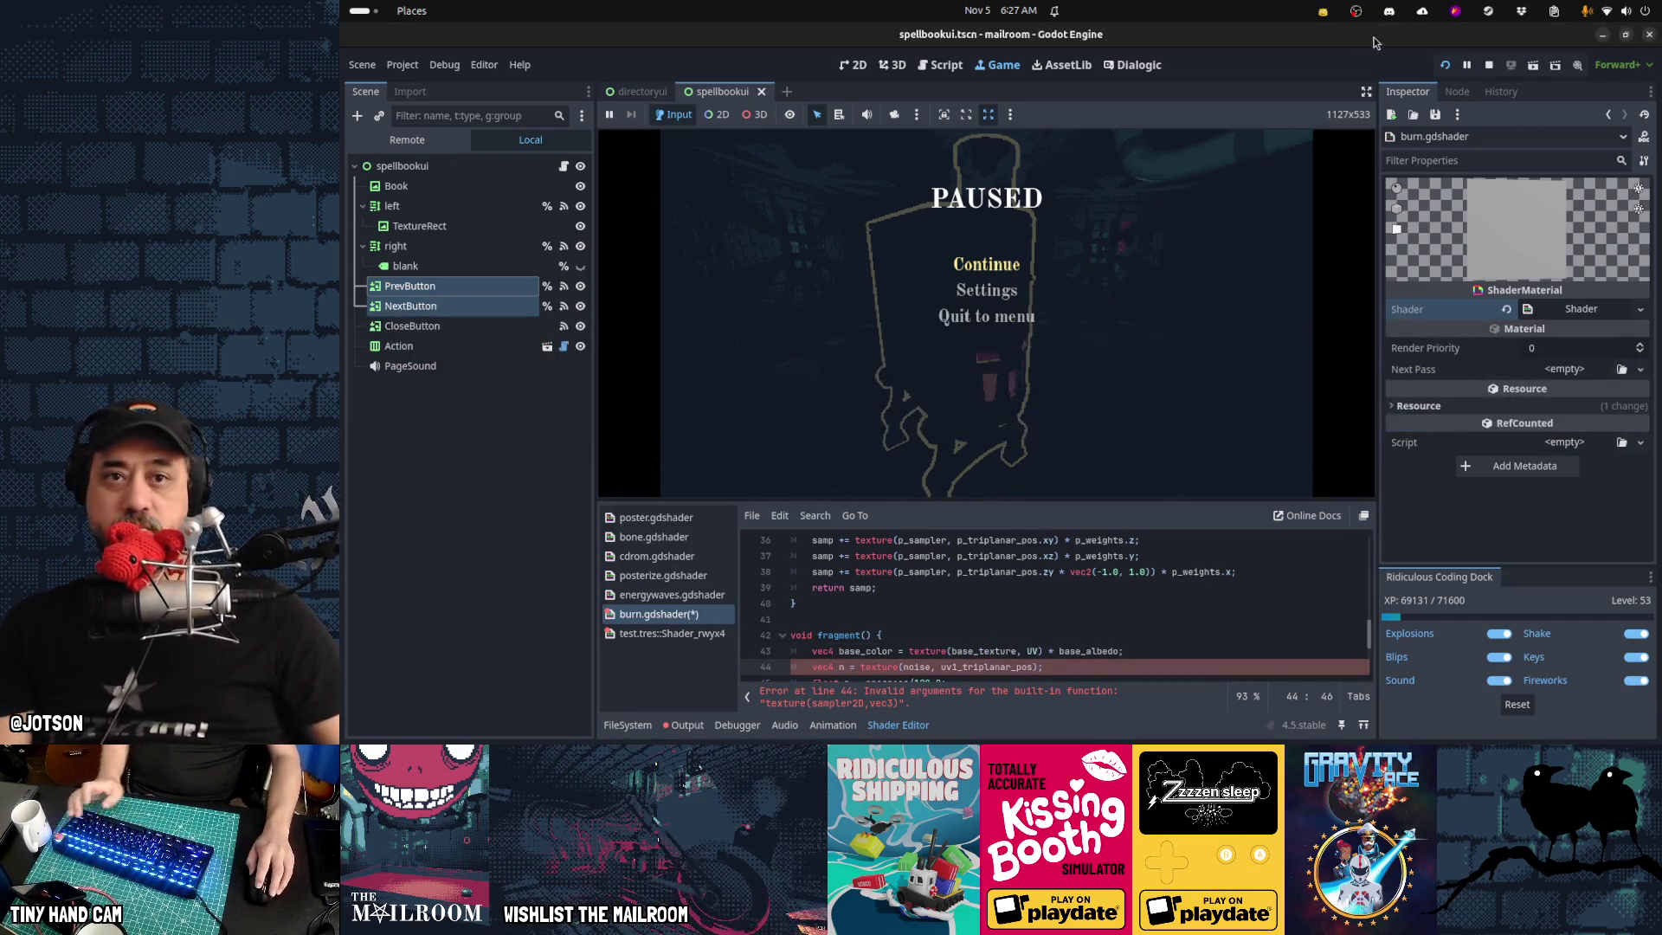
pyautogui.click(1553, 11)
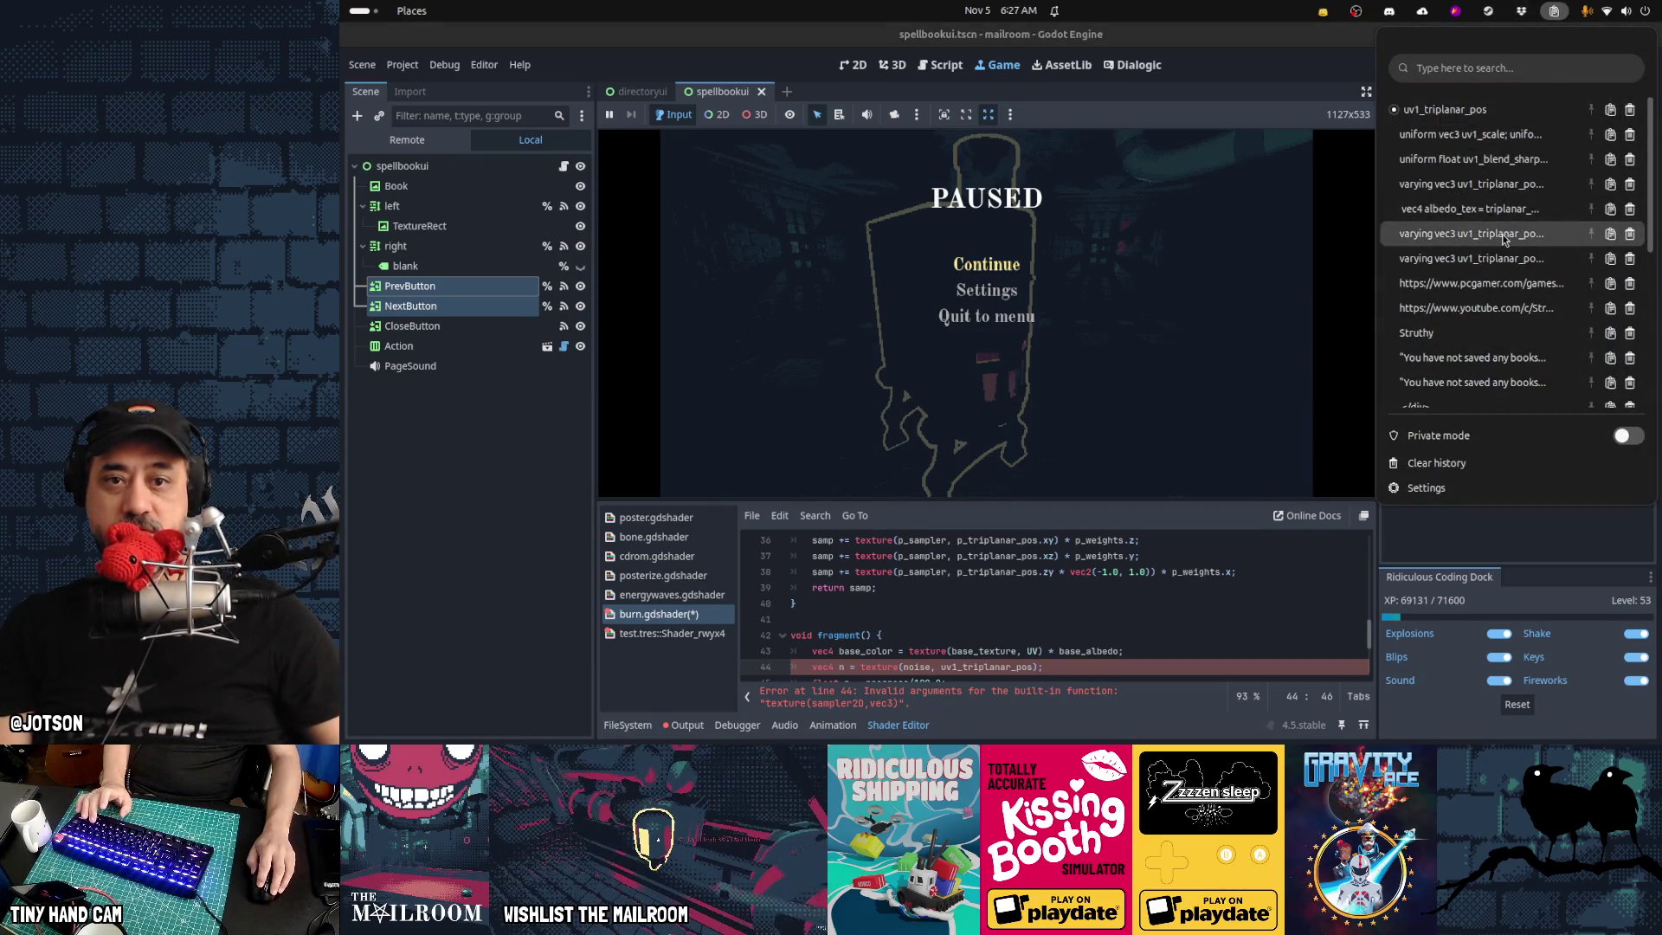
# Revert the noise lookup to UV and paste the triplanar_texture line beneath it
pyautogui.press('Escape')
pyautogui.hotkey('ctrl', 'z')
pyautogui.hotkey('ctrl', 'z')
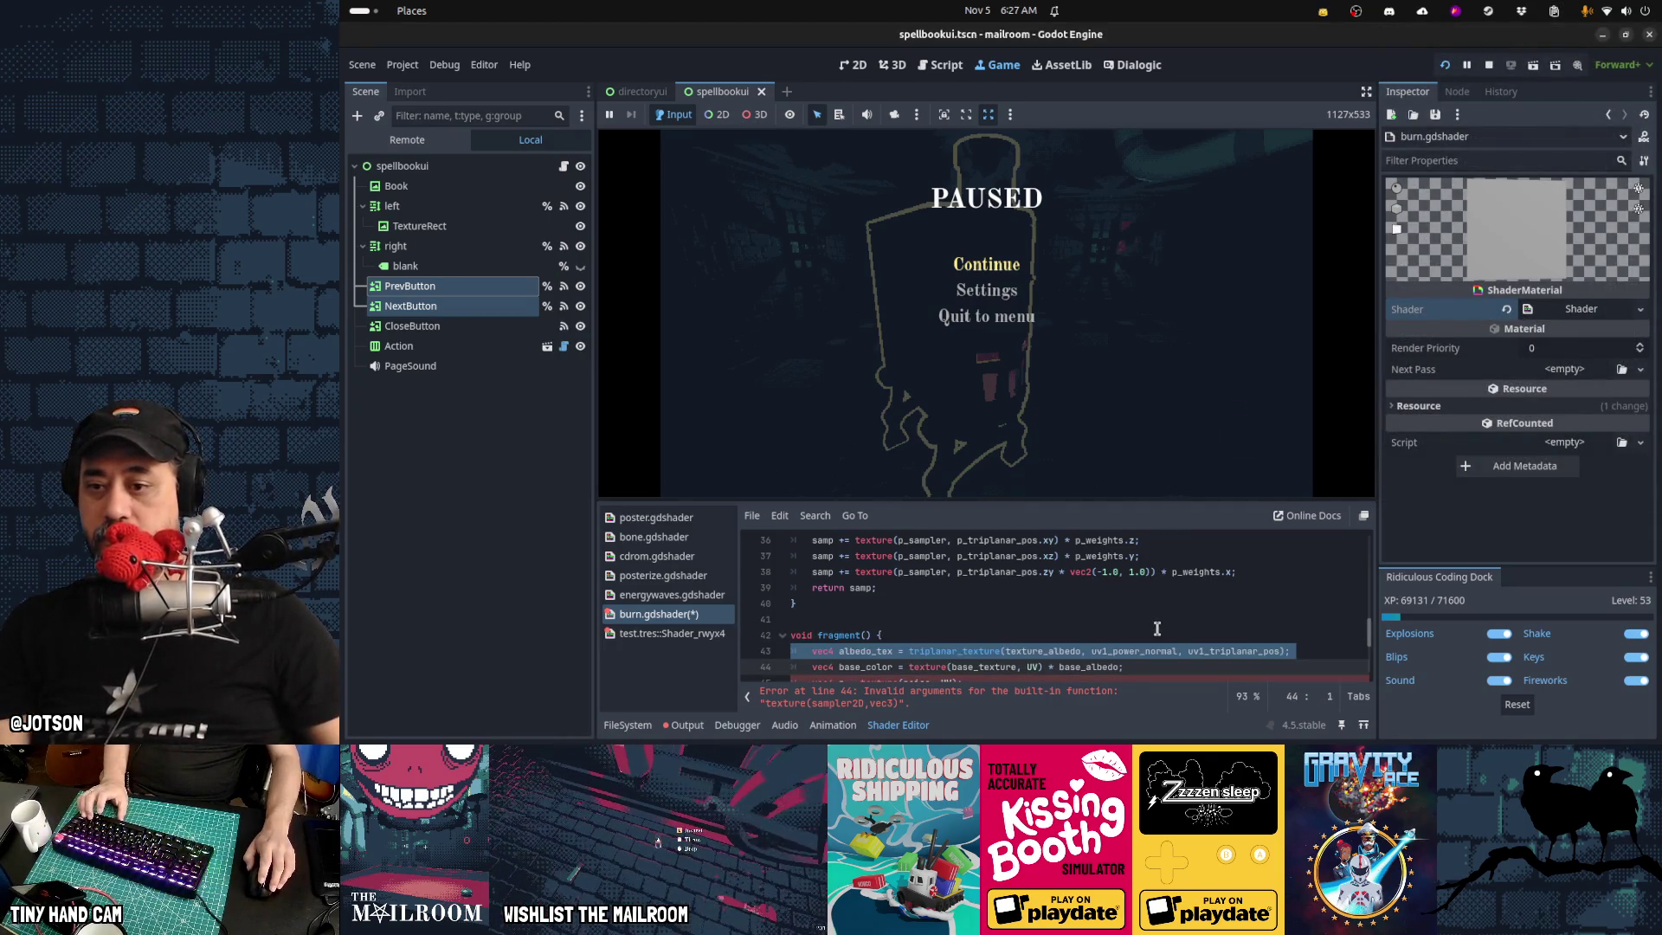
pyautogui.hotkey('ctrl', 'z')
pyautogui.hotkey('ctrl', 'z')
pyautogui.hotkey('ctrl', 'z')
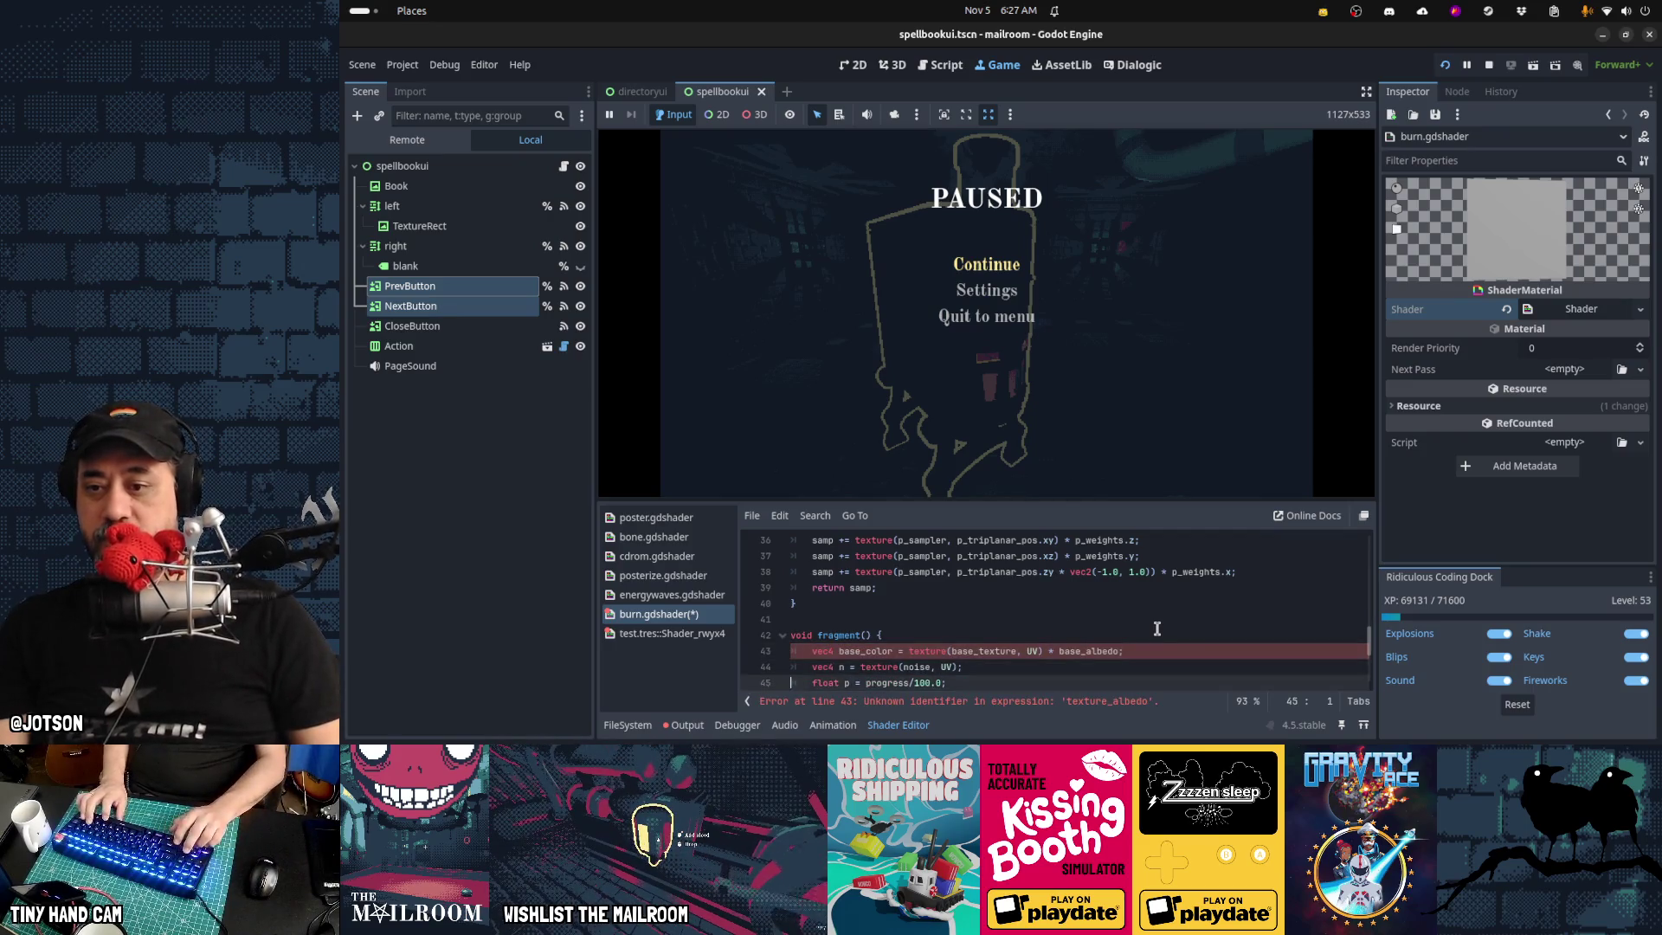
pyautogui.write('vec4 albedo_tex = triplanar_texture(texture_albedo, uv1_power_normal, uv1_triplanar_pos);')
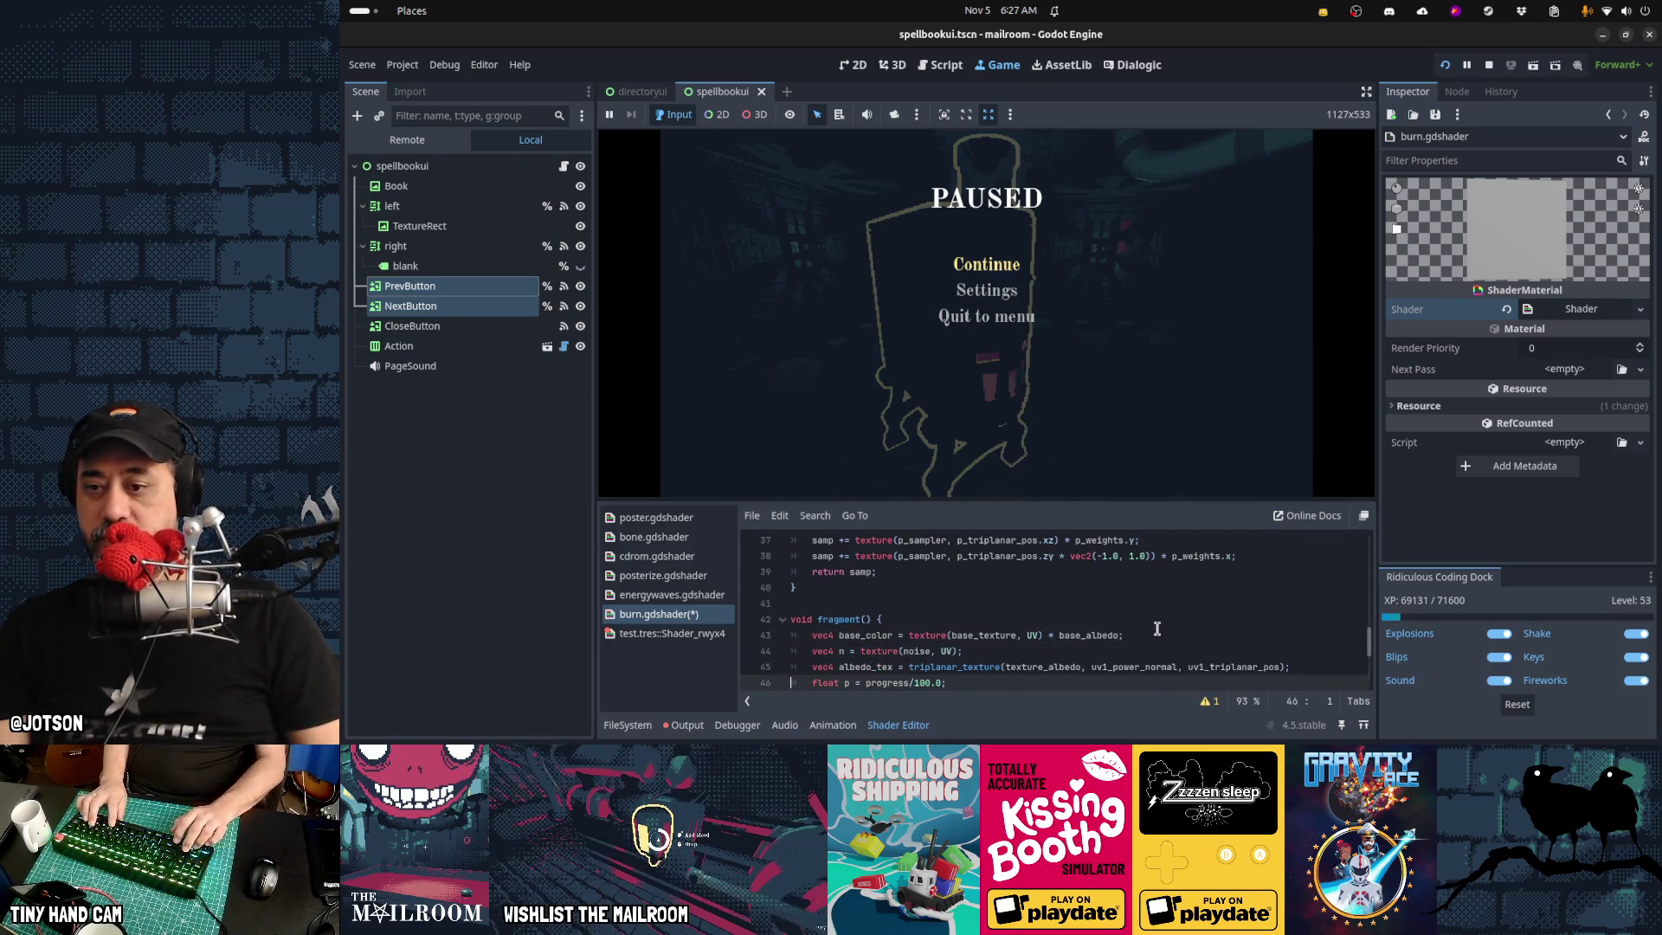
pyautogui.press('Up')
pyautogui.press('Up')
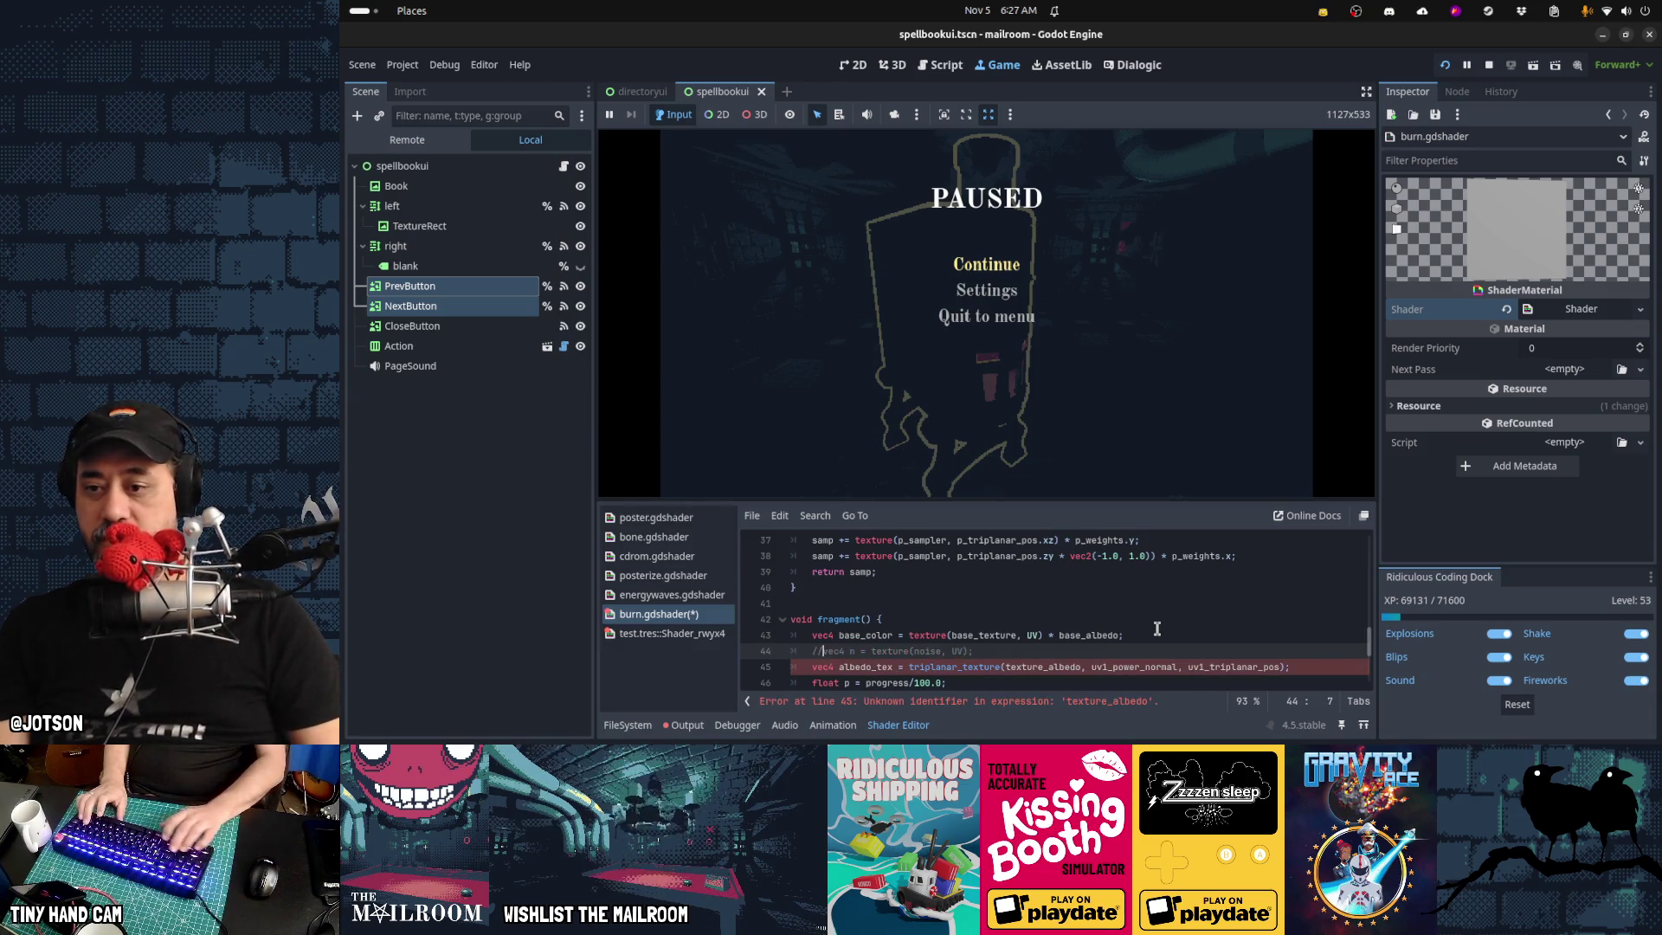
pyautogui.press('Down')
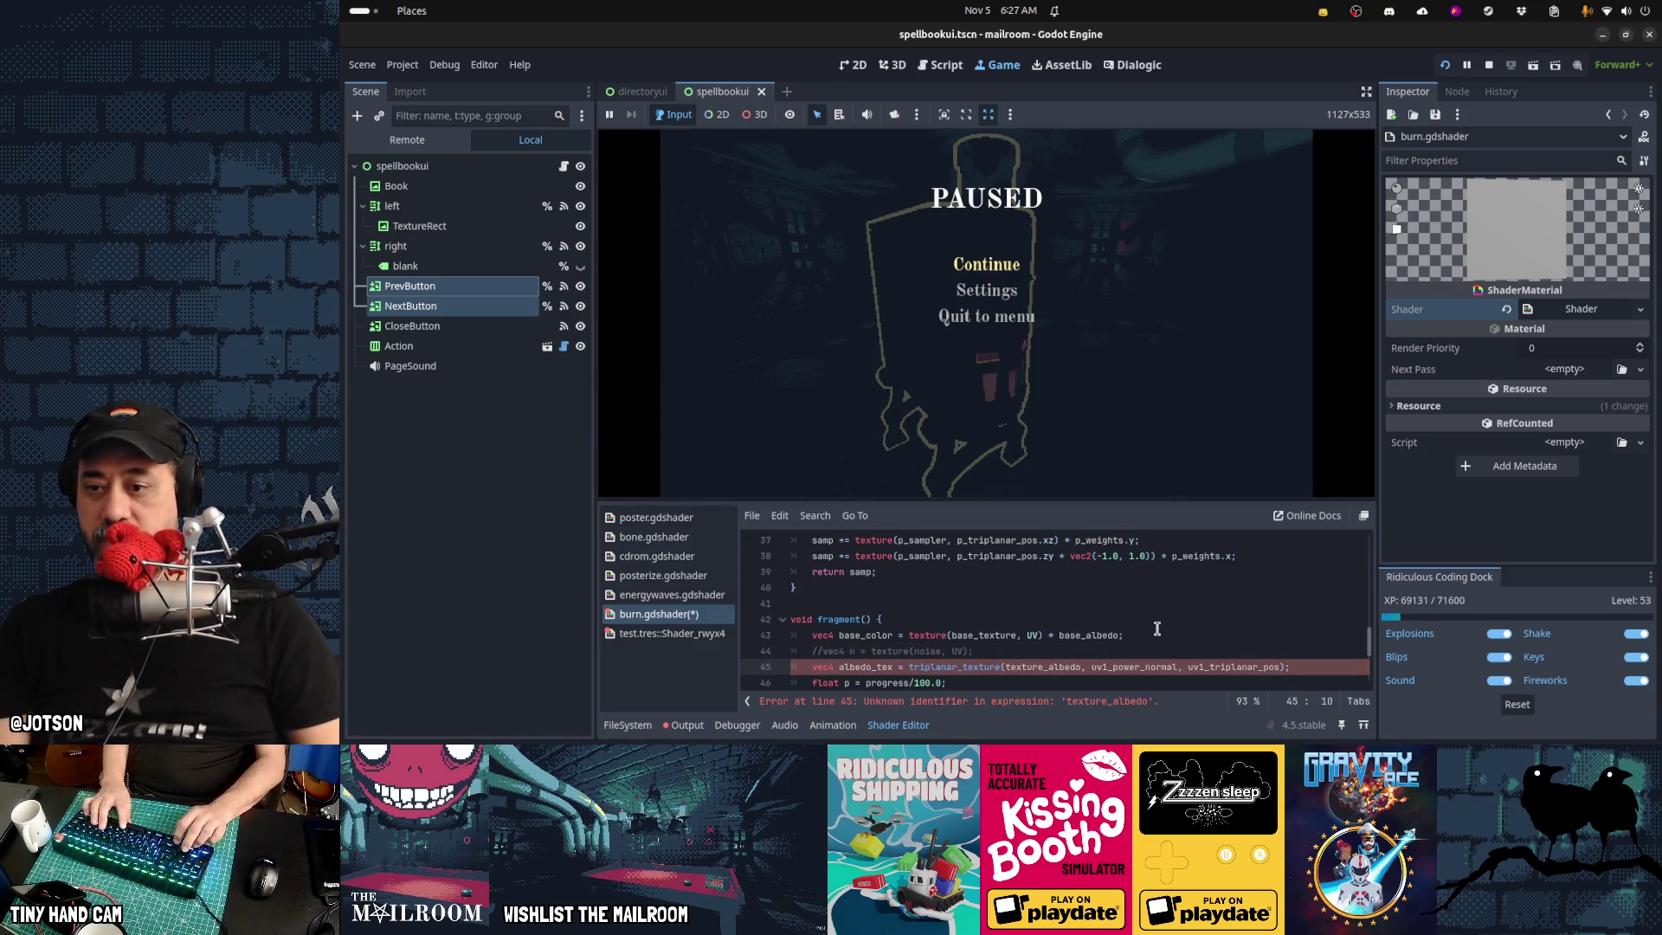
# Rename the pasted line's variable to n and make it sample the noise texture
pyautogui.hotkey('ctrl', 'Delete')
pyautogui.write('n')
pyautogui.press('Right')
pyautogui.press('Right')
pyautogui.press('Right')
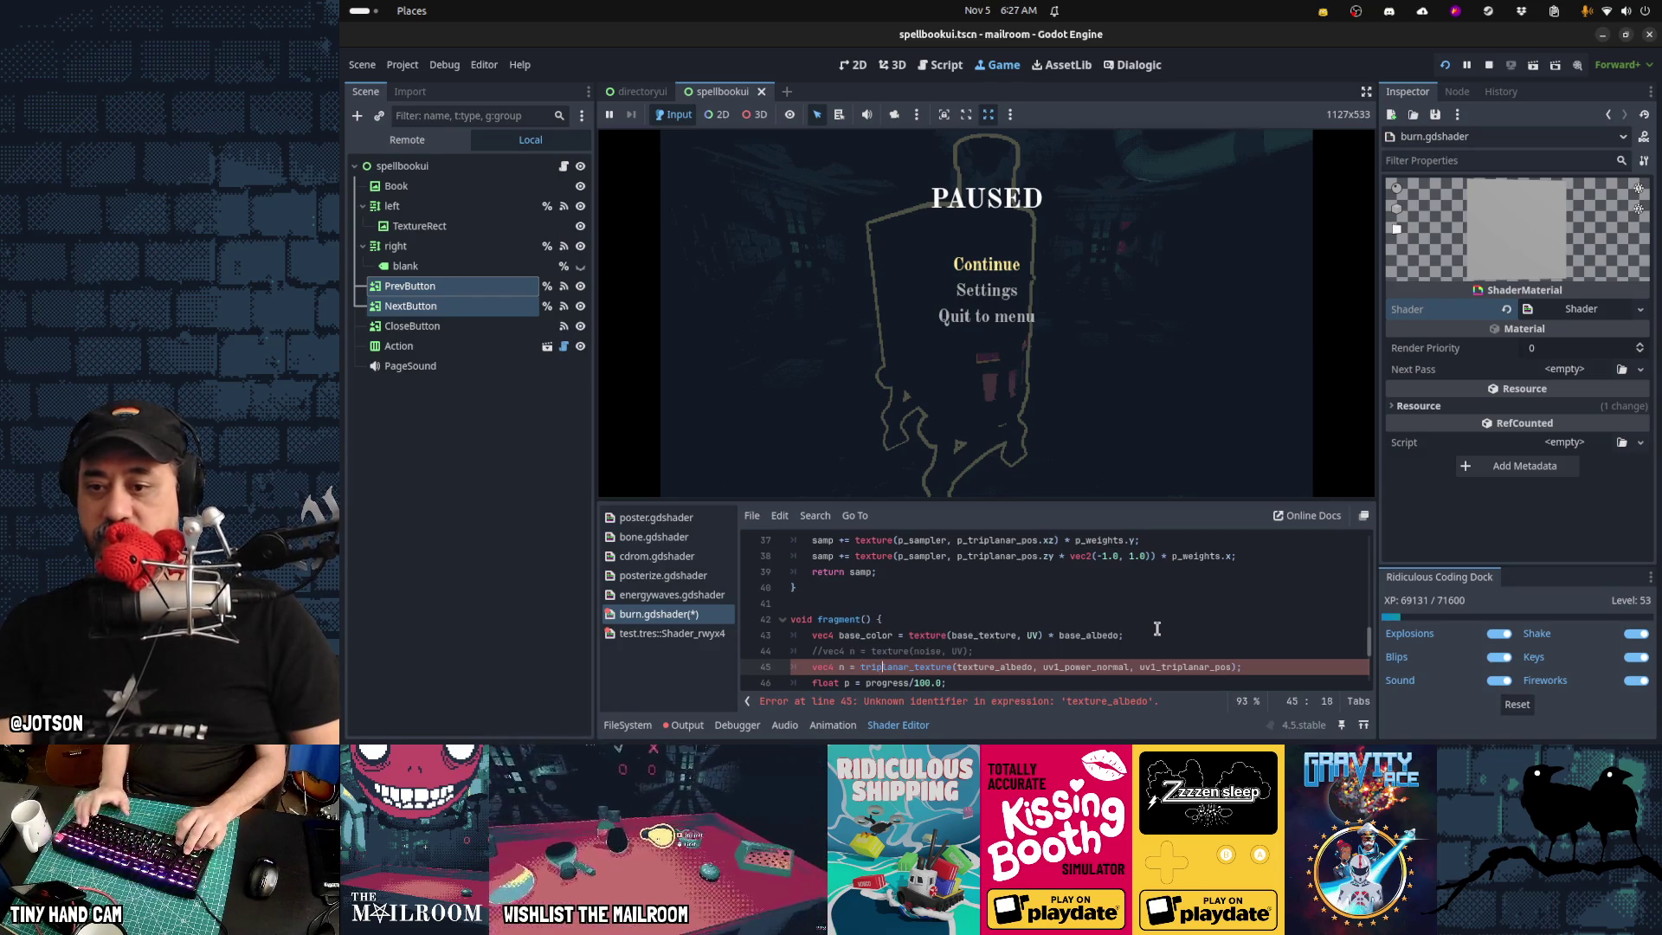
pyautogui.hotkey('ctrl', 'Right')
pyautogui.press('Right')
pyautogui.hotkey('ctrl', 'shift', 'Right')
pyautogui.write('noise')
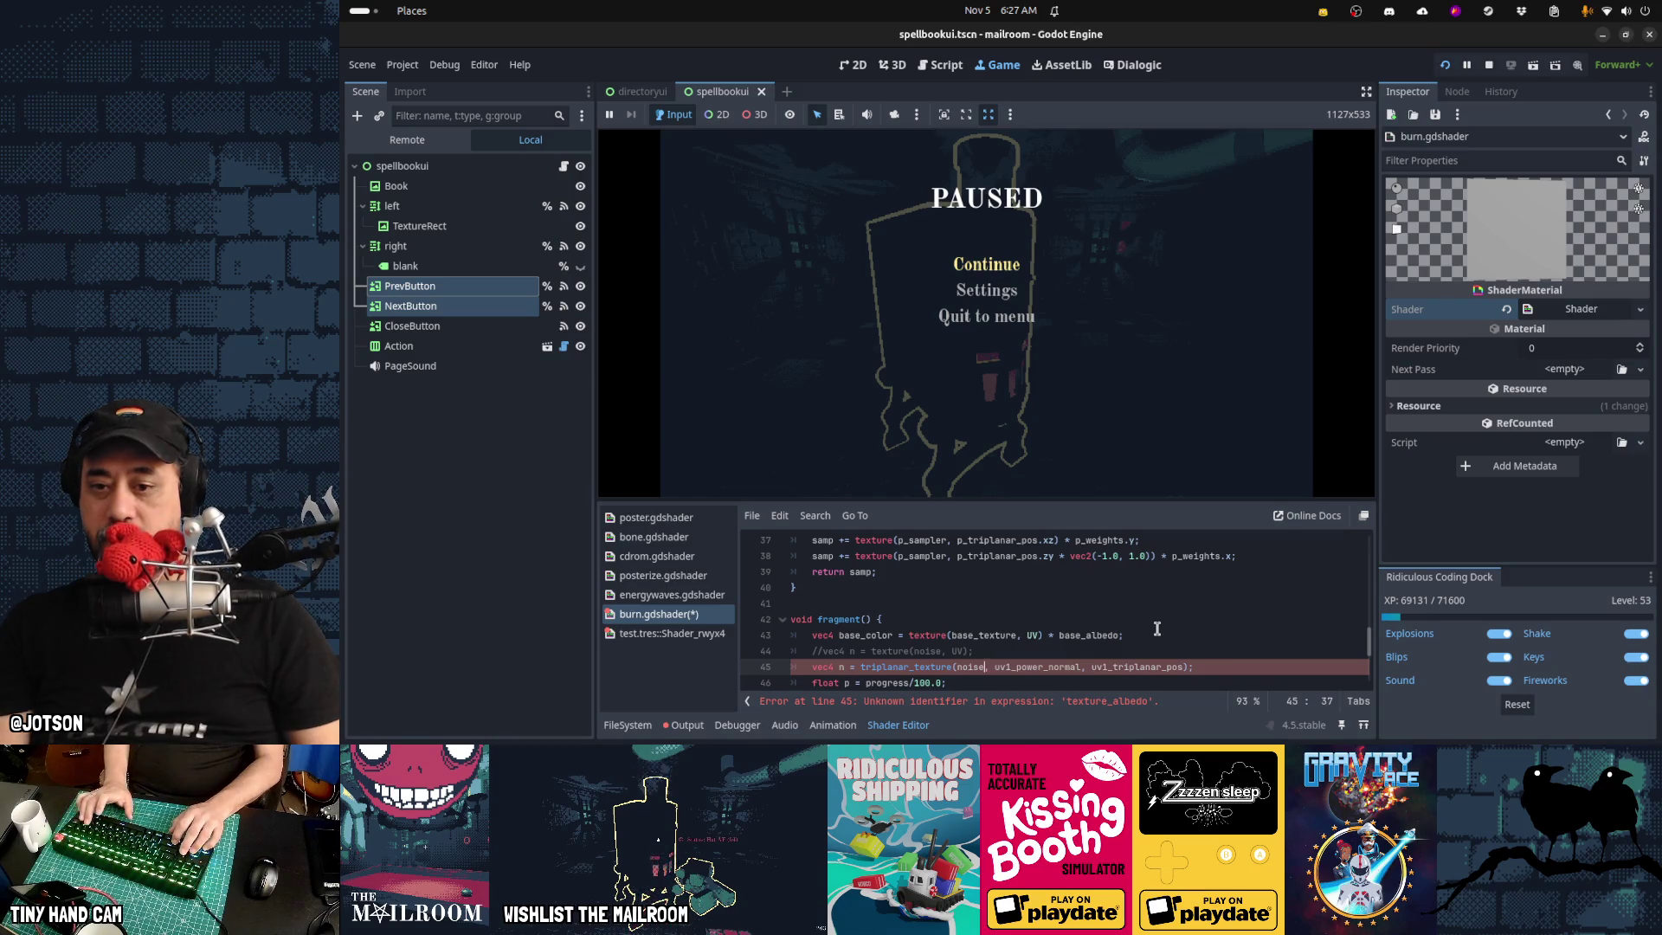
# Stop the running game with F8
pyautogui.scroll(-1, 1157, 630)
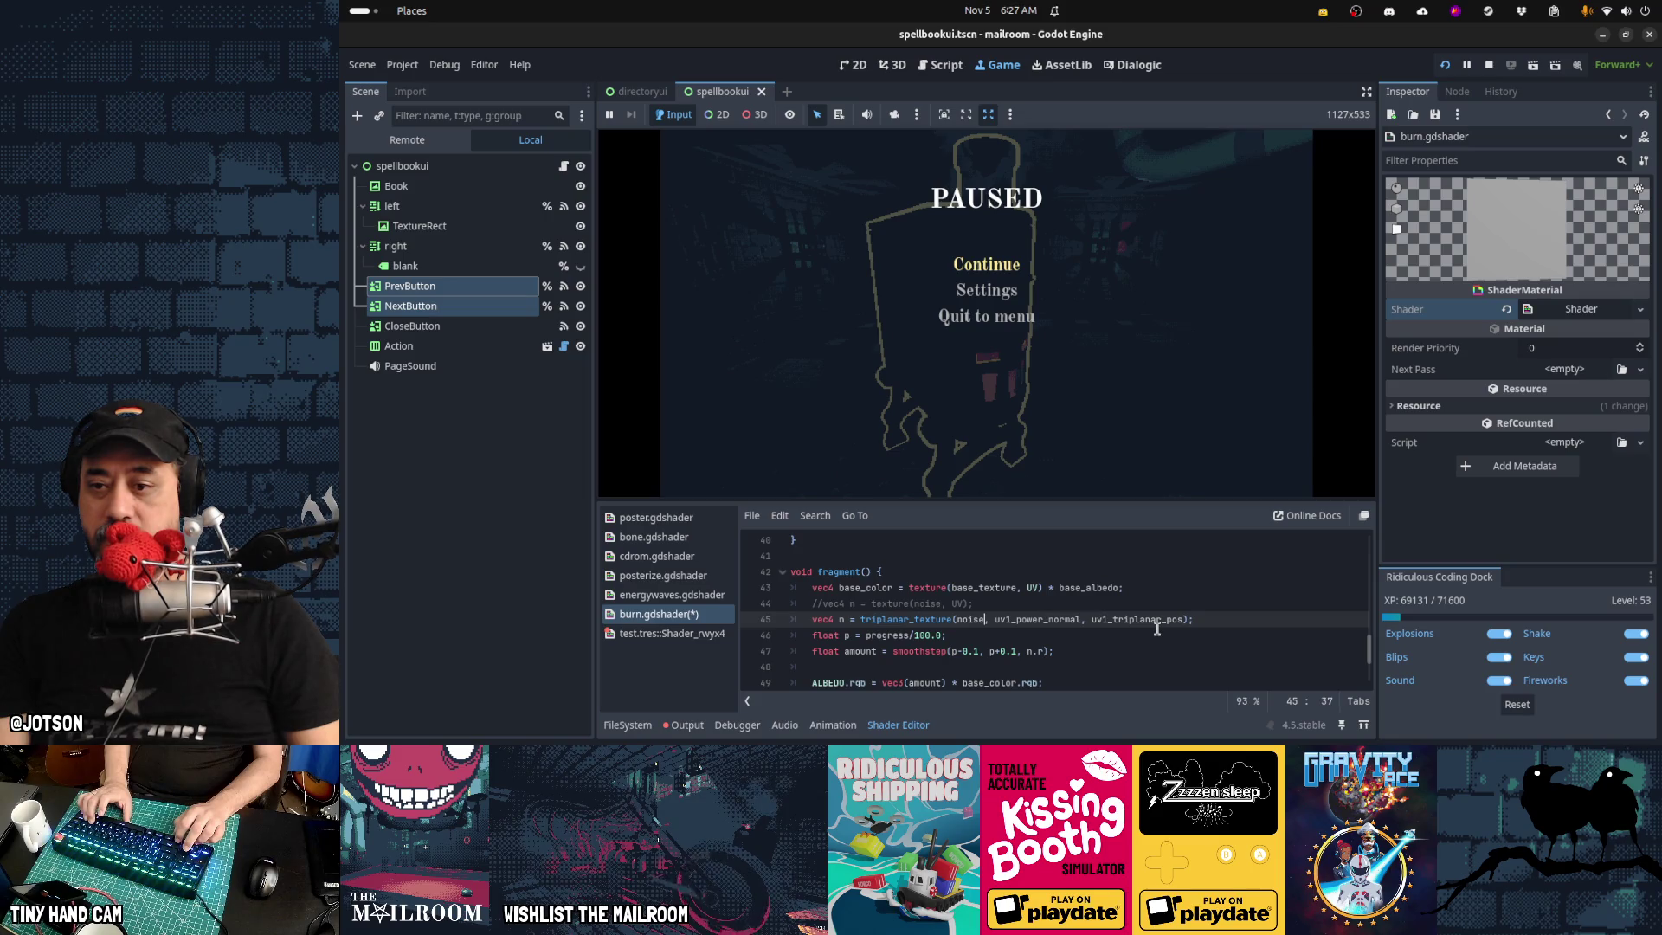
pyautogui.press('Down')
pyautogui.press('Up')
pyautogui.press('Up')
pyautogui.press('F8')
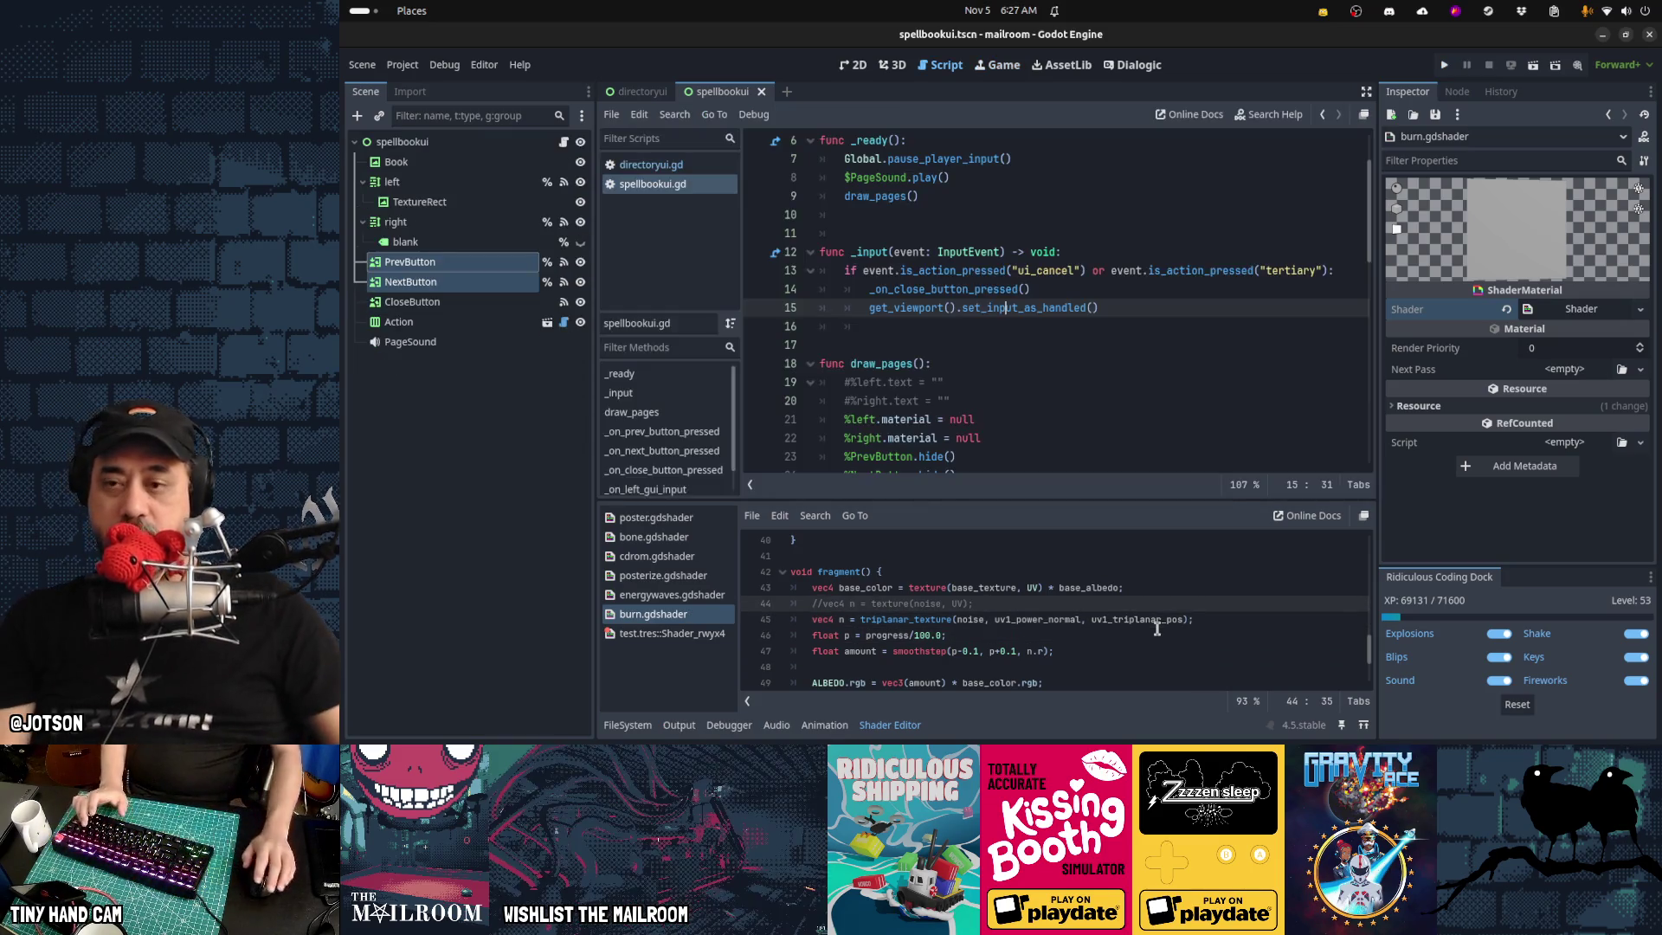
# Relaunch the game, bring wood to the stove, light it with E, then pause
pyautogui.click(1022, 340)
pyautogui.press('F5')
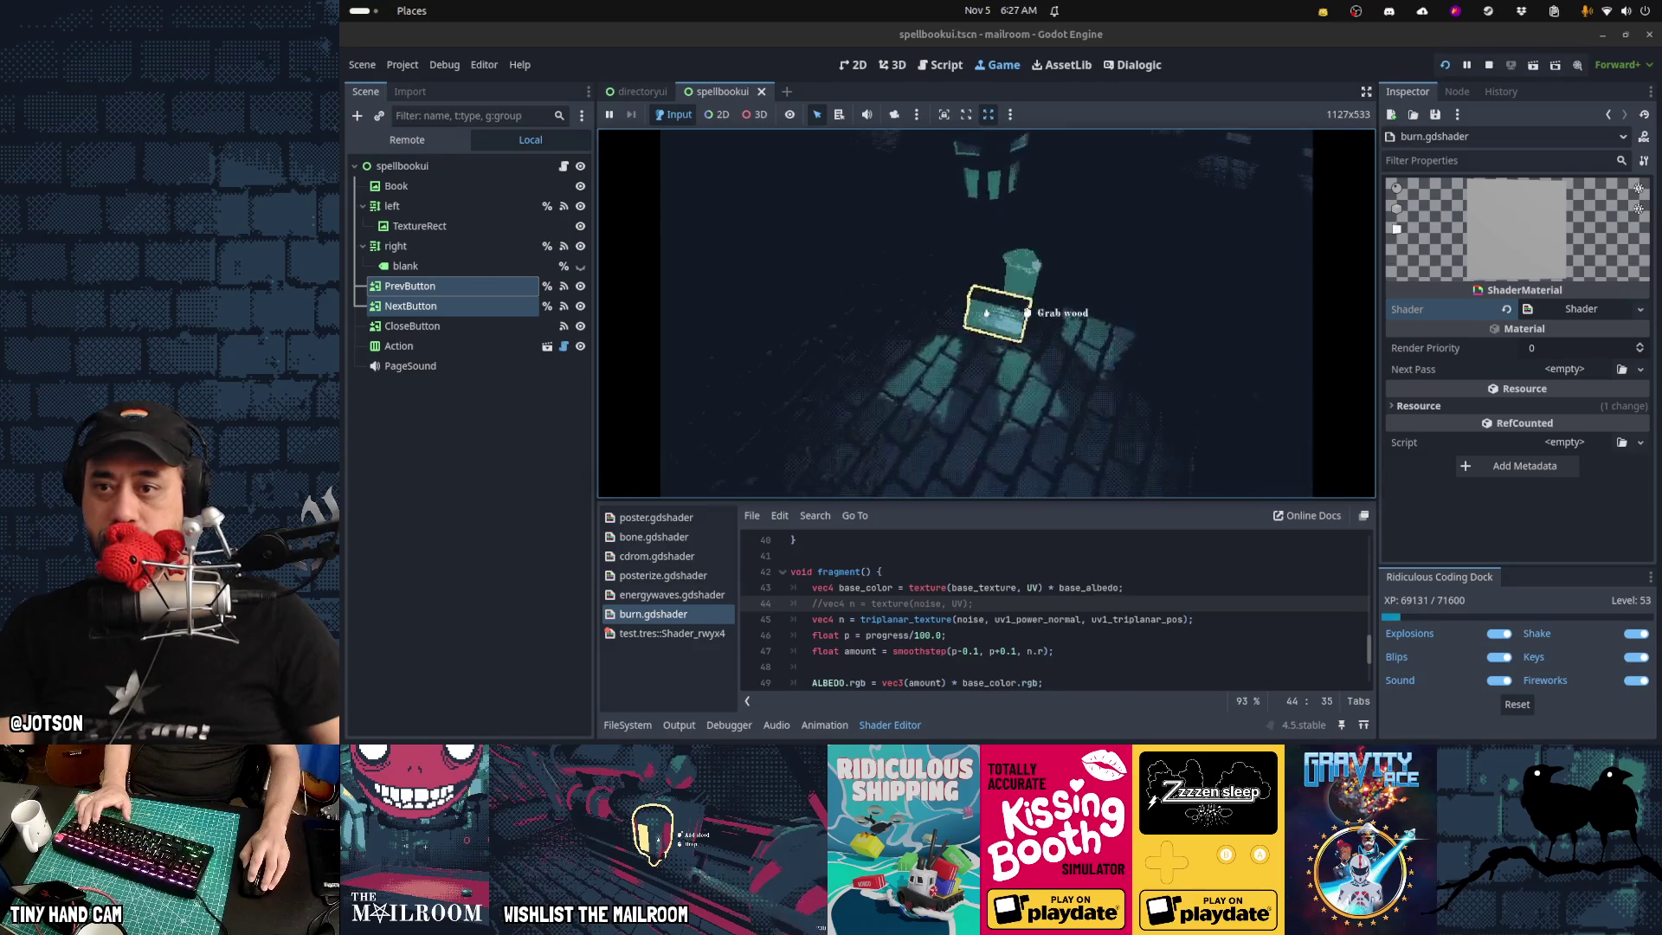
pyautogui.click(986, 312)
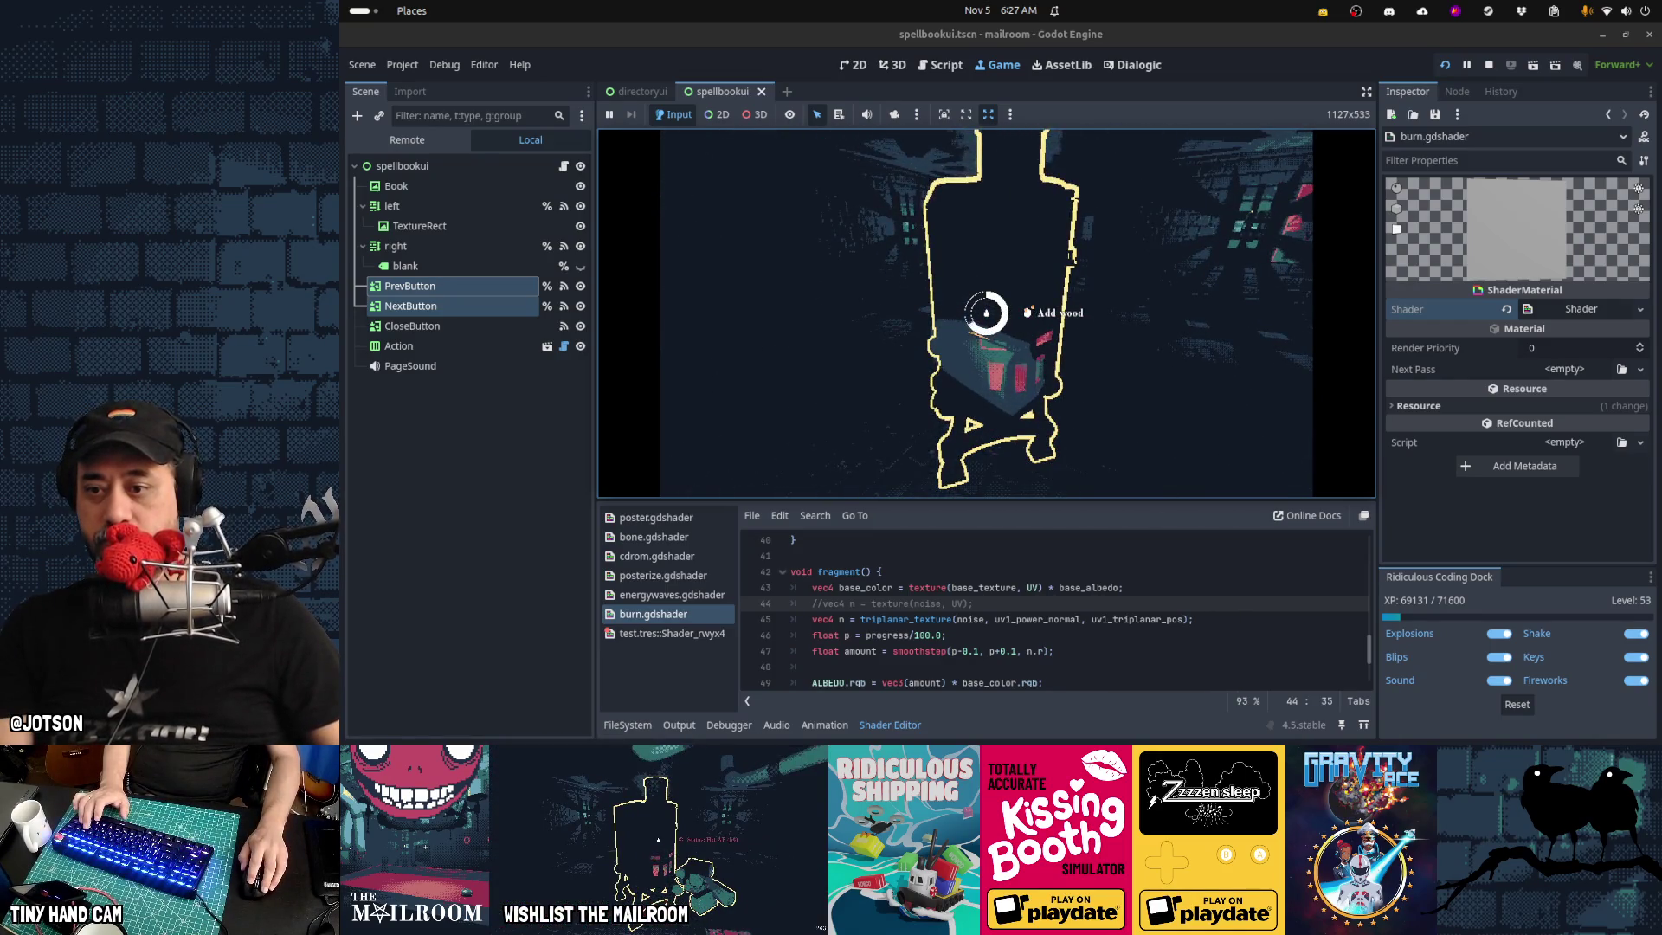
pyautogui.press('e')
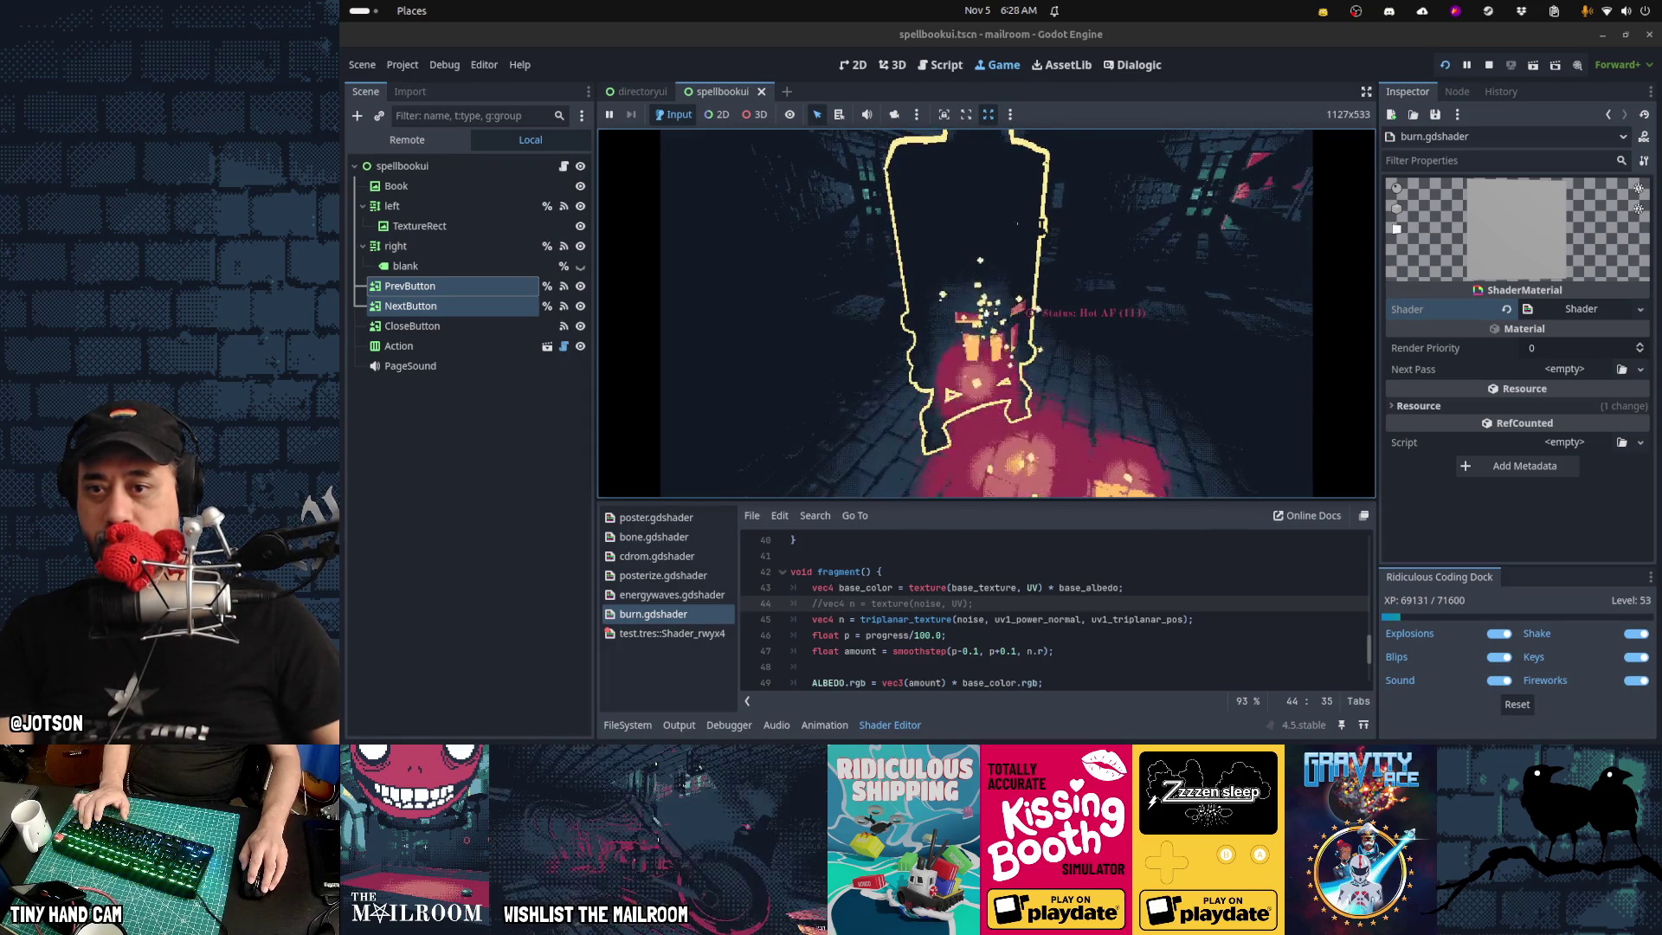
pyautogui.press('Escape')
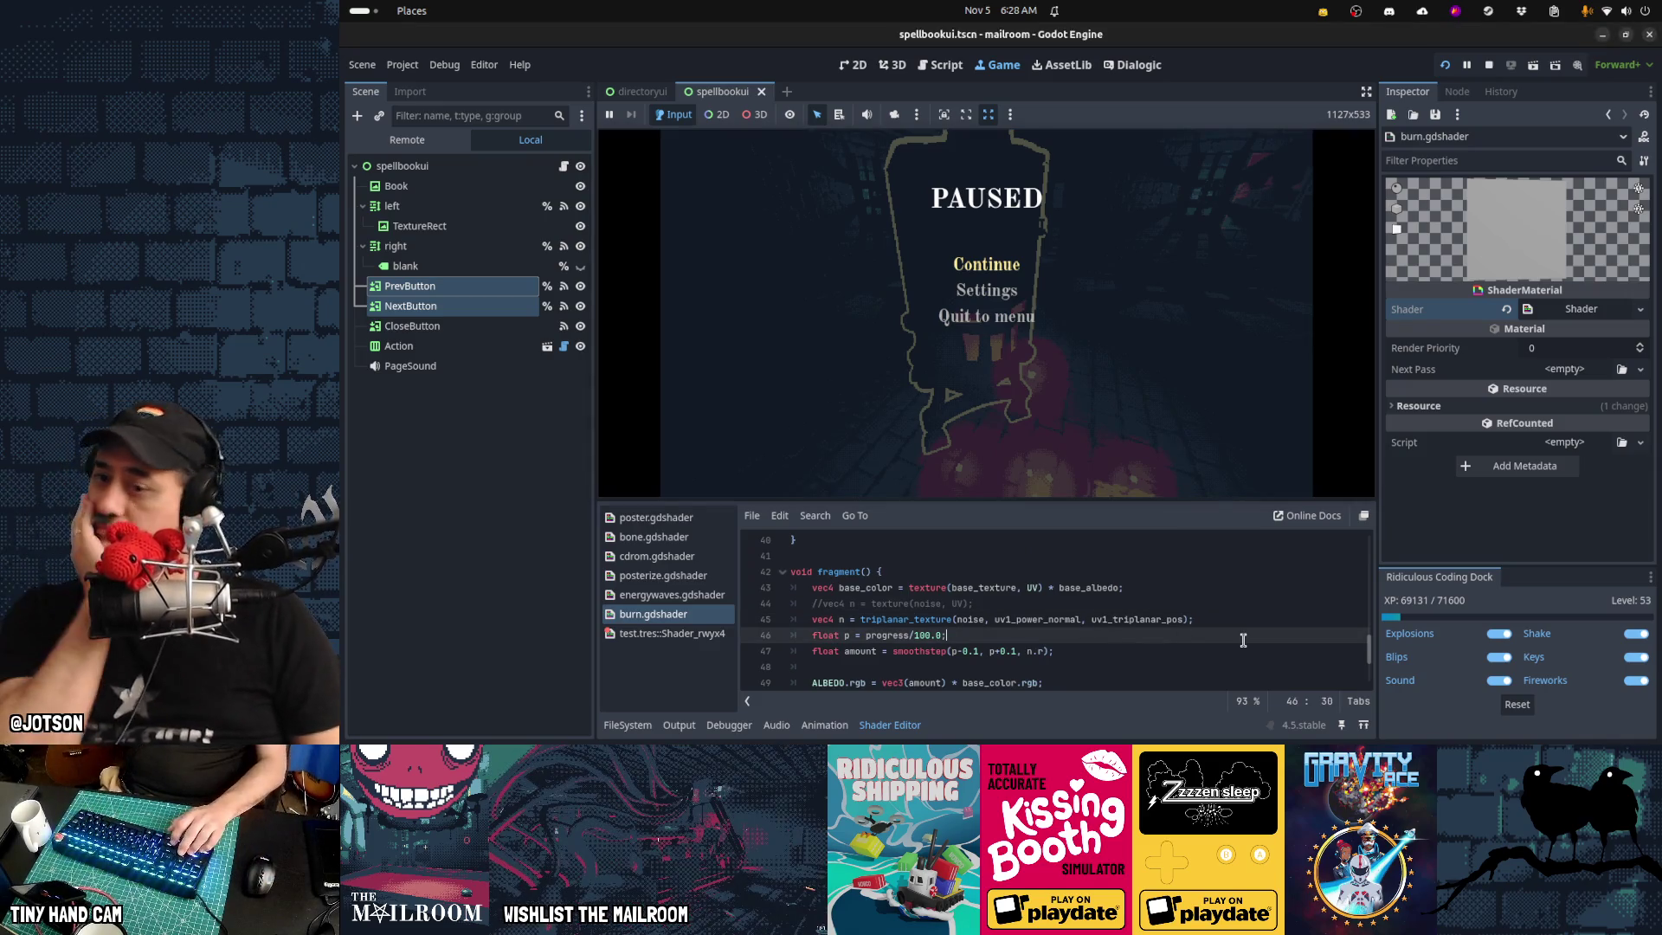
# Review the uv1_power_normal and normalisation lines in the triplanar setup code
pyautogui.click(949, 618)
pyautogui.press('Up')
pyautogui.press('Up')
pyautogui.press('Up')
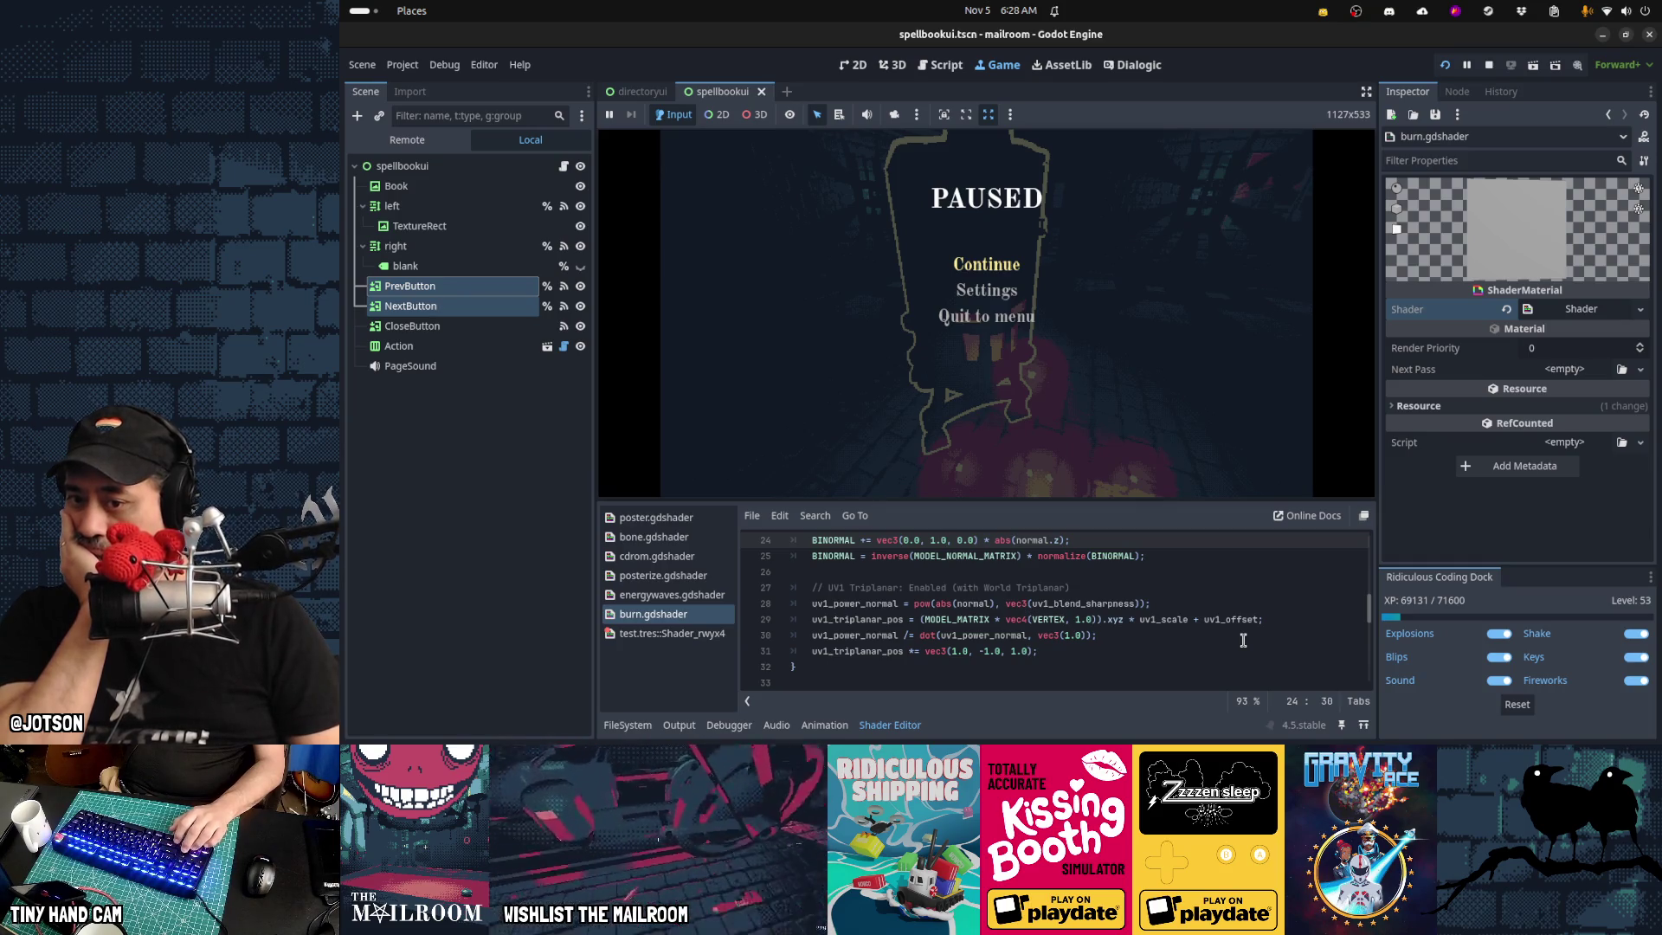
pyautogui.press('Down')
pyautogui.press('Down')
pyautogui.press('Down')
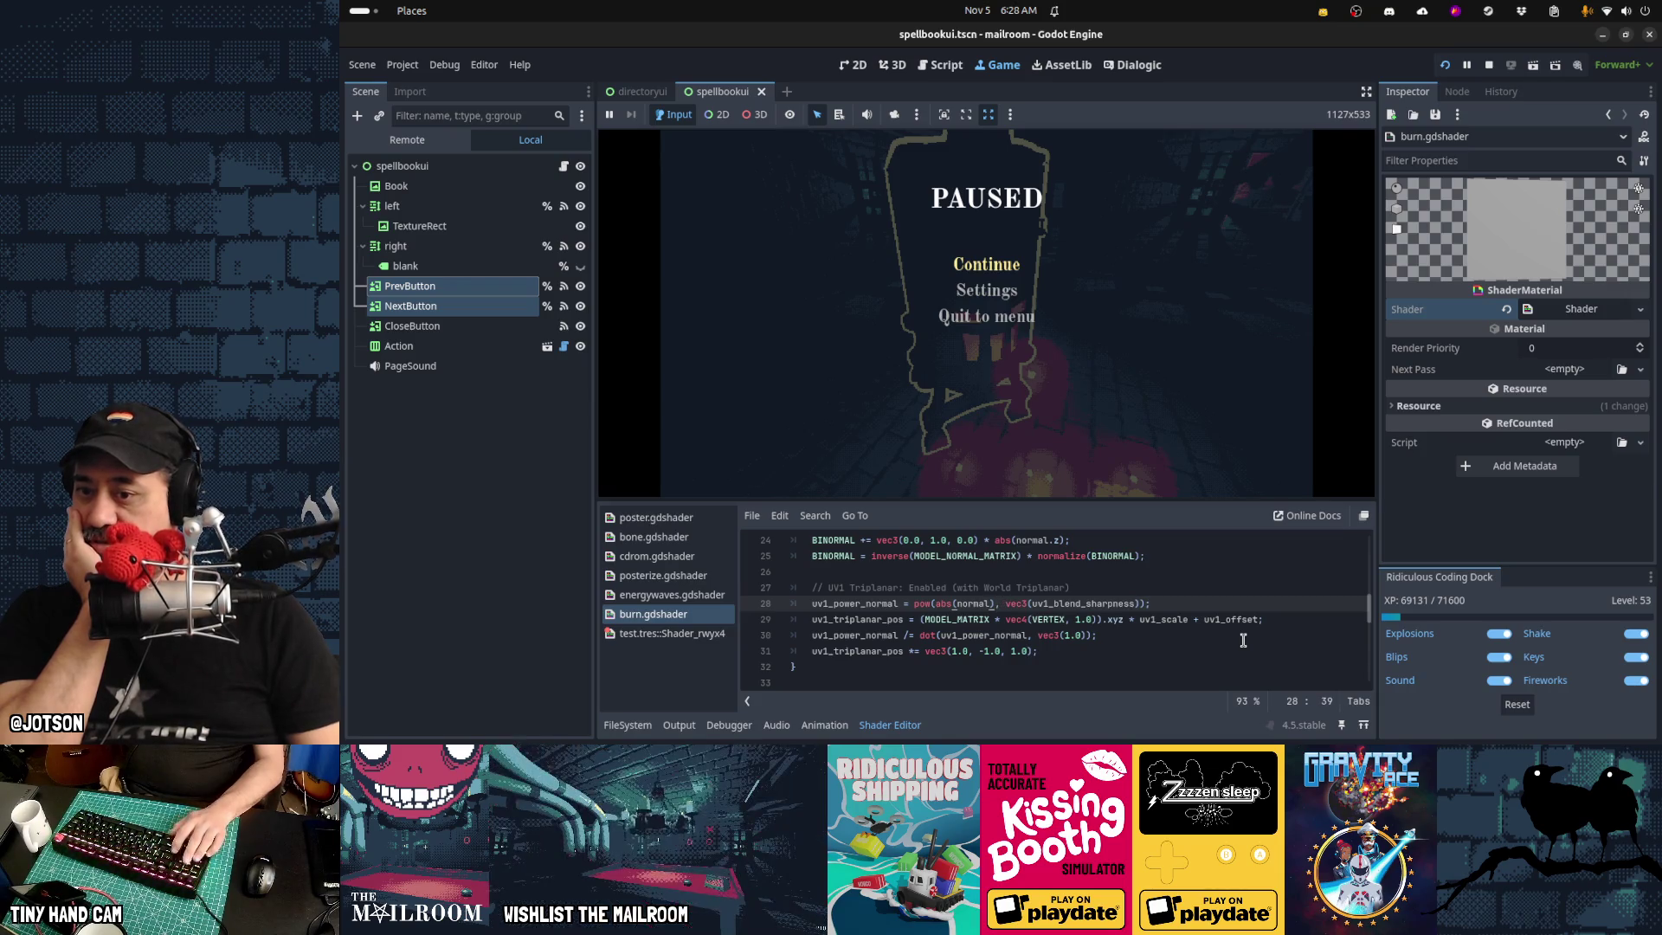
pyautogui.press('Home')
pyautogui.hotkey('ctrl', 'shift', 'Right')
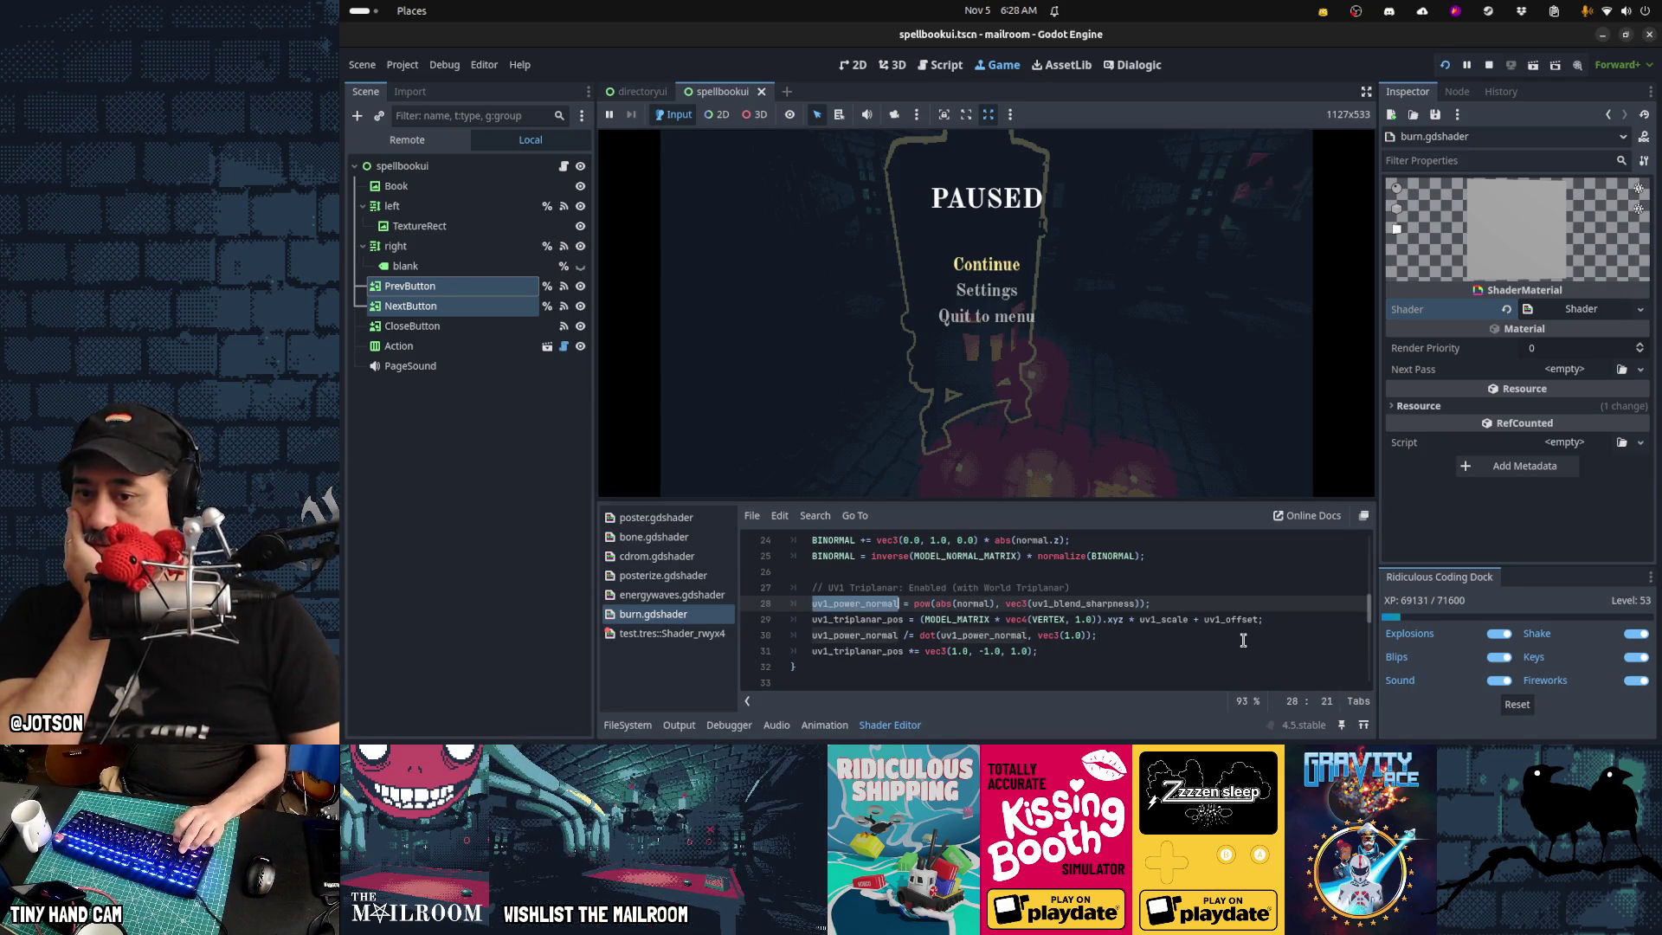
pyautogui.press('Down')
pyautogui.press('Down')
pyautogui.press('Home')
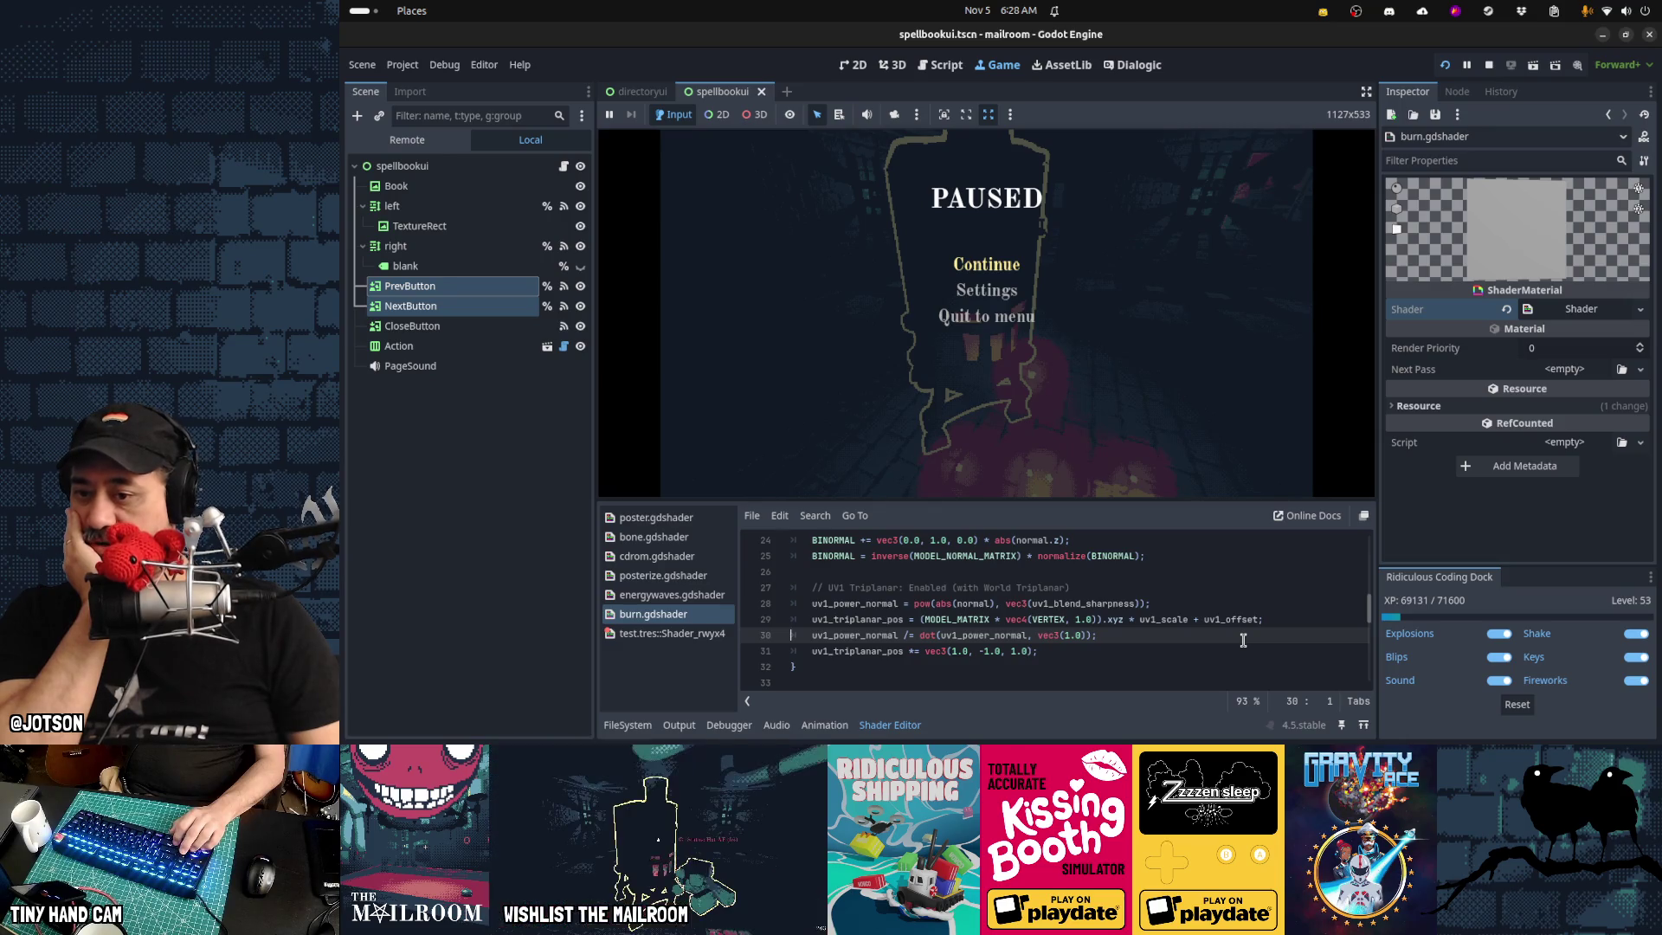
pyautogui.press('Down')
pyautogui.press('End')
# Give the uv1_blend_sharpness uniform on line 8 a default of 50 and save the shader
pyautogui.hotkey('ctrl', 'Home')
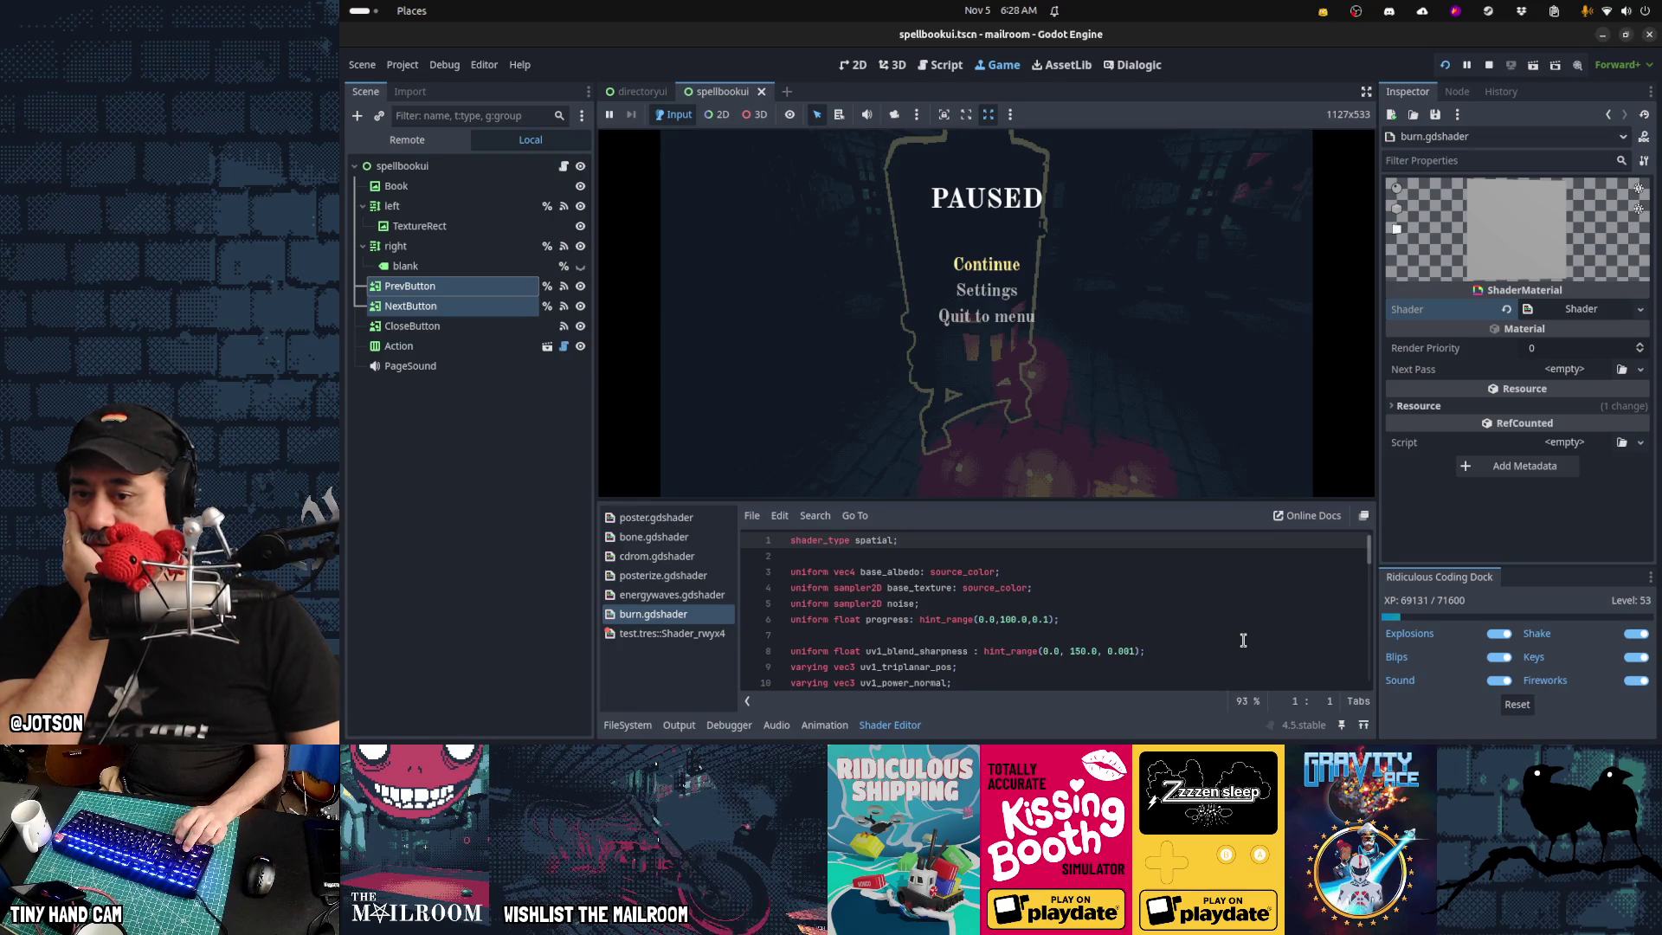
pyautogui.press('Down')
pyautogui.press('Down')
pyautogui.press('Down')
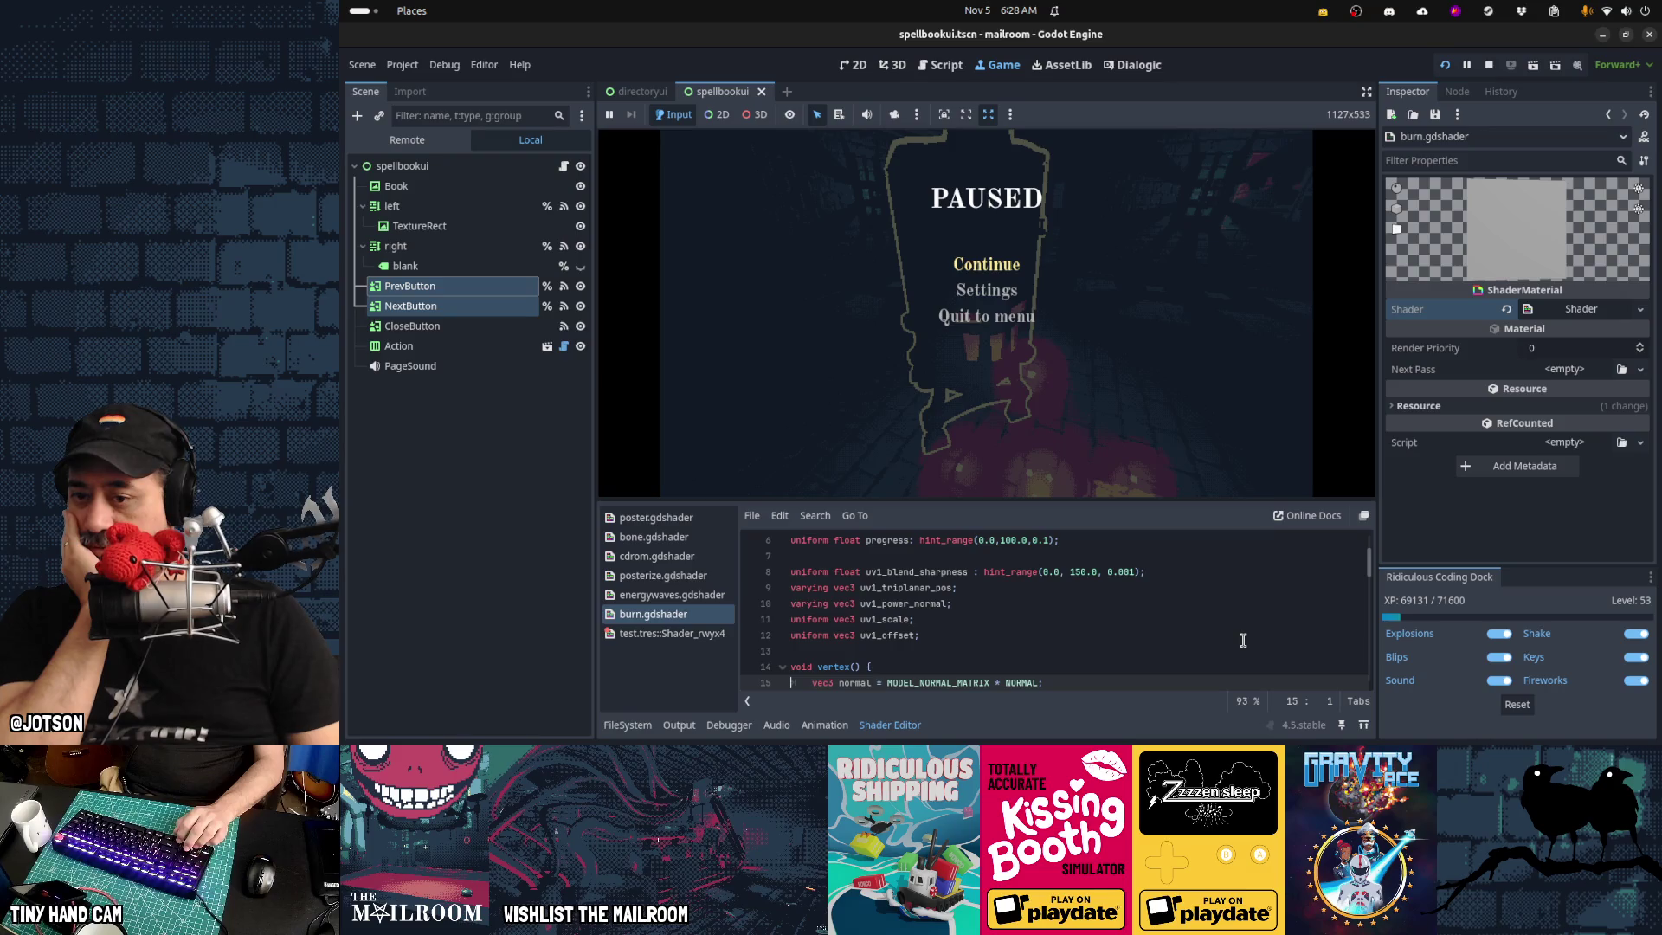
pyautogui.press('Down')
pyautogui.press('Down')
pyautogui.press('Down')
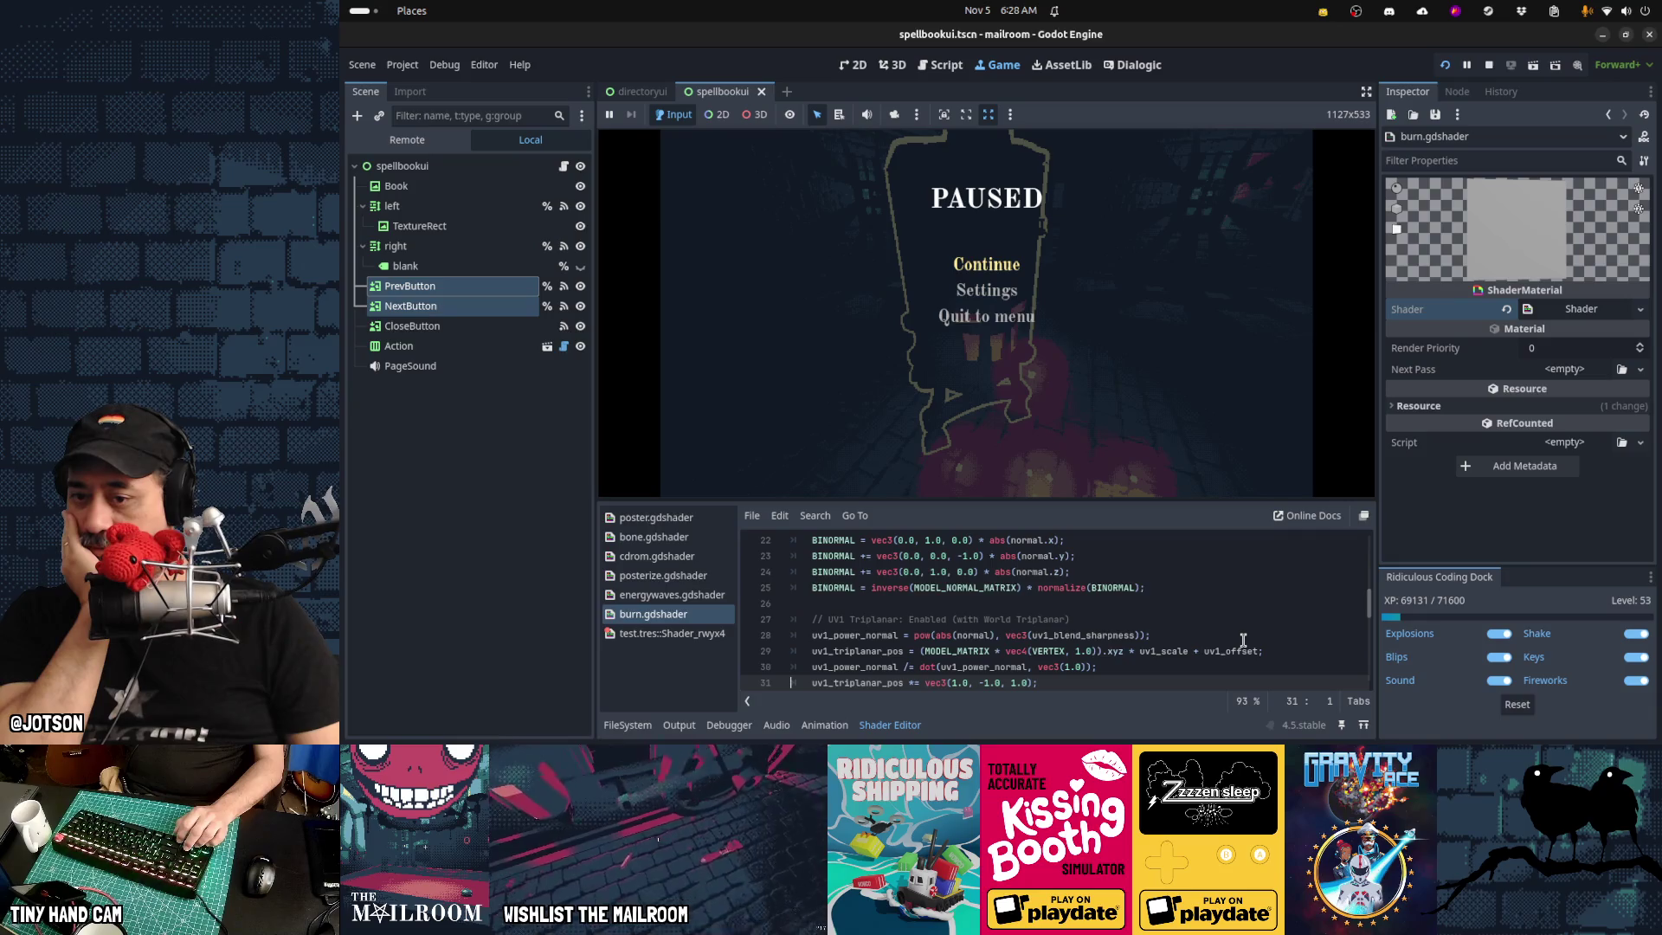
pyautogui.press('Up')
pyautogui.press('Up')
pyautogui.press('Up')
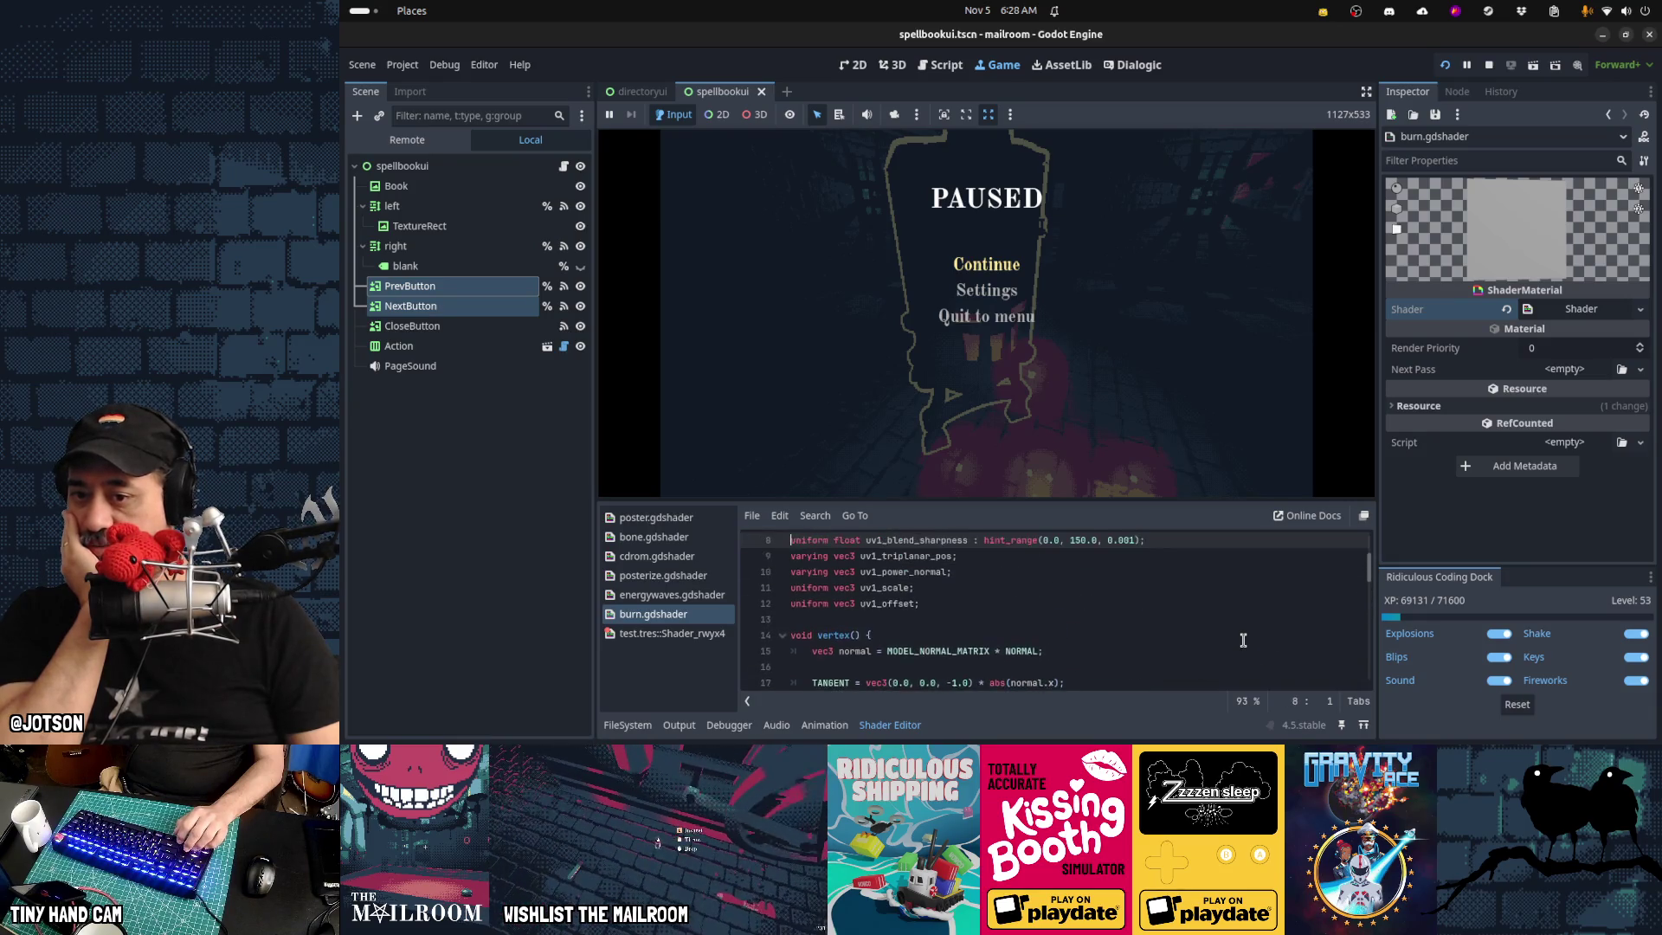
pyautogui.scroll(1, 1242, 640)
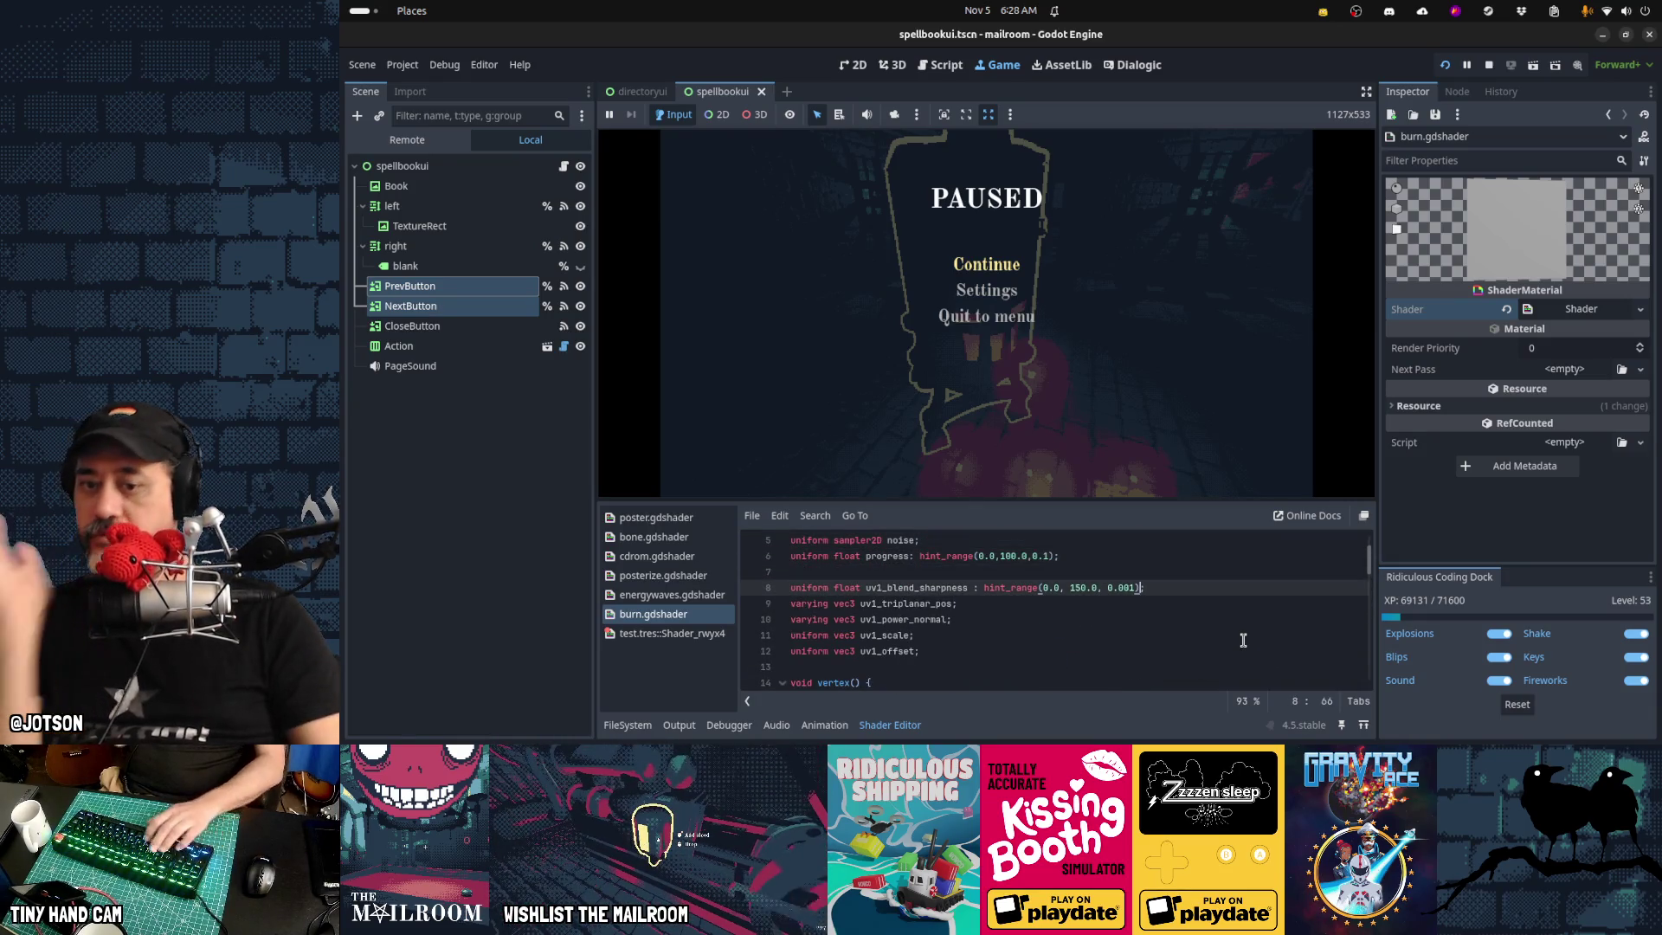
pyautogui.press('Left')
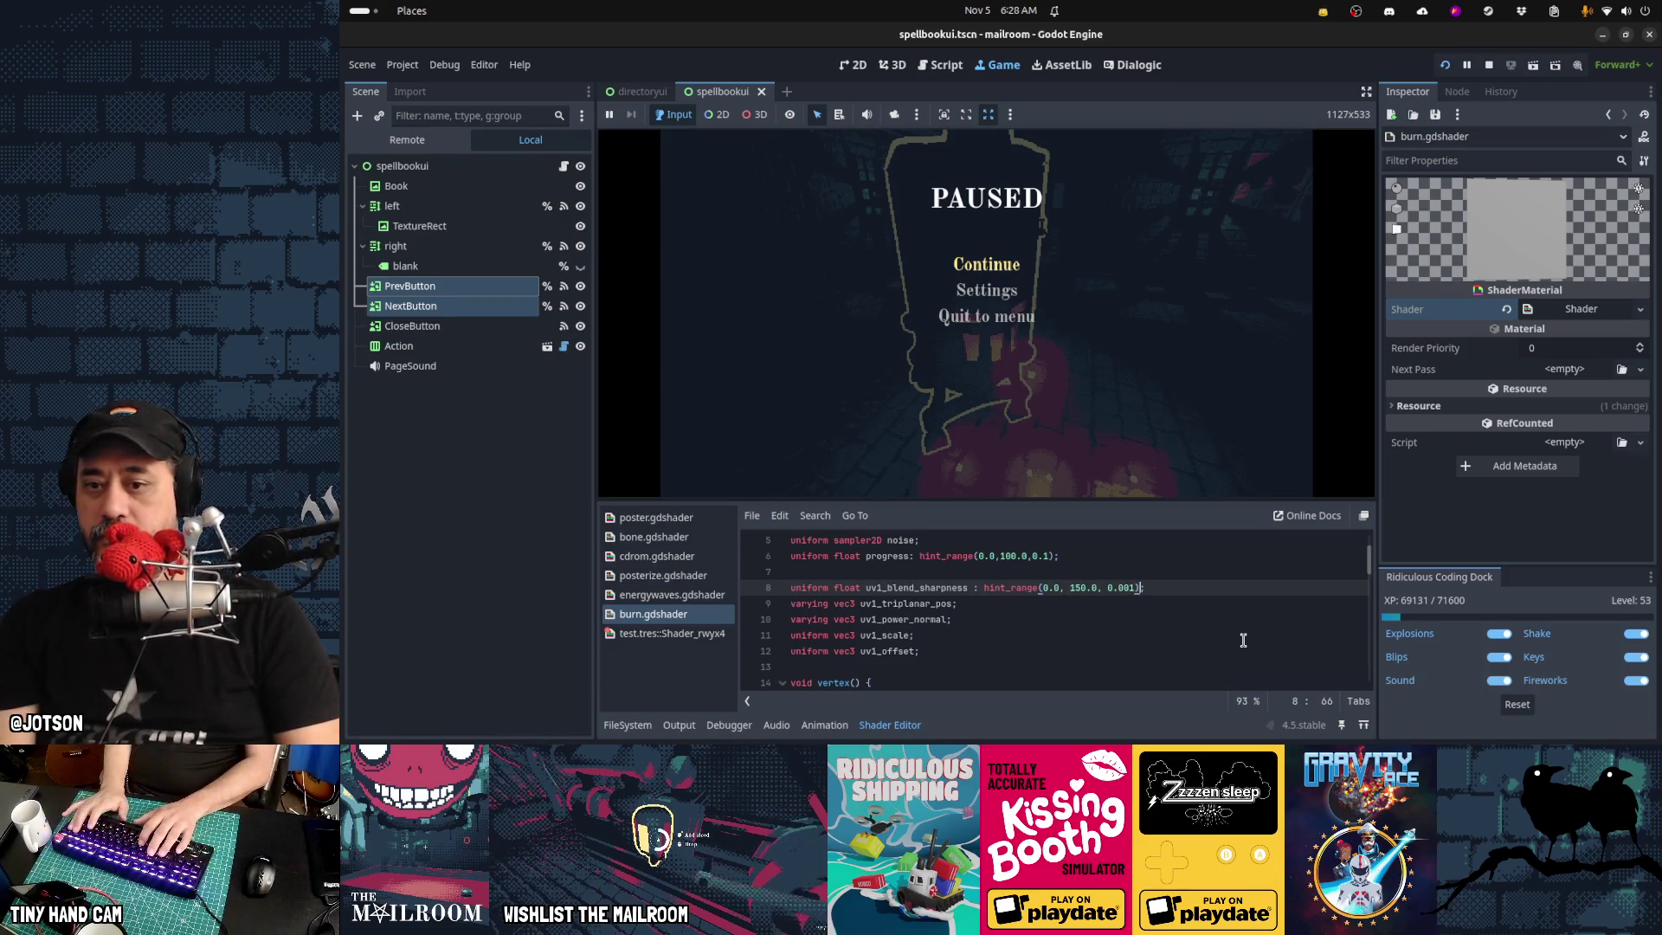
pyautogui.write('= 50')
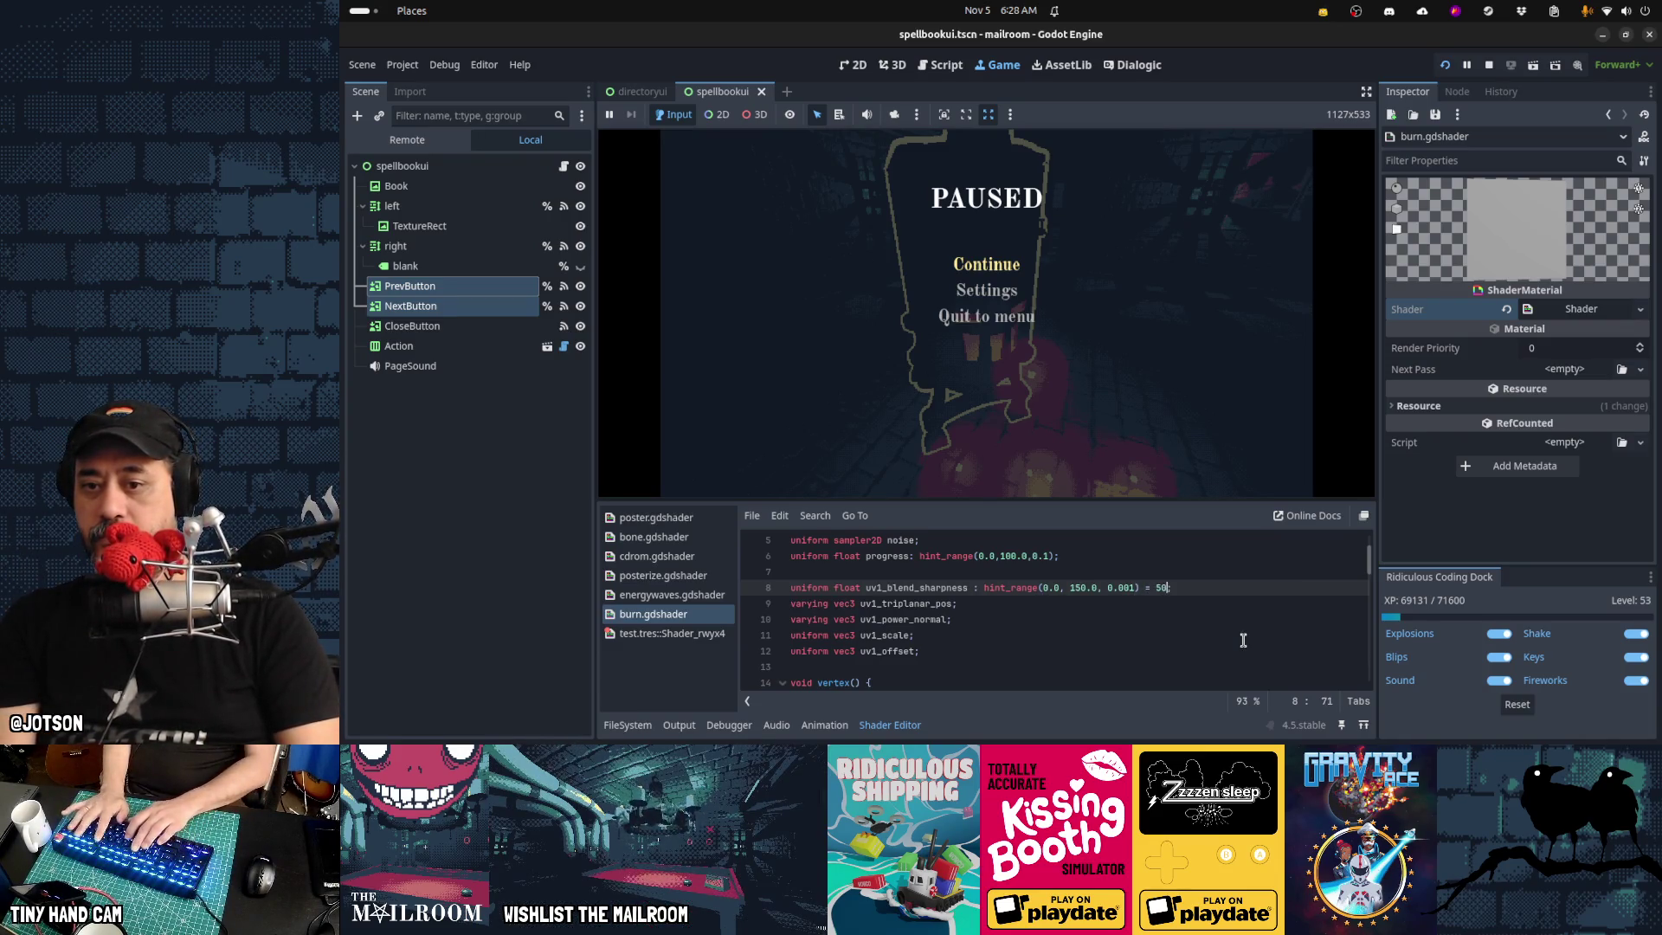
pyautogui.press('Down')
pyautogui.press('Down')
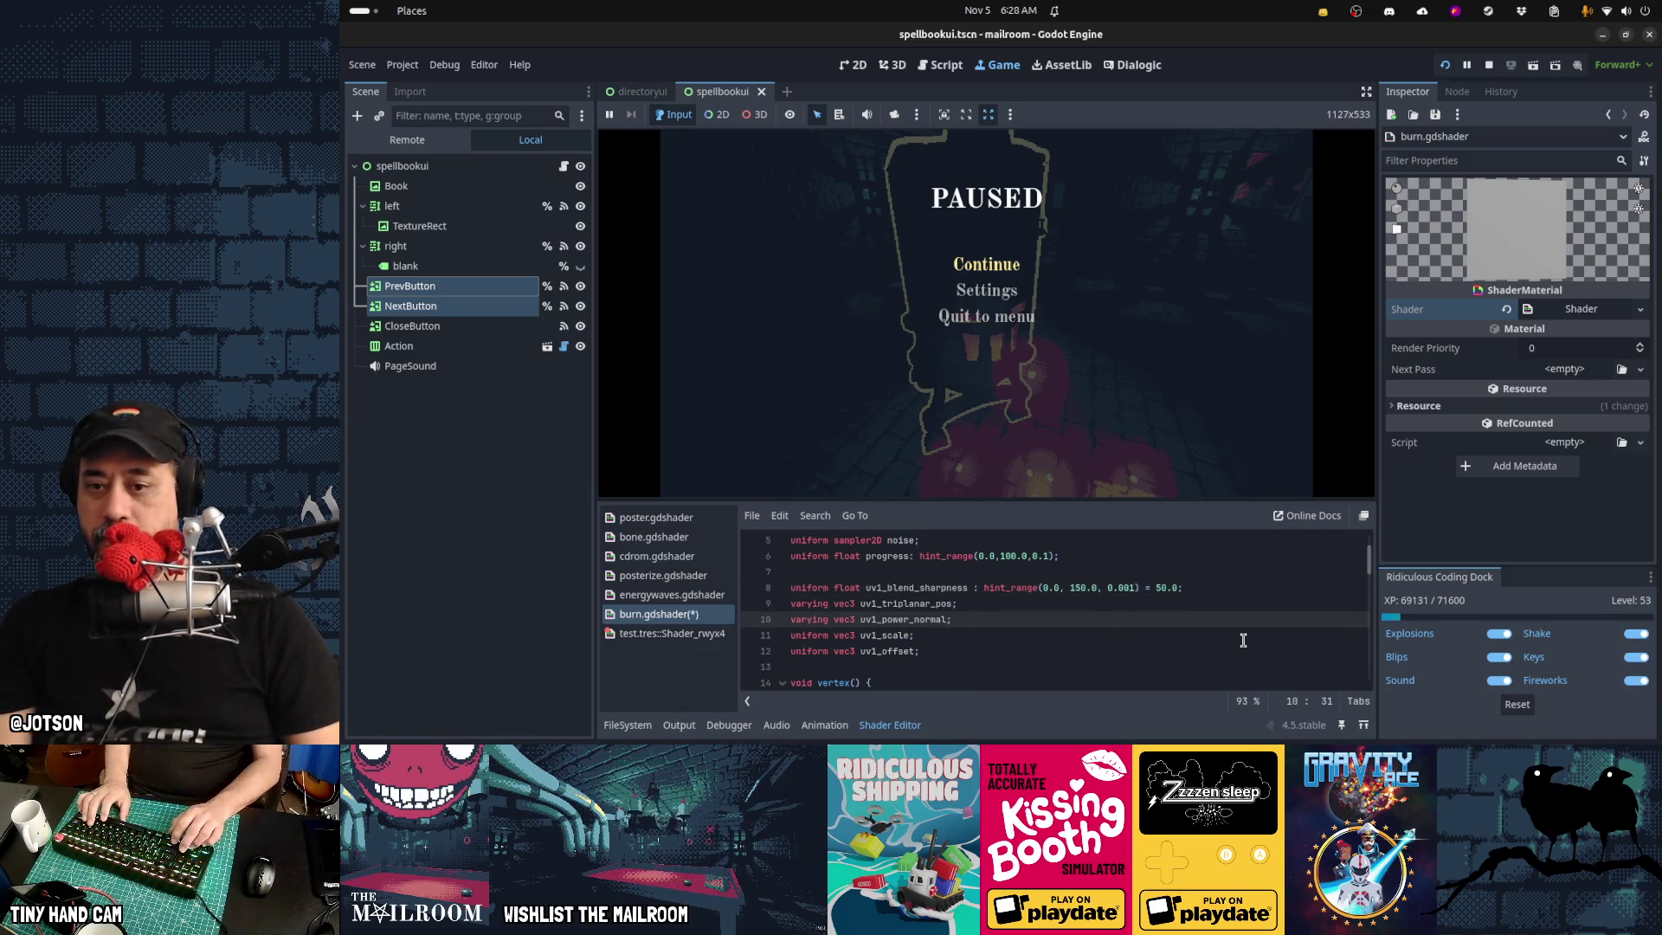
pyautogui.hotkey('ctrl', 's')
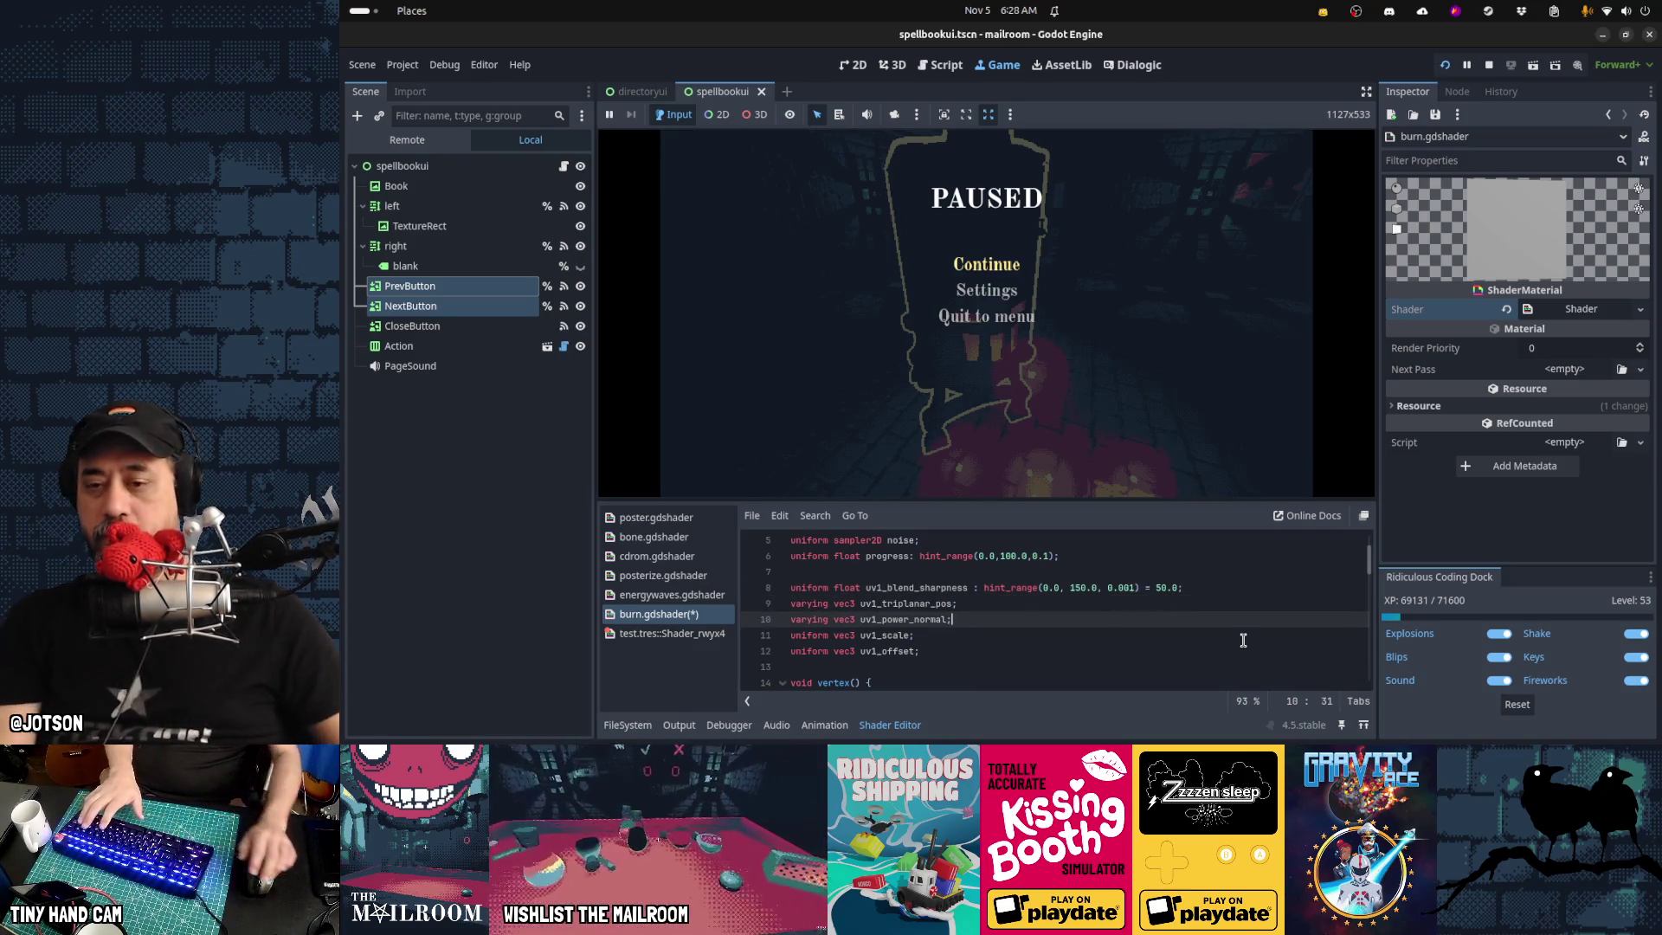
pyautogui.hotkey('ctrl', 'z')
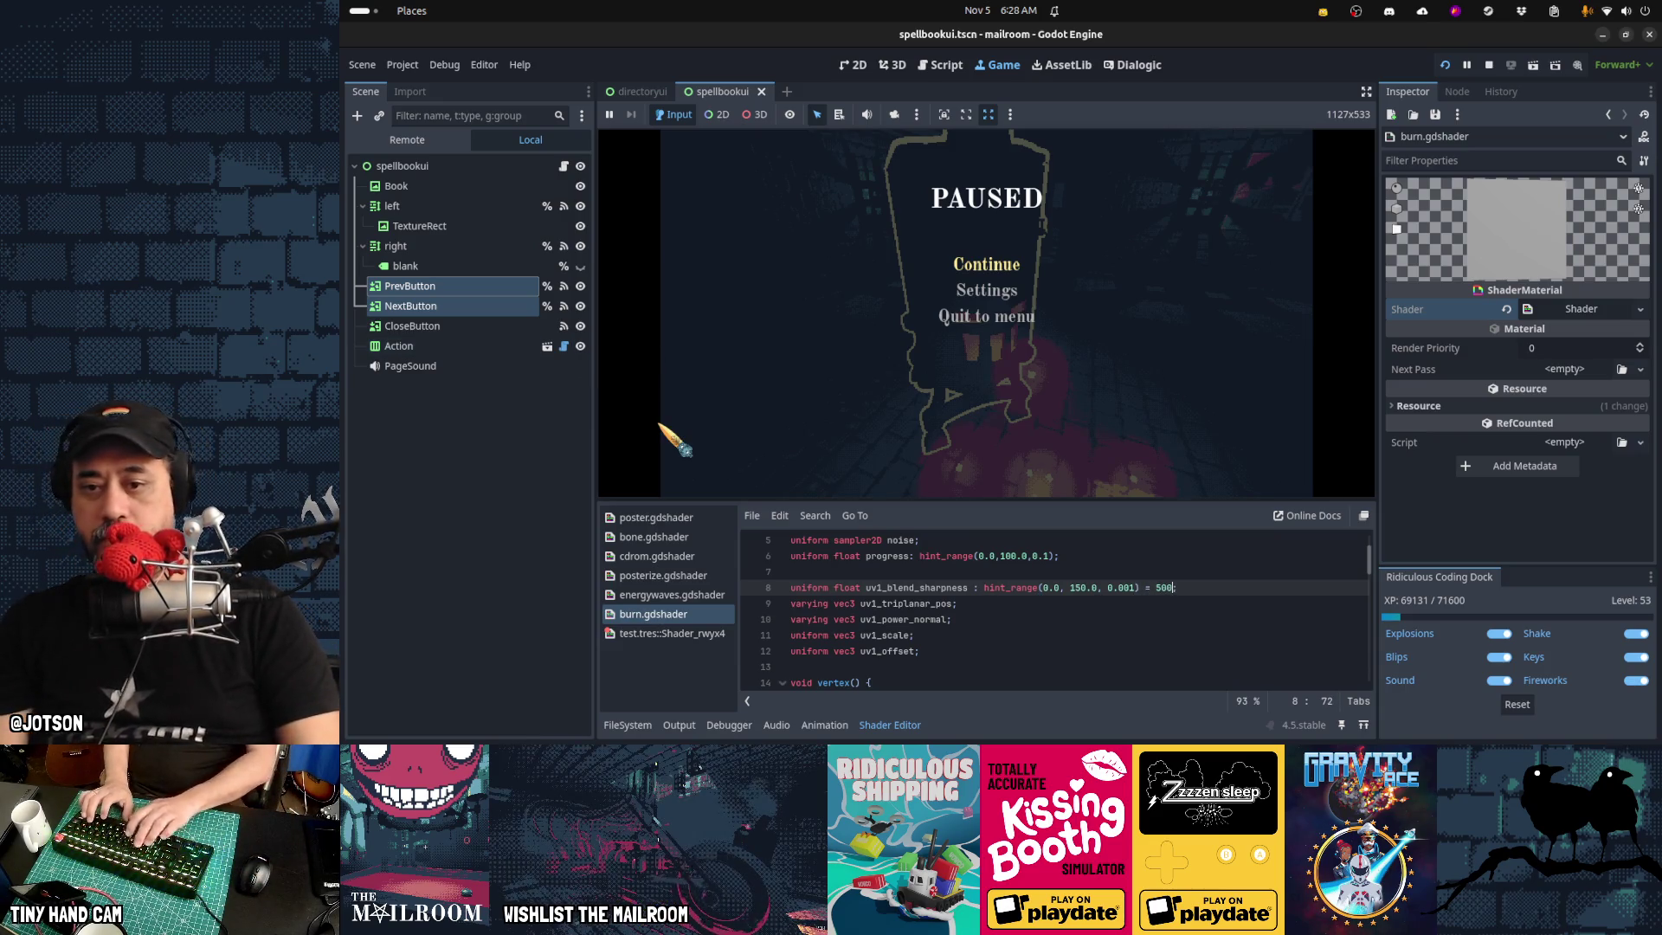
# Restart the game, then grab wood, light the stove and add wood to make it burn hot
pyautogui.press('F8')
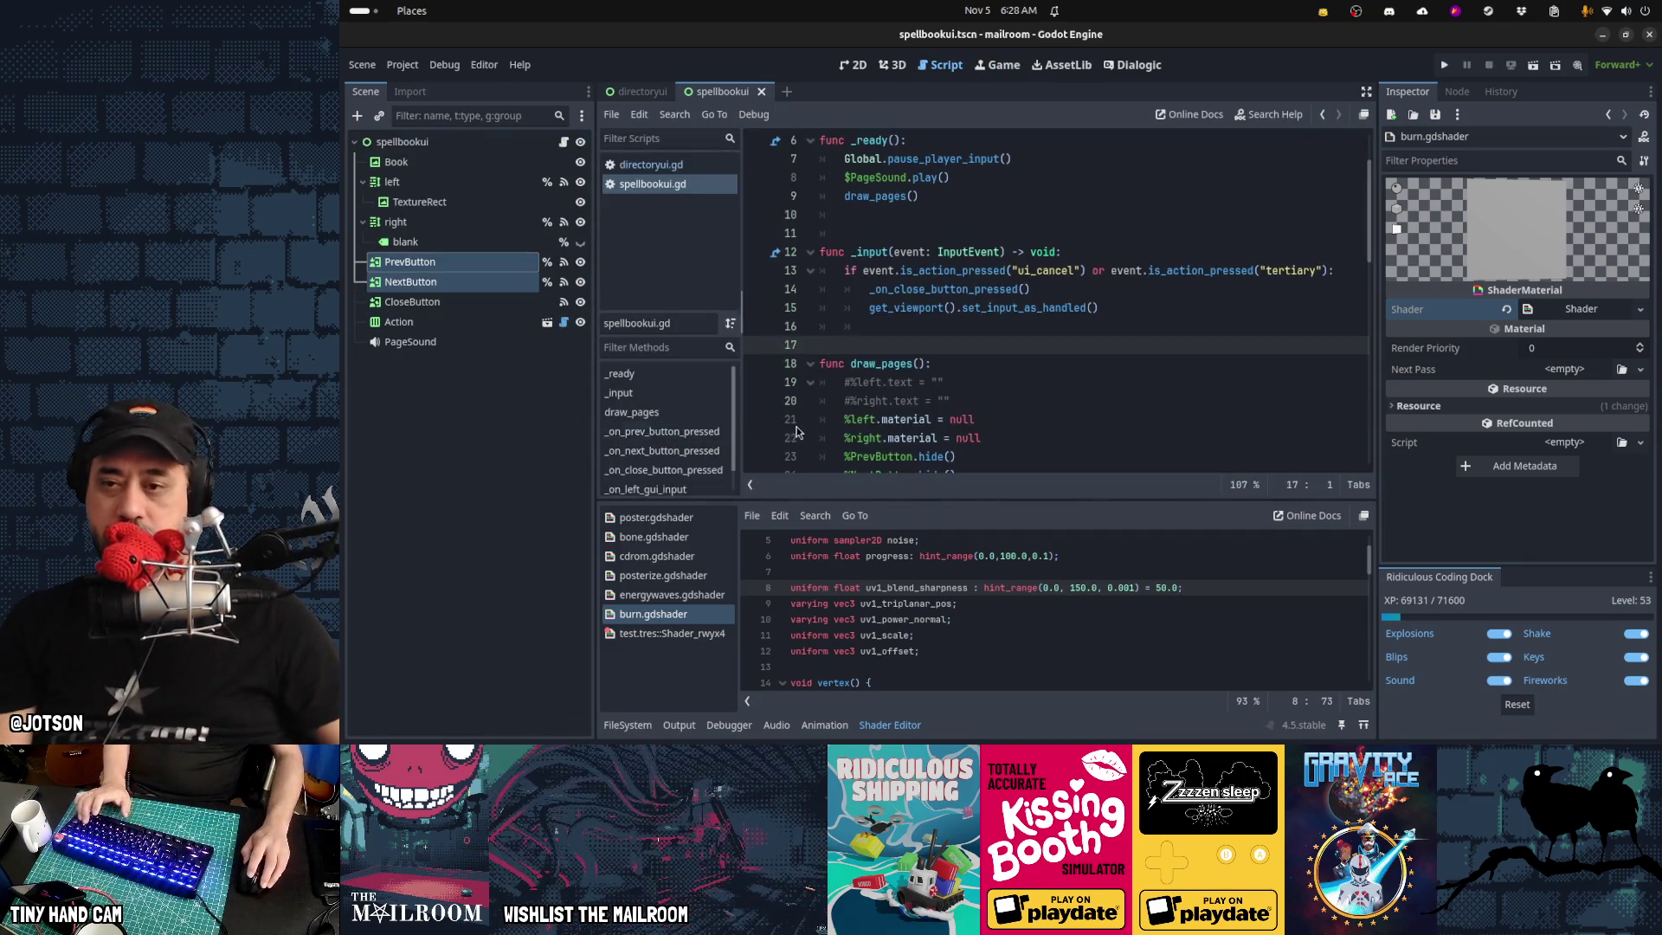
pyautogui.press('F5')
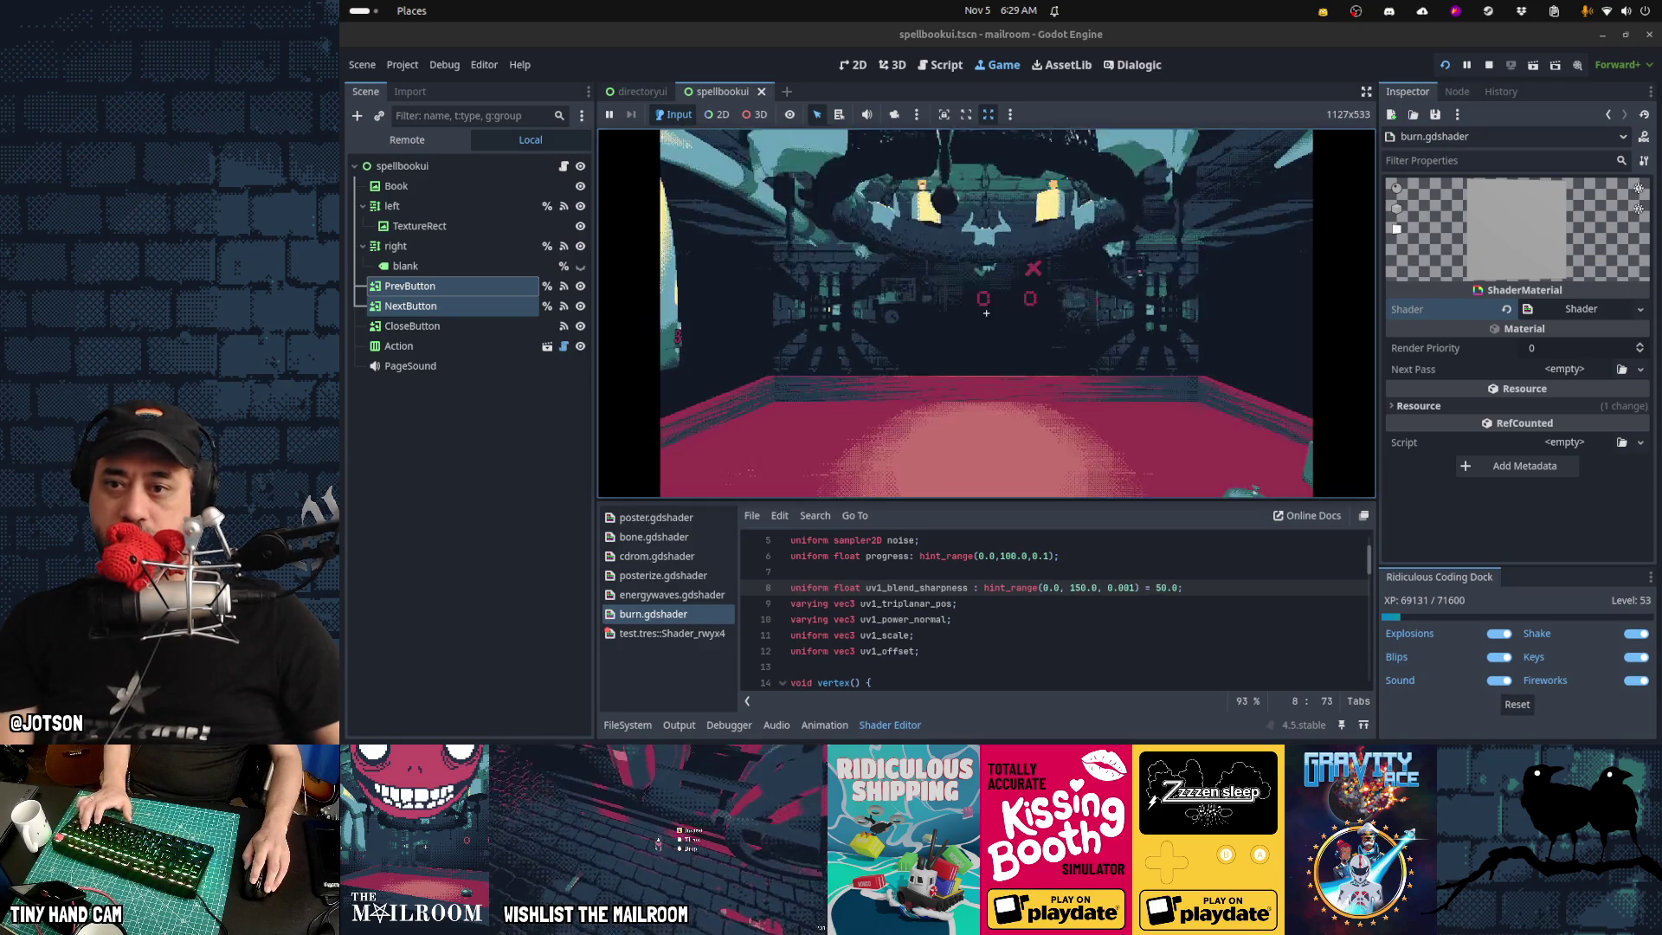
pyautogui.click(986, 312)
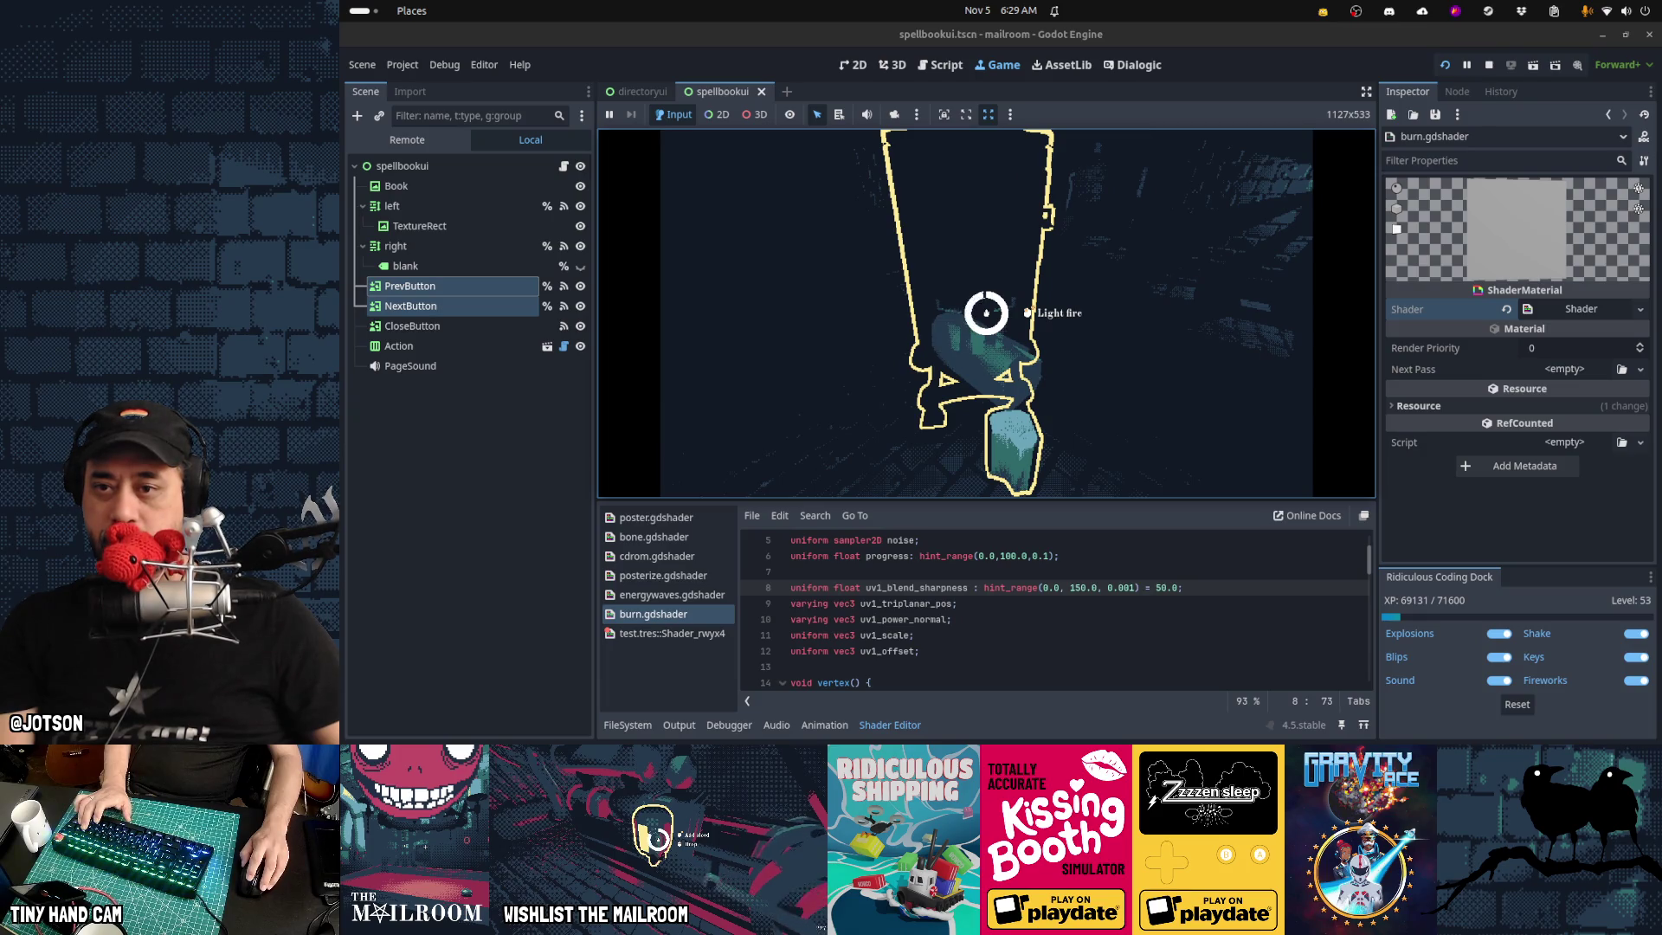
pyautogui.click(986, 312)
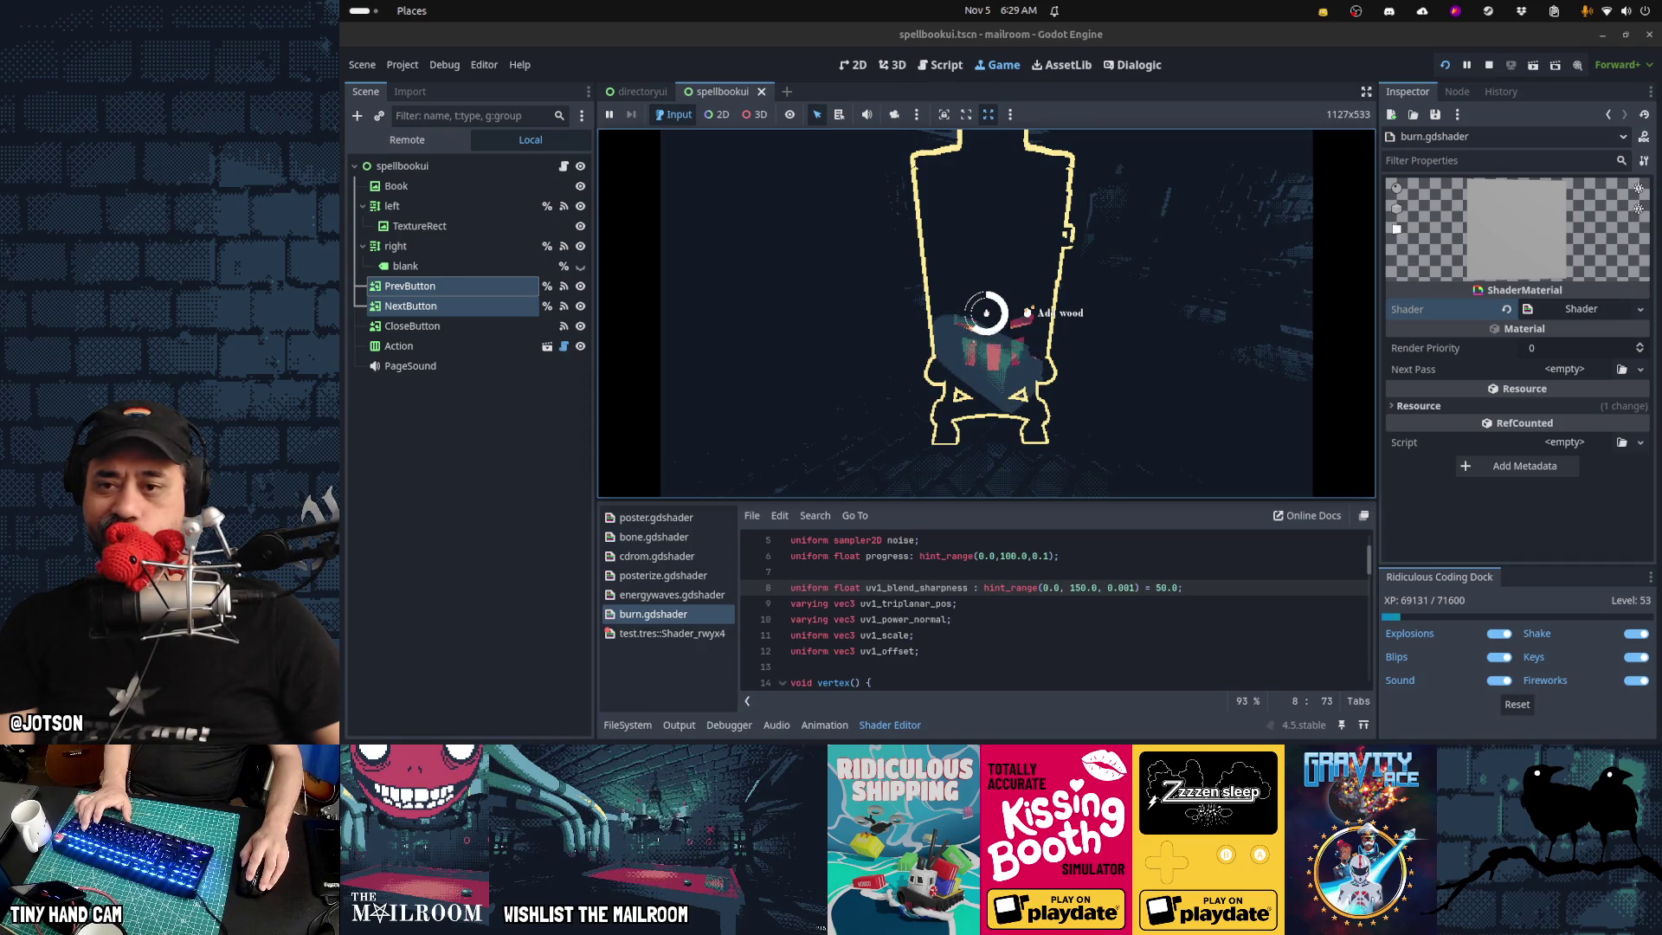
pyautogui.click(986, 312)
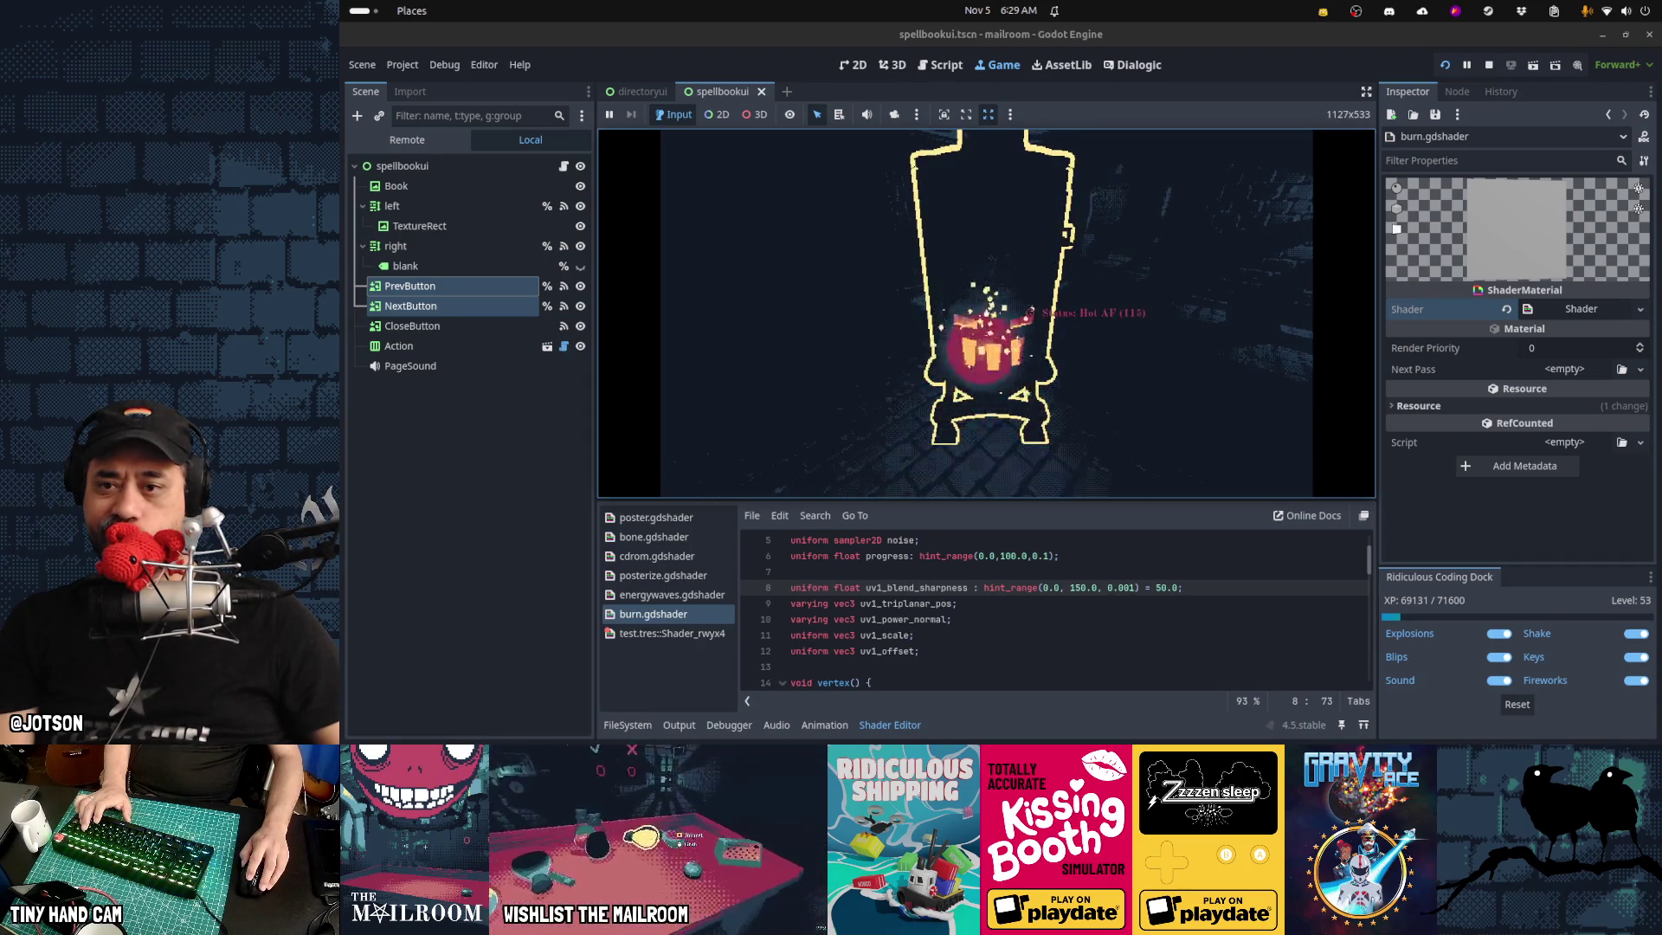
# Fix the uniform defaults in burn.gdshader: uv1_scale to vec3(1.0) and uv1_offset to 0.0
pyautogui.press('Escape')
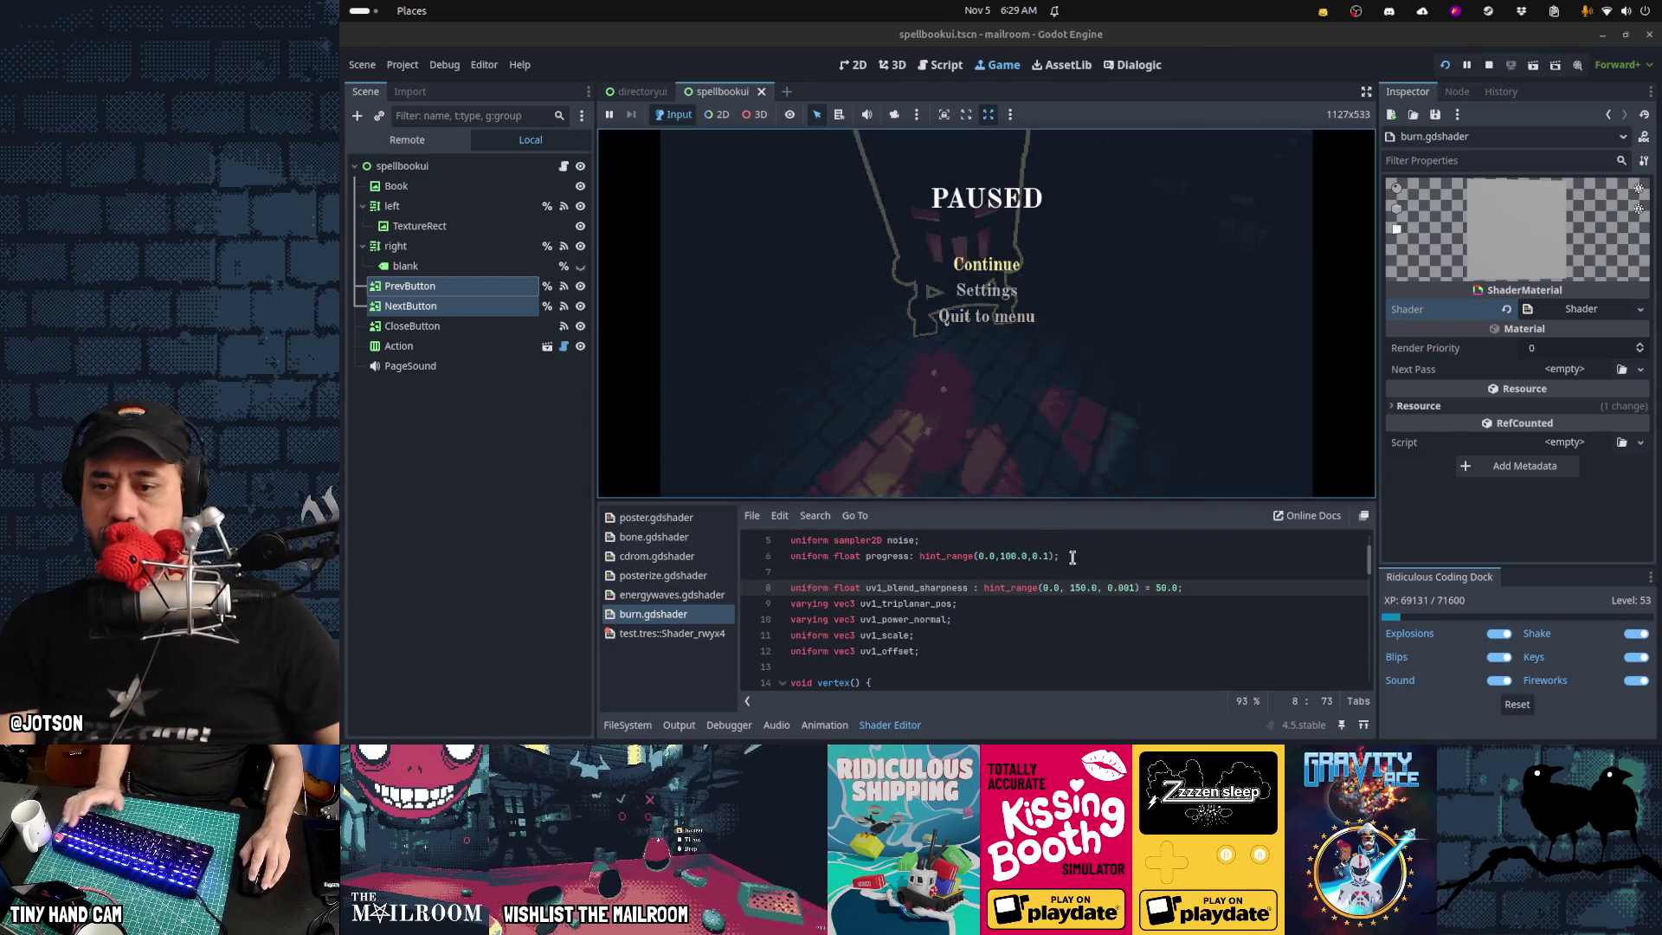
pyautogui.scroll(-3, 1090, 578)
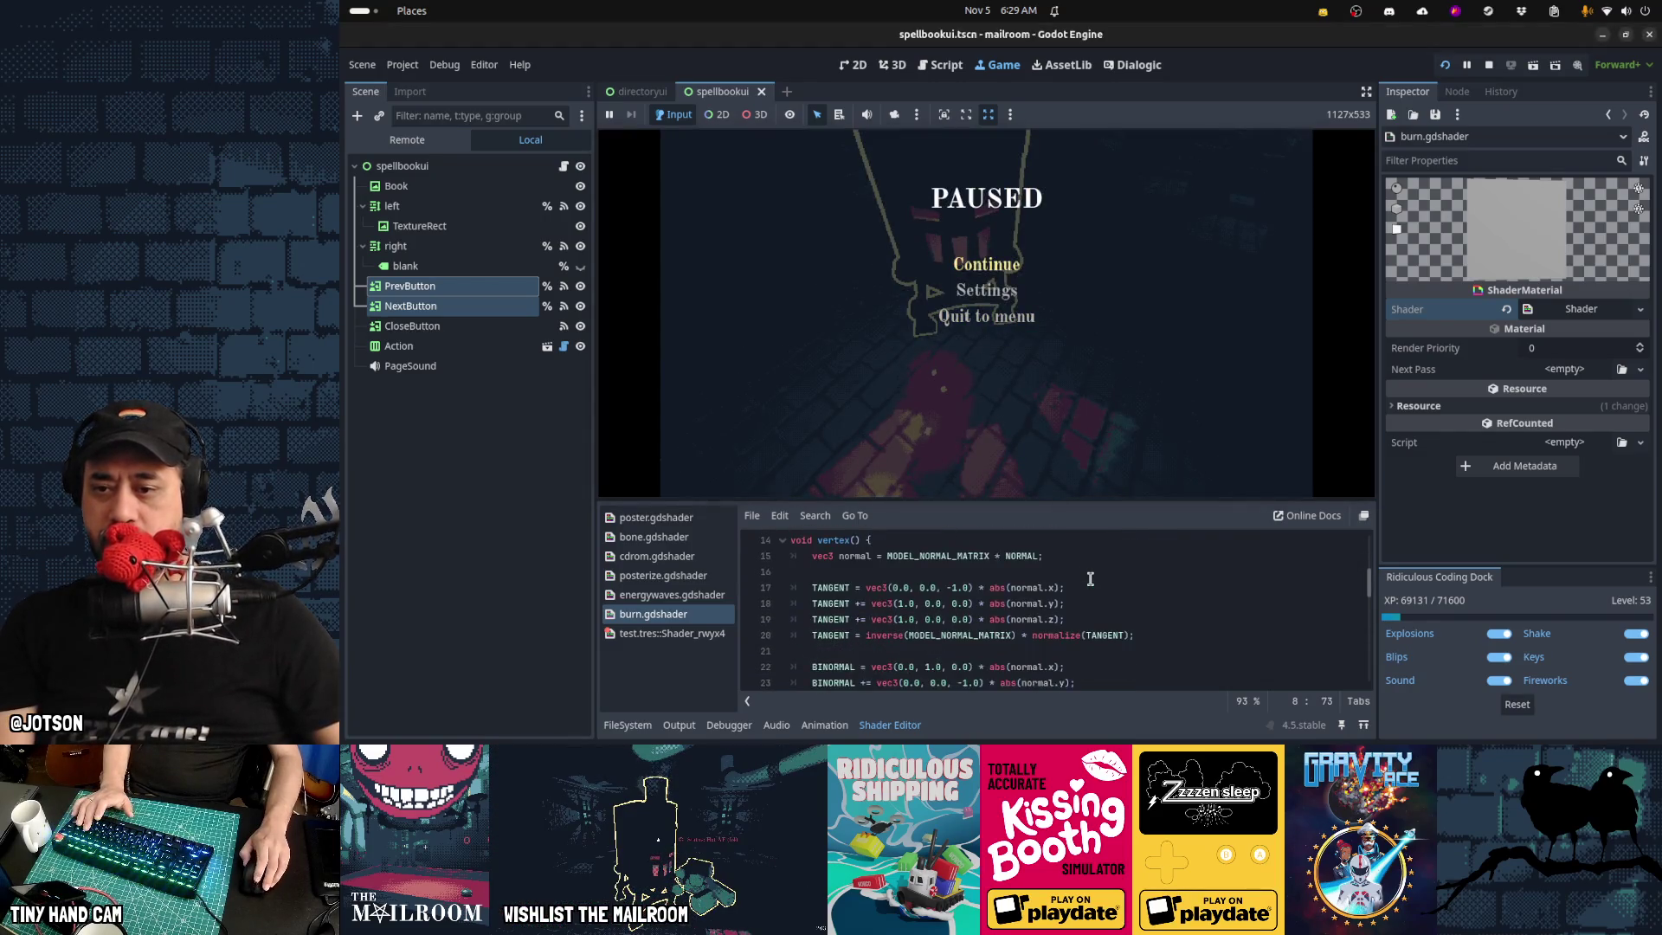
pyautogui.scroll(2, 1090, 579)
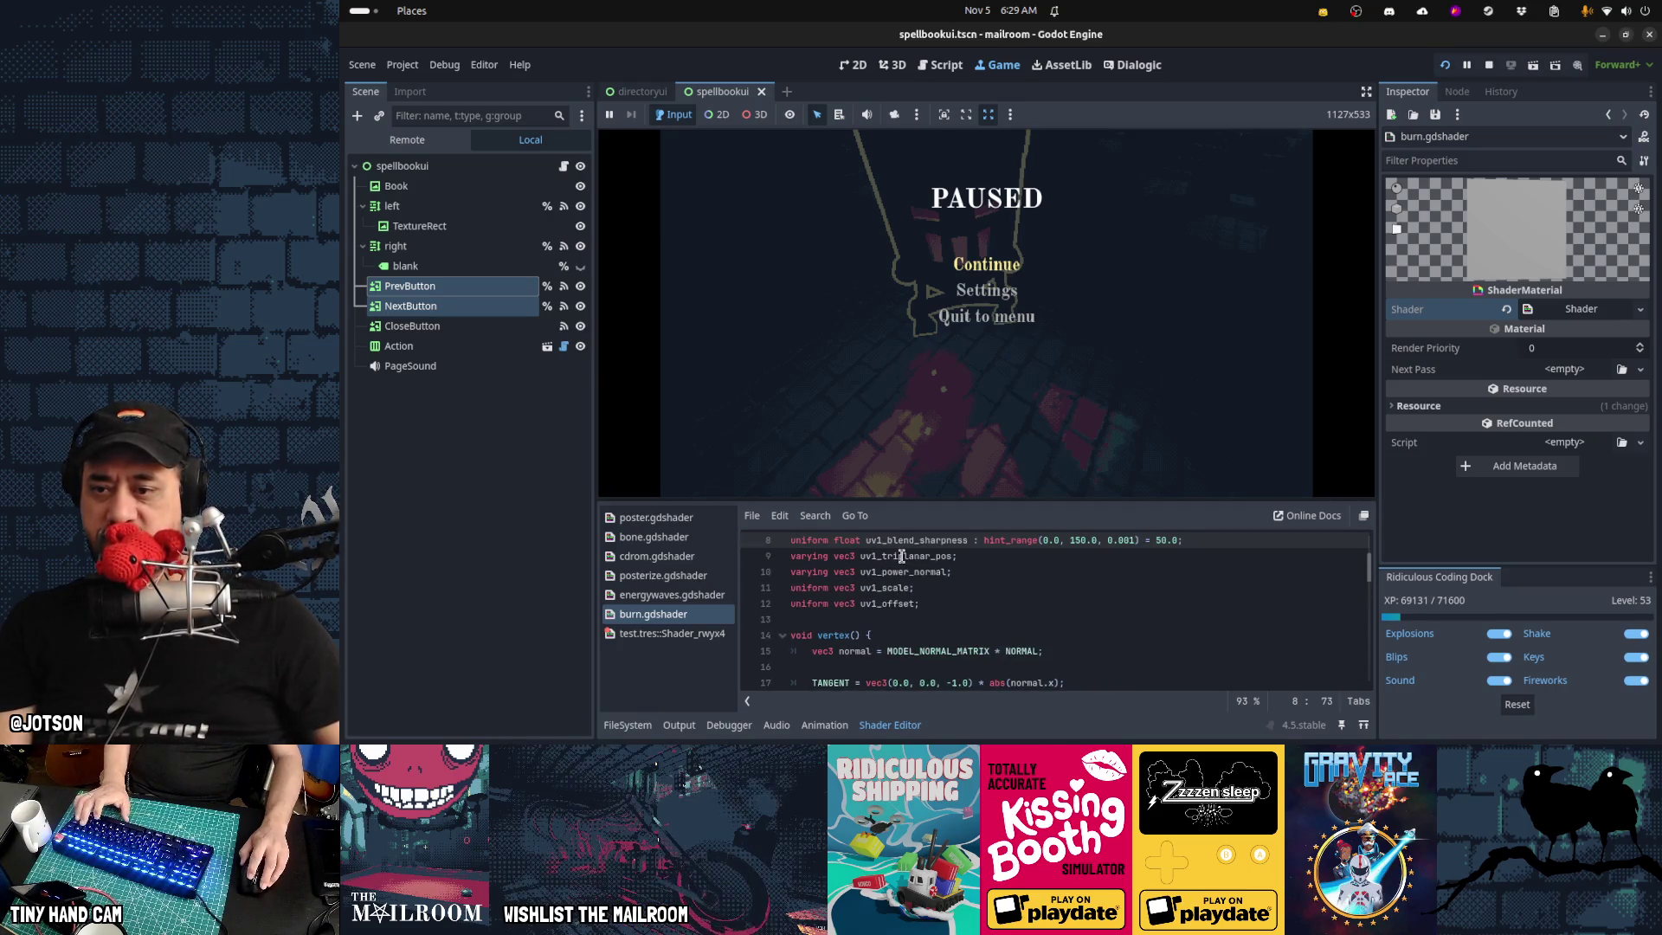
pyautogui.click(959, 596)
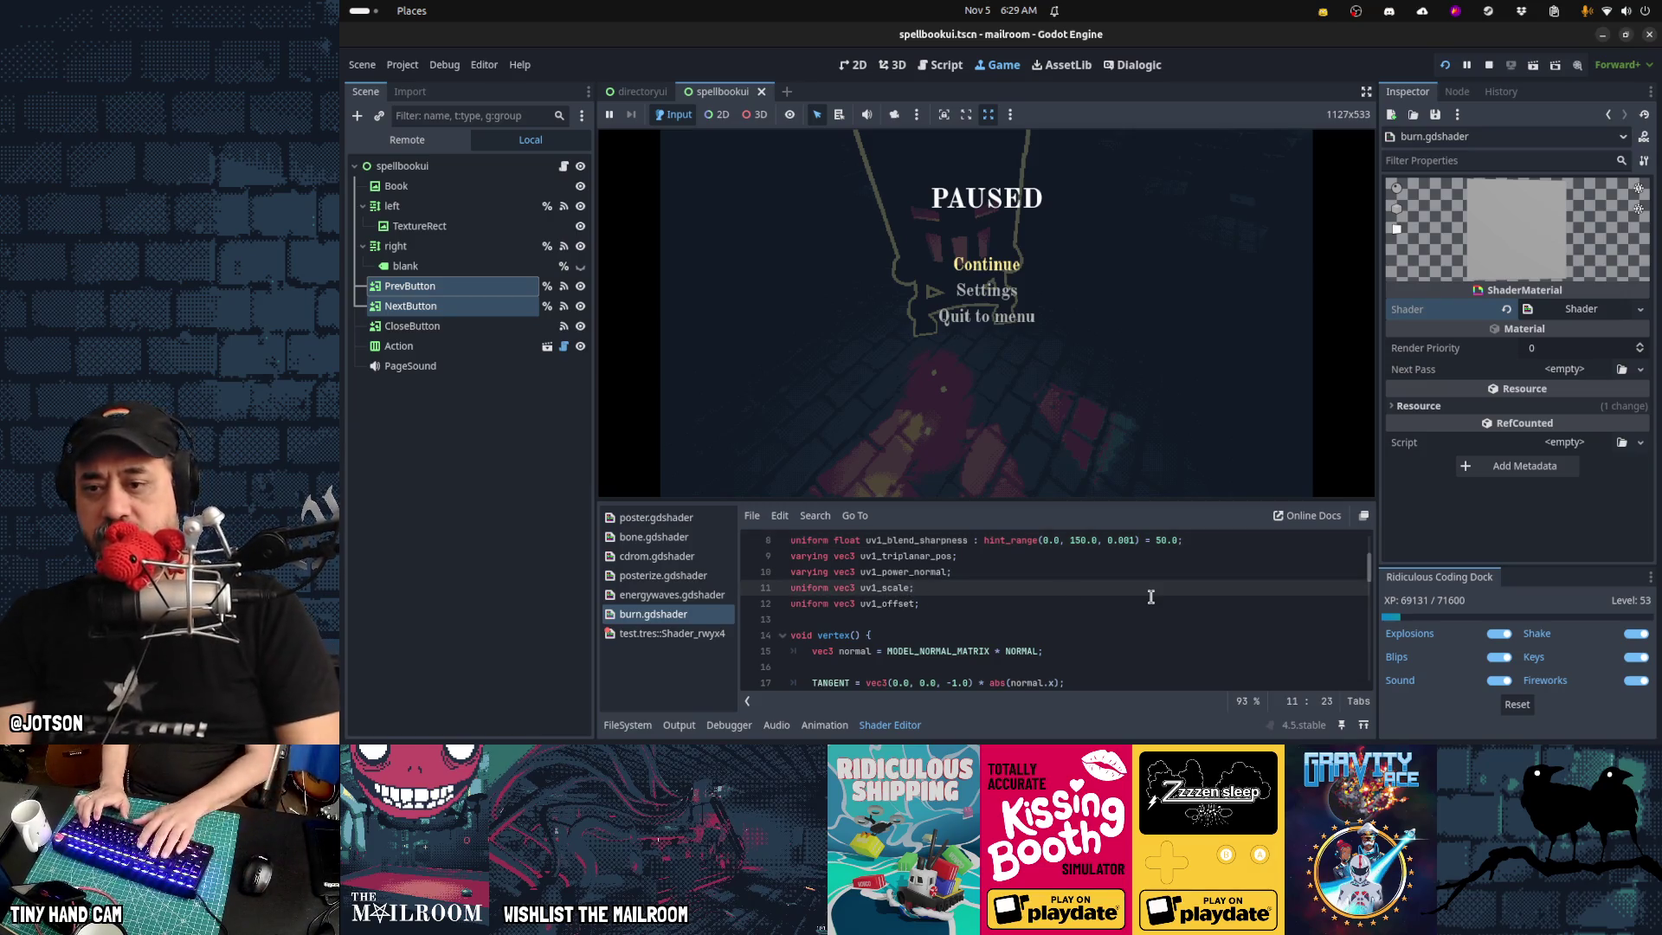
pyautogui.write('= vec')
pyautogui.press('BackSpace')
pyautogui.press('BackSpace')
pyautogui.write('vec3')
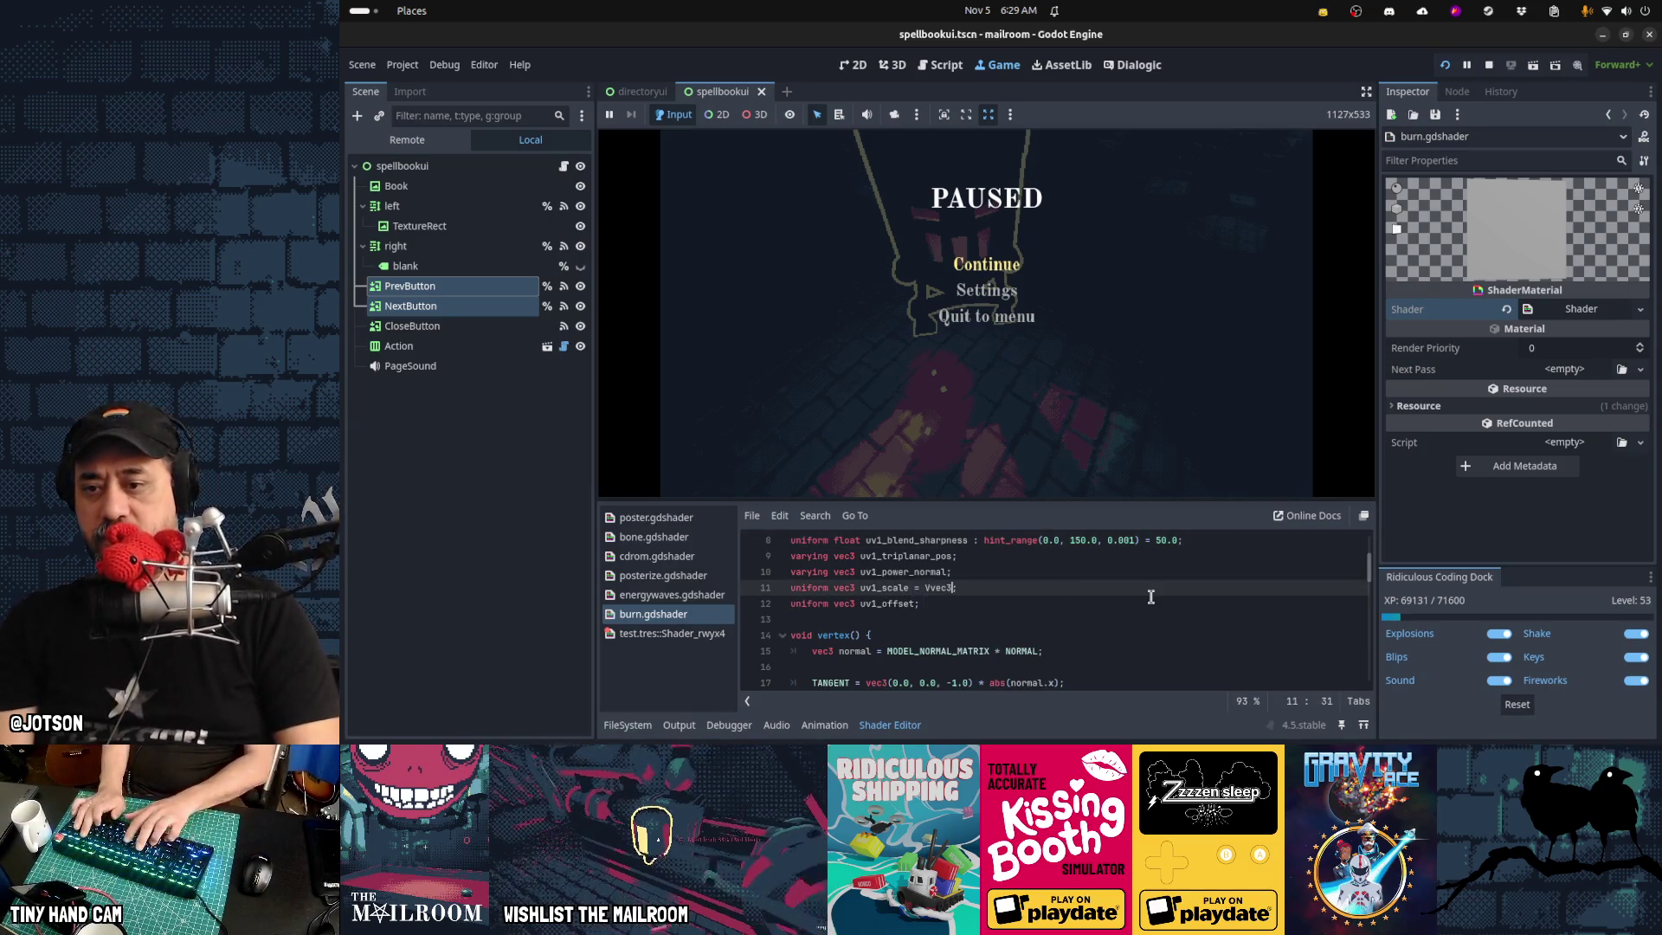
pyautogui.write('(1.0)')
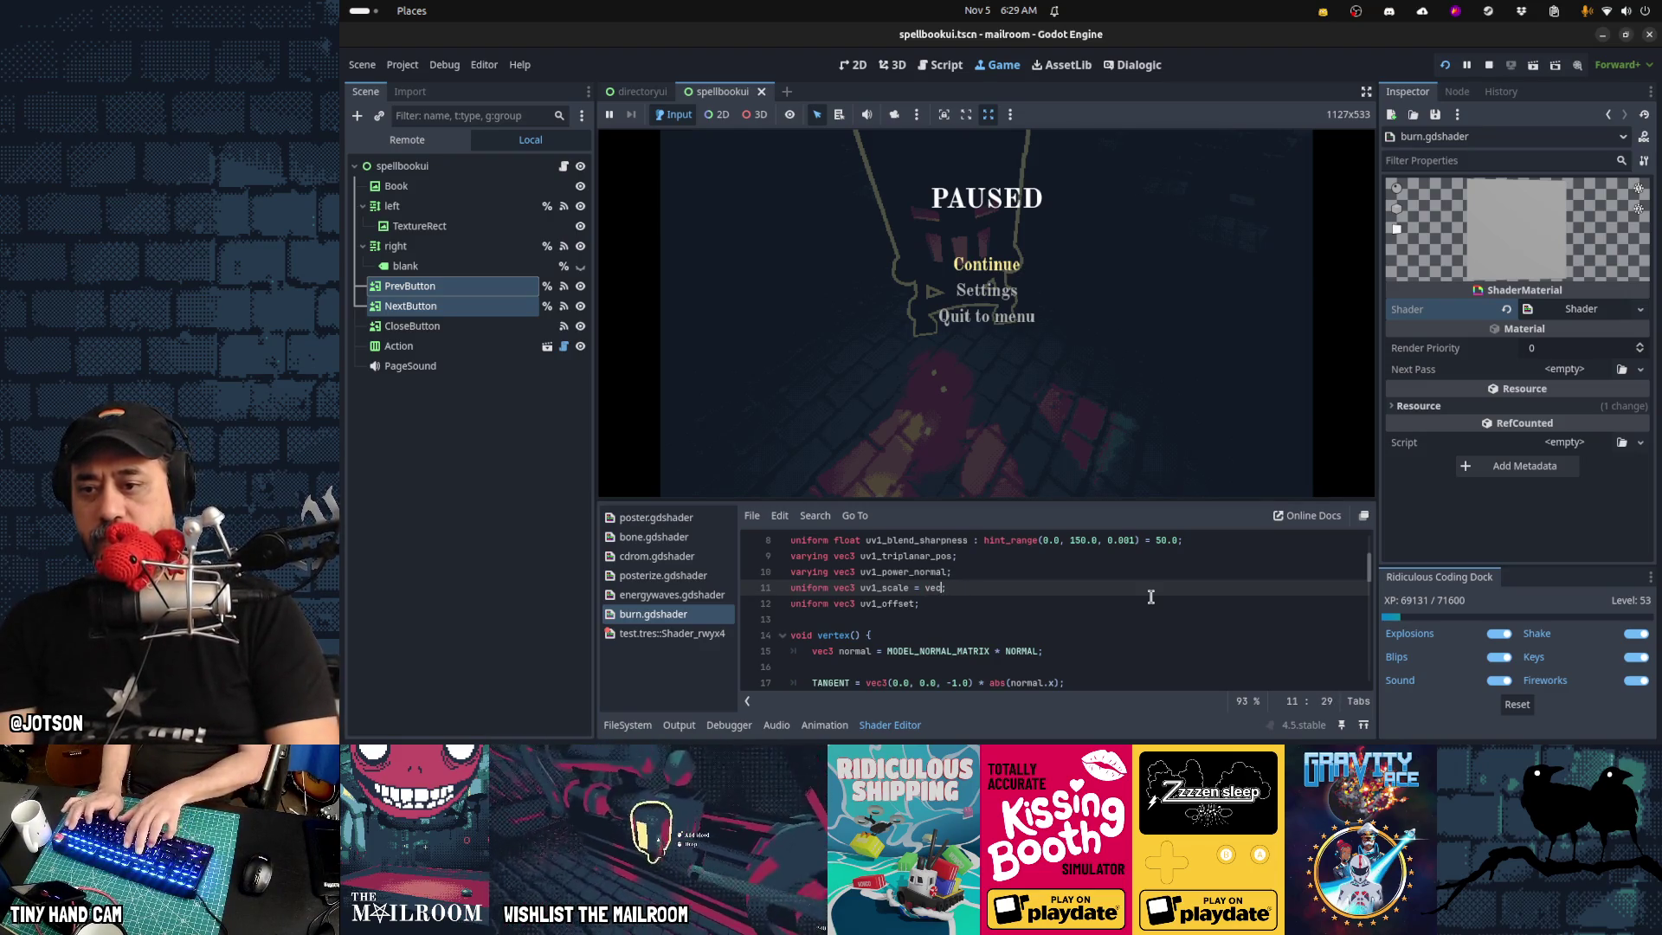
pyautogui.write(';')
pyautogui.press('Down')
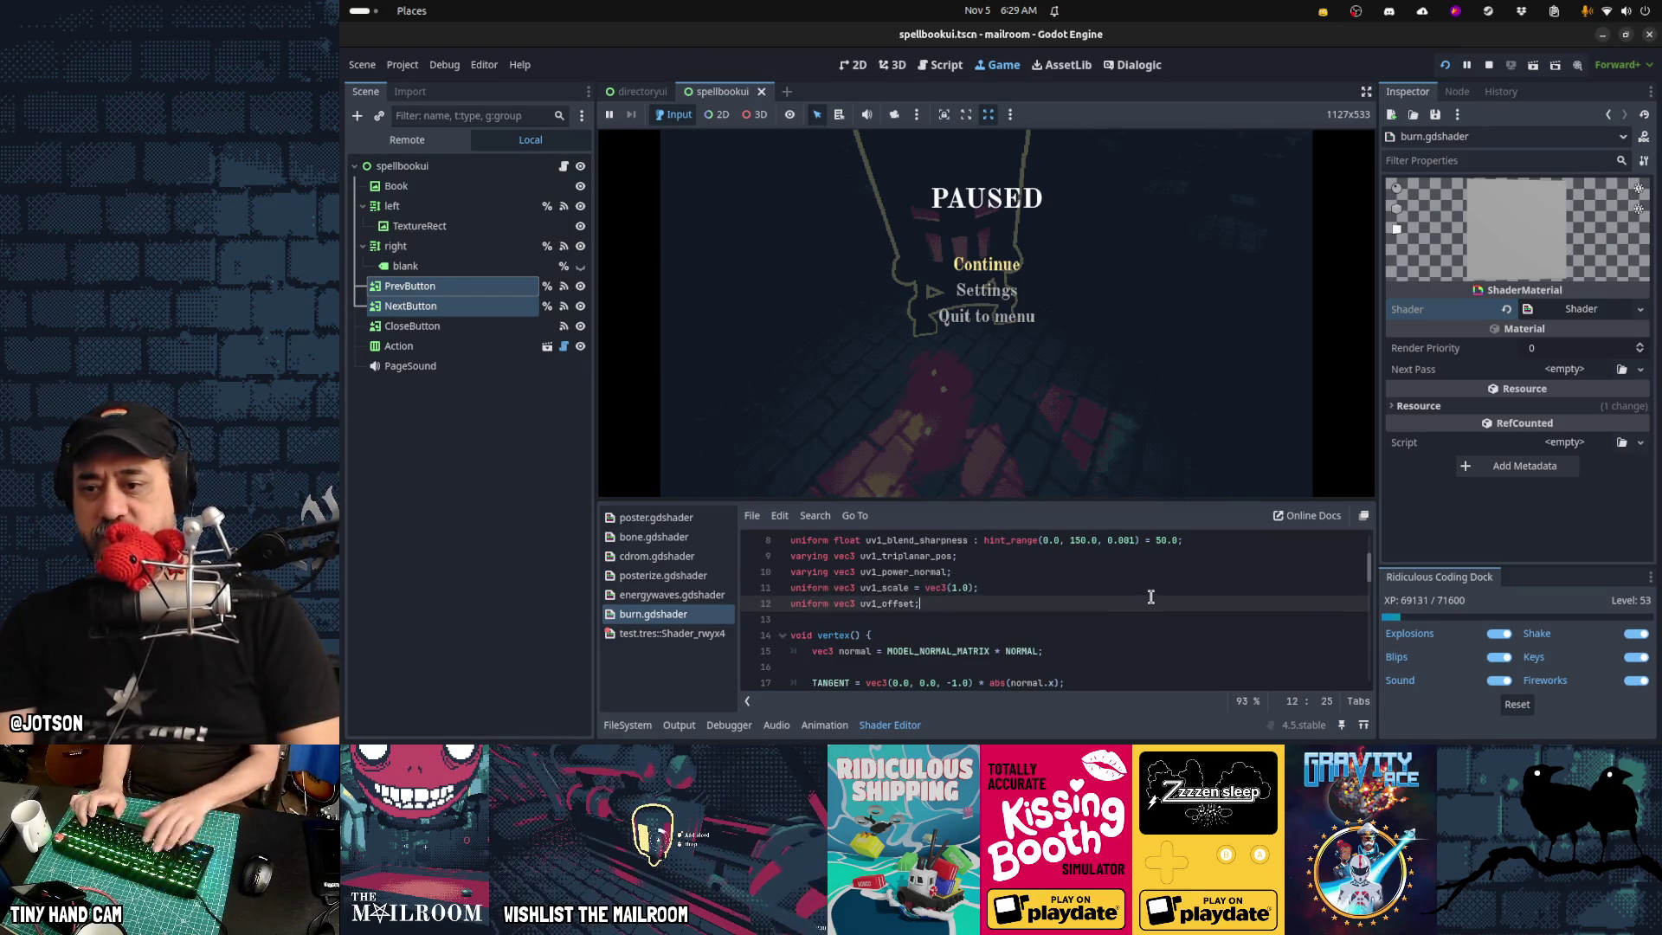
pyautogui.write(' - vec3')
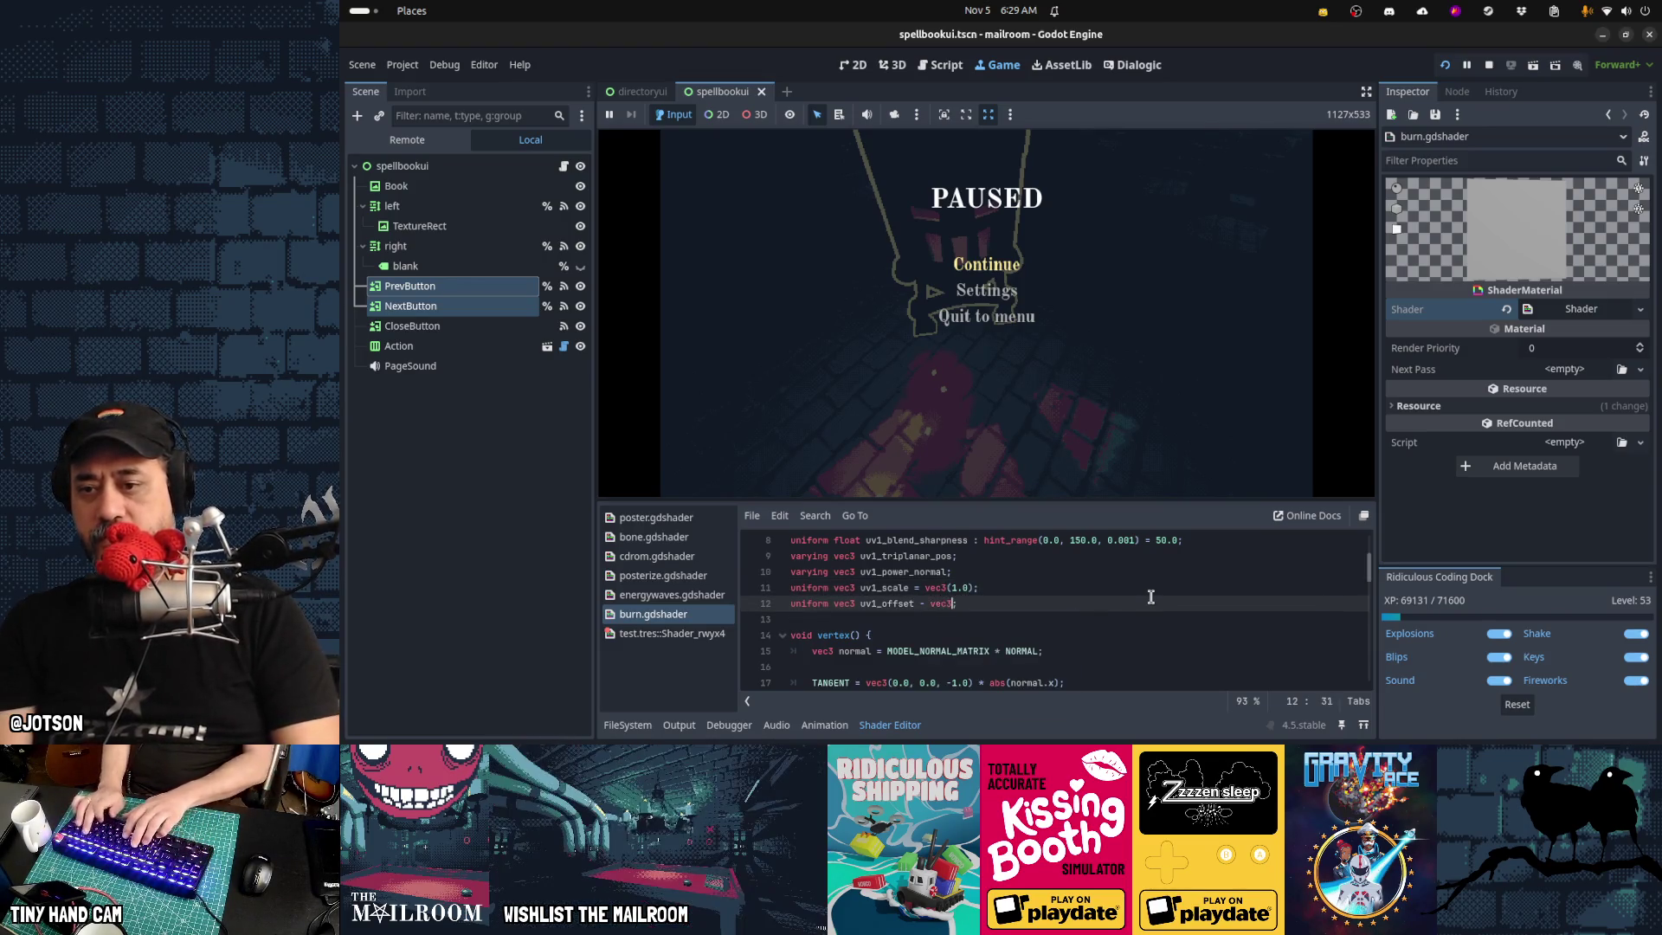
pyautogui.press('BackSpace')
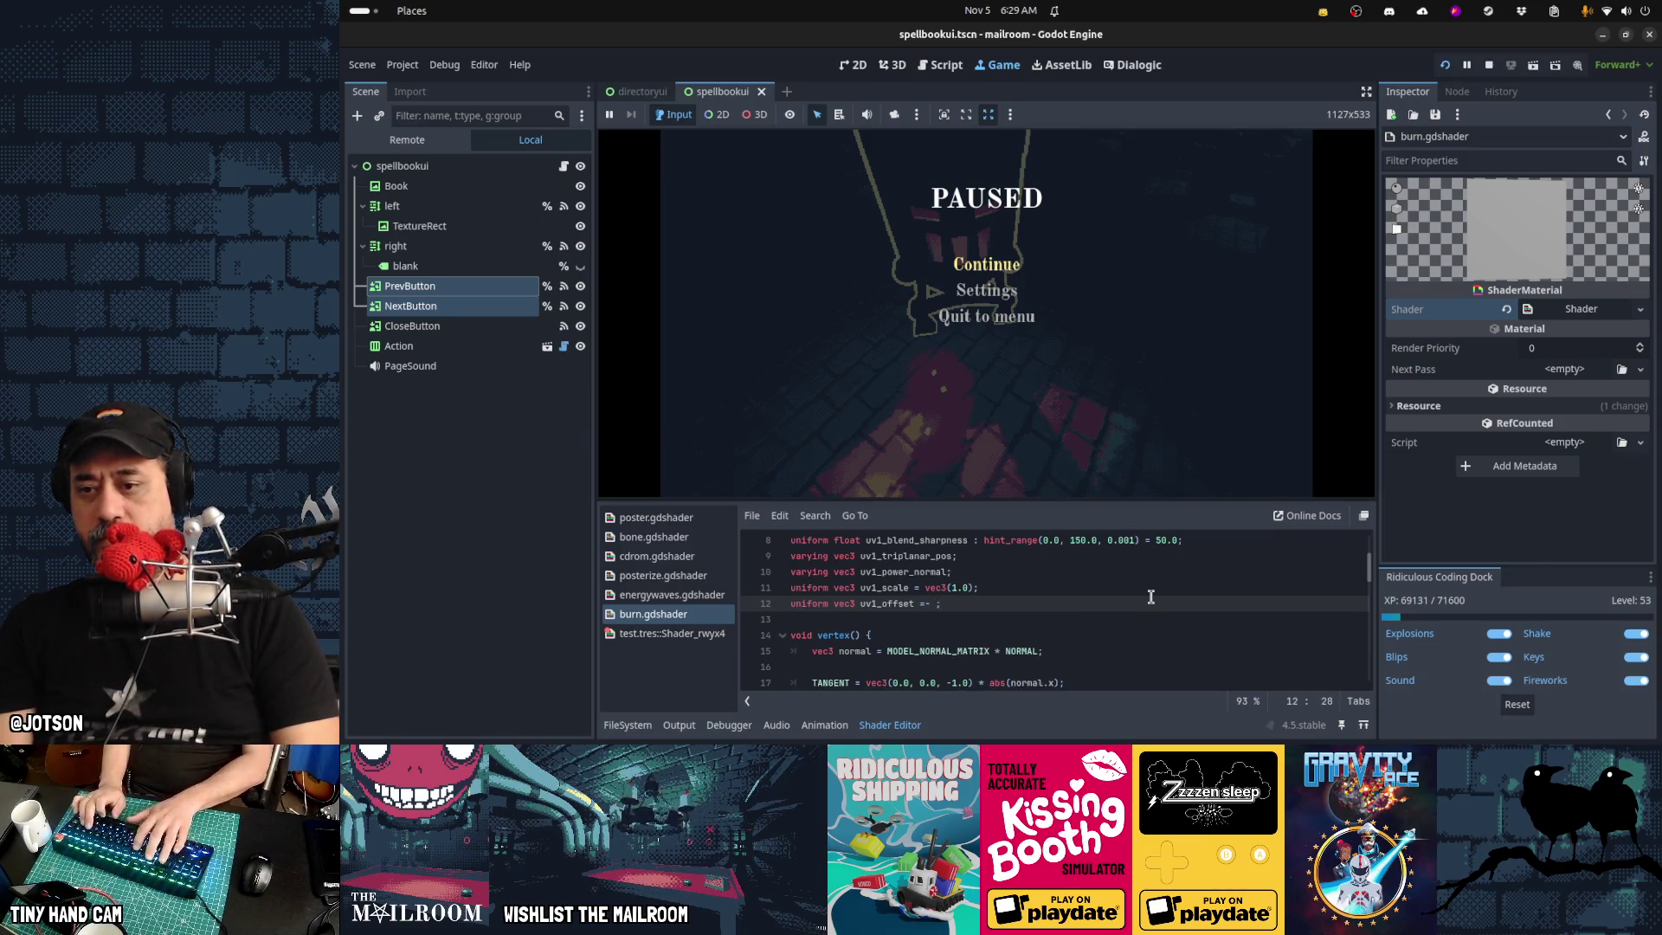
pyautogui.write('vec3(0.0')
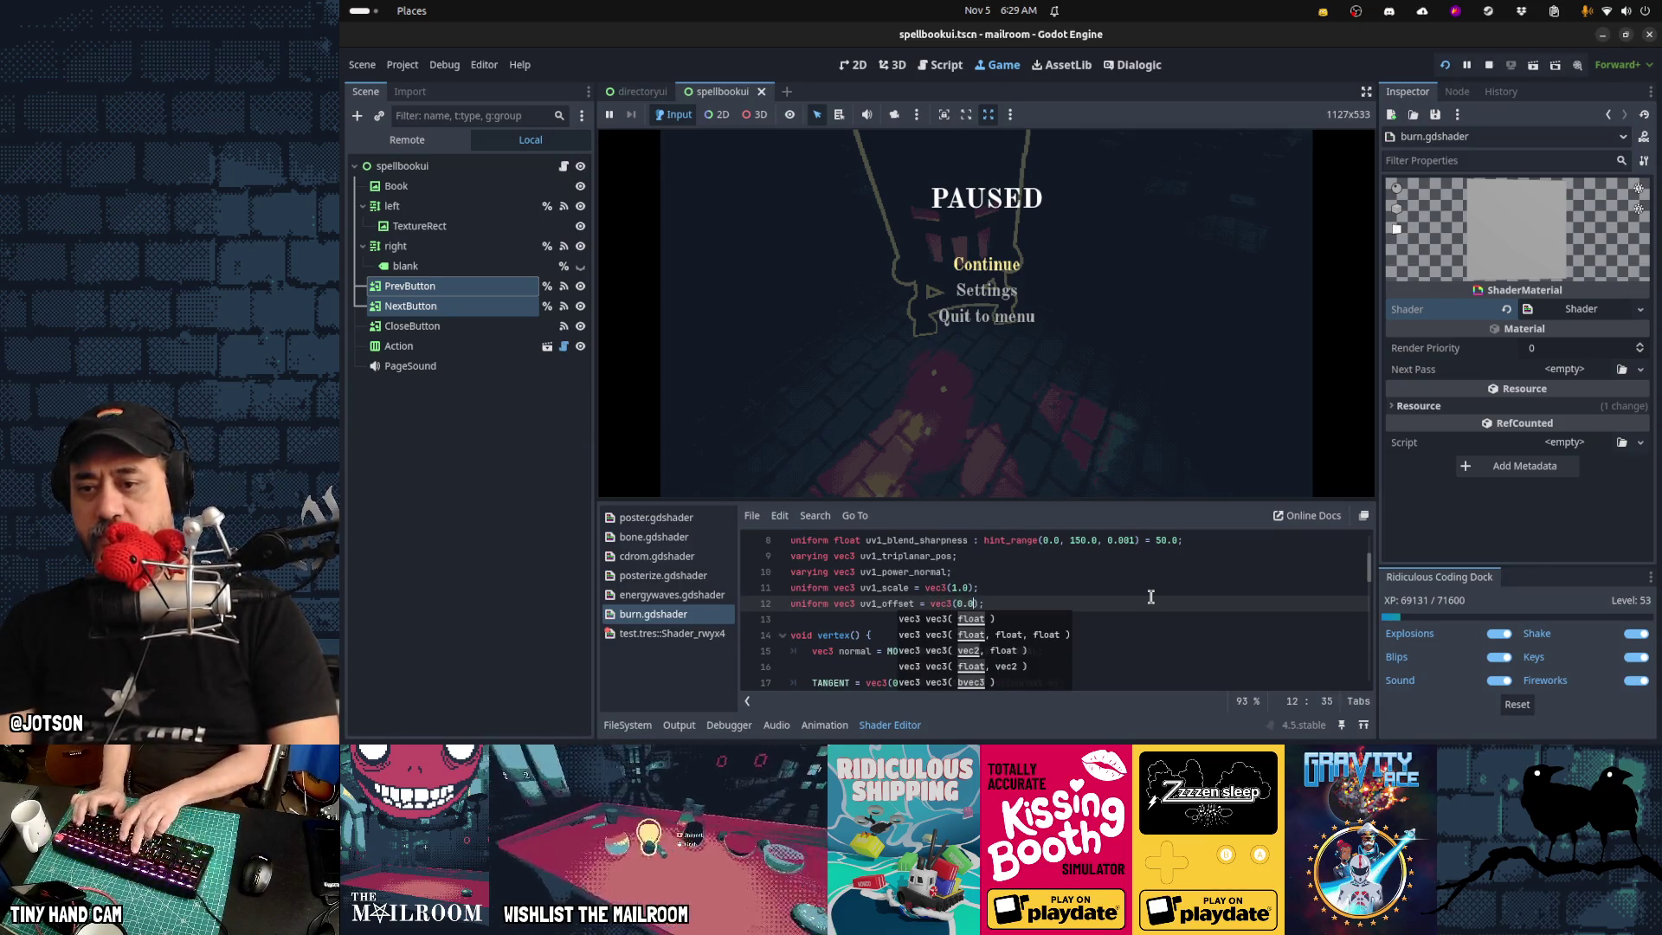
# Cut the extra blank lines after the uniforms, move to line 27, and stop the game
pyautogui.press('Down')
pyautogui.press('Down')
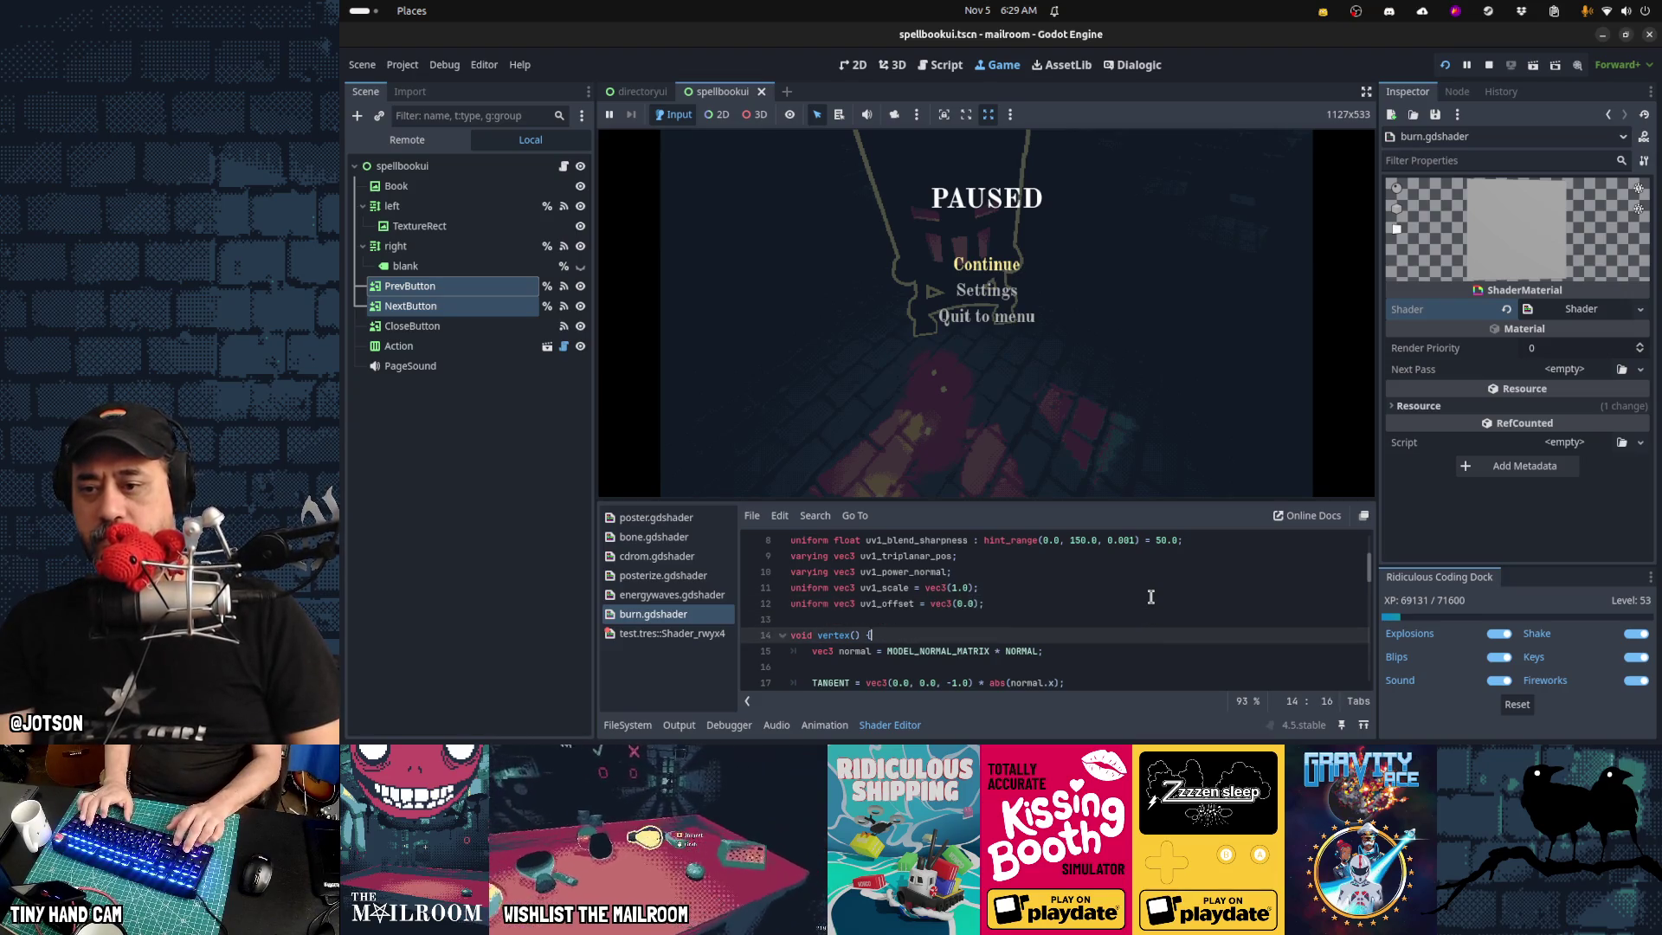
pyautogui.press('Up')
pyautogui.hotkey('ctrl', 'x')
pyautogui.hotkey('ctrl', 'x')
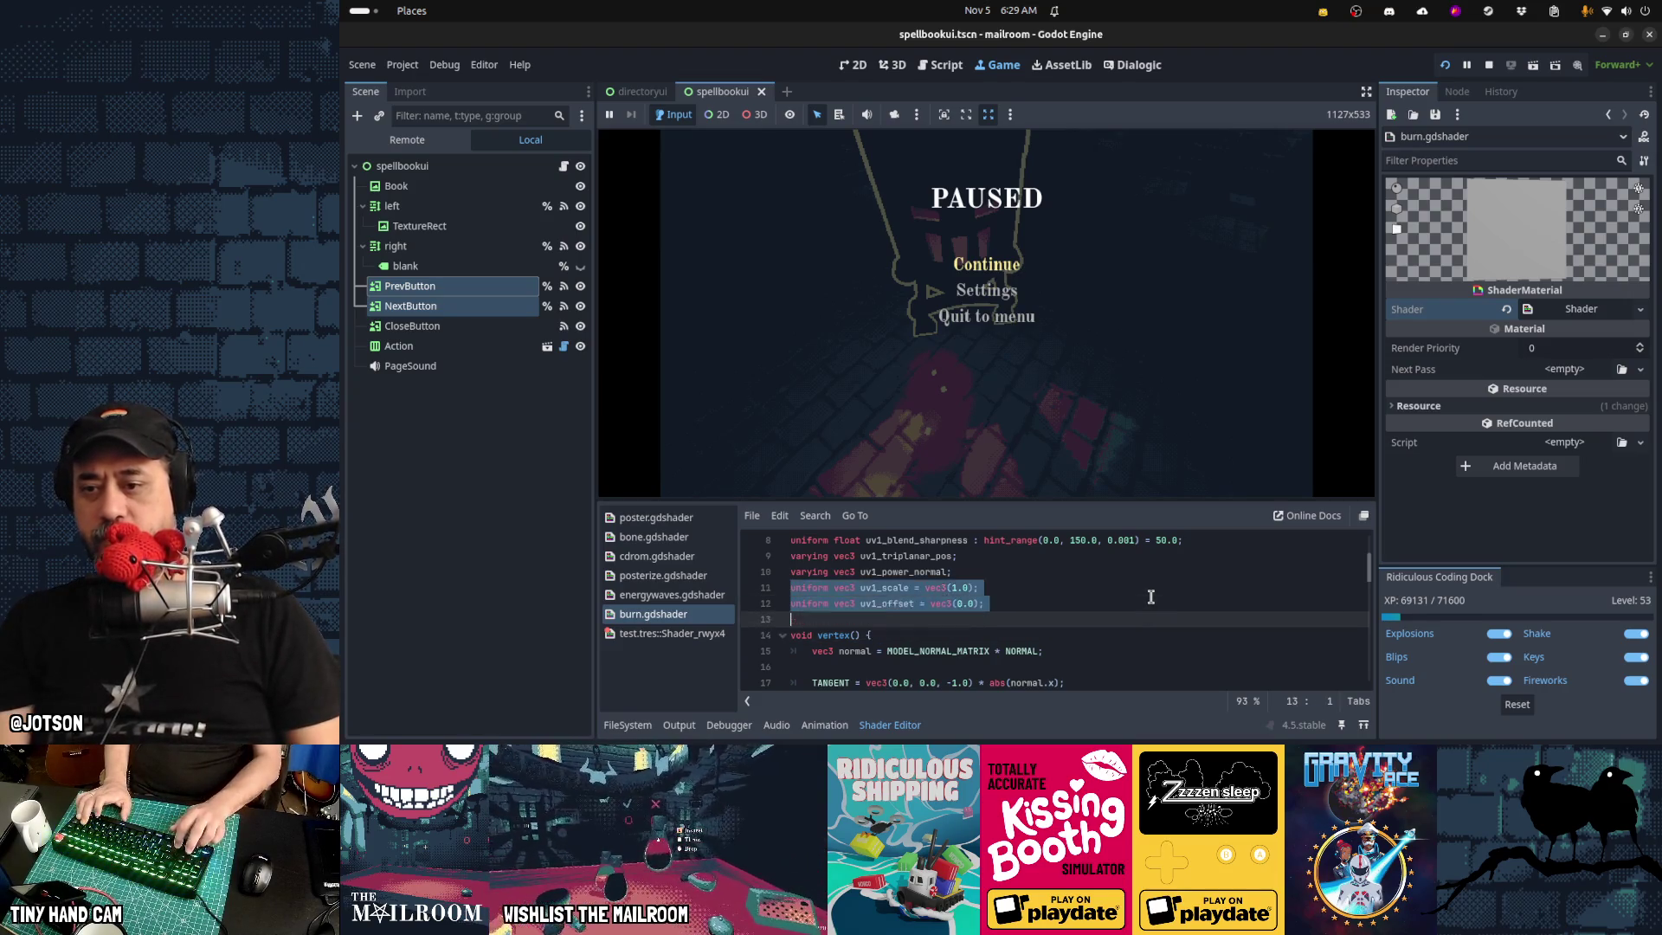
pyautogui.press('Down')
pyautogui.press('Down')
pyautogui.press('Down')
pyautogui.press('Down')
pyautogui.press('Down')
pyautogui.press('Down')
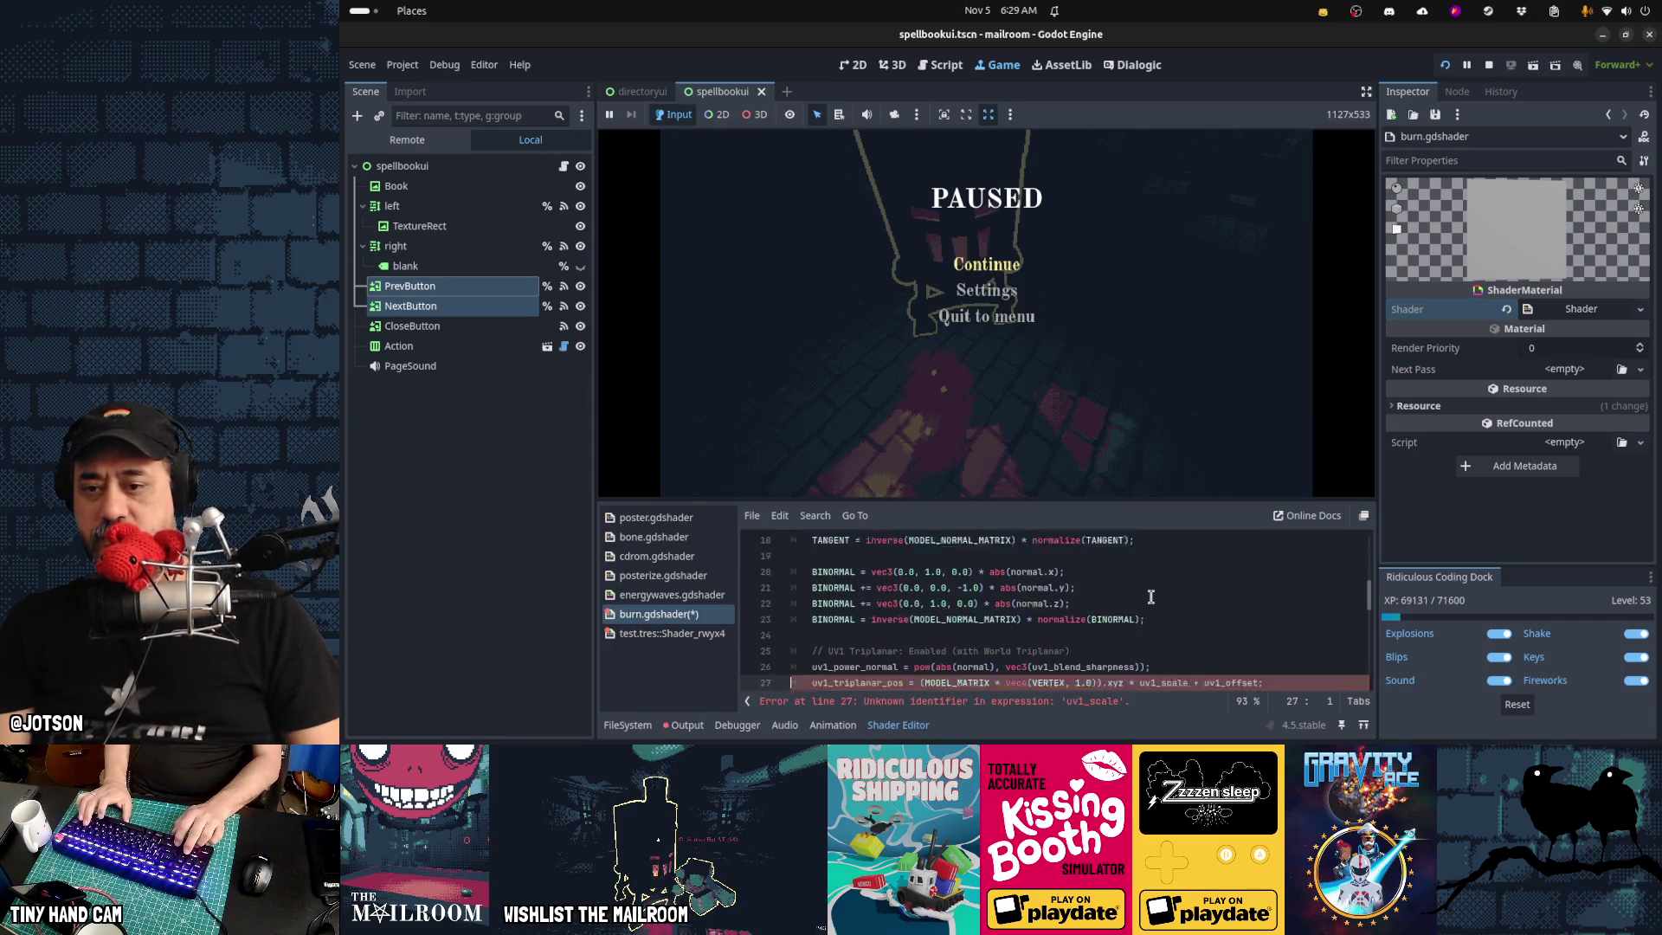
pyautogui.press('Up')
pyautogui.press('Up')
pyautogui.press('Up')
pyautogui.press('Down')
pyautogui.press('End')
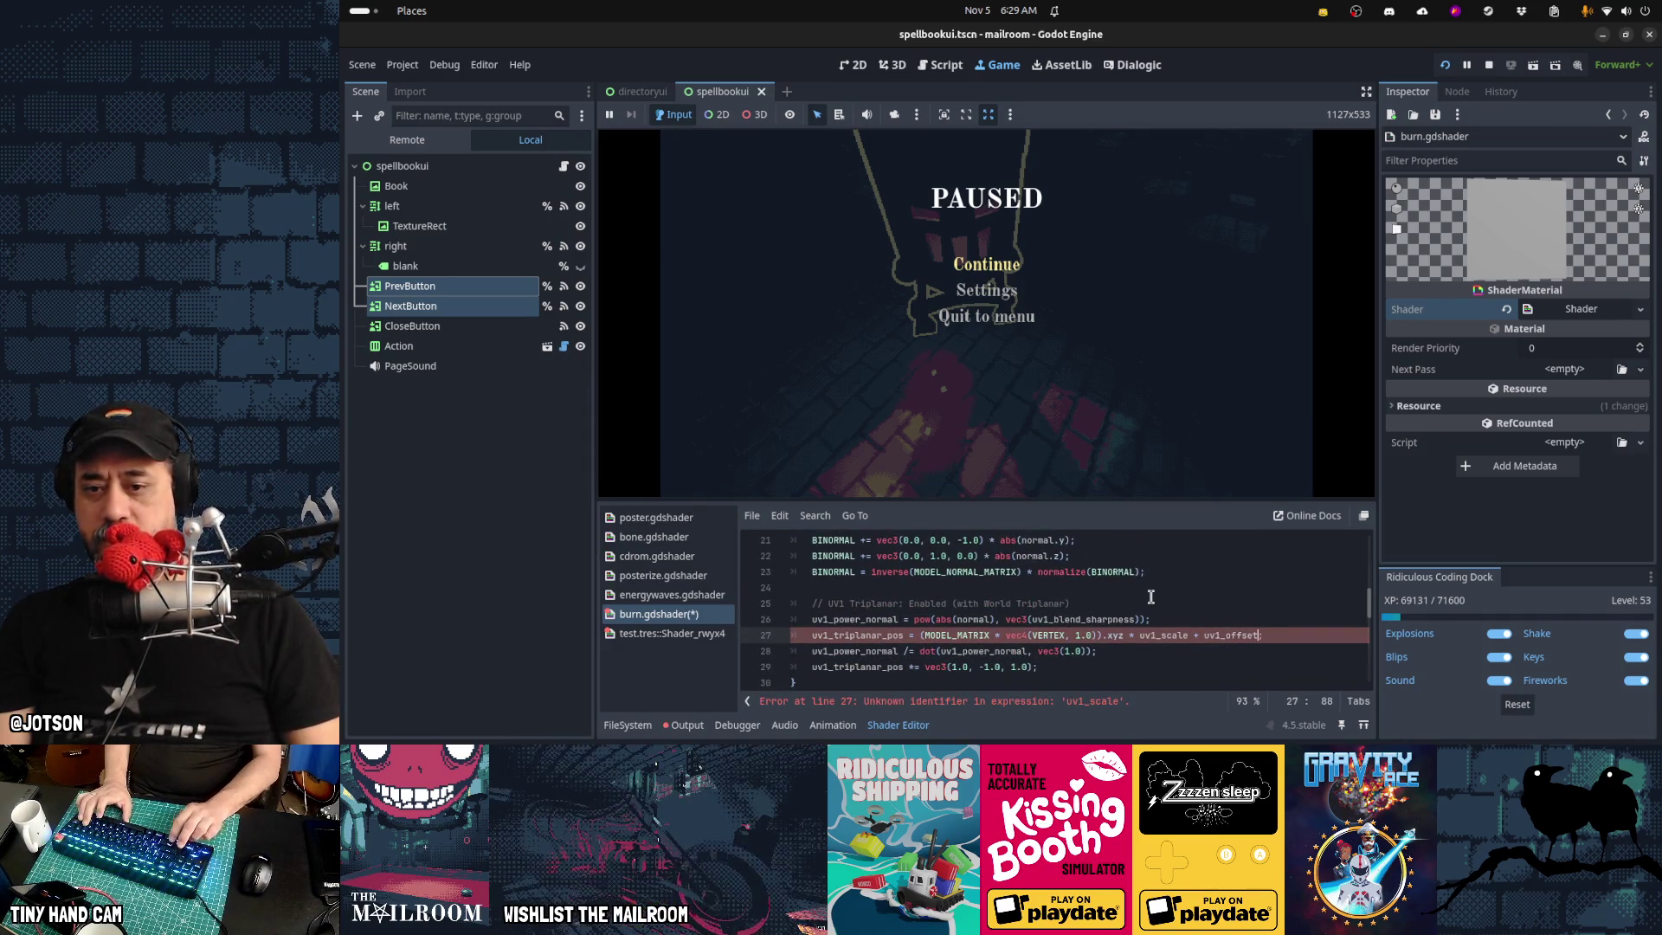
pyautogui.press('Down')
pyautogui.press('Down')
pyautogui.press('Down')
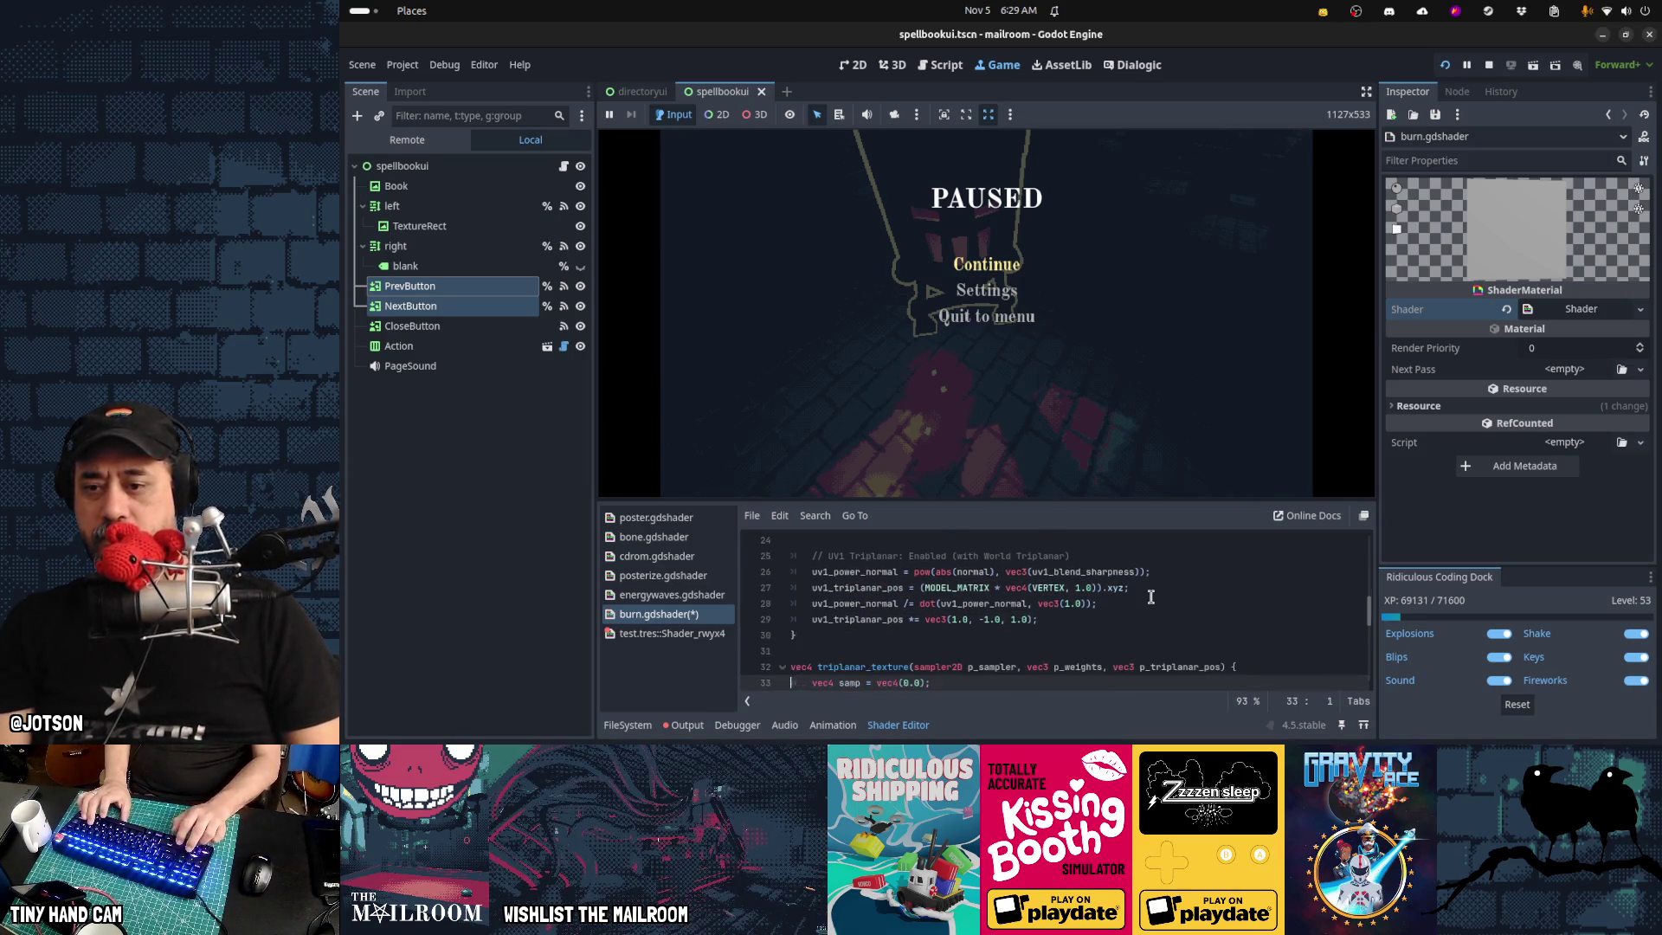
pyautogui.press('F8')
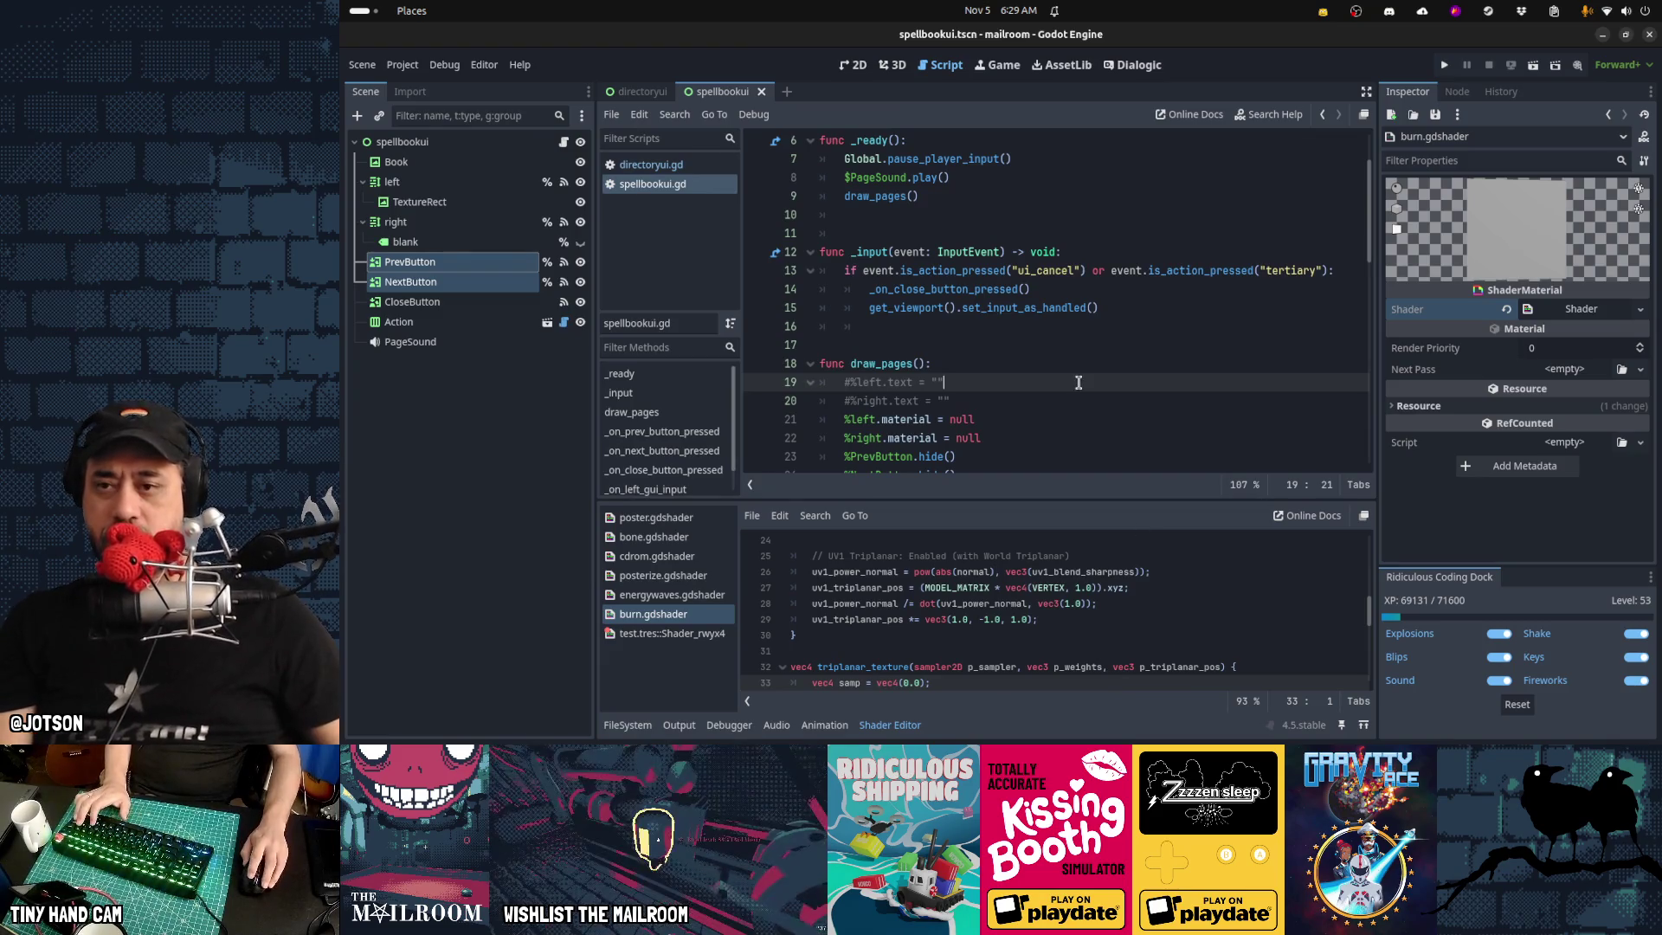
# Run the game, light the fire, burn the gift box and star box in the furnace, then pause
pyautogui.press('F5')
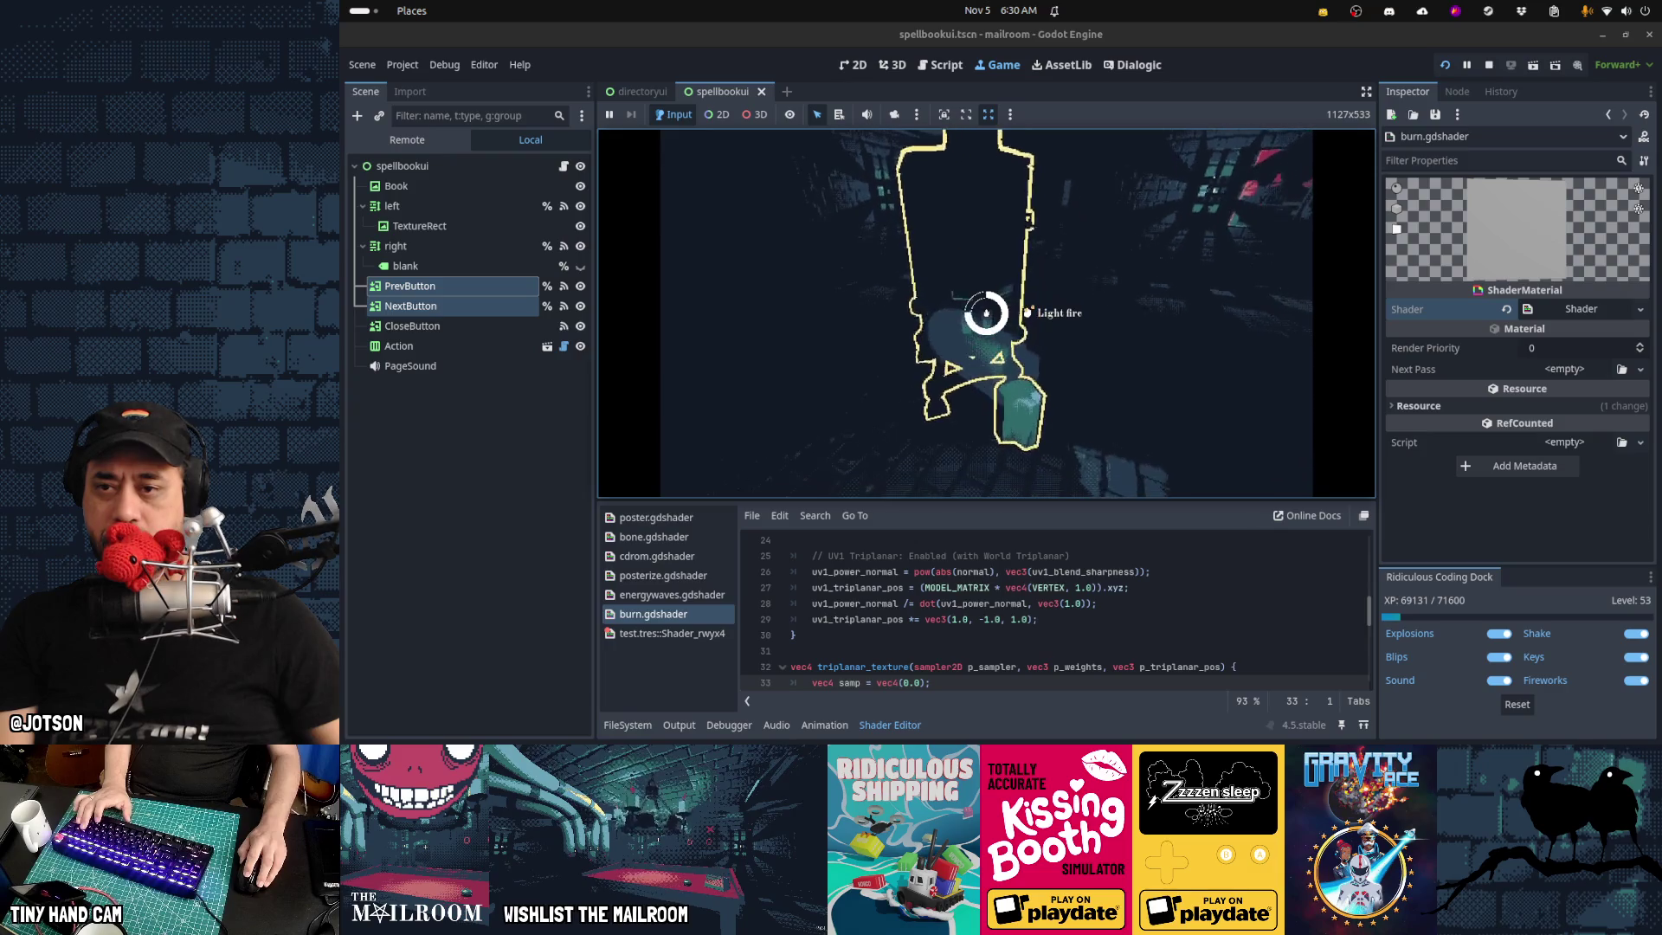
pyautogui.click(986, 314)
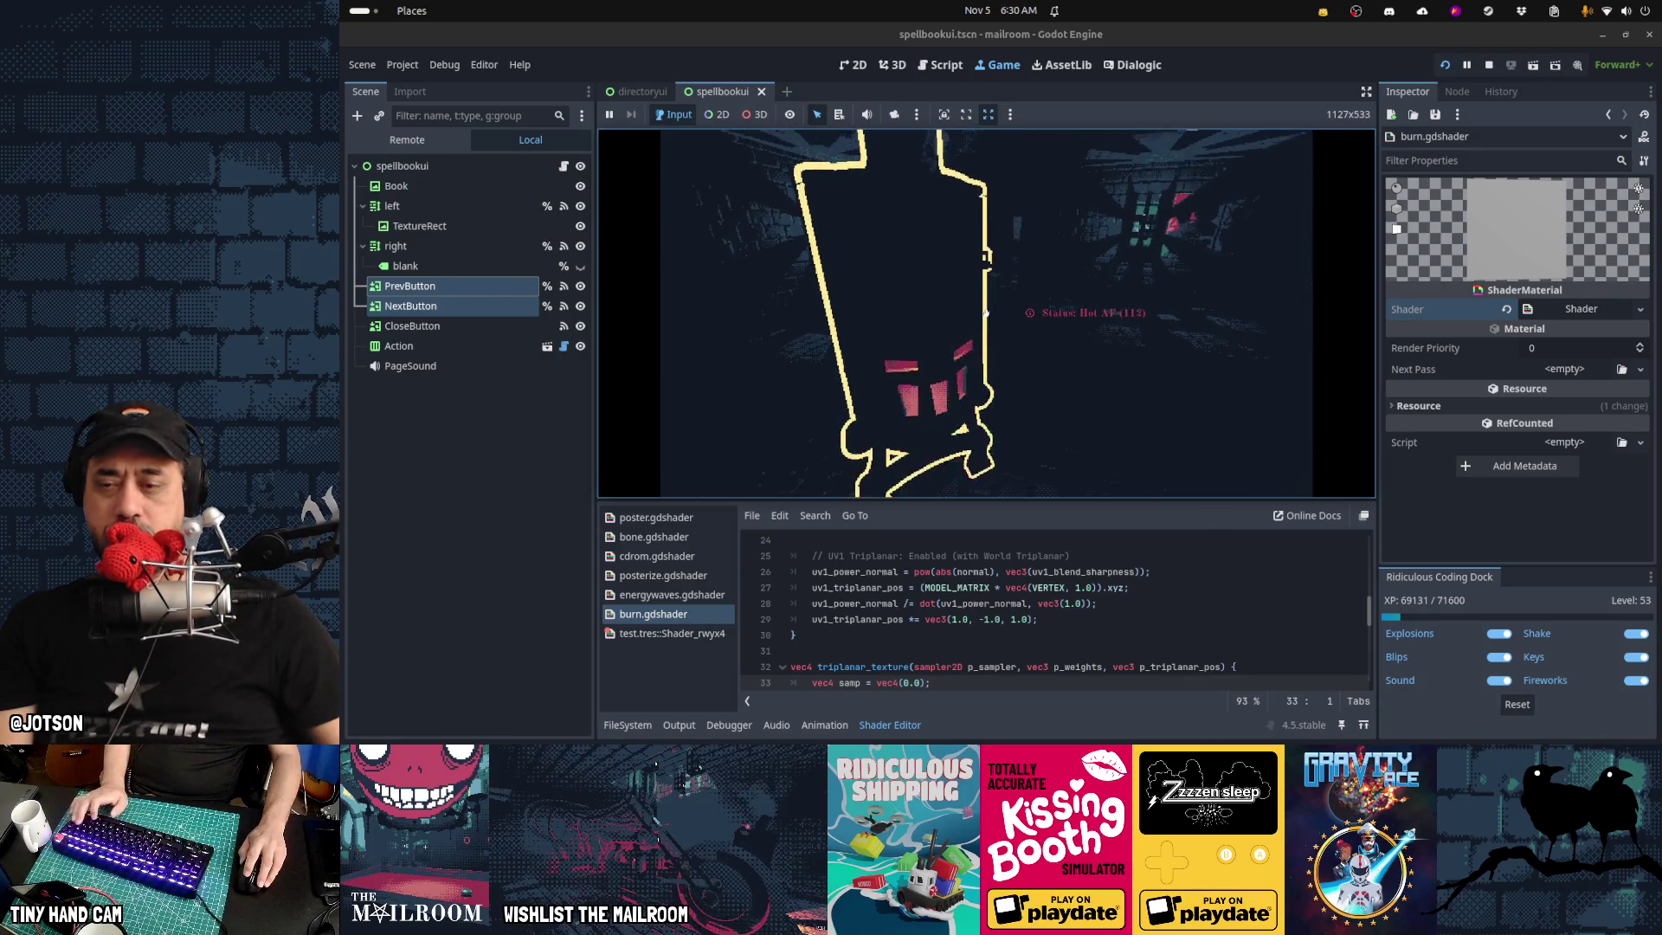
pyautogui.press('t')
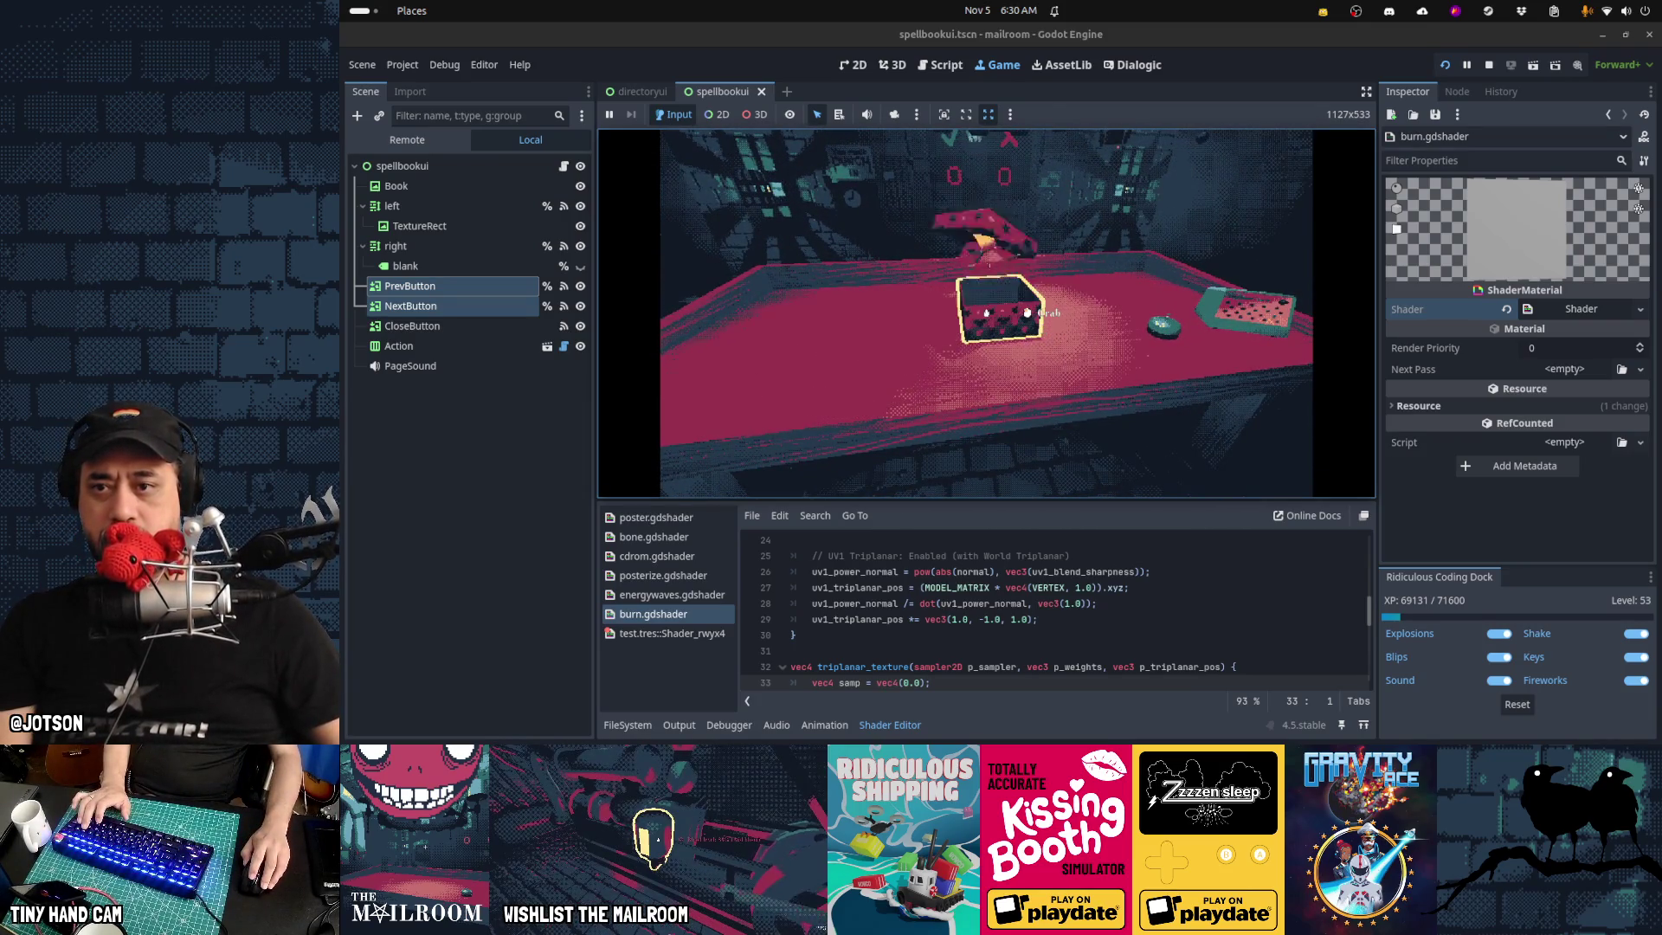
pyautogui.click(987, 313)
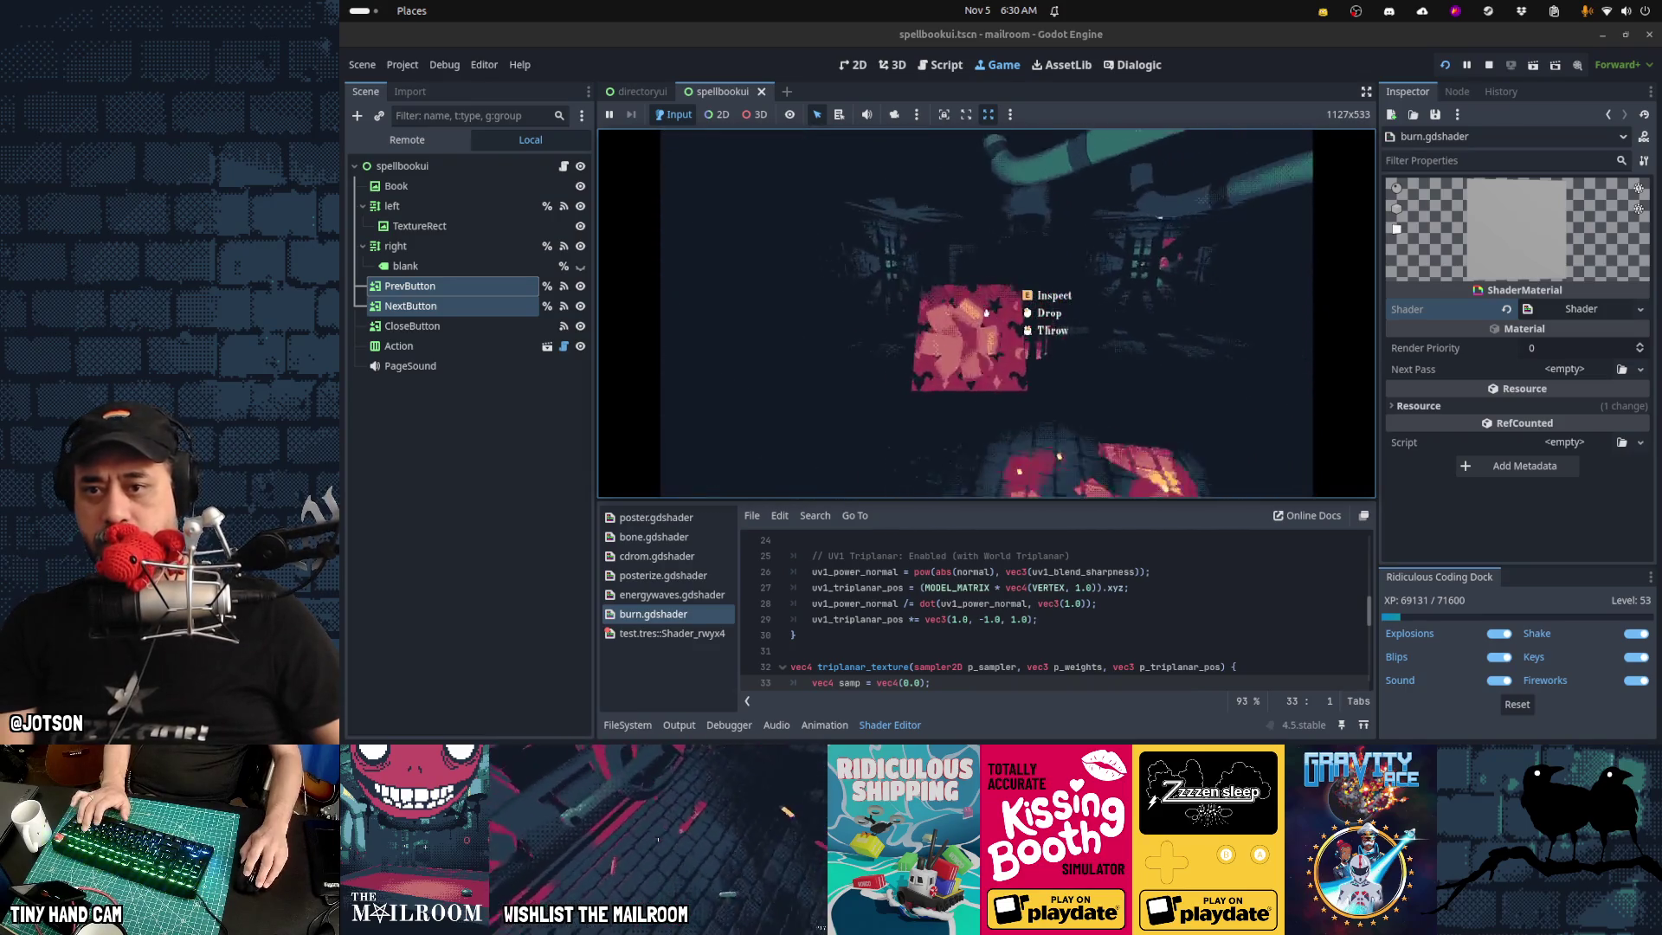
pyautogui.click(987, 312)
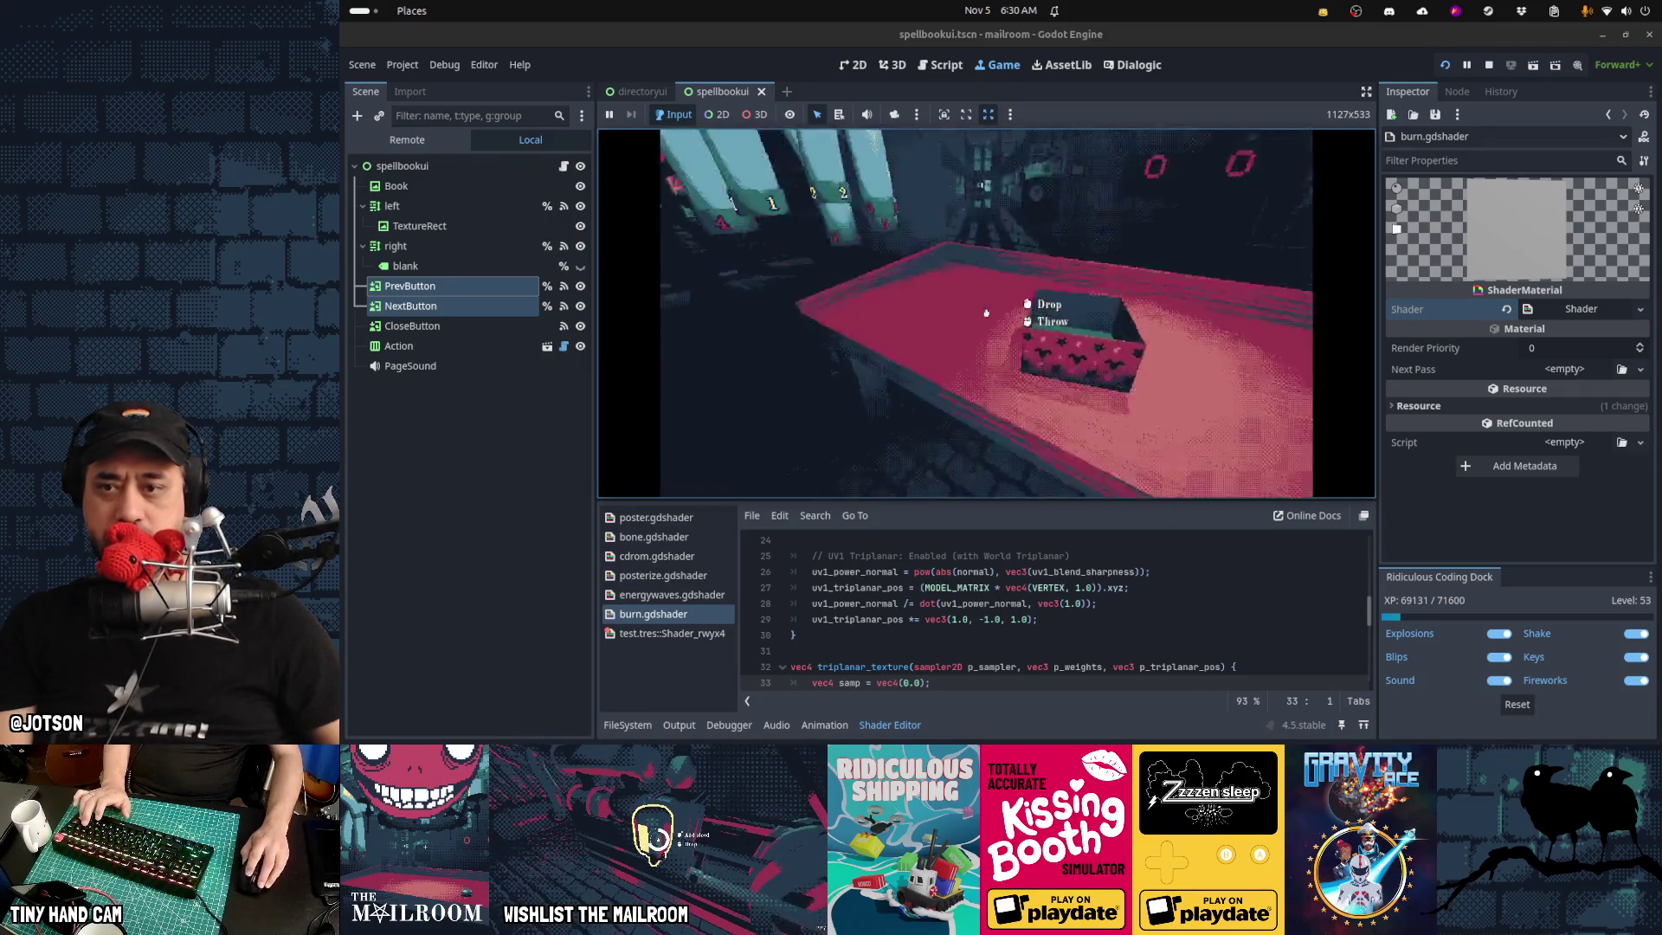
pyautogui.click(987, 312)
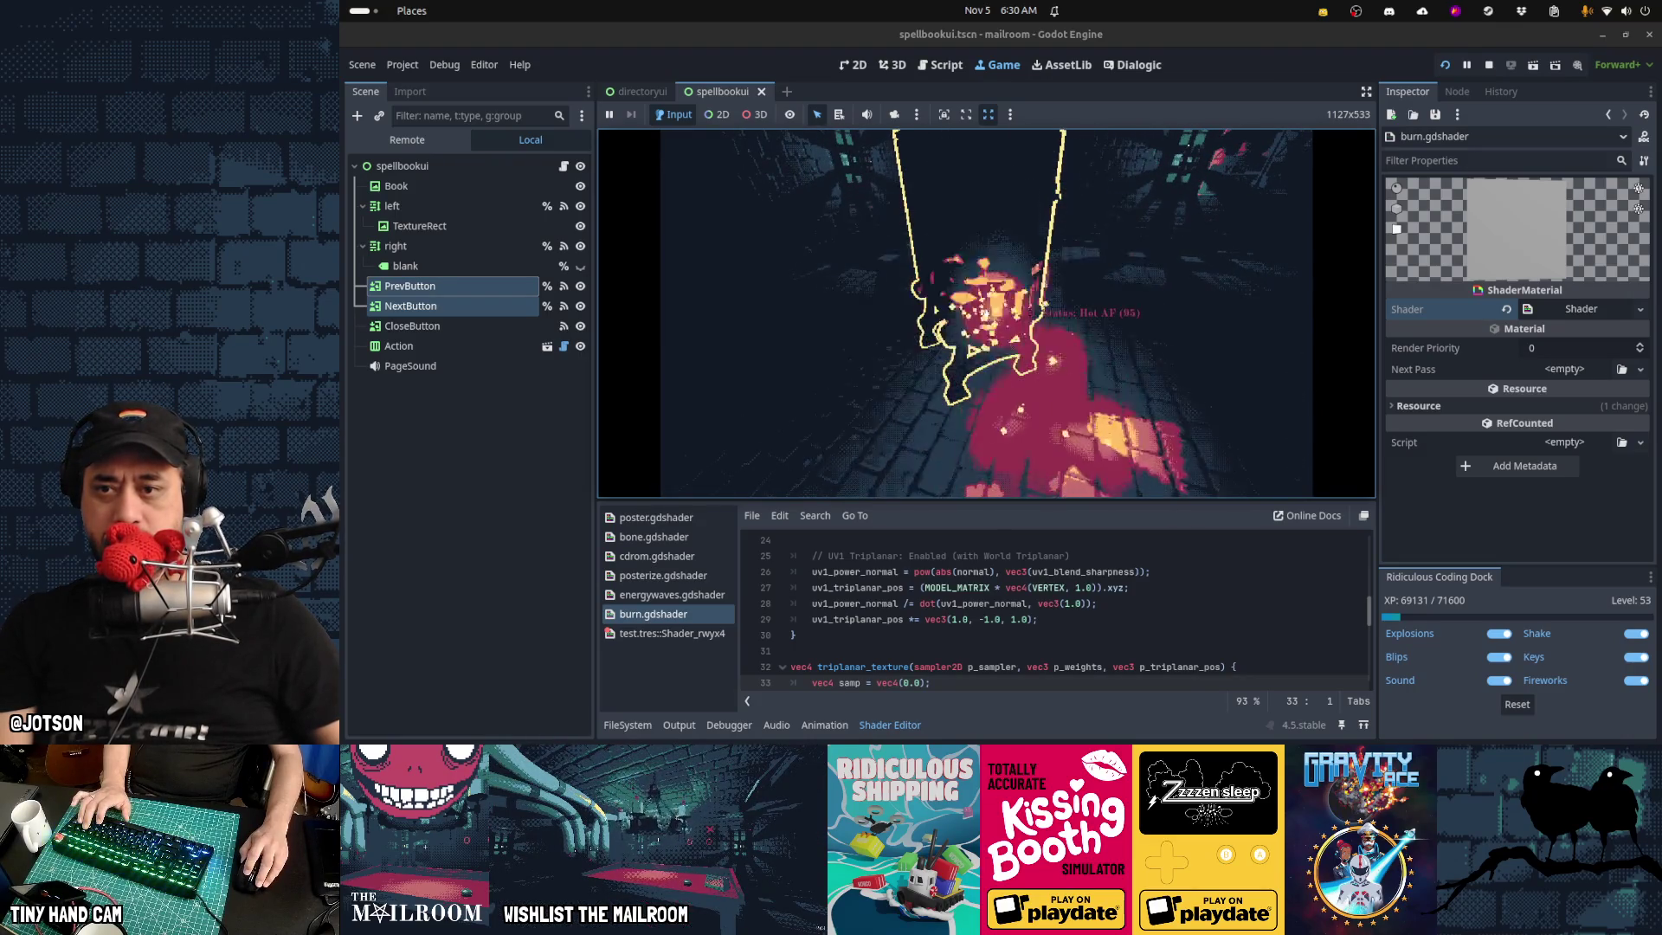
pyautogui.press('Escape')
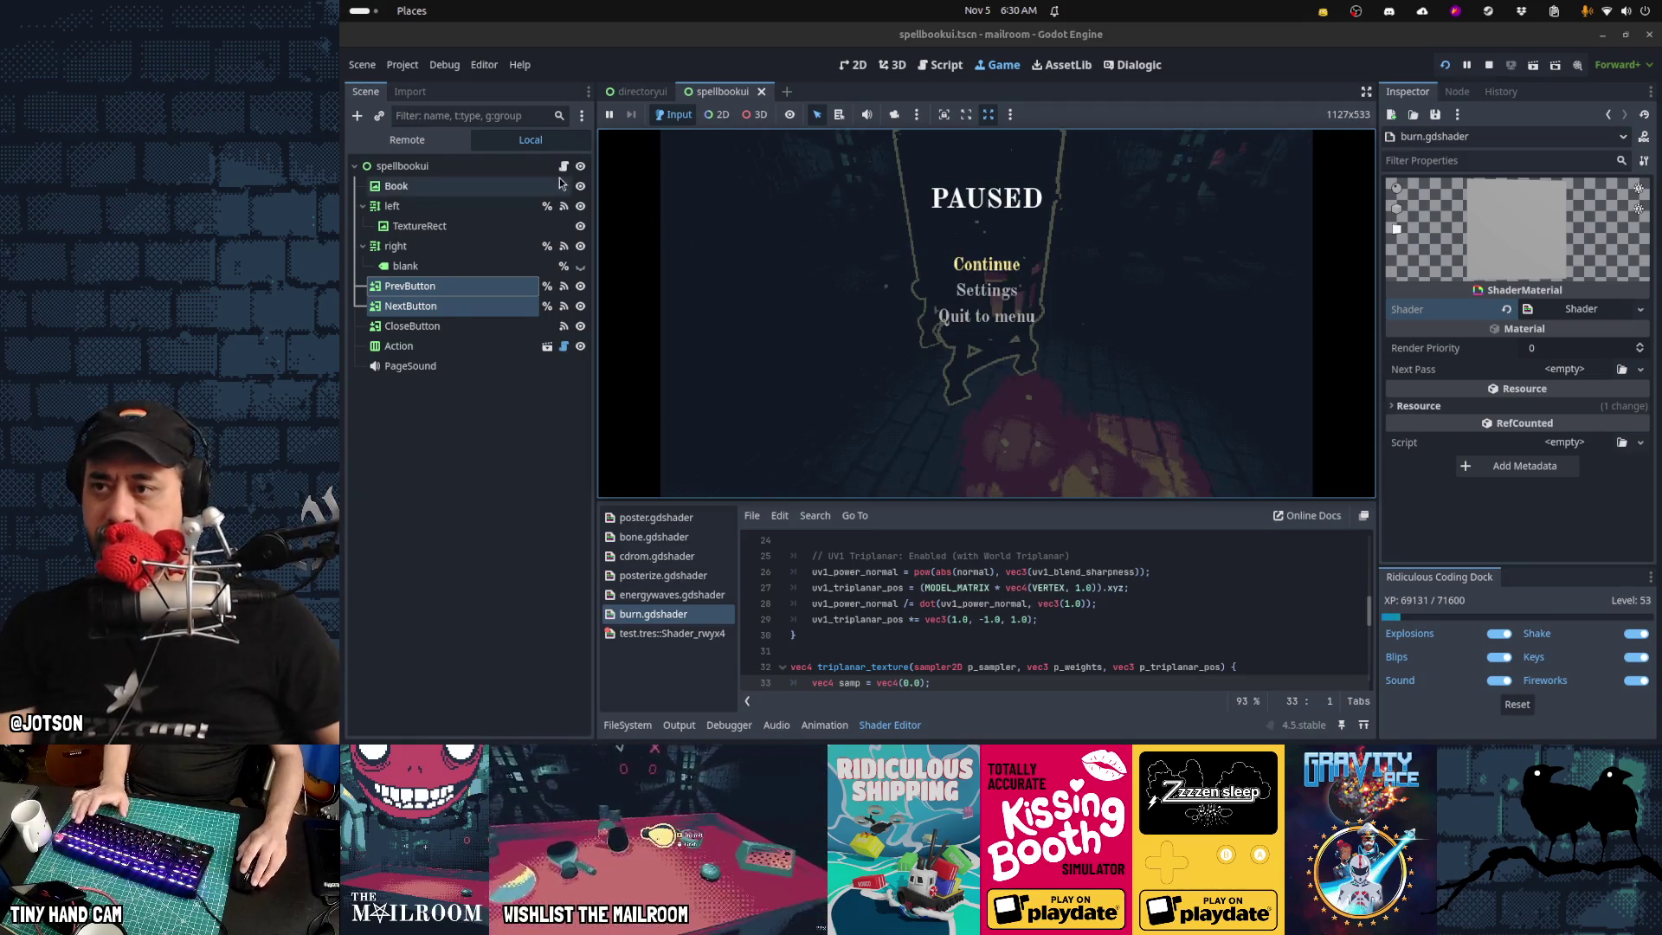
pyautogui.click(564, 166)
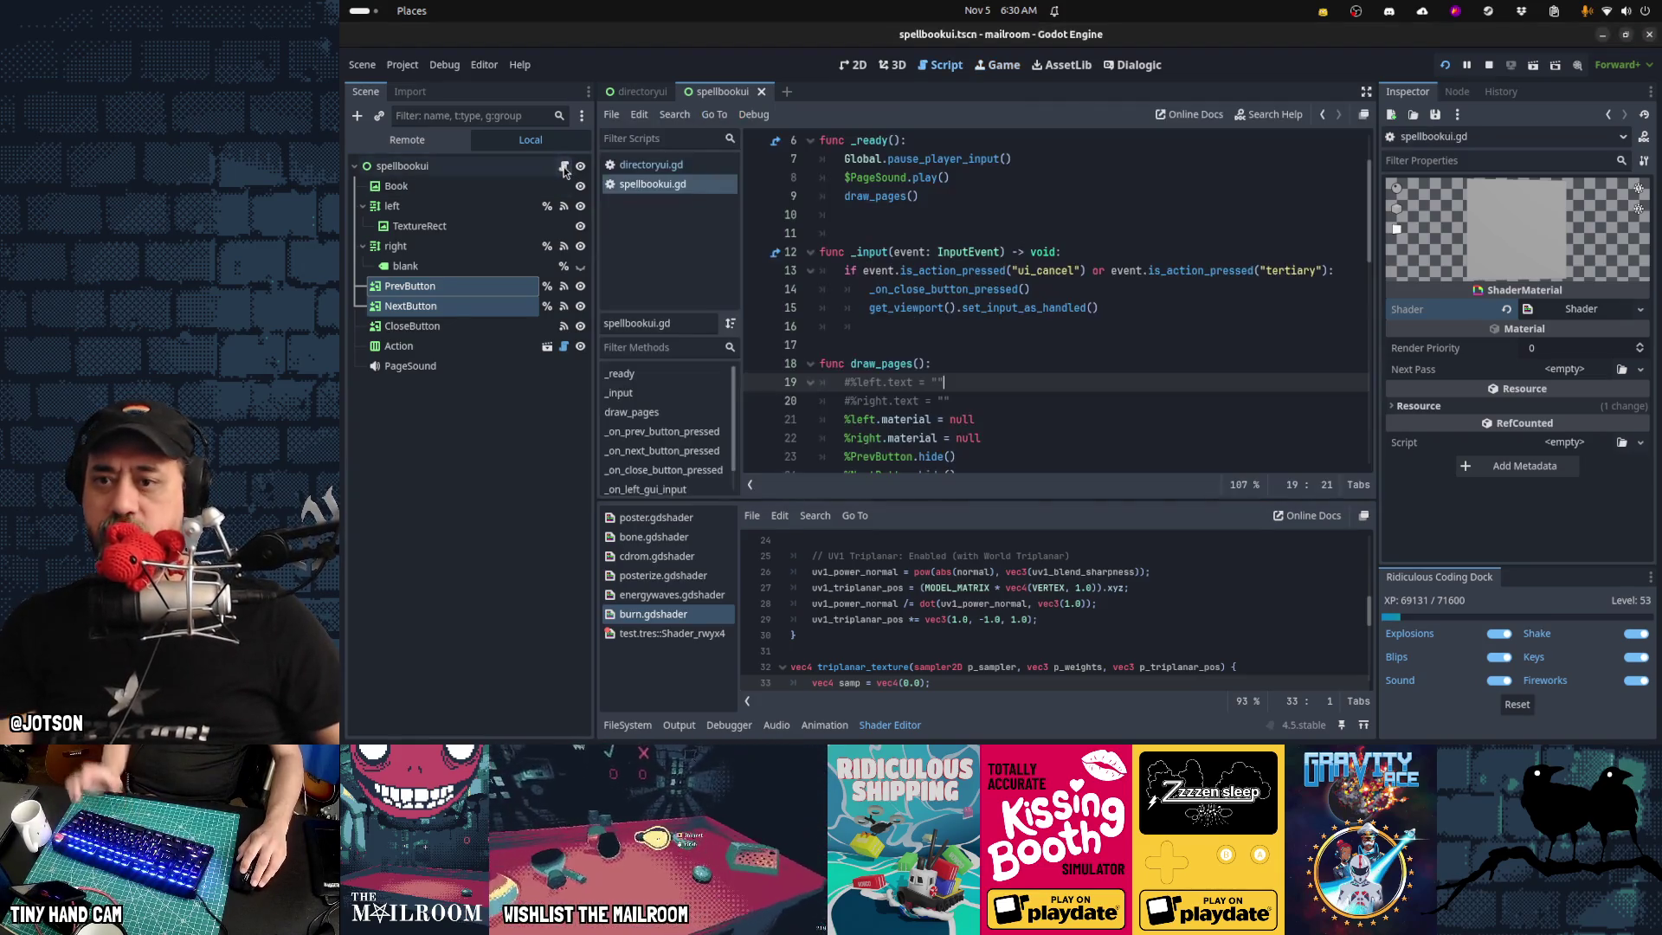
# Open main.gd and search for 'burn' to reach the burn function
pyautogui.click(1134, 393)
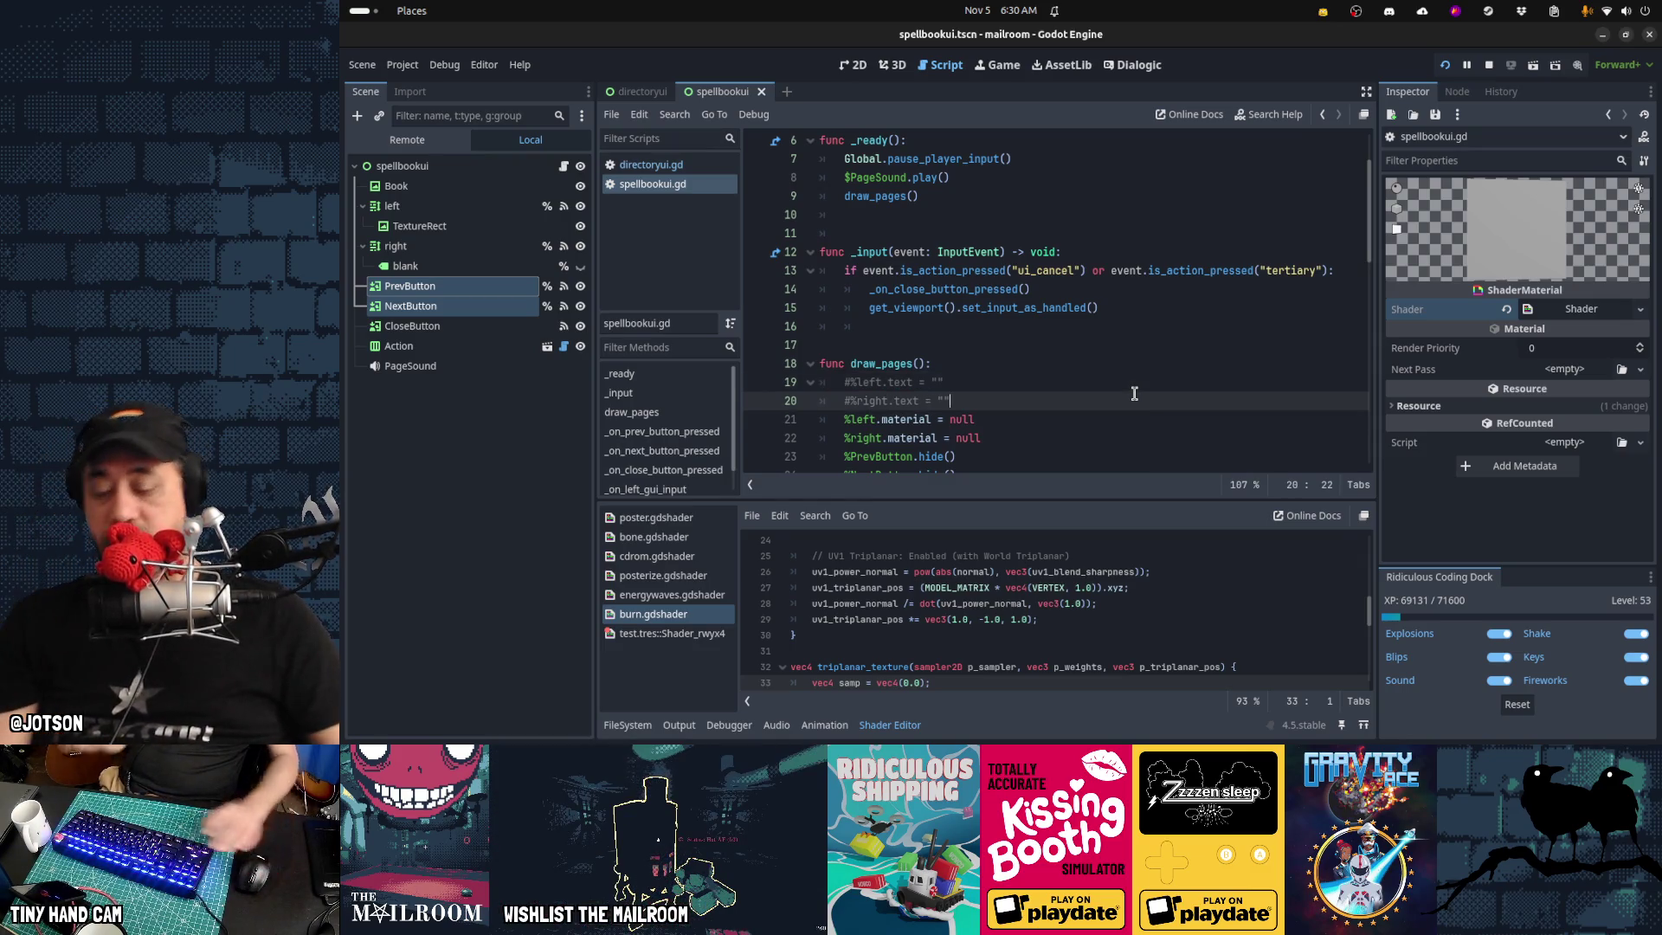
pyautogui.hotkey('shift', 'alt', 'o')
pyautogui.write('main.gd')
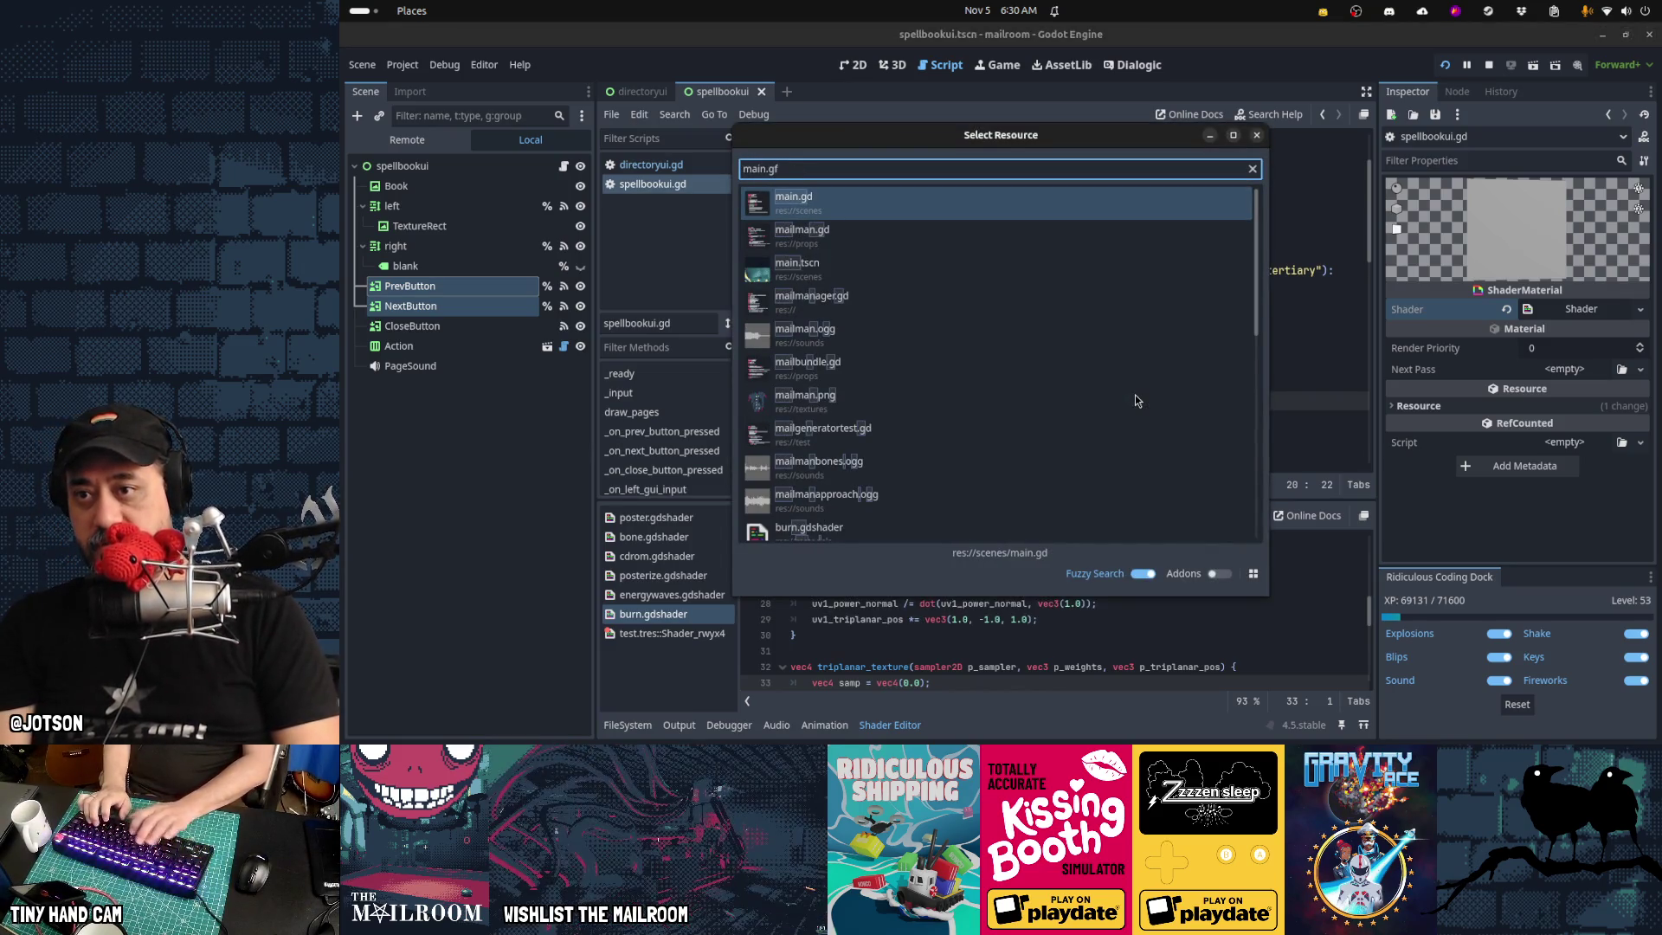
pyautogui.press('Return')
pyautogui.scroll(-3, 1135, 395)
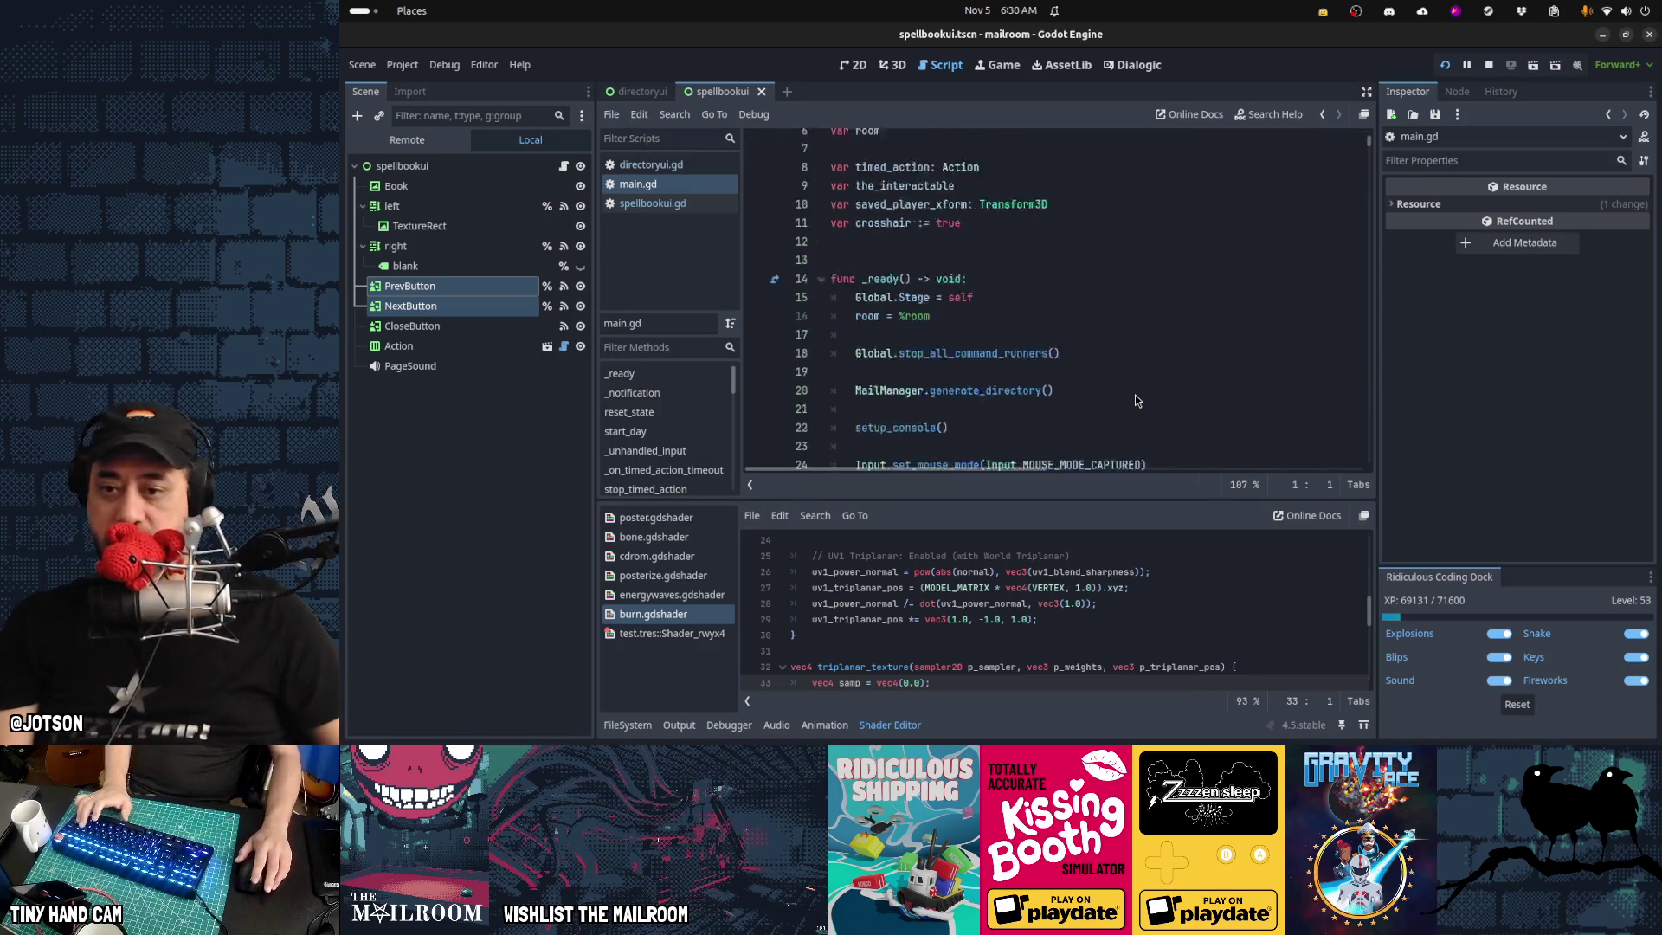
pyautogui.click(912, 725)
pyautogui.scroll(-7, 962, 450)
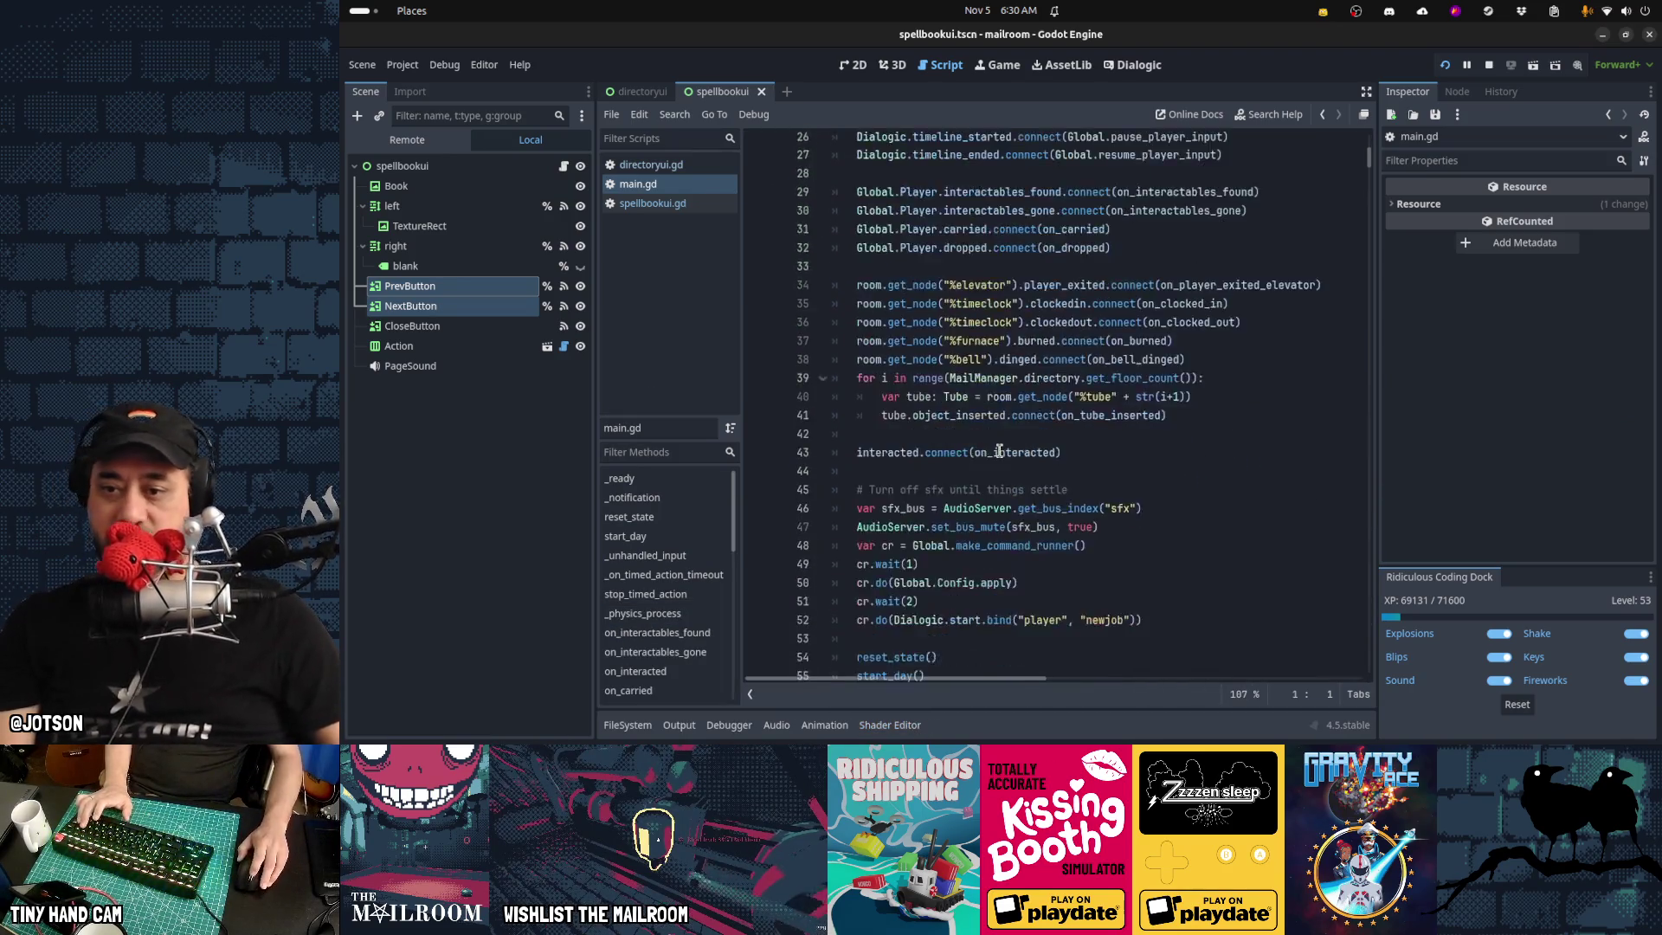
pyautogui.click(963, 450)
pyautogui.hotkey('ctrl', 'f')
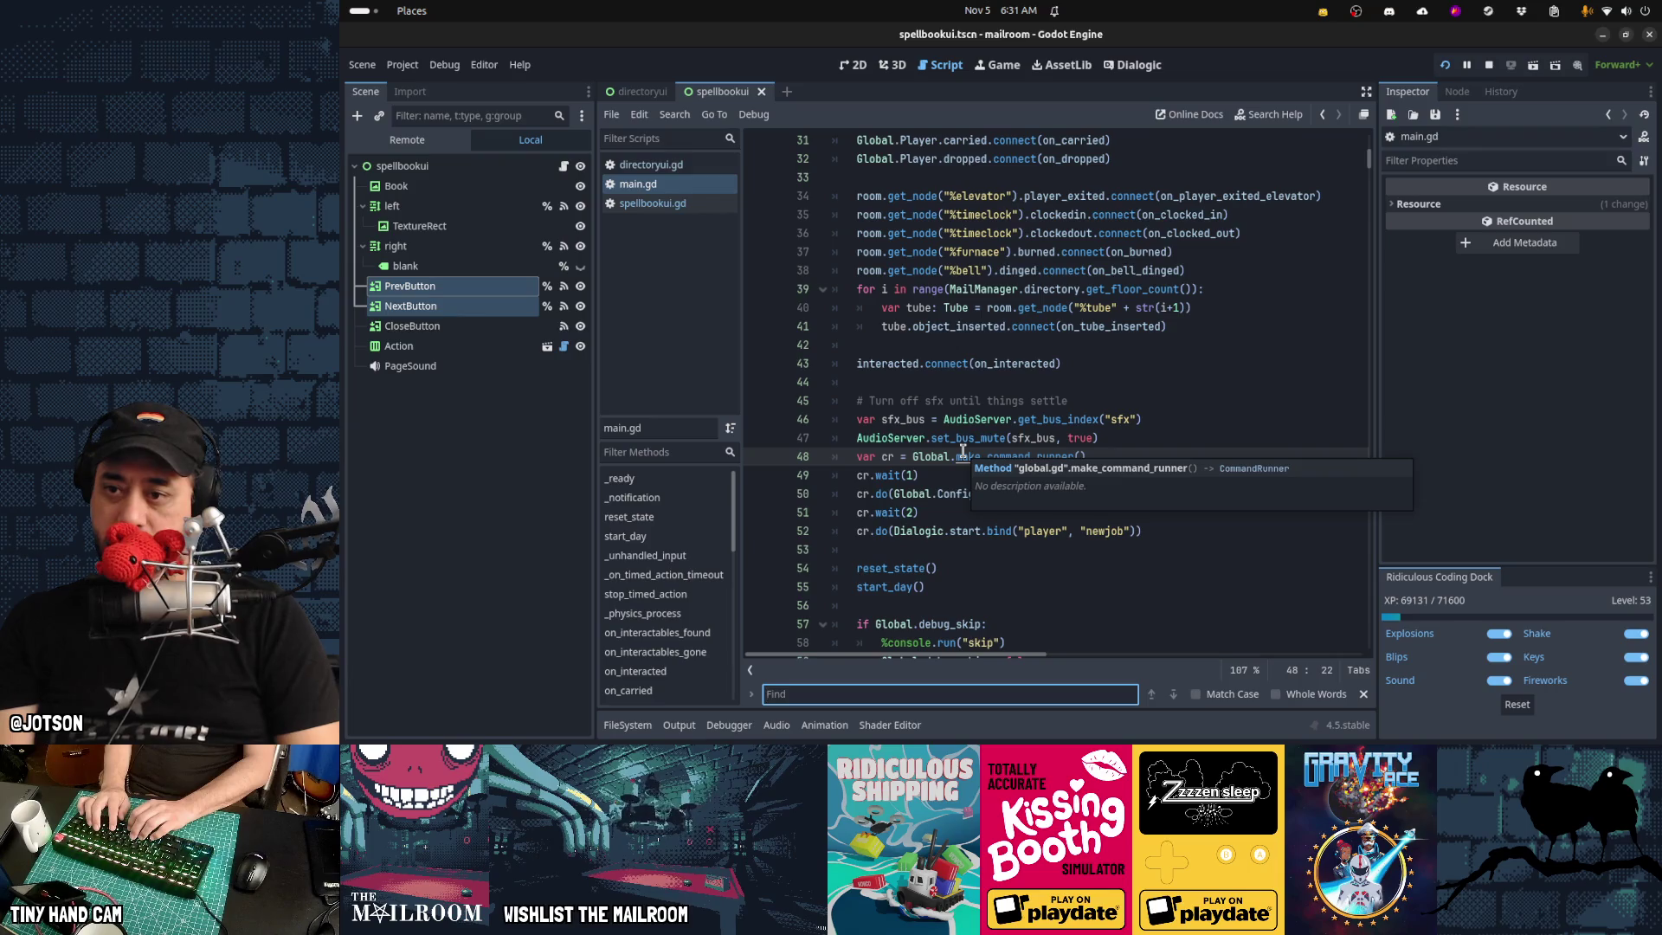
pyautogui.write('burn')
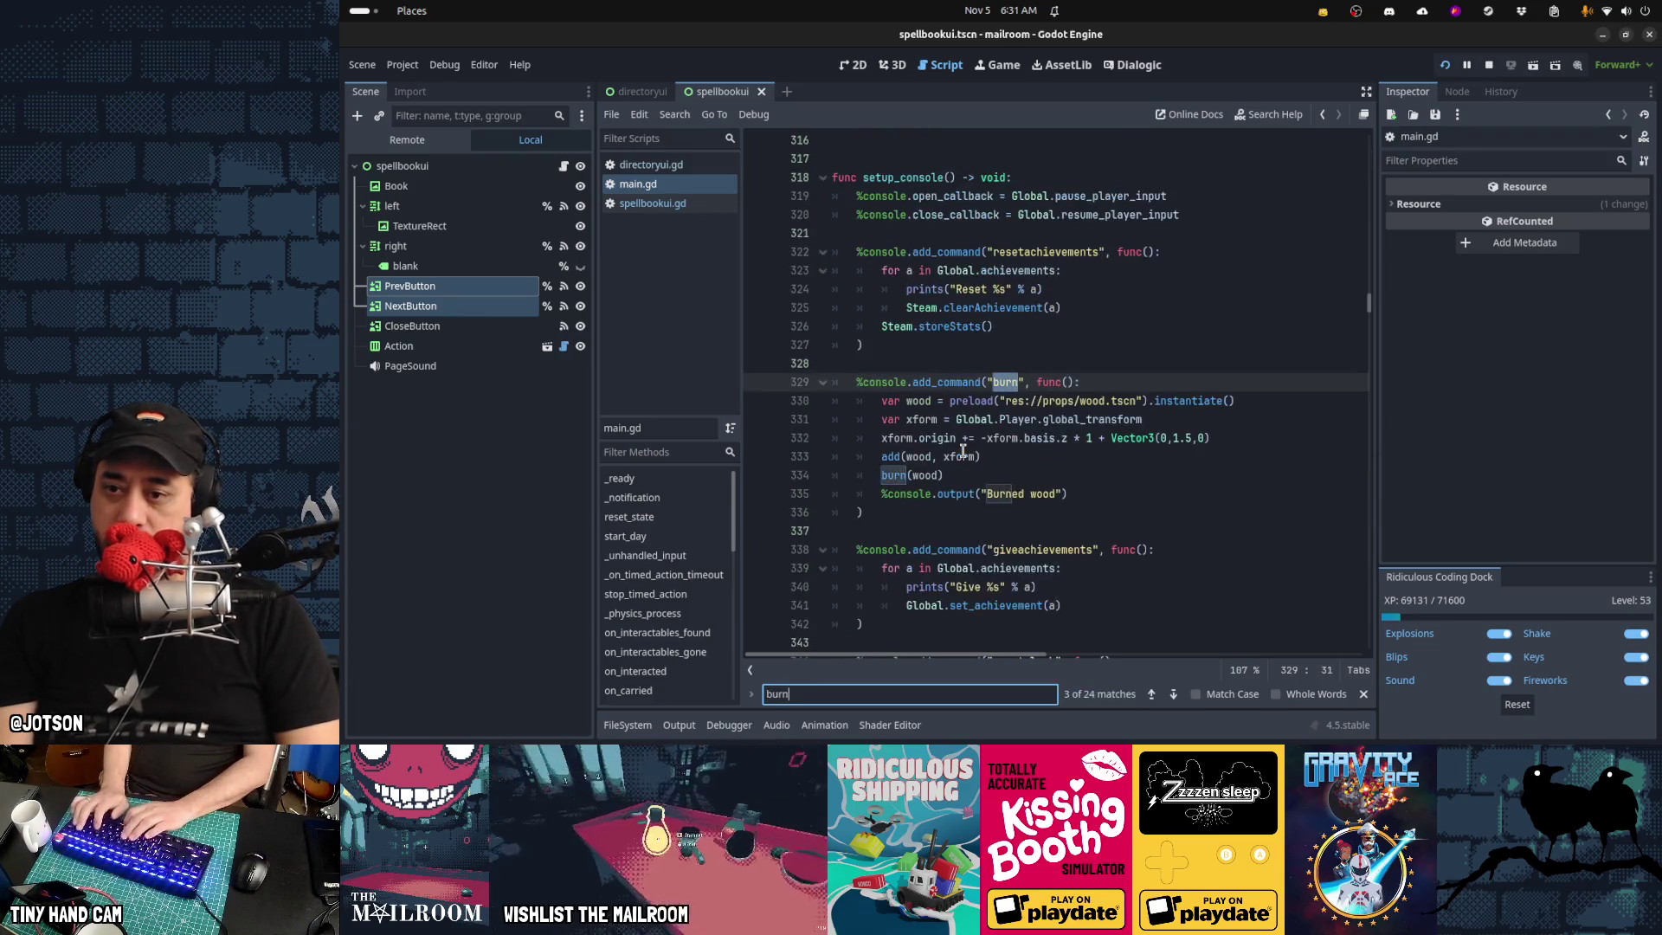
pyautogui.press('Return')
pyautogui.press('Return')
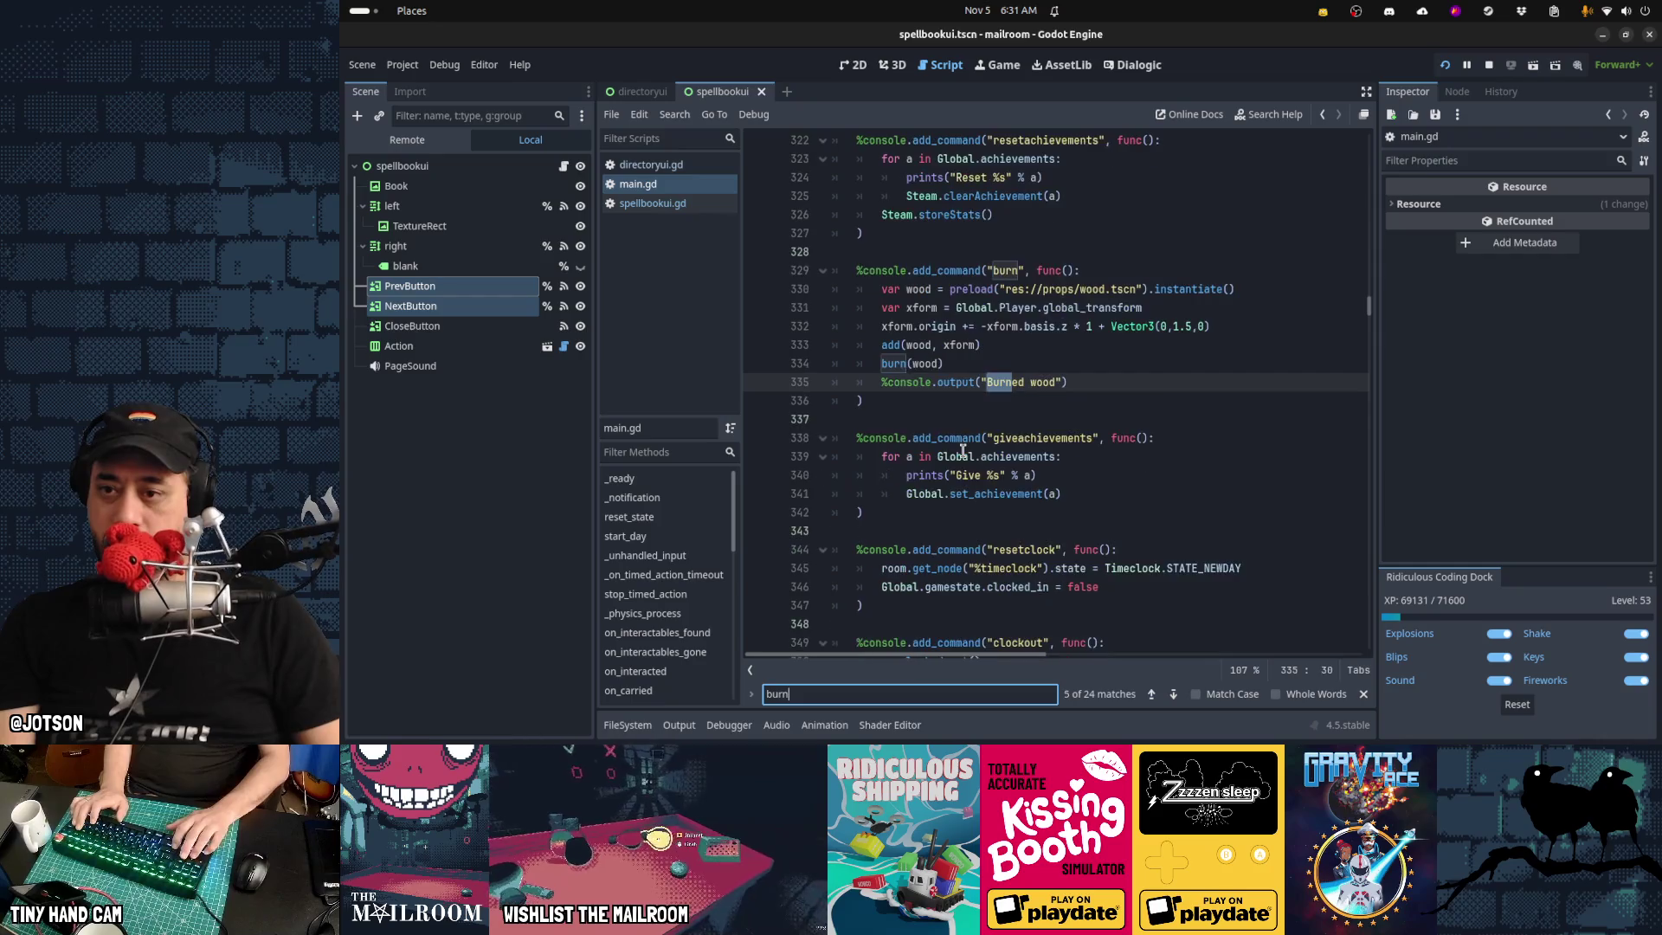
pyautogui.press('Escape')
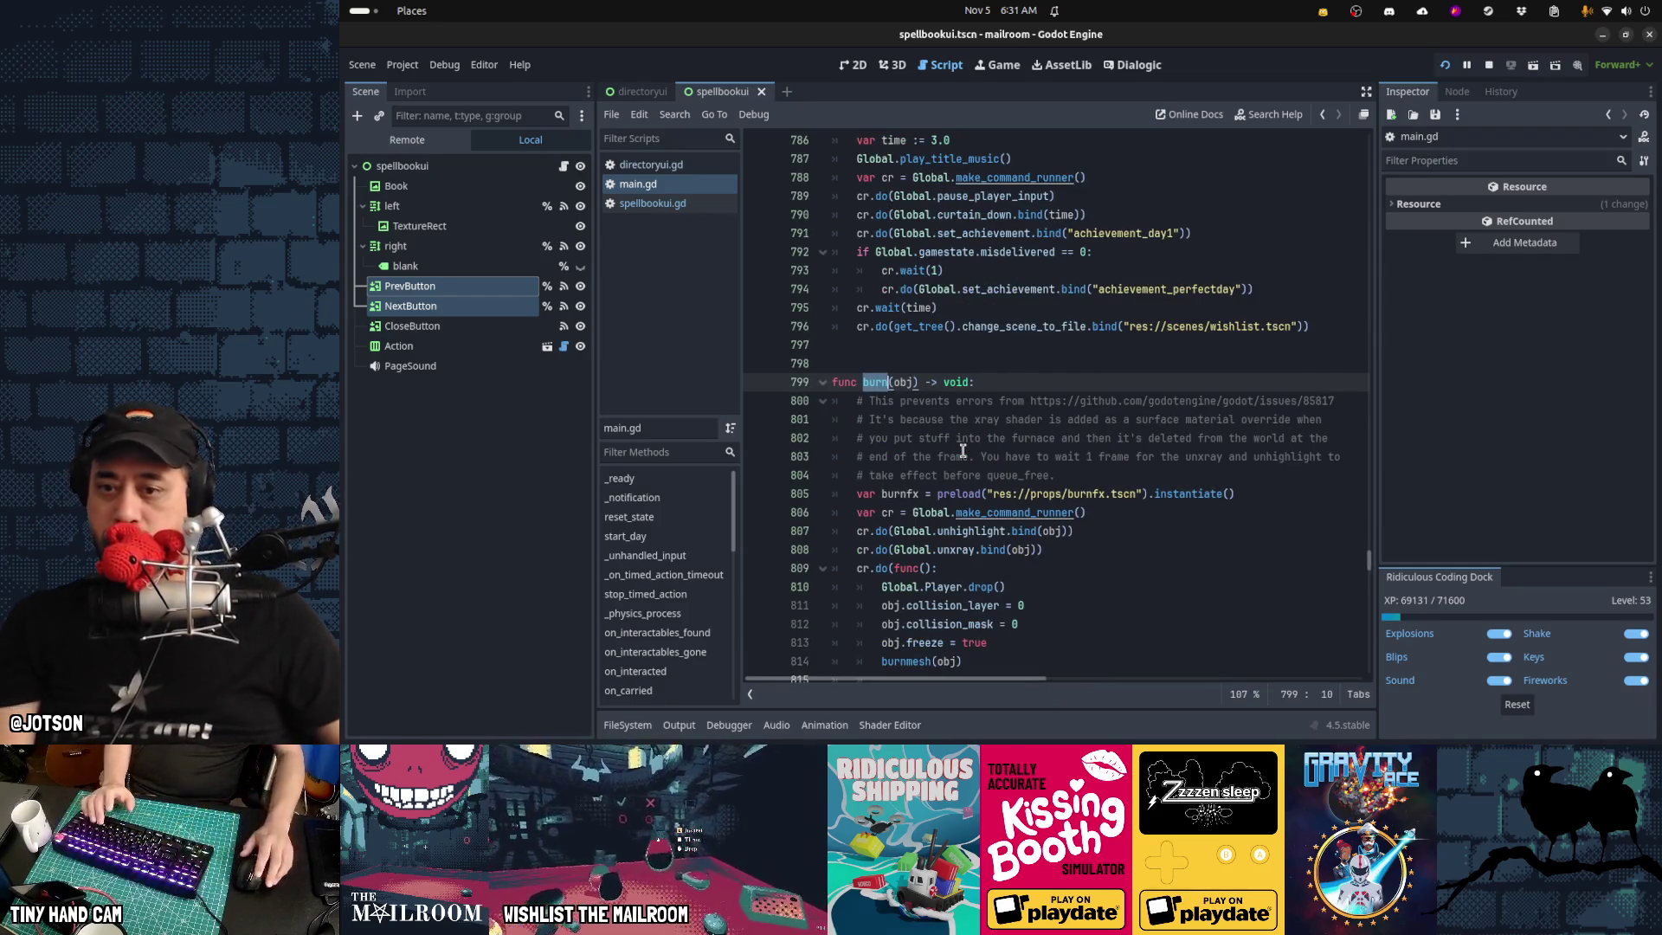
# Leave the object and burnfx tweens' easing lines active after briefly toggling their comments
pyautogui.scroll(-3, 1121, 530)
pyautogui.scroll(-2, 1121, 530)
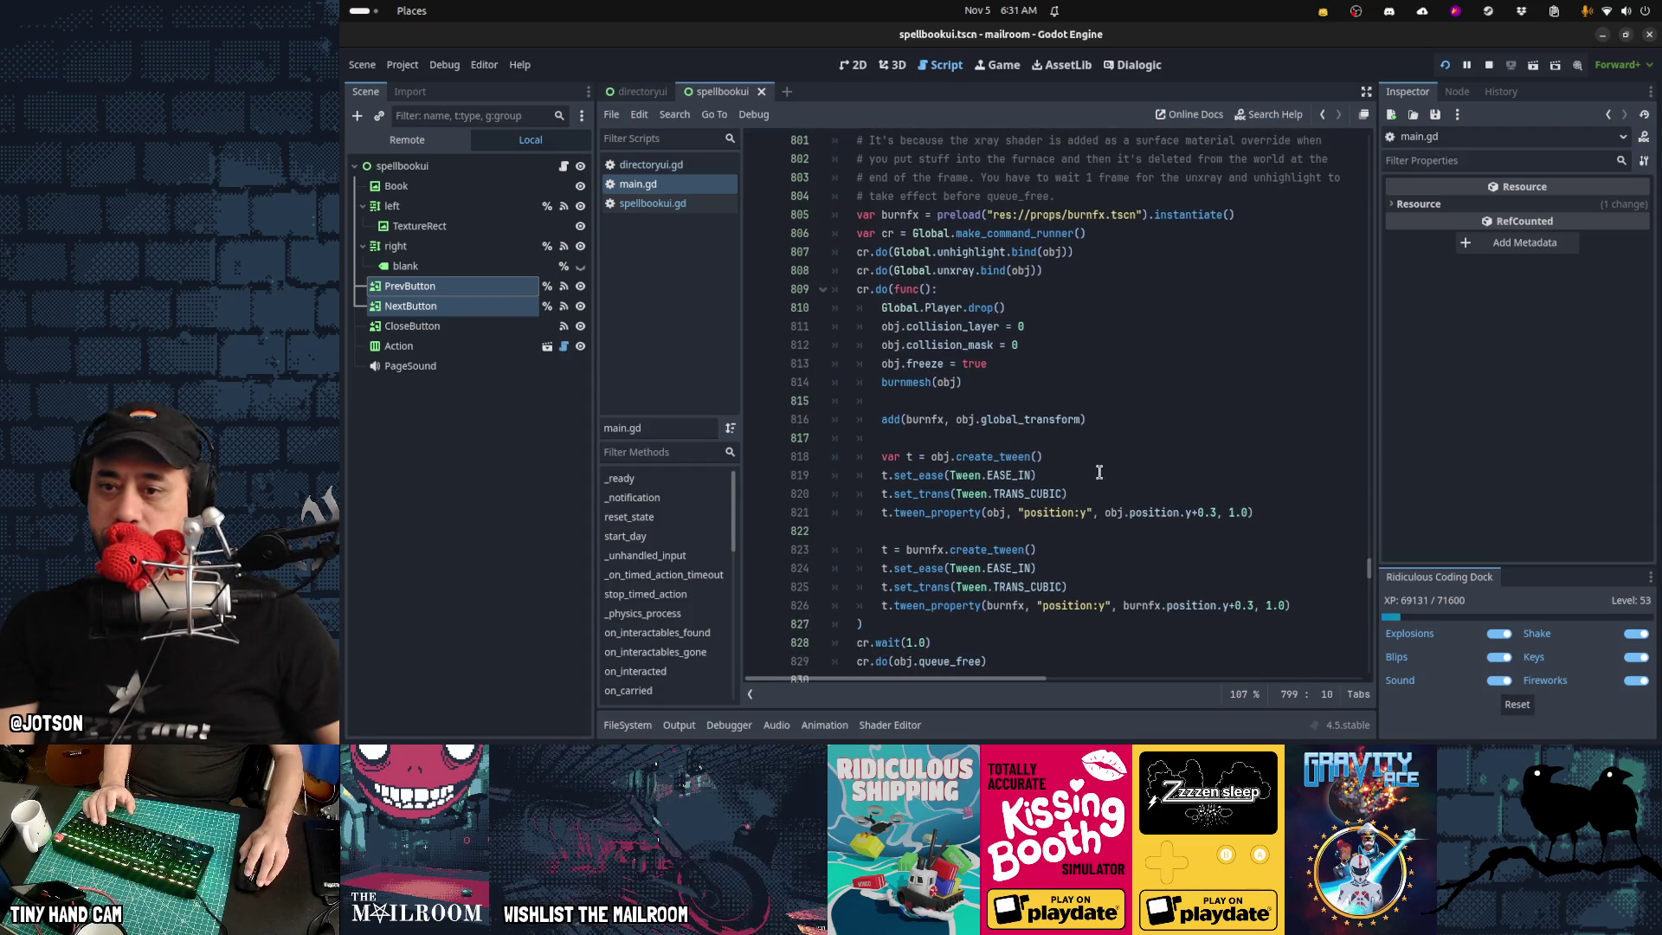
pyautogui.click(1099, 471)
pyautogui.press('Home')
pyautogui.press('Home')
pyautogui.hotkey('shift', 'Down')
pyautogui.hotkey('shift', 'Down')
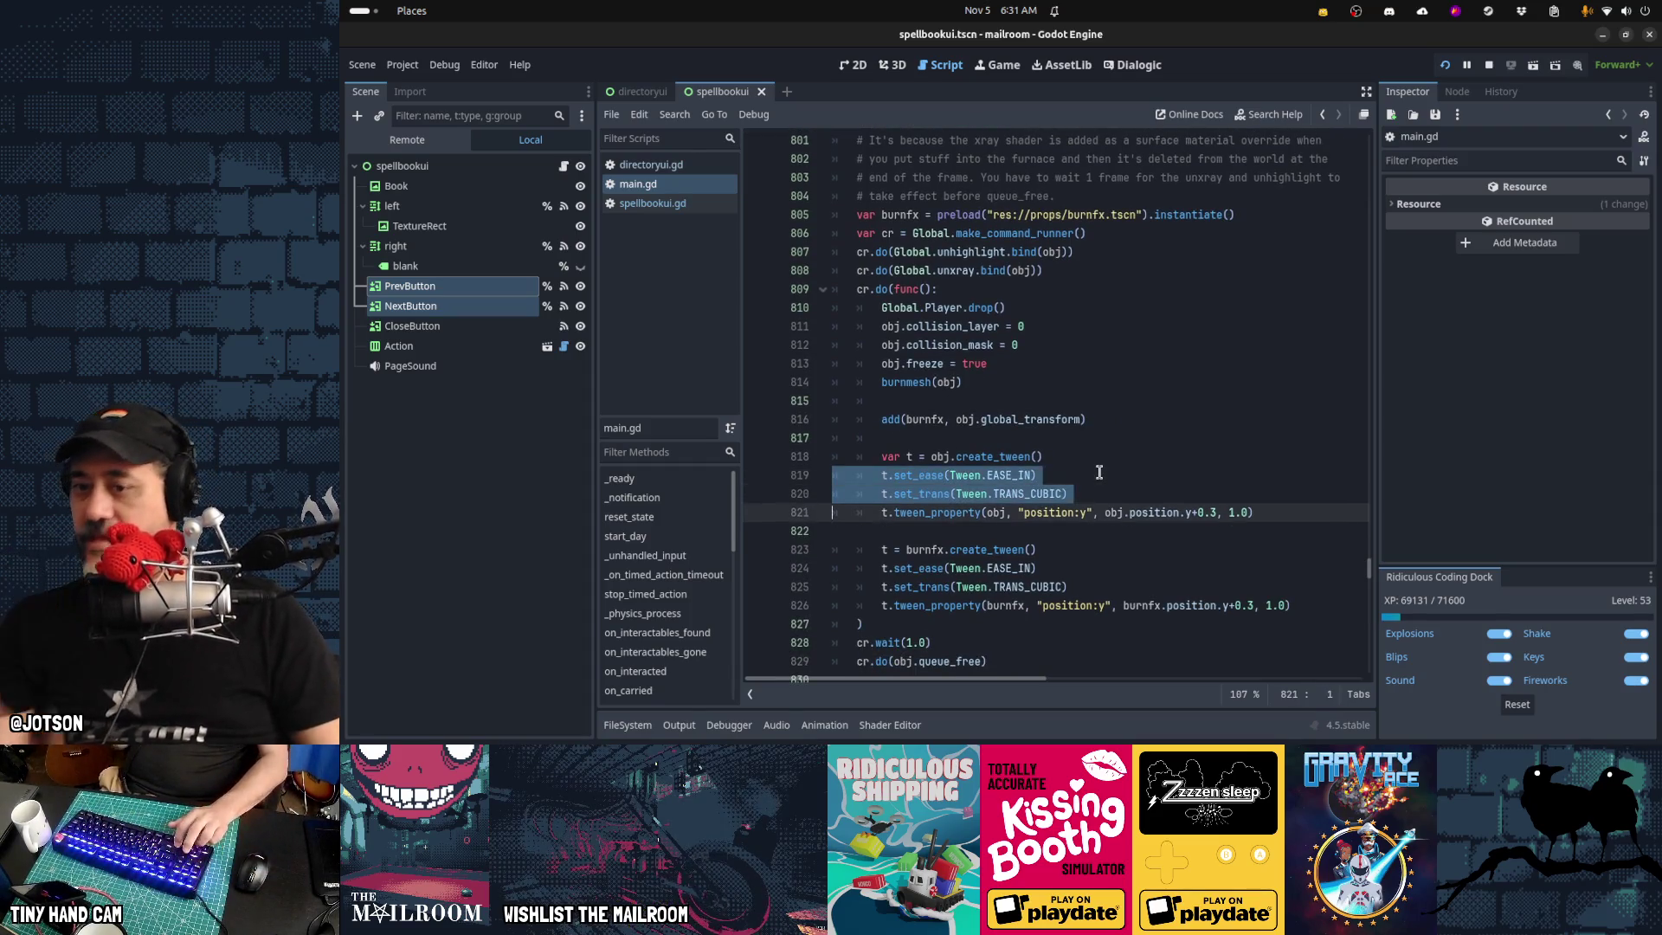
pyautogui.hotkey('ctrl', '/')
pyautogui.press('Down')
pyautogui.press('Down')
pyautogui.press('Down')
pyautogui.hotkey('shift', 'Down')
pyautogui.hotkey('shift', 'Down')
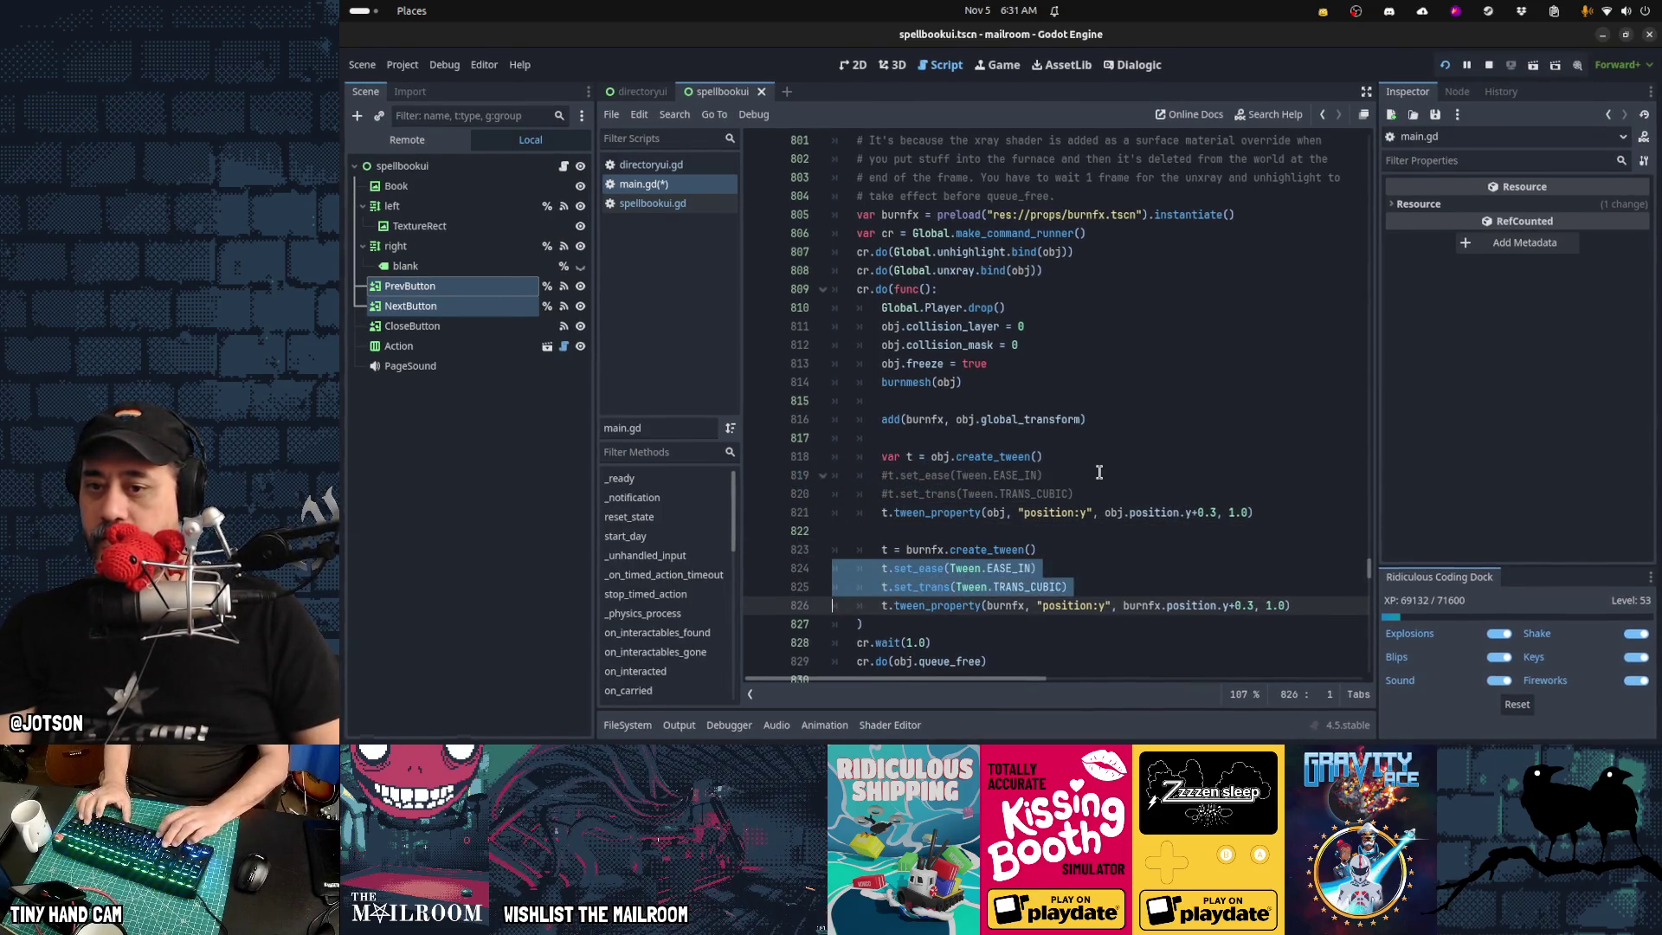
pyautogui.press('Up')
pyautogui.press('Up')
pyautogui.press('Up')
pyautogui.hotkey('shift', 'Down')
pyautogui.hotkey('shift', 'Down')
pyautogui.hotkey('ctrl', '/')
pyautogui.press('Down')
pyautogui.press('Down')
pyautogui.press('Down')
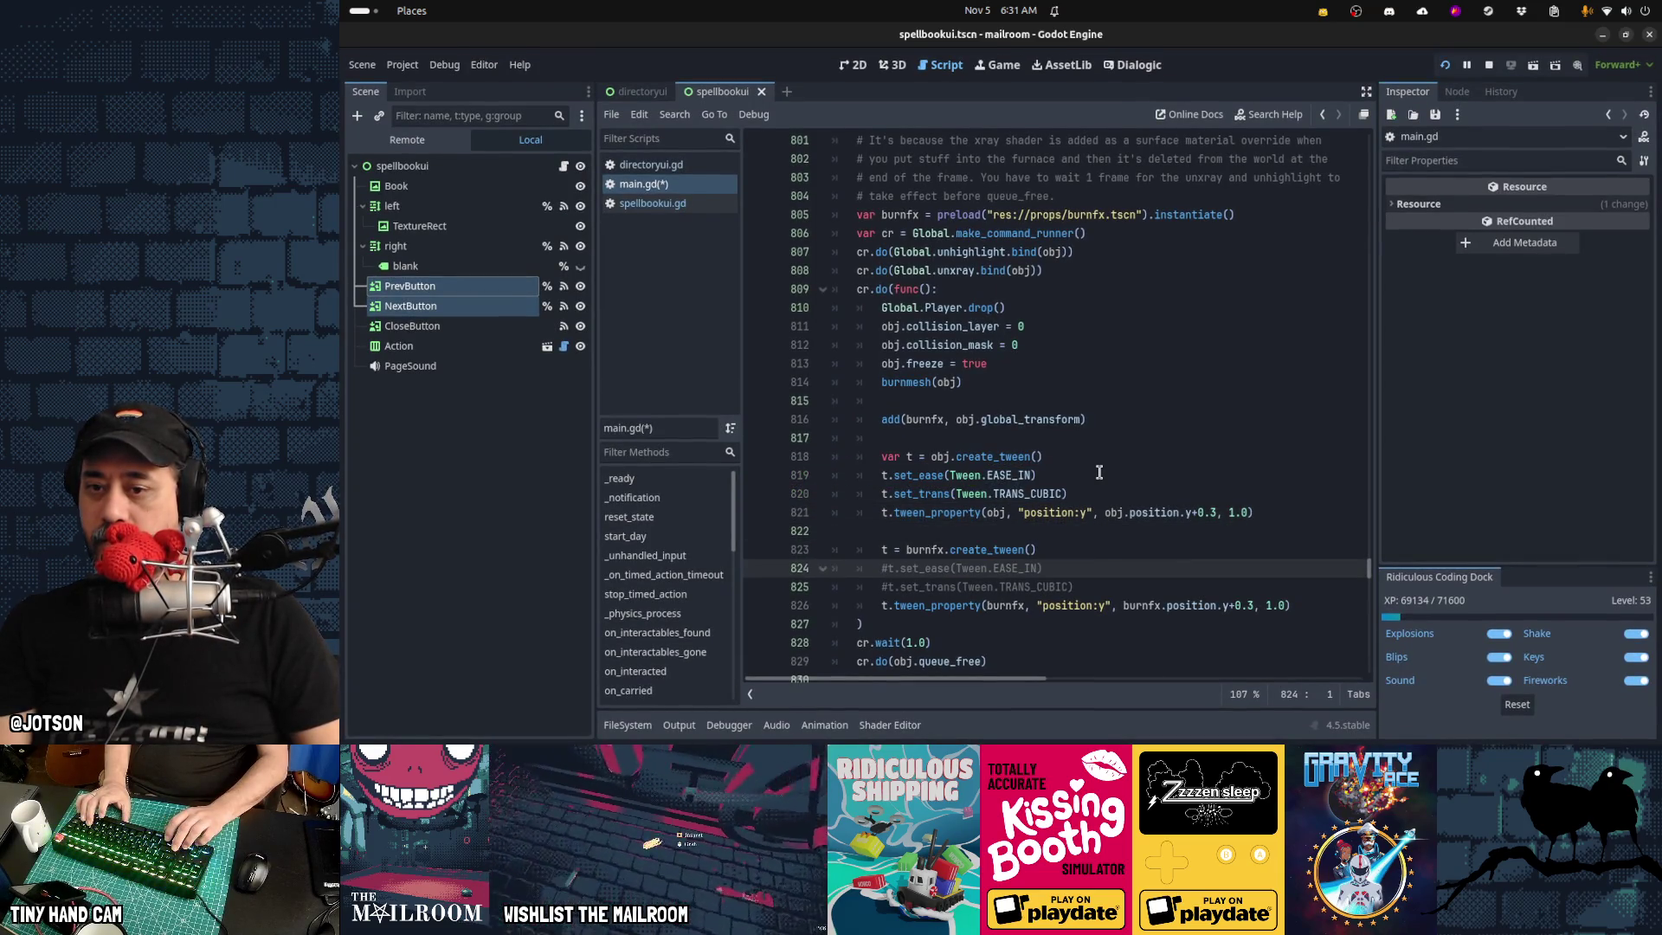
pyautogui.hotkey('shift', 'Down')
pyautogui.hotkey('shift', 'Down')
pyautogui.hotkey('ctrl', '/')
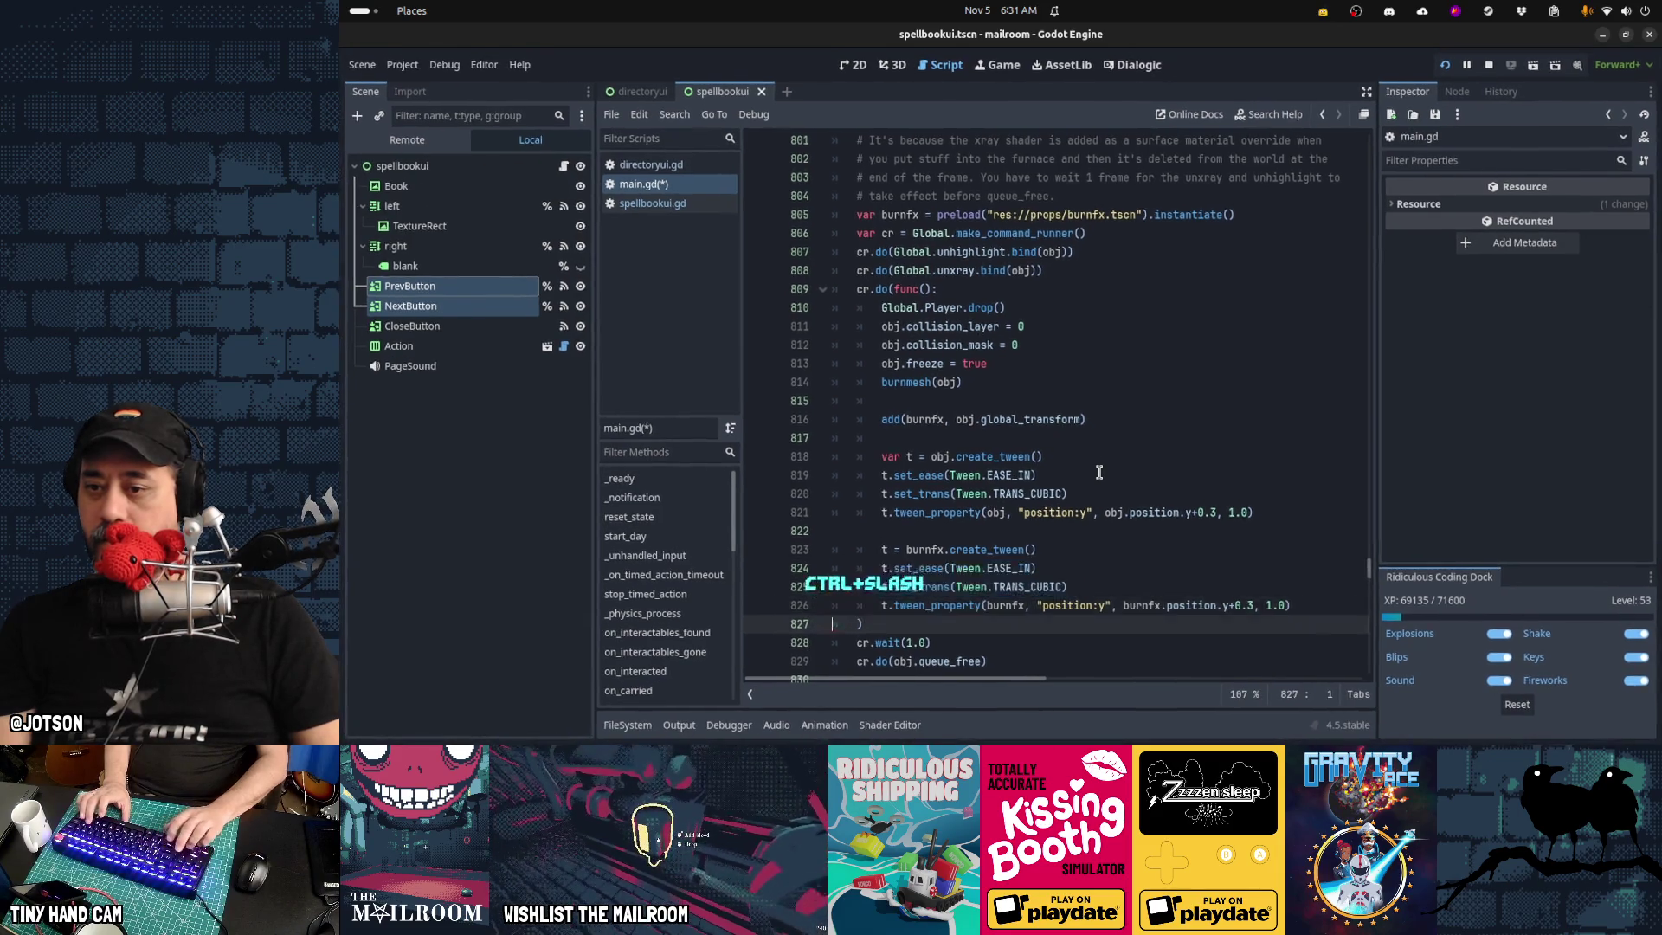
pyautogui.press('Down')
pyautogui.press('Down')
pyautogui.press('Down')
# Comment out the burnmesh tween's set_ease and set_trans lines, save main.gd, and resume the game
pyautogui.press('Down')
pyautogui.press('Down')
pyautogui.press('Down')
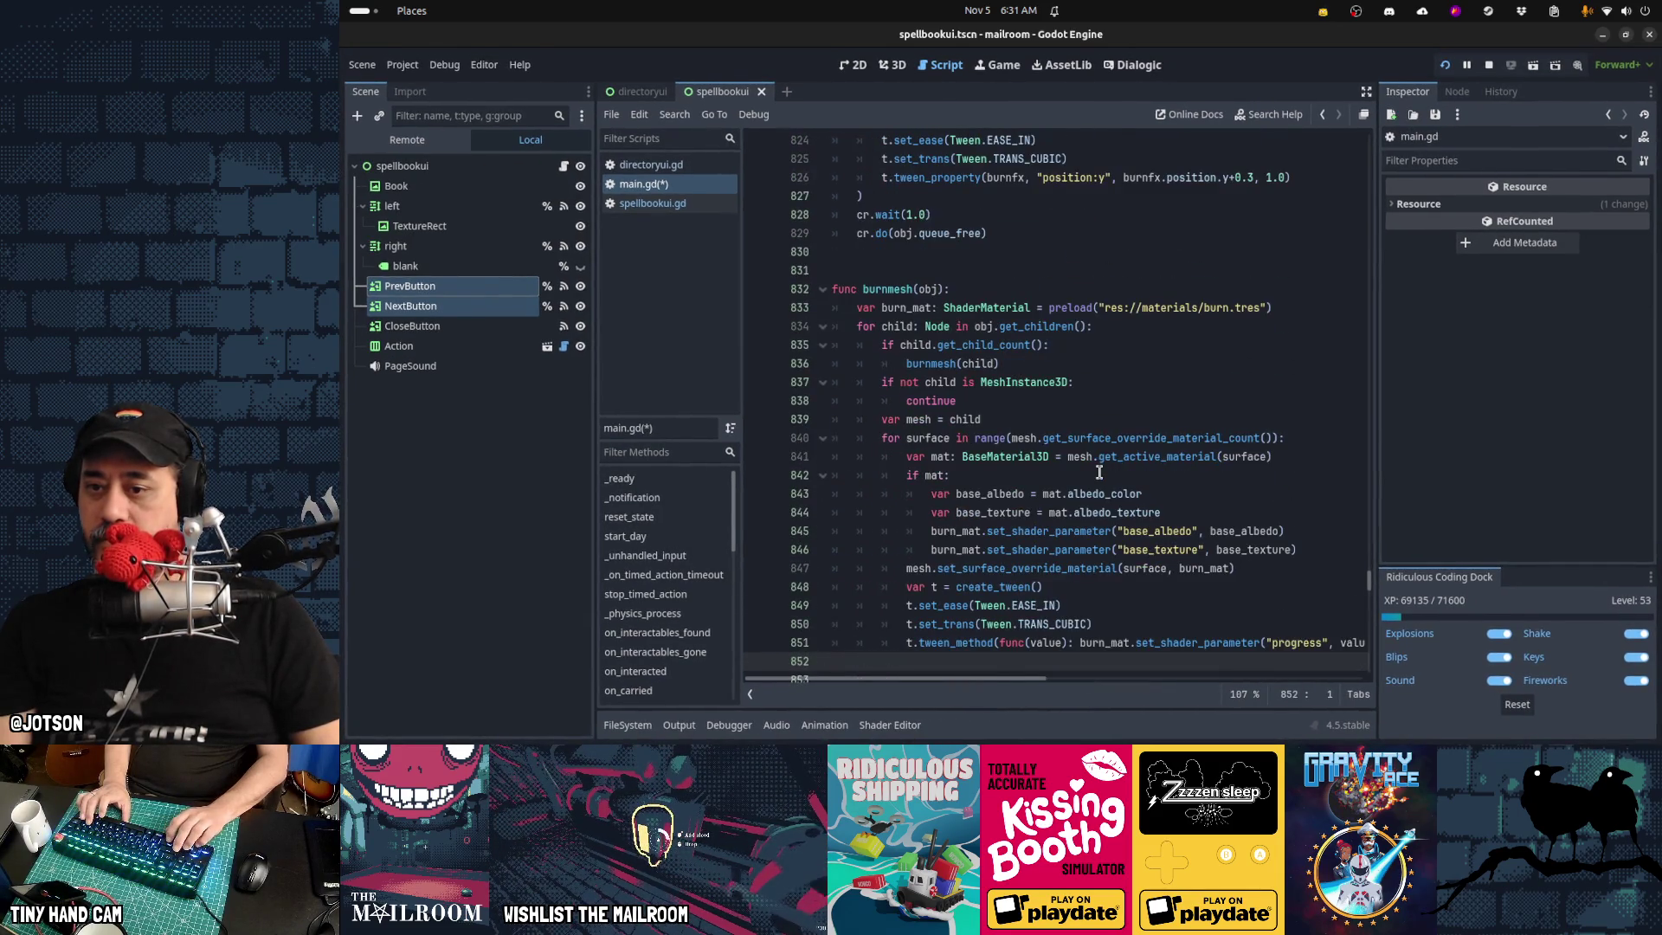
pyautogui.press('Down')
pyautogui.press('Down')
pyautogui.press('Up')
pyautogui.press('Up')
pyautogui.press('Up')
pyautogui.hotkey('shift', 'Down')
pyautogui.hotkey('shift', 'Down')
pyautogui.hotkey('ctrl', '/')
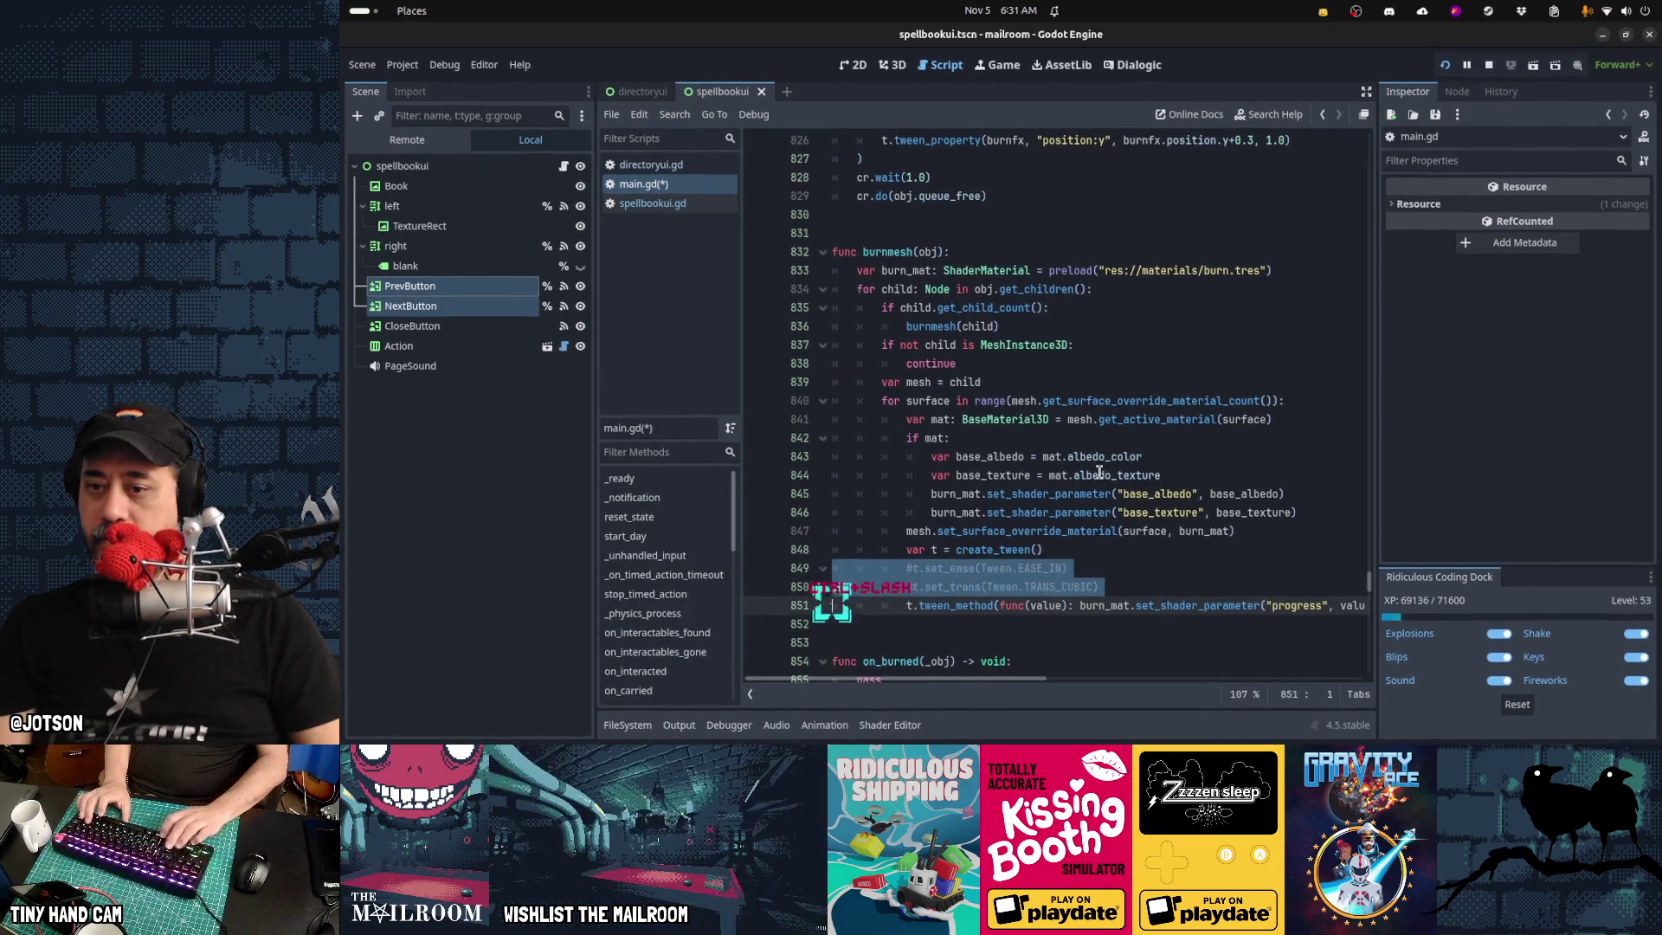
pyautogui.press('Down')
pyautogui.press('Down')
pyautogui.hotkey('ctrl', 's')
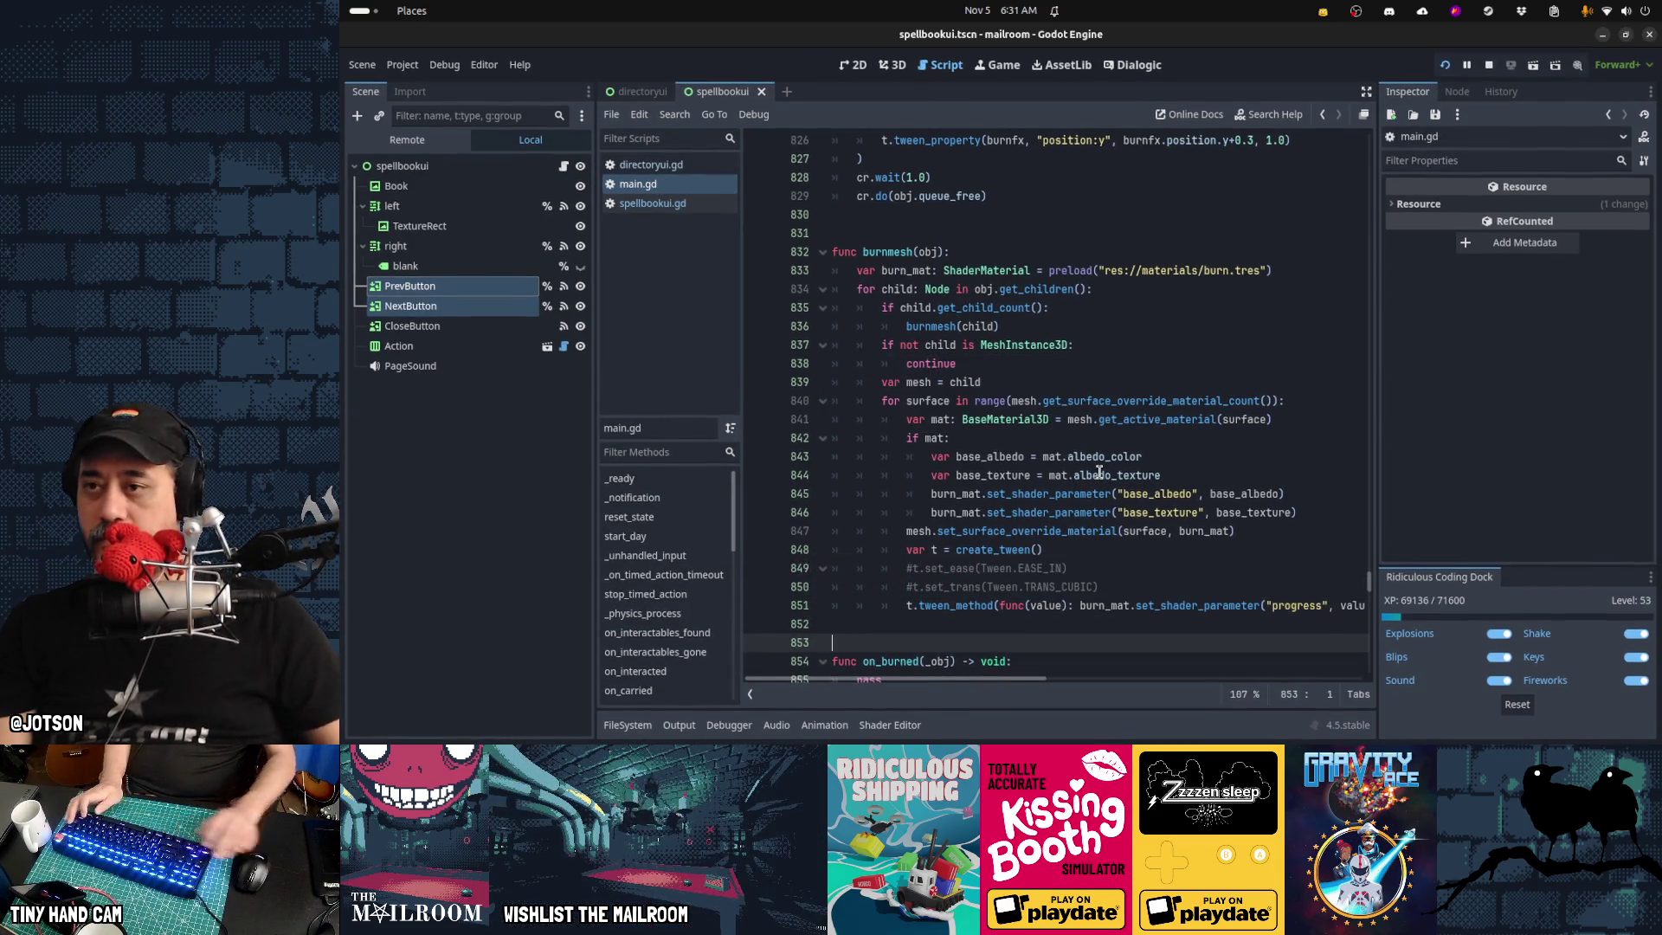
pyautogui.hotkey('ctrl', 'F4')
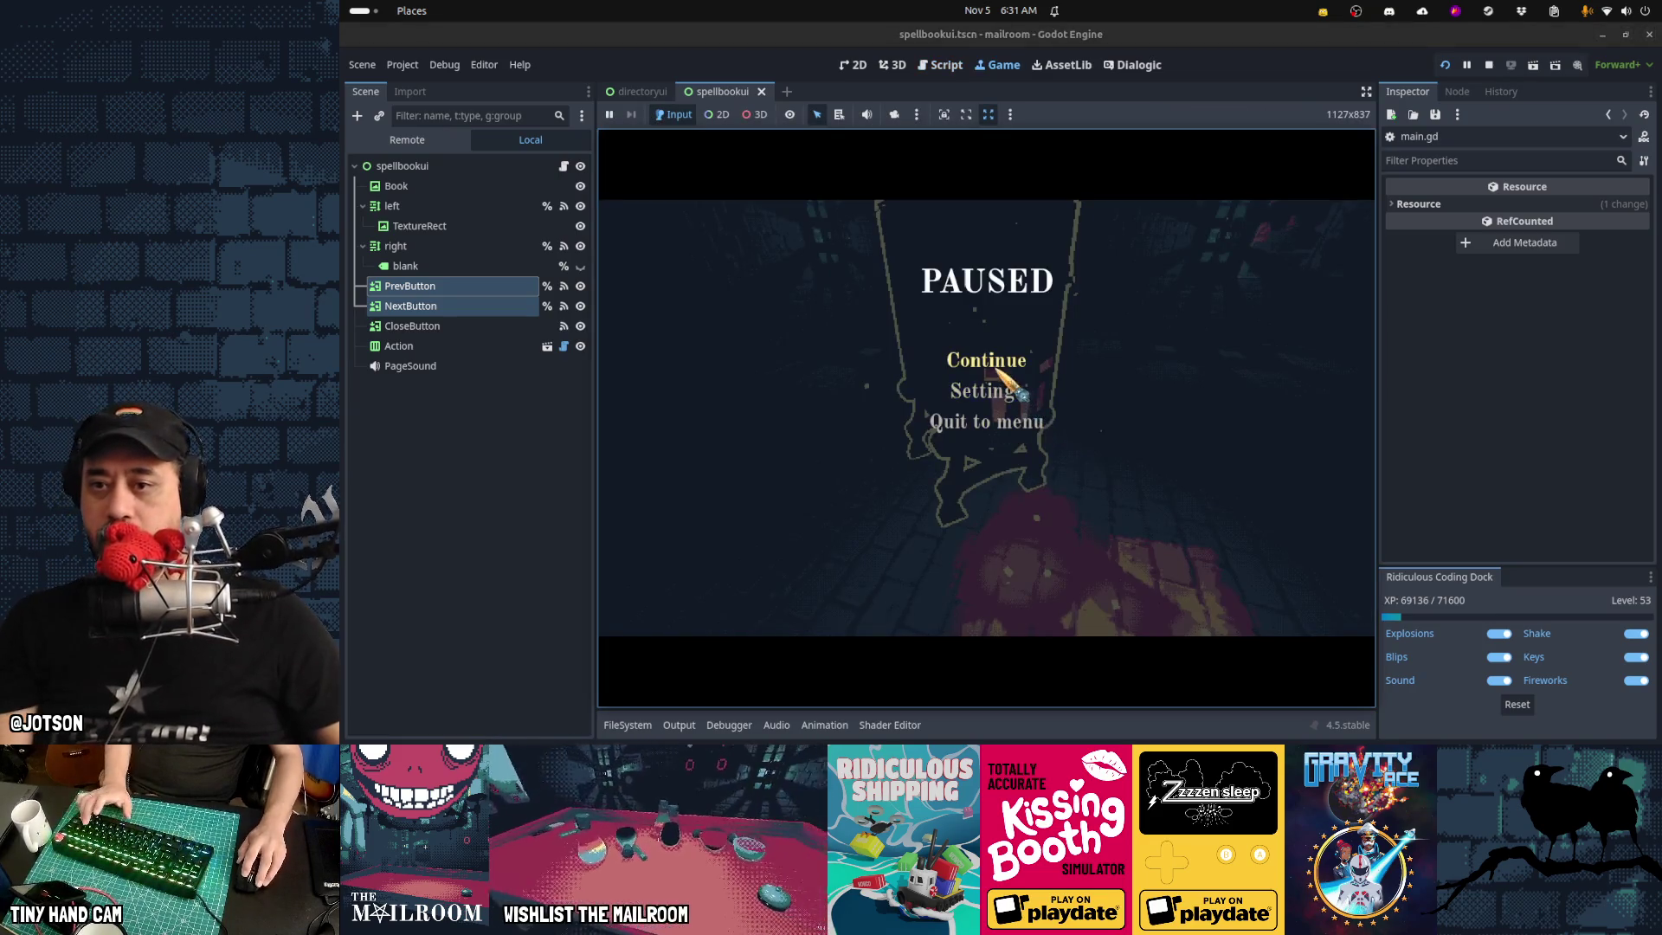
pyautogui.press('Escape')
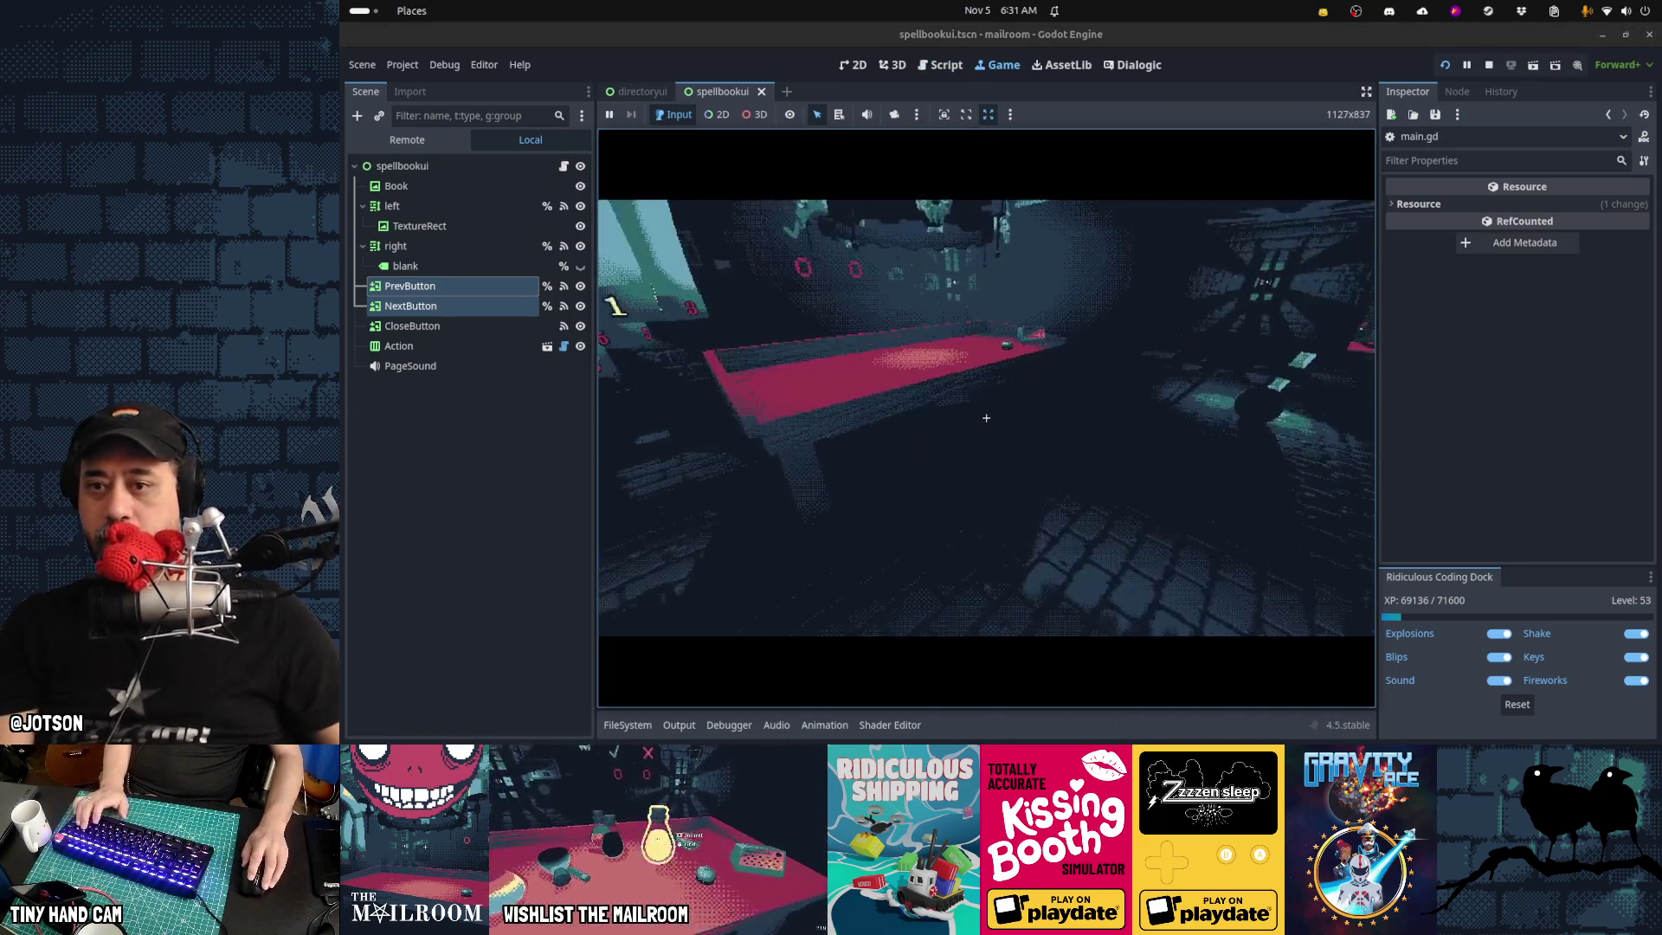
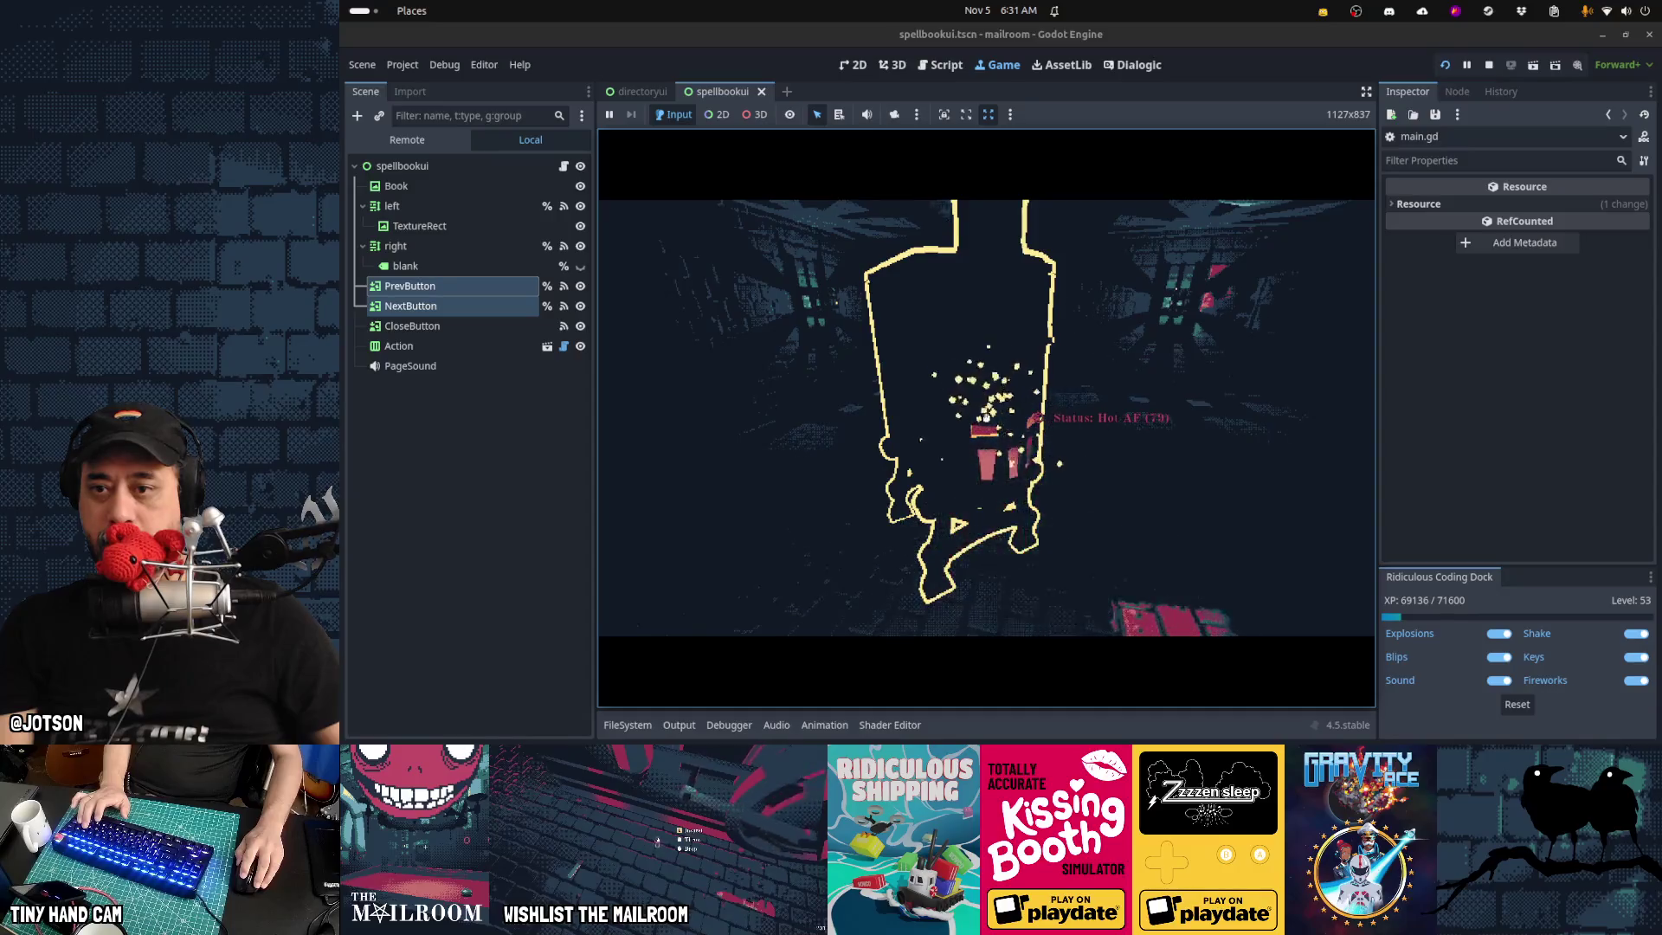
# Burn the gift box in the furnace, then run the burn command from the console
pyautogui.click(985, 418)
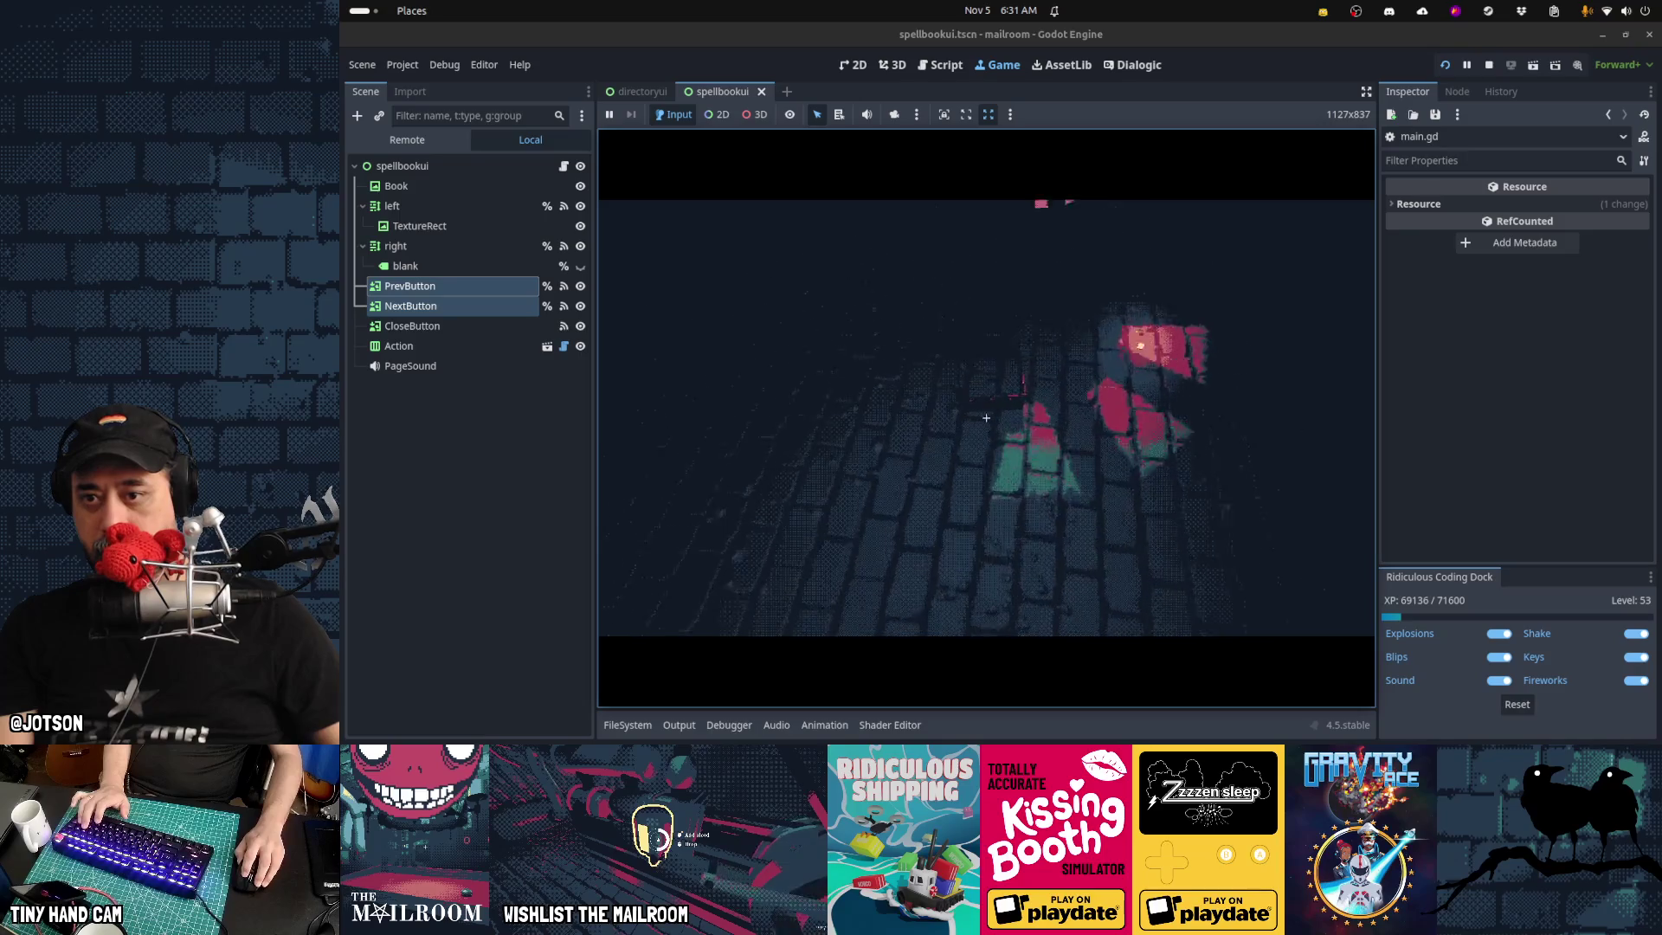
pyautogui.click(986, 418)
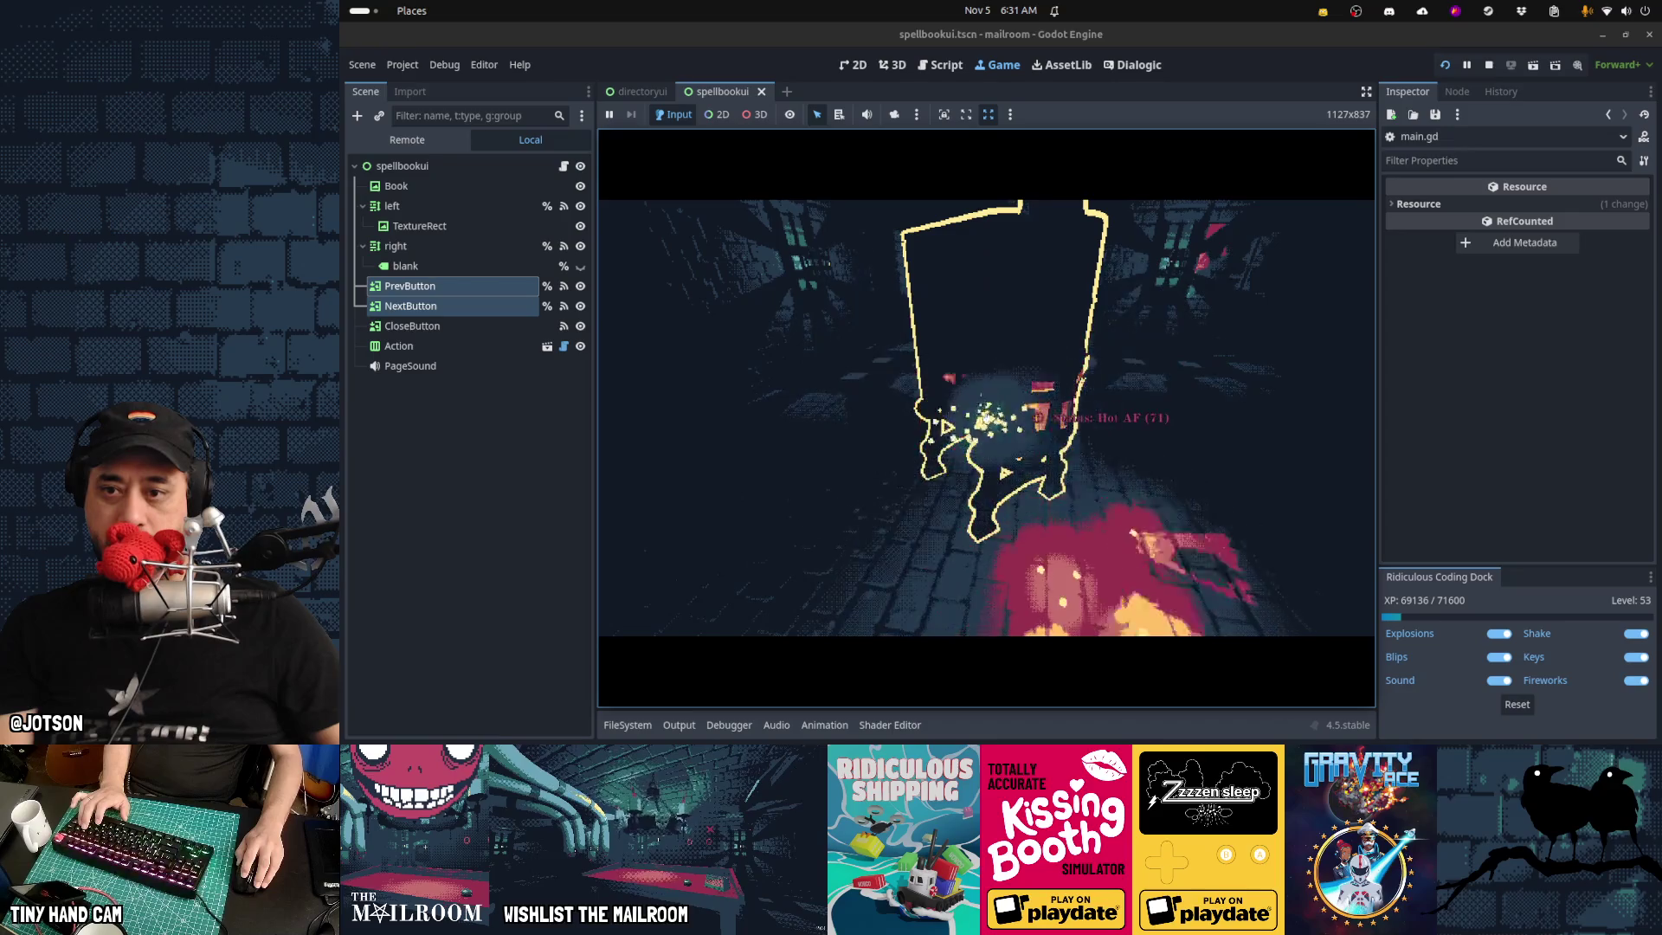
pyautogui.press('`')
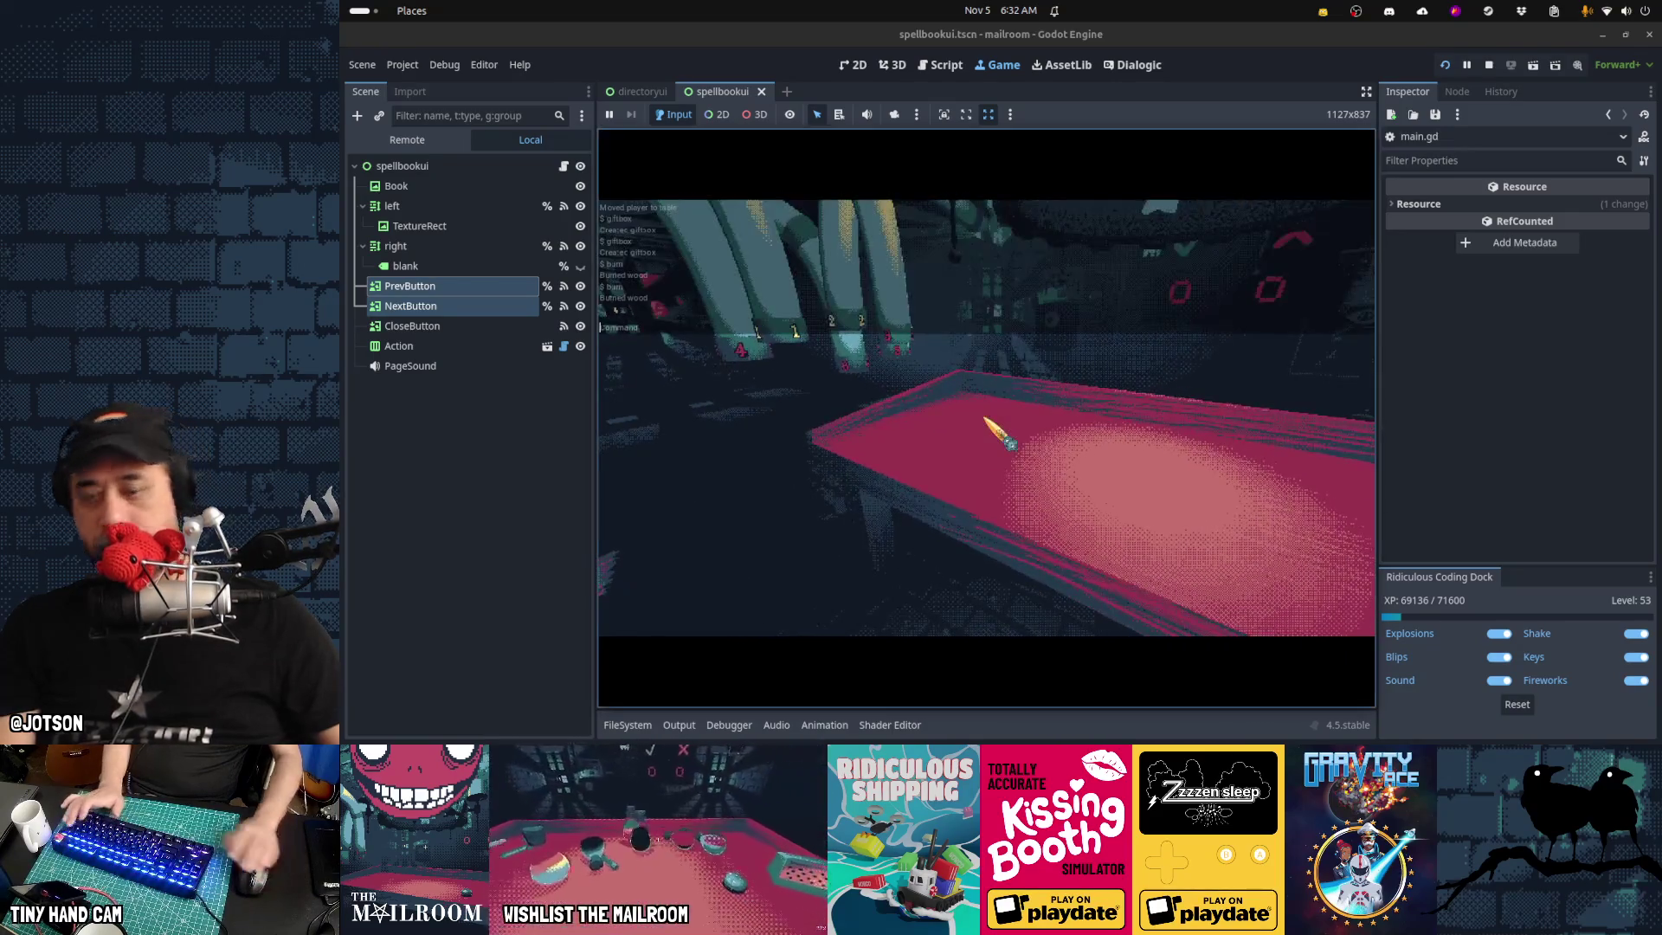
pyautogui.write('gift')
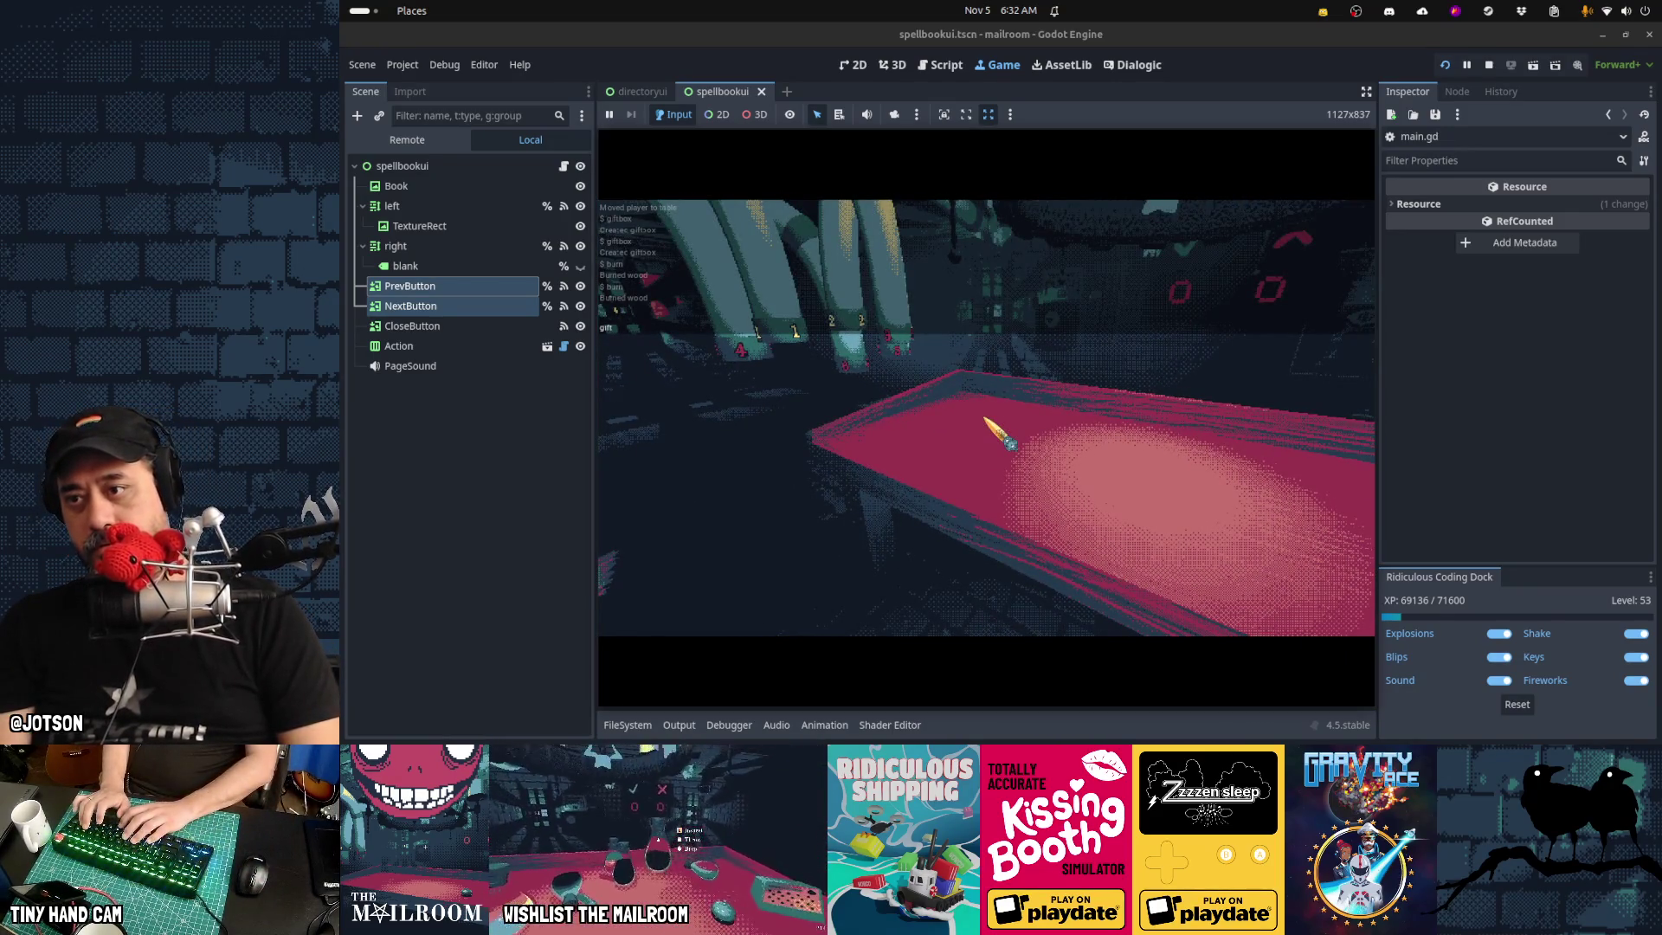
pyautogui.write('rn')
pyautogui.press('Return')
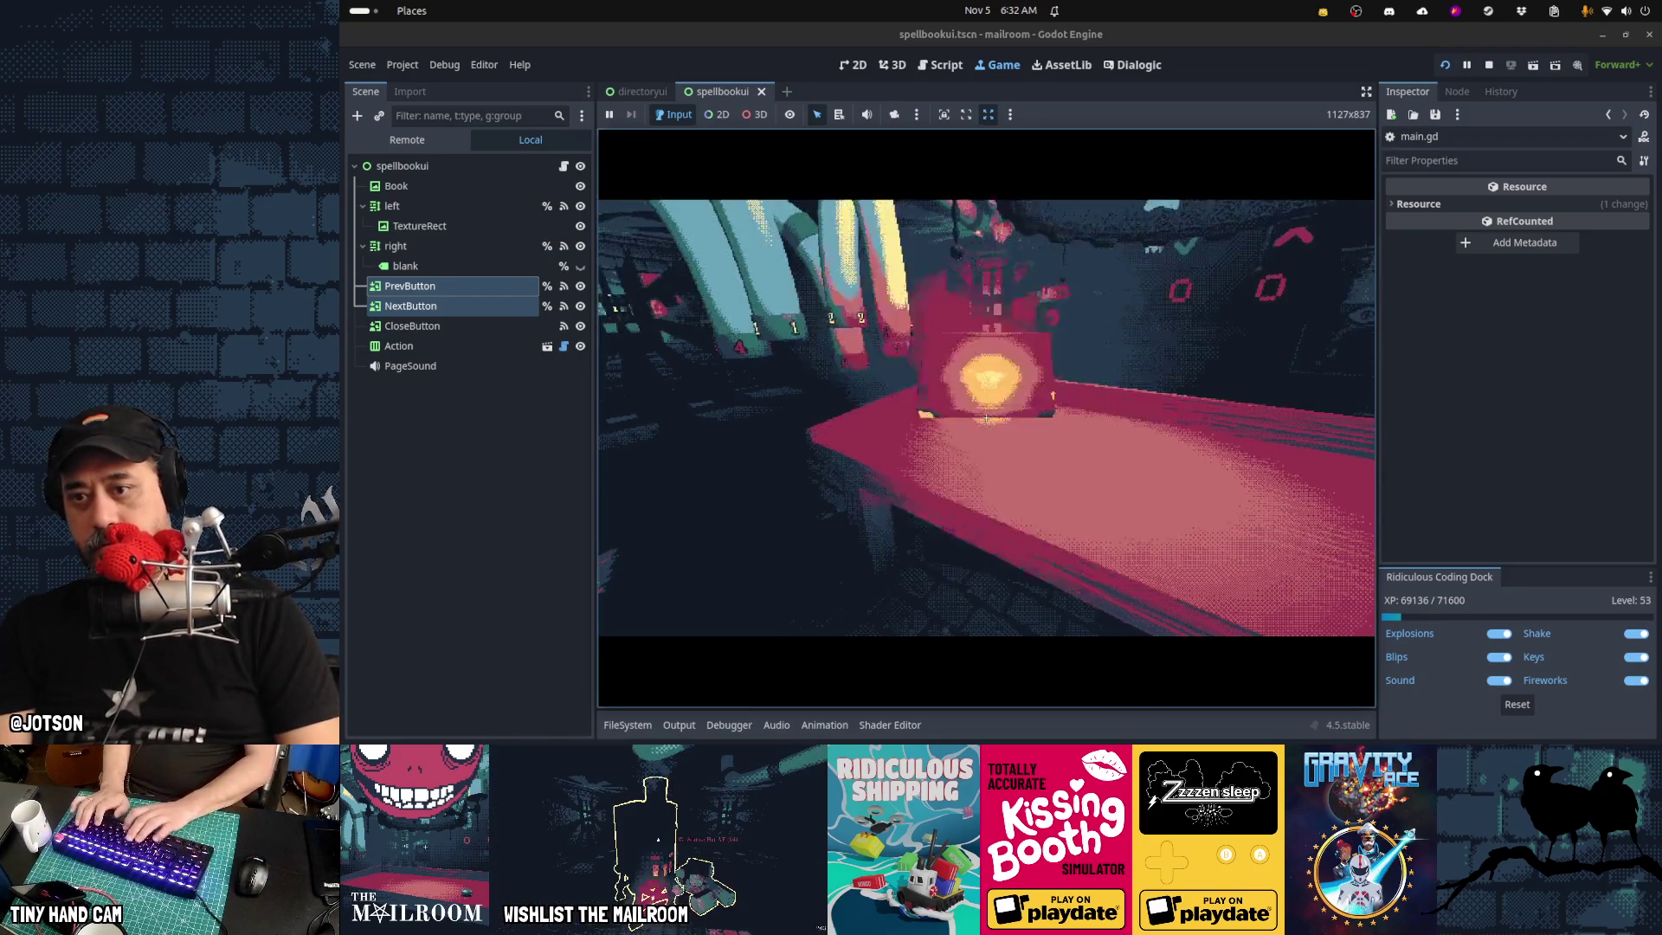
# Spawn a mail package with the mails command, burn it, and leave the game paused
pyautogui.write('mails s')
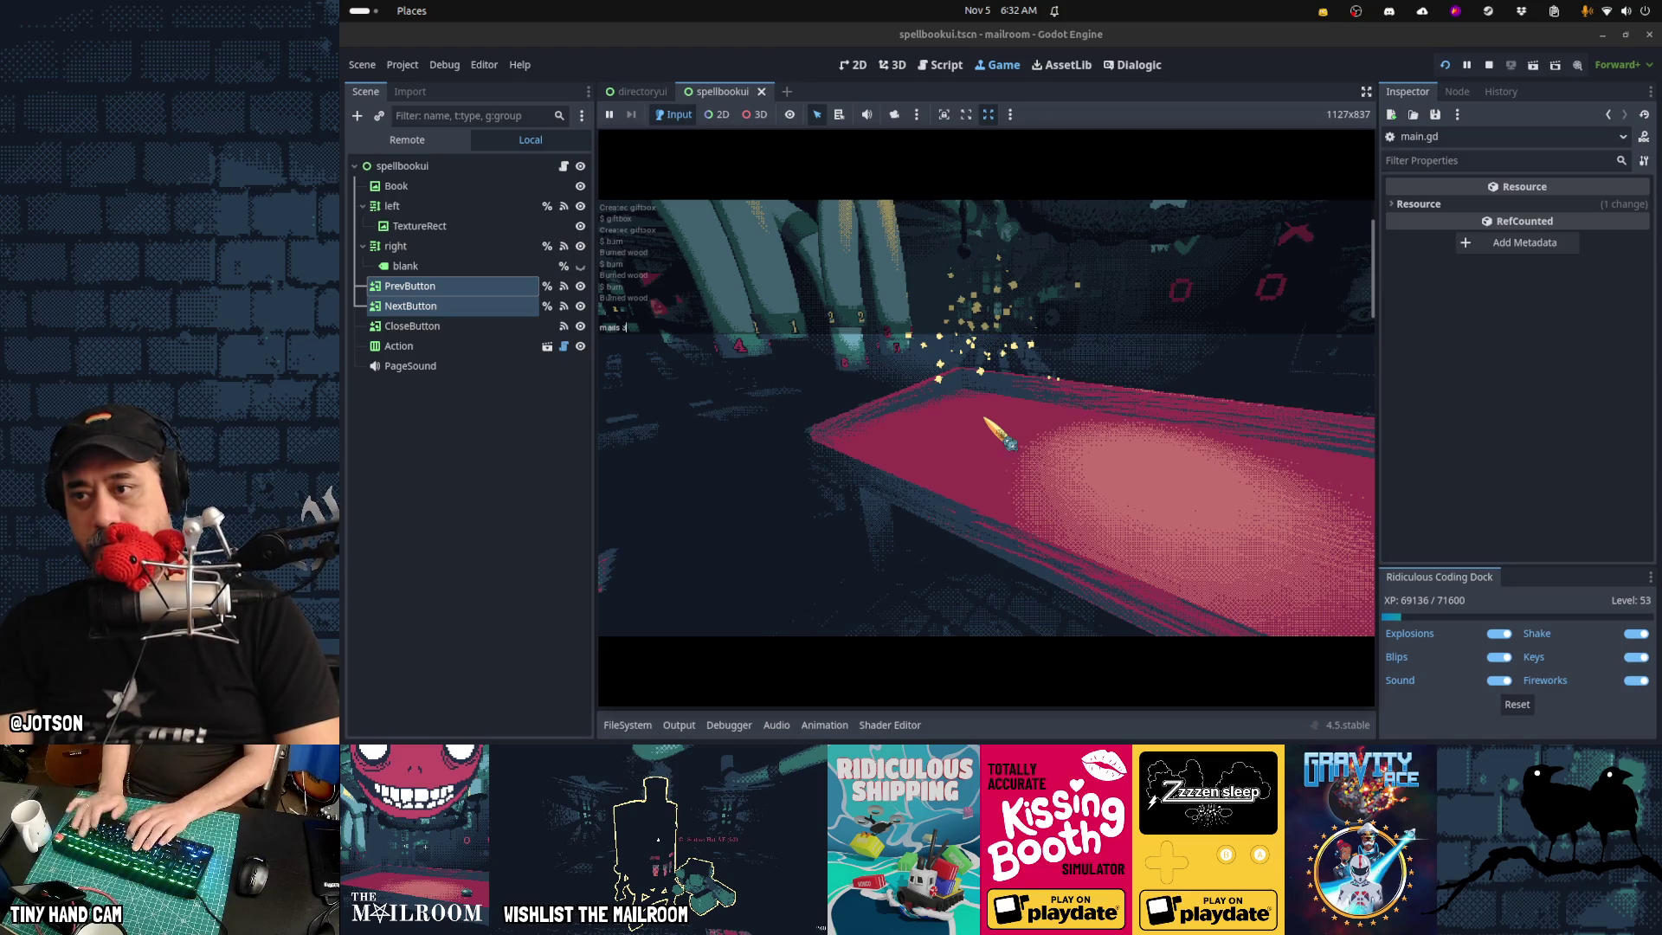
pyautogui.press('Return')
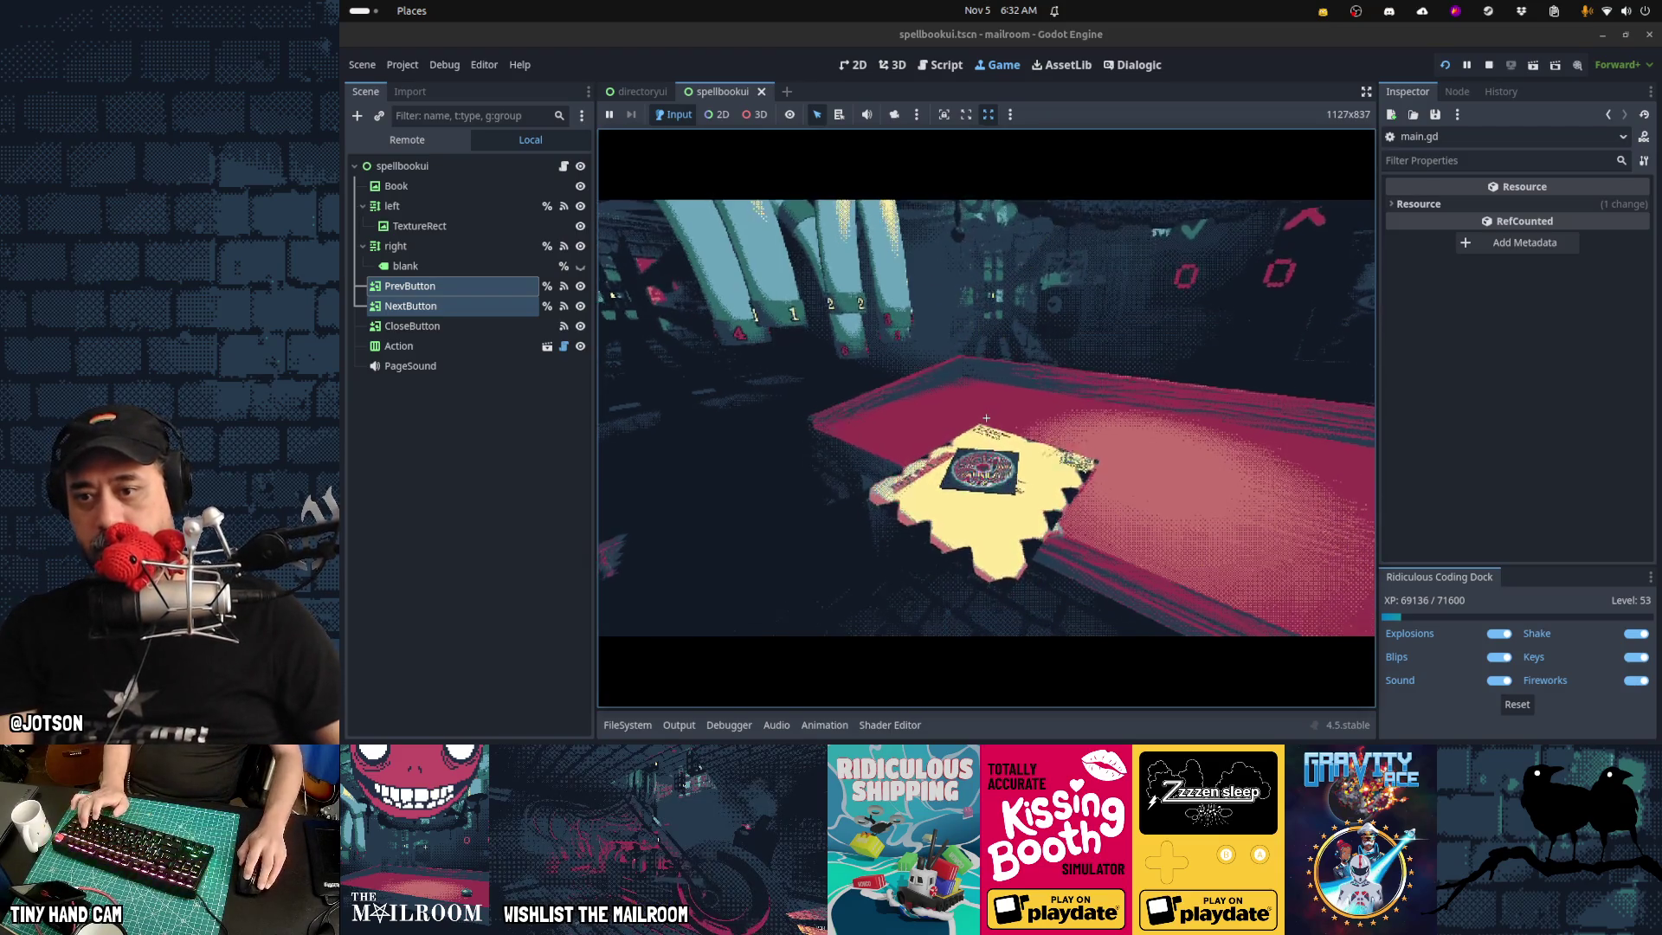
pyautogui.click(986, 417)
pyautogui.click(985, 417)
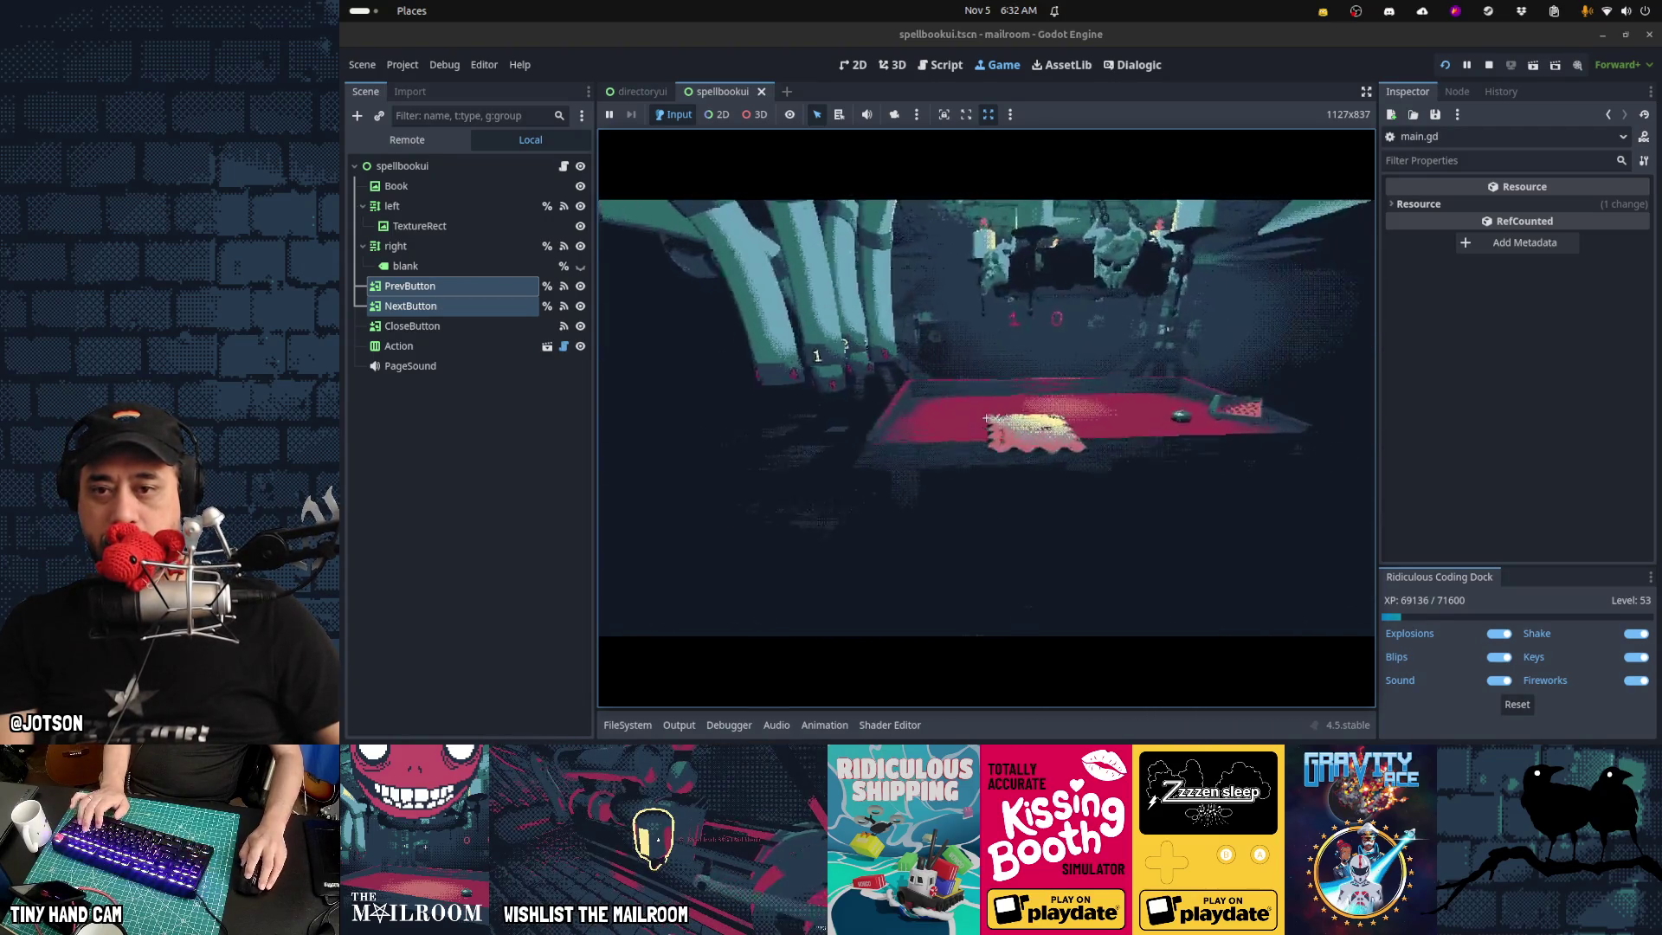
pyautogui.hotkey('alt', 'Tab')
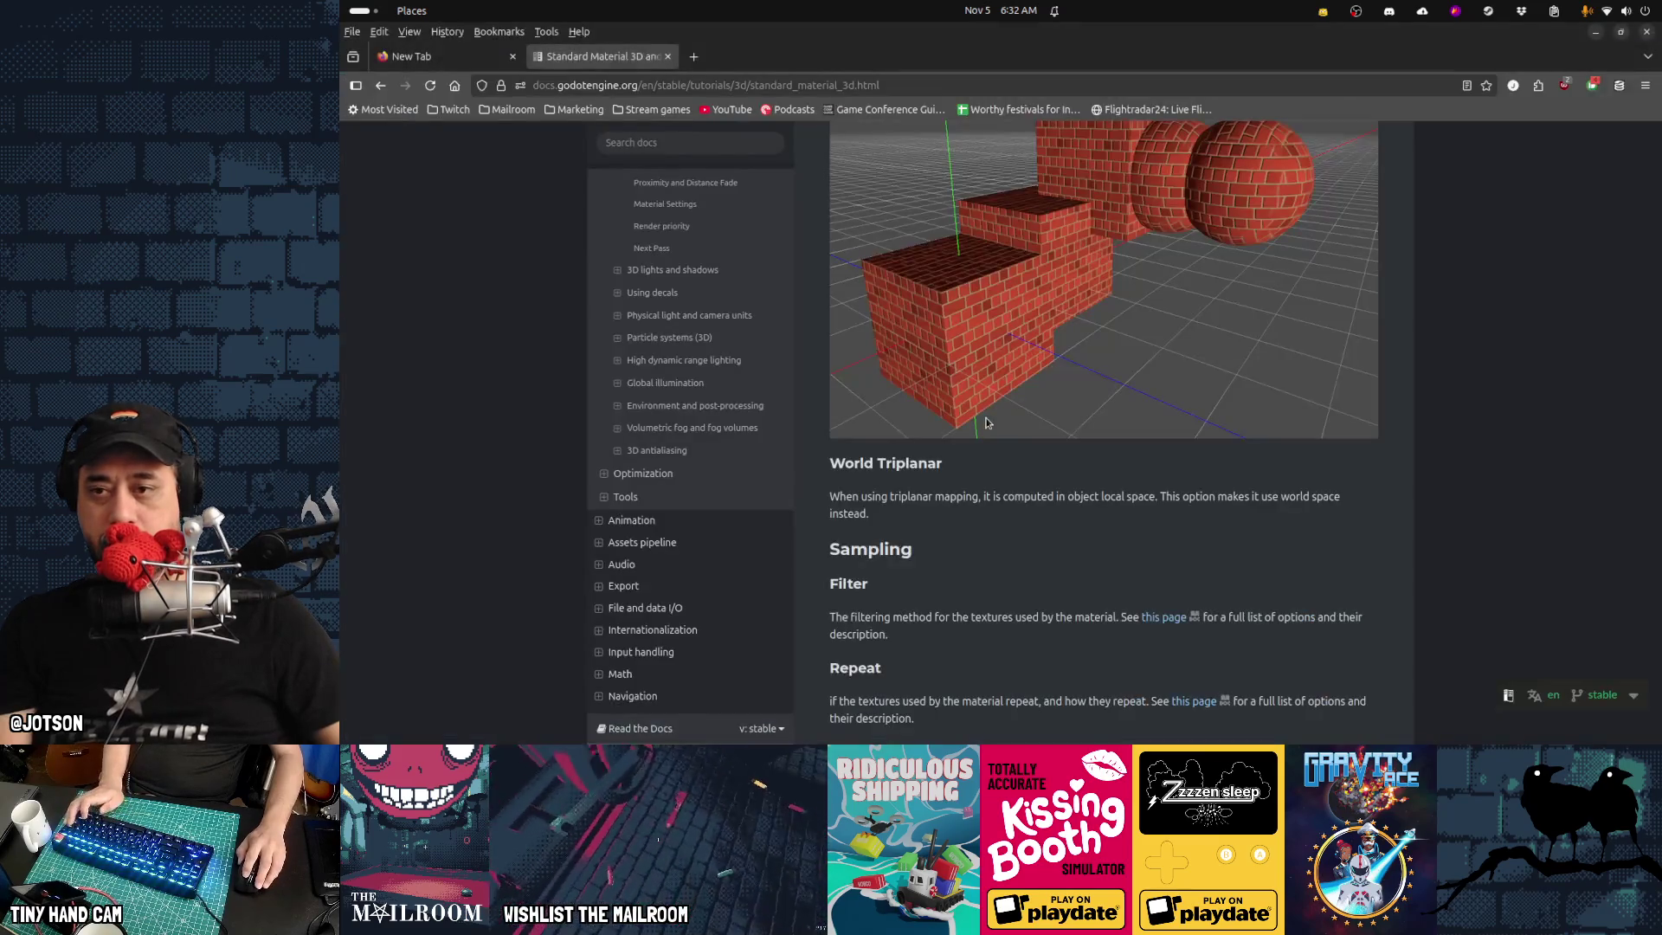
pyautogui.hotkey('alt', 'Tab')
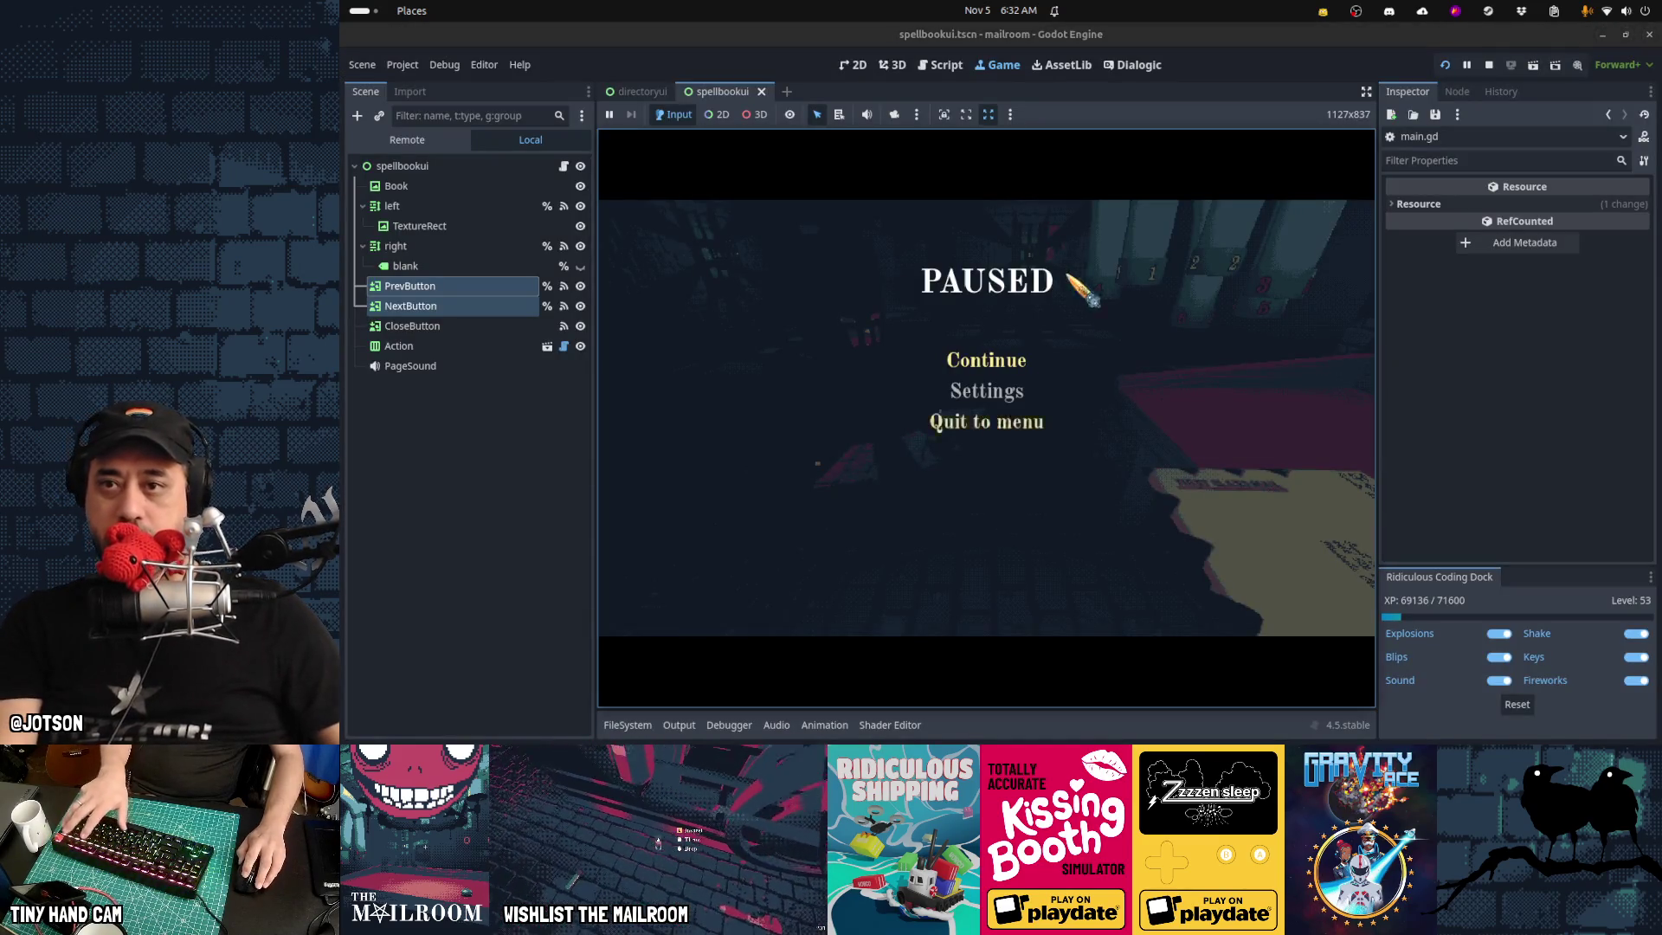
# Open burn.gdshader in the Script workspace and load res://materials/burn.tres into the Inspector
pyautogui.hotkey('ctrl', 'F3')
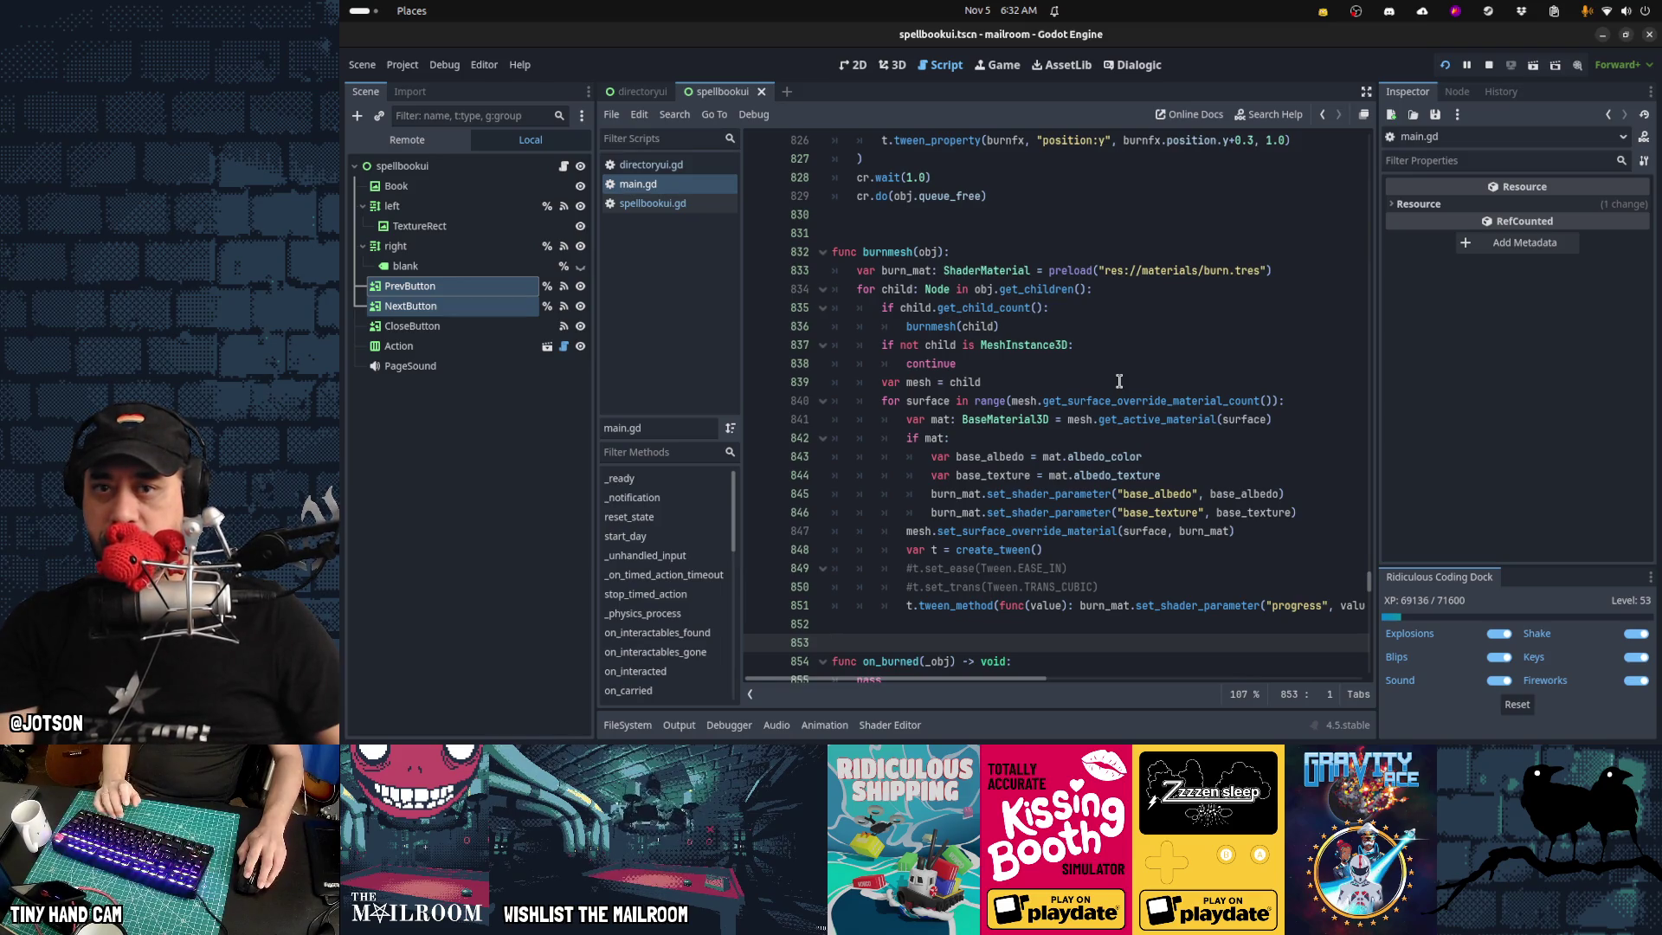
pyautogui.click(1413, 114)
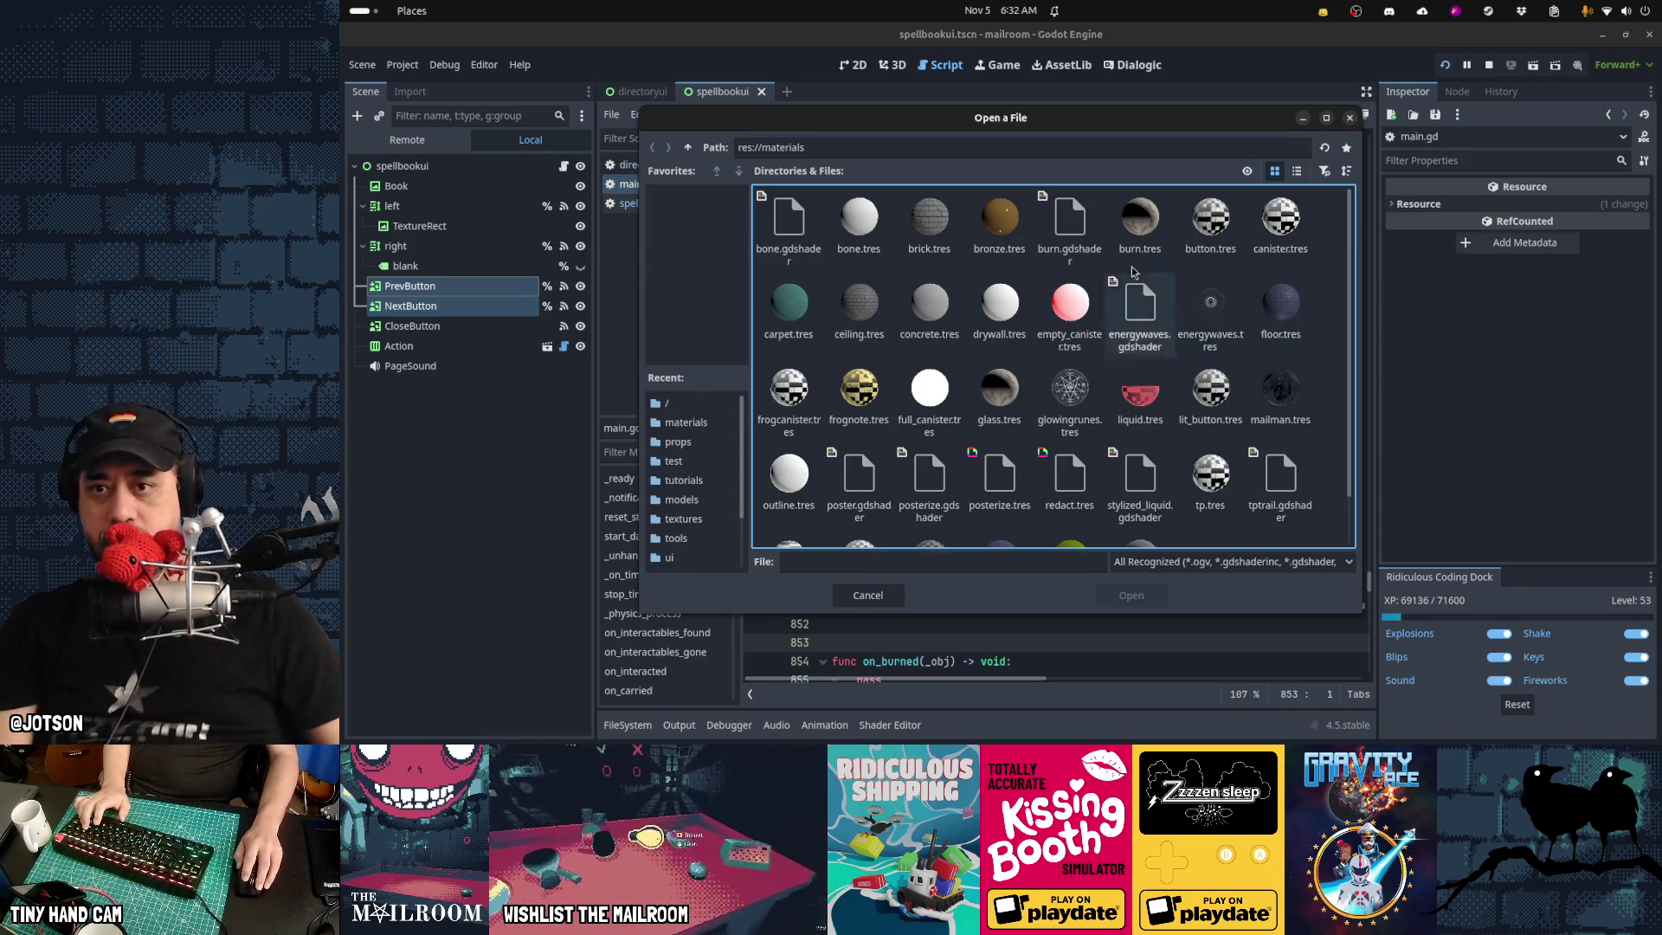
pyautogui.doubleClick(1072, 224)
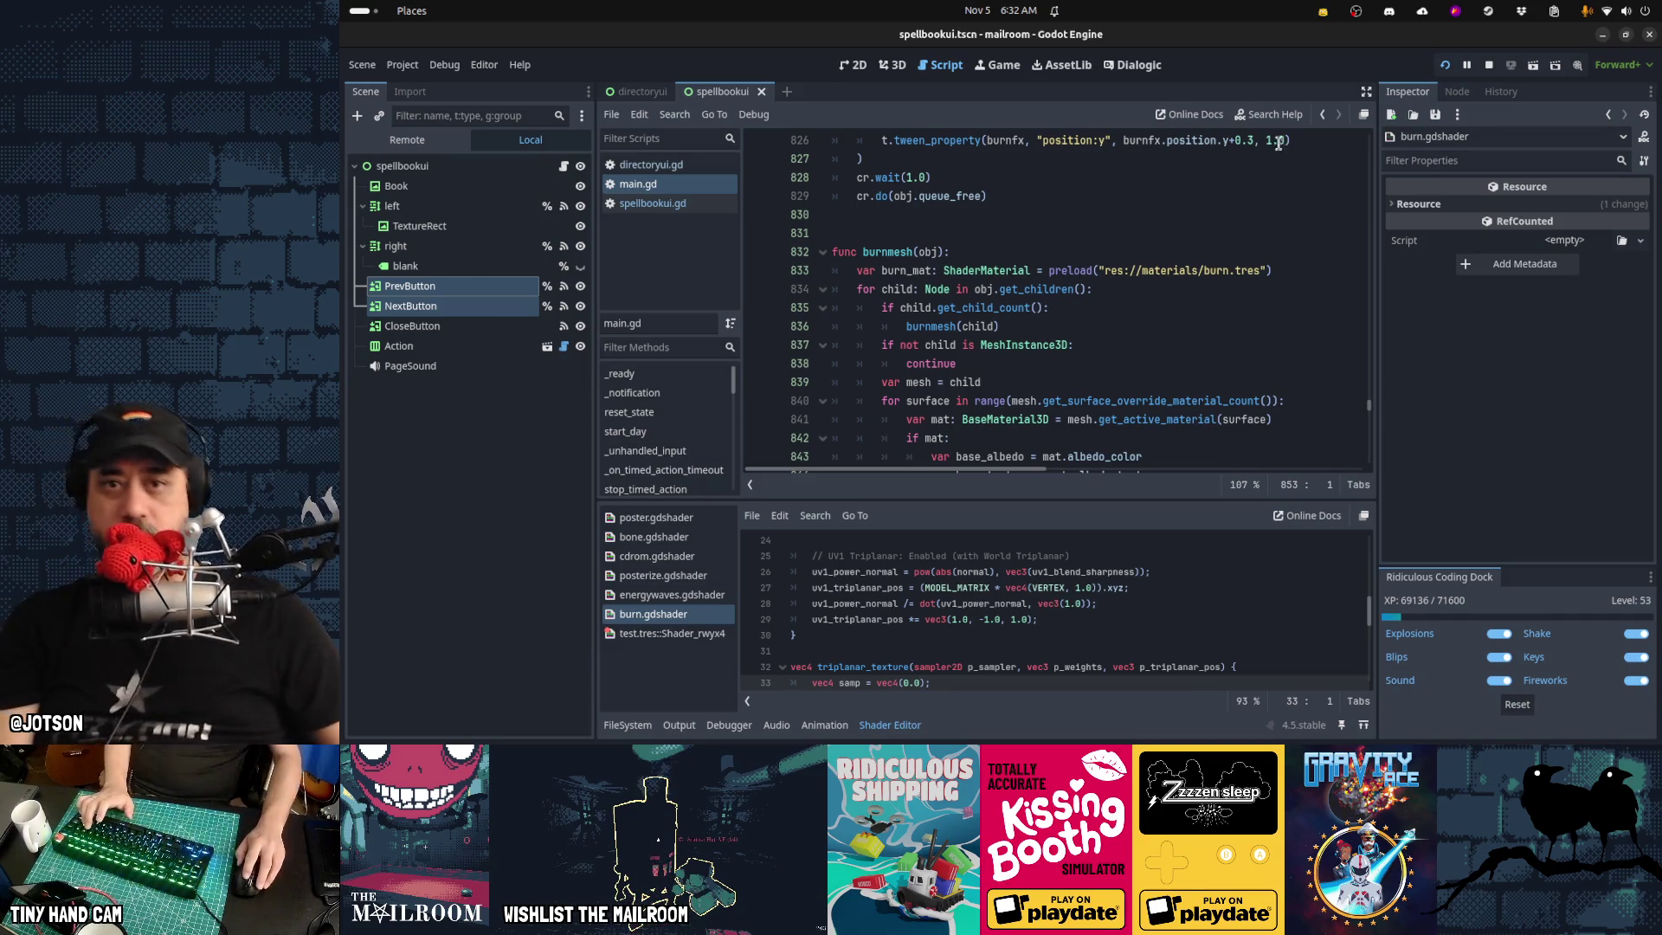
pyautogui.click(1413, 116)
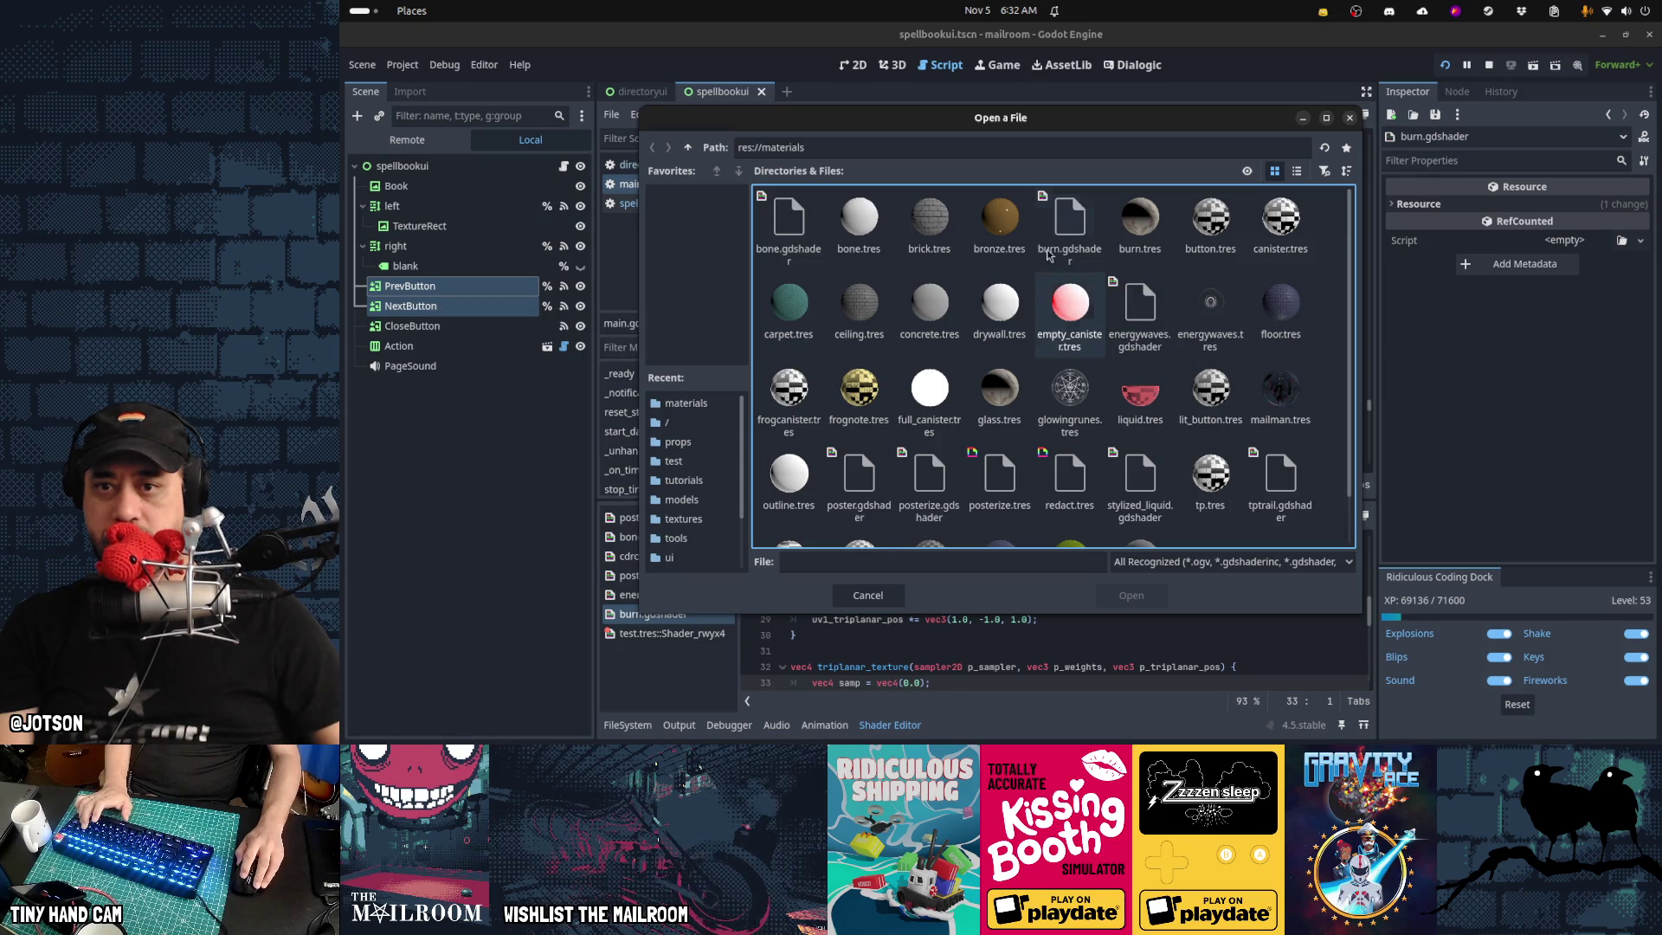
pyautogui.doubleClick(1137, 231)
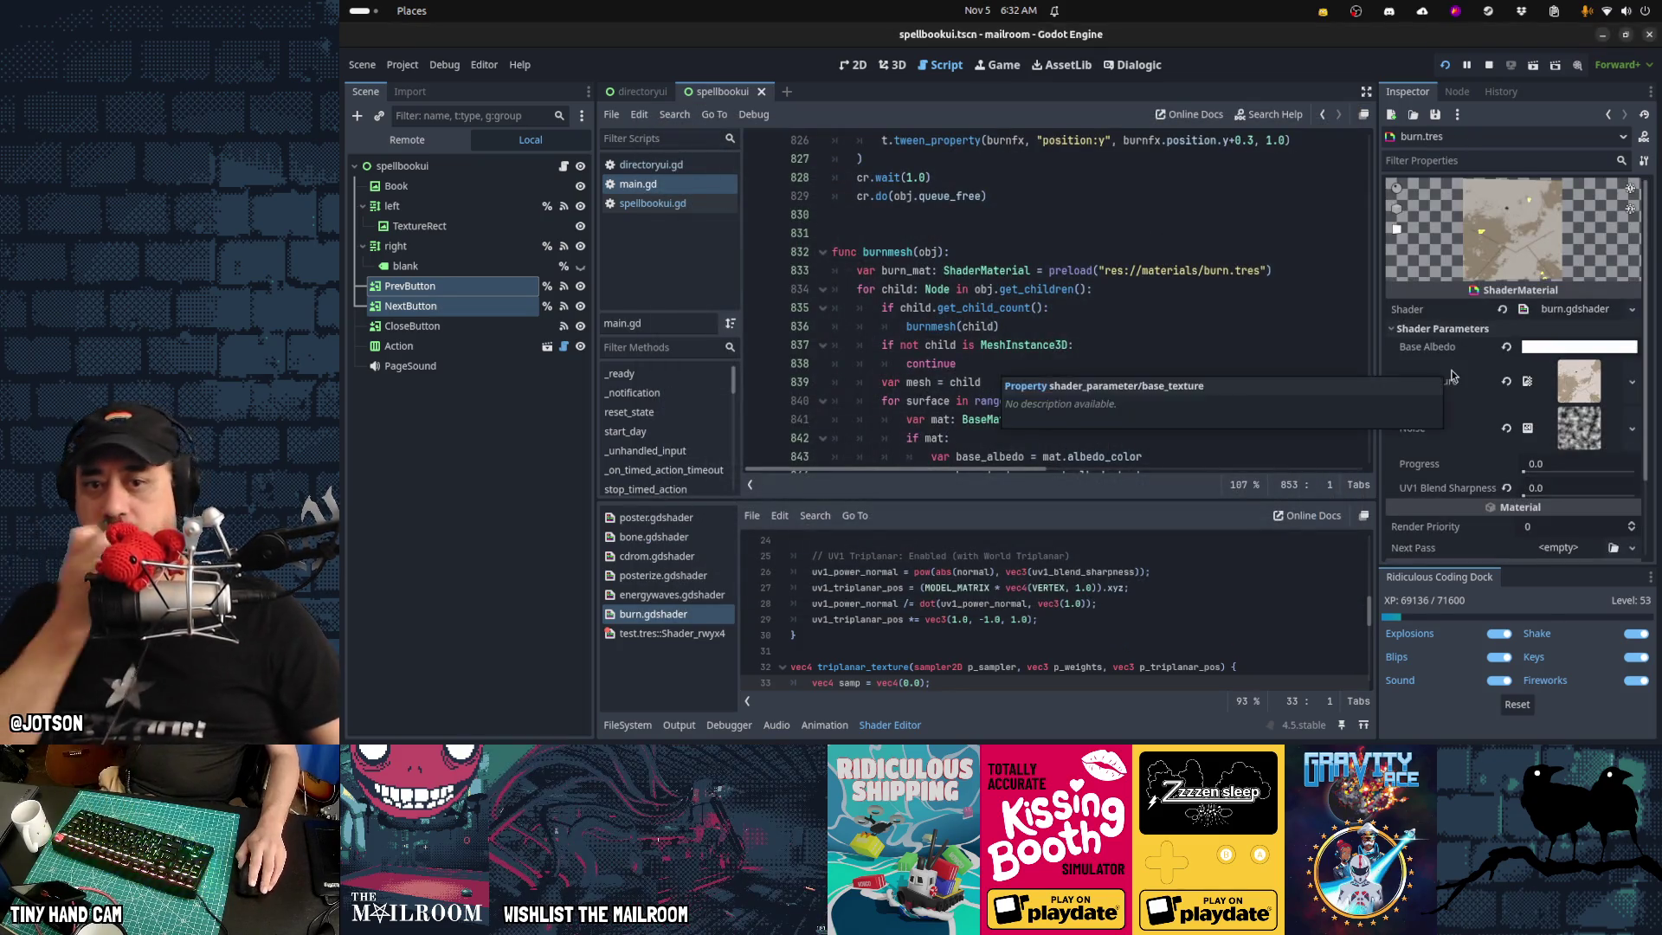
# Expand the Noise texture's FastNoiseLite and raise its Frequency from 0.01 to 0.023
pyautogui.scroll(-3, 1452, 376)
pyautogui.click(1590, 336)
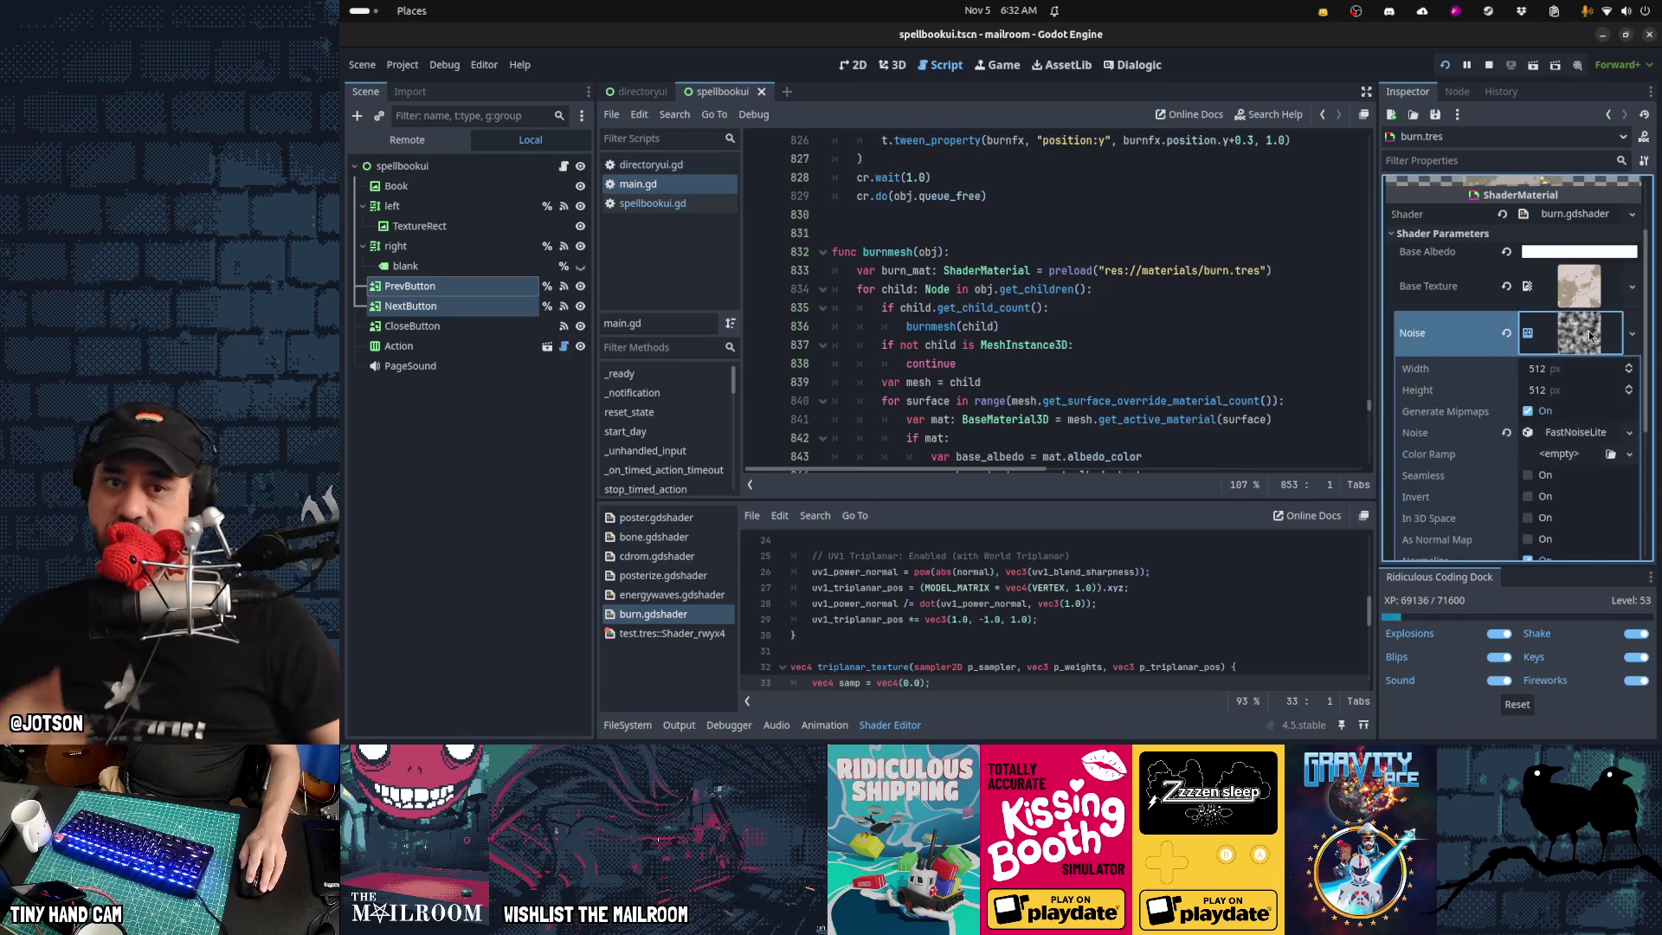
pyautogui.scroll(-5, 1530, 458)
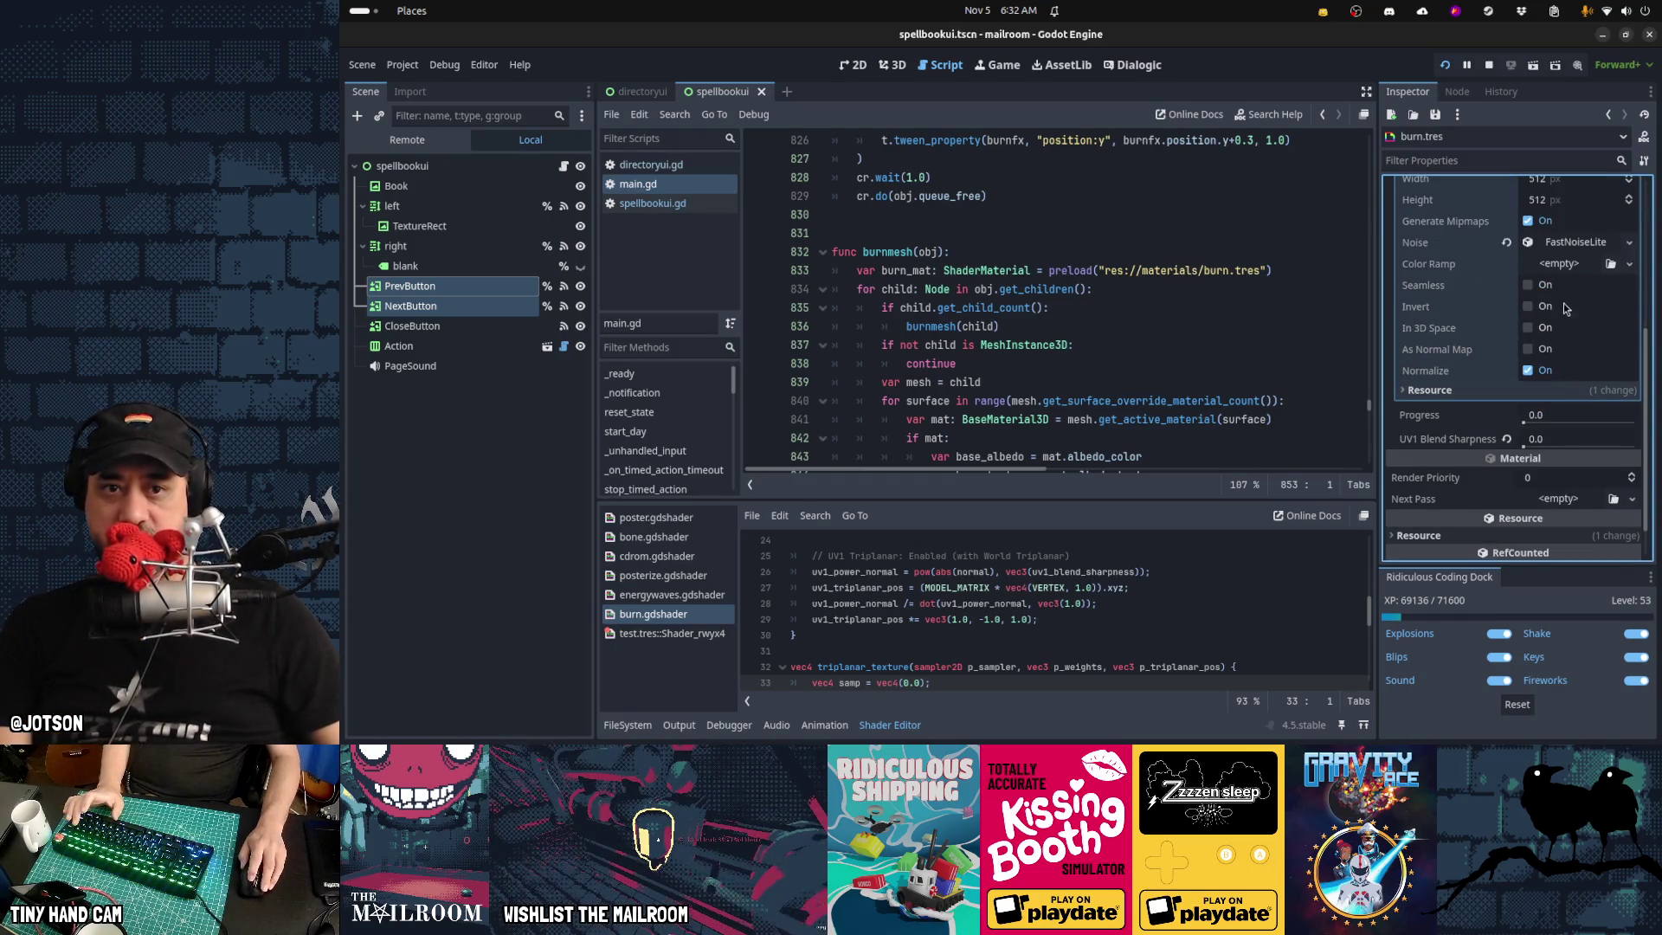
pyautogui.click(1574, 242)
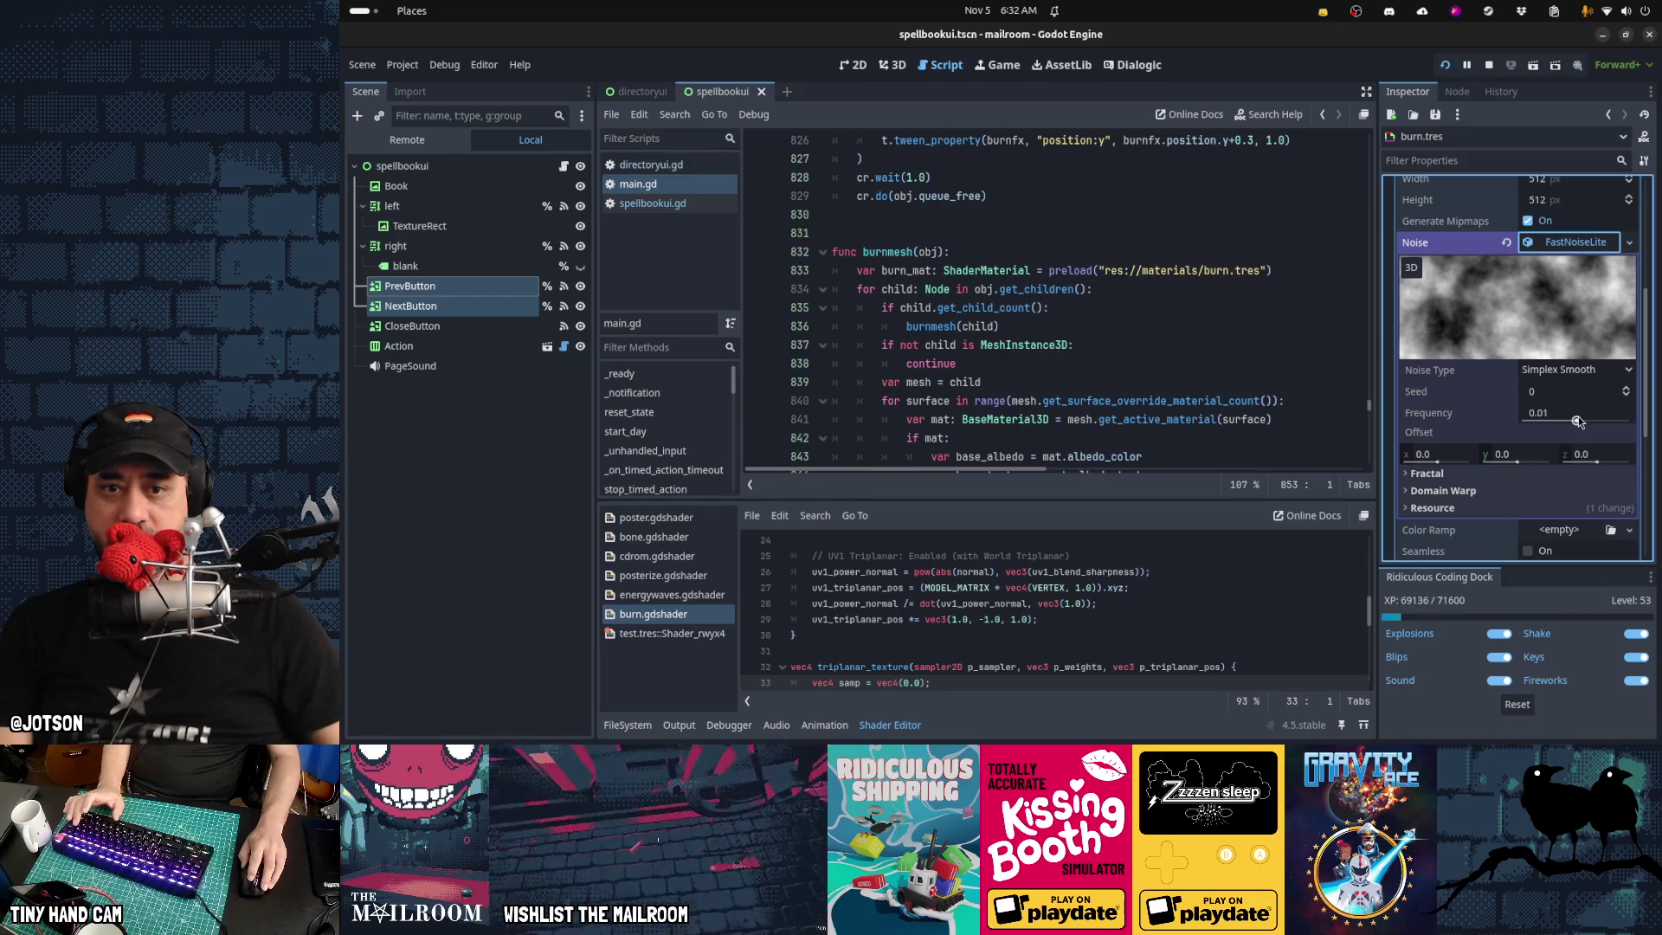
pyautogui.moveTo(1577, 421); pyautogui.dragTo(1588, 421)
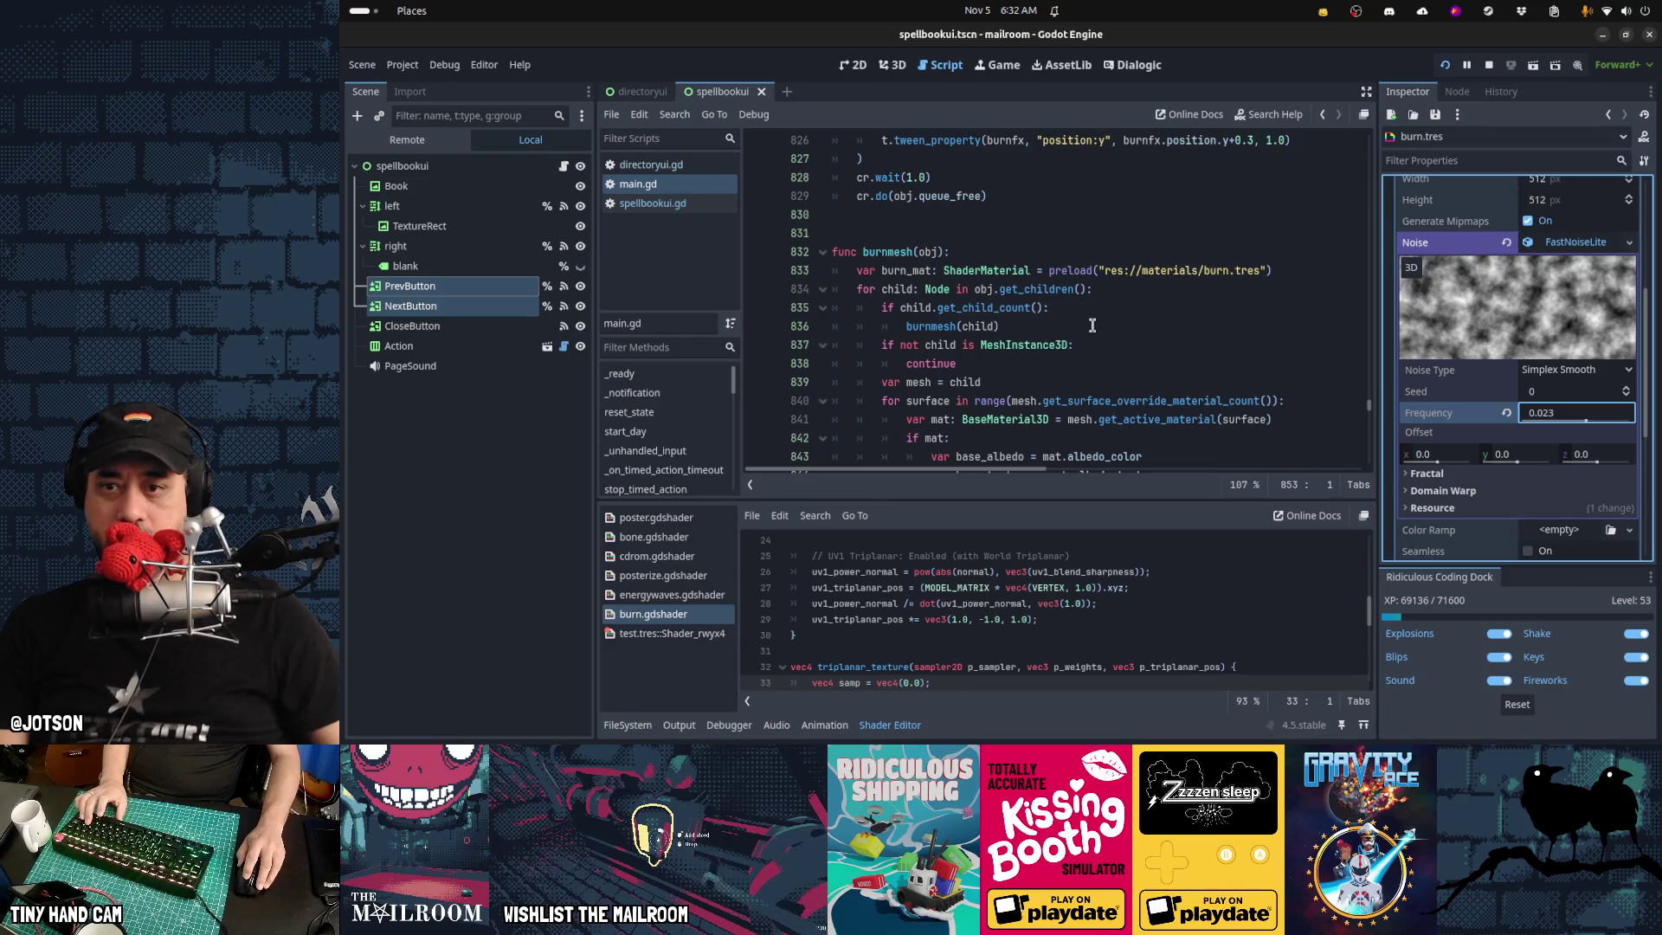
pyautogui.hotkey('ctrl', 'F4')
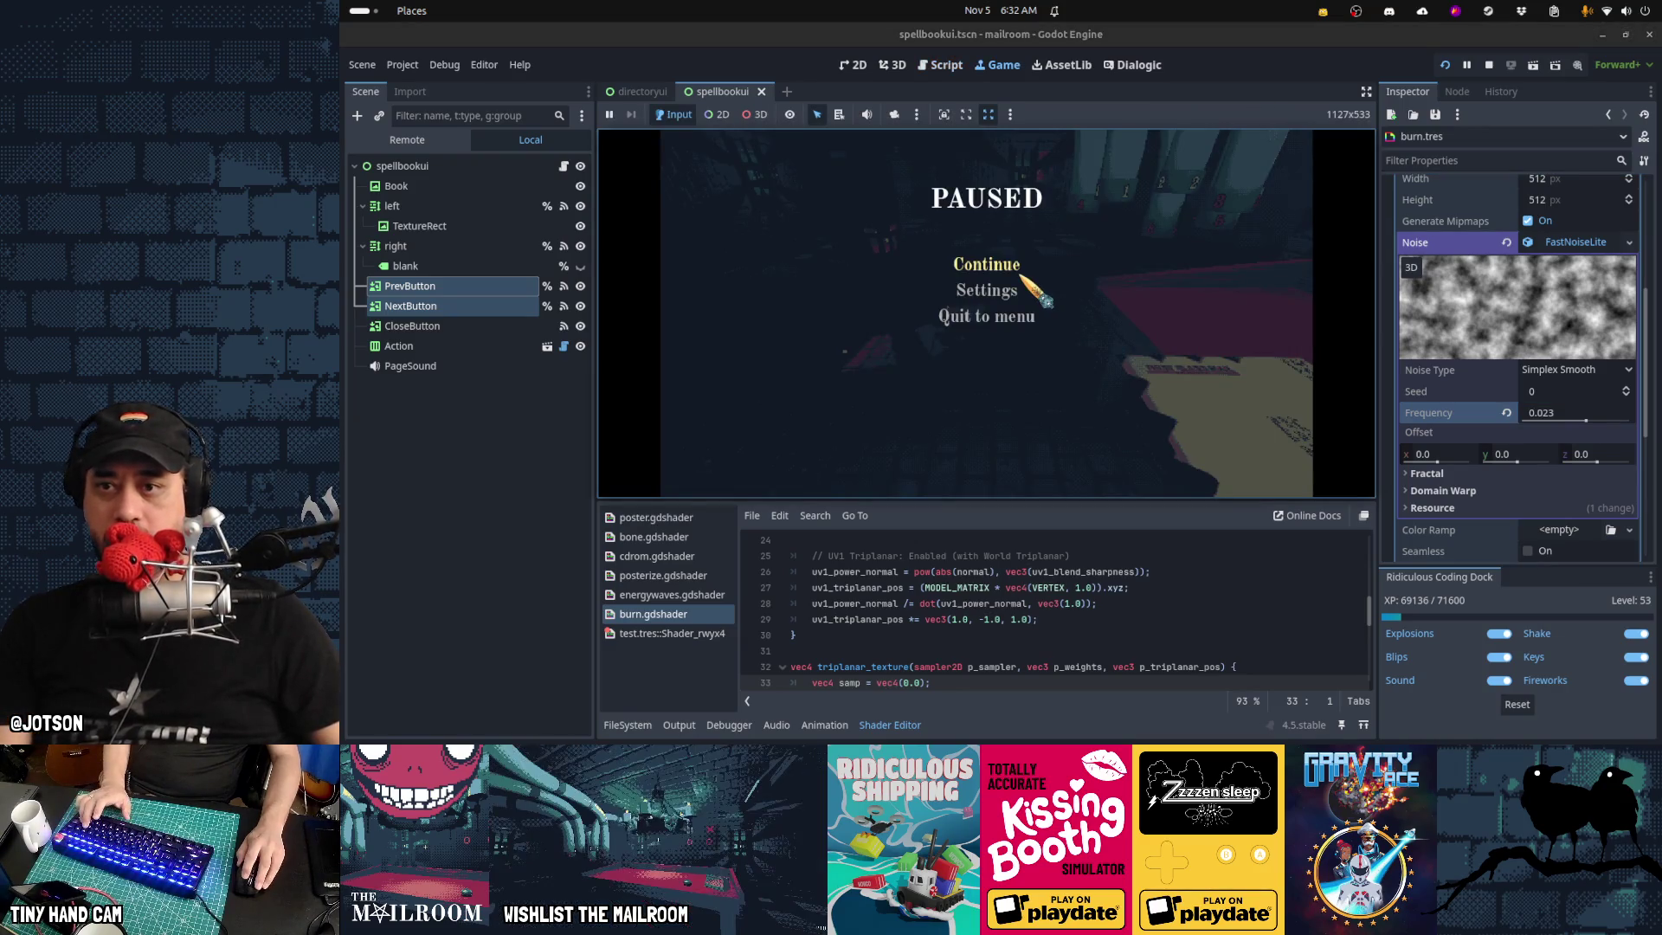
# Enter 0.015 as the FastNoiseLite Frequency while paused, then resume the game and grab the book
pyautogui.click(1021, 275)
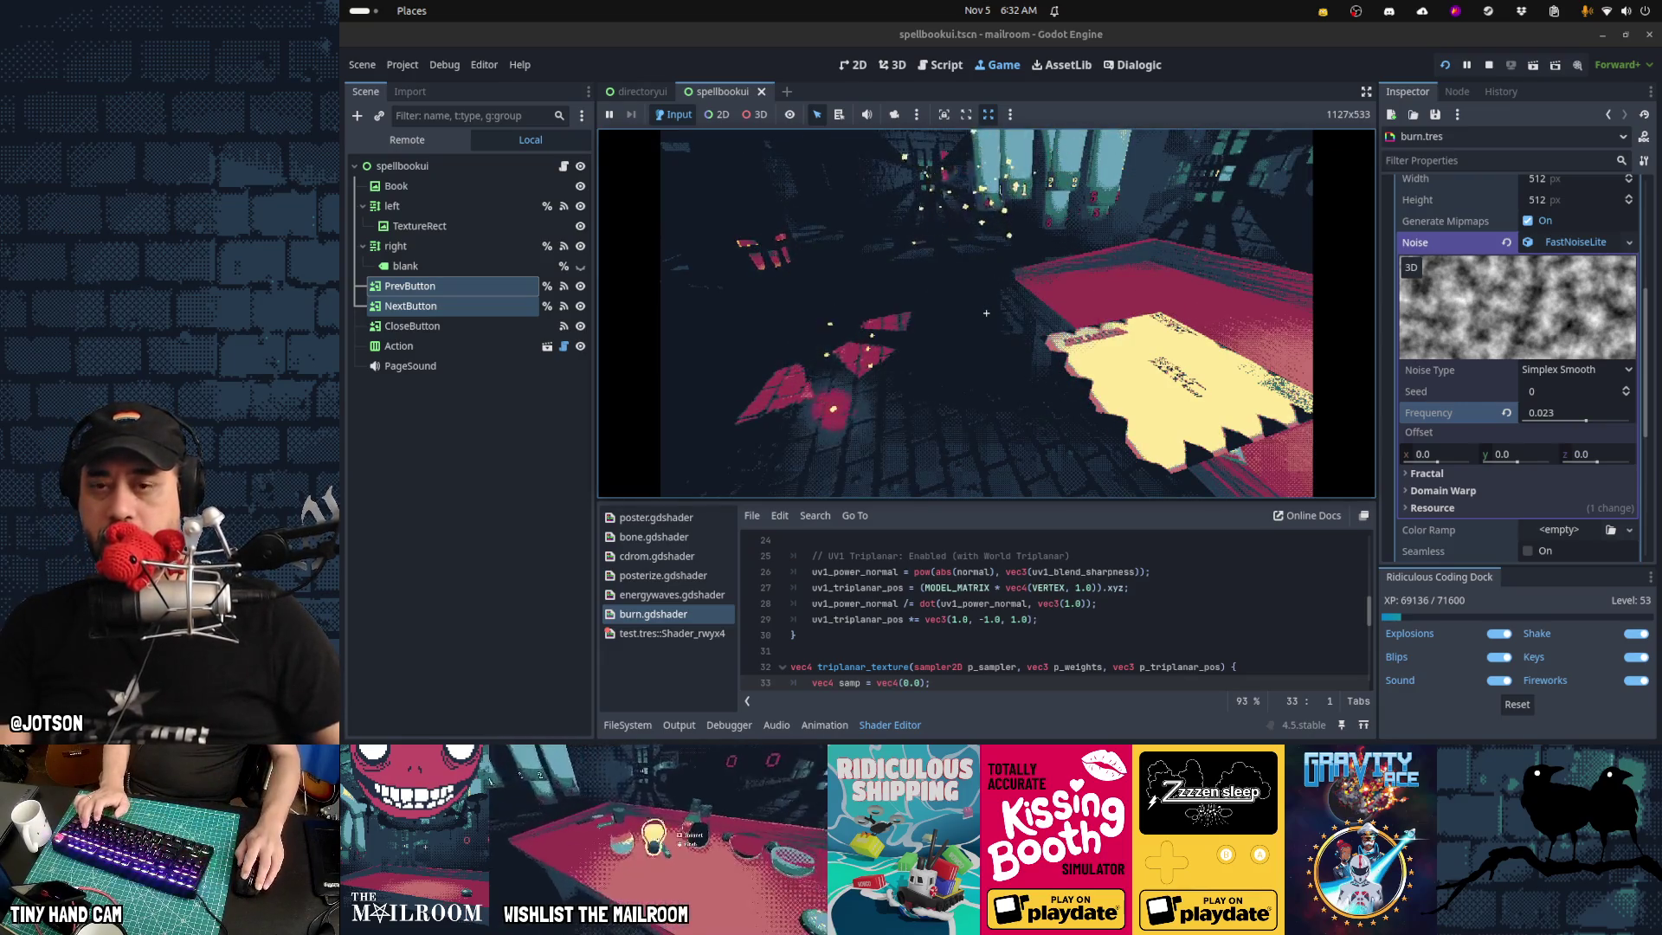
pyautogui.press('Escape')
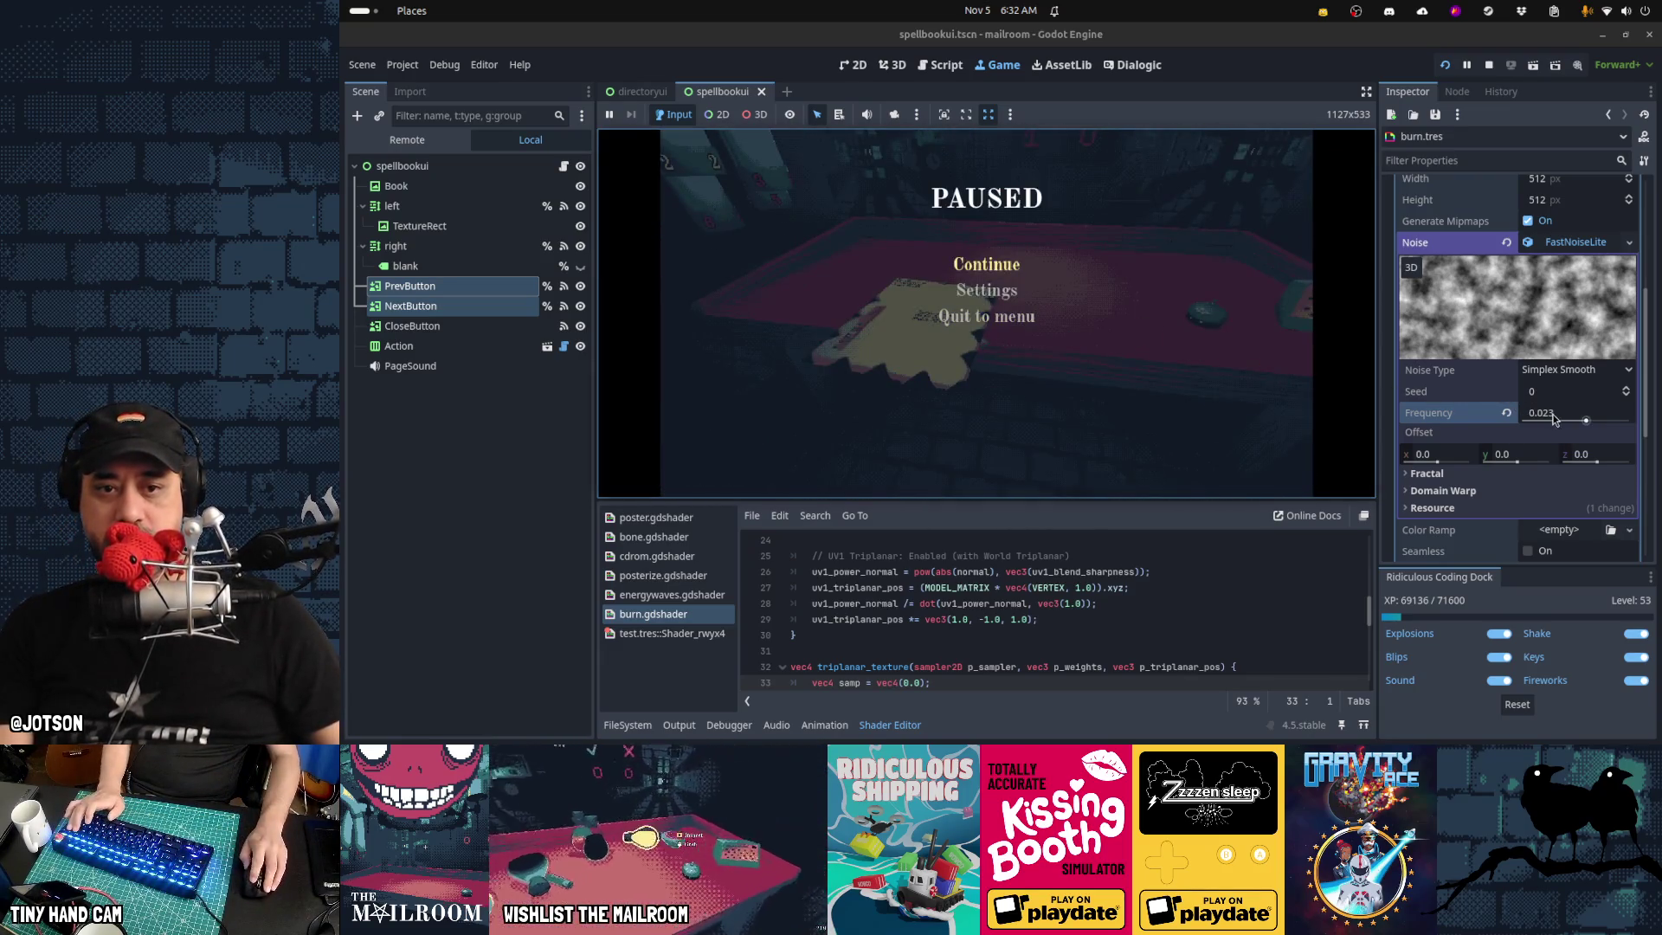
pyautogui.click(1554, 415)
pyautogui.write('0.015')
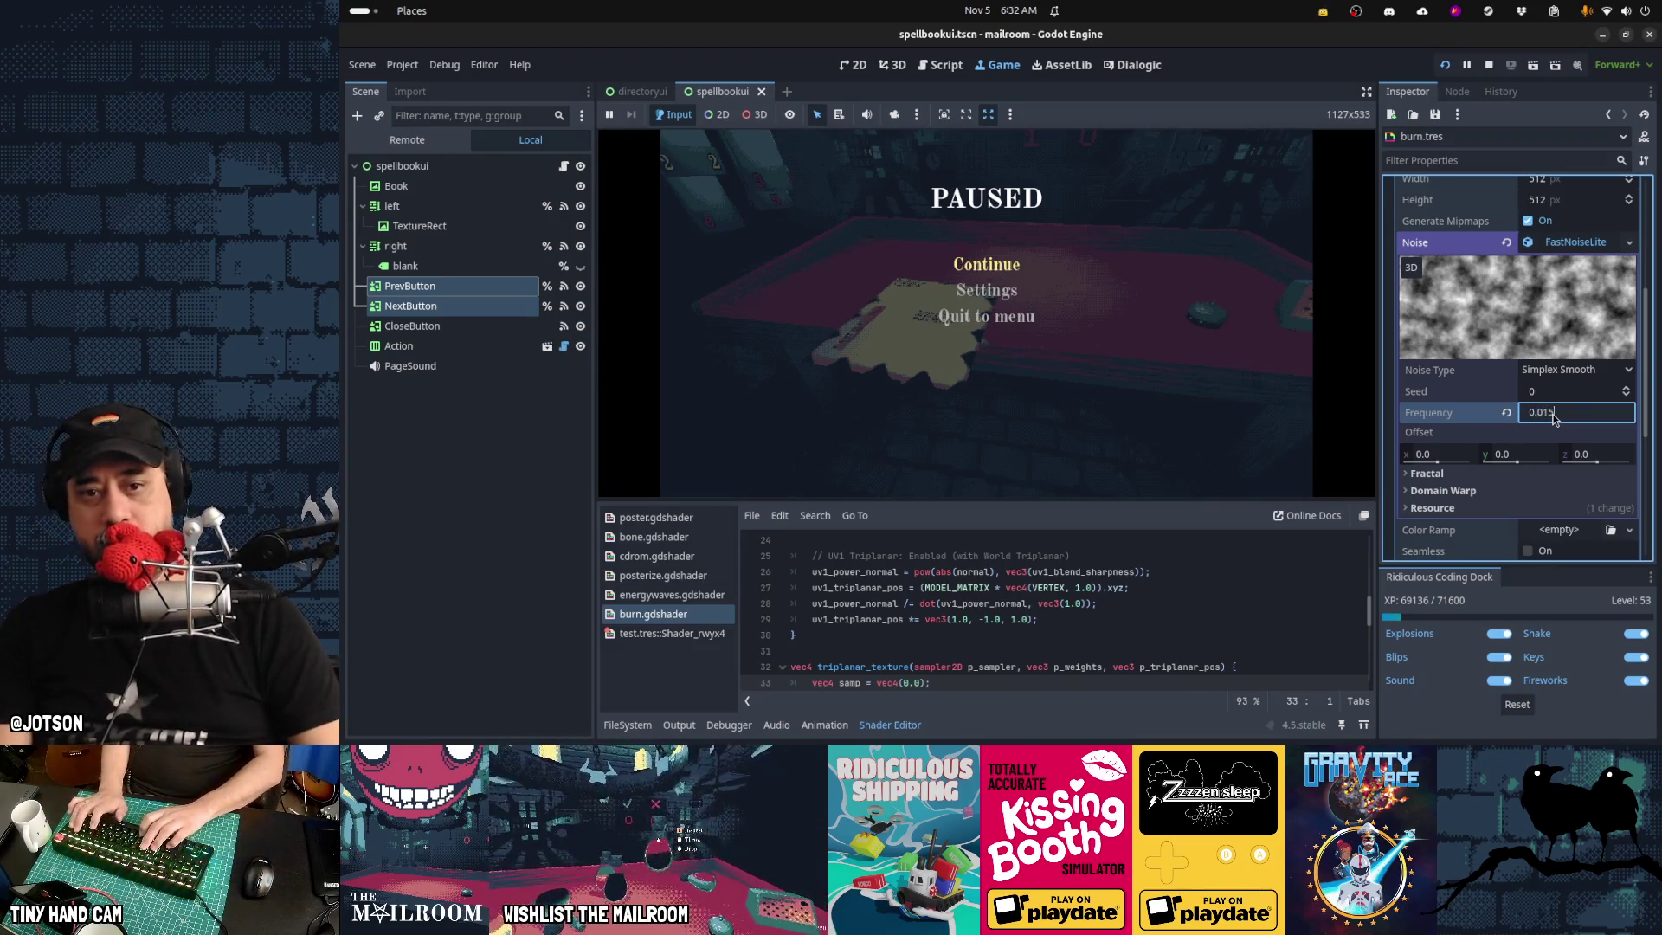
pyautogui.press('Return')
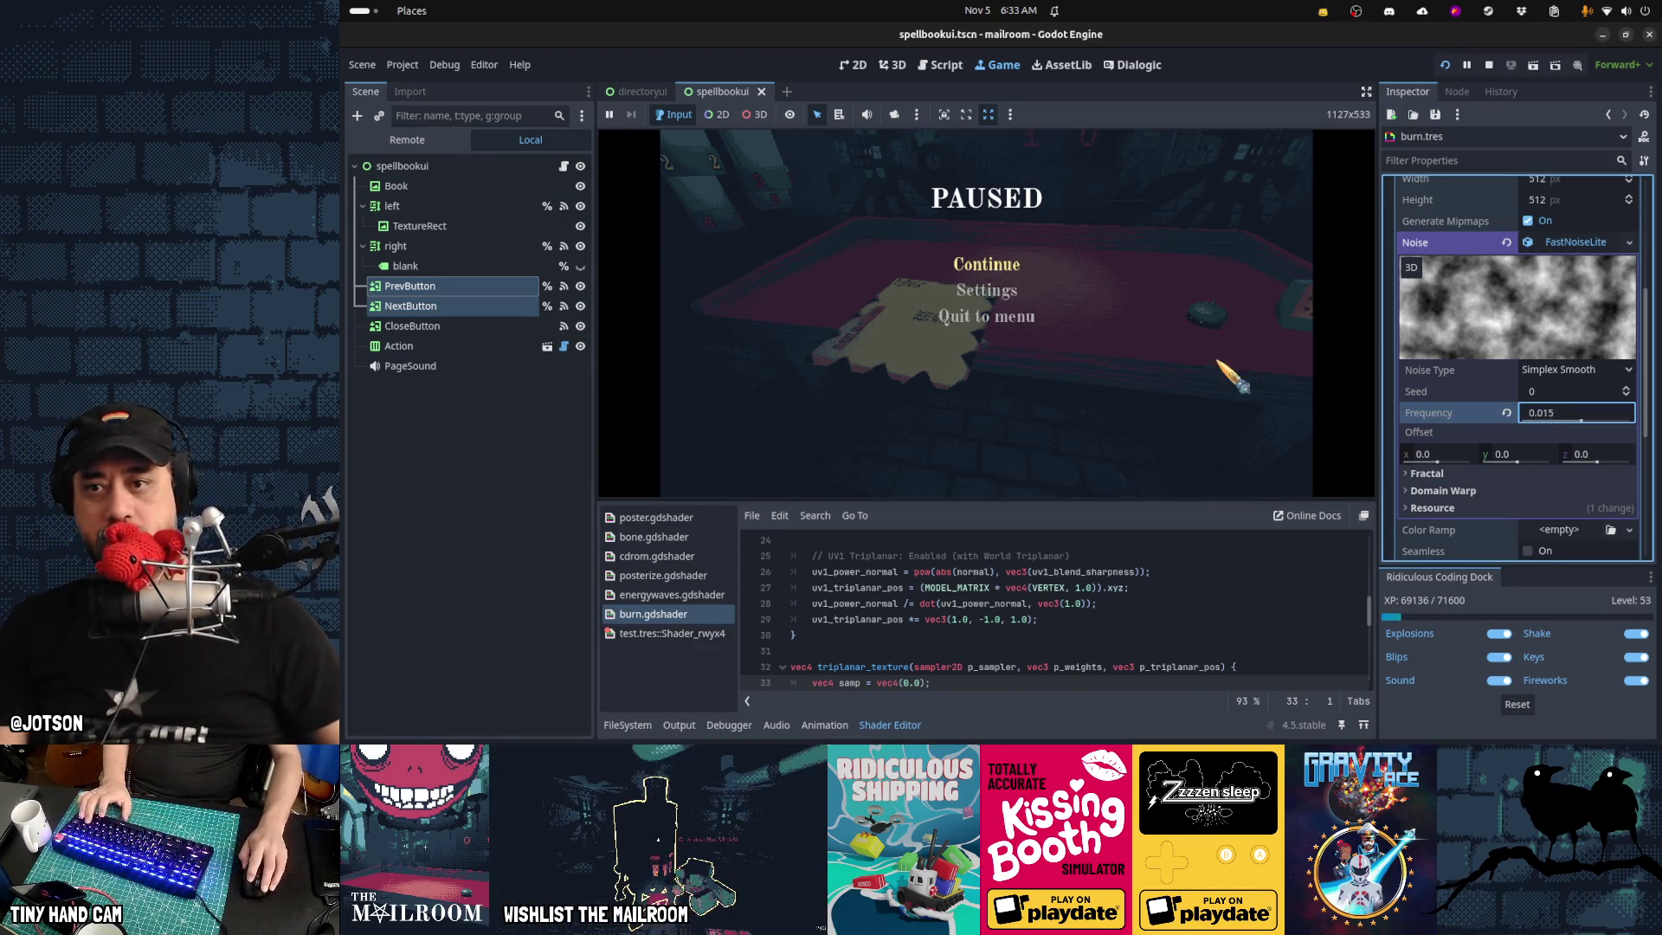
pyautogui.click(996, 264)
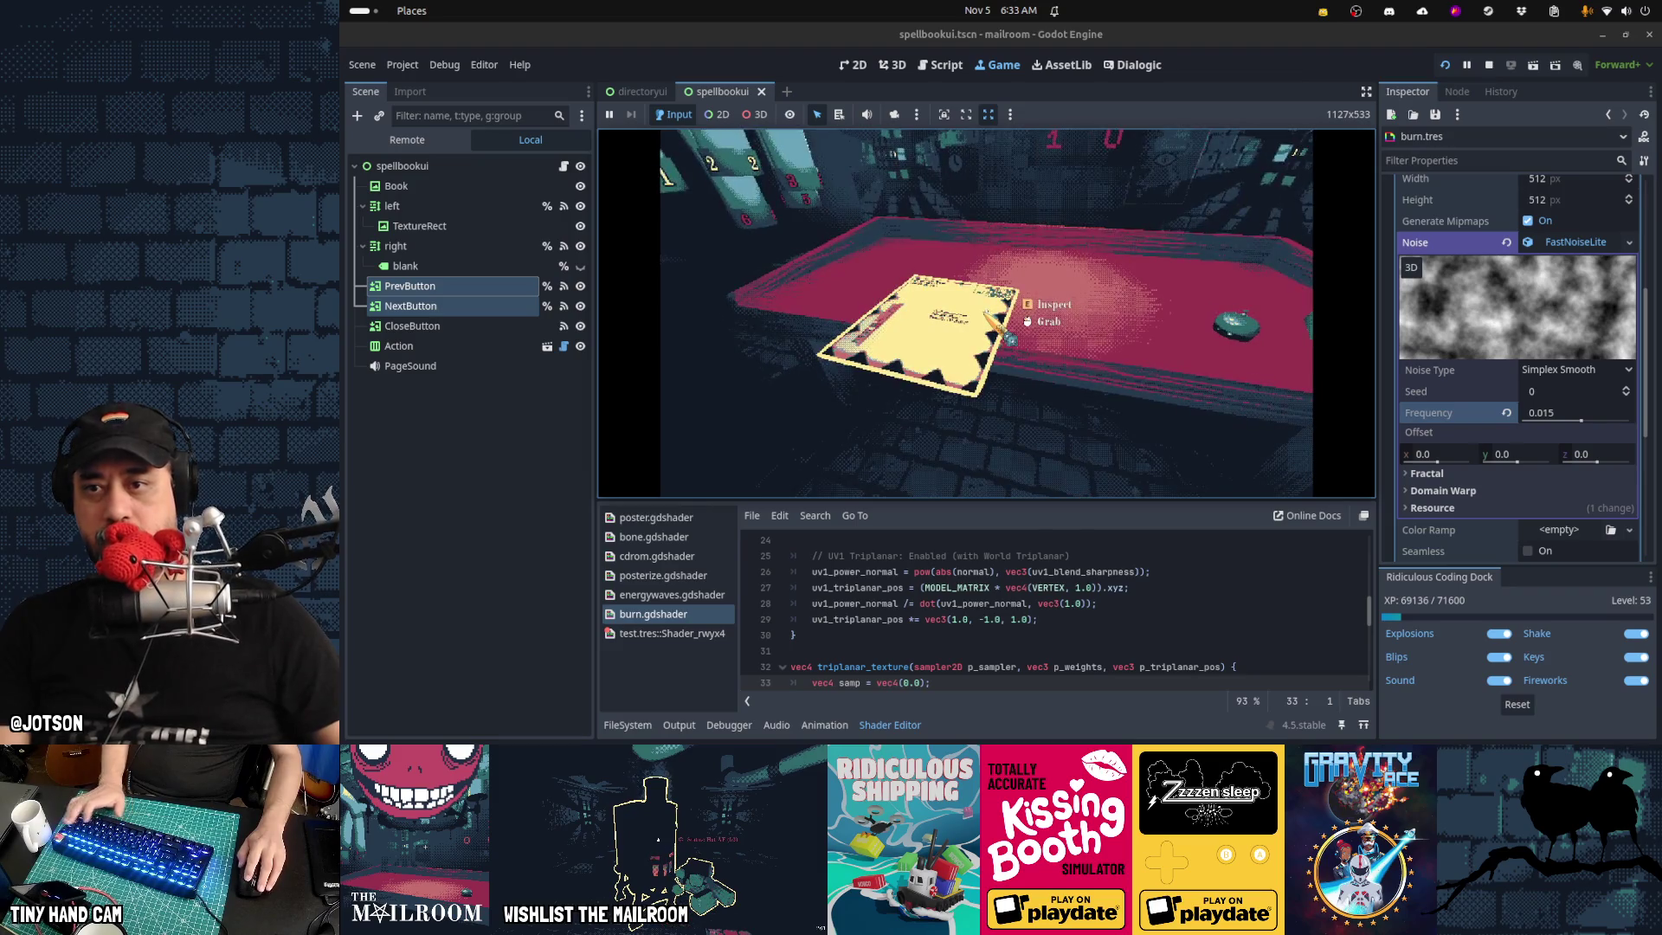
pyautogui.click(987, 314)
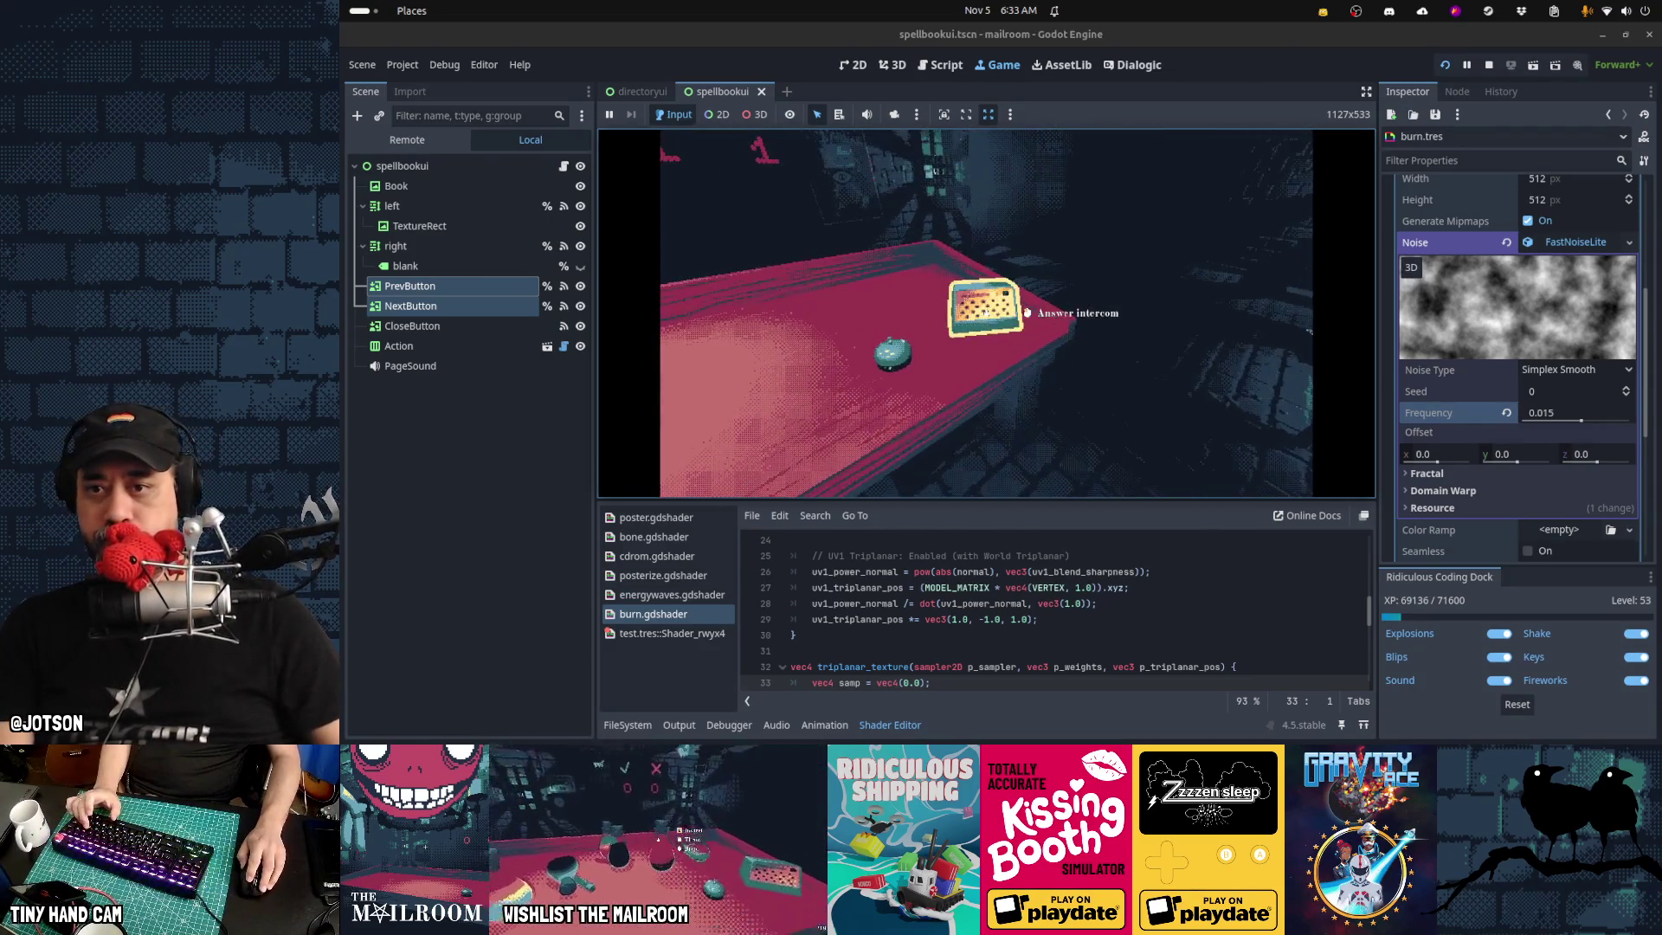
# Answer the intercom, pick up the card, and burn it in the incinerator, toggling the debug console
pyautogui.click(1027, 311)
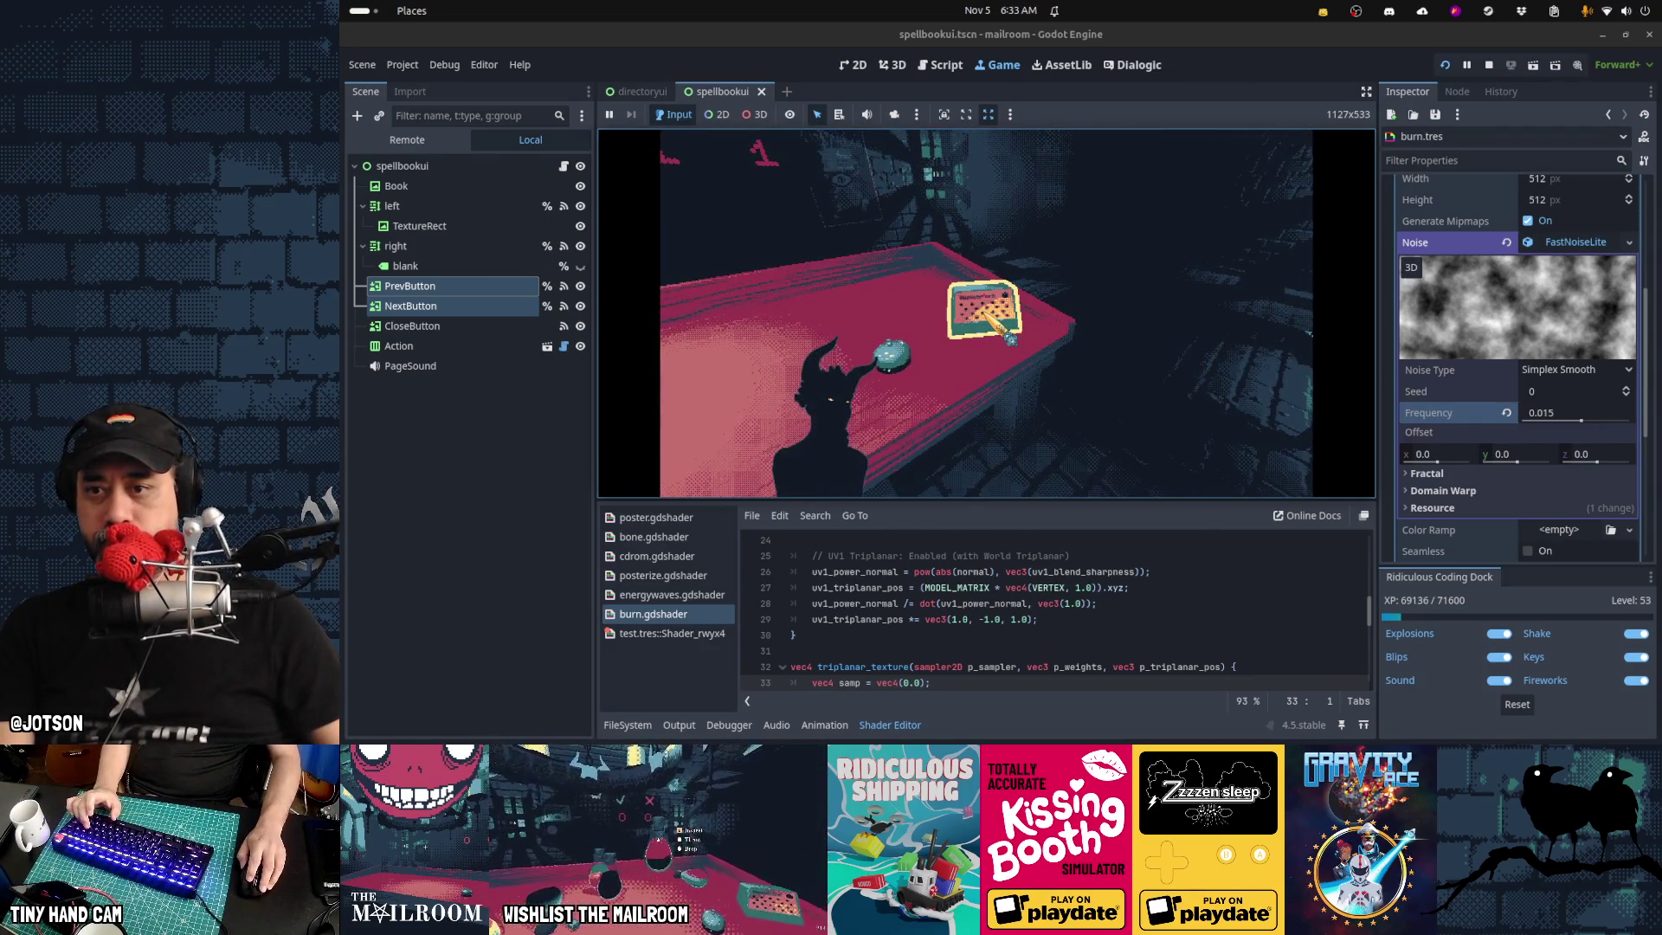
pyautogui.click(985, 311)
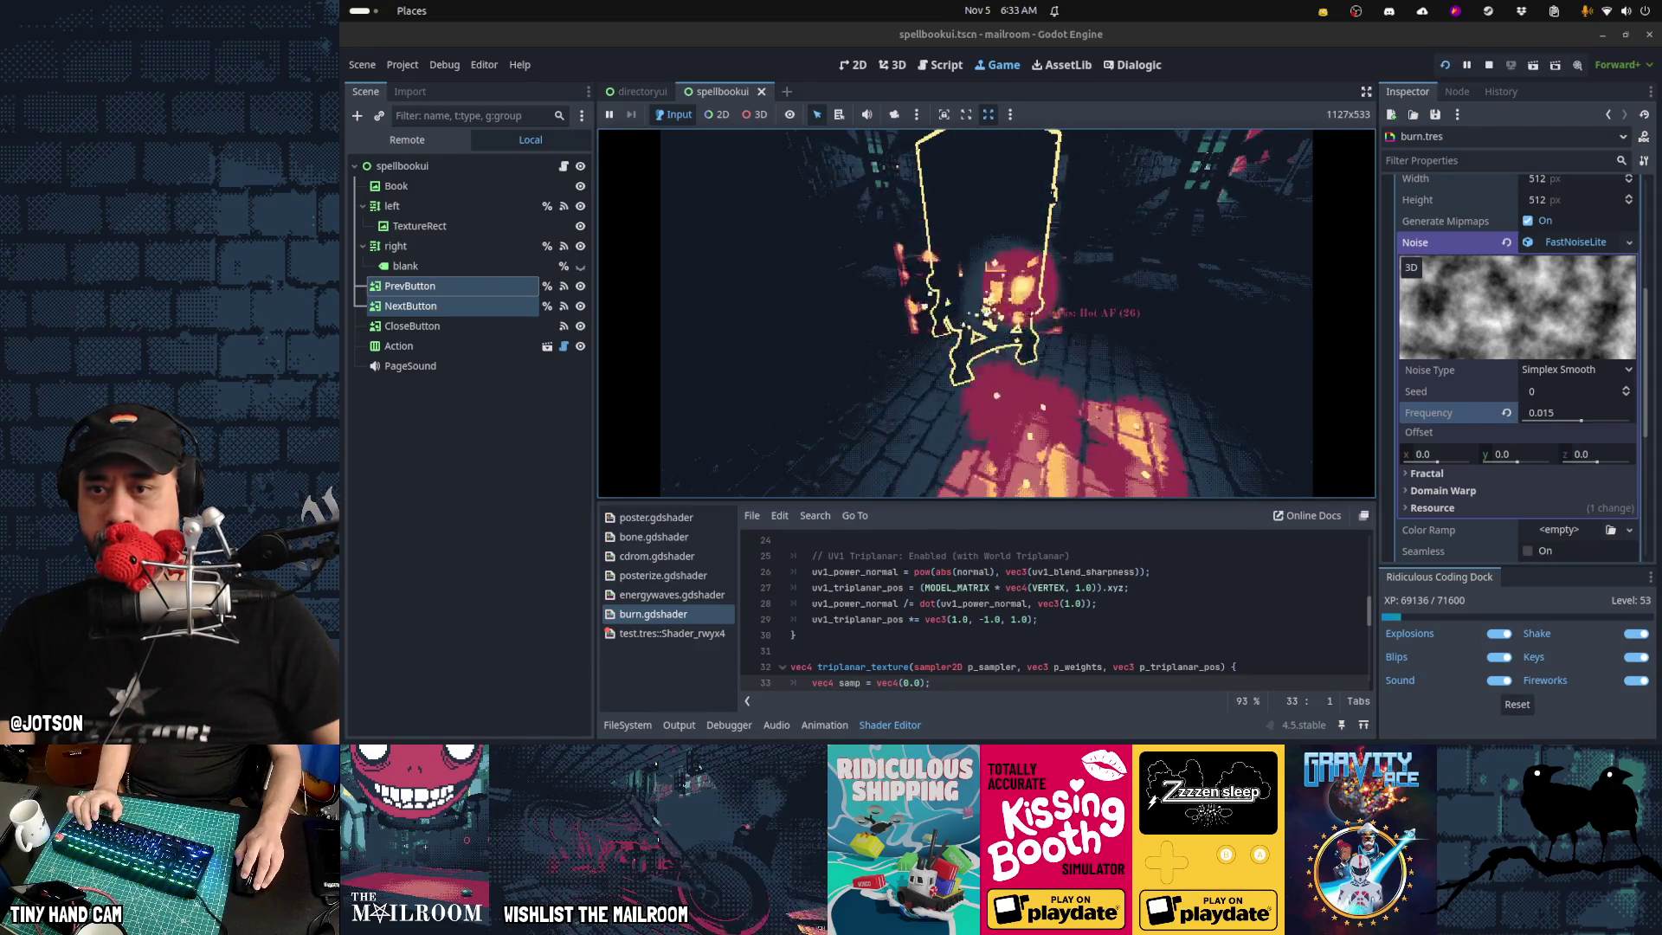
pyautogui.press('`')
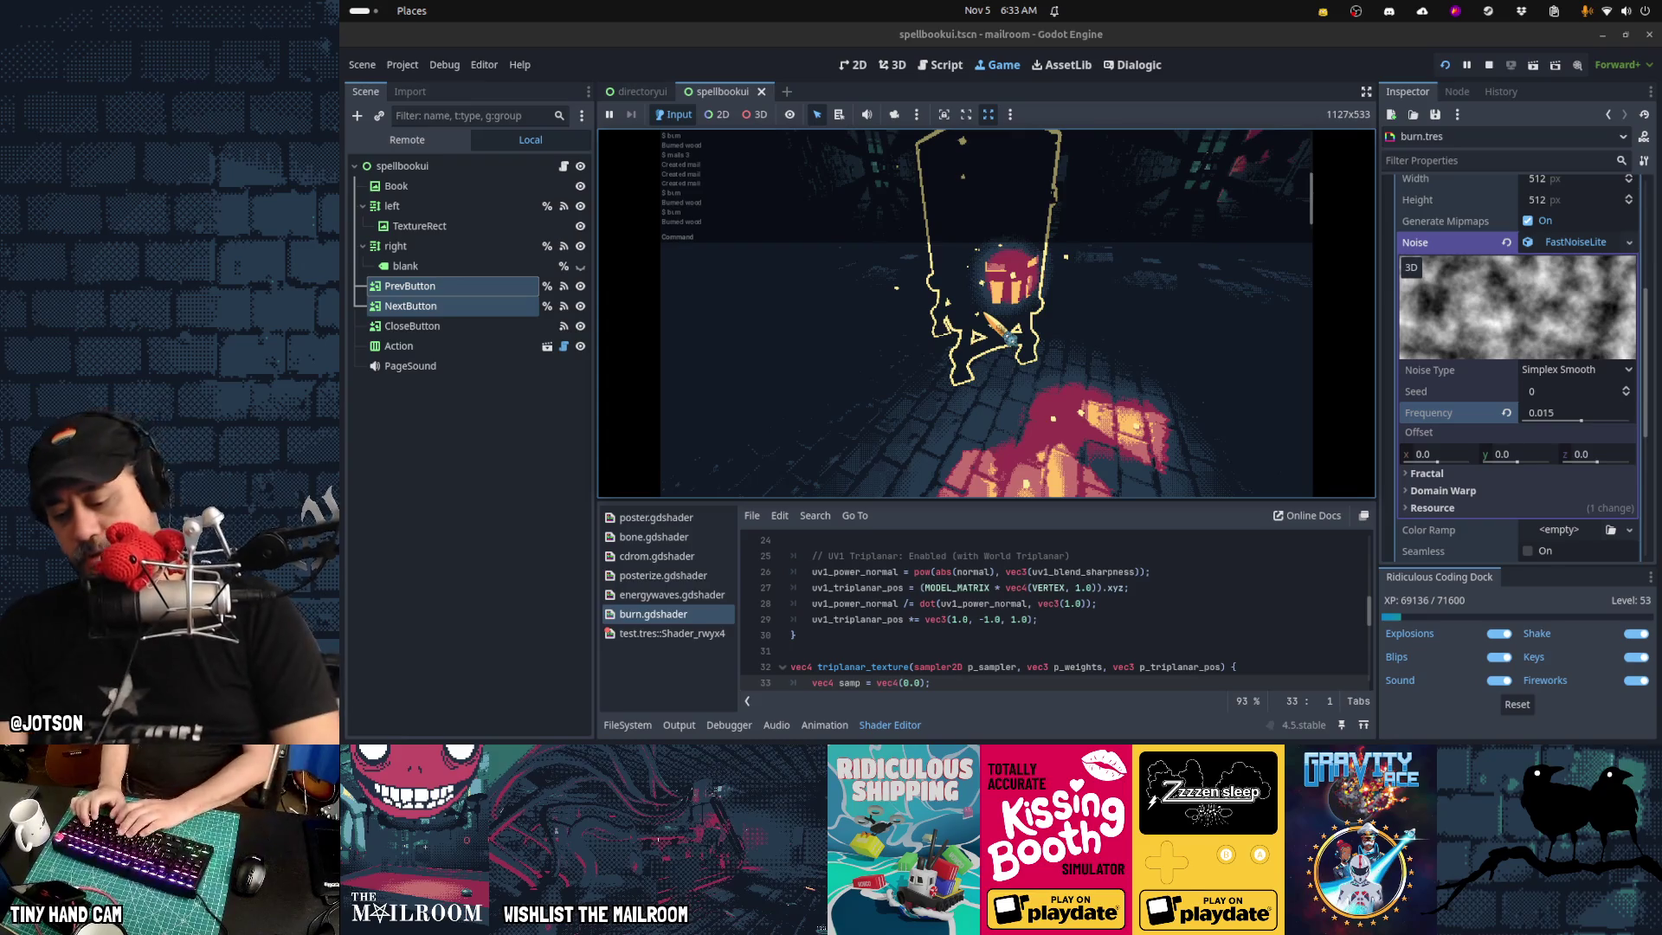
pyautogui.press('`')
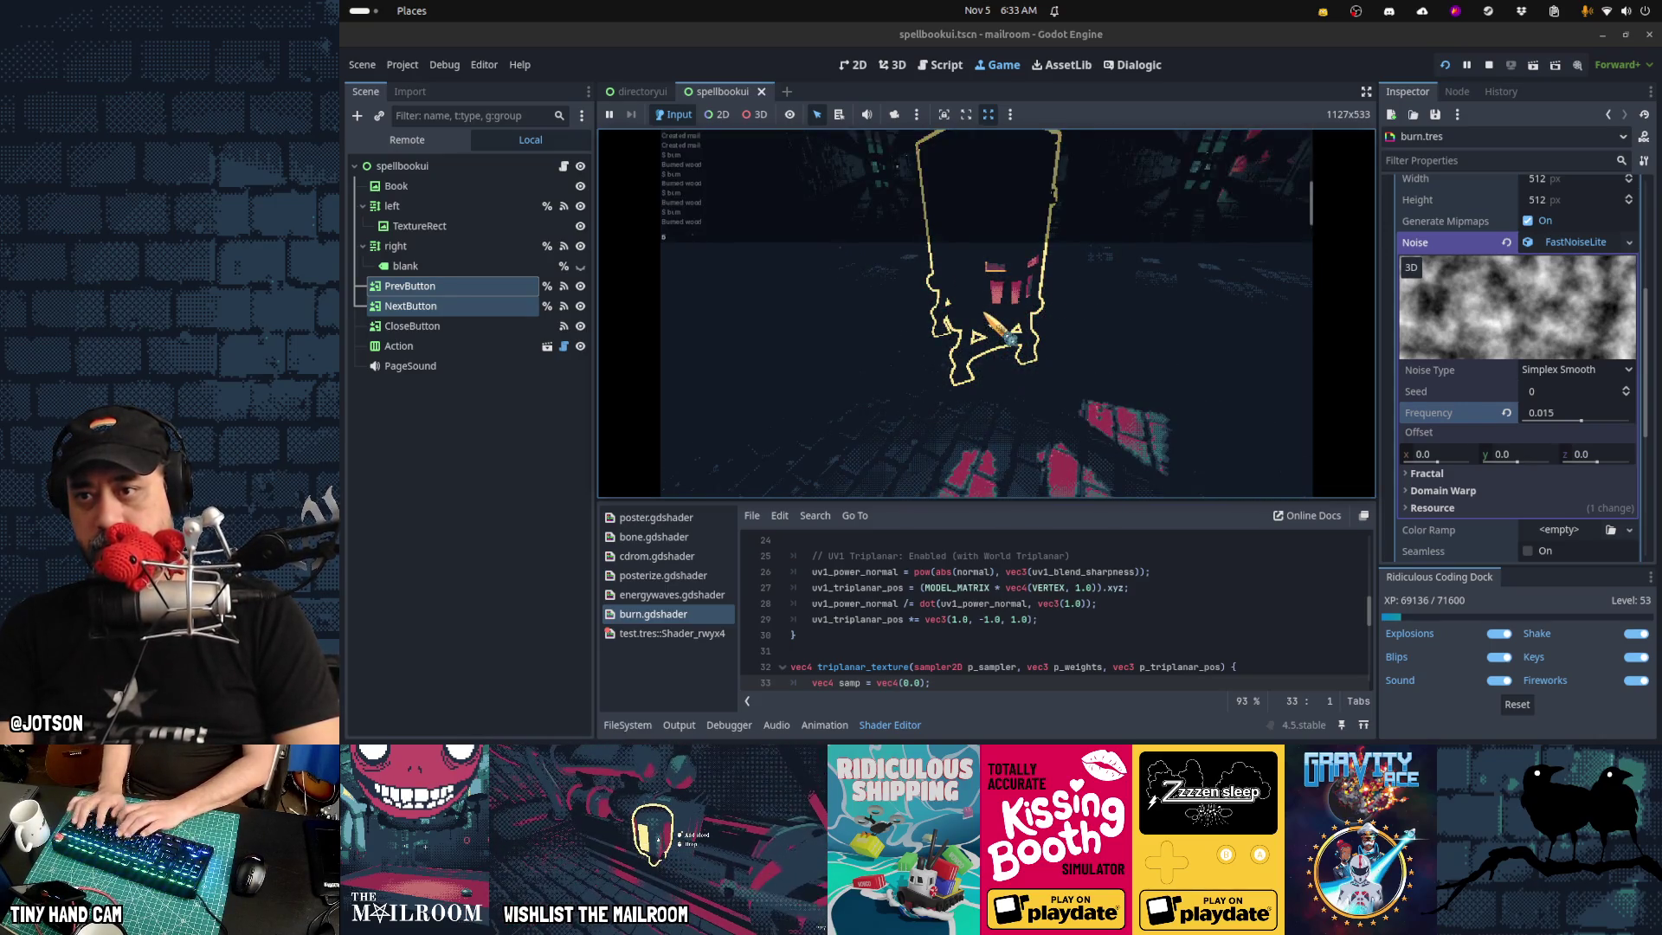
pyautogui.press('`')
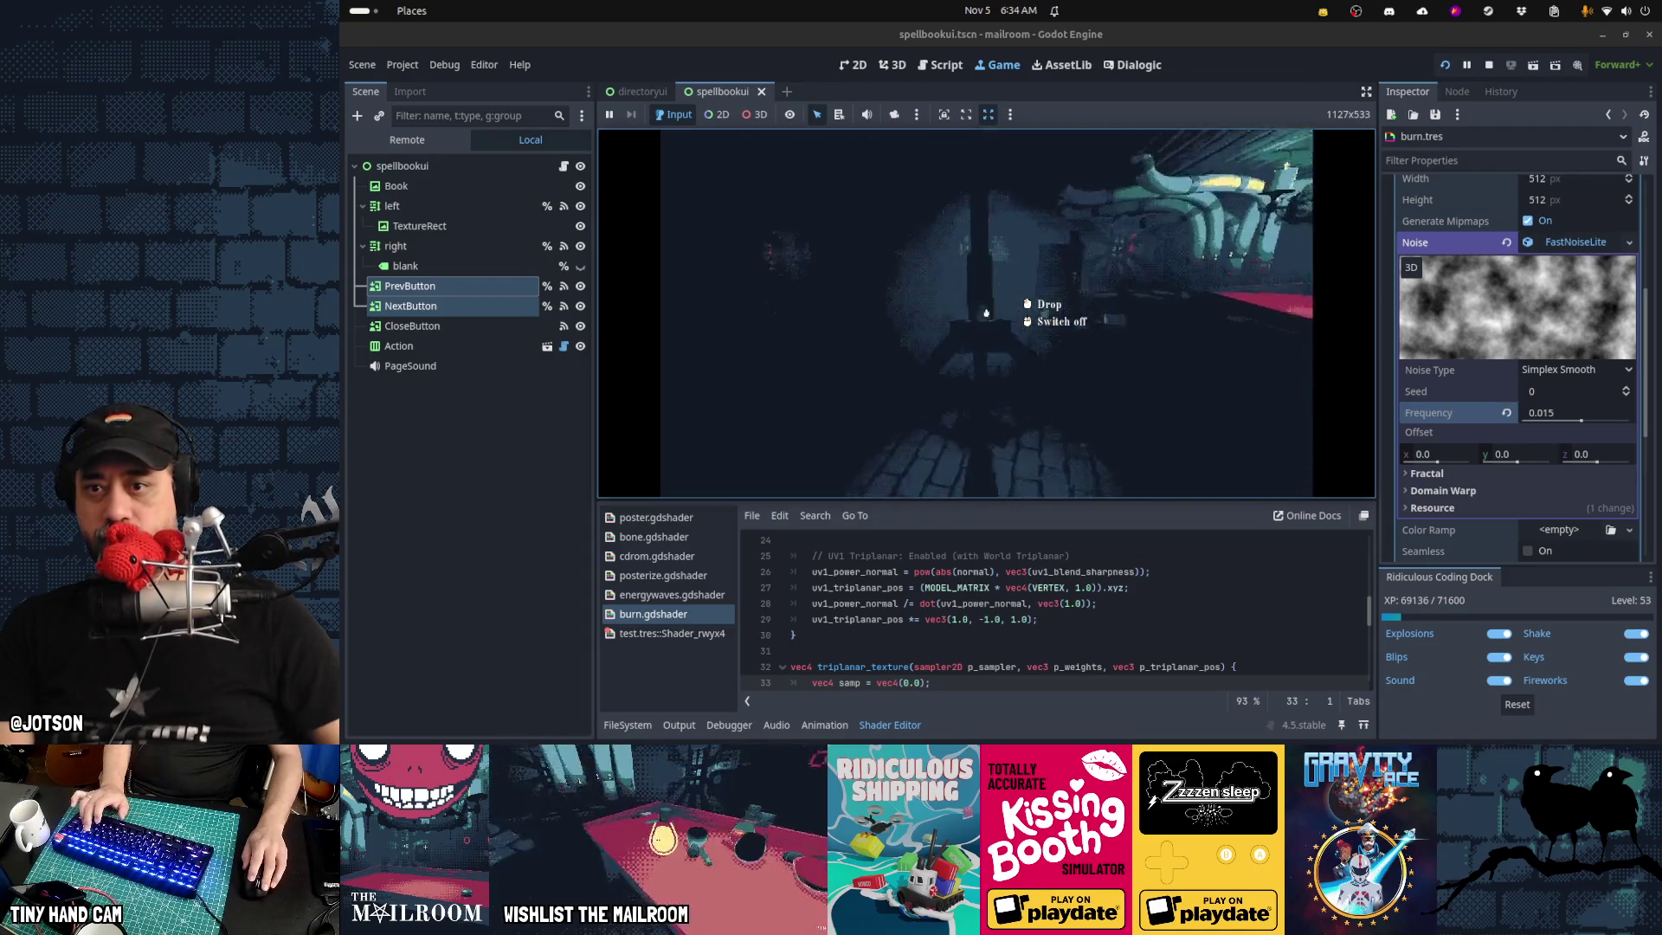
# Drop the lamp, fetch wood for the stove, and start burning an envelope
pyautogui.click(986, 312)
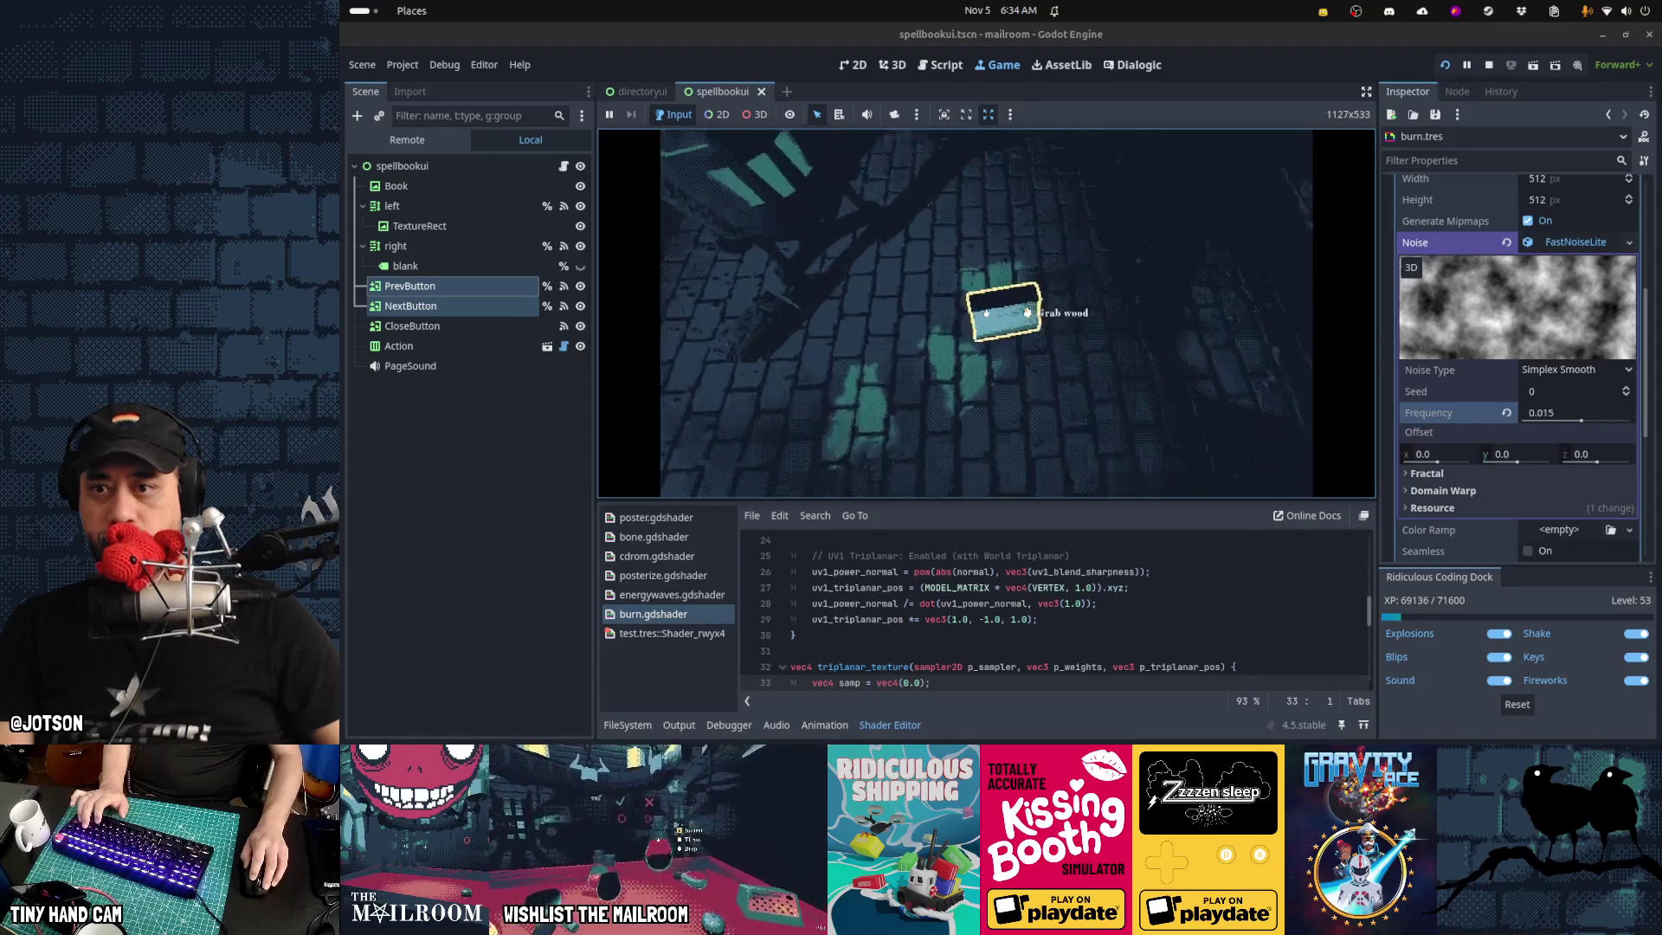
pyautogui.click(986, 313)
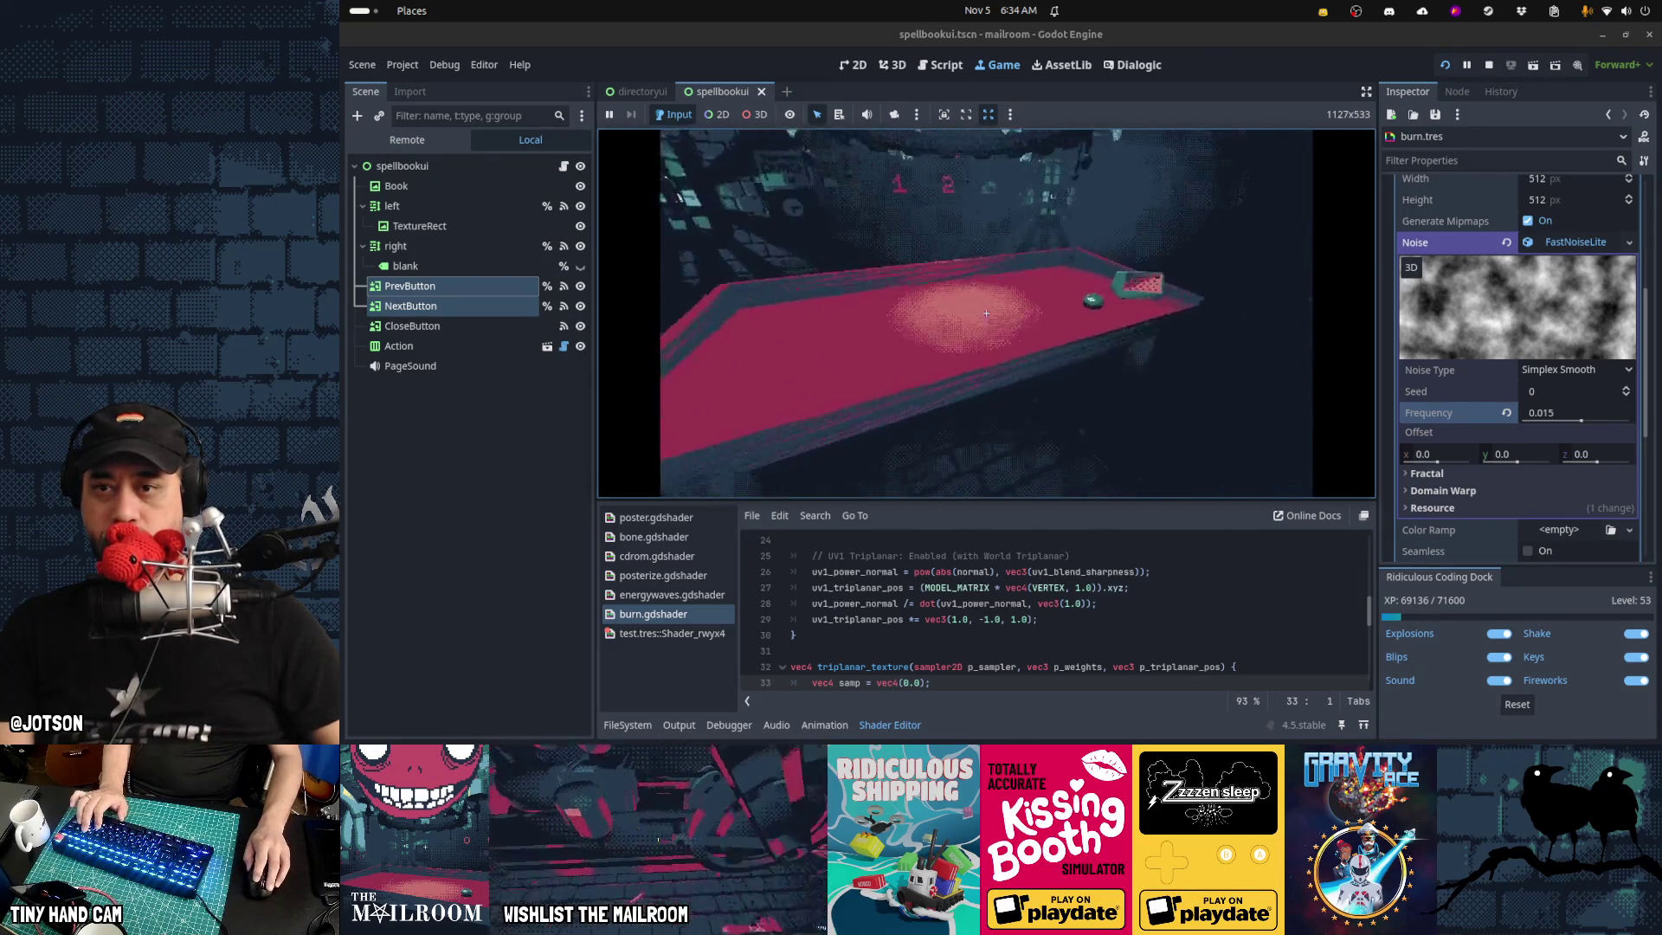
pyautogui.click(986, 312)
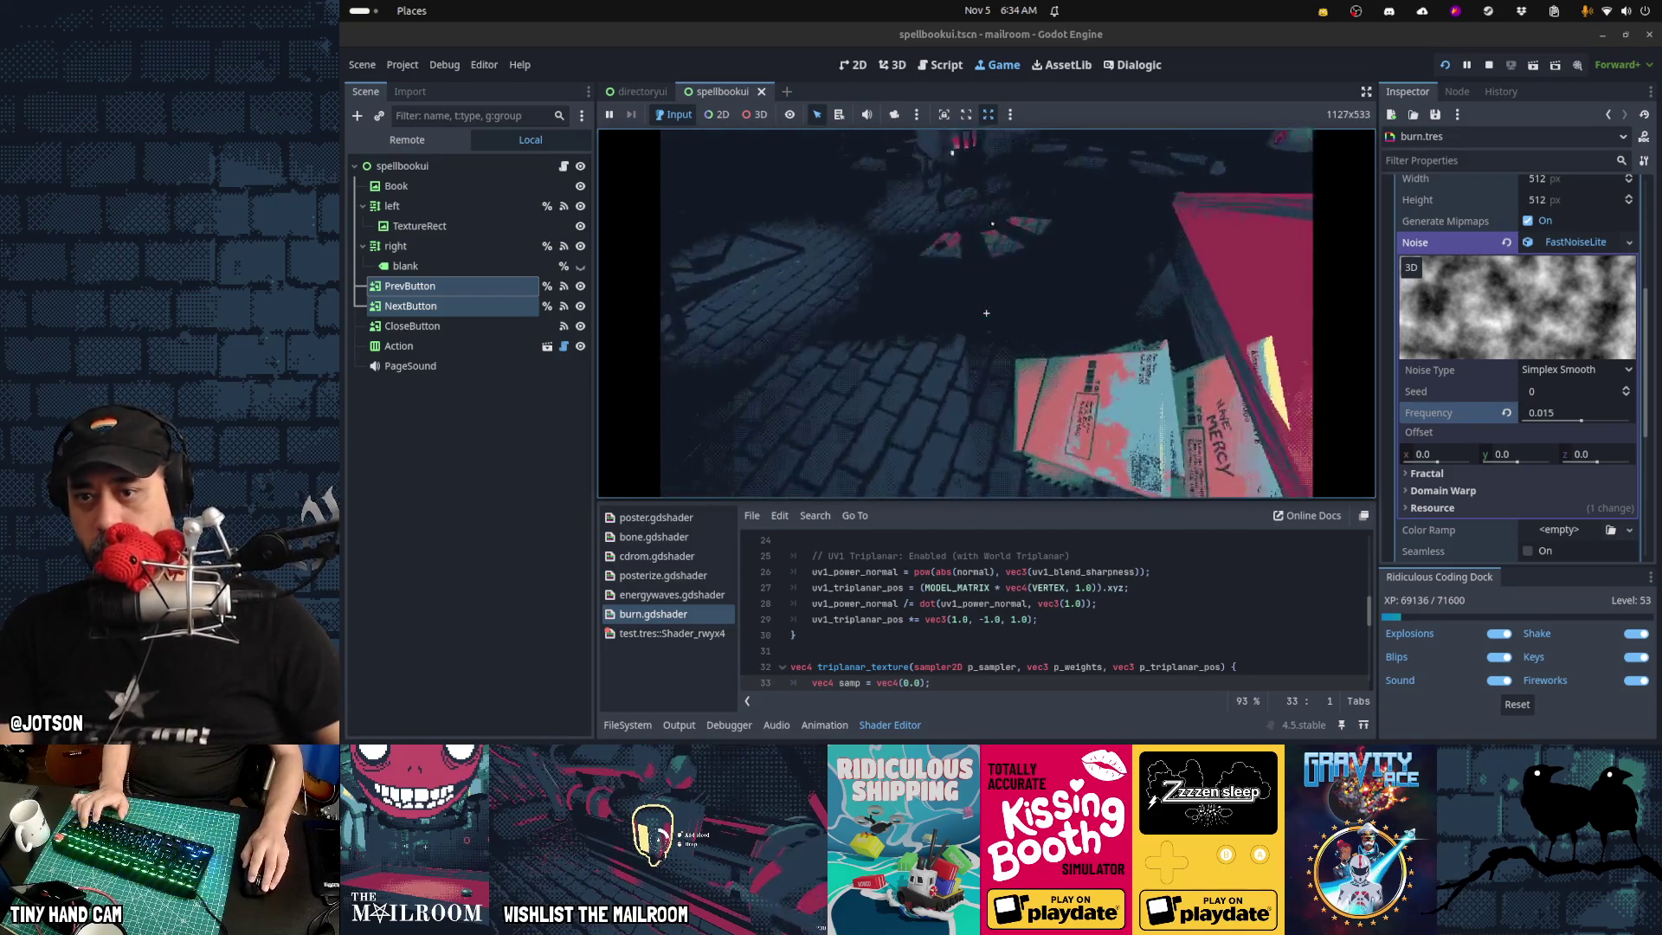
pyautogui.press('e')
pyautogui.click(986, 312)
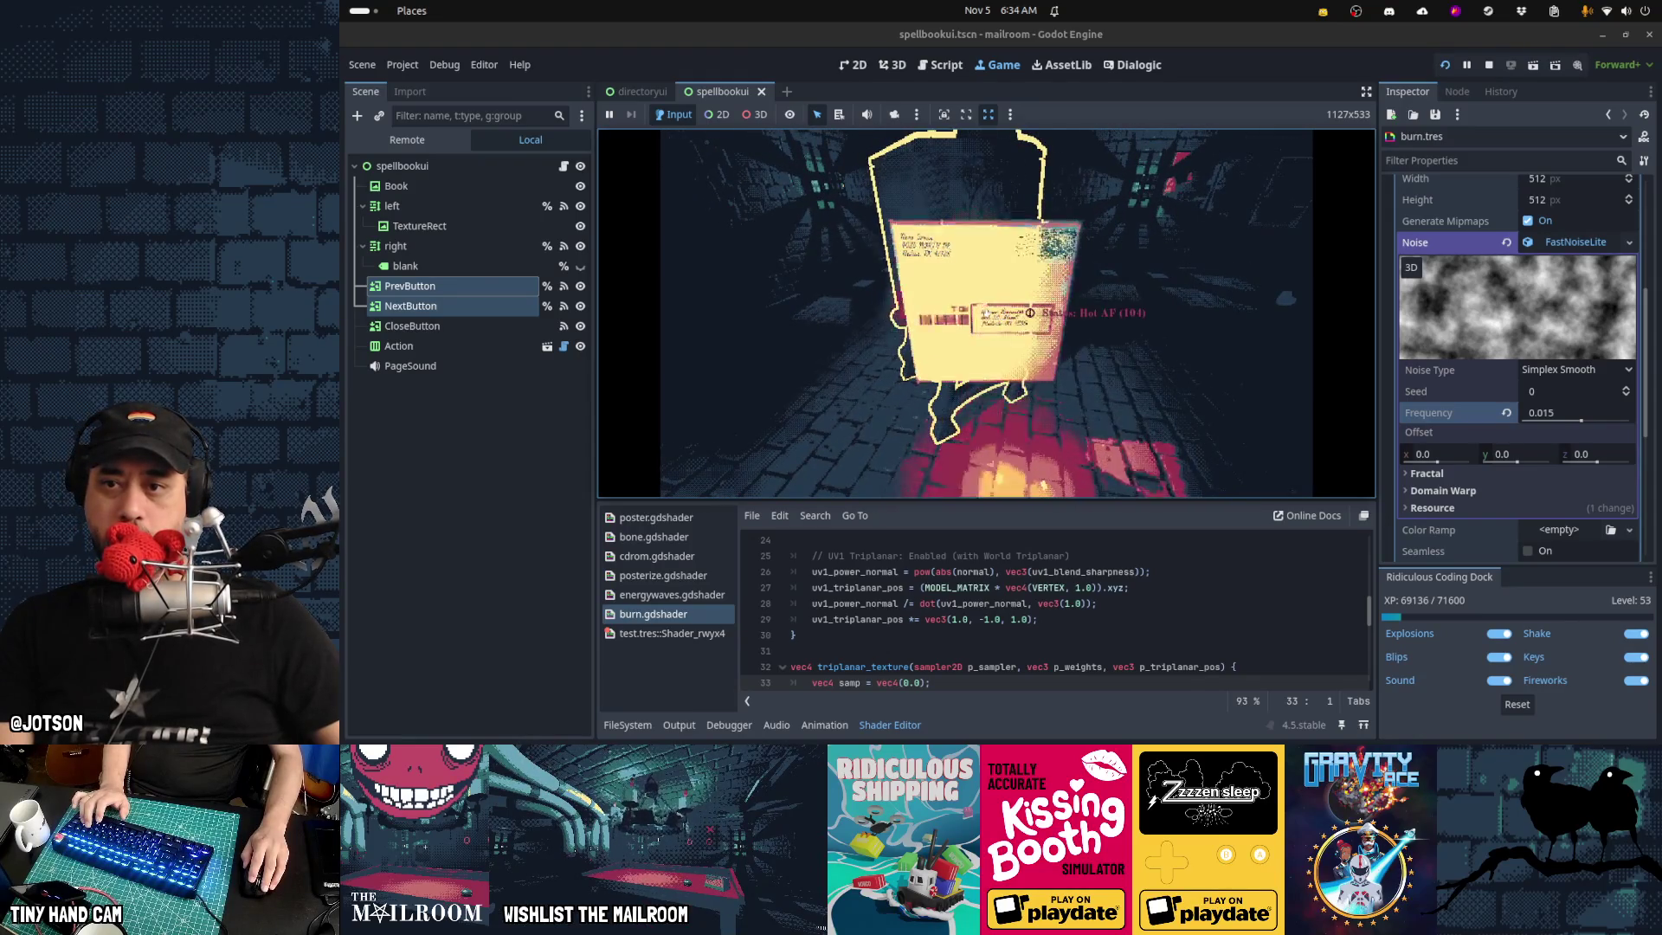
# Pause the game and show main.gd's burnmesh function in the Script workspace
pyautogui.press('Escape')
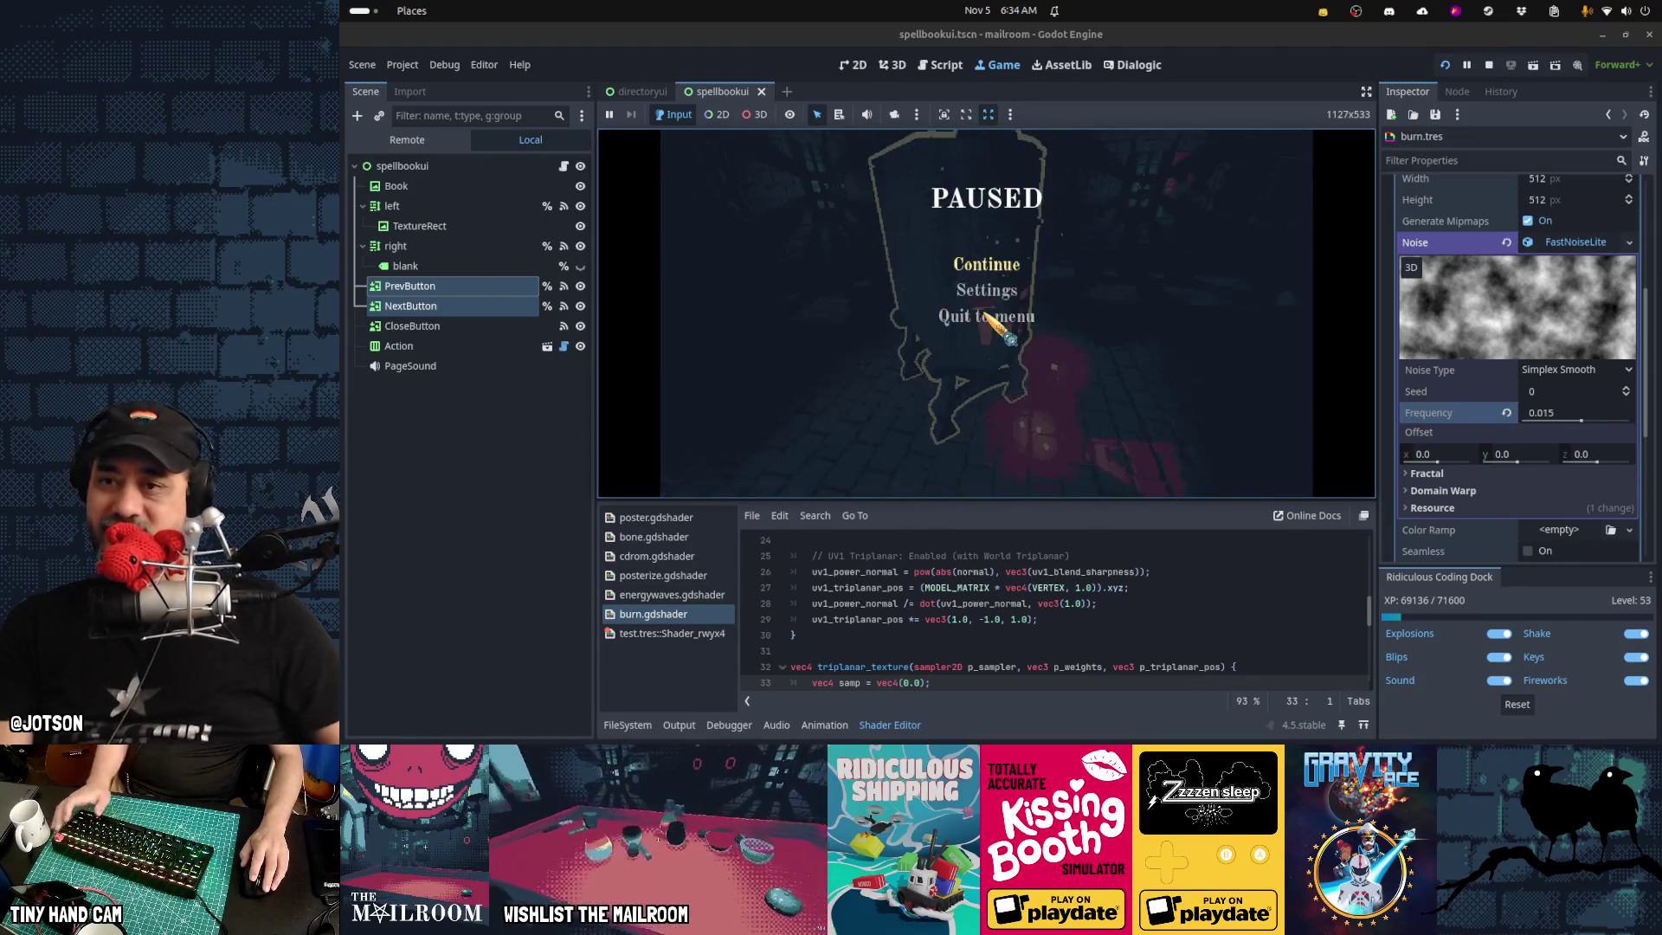
pyautogui.press('Escape')
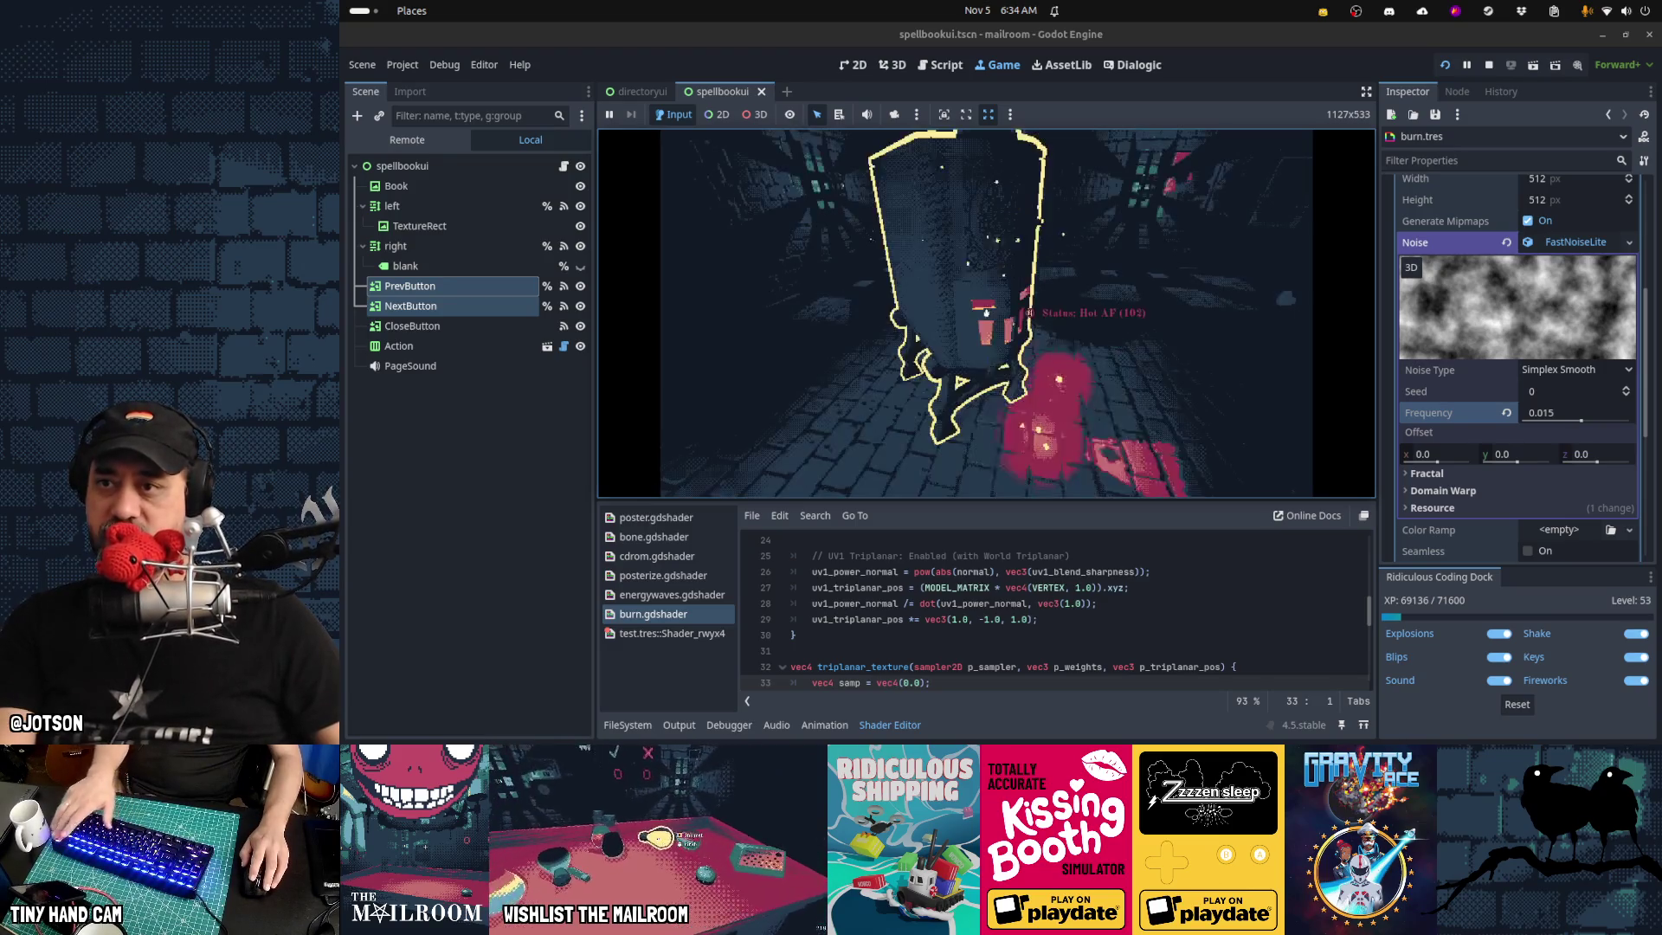
pyautogui.press('Escape')
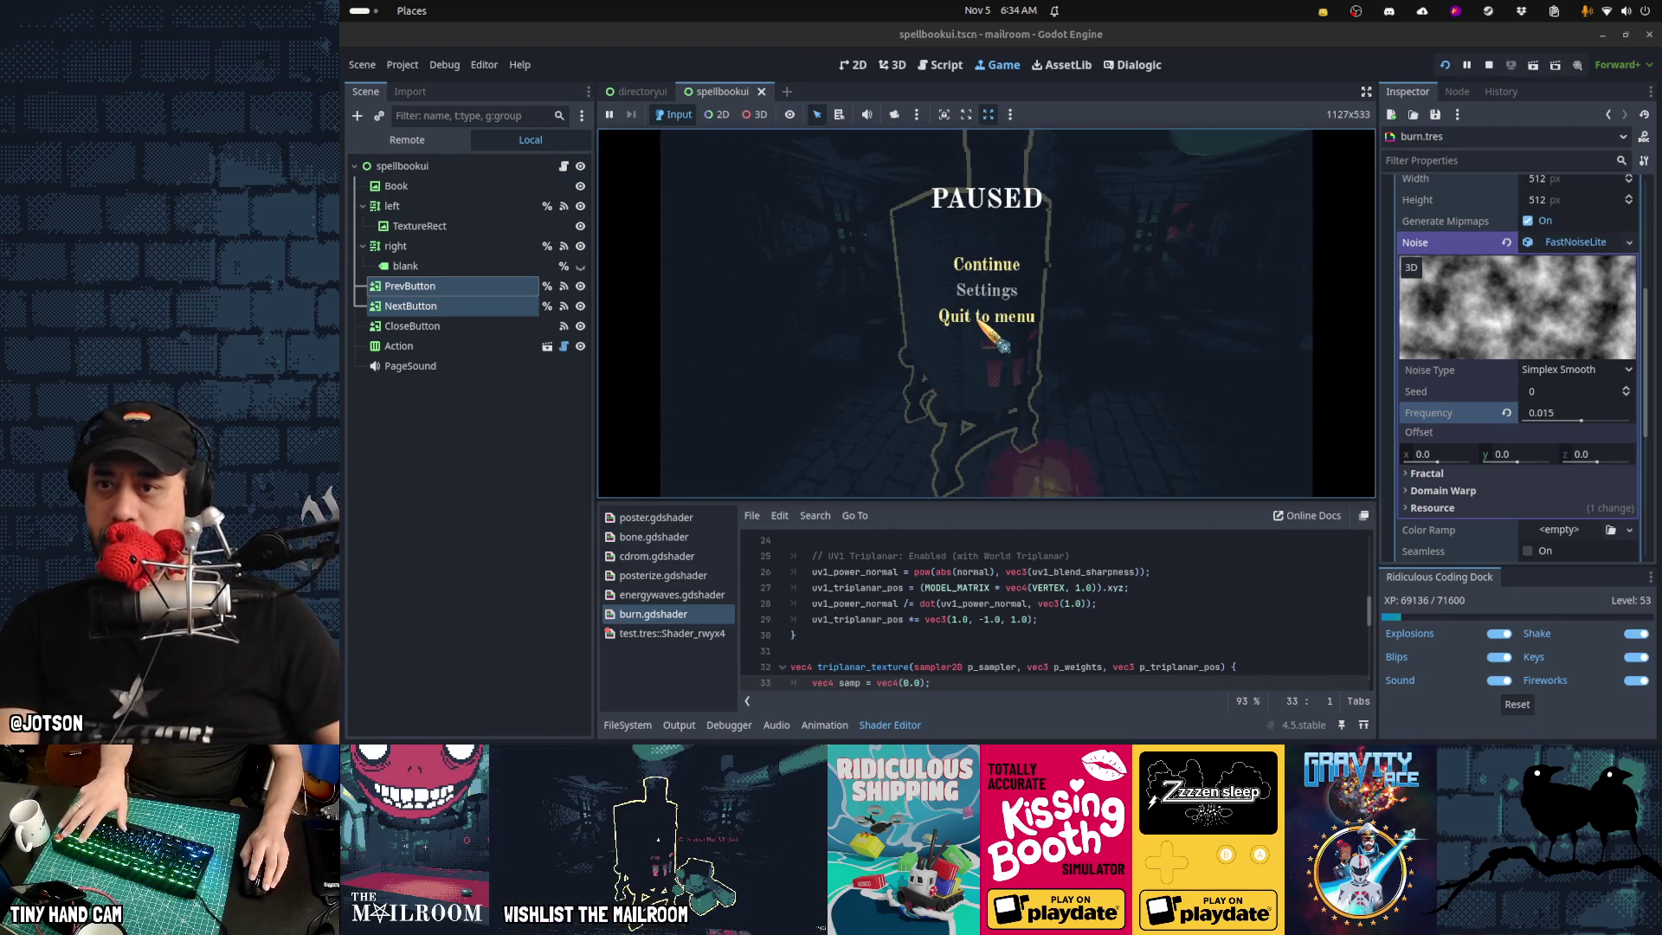
pyautogui.click(943, 65)
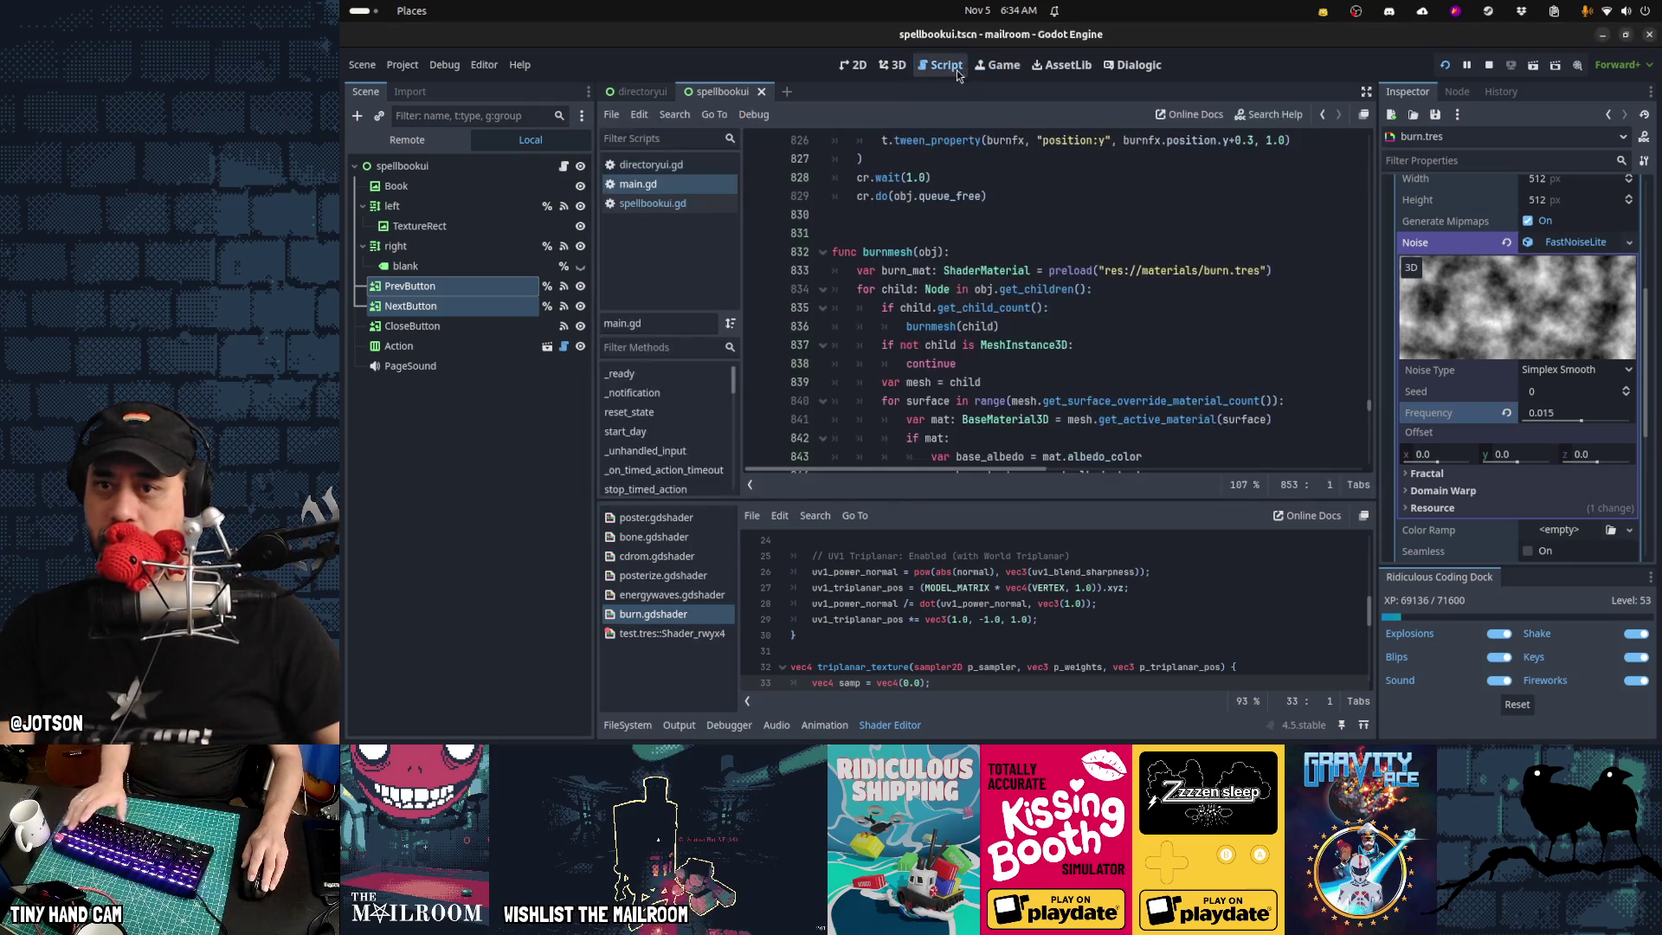
# Uncomment the burn tween's set_ease and set_trans lines, change TRANS_CUBIC to TRANS_CIRC, and run the game
pyautogui.scroll(-4, 1110, 377)
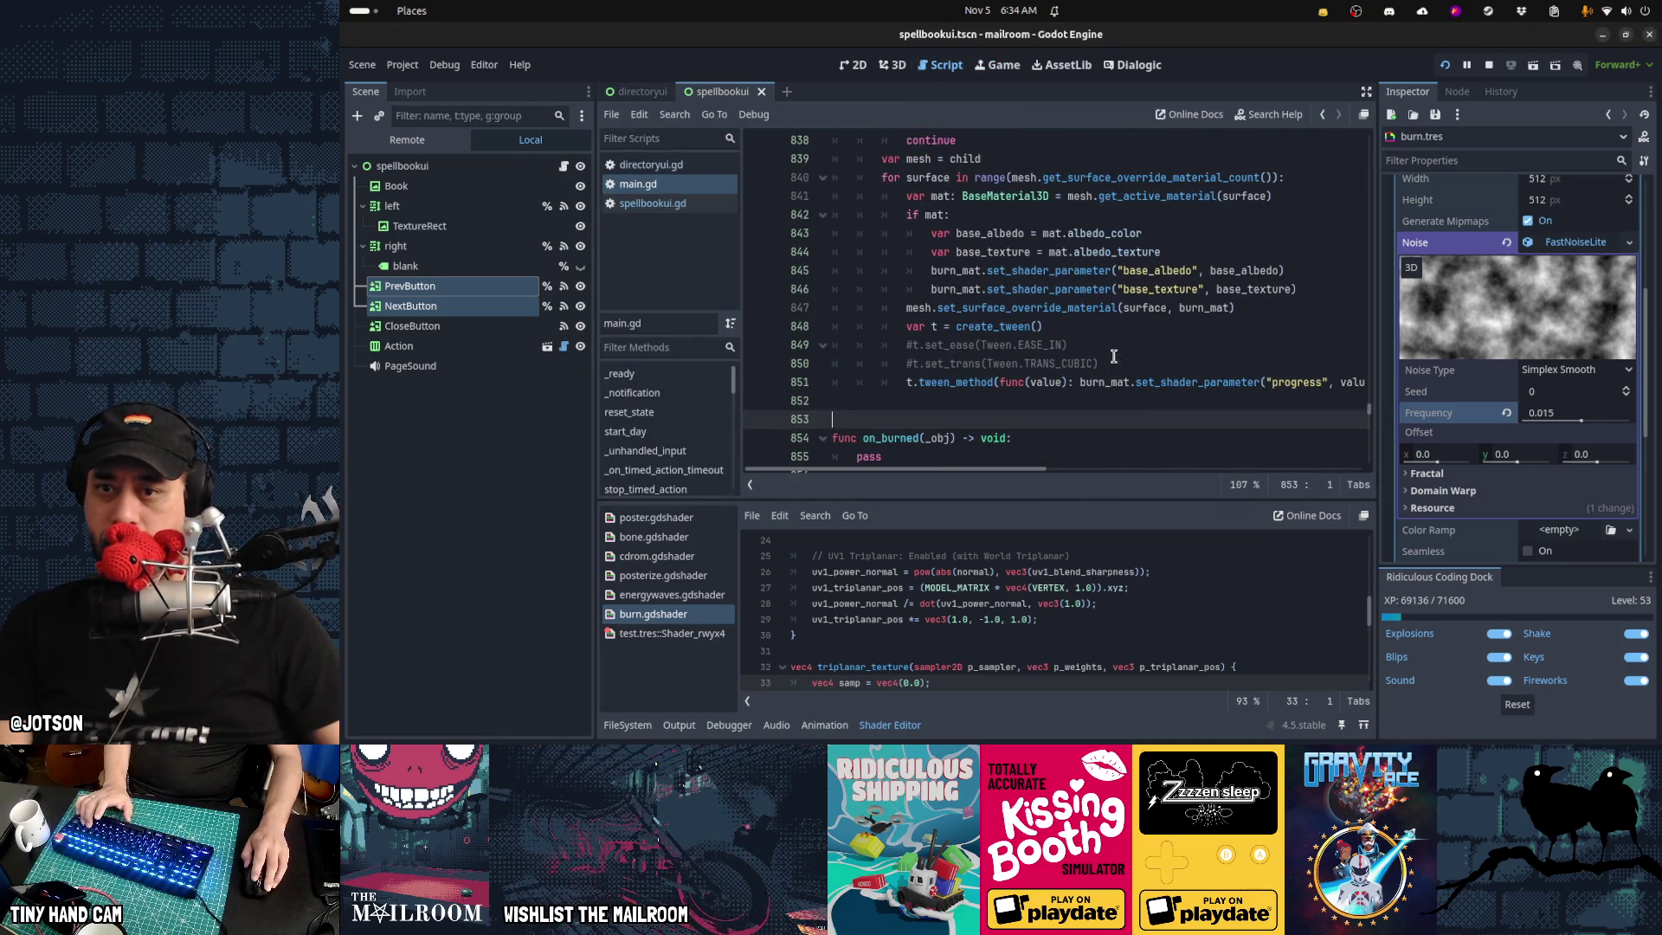
pyautogui.click(1112, 346)
pyautogui.press('Home')
pyautogui.press('Delete')
pyautogui.press('Down')
pyautogui.press('Delete')
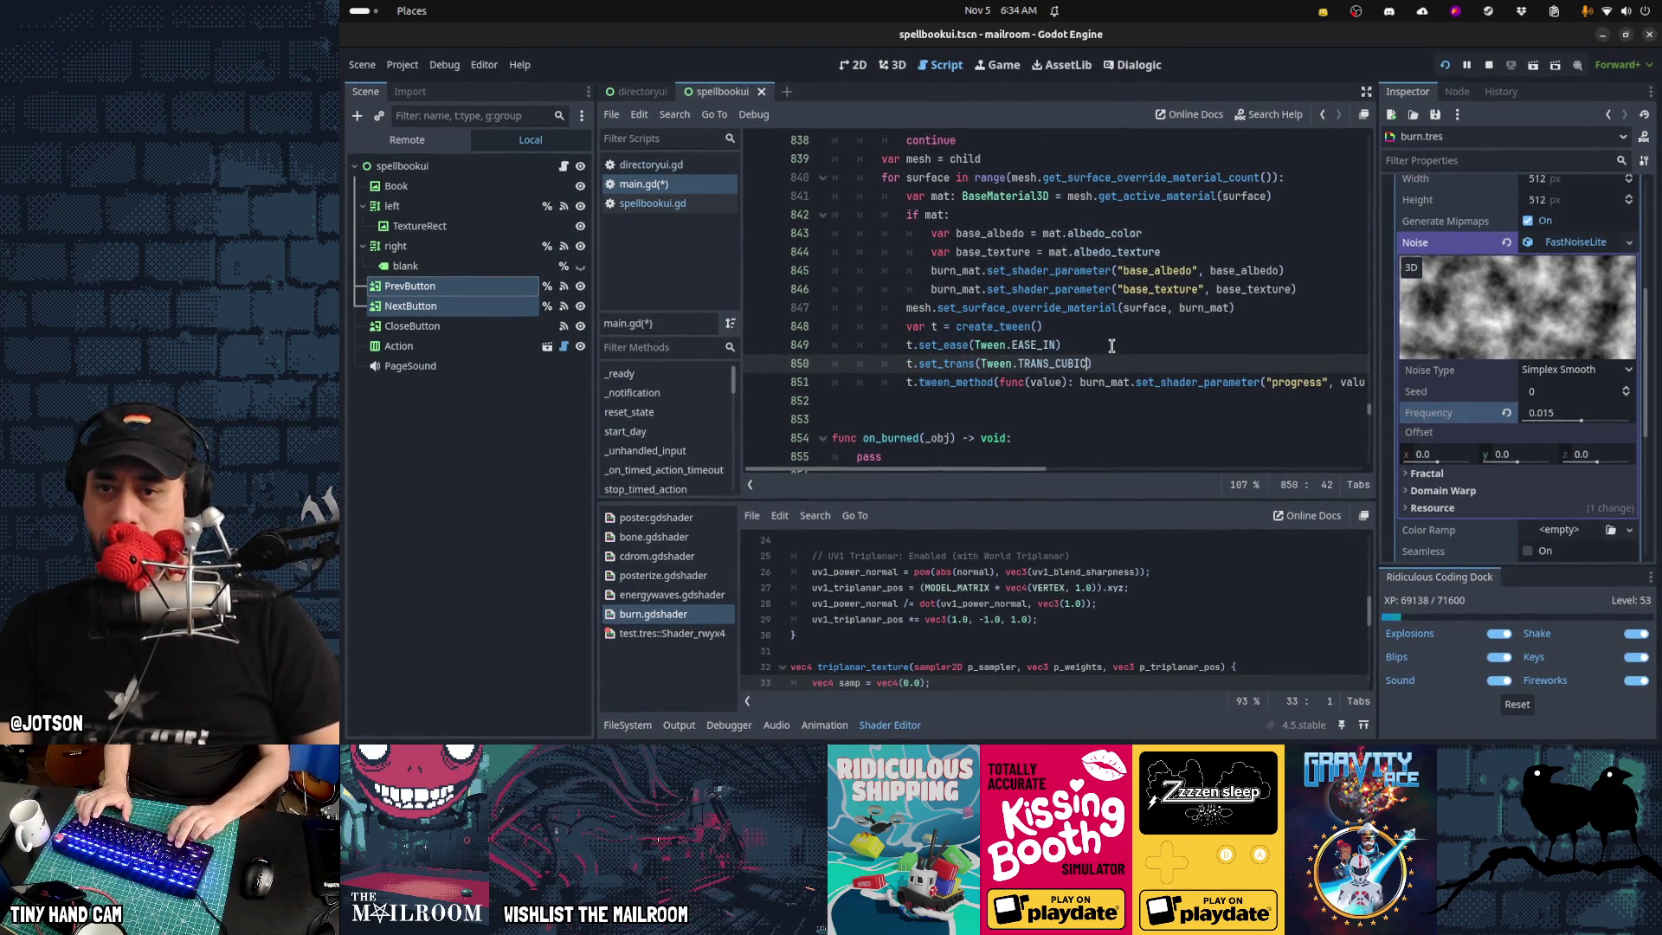
pyautogui.write('CIR')
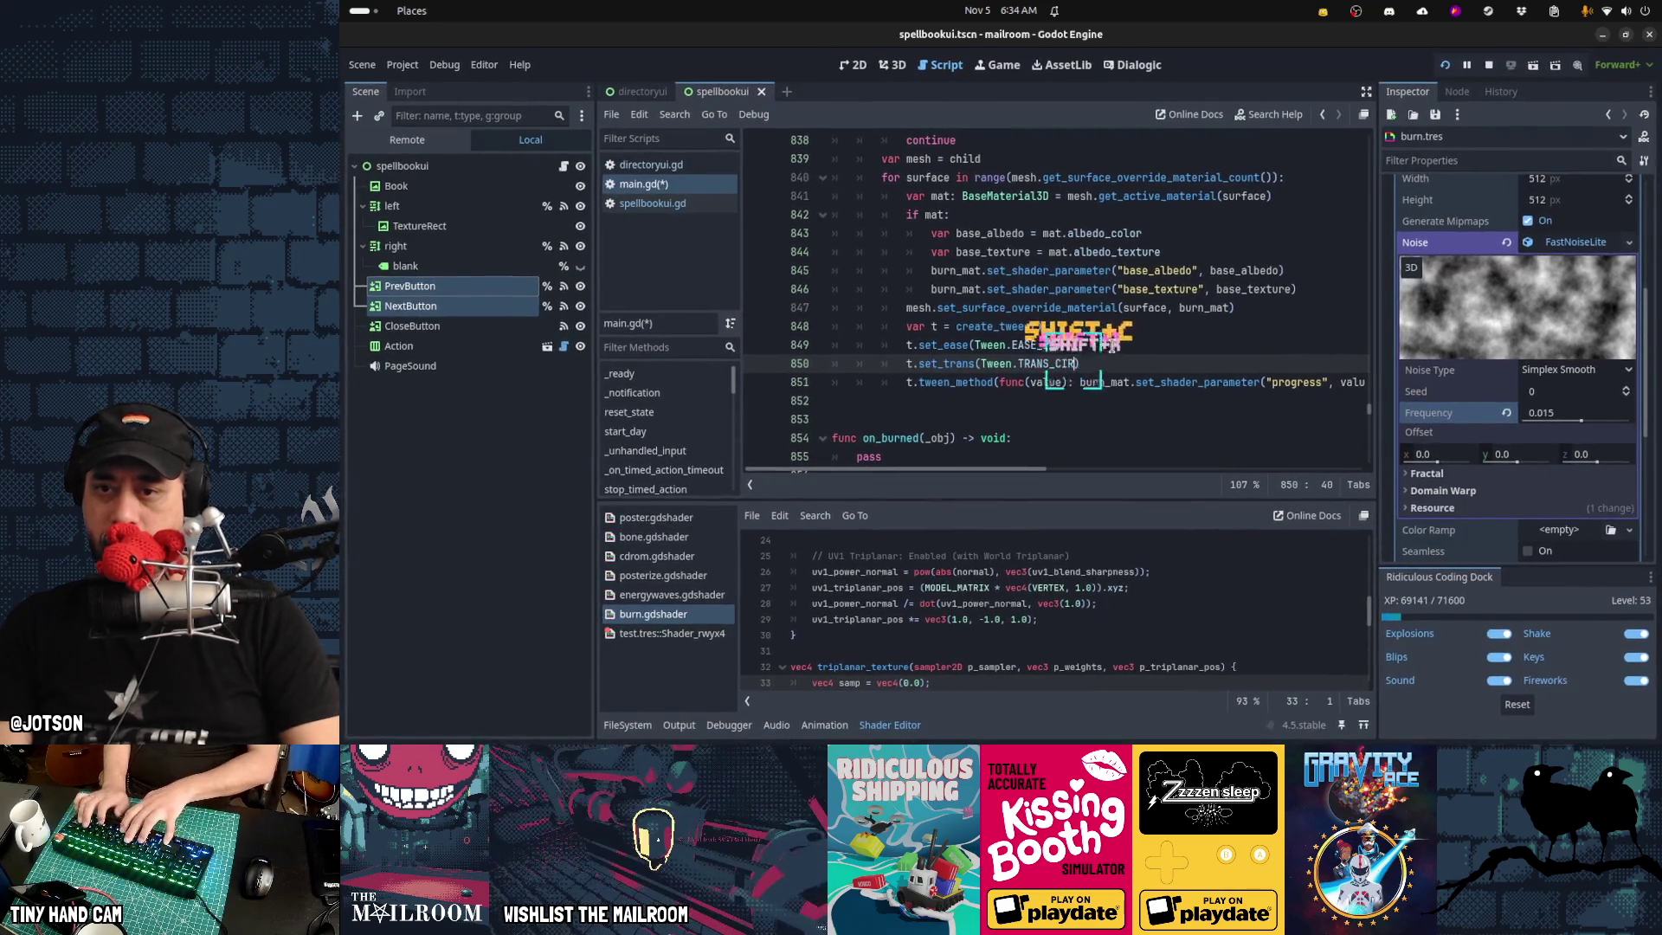
pyautogui.write('C')
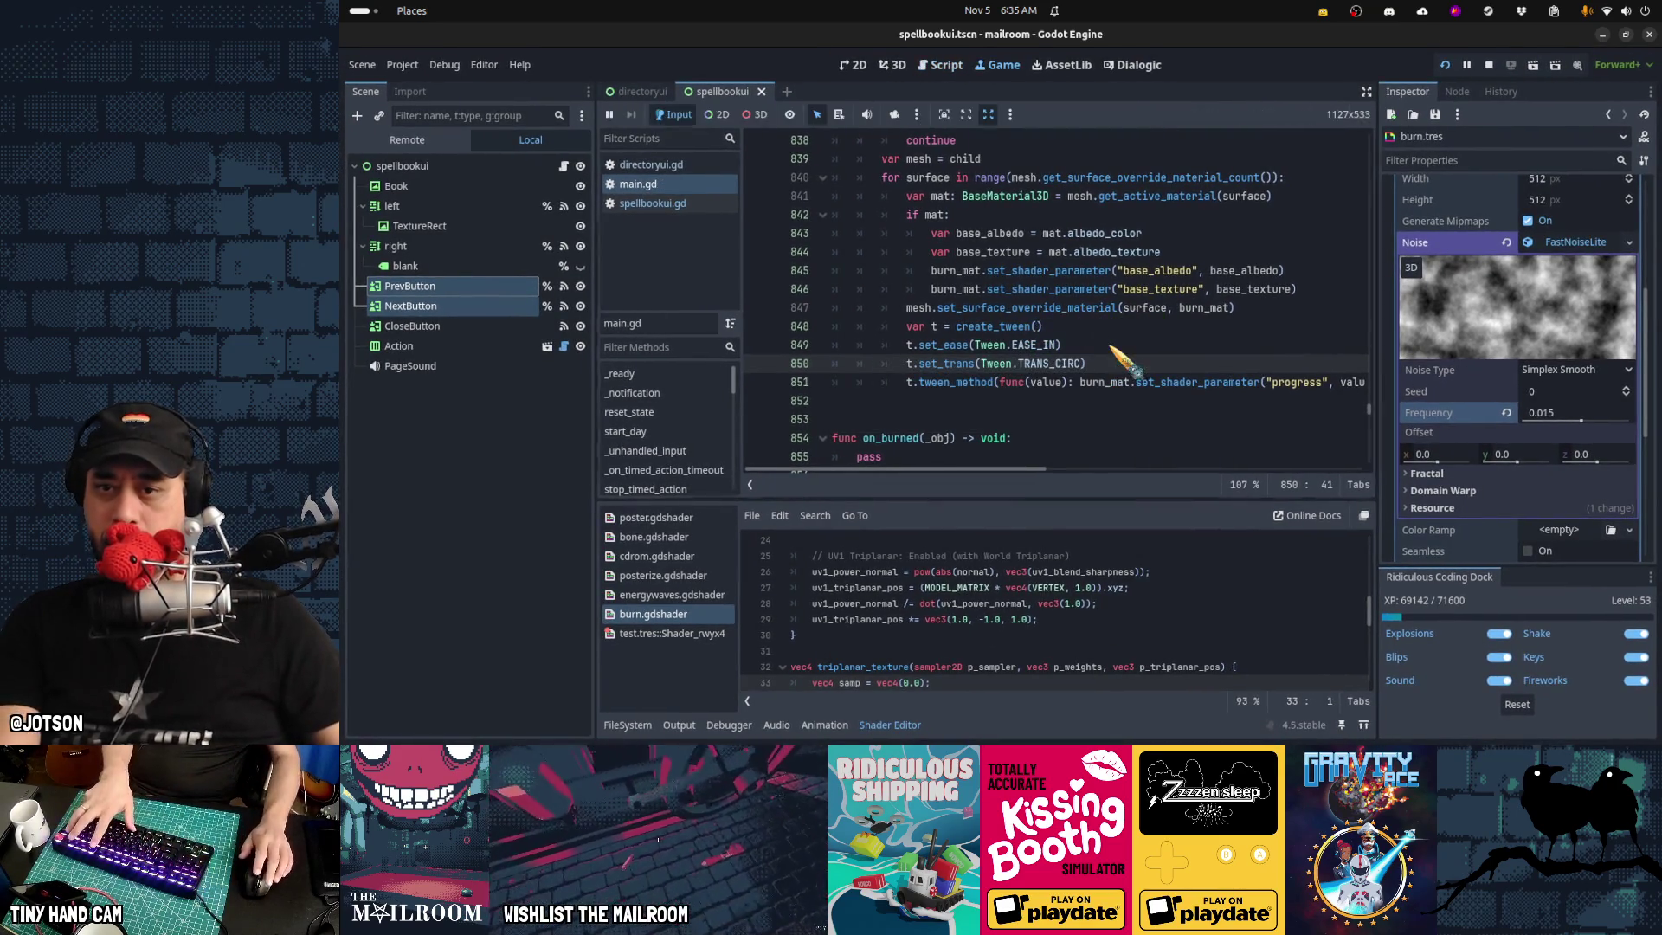
pyautogui.press('F5')
# Burn a green paper with the EASE_IN/TRANS_CIRC tween, then select TRANS_CIRC in main.gd
pyautogui.click(1008, 264)
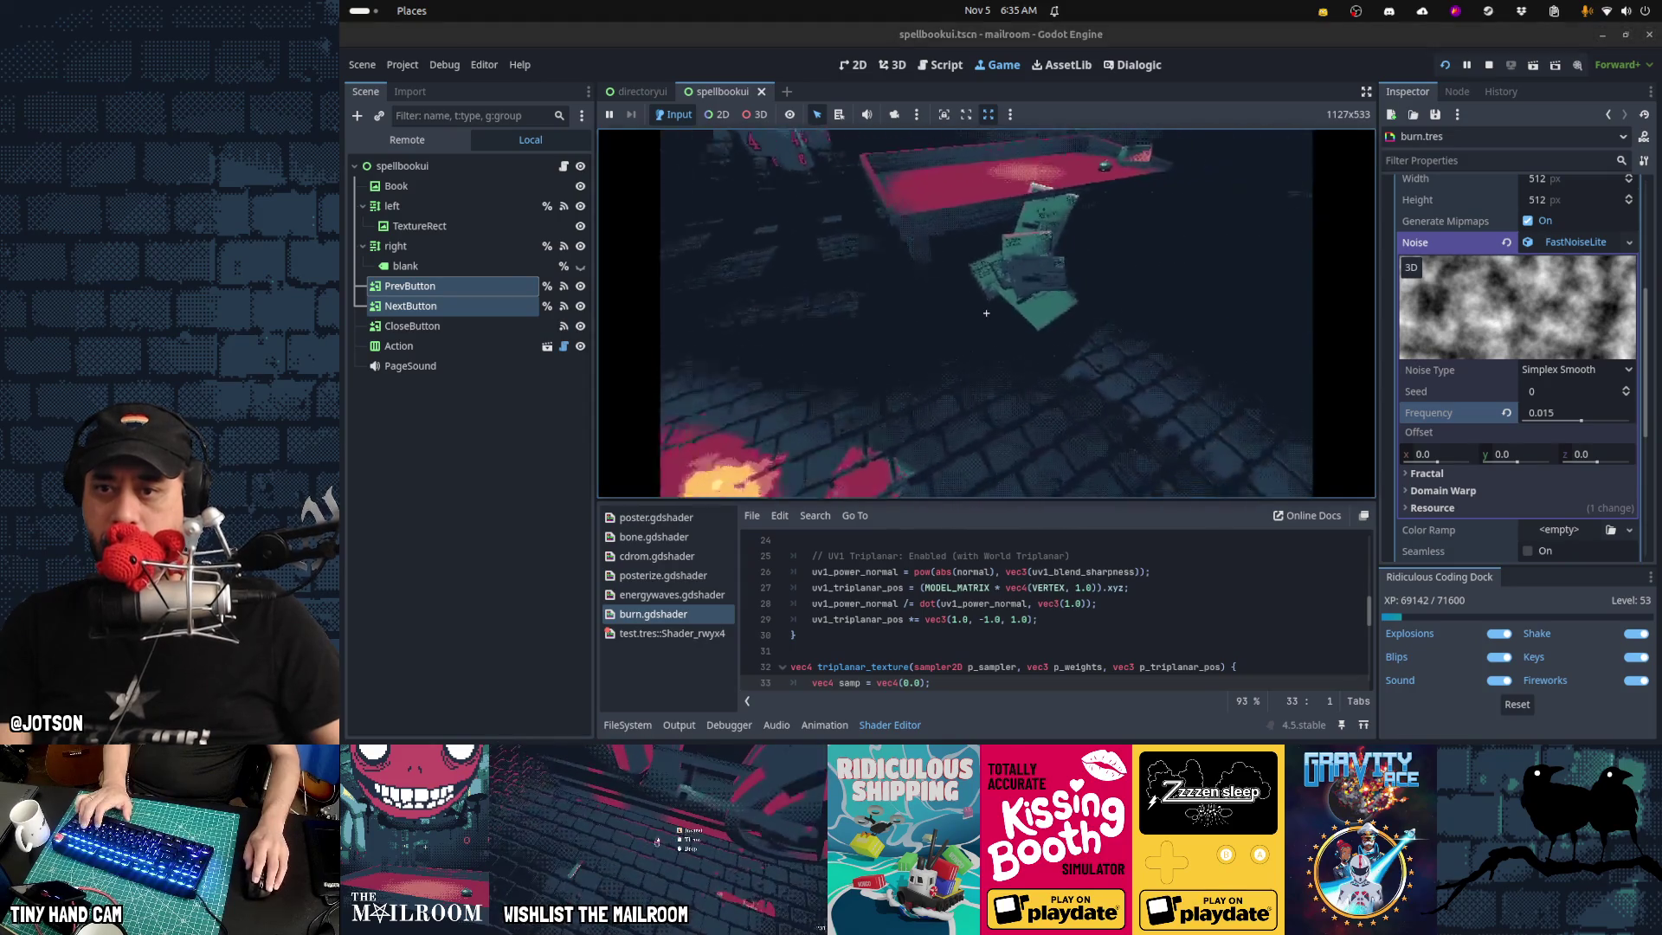
pyautogui.click(986, 313)
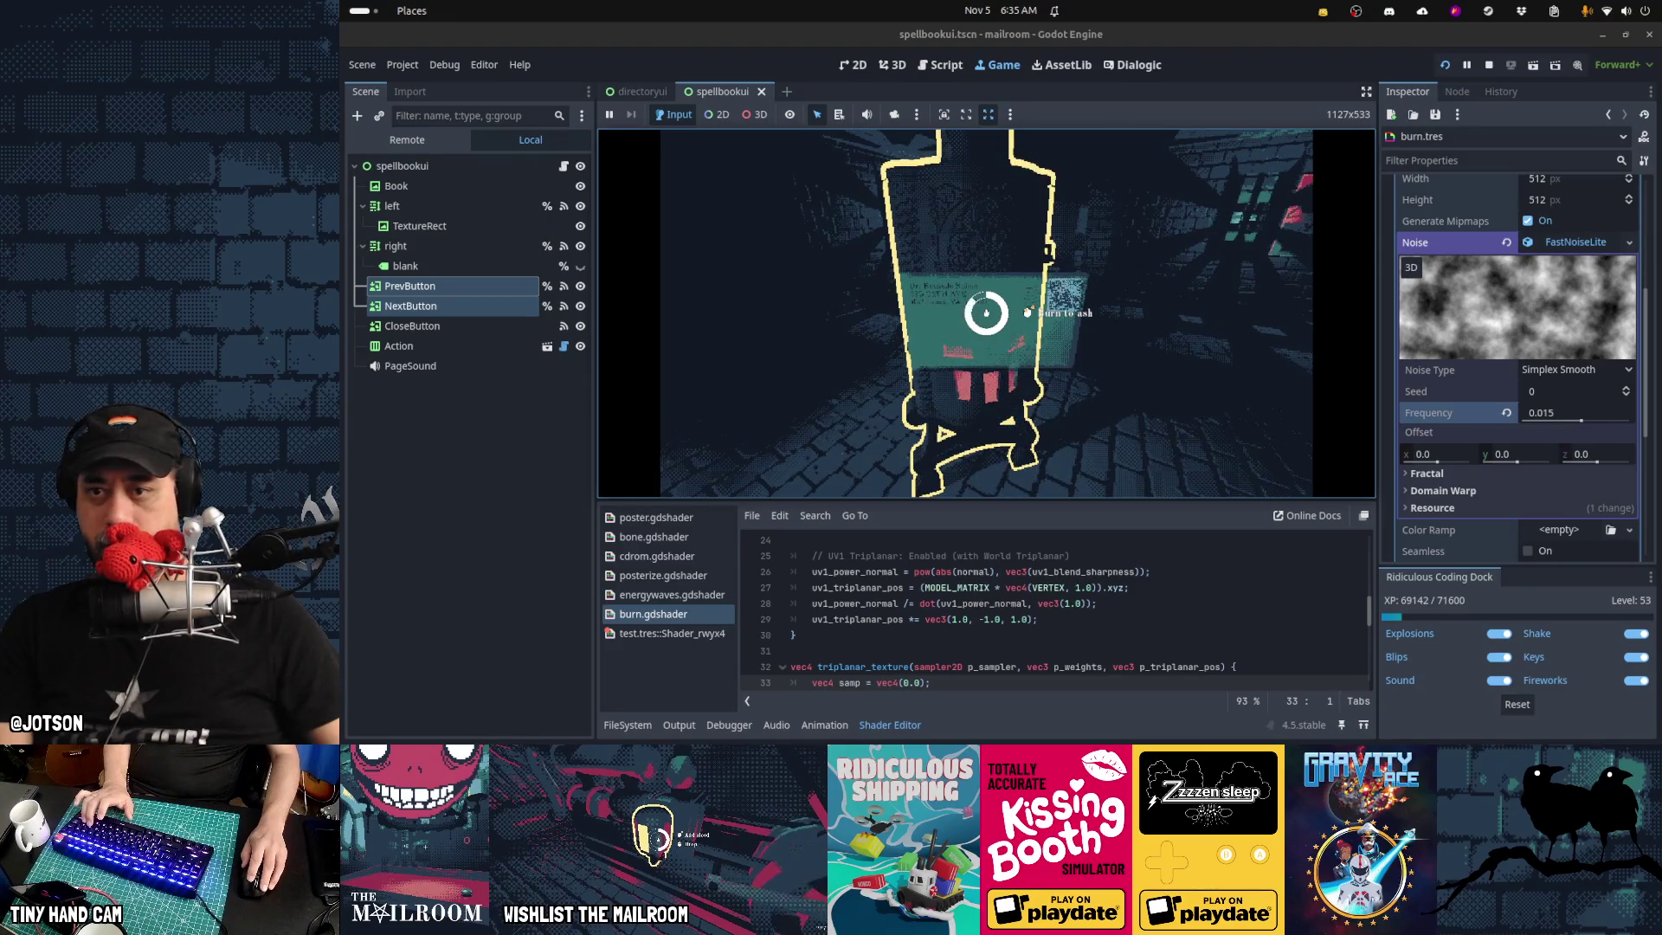
pyautogui.click(986, 312)
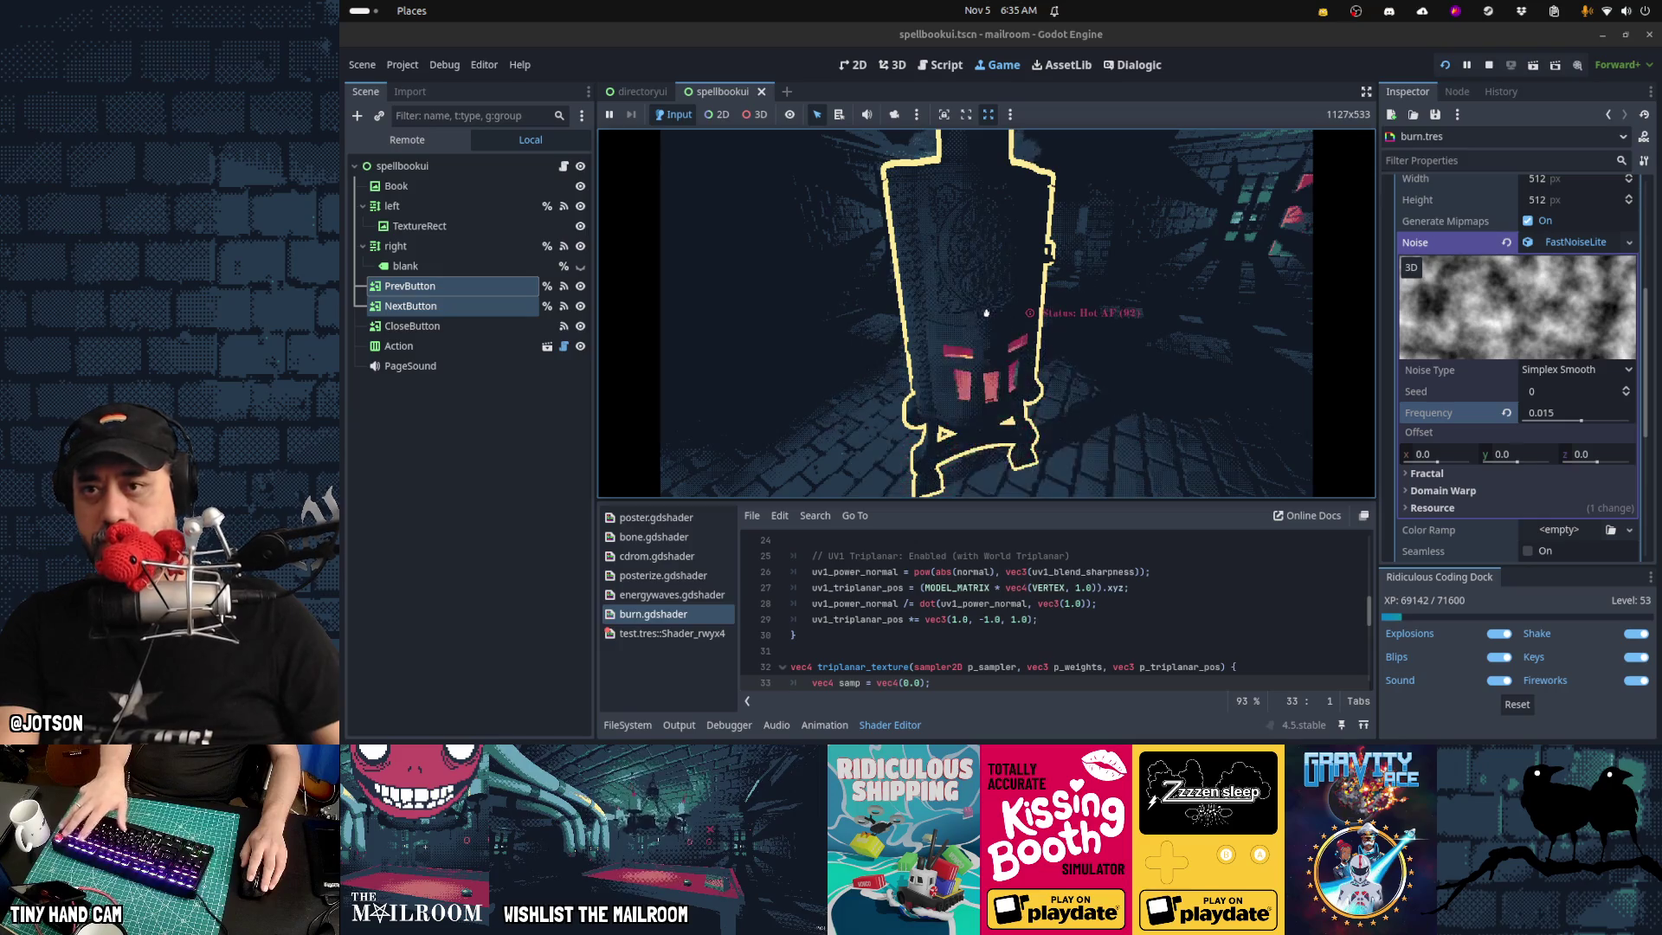
pyautogui.press('Escape')
pyautogui.click(952, 67)
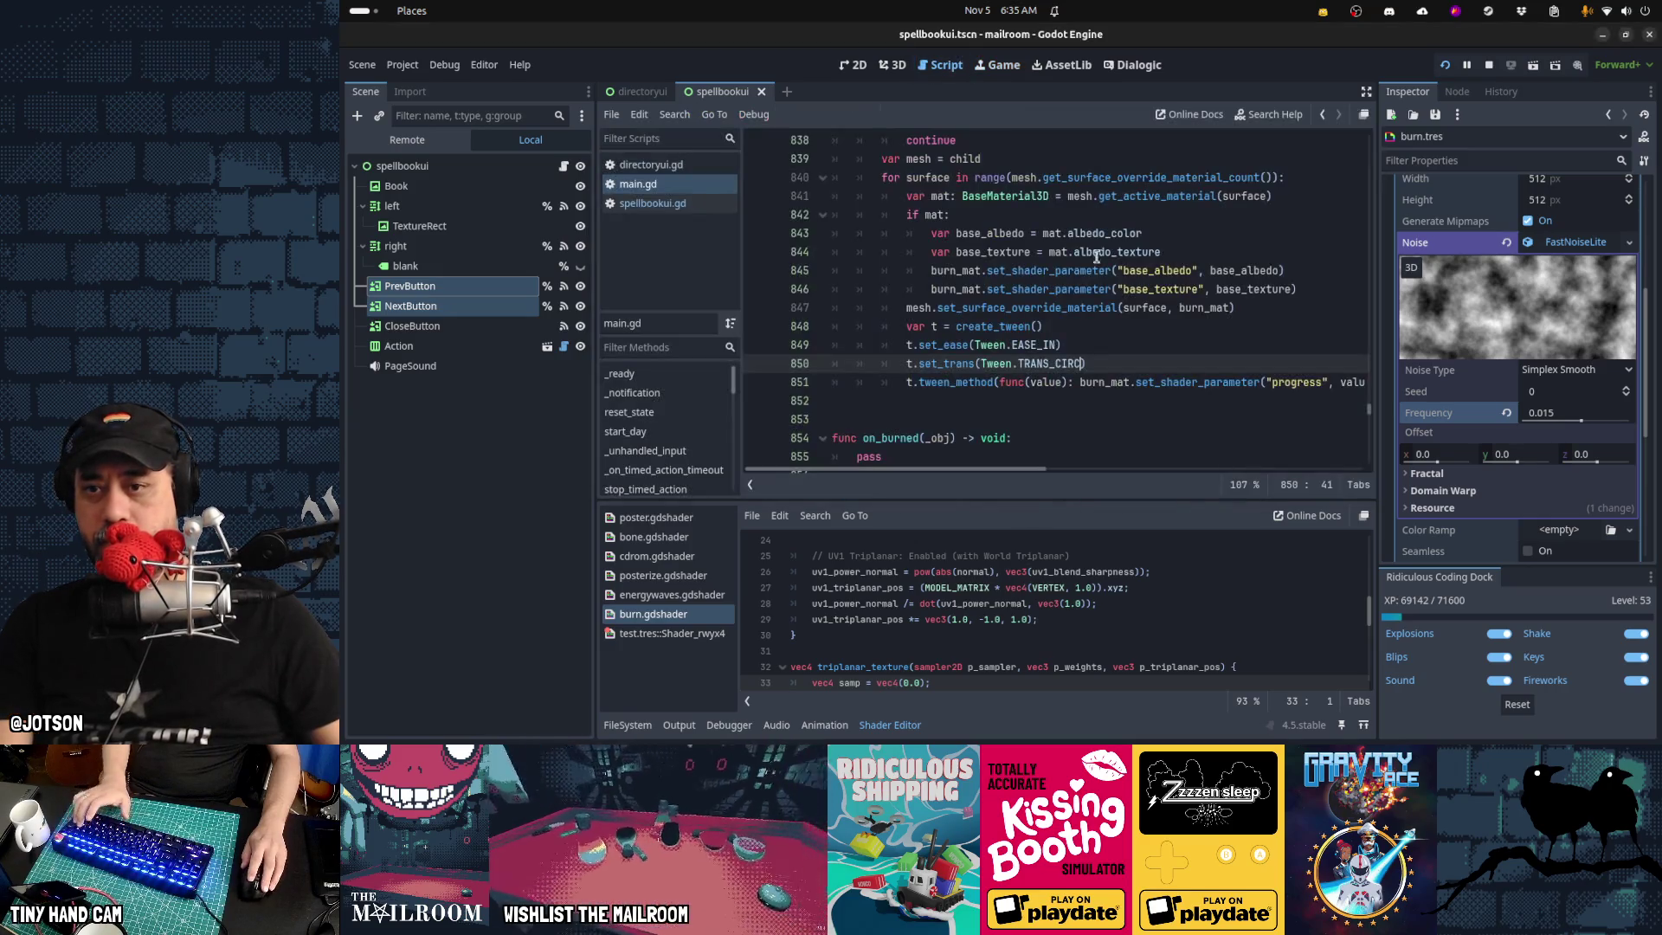
pyautogui.doubleClick(1049, 364)
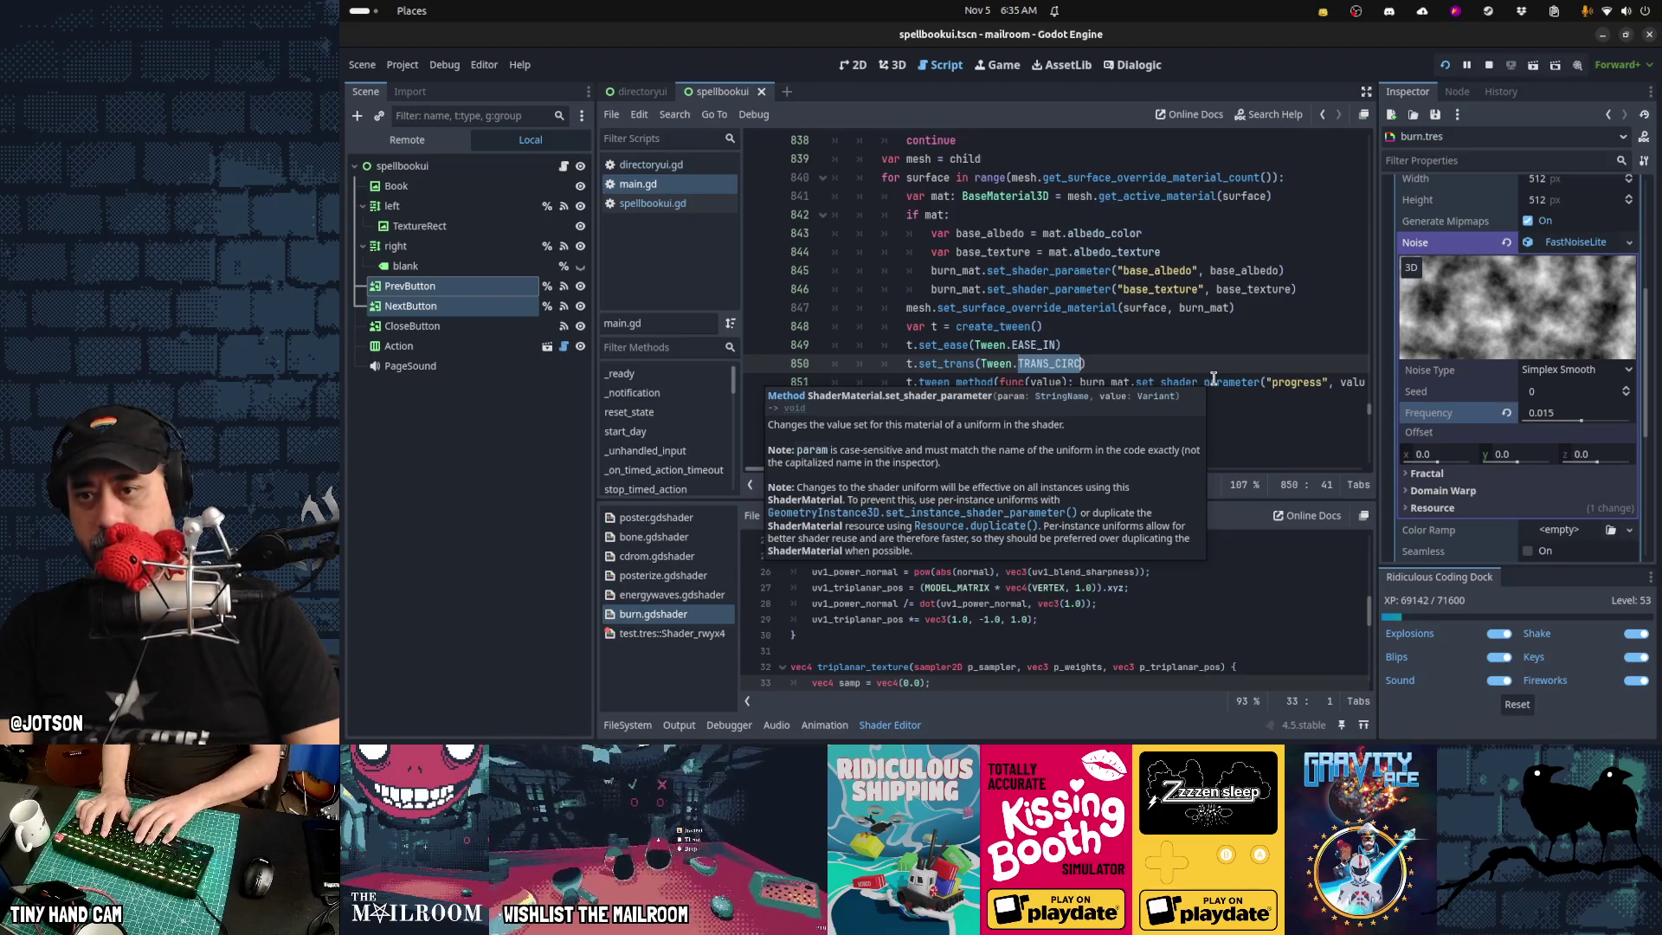
# Switch the burn tween to EASE_OUT with TRANS_CUBIC, rerun, and burn two papers before pausing
pyautogui.press('Up')
pyautogui.press('Left')
pyautogui.press('BackSpace')
pyautogui.press('BackSpace')
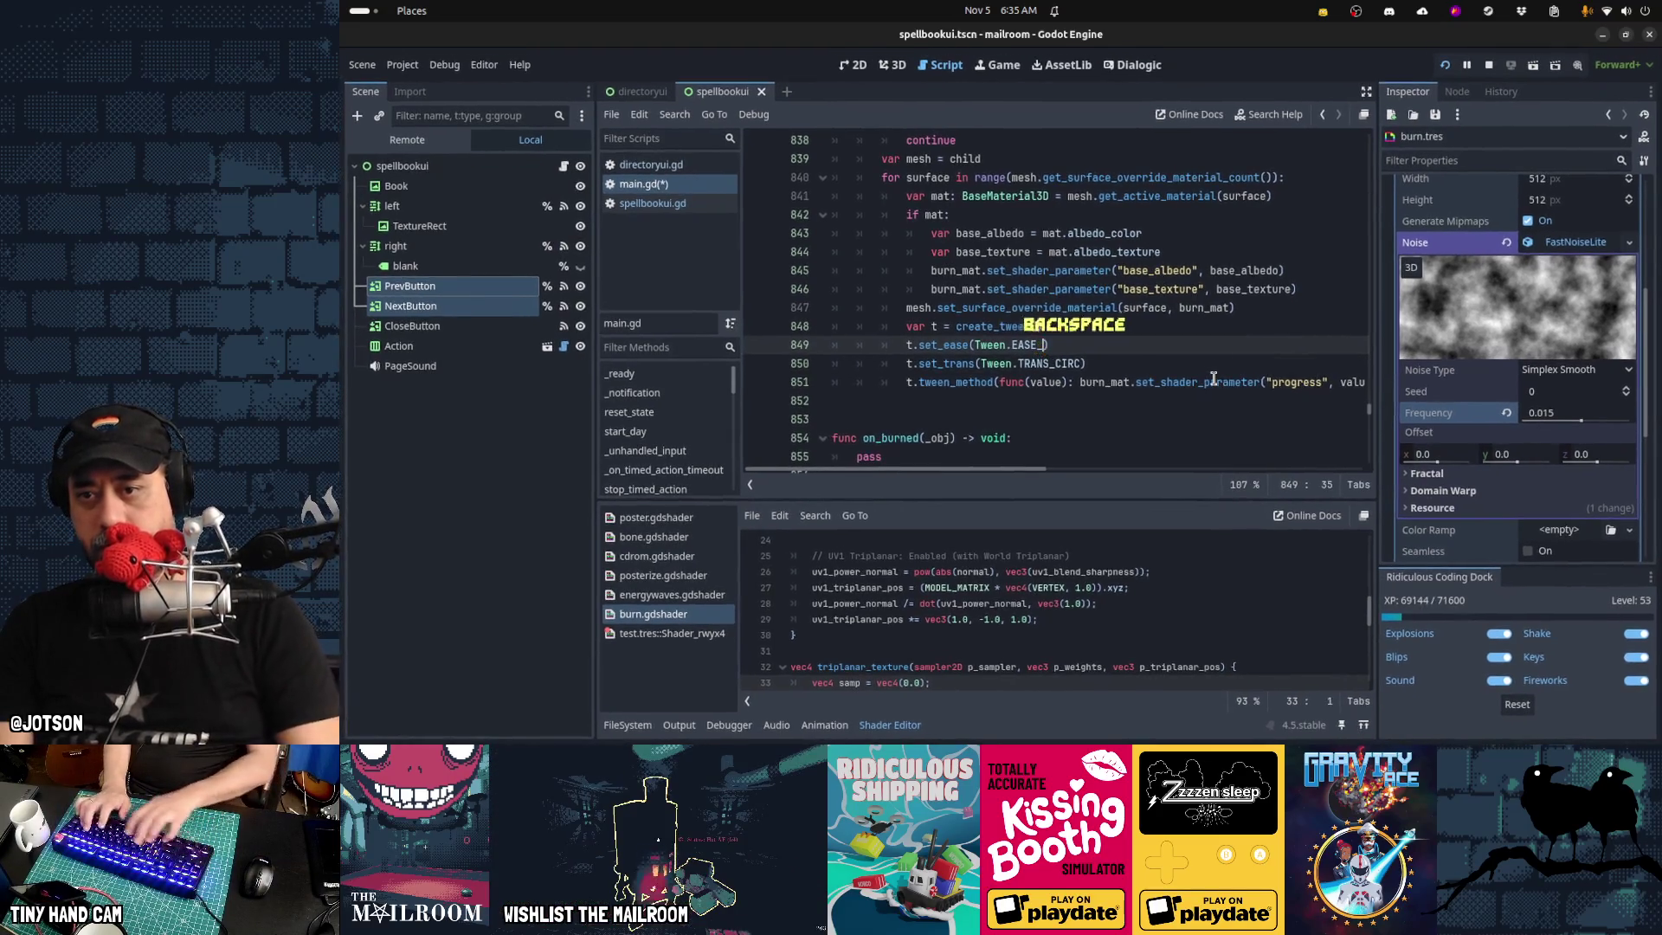
pyautogui.write('OUT')
pyautogui.press('Down')
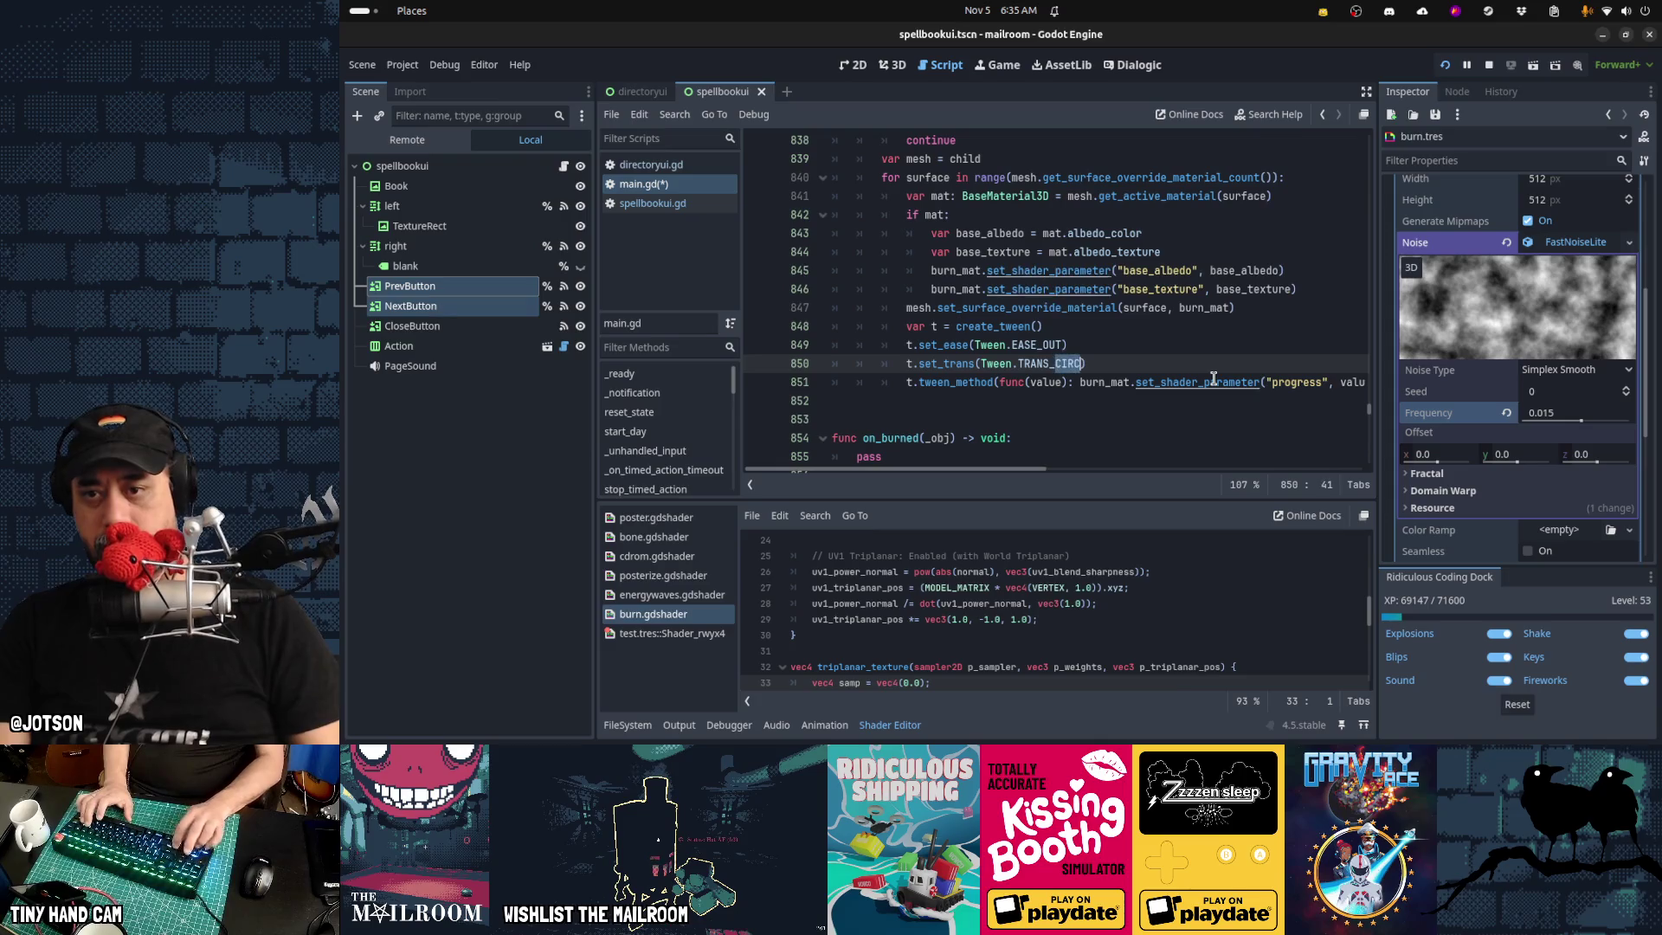
pyautogui.write('CUBIC')
pyautogui.press('F5')
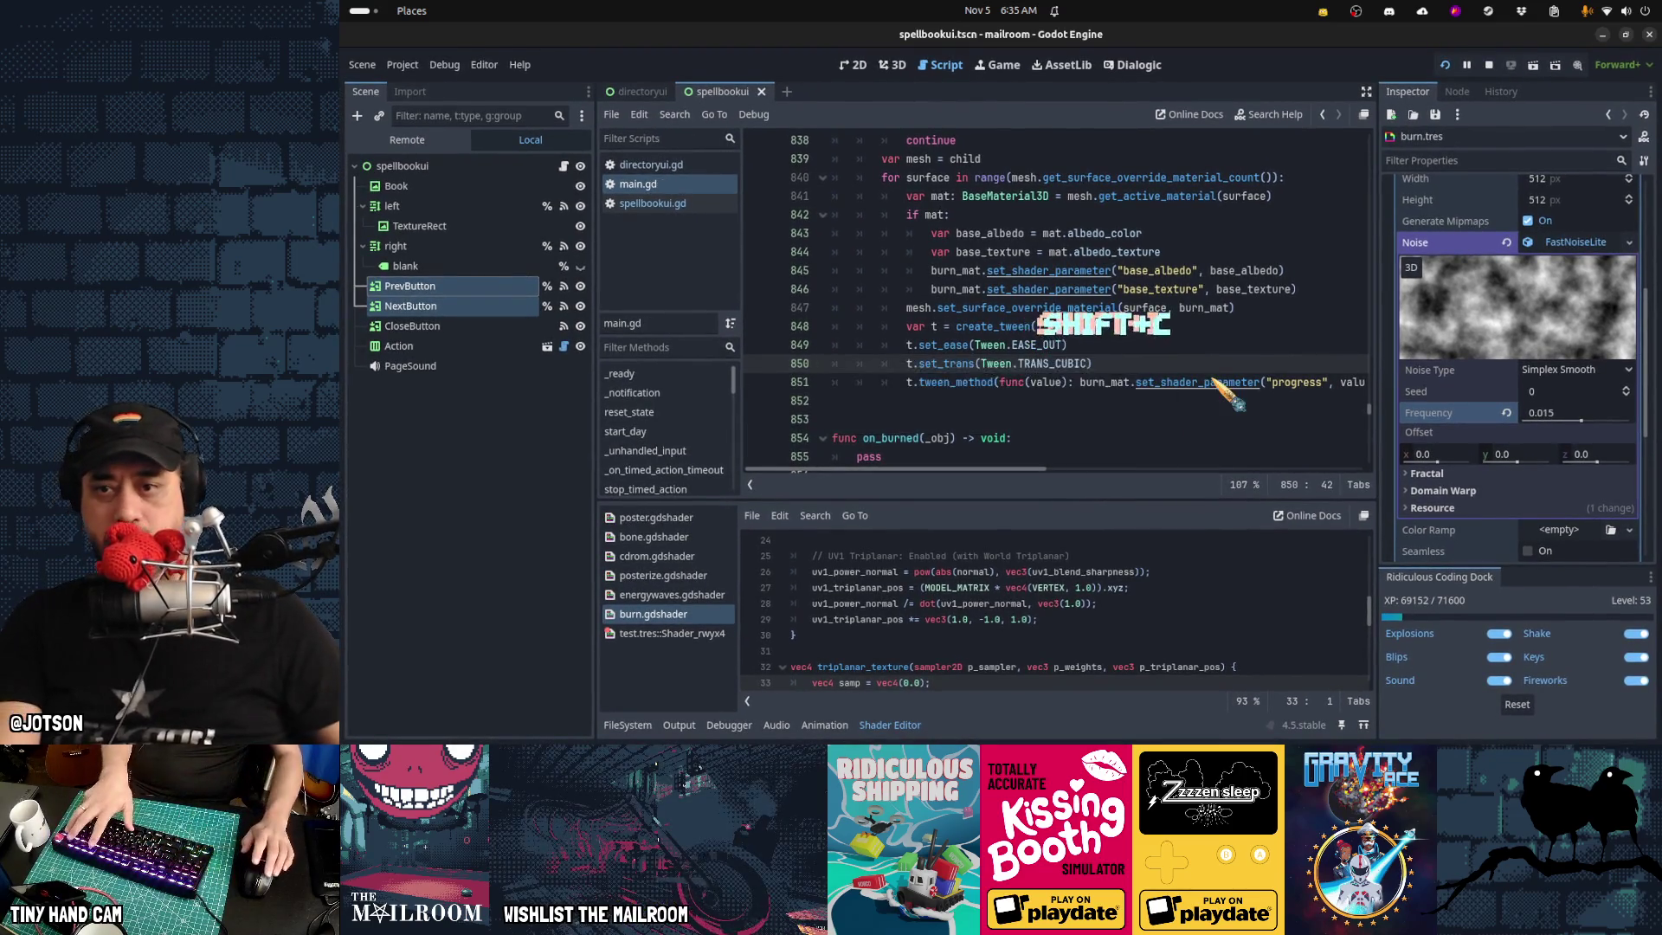
pyautogui.click(1022, 272)
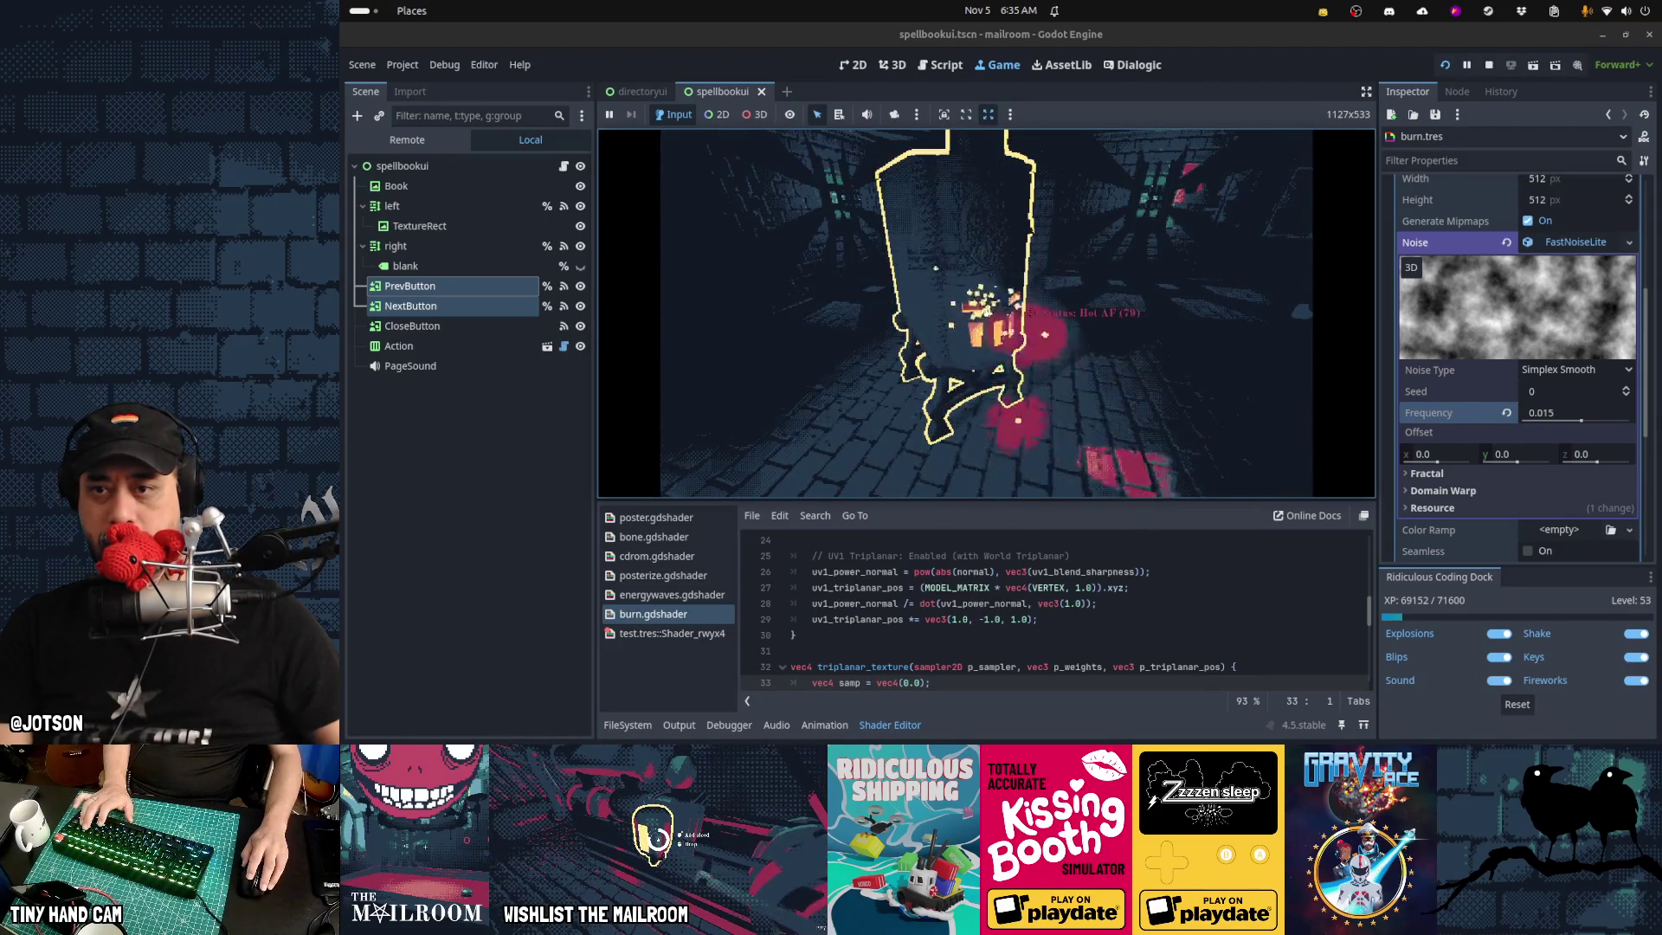
pyautogui.press('Escape')
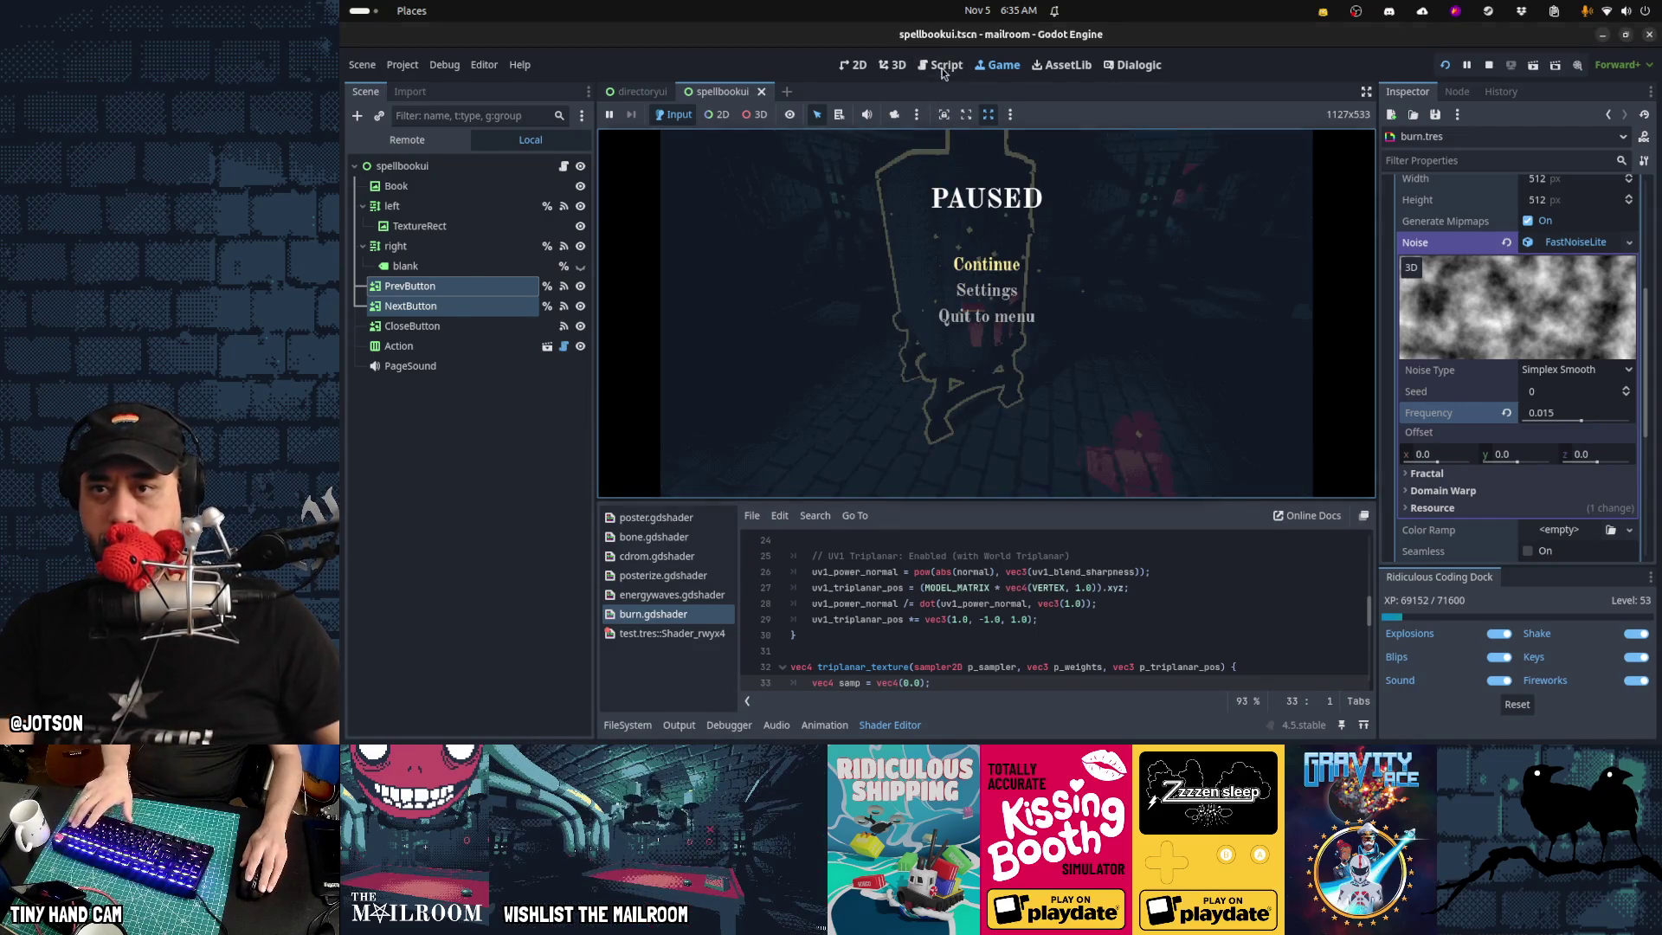
# Replace TRANS_CUBIC with TRANS_LINEAR and remove the set_ease line from the burn tween
pyautogui.click(941, 65)
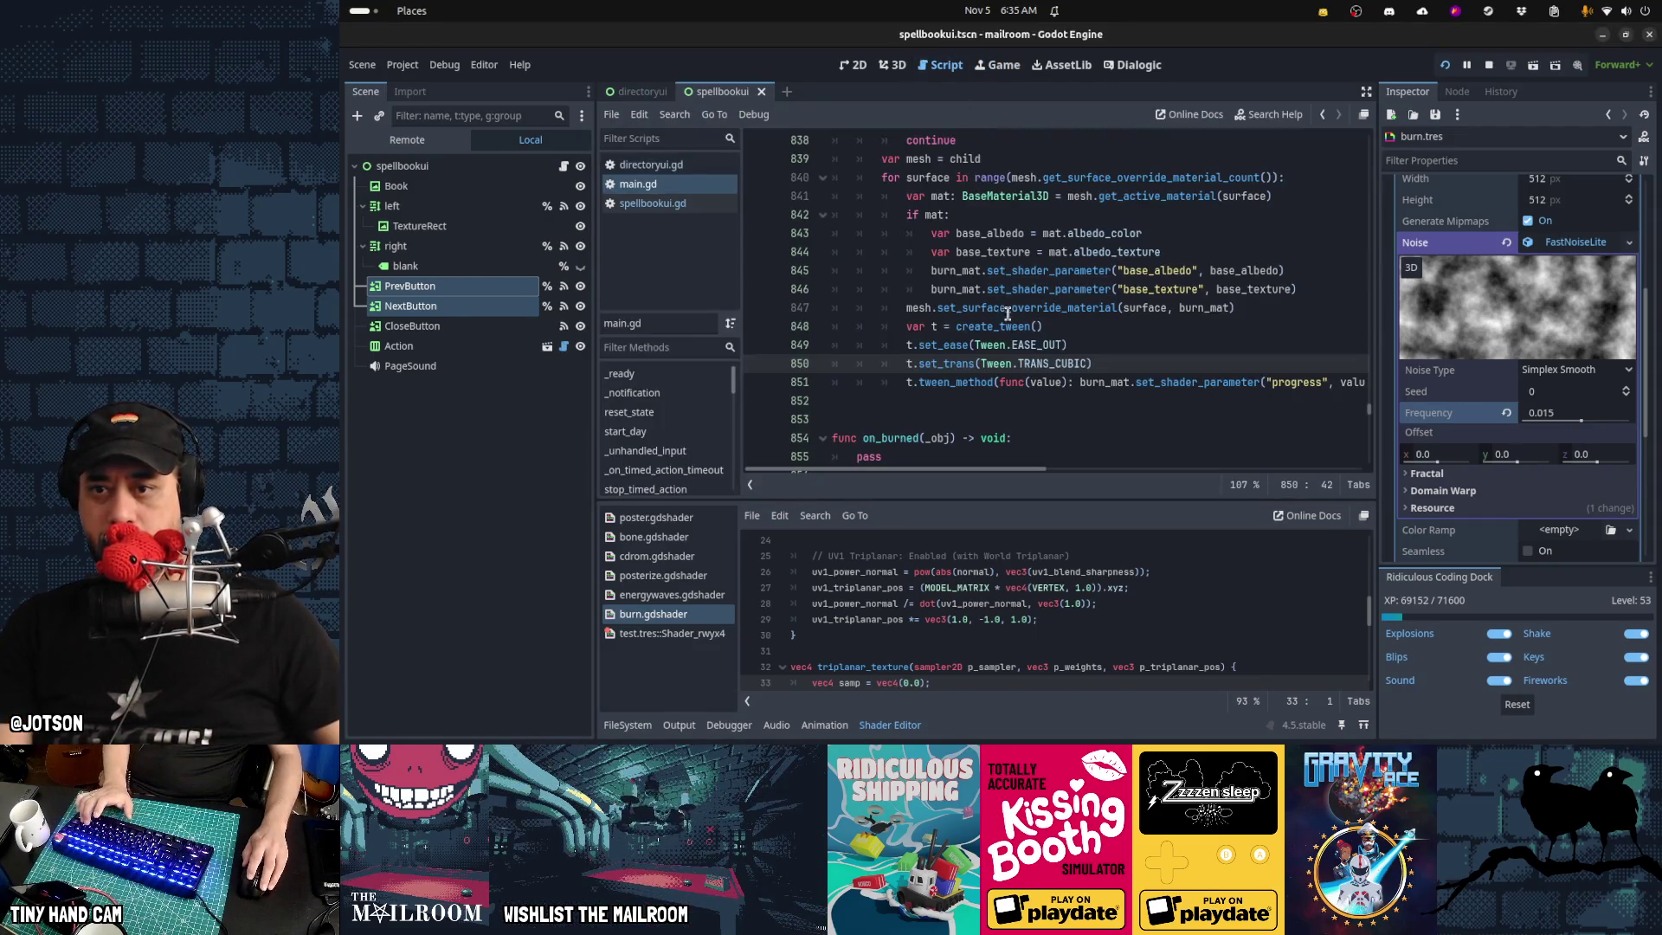
pyautogui.doubleClick(1054, 364)
pyautogui.write('TRANS_LINEAR')
pyautogui.press('Return')
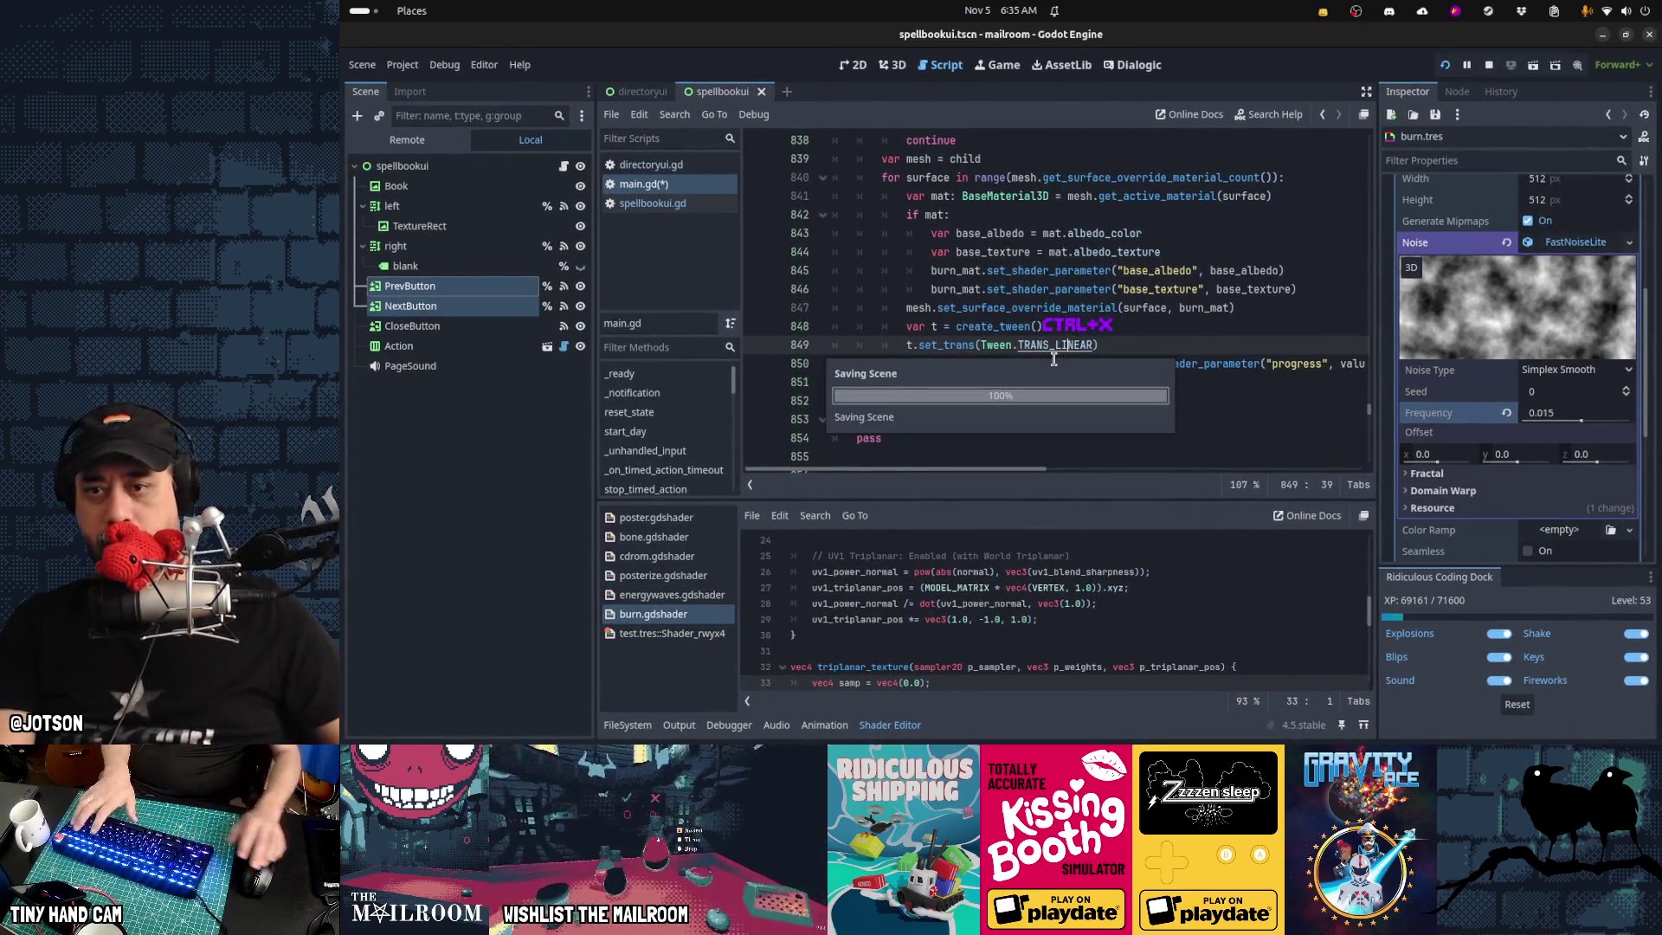
pyautogui.hotkey('ctrl', 'F4')
# Resume the game, burn a package in the furnace, then pause again
pyautogui.click(982, 271)
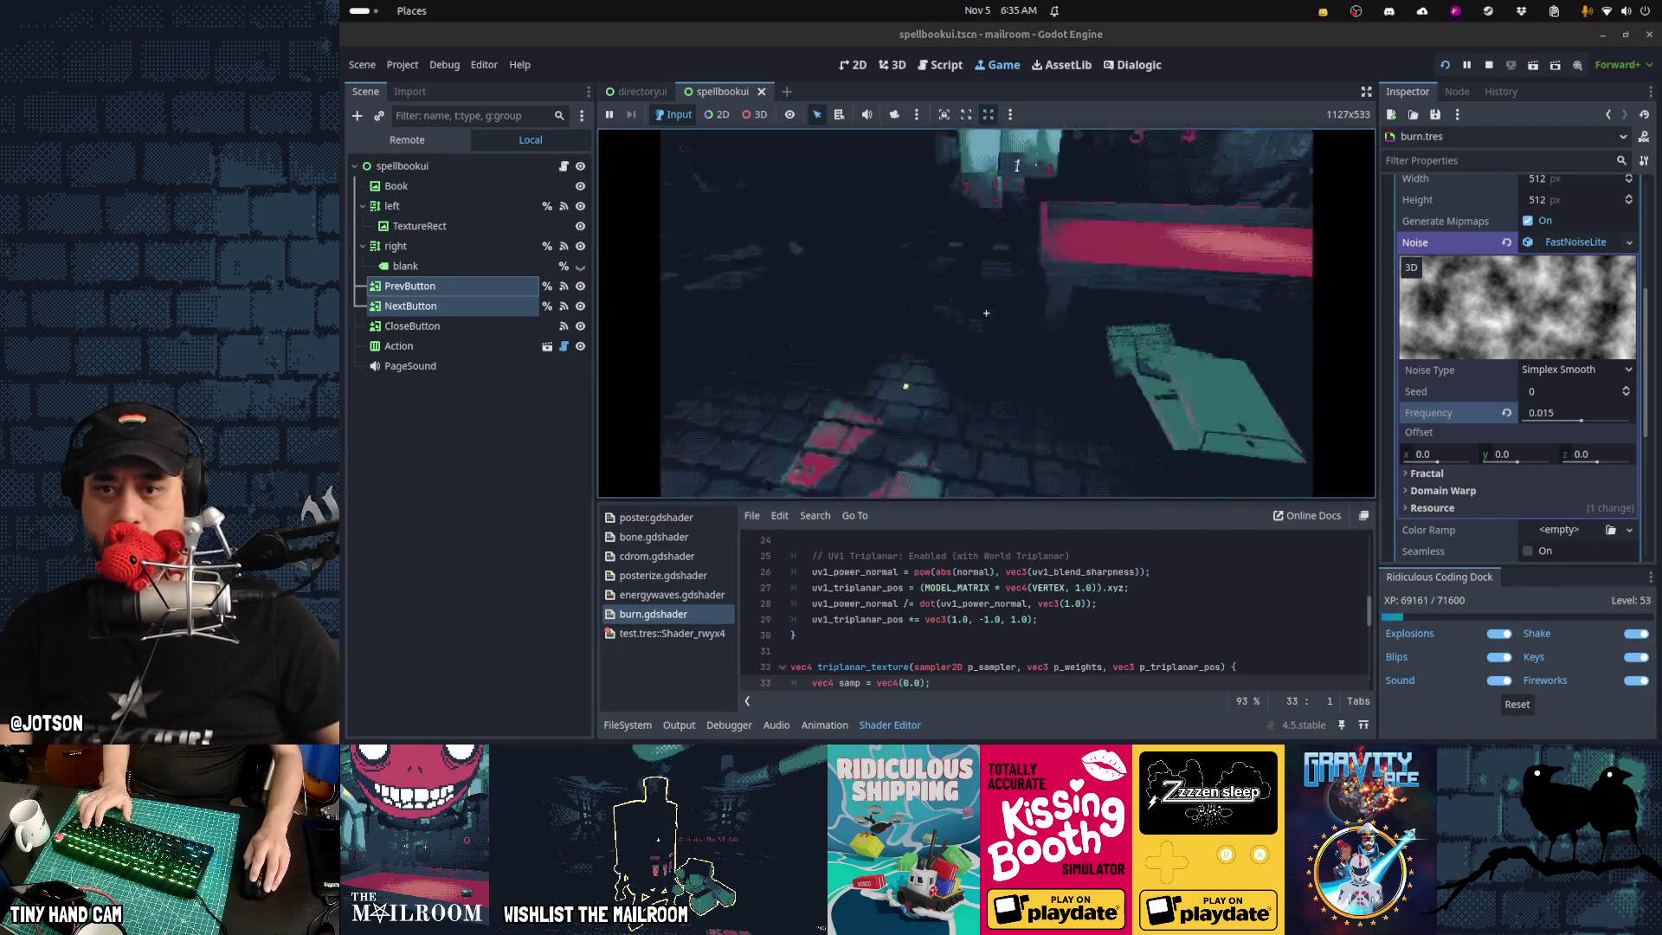
pyautogui.click(986, 313)
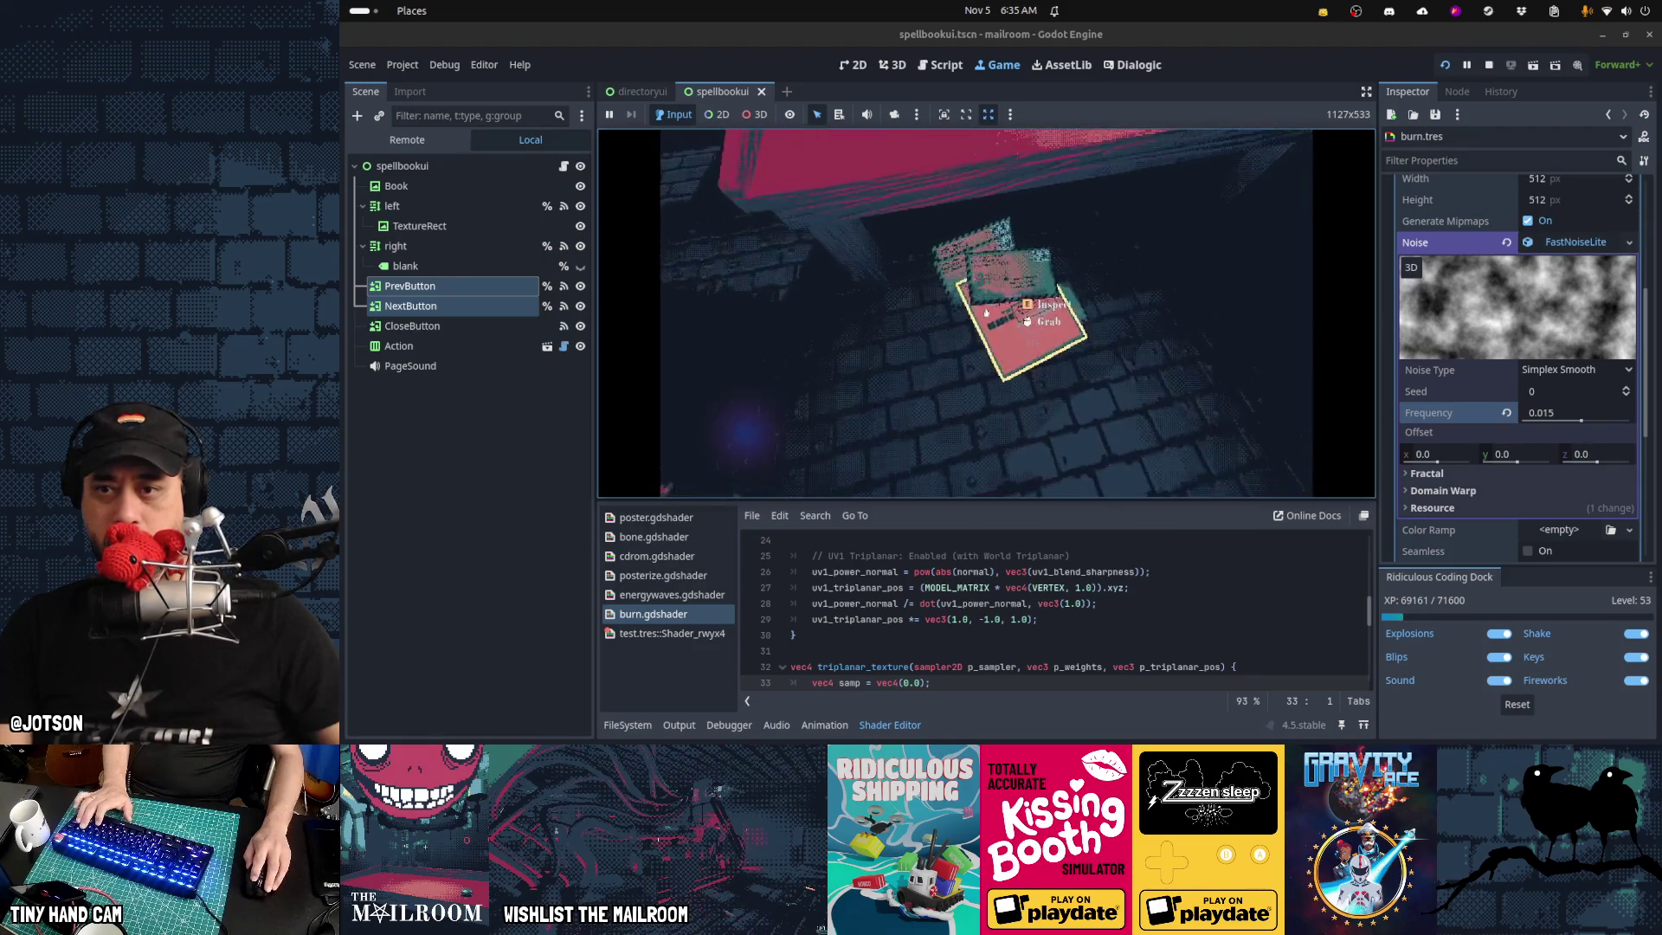
pyautogui.click(986, 314)
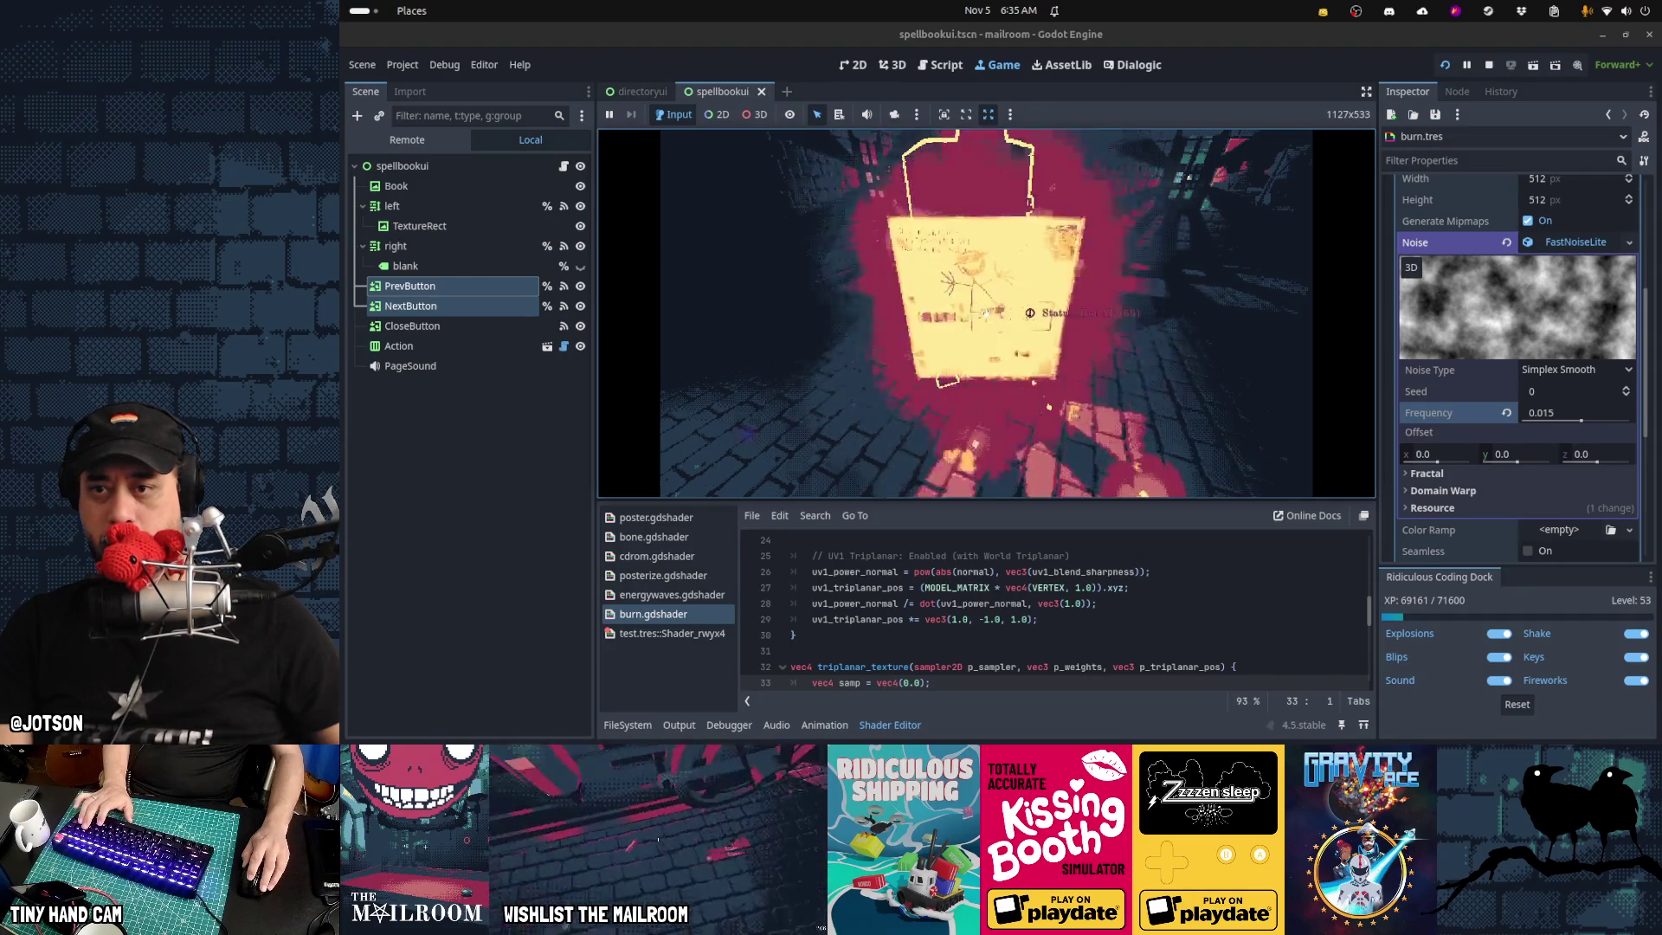
pyautogui.click(987, 313)
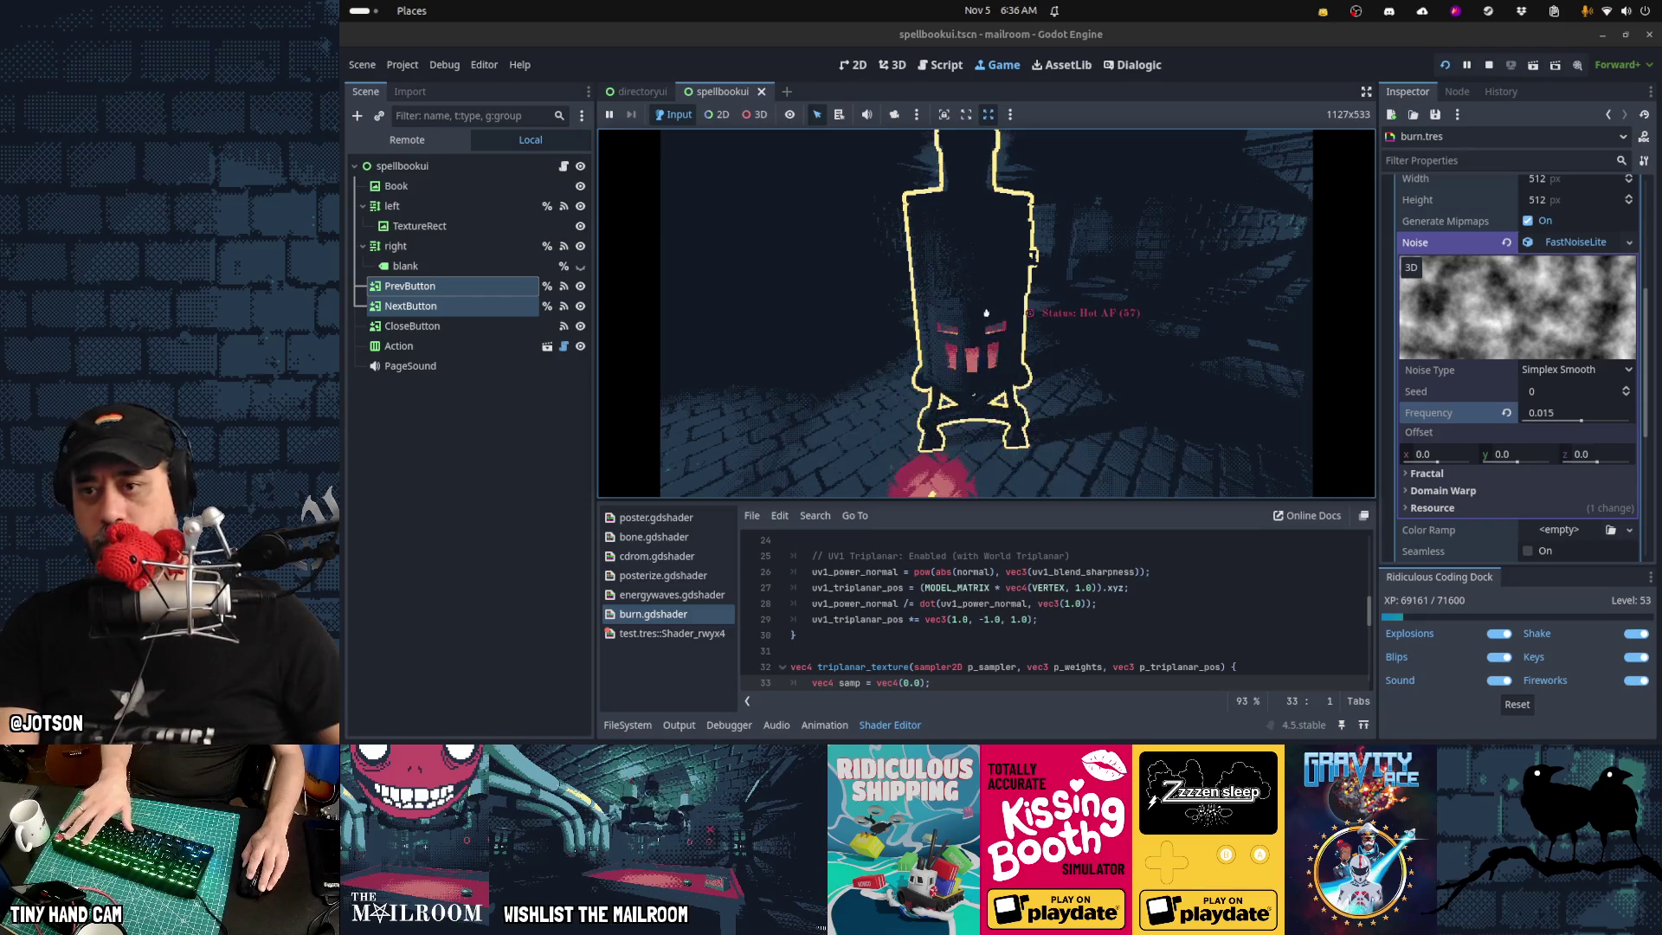
pyautogui.press('Escape')
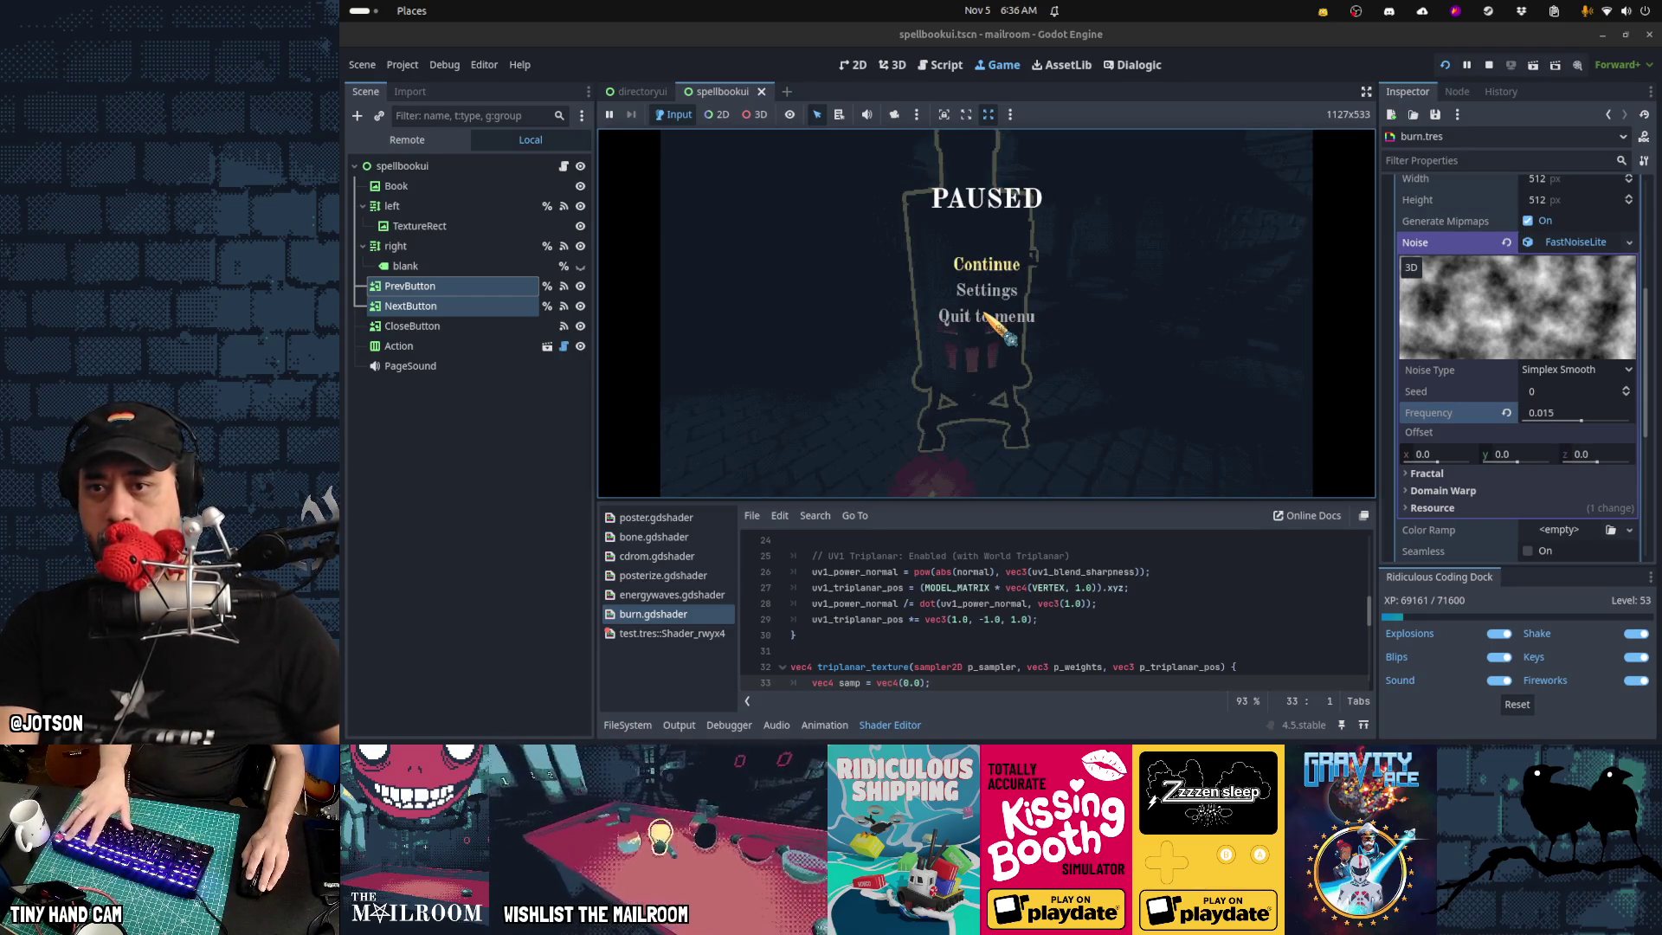
# Remove the set_trans line and change the burn tween duration from 1.0 to 2.0, then save
pyautogui.hotkey('ctrl', 'F3')
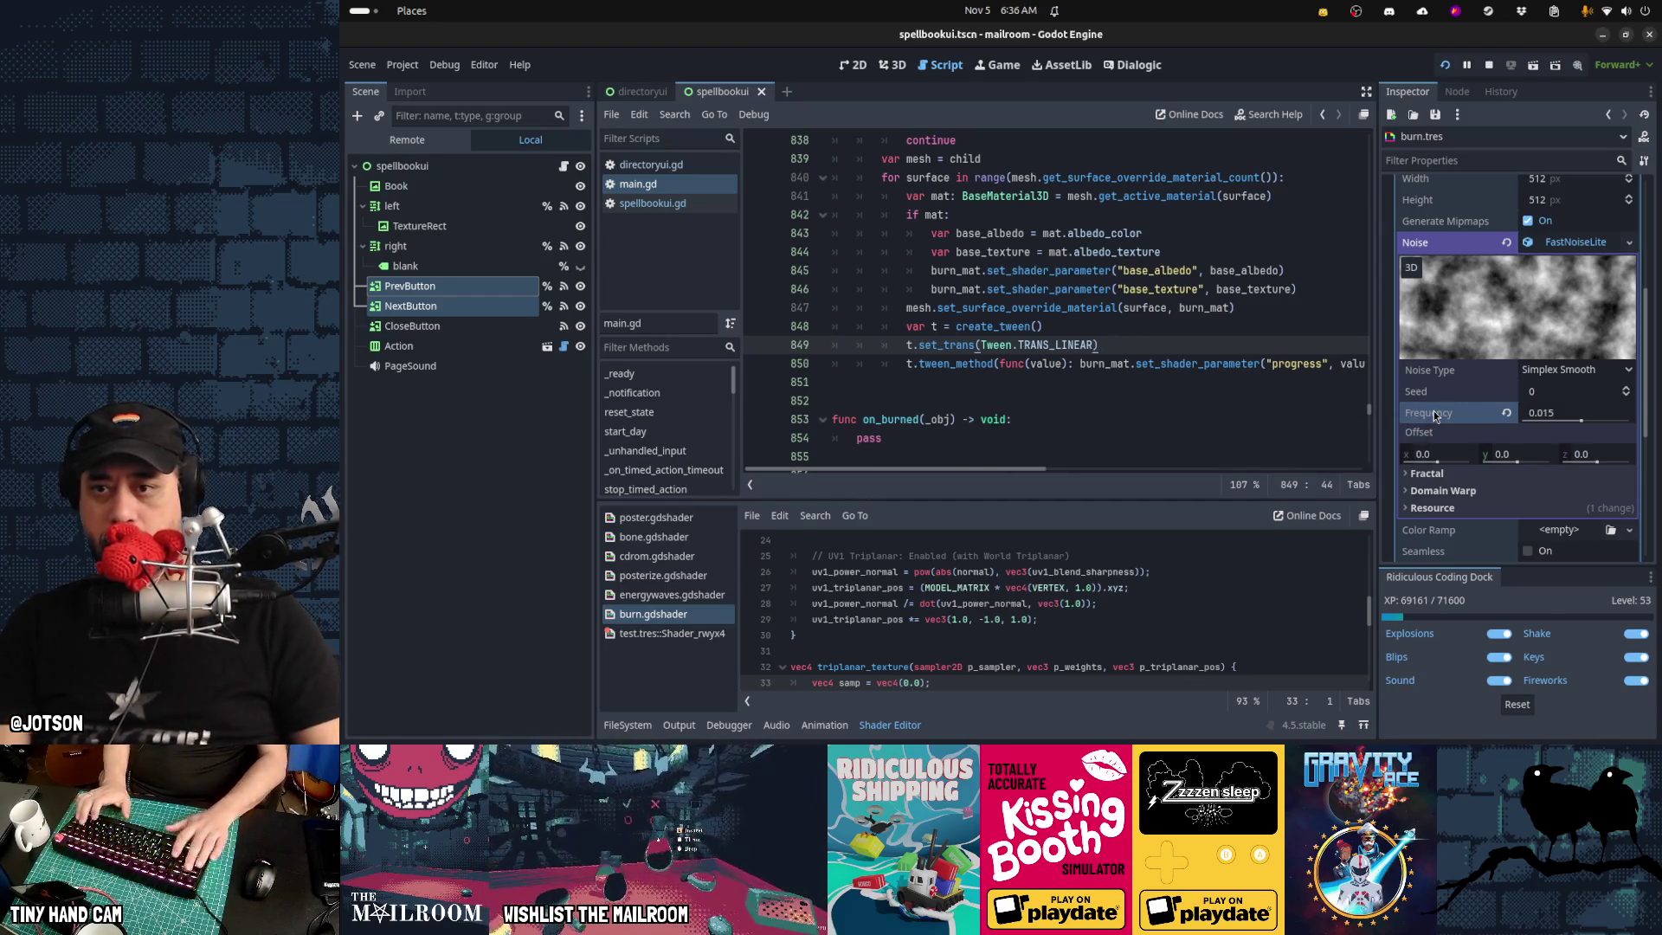
pyautogui.hotkey('ctrl', 'x')
pyautogui.press('End')
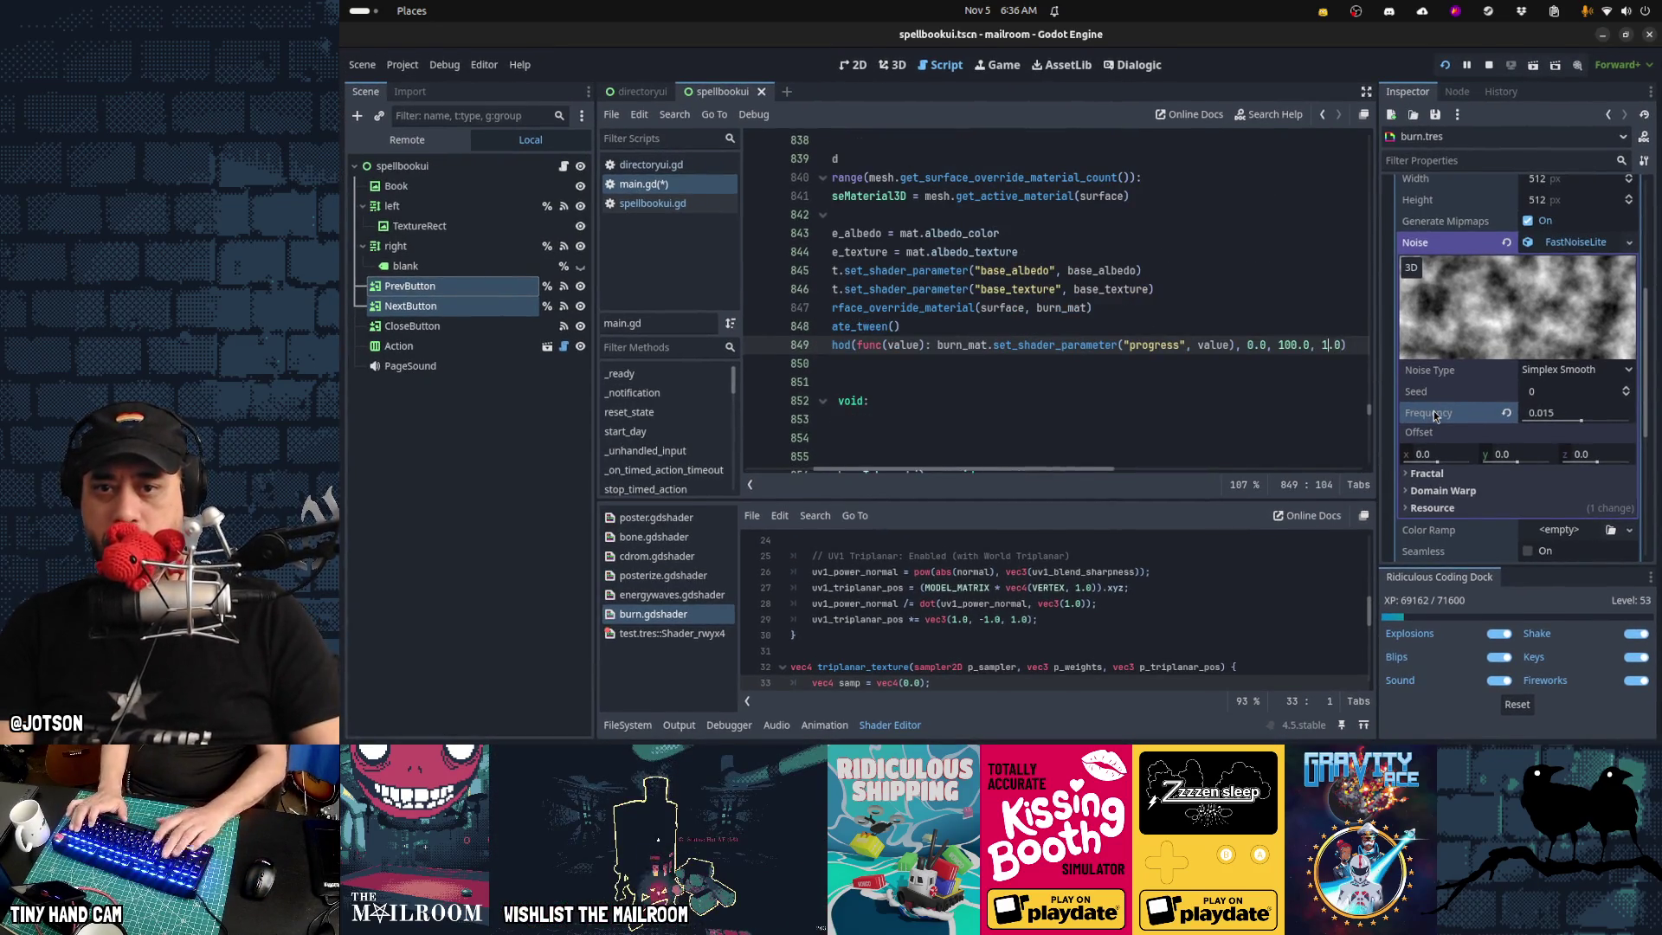
pyautogui.press('BackSpace')
pyautogui.write('2')
pyautogui.hotkey('ctrl', 's')
# Run the game and burn a piece of mail to test the 2.0-second burn, then pause
pyautogui.press('F5')
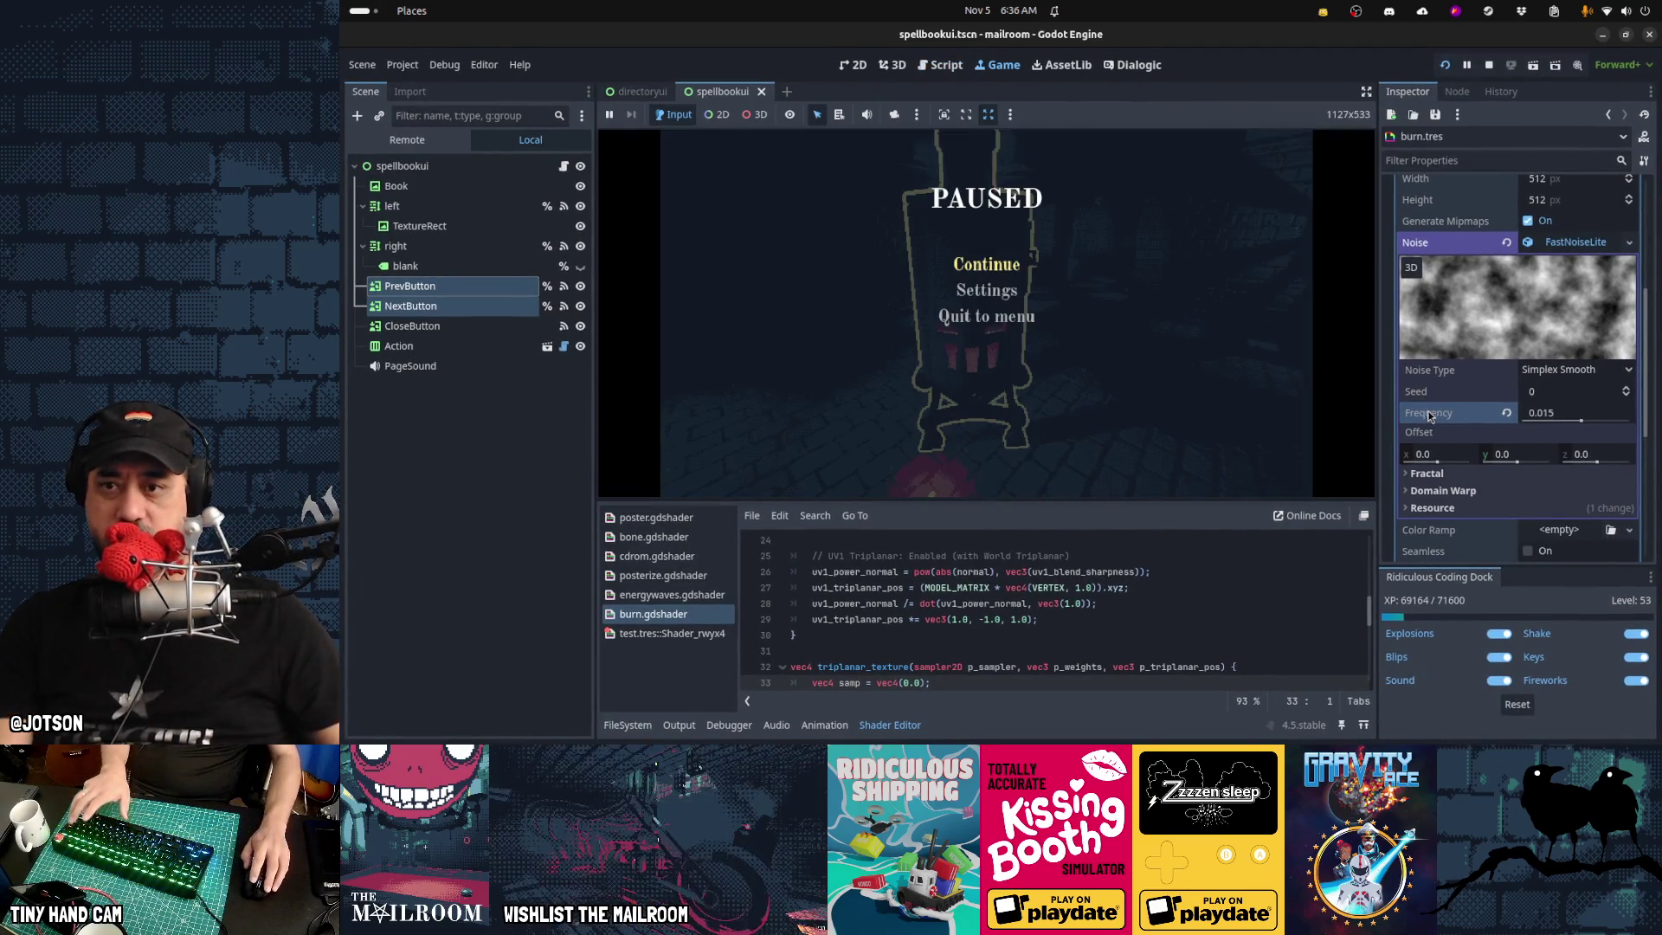
pyautogui.press('Escape')
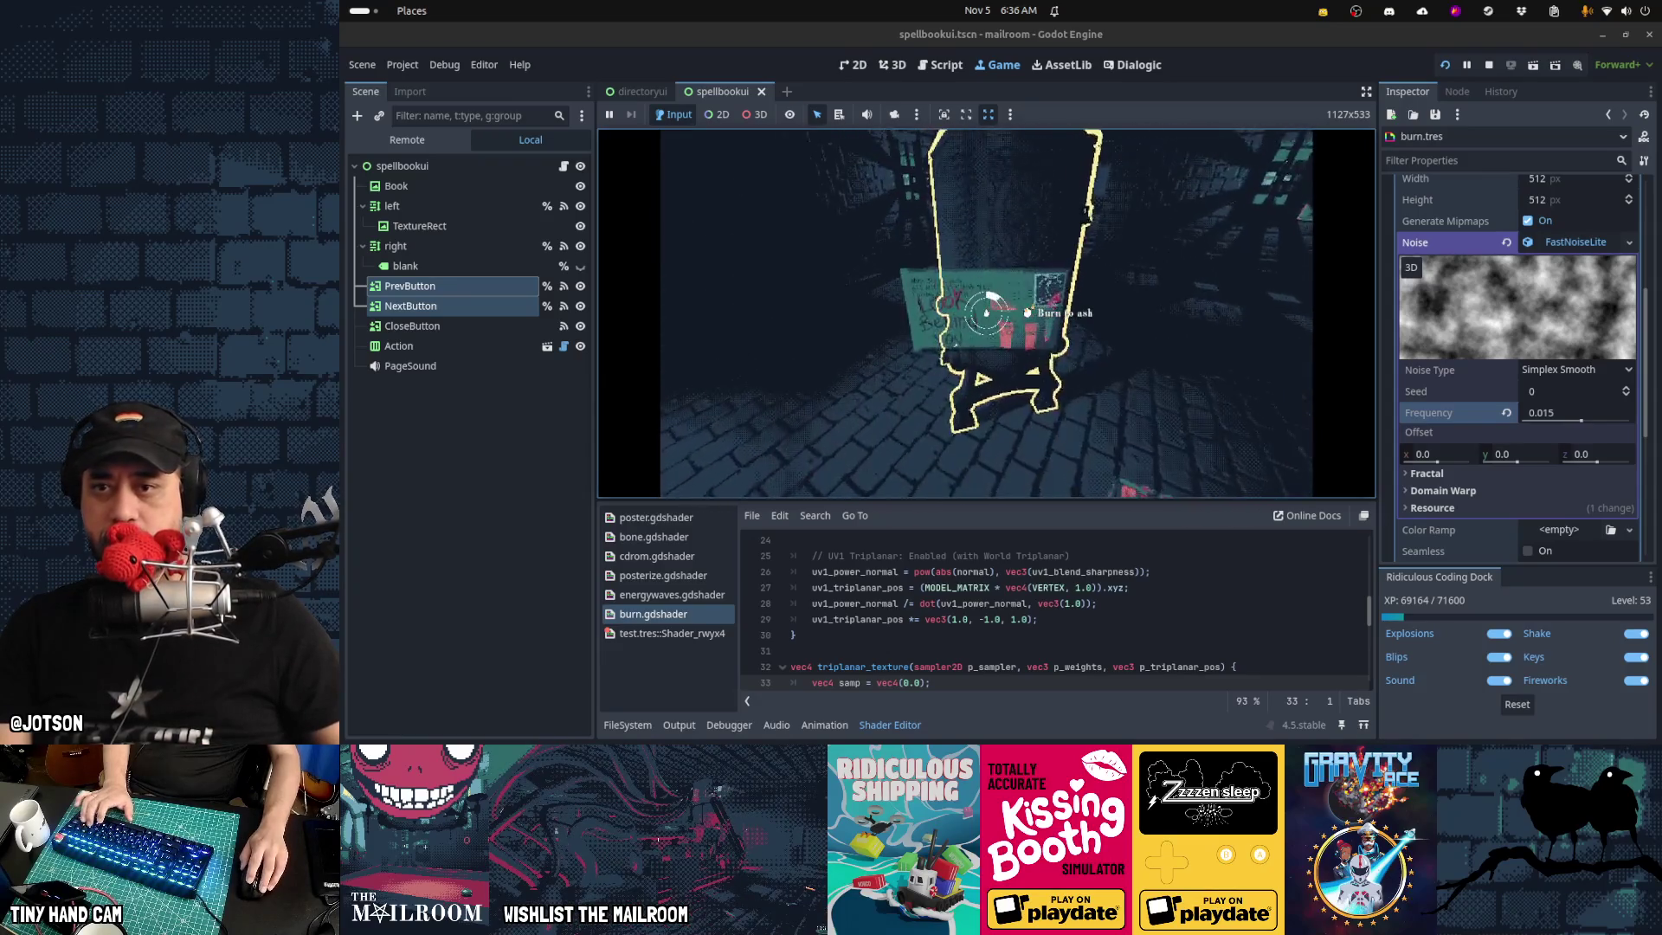
pyautogui.click(985, 313)
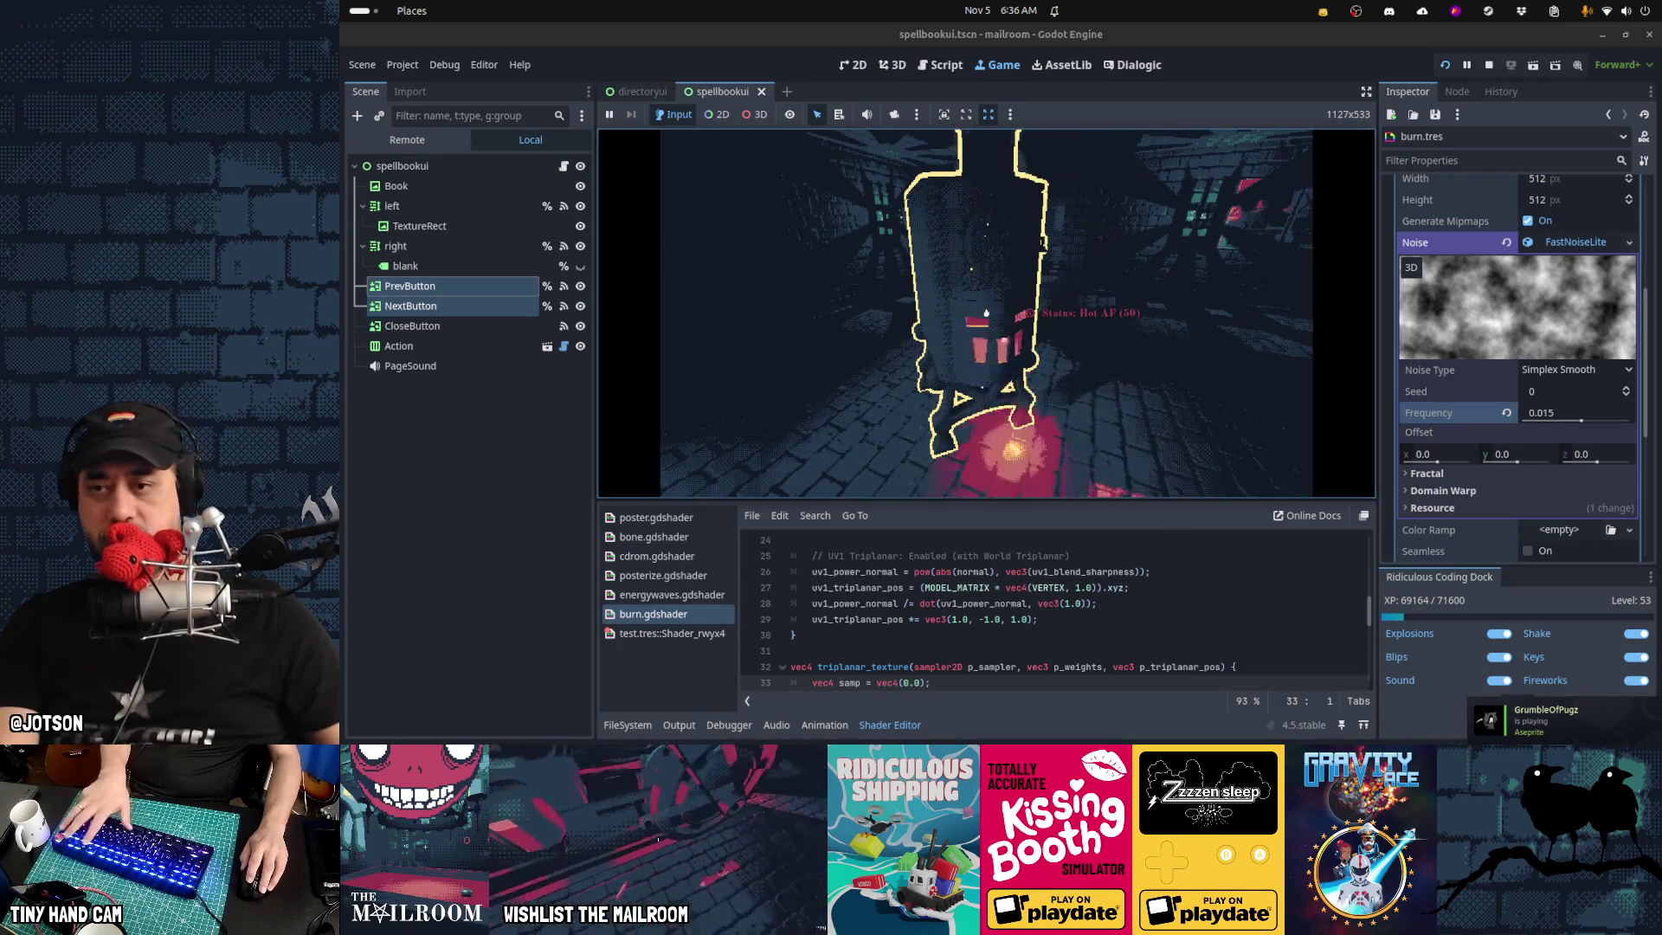
pyautogui.press('Escape')
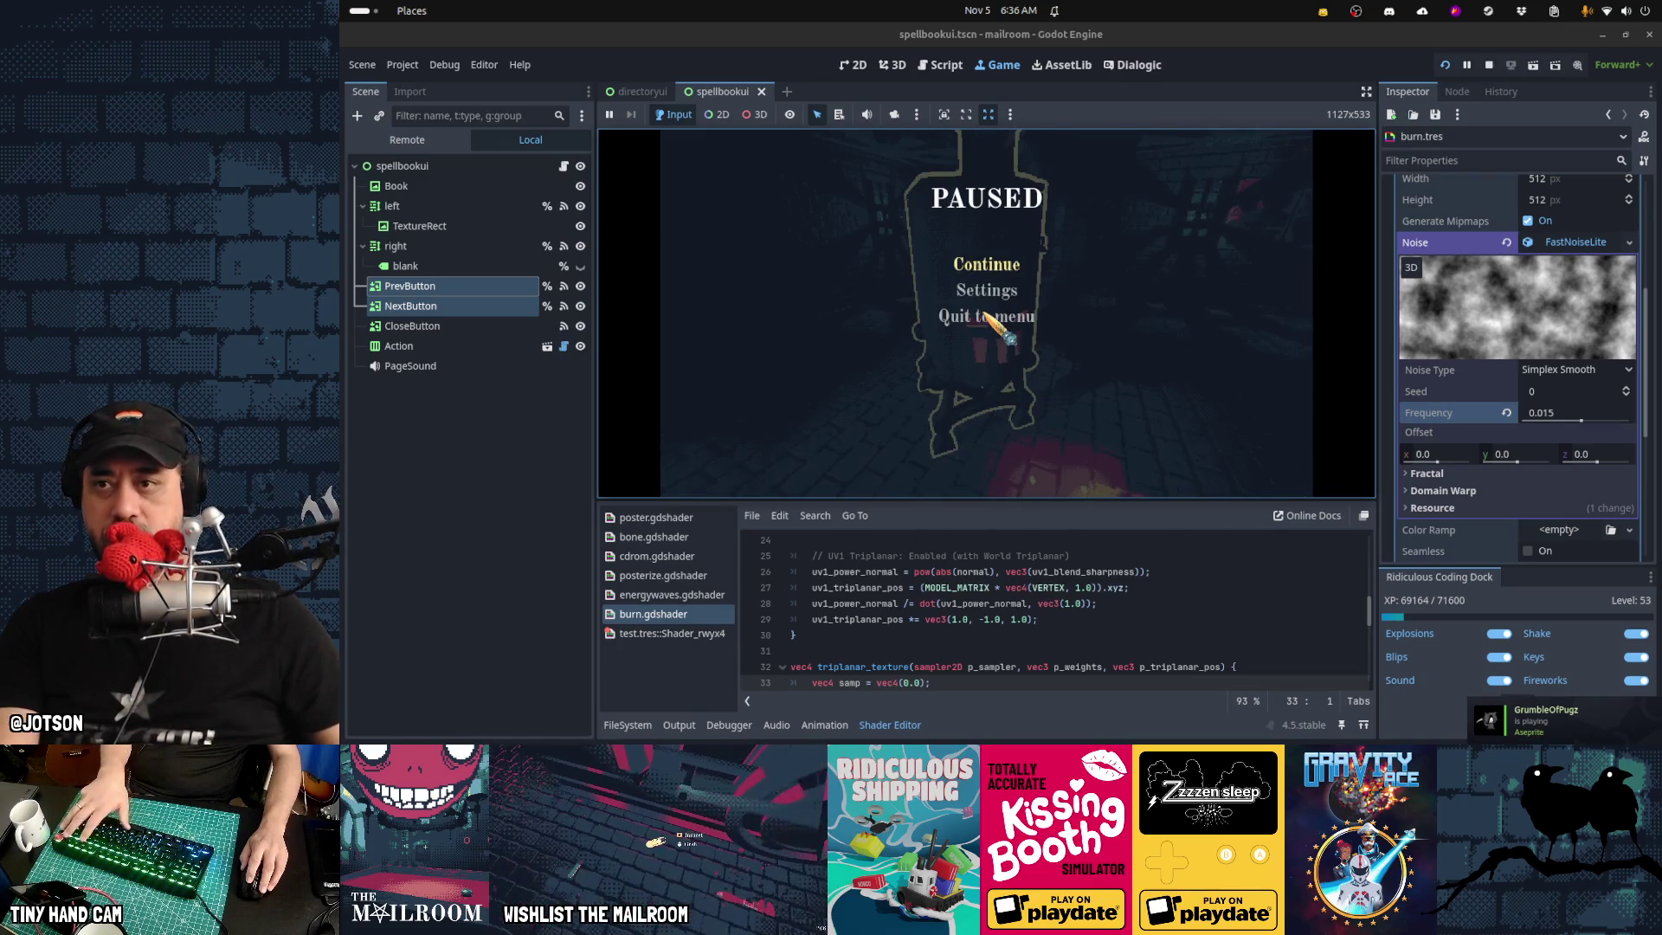
pyautogui.click(939, 63)
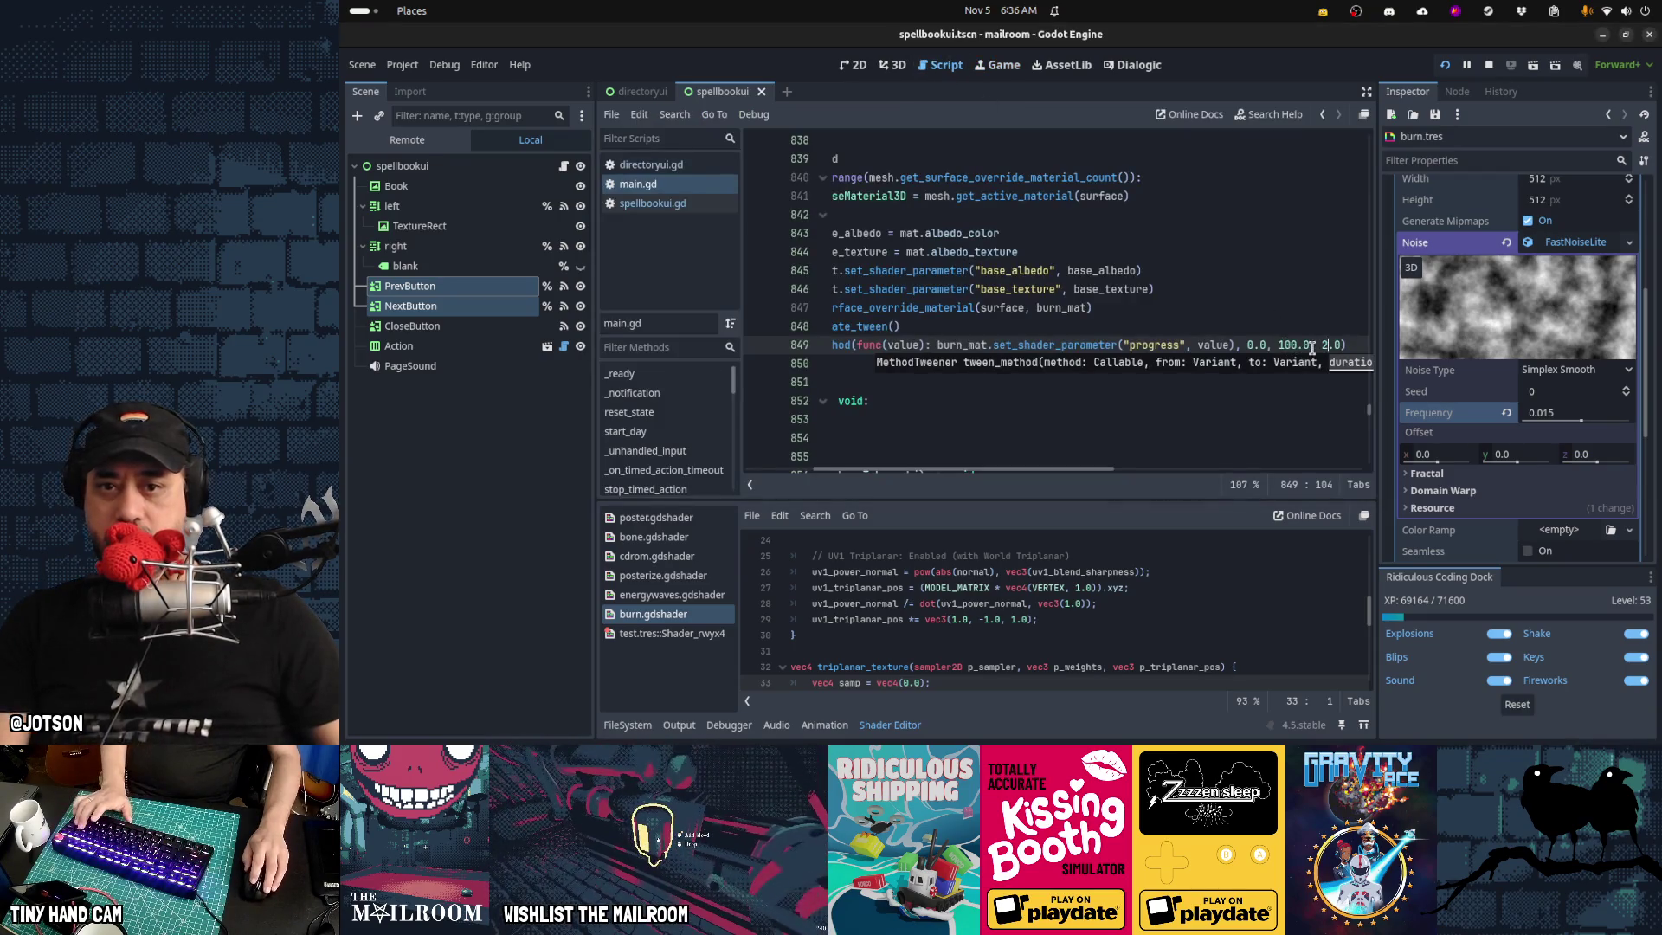
# Restore the set_ease(Tween.EASE_OUT) setup and change TRANS_LINEAR to TRANS_CUBIC, then save main.gd
pyautogui.press('Delete')
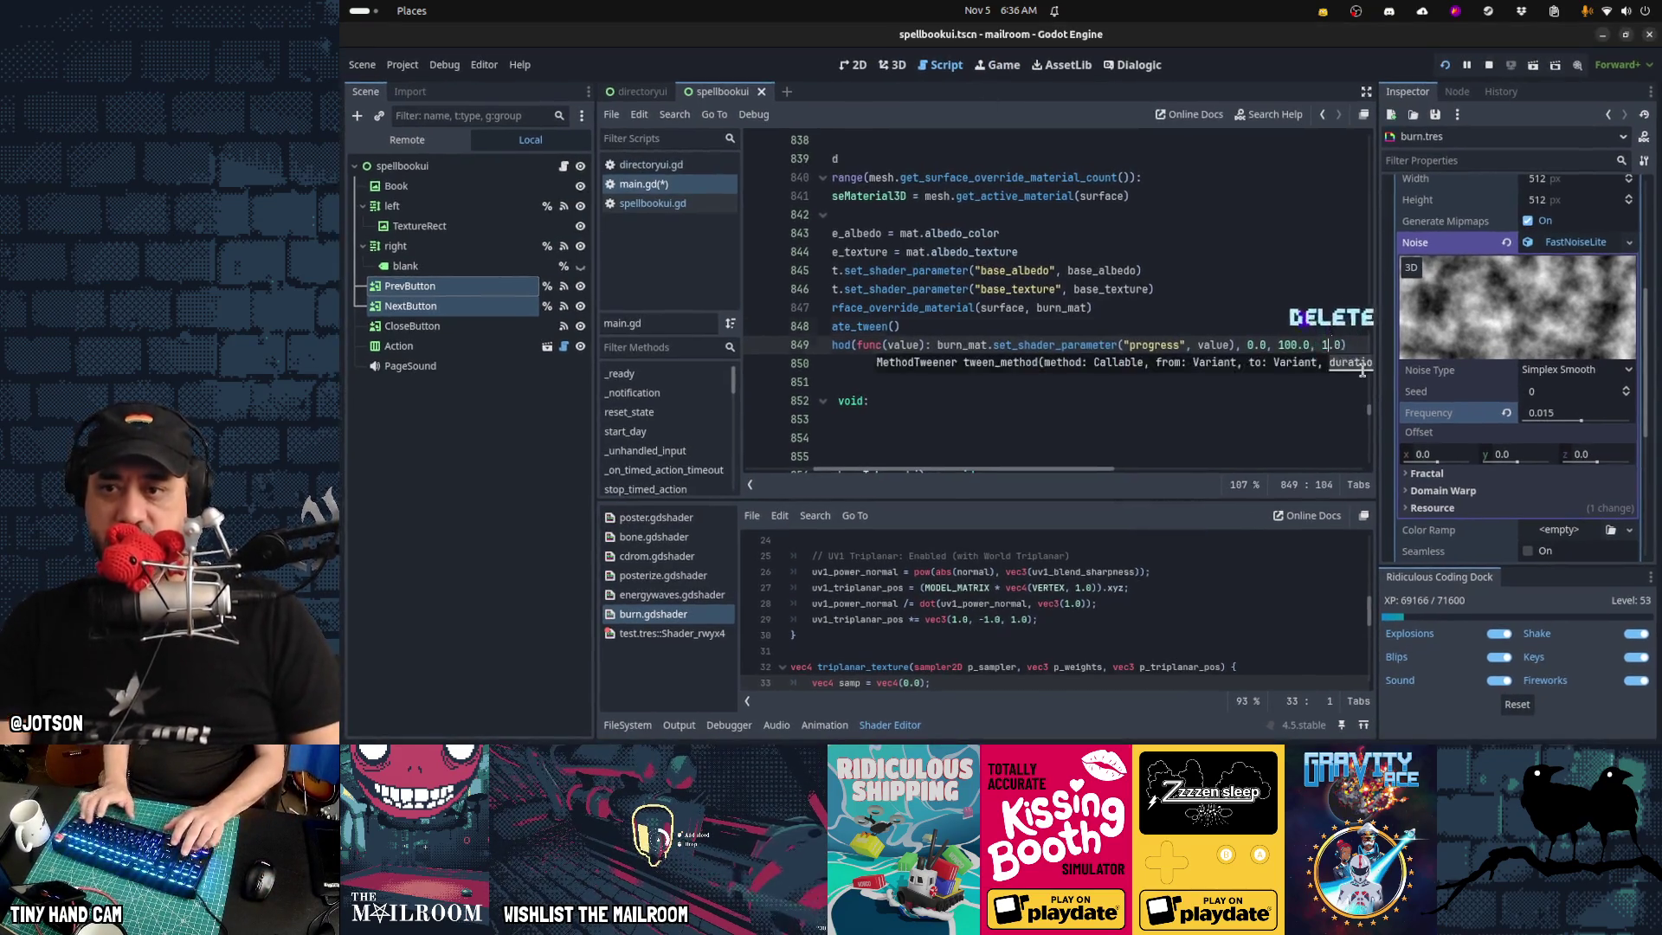
pyautogui.press('Down')
pyautogui.press('End')
pyautogui.hotkey('ctrl', 'Left')
pyautogui.hotkey('ctrl', 'Left')
pyautogui.hotkey('ctrl', 'z')
pyautogui.hotkey('ctrl', 'z')
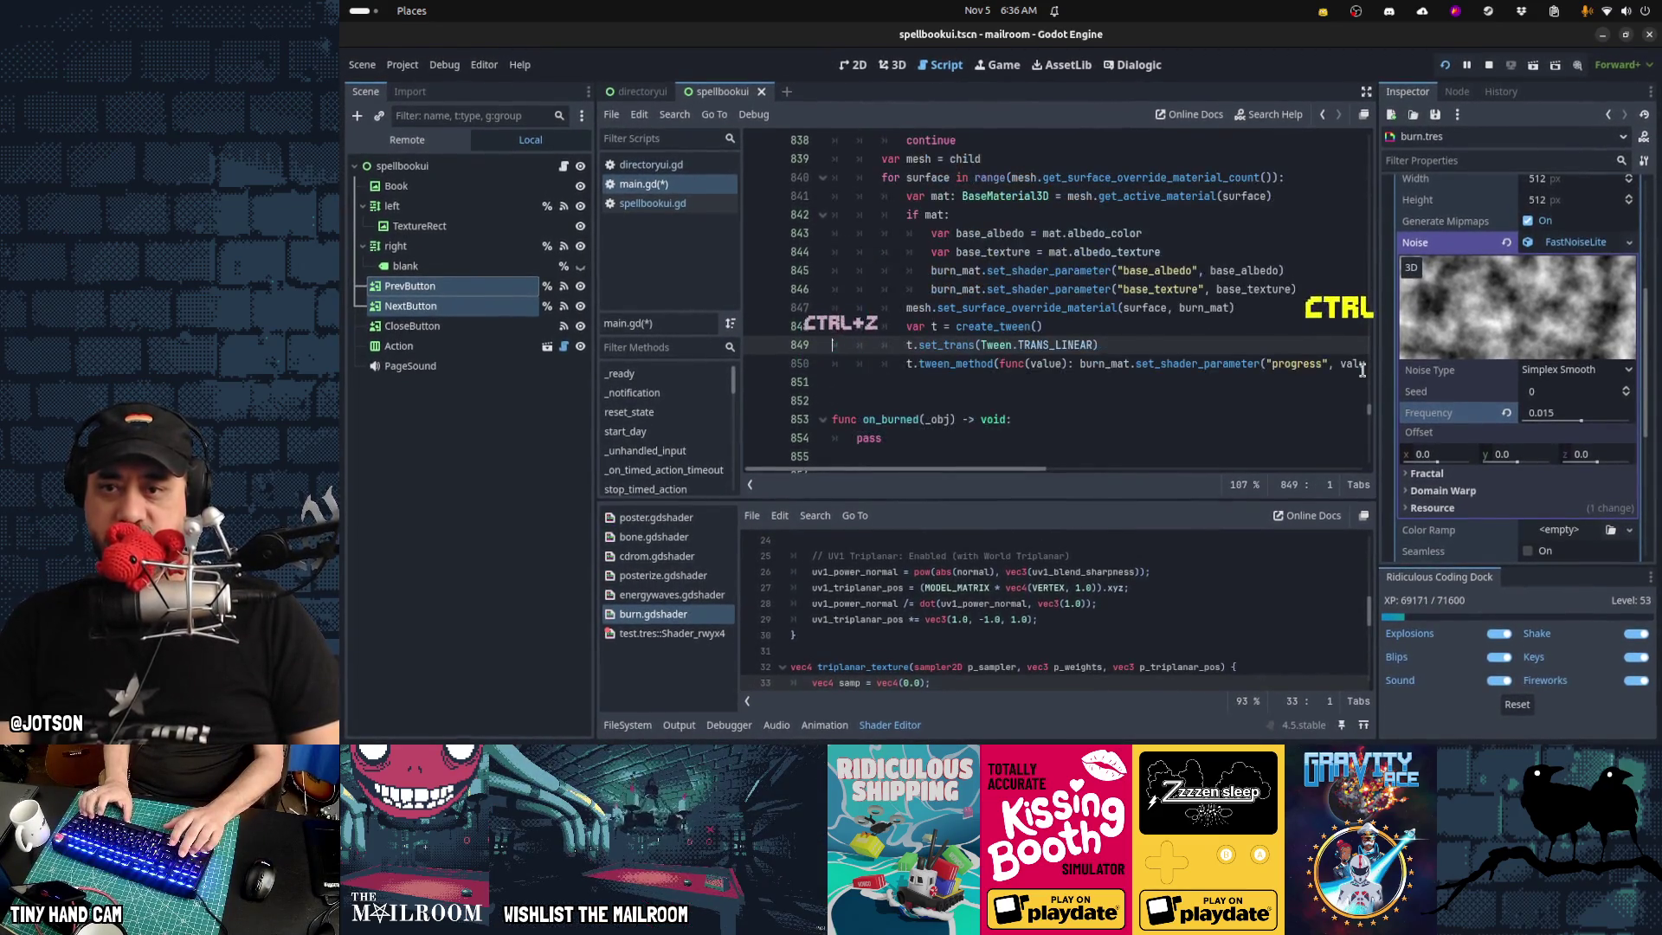
pyautogui.press('Left')
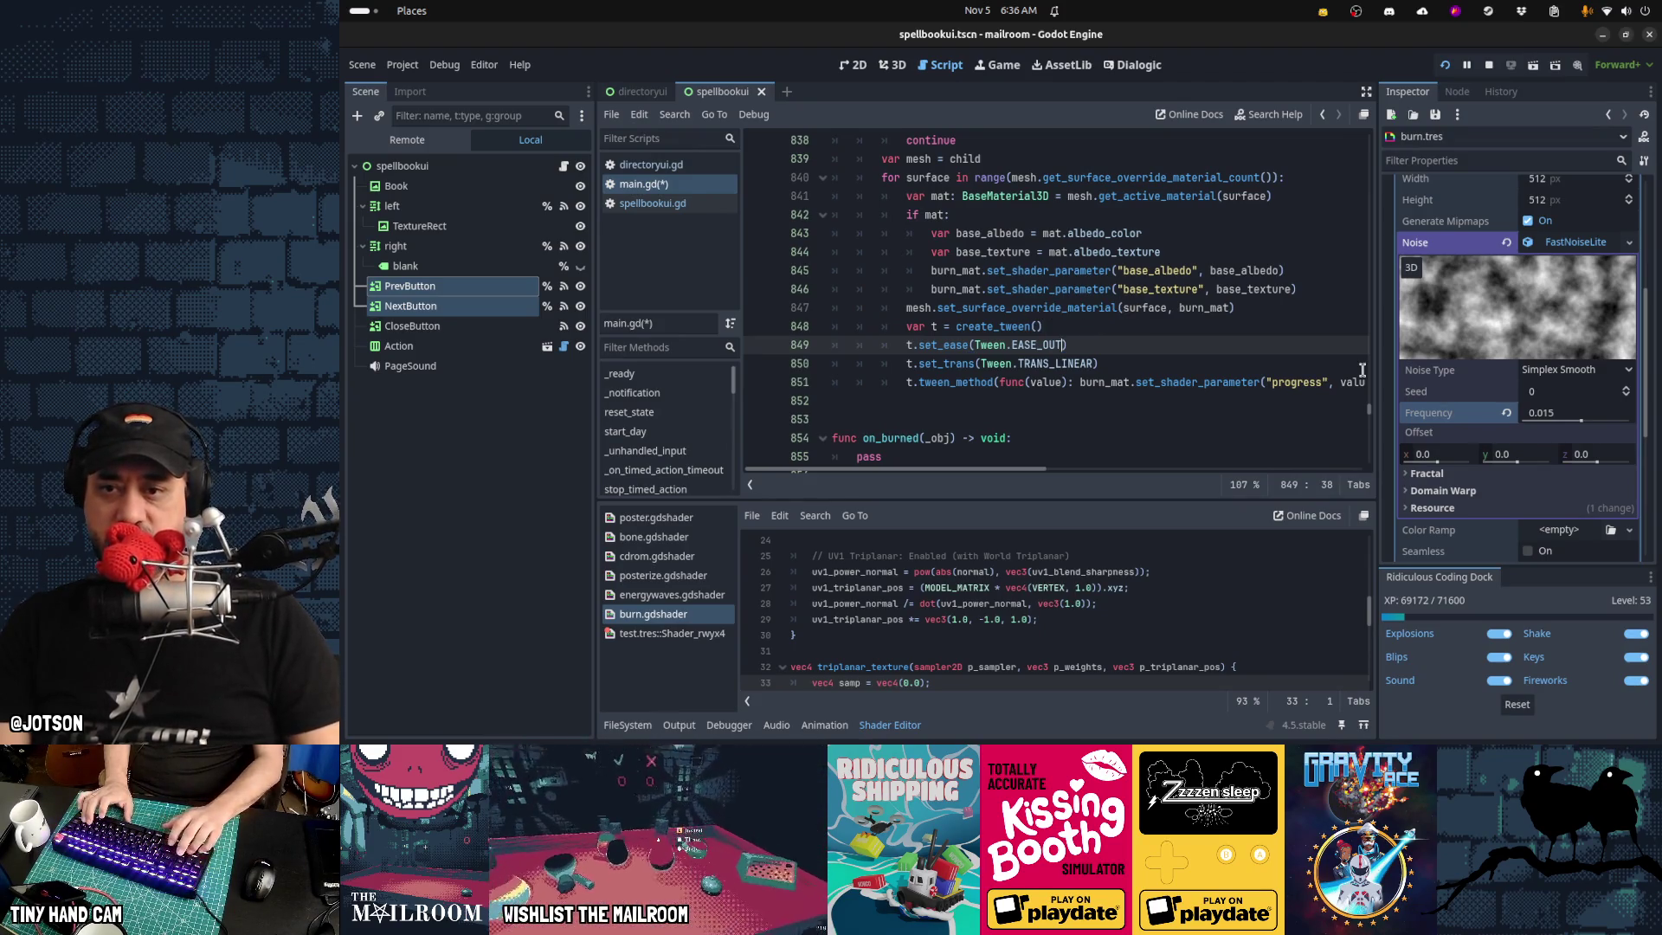
pyautogui.press('Down')
pyautogui.write('CUB')
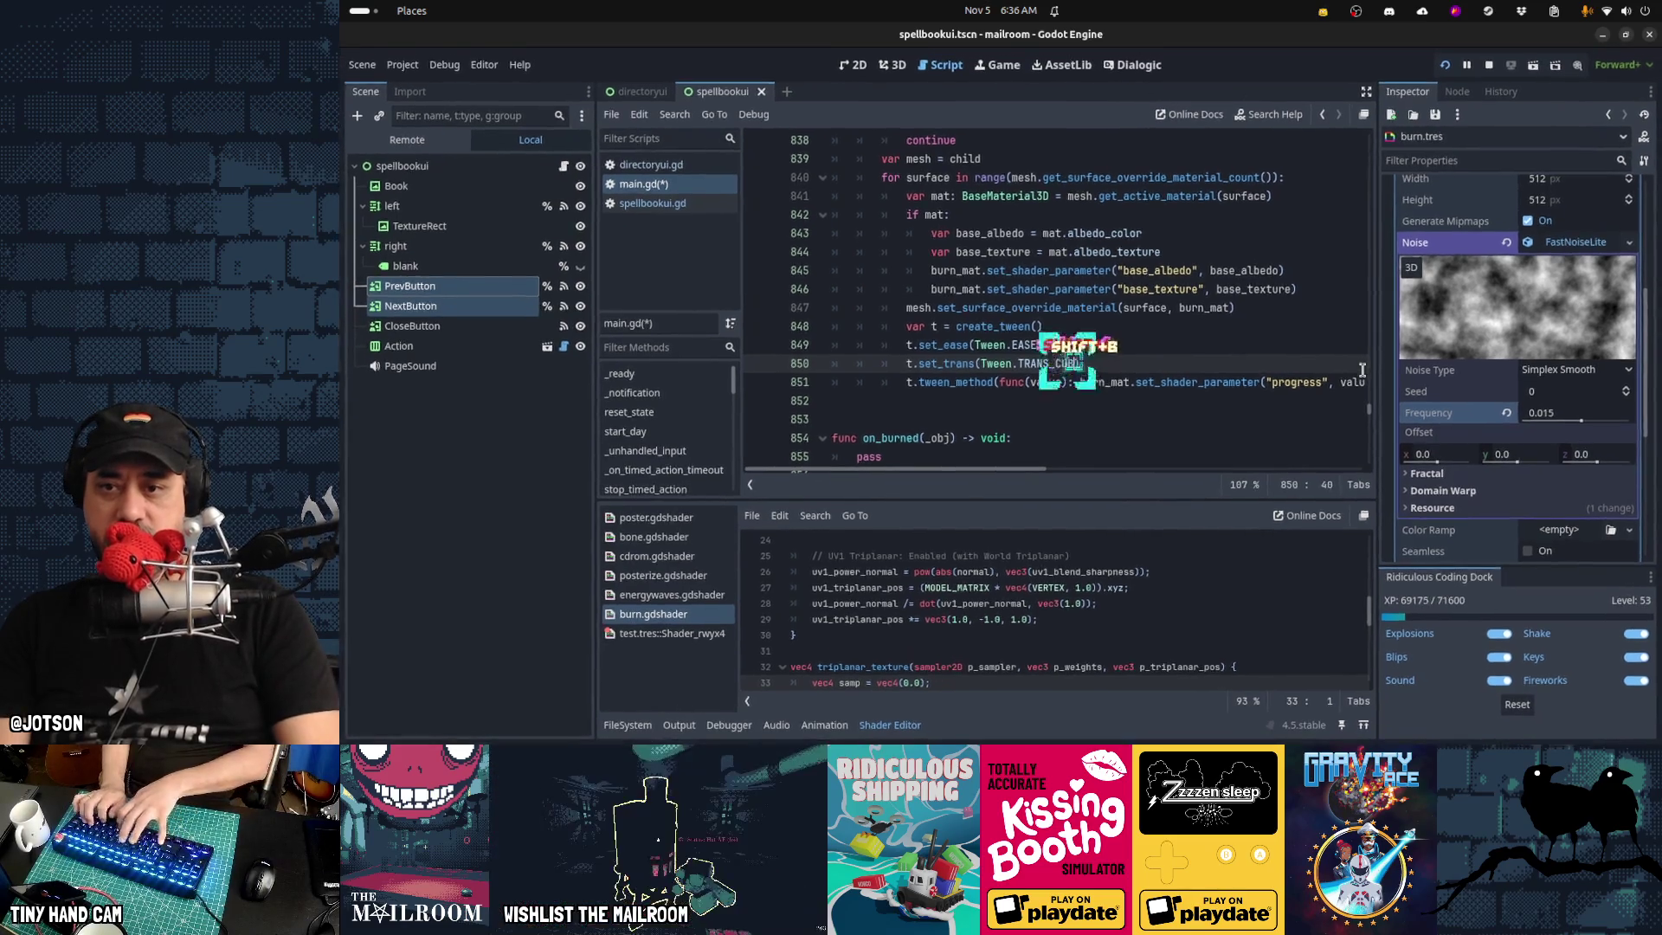
pyautogui.press('BackSpace')
pyautogui.hotkey('ctrl', 's')
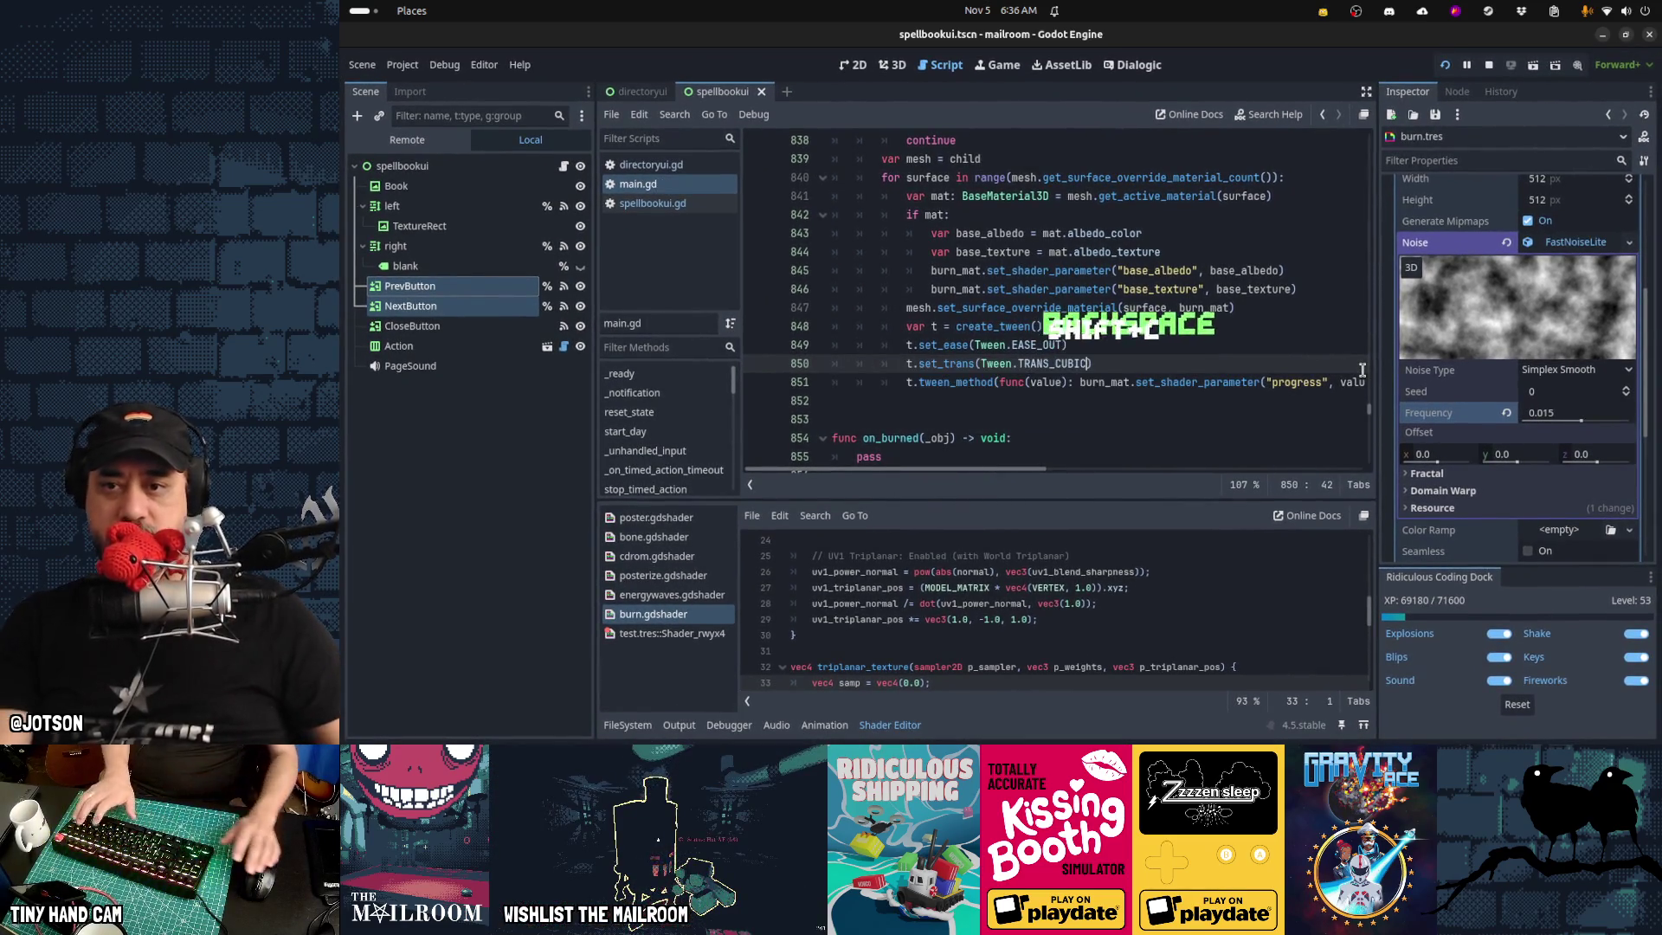
# Resume the game, pick up a letter to test the cubic burn, then pause
pyautogui.hotkey('ctrl', 'F4')
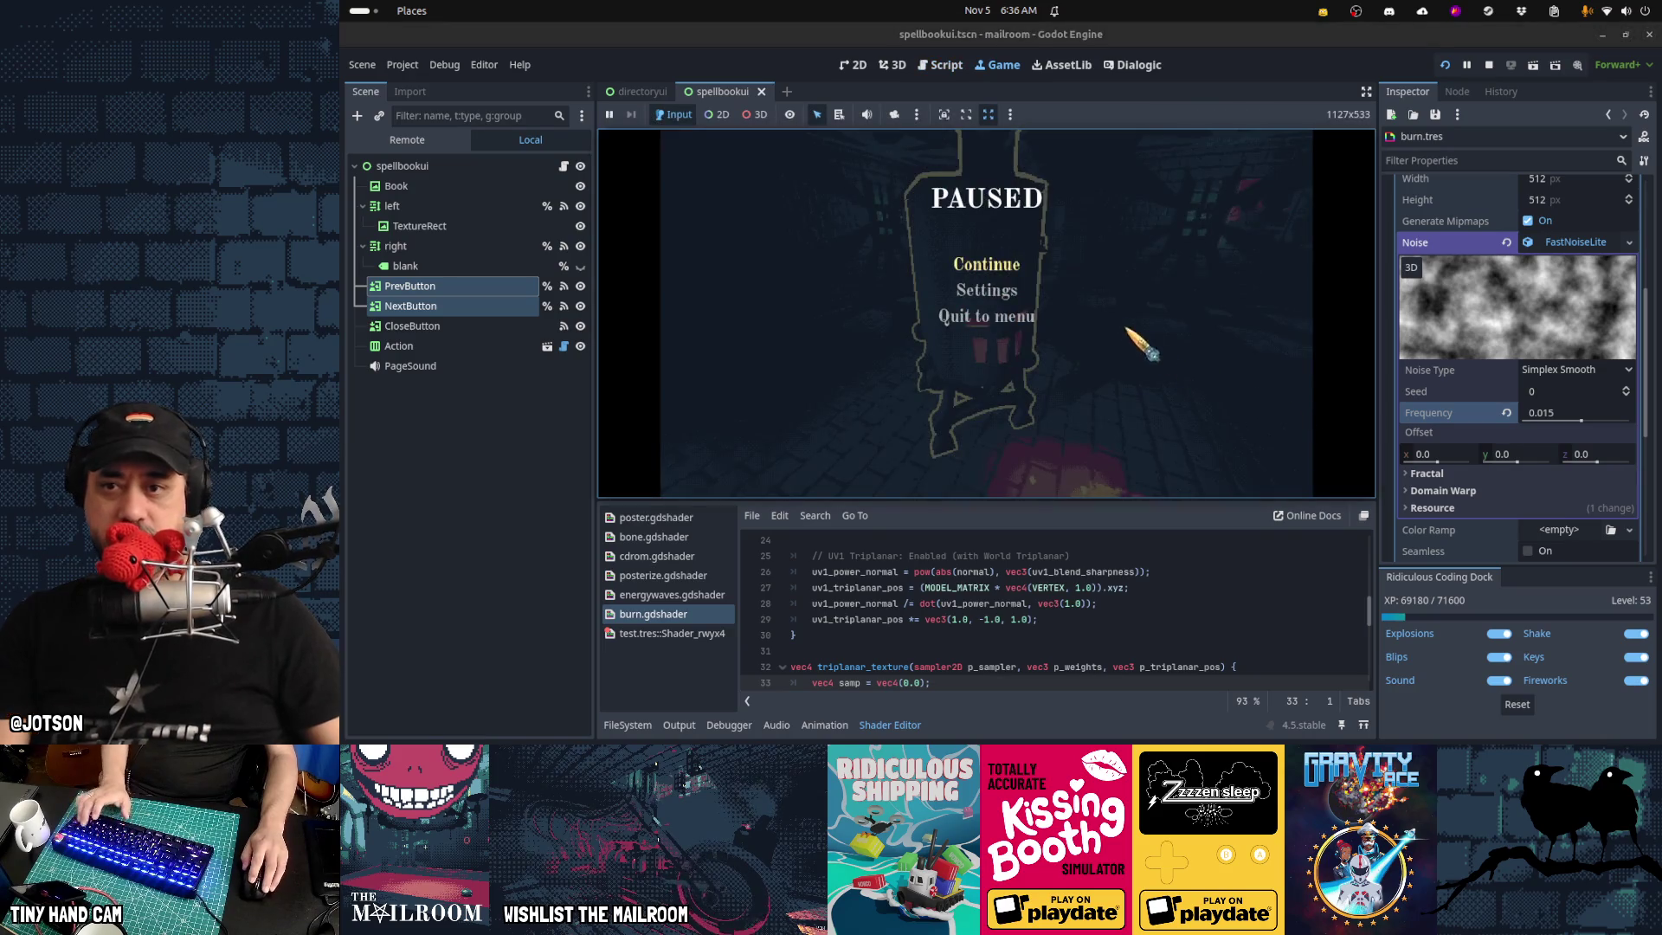
pyautogui.click(1011, 270)
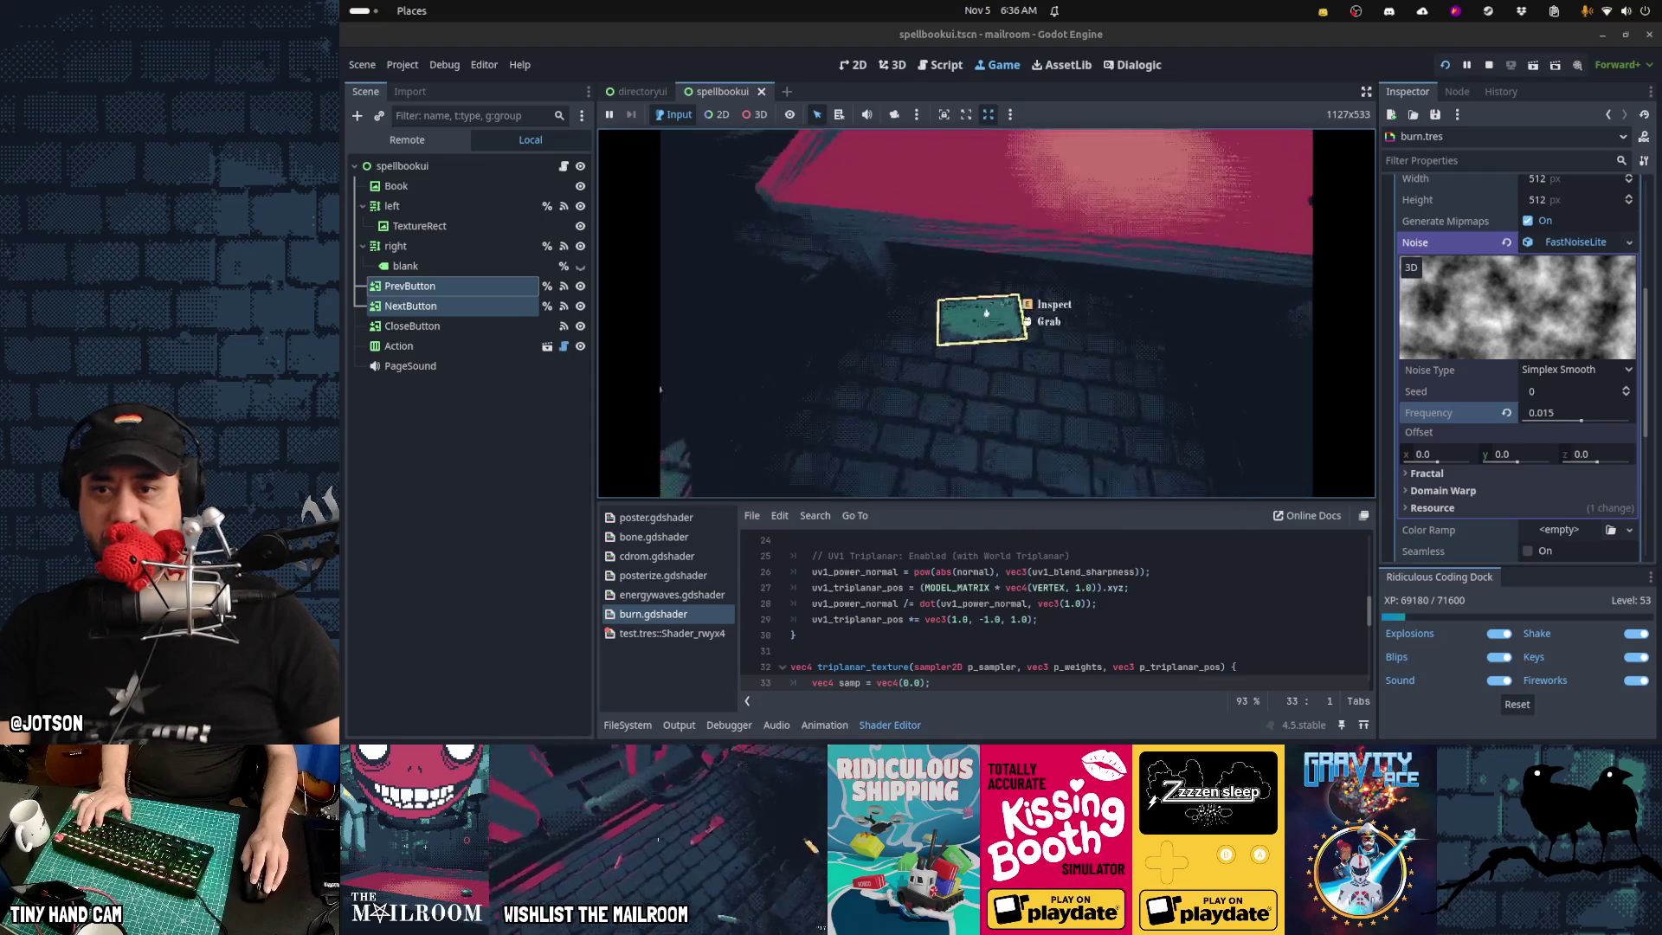
pyautogui.press('e')
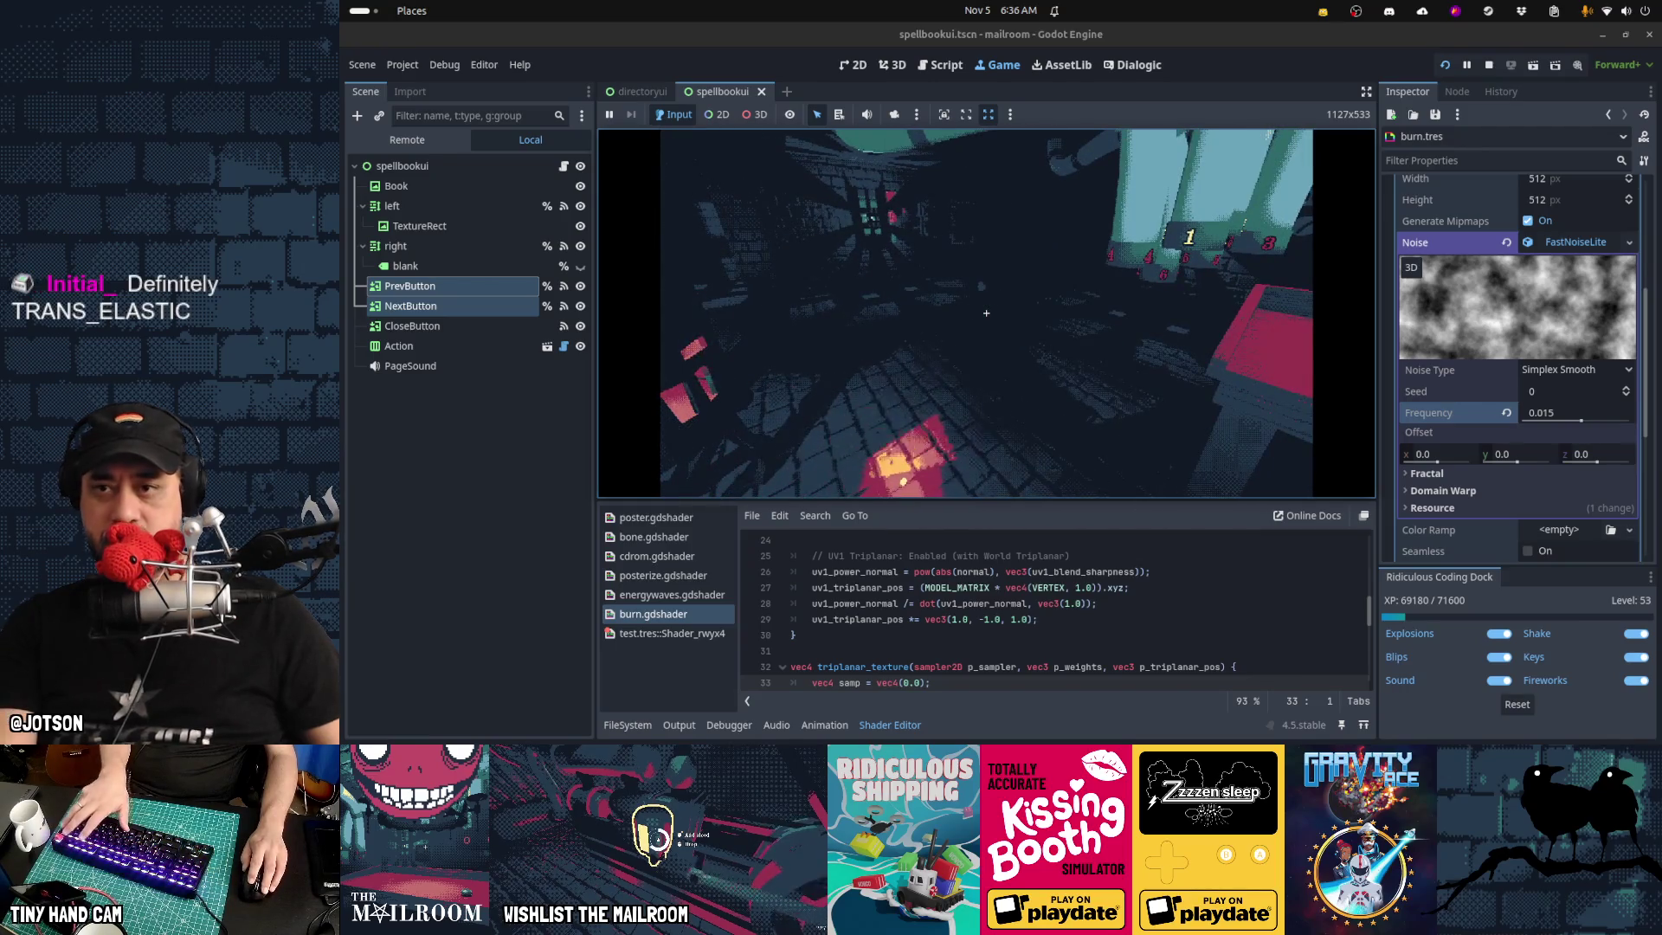
pyautogui.press('Escape')
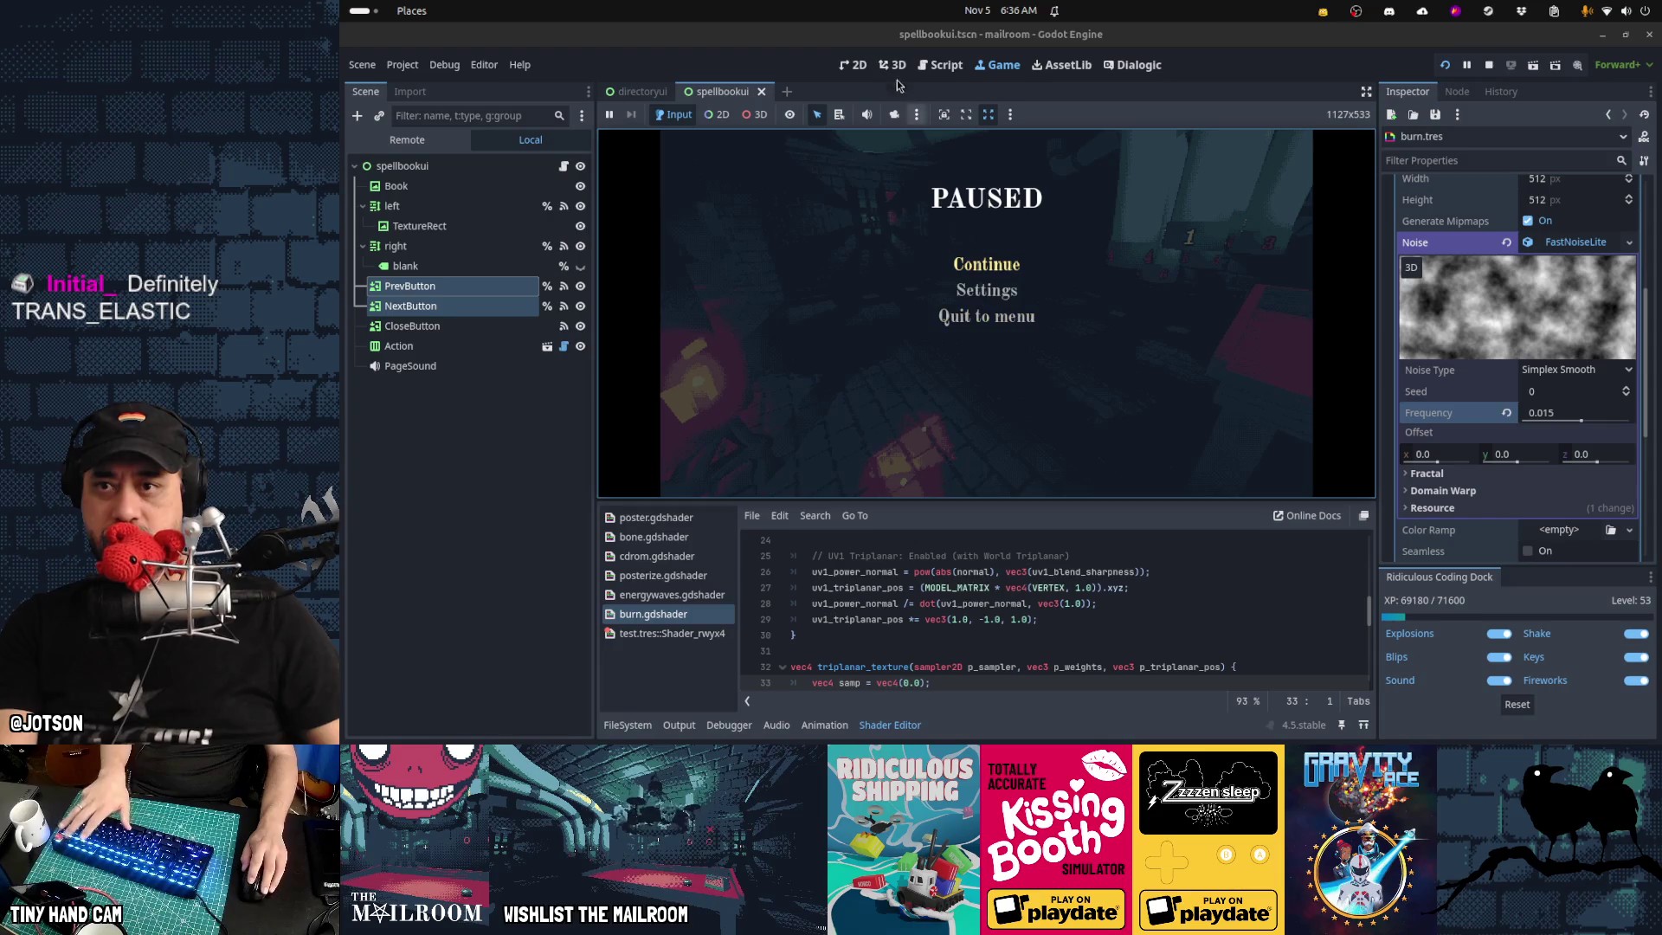
pyautogui.click(935, 67)
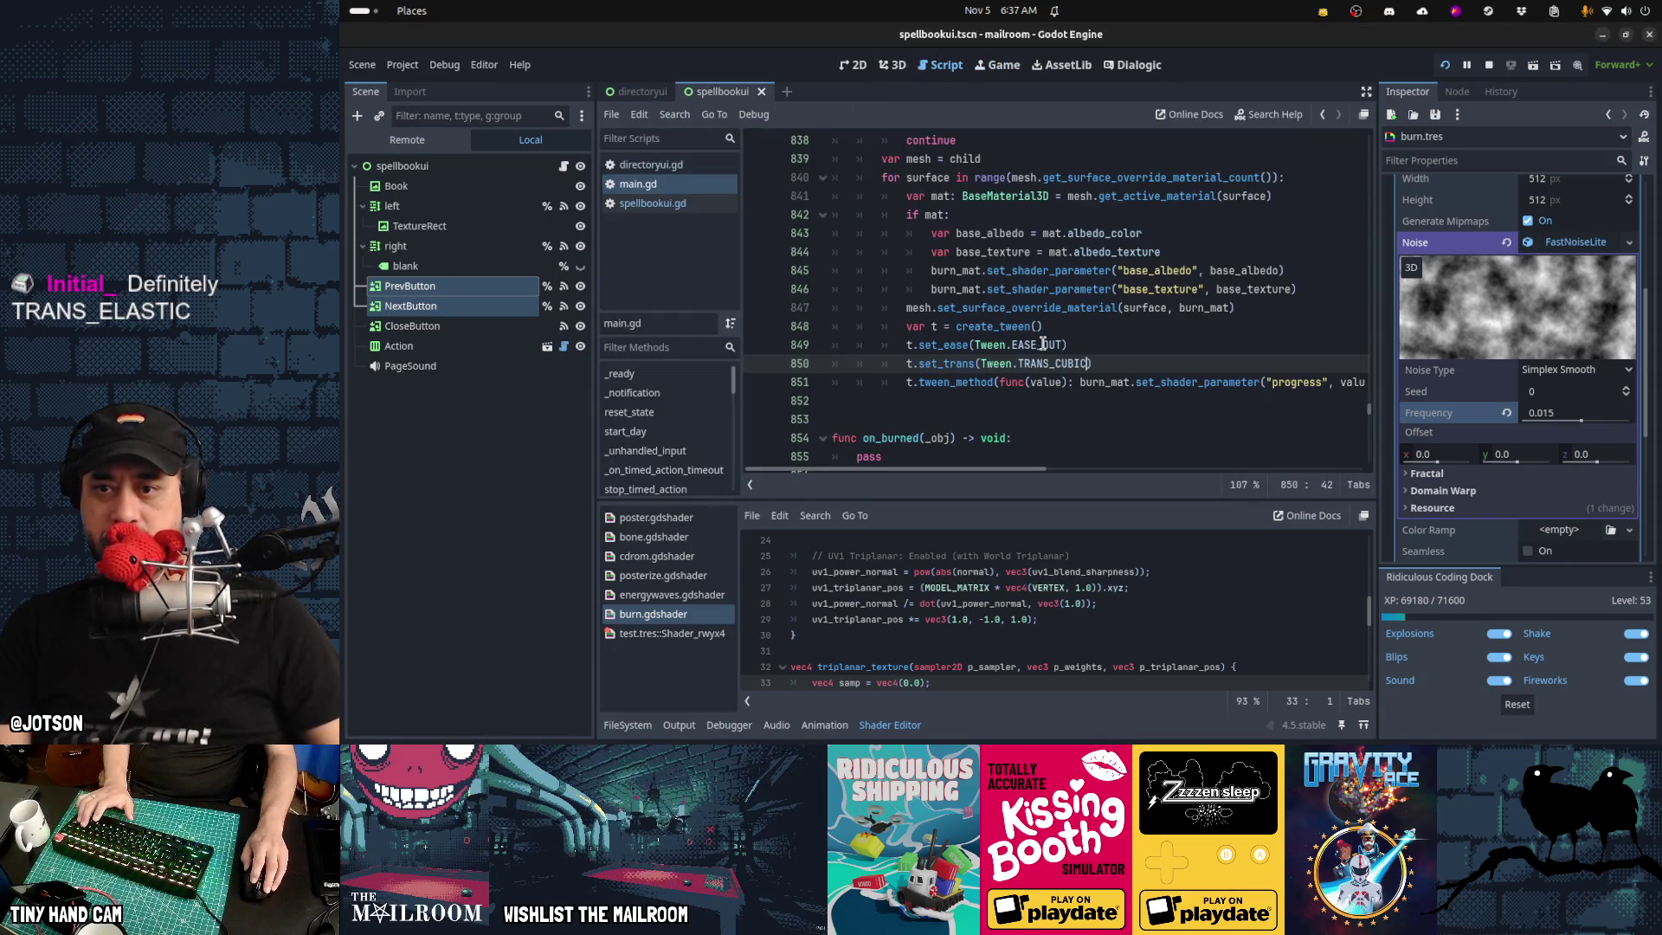
# Change the burn easing to Tween.EASE_IN, then resume the game and drop a mail envelope
pyautogui.moveTo(1043, 344); pyautogui.dragTo(1064, 344)
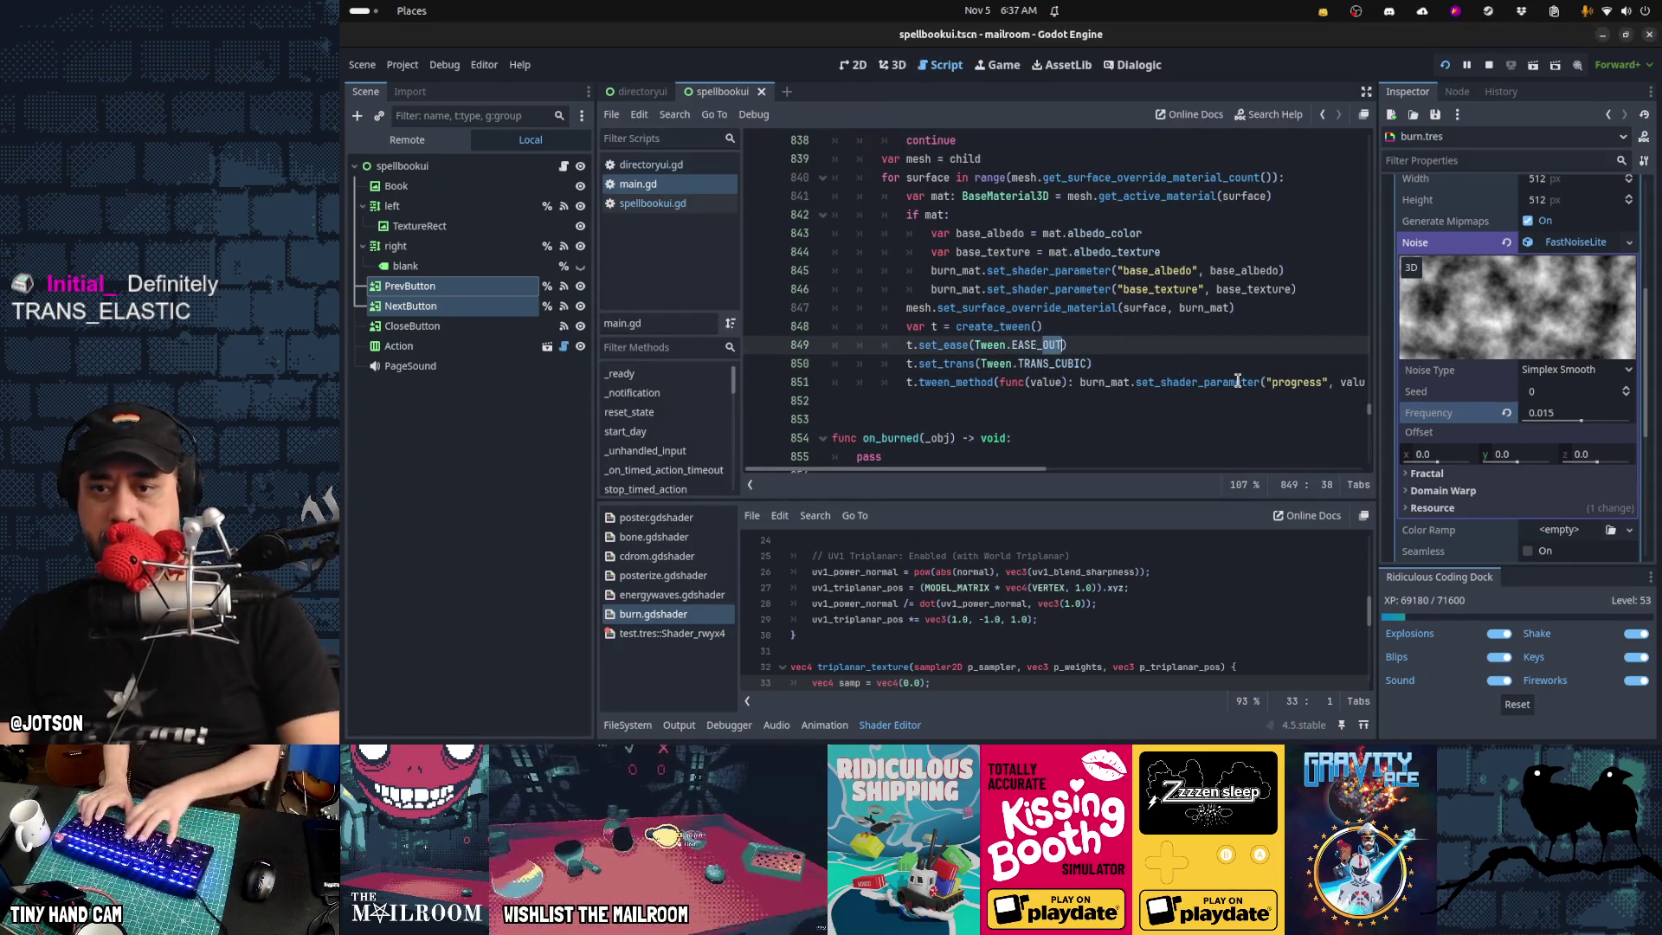
pyautogui.write('IN')
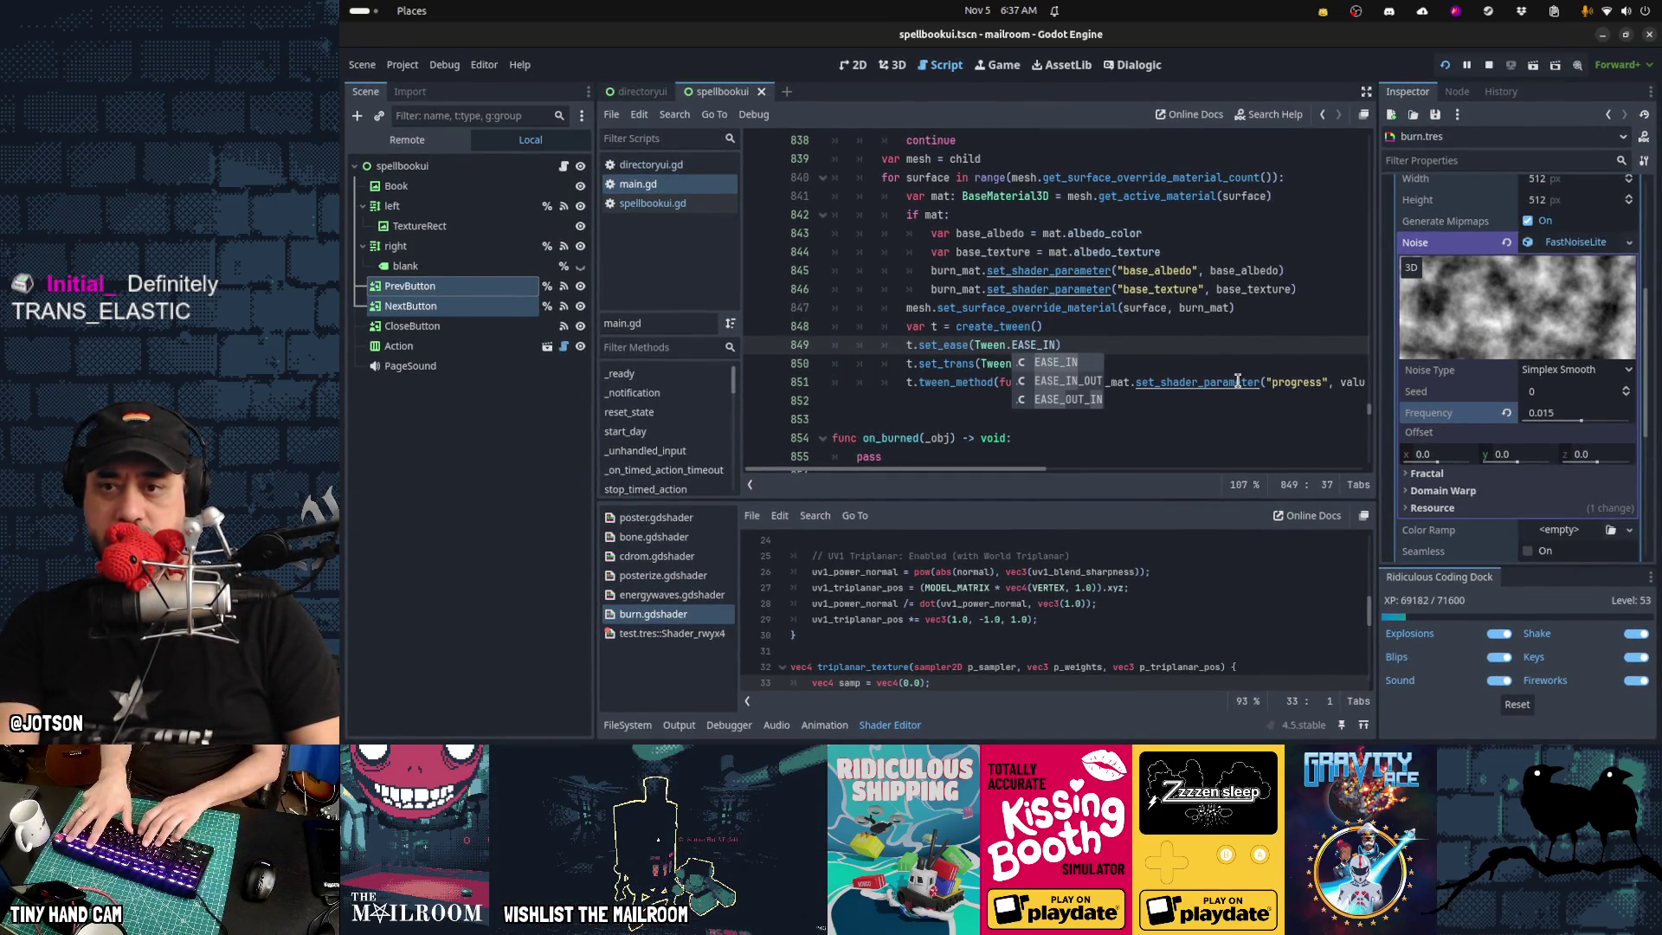
pyautogui.hotkey('ctrl', 'F4')
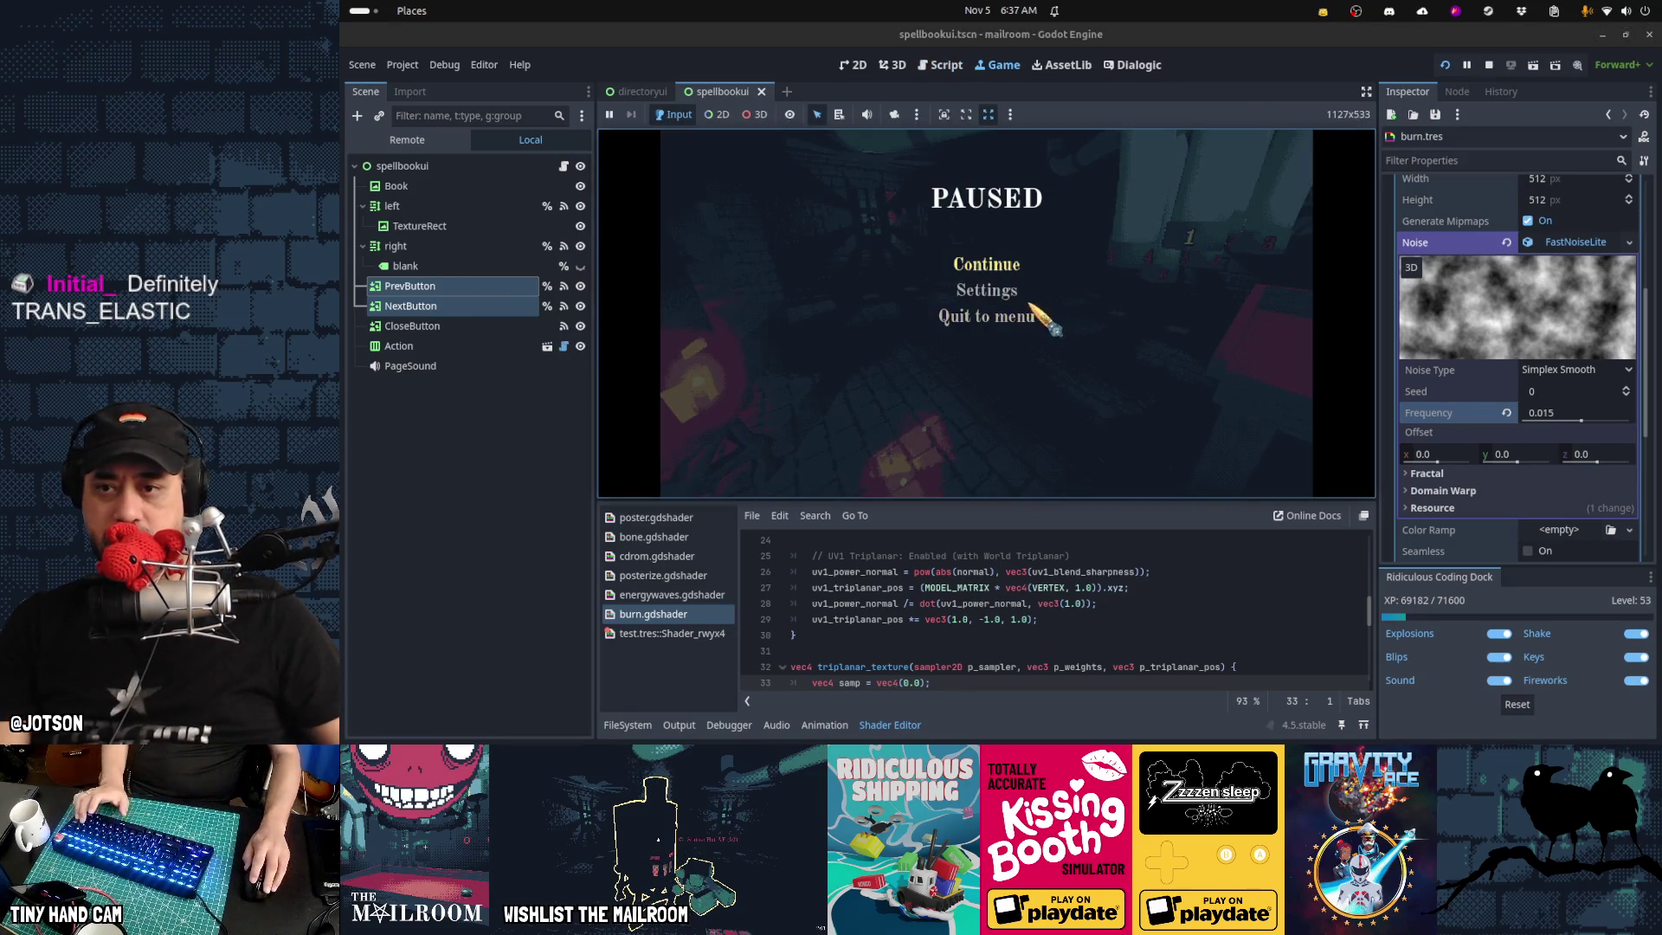
pyautogui.press('Escape')
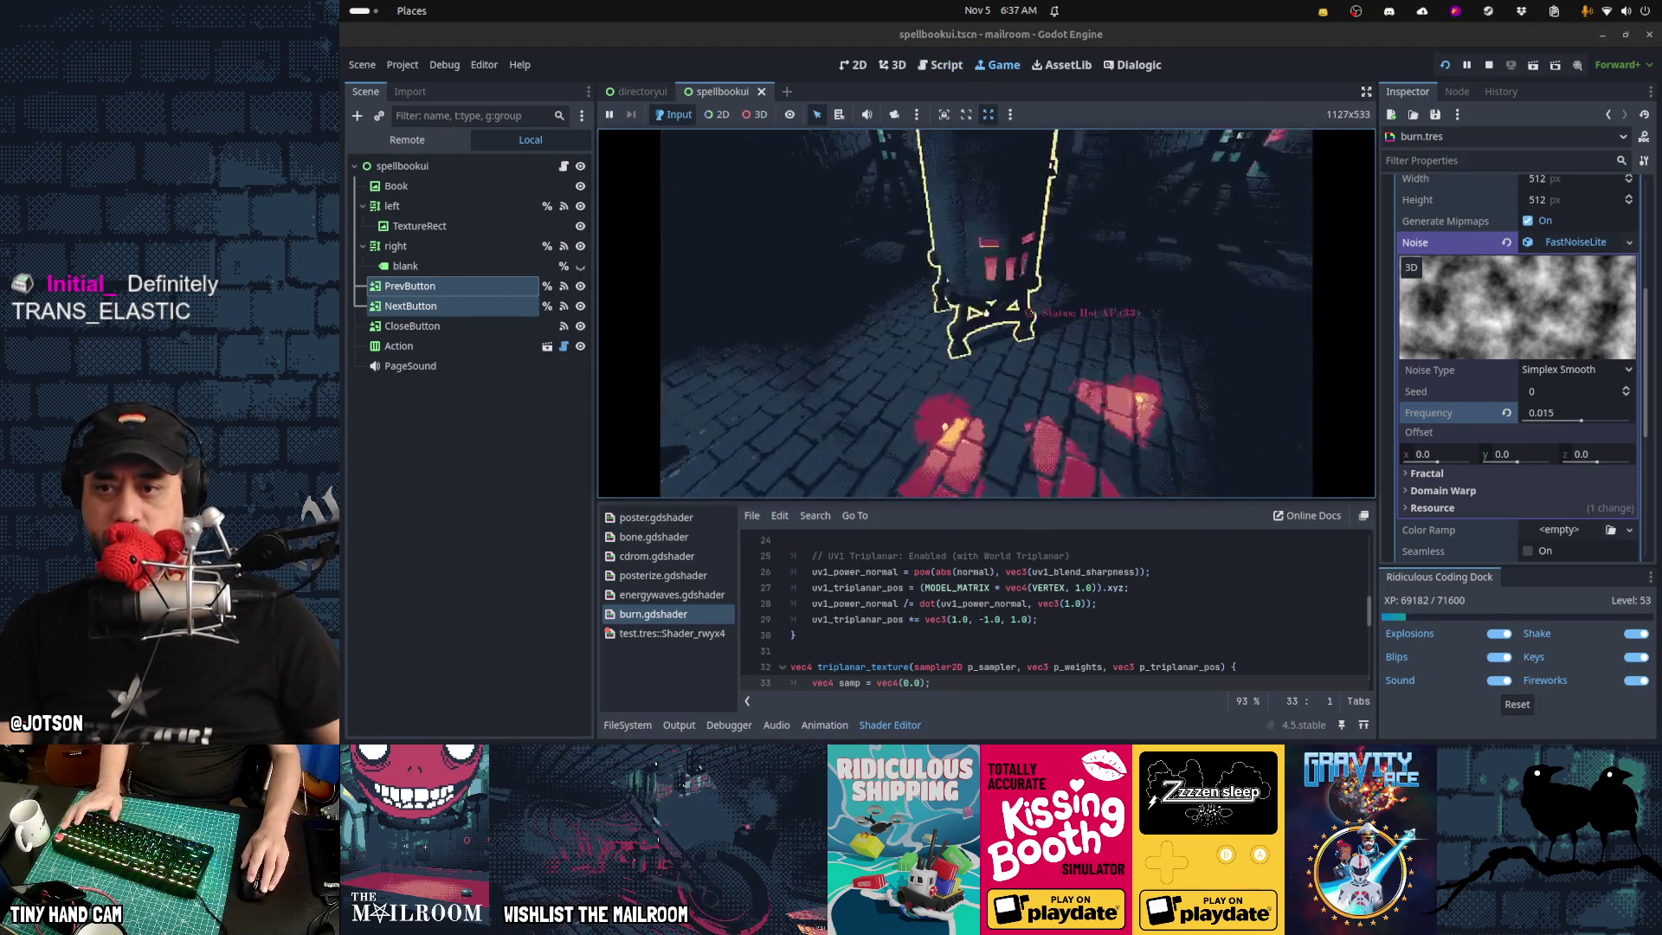
pyautogui.press('Return')
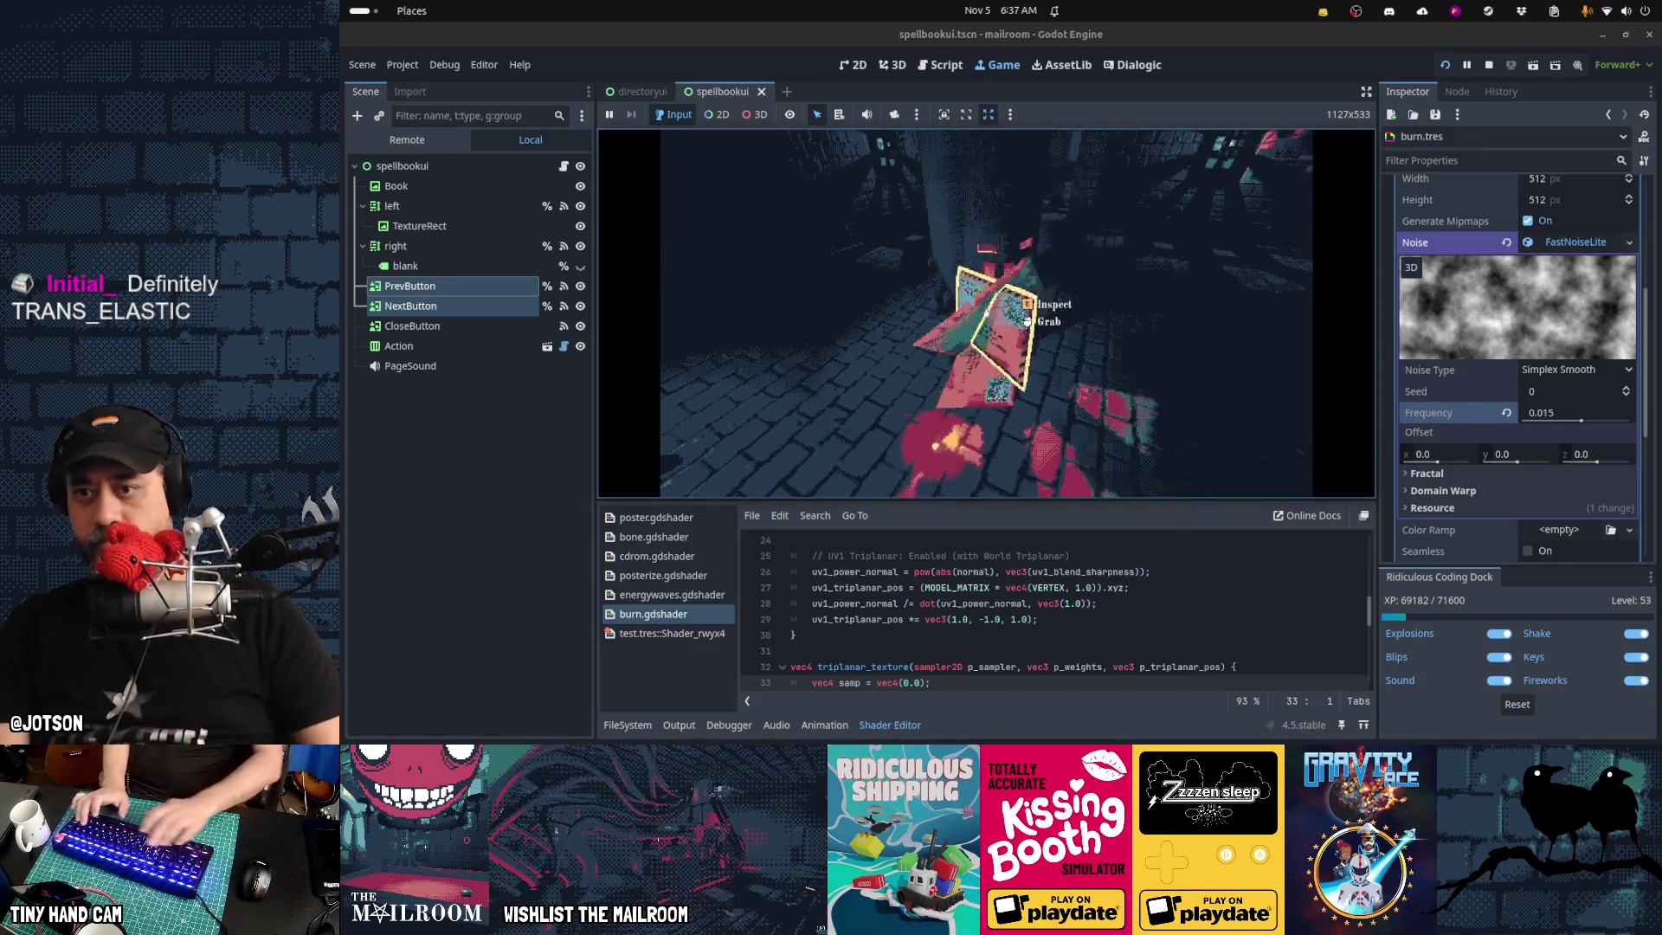
# Open and close the game's Settings screen, then burn a package in the furnace and pause
pyautogui.press('Escape')
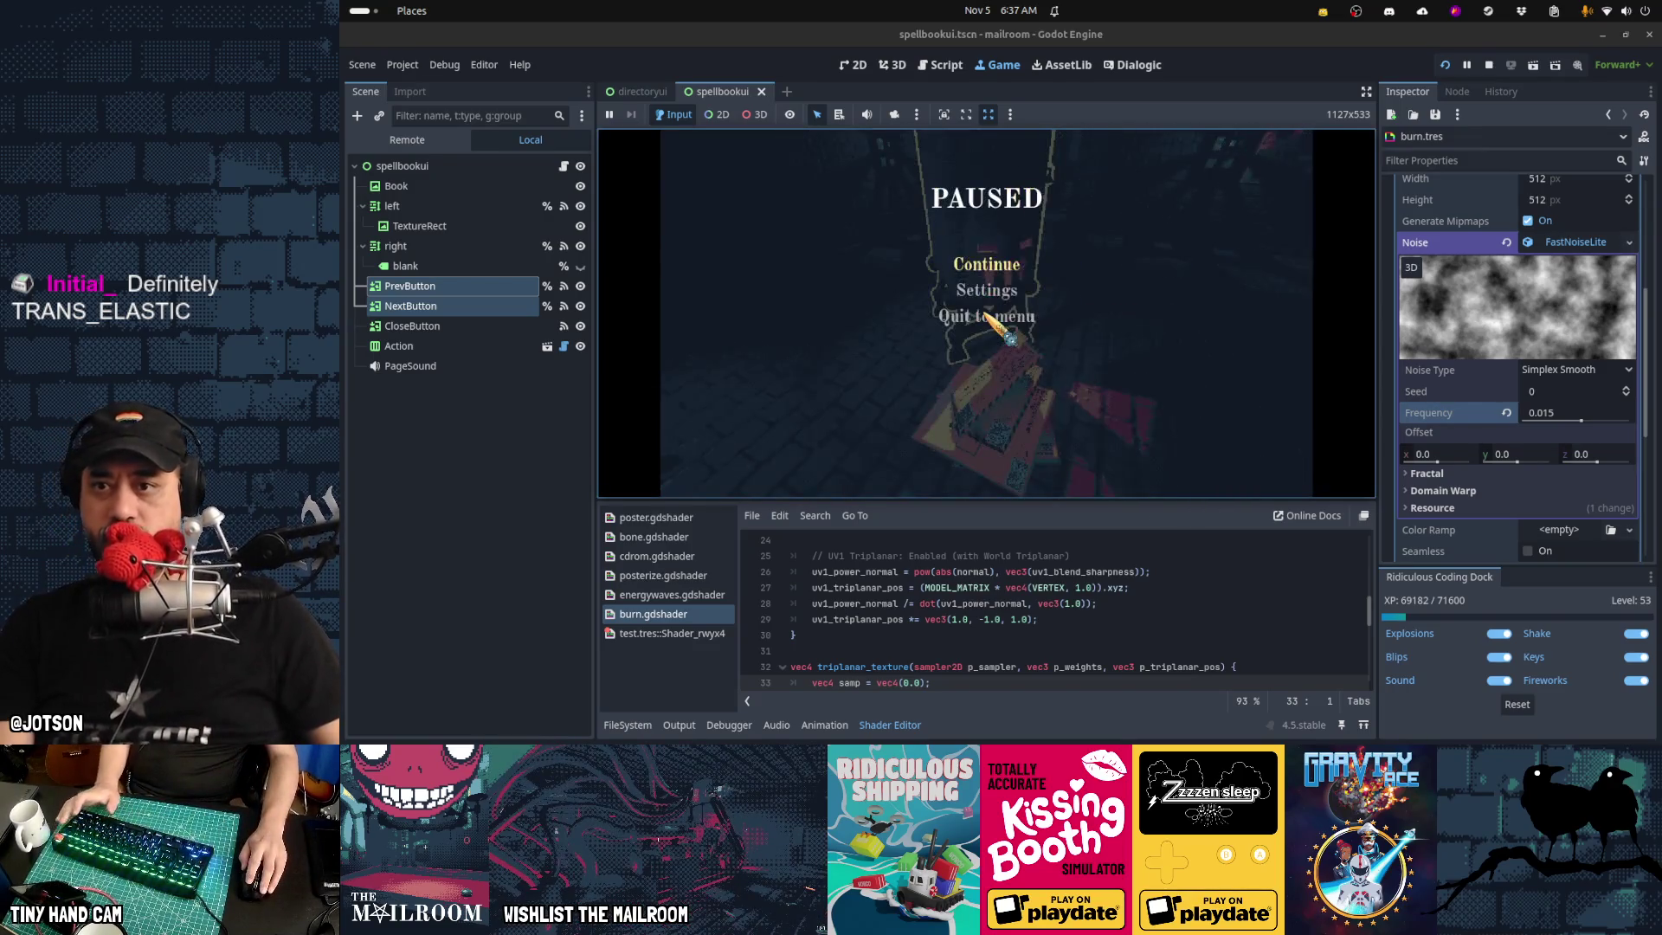
pyautogui.click(1028, 288)
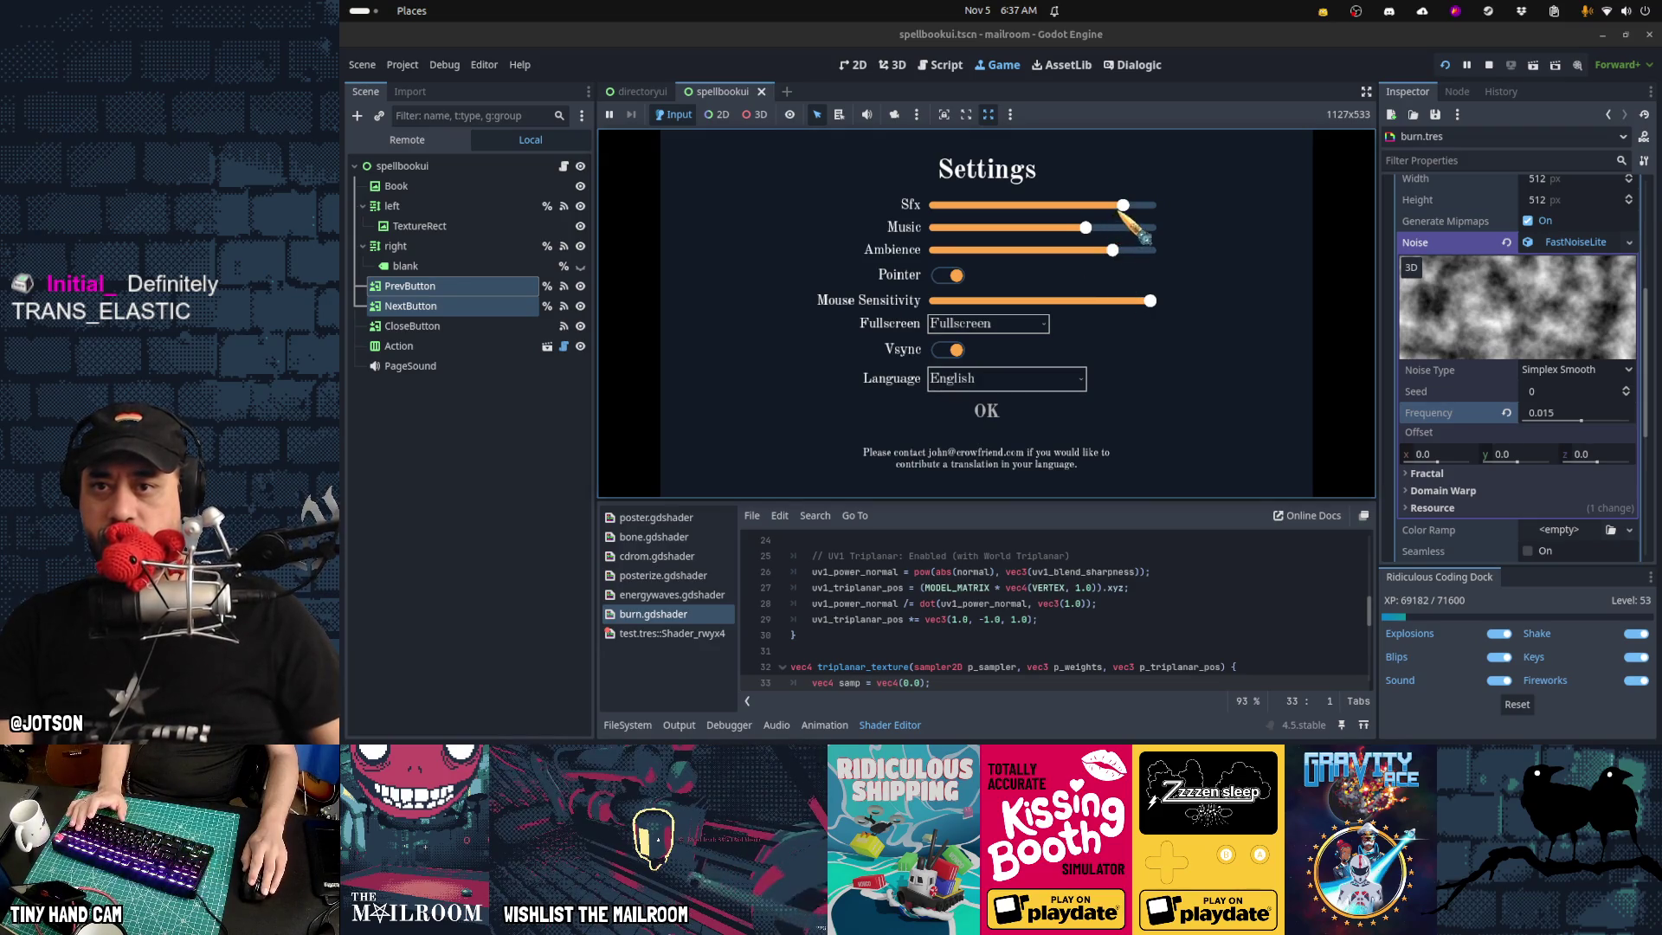
pyautogui.click(987, 407)
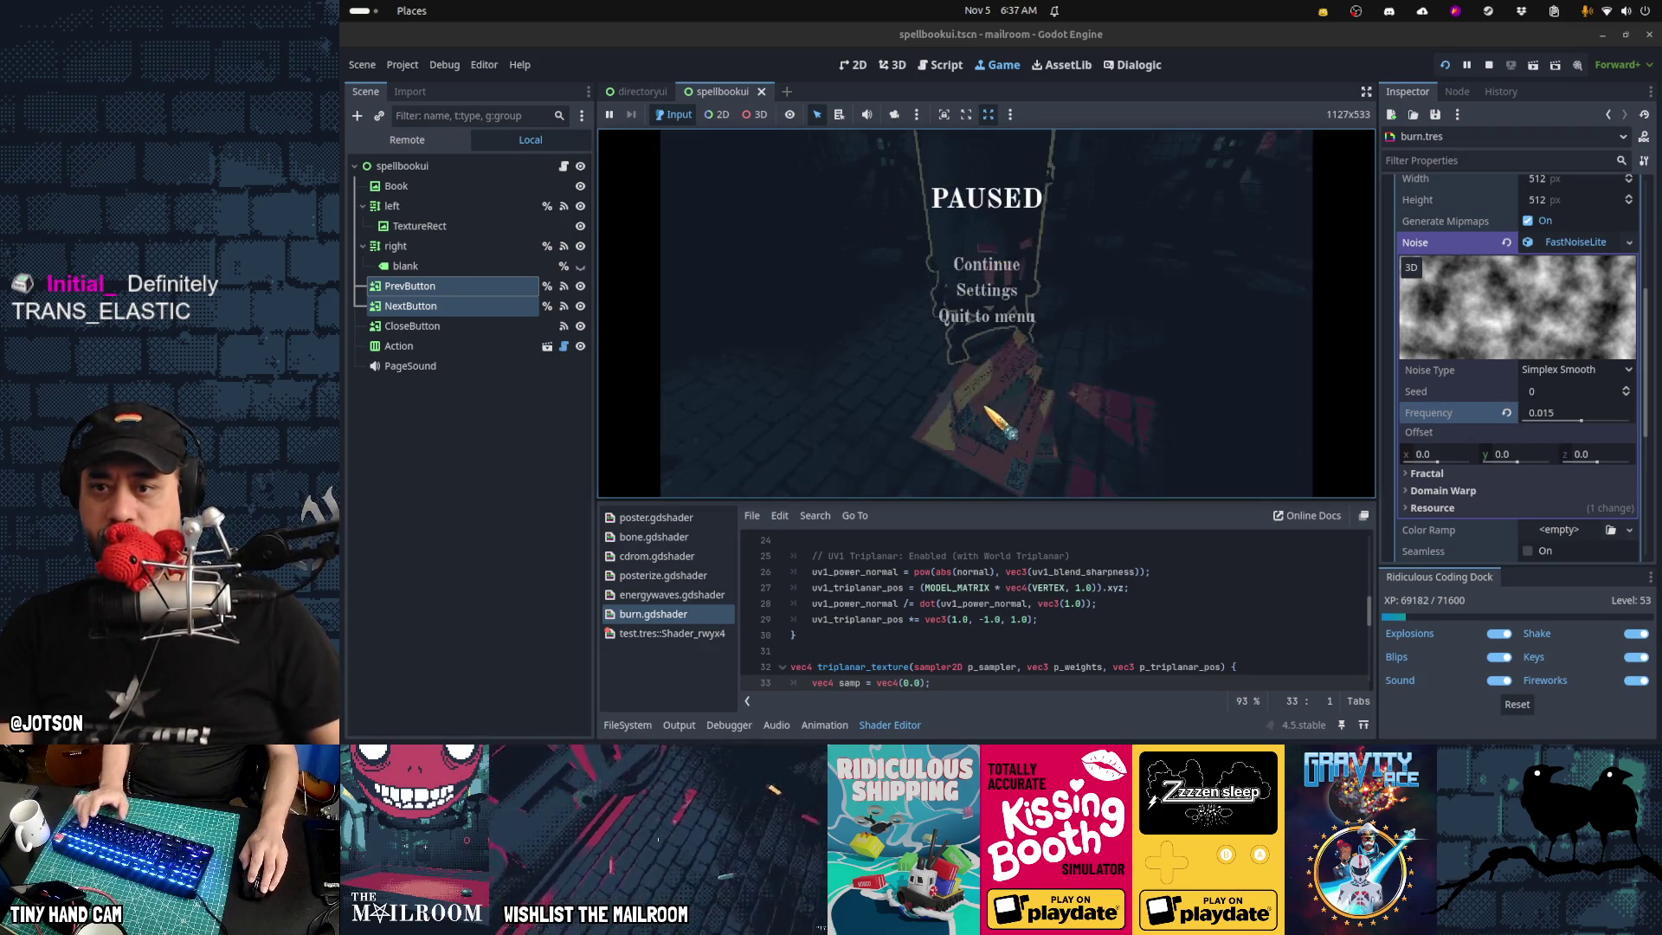
pyautogui.click(986, 264)
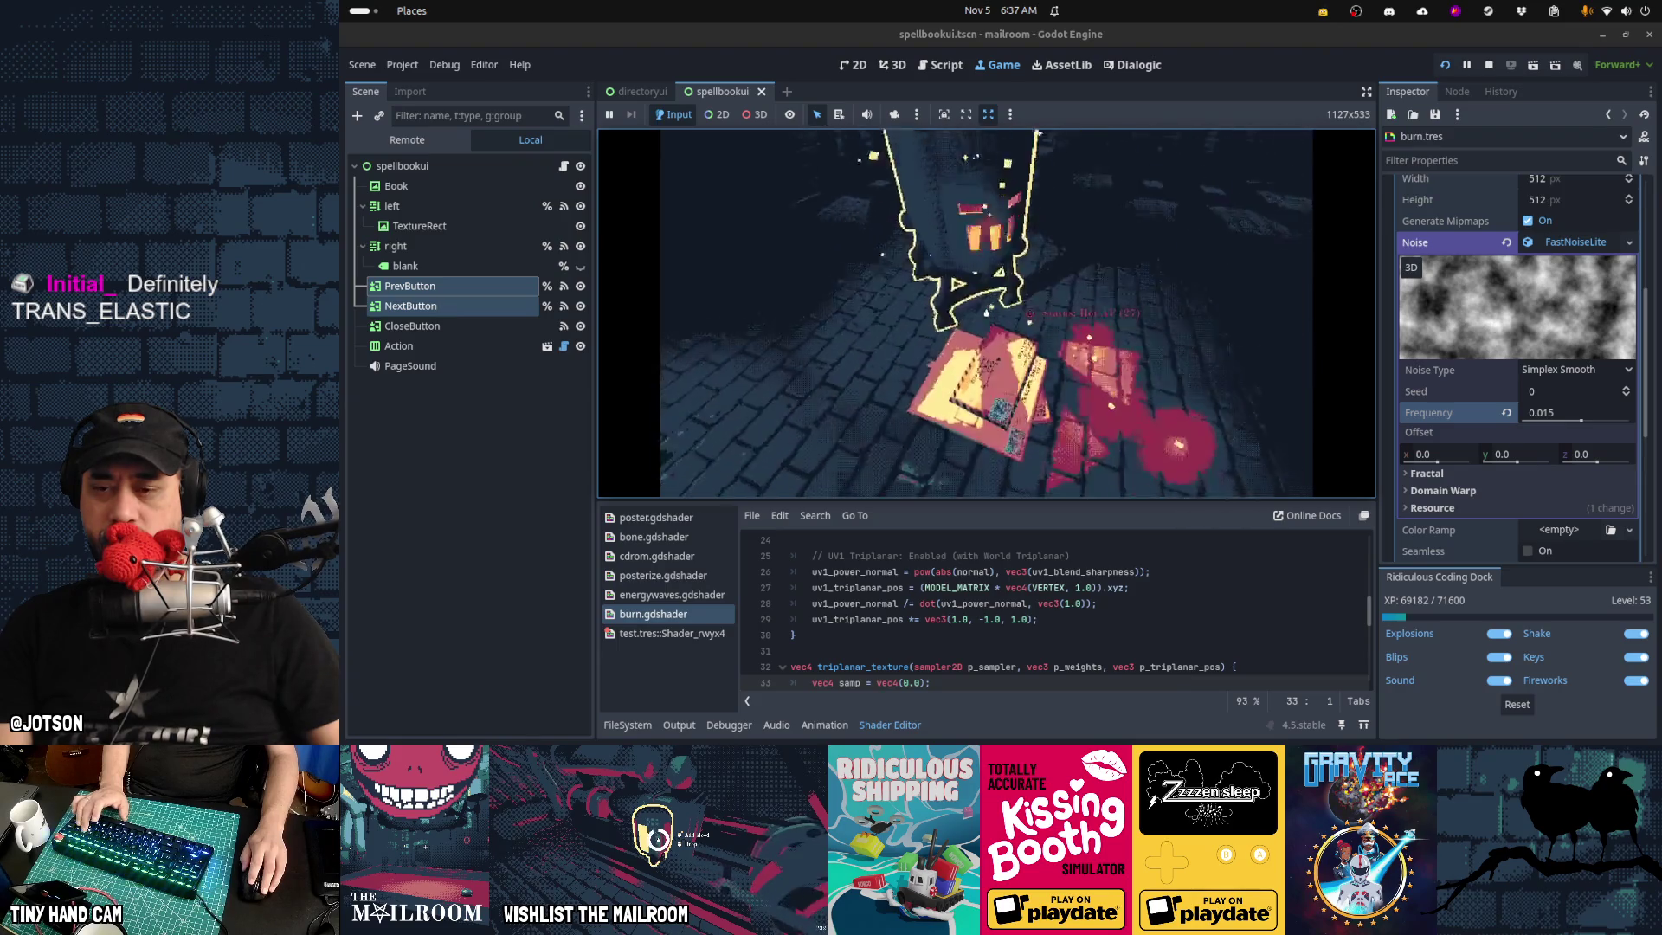
pyautogui.click(985, 313)
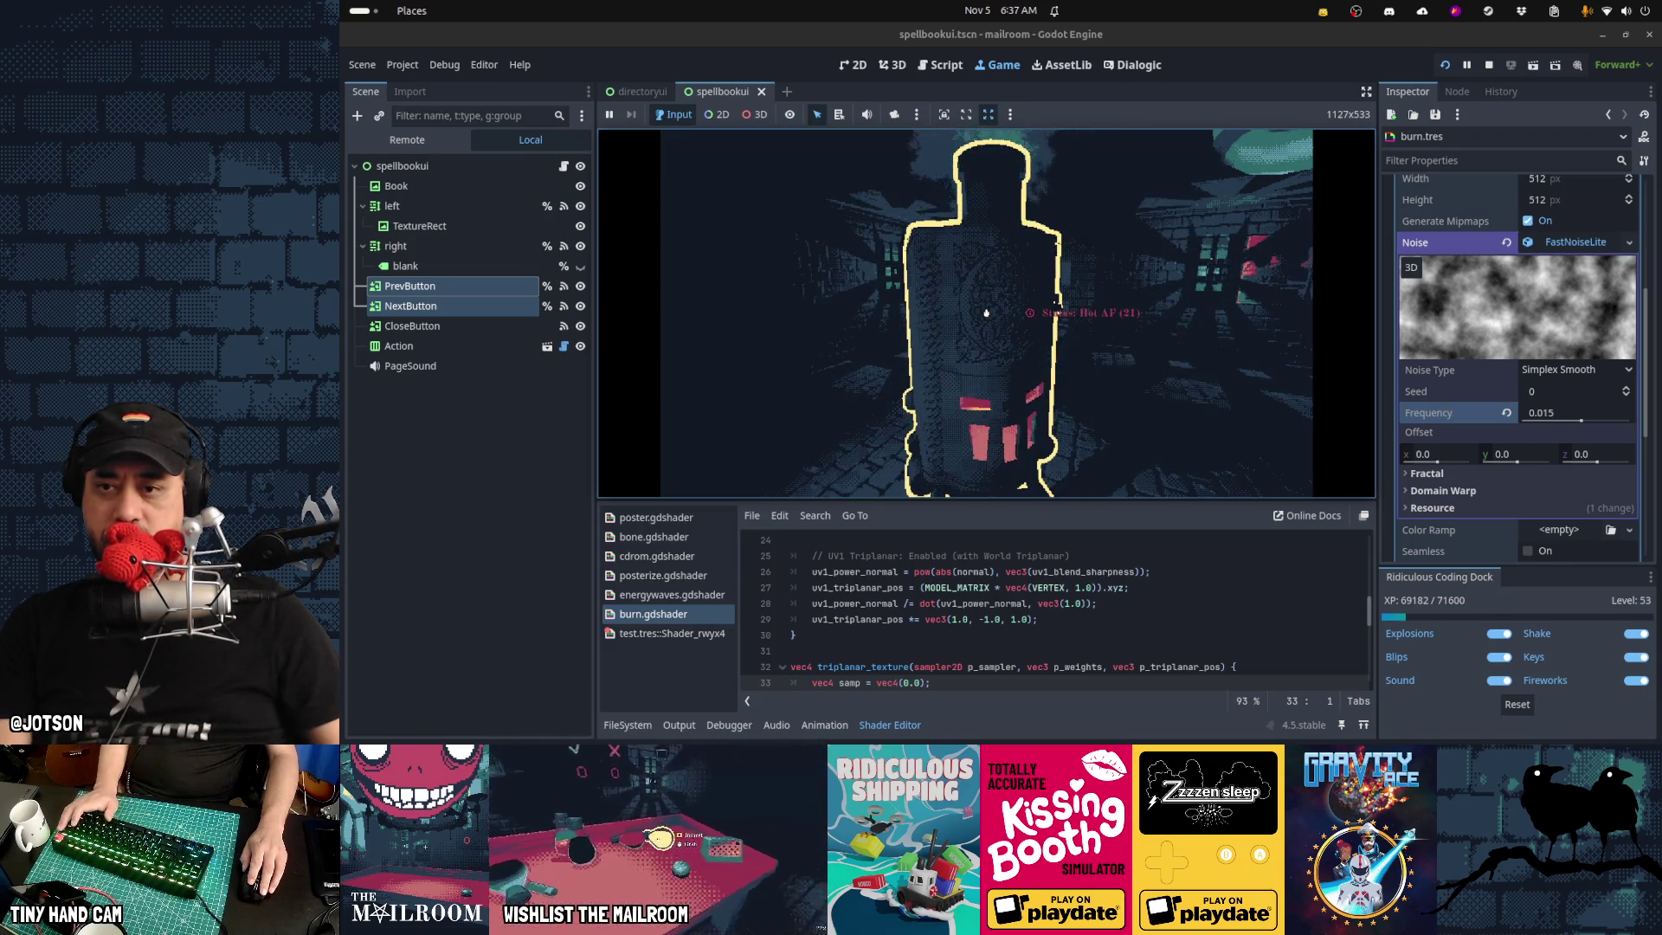
pyautogui.press('Escape')
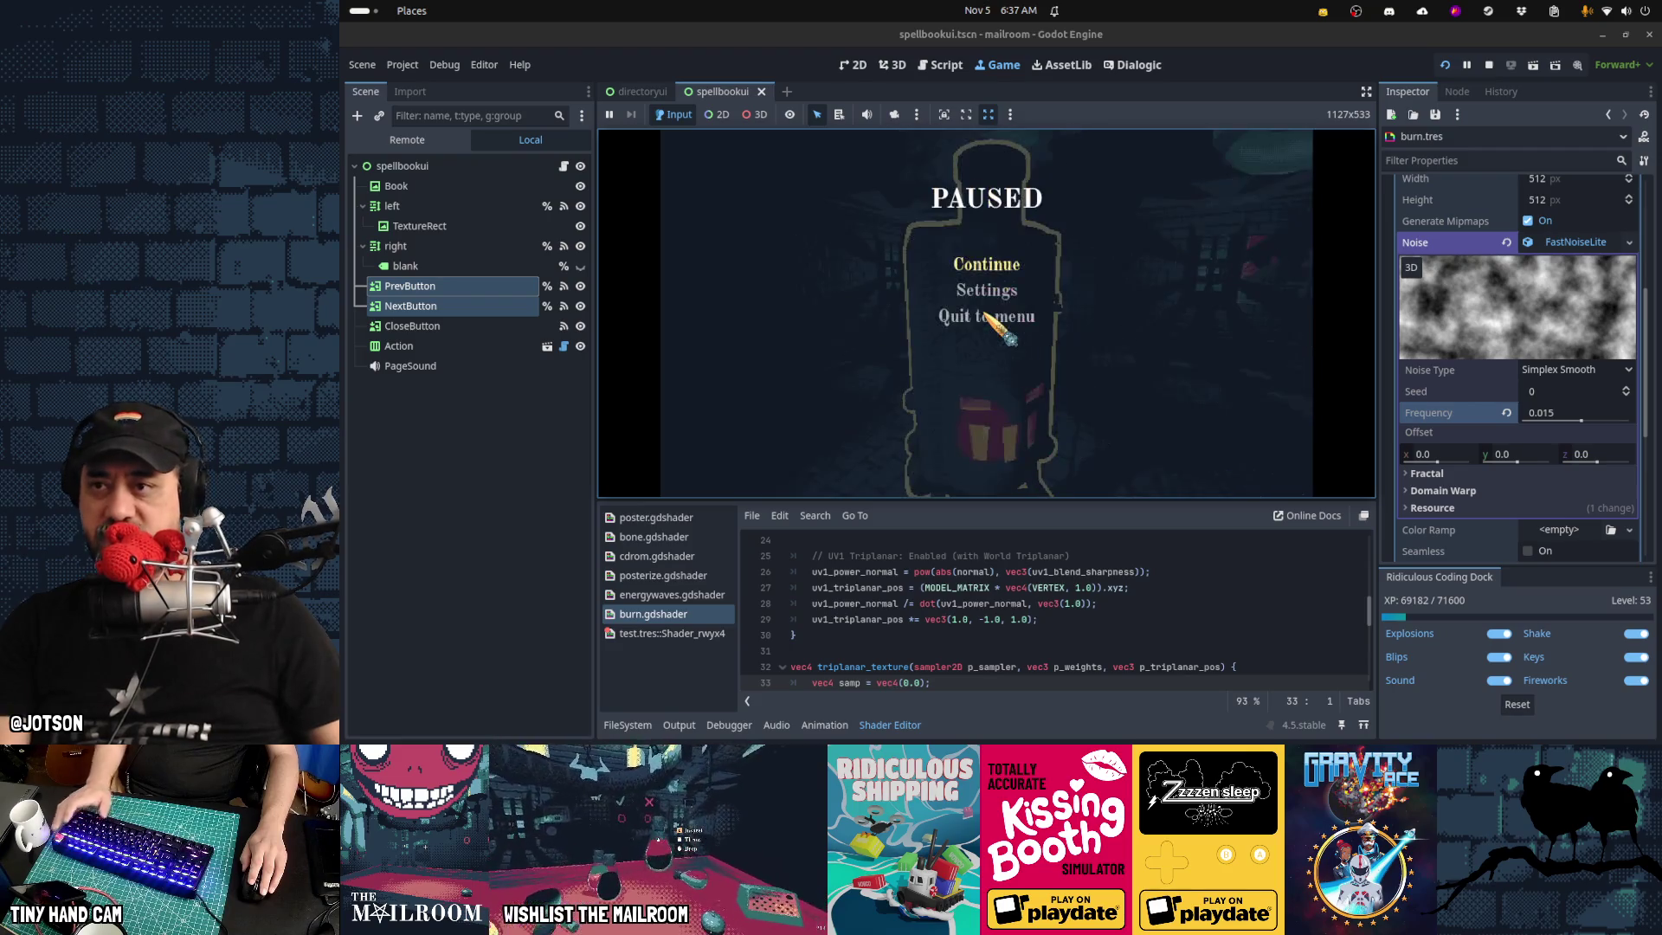
pyautogui.click(941, 75)
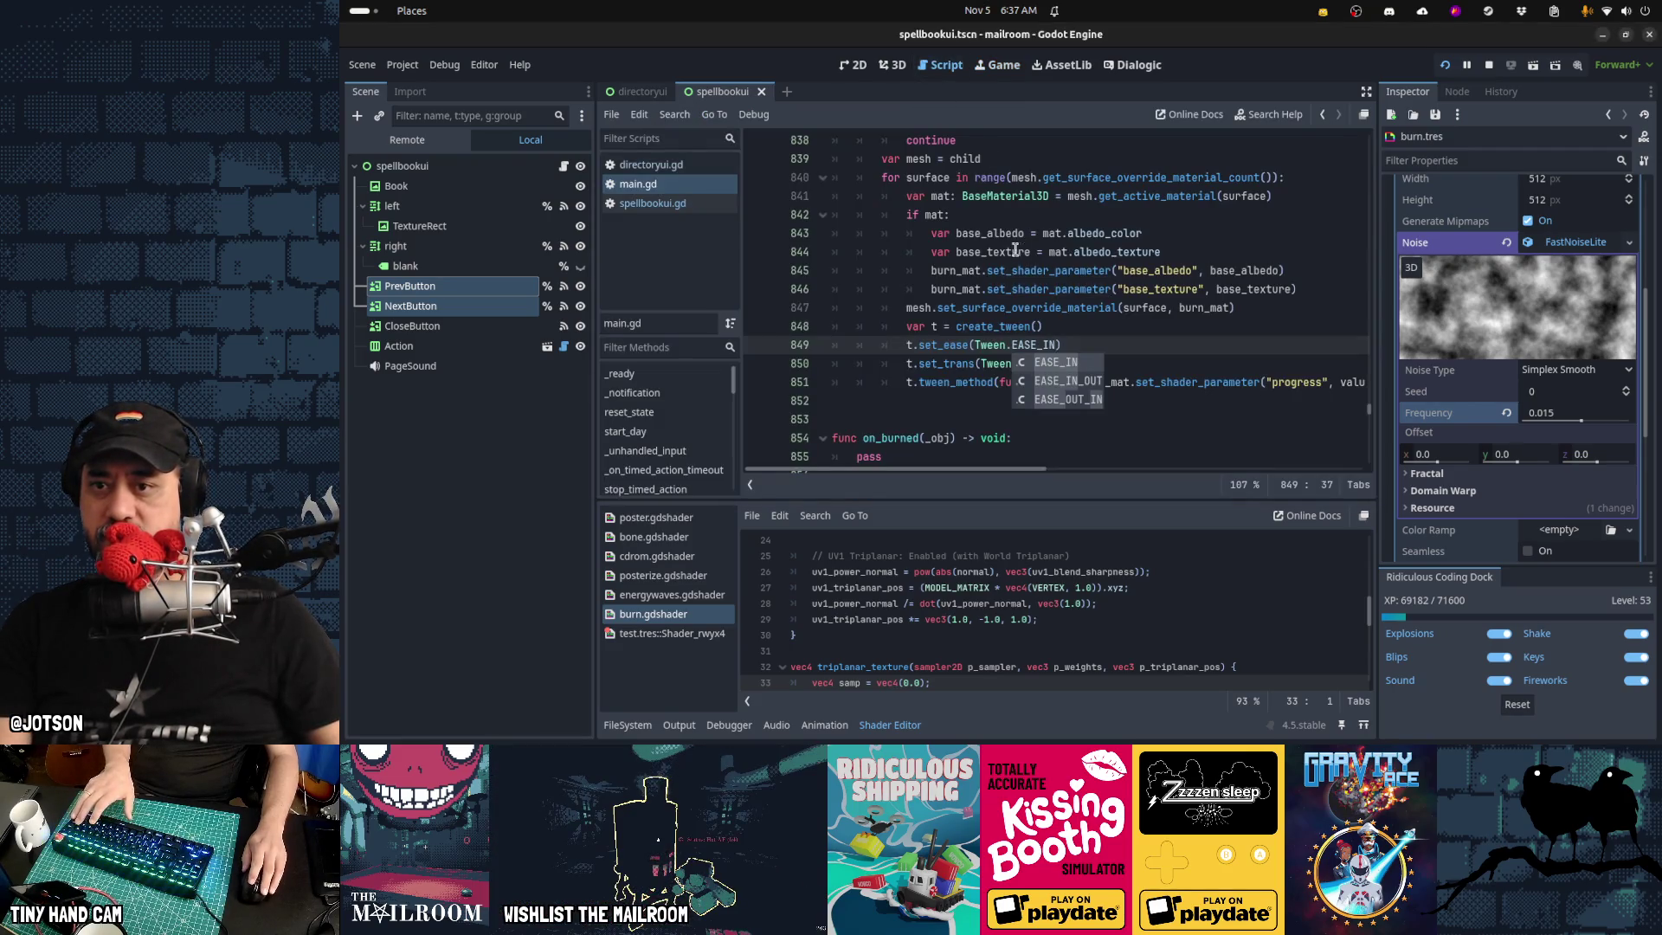
# Change Tween.EASE_IN back to Tween.EASE_OUT and save main.gd
pyautogui.press('Escape')
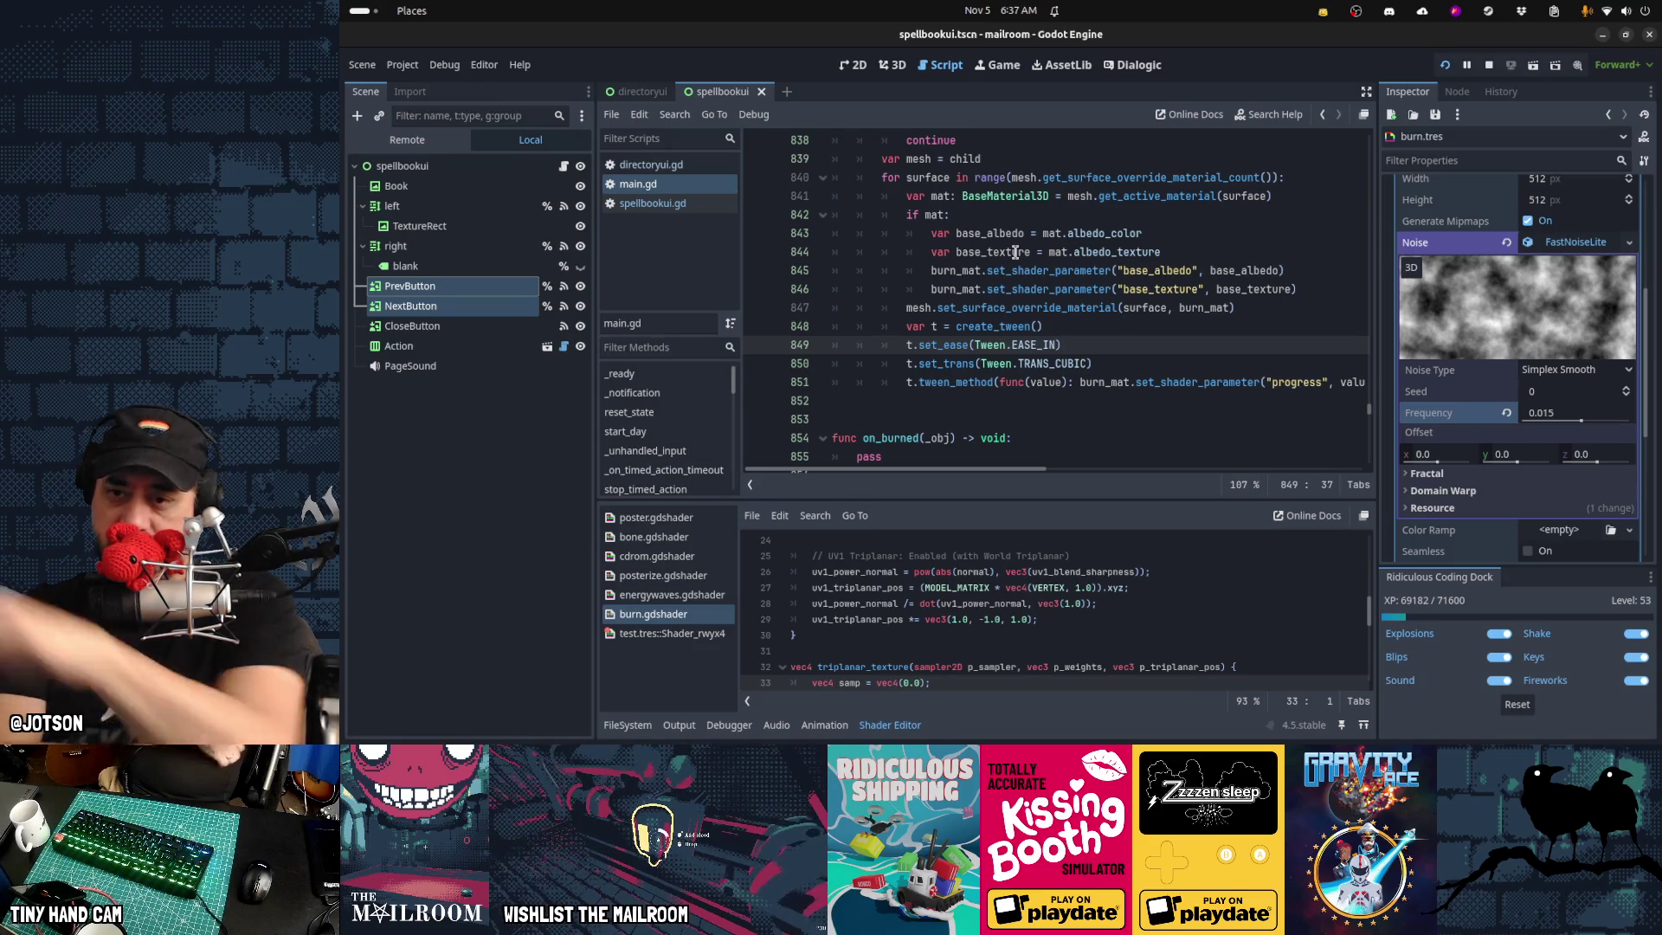
pyautogui.press('BackSpace')
pyautogui.press('BackSpace')
pyautogui.write('OUT')
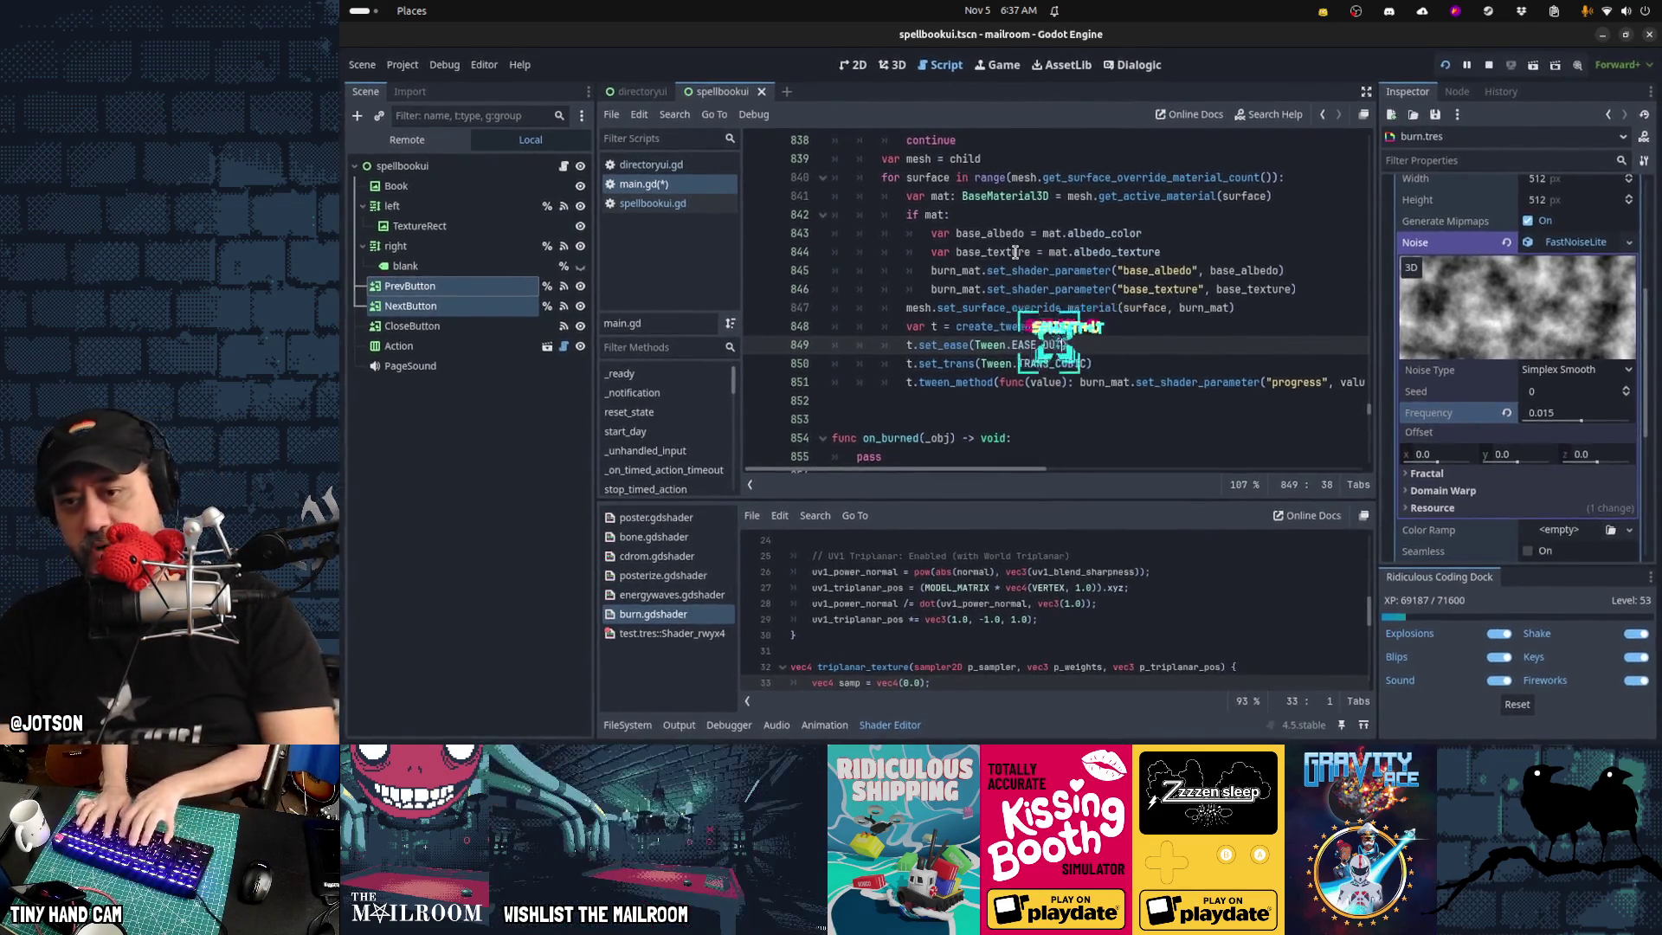
pyautogui.hotkey('ctrl', 's')
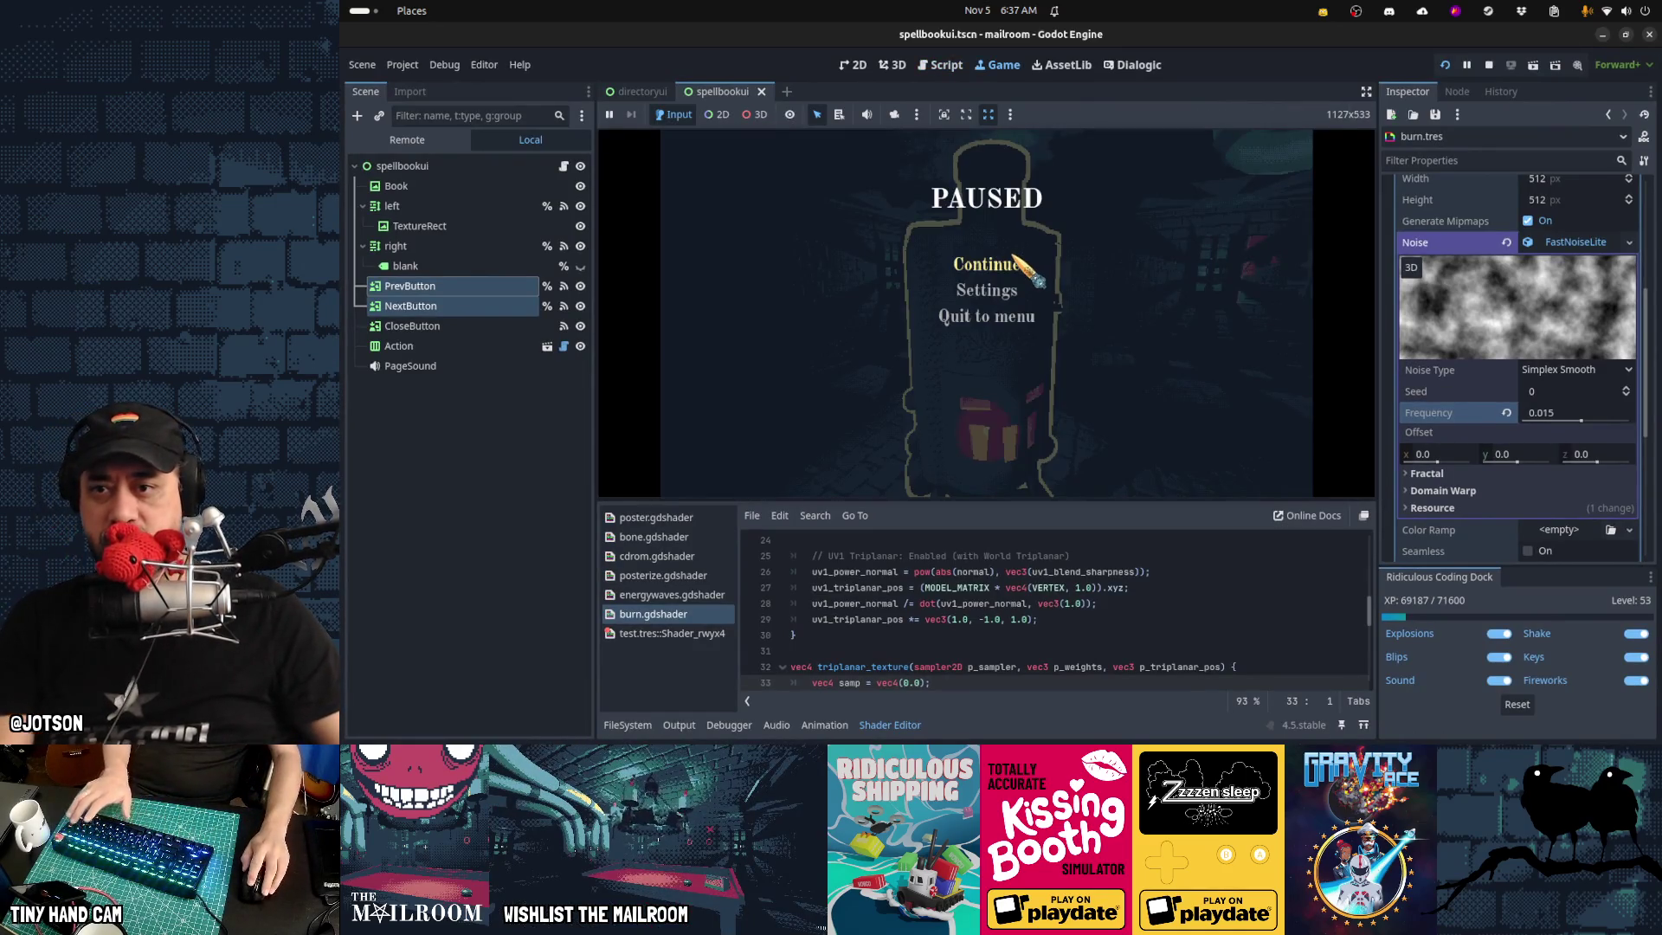
# Resume the game, burn a parcel in the furnace, then pause
pyautogui.click(1012, 258)
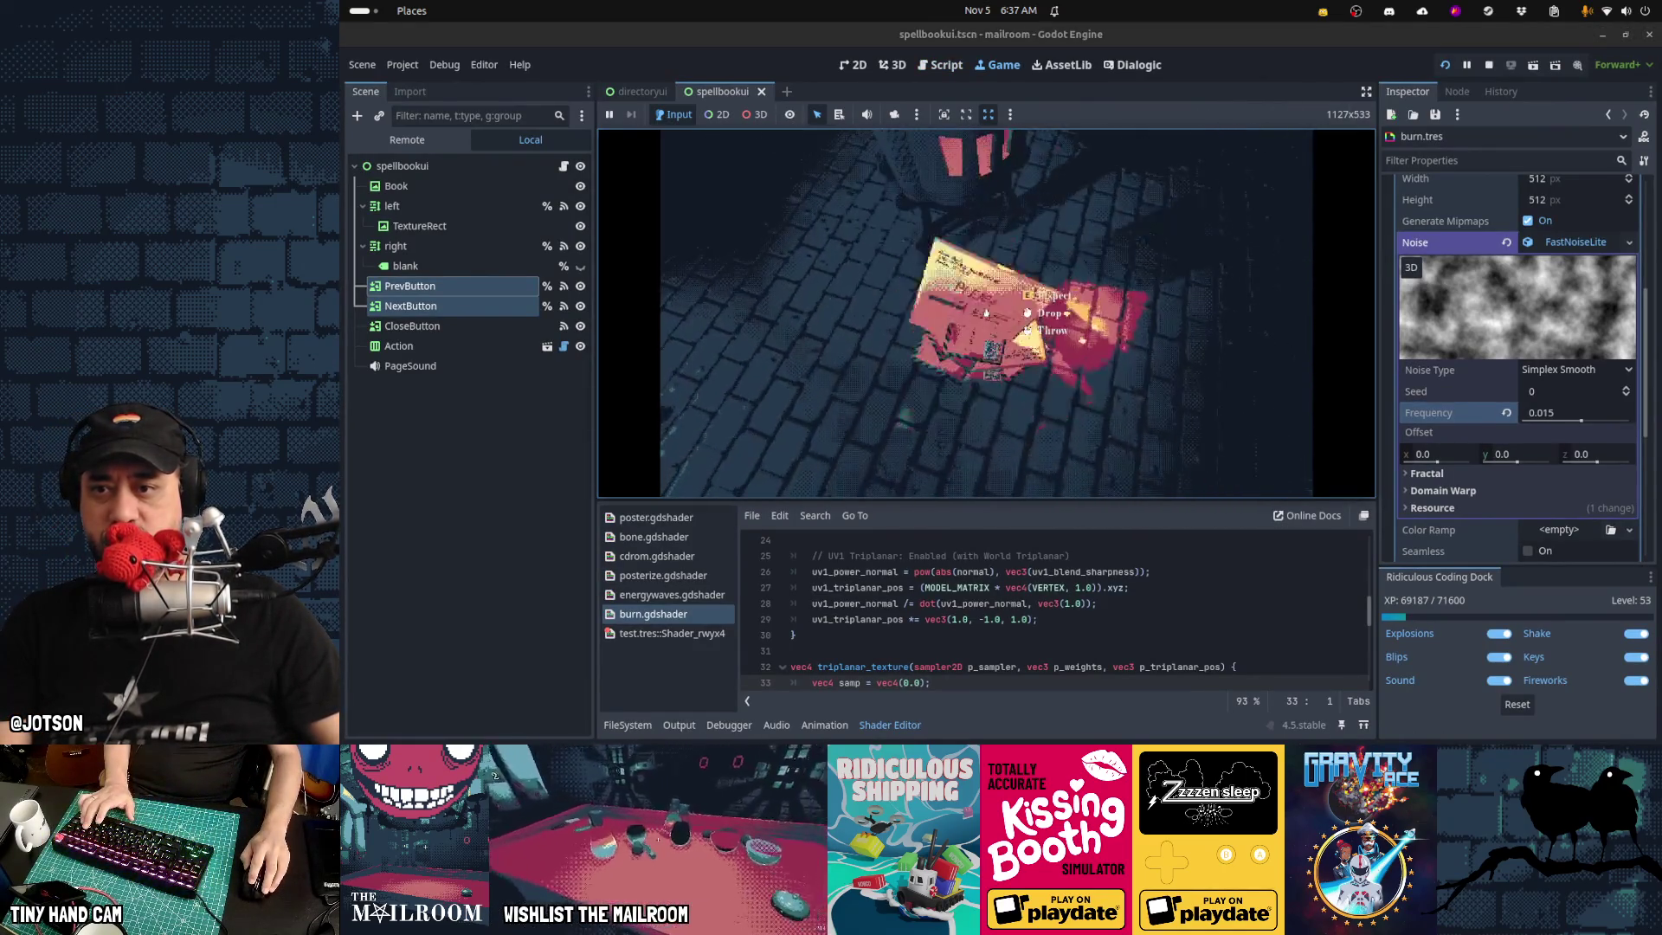
pyautogui.click(986, 313)
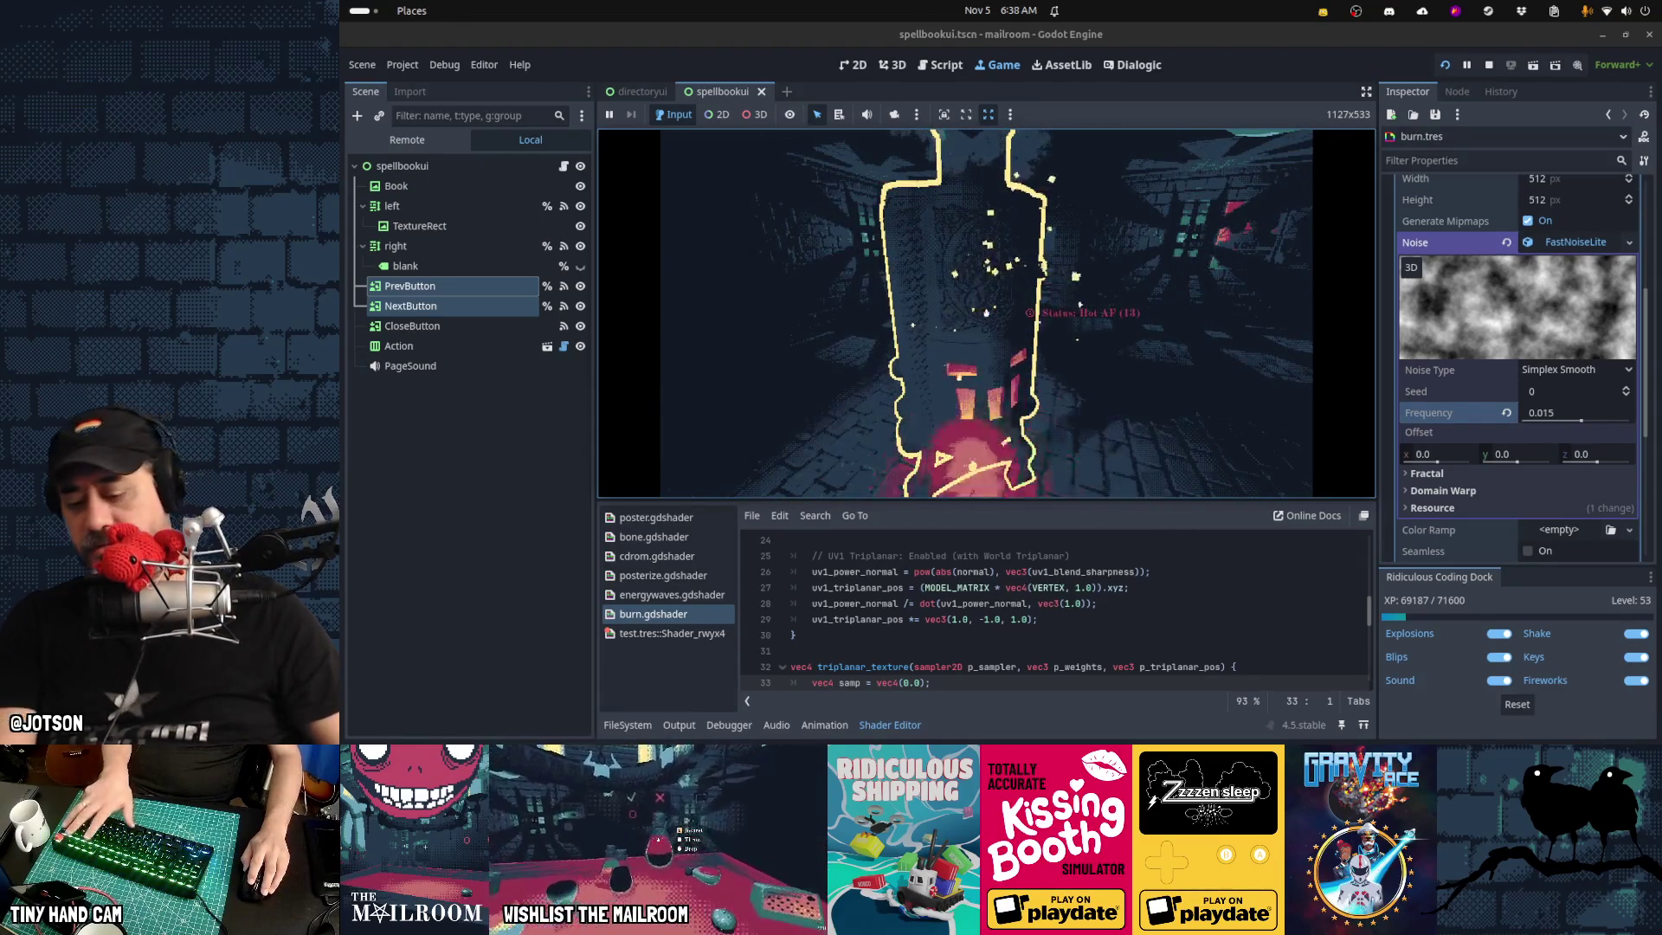
pyautogui.press('Escape')
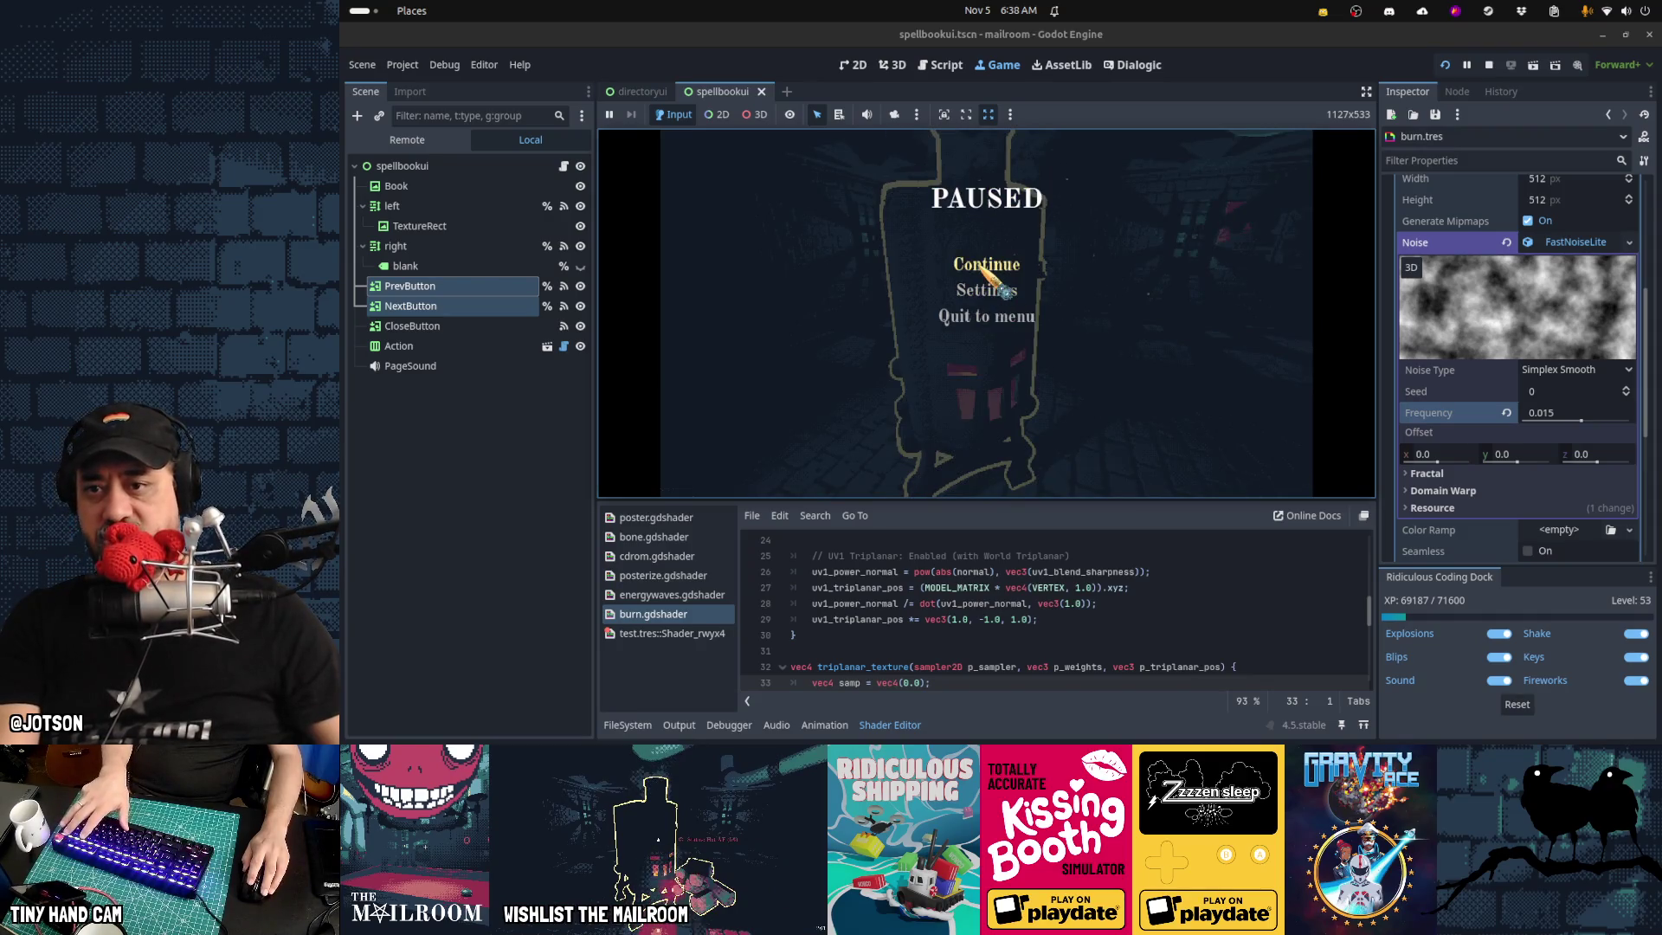
pyautogui.click(961, 73)
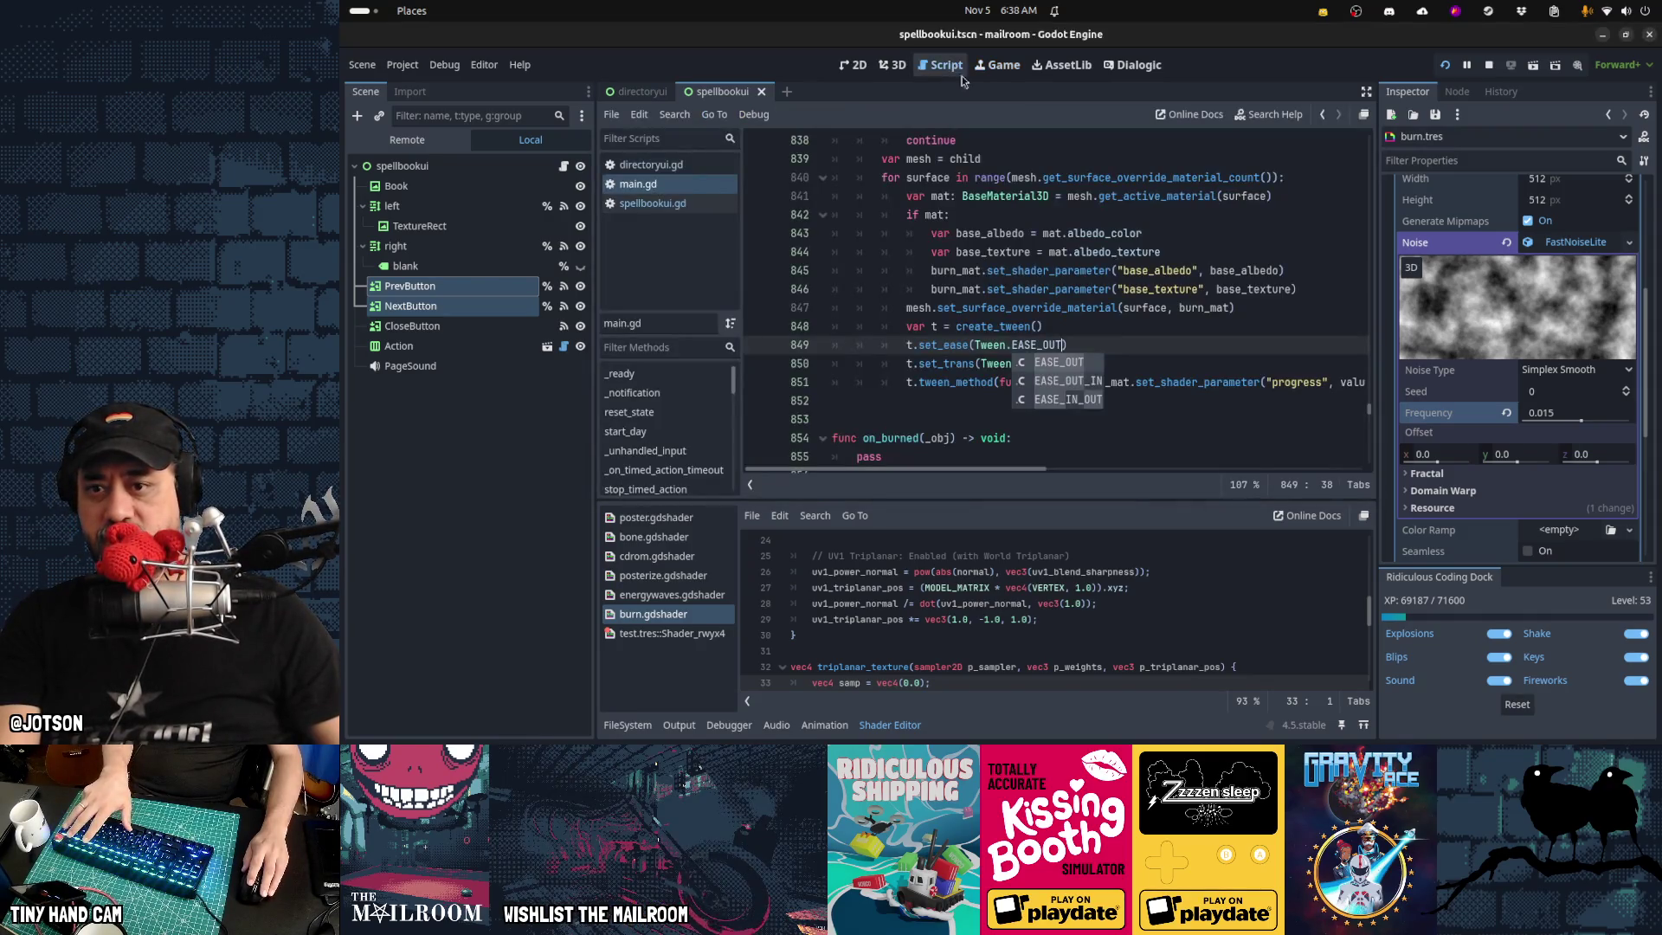
# Change Tween.TRANS_CUBIC to Tween.TRANS_SINE on line 850 and save main.gd
pyautogui.click(1262, 382)
pyautogui.press('End')
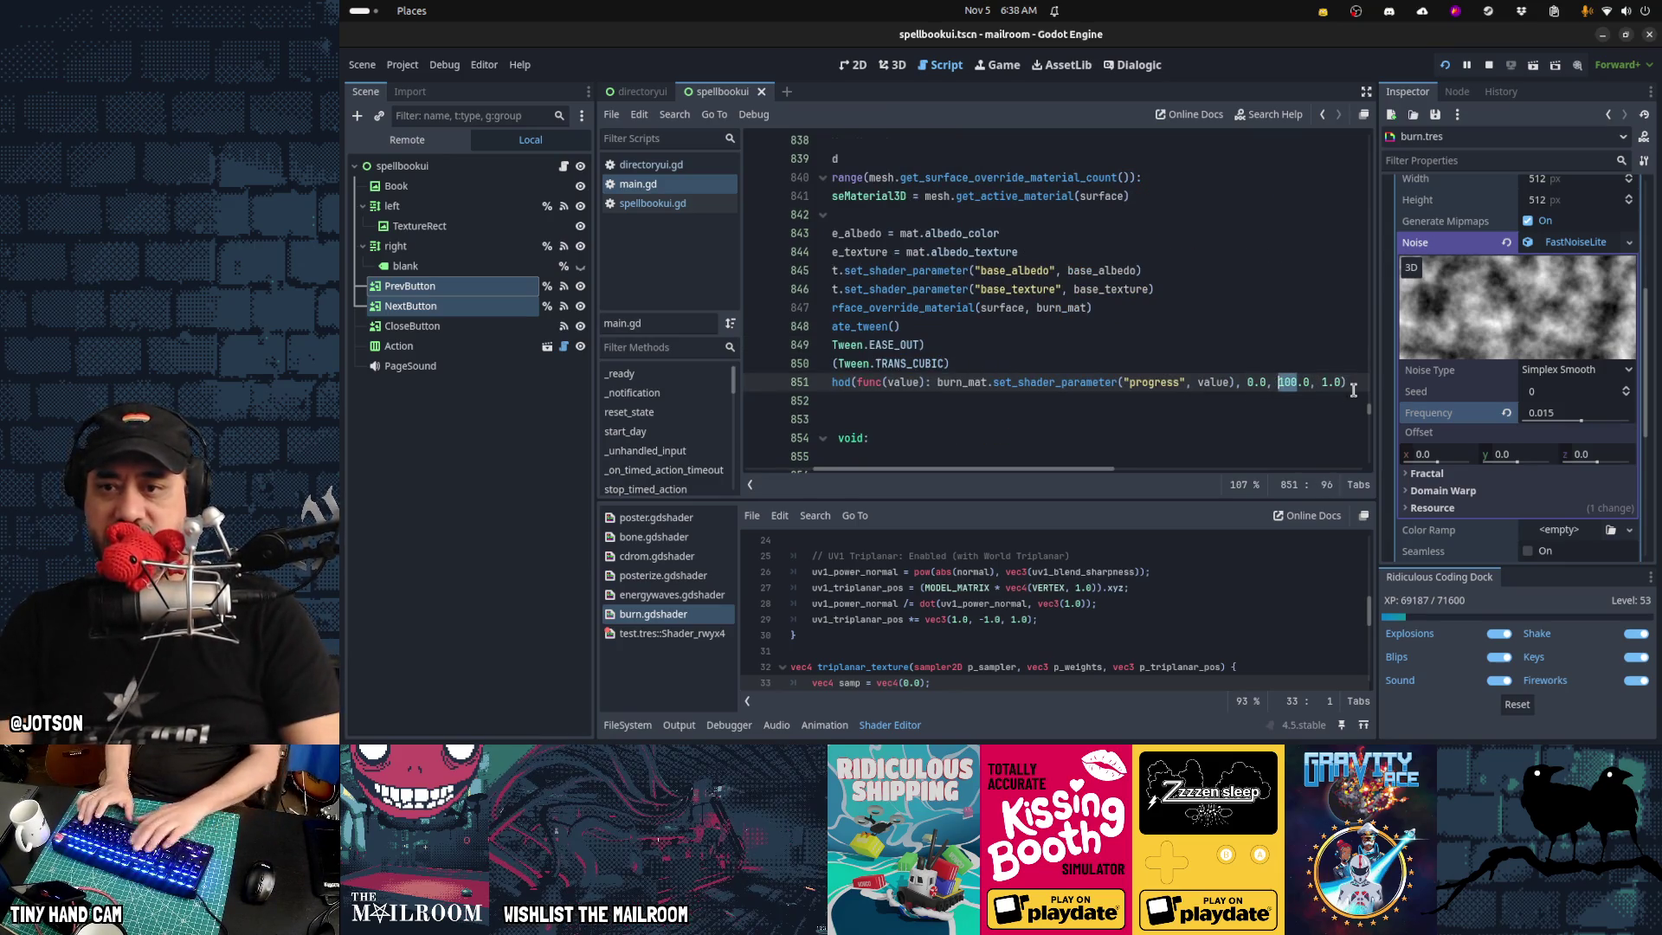
pyautogui.press('Up')
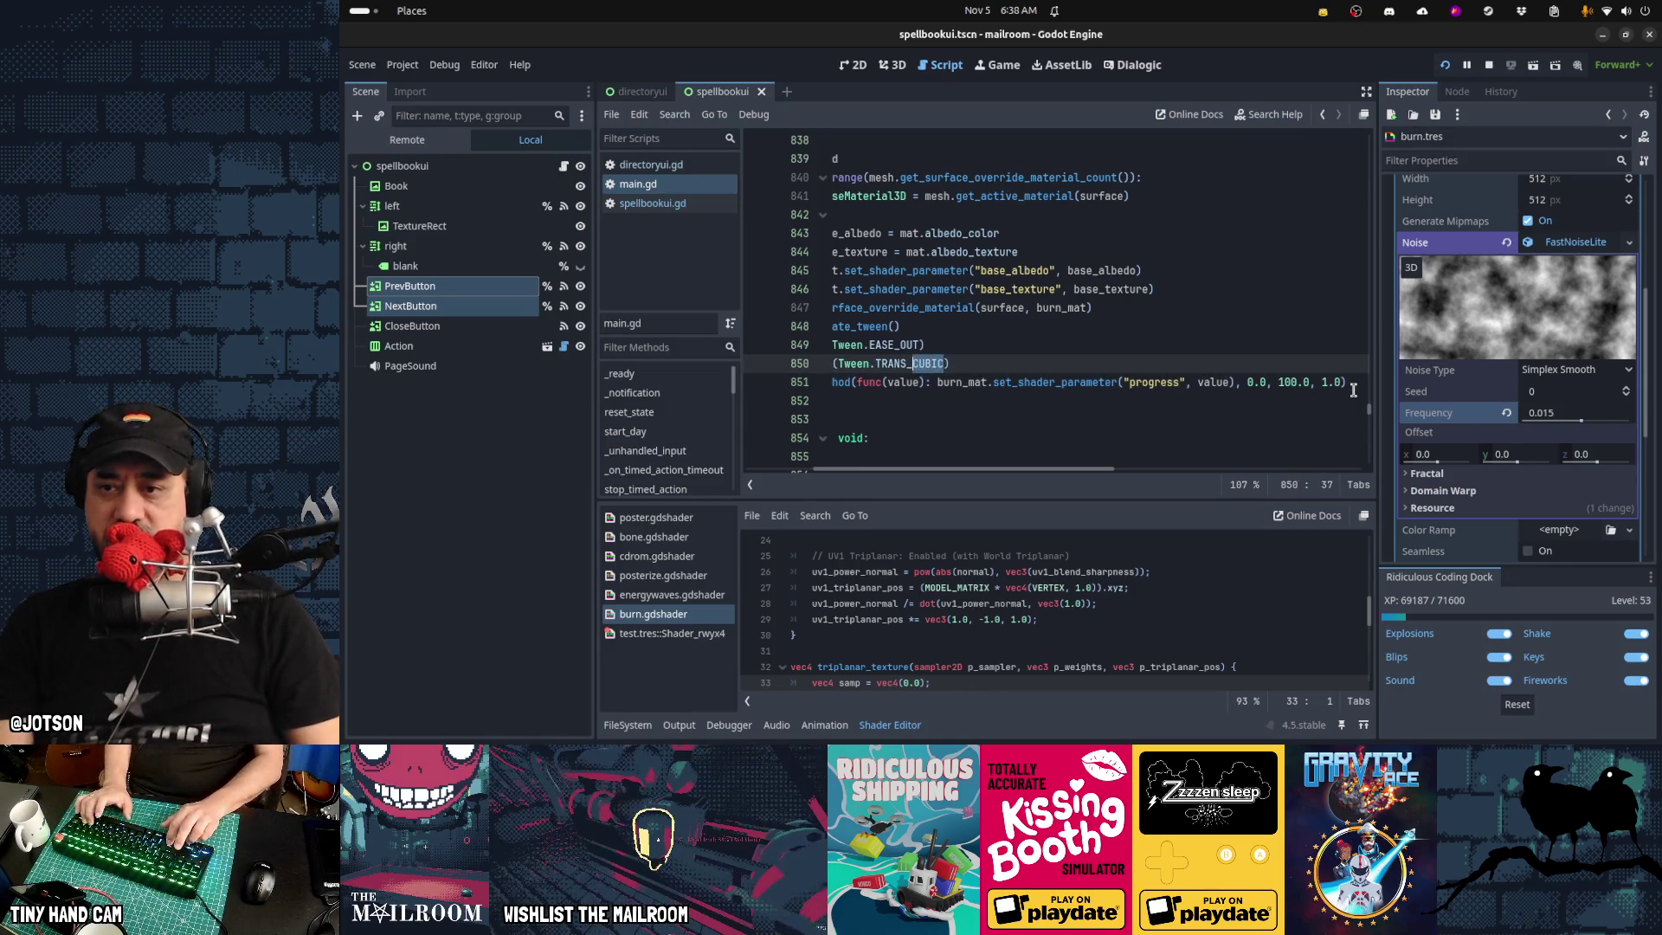
pyautogui.write('S')
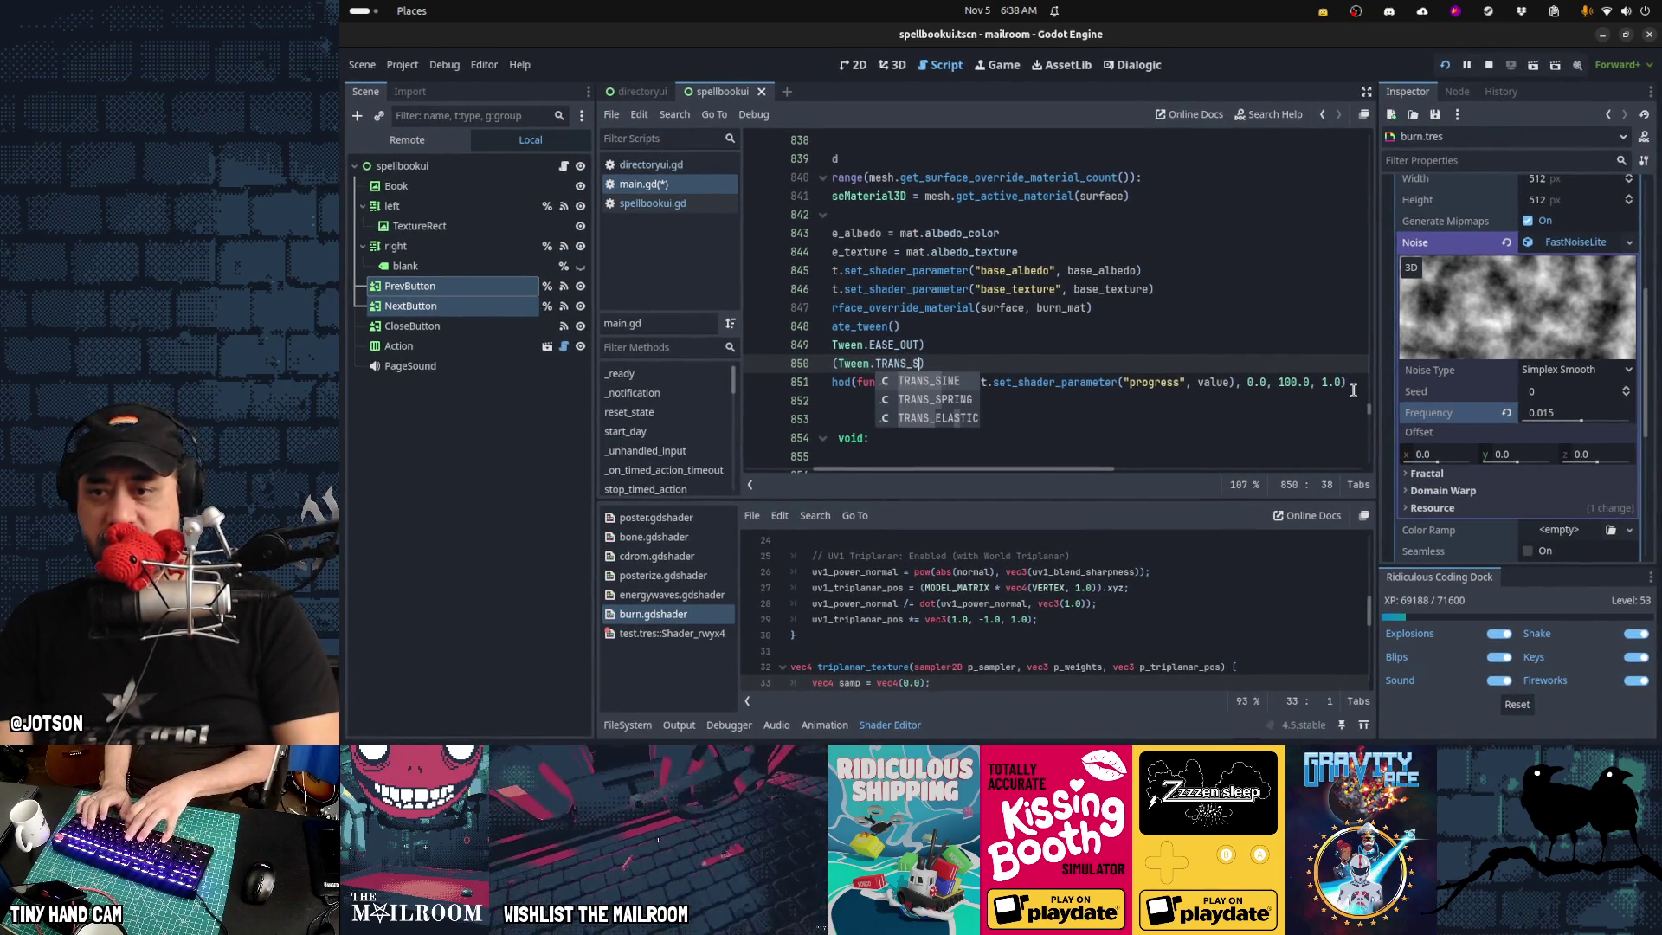
pyautogui.press('Return')
pyautogui.hotkey('ctrl', 's')
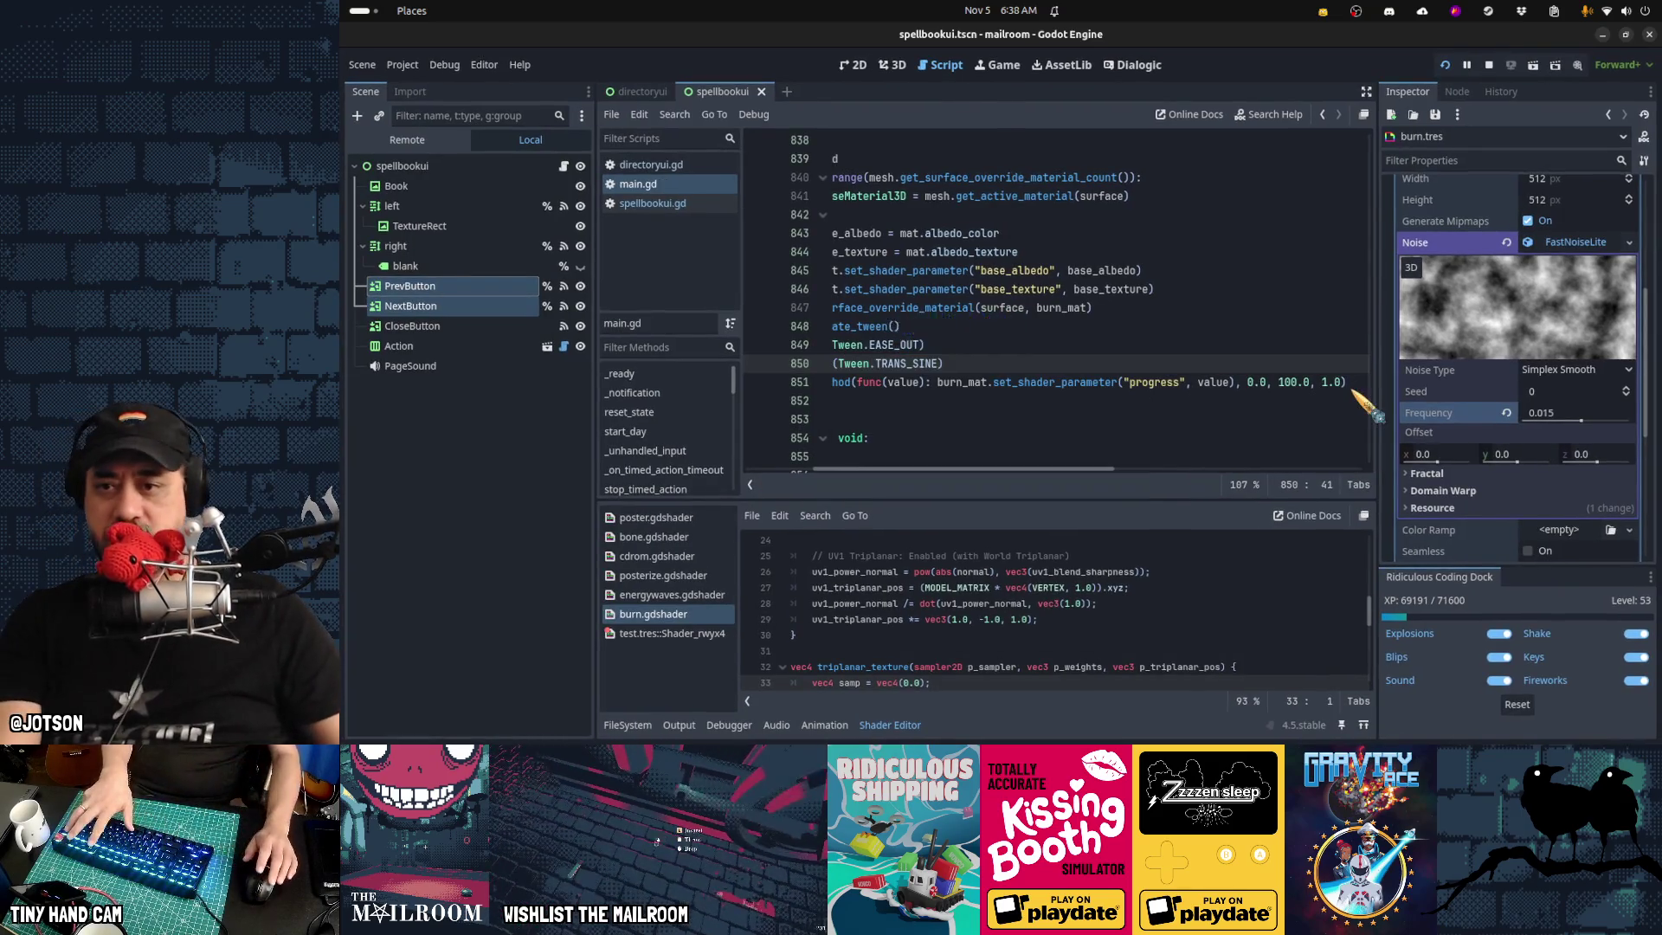
# Resume the running game to test the sine burn, then pause
pyautogui.hotkey('ctrl', 'F4')
pyautogui.click(1021, 275)
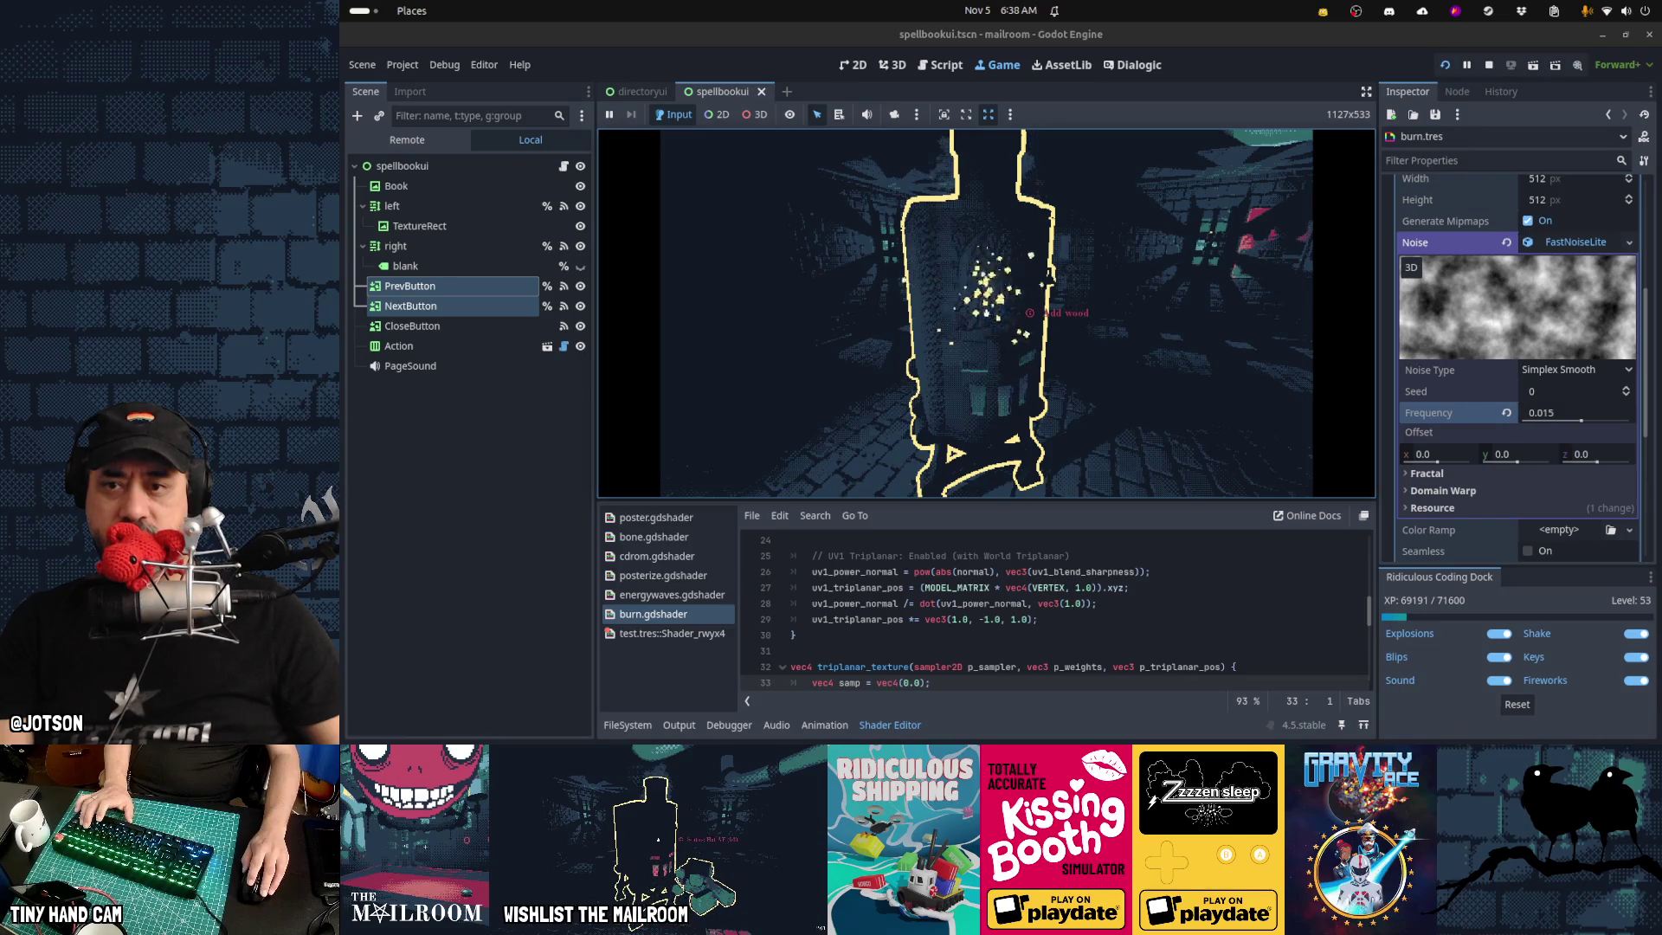
pyautogui.press('Escape')
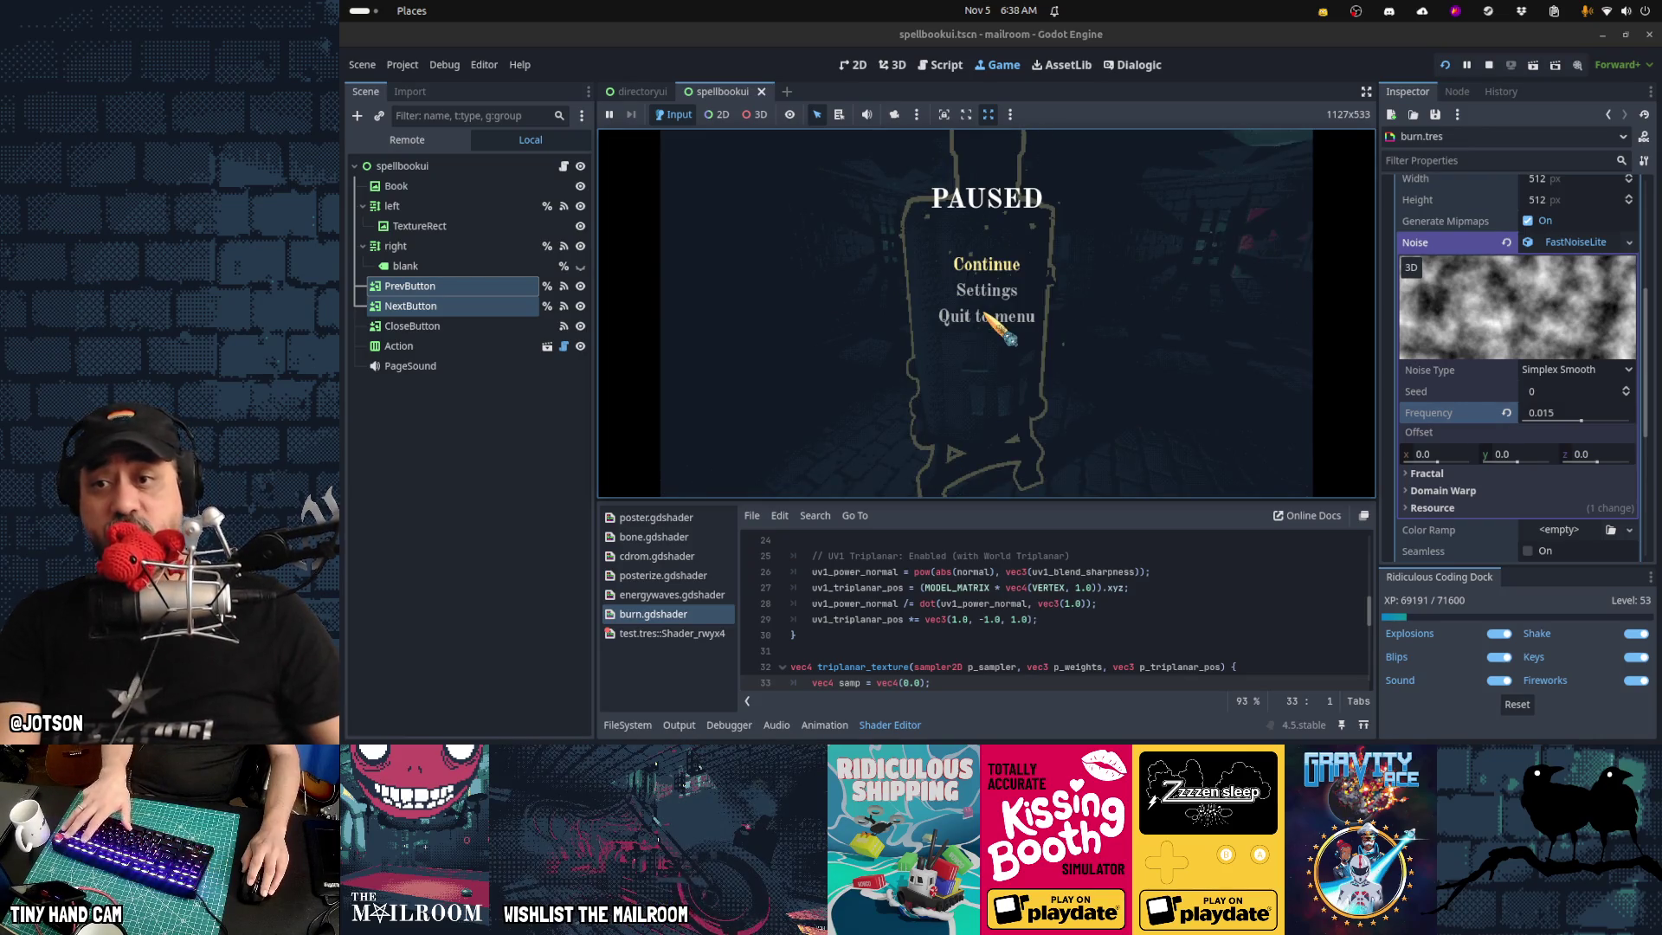
pyautogui.click(941, 66)
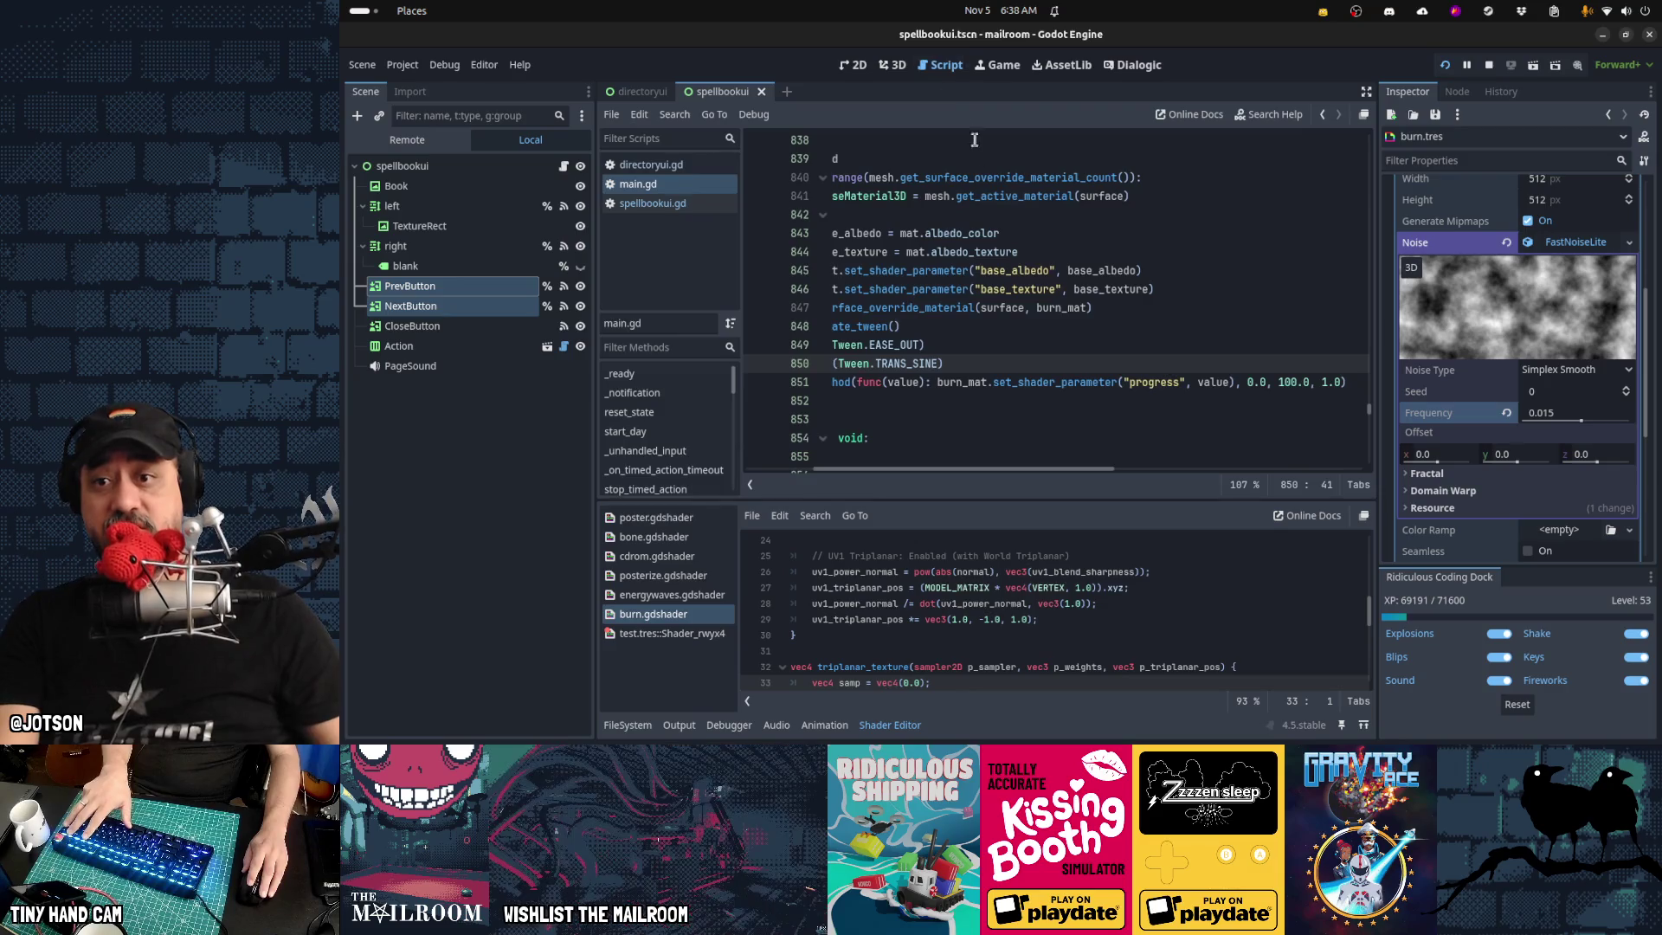
# Set the cr.wait delay before freeing the mail from 1.0 to 2.0 seconds
pyautogui.click(1325, 385)
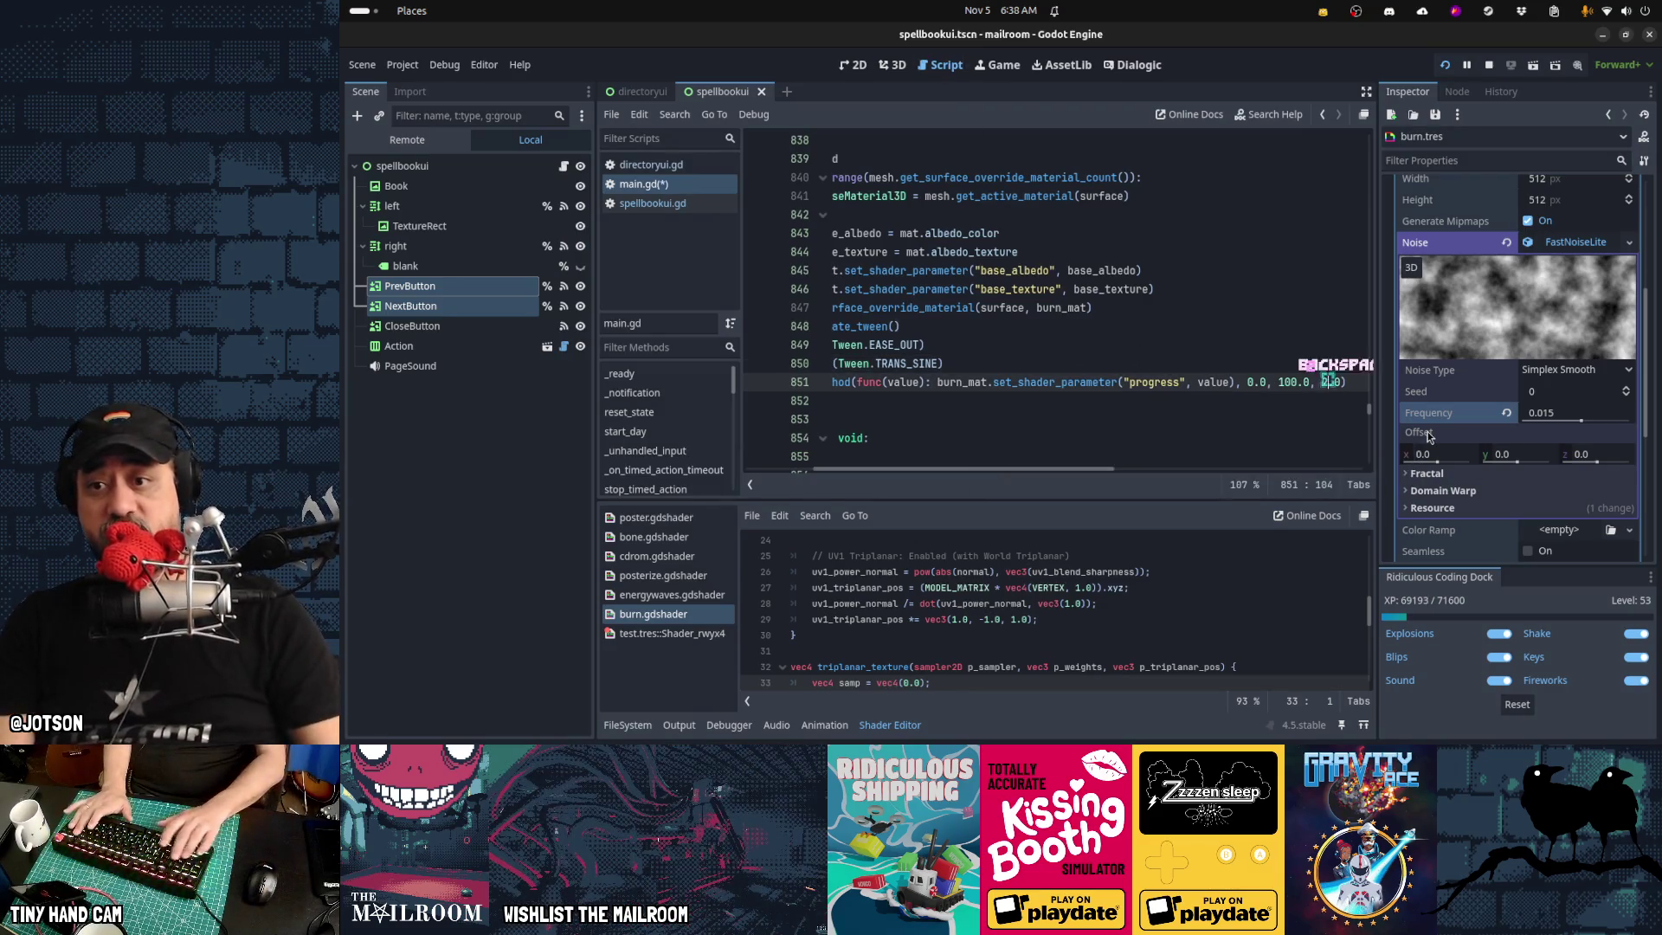
pyautogui.press('Home')
pyautogui.press('Up')
pyautogui.press('Up')
pyautogui.press('Up')
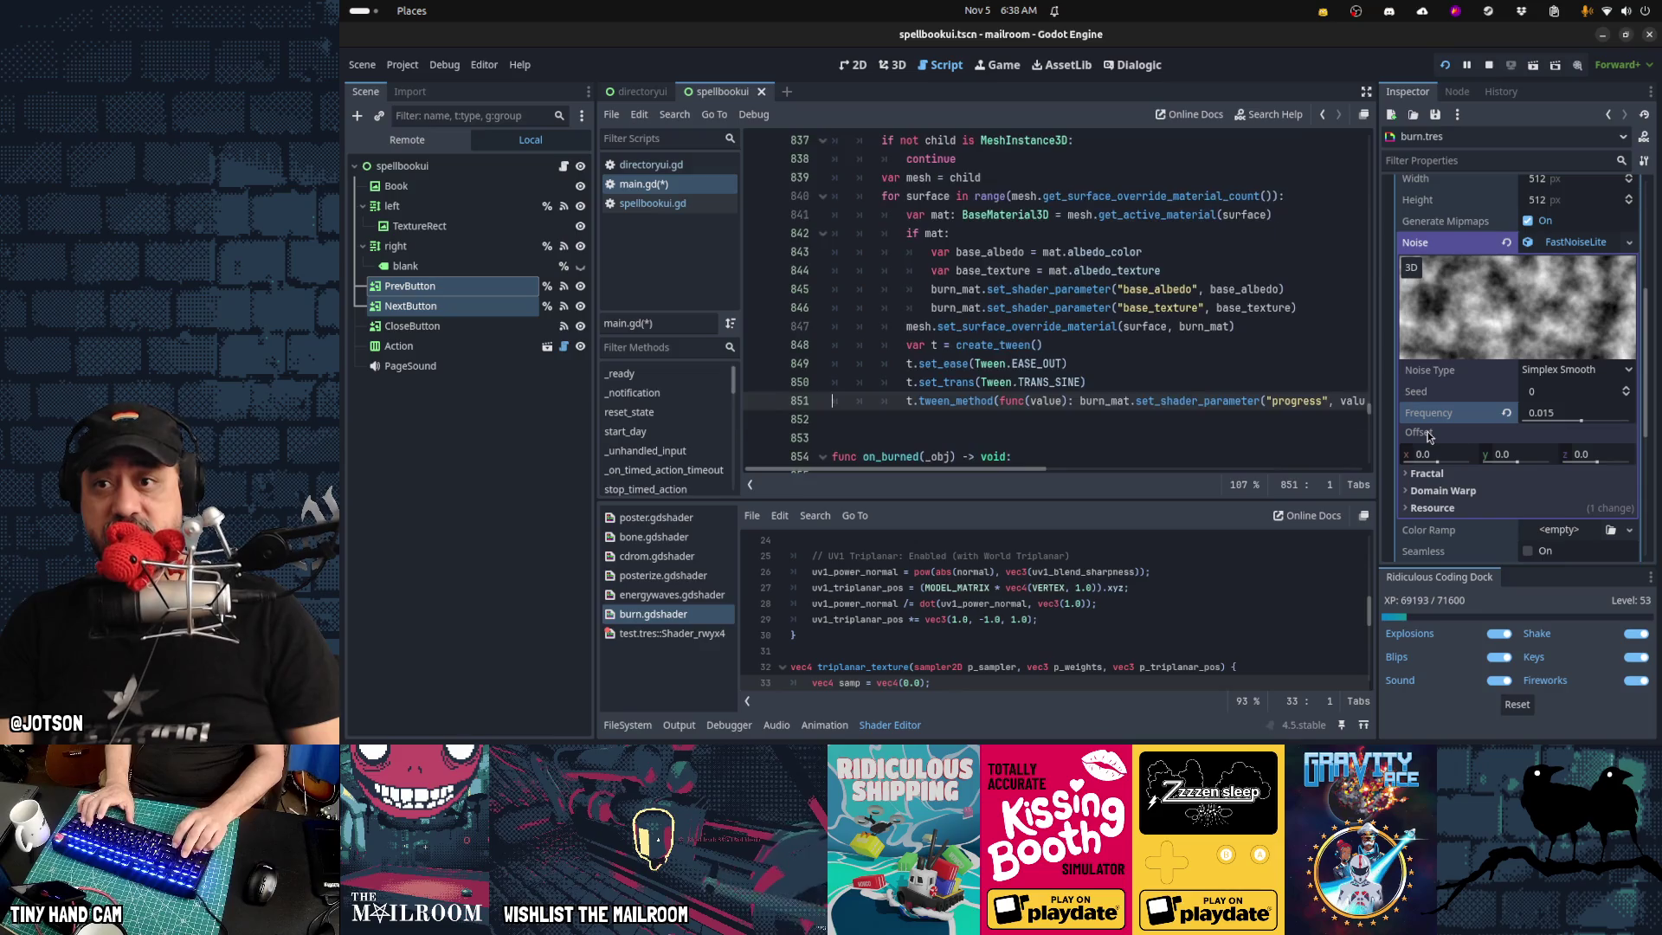
pyautogui.press('Down')
pyautogui.press('Down')
pyautogui.press('Down')
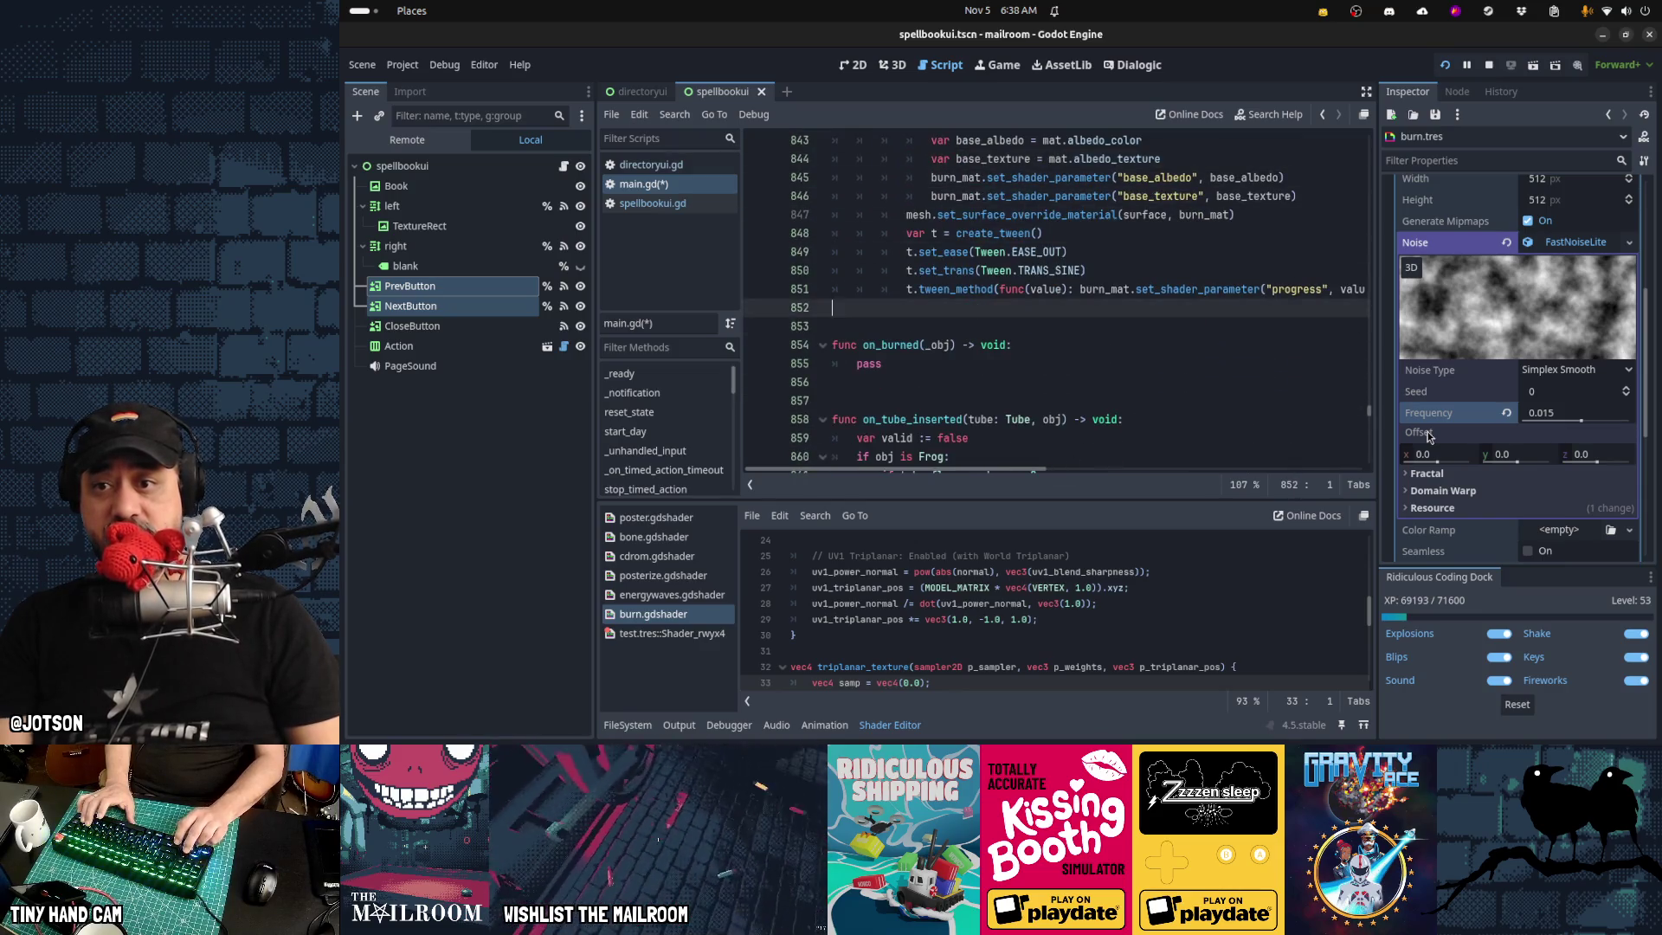
pyautogui.press('Up')
pyautogui.press('Up')
pyautogui.press('Up')
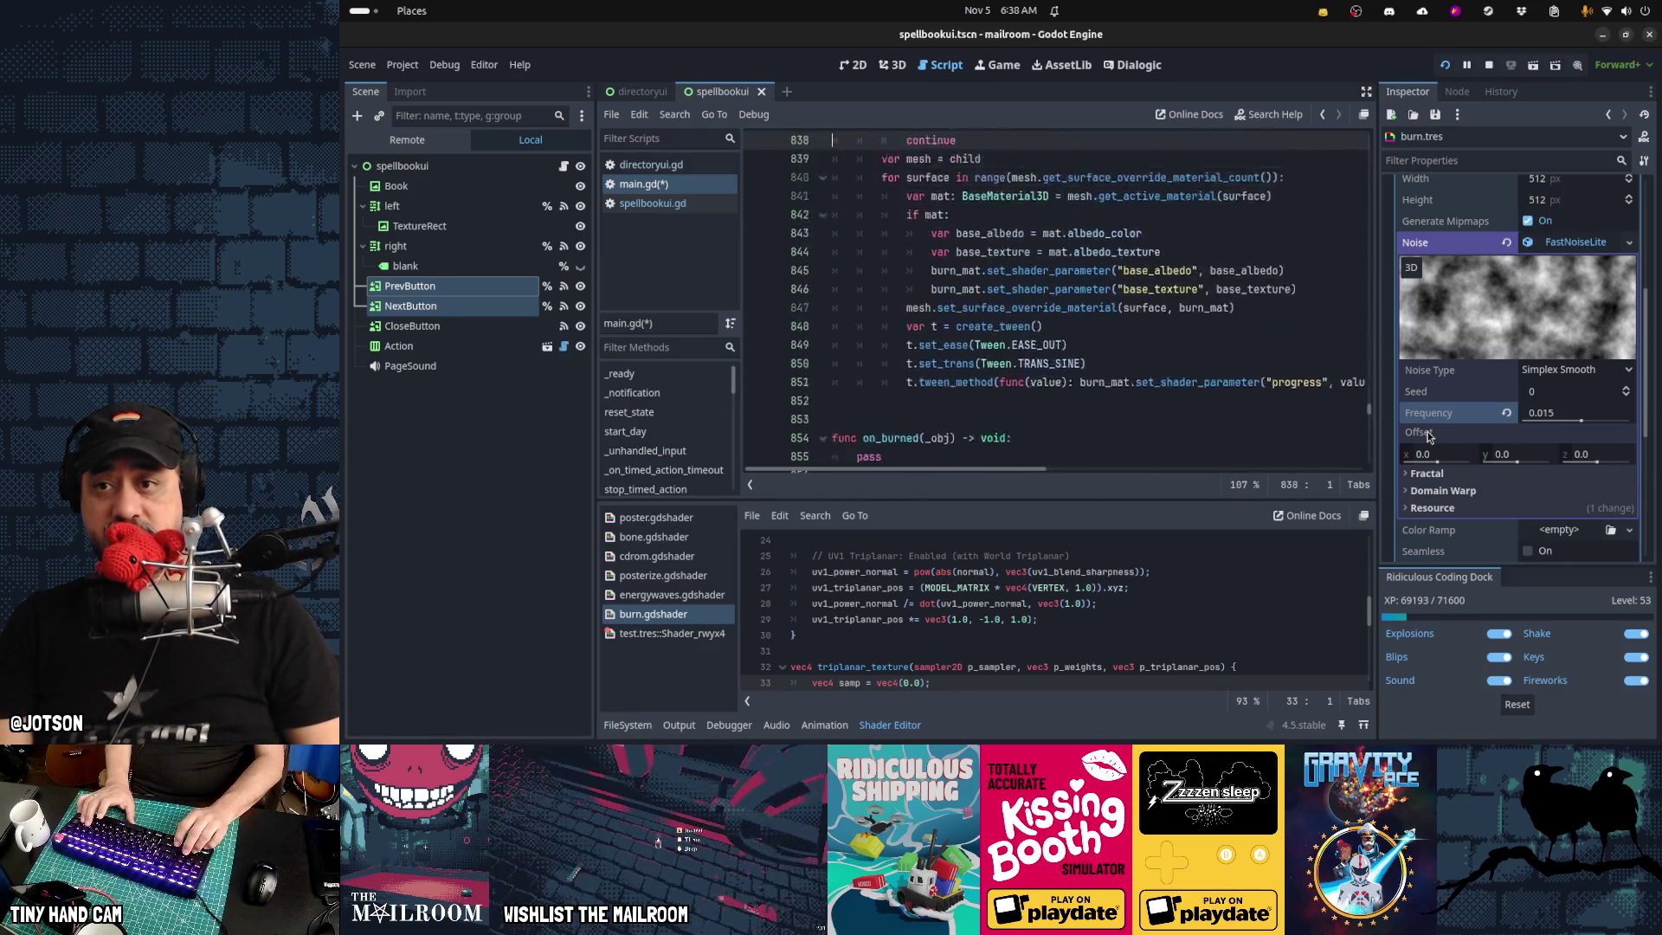
pyautogui.press('Down')
pyautogui.press('Down')
pyautogui.press('Down')
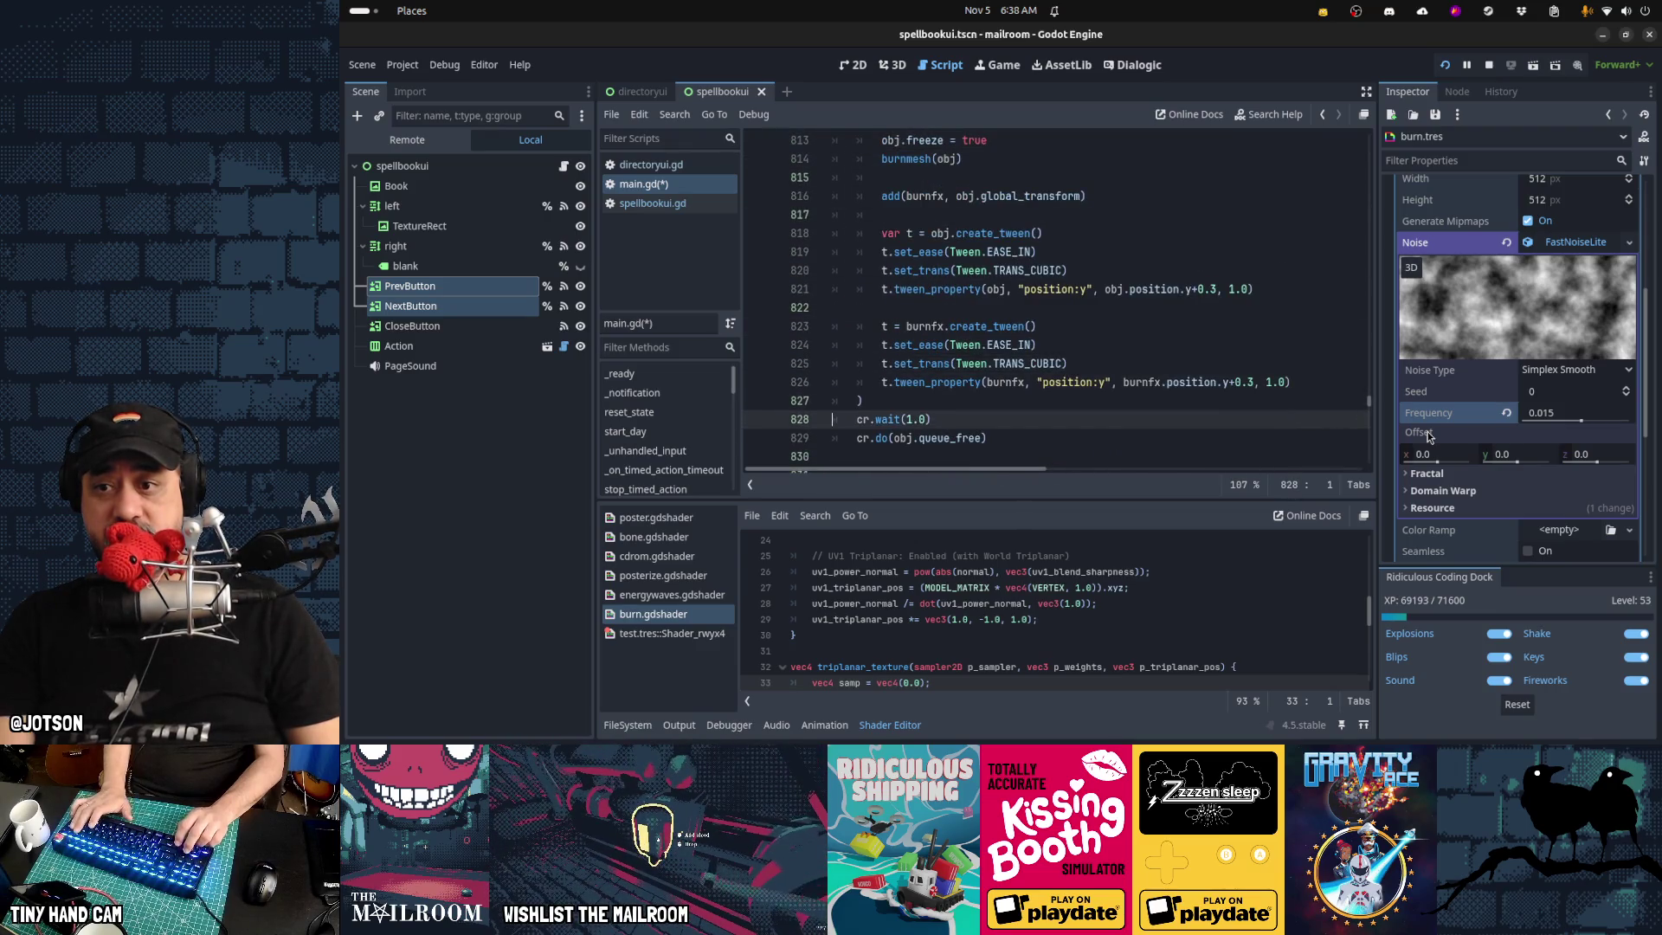
pyautogui.press('BackSpace')
pyautogui.write('2')
pyautogui.press('Up')
pyautogui.press('Up')
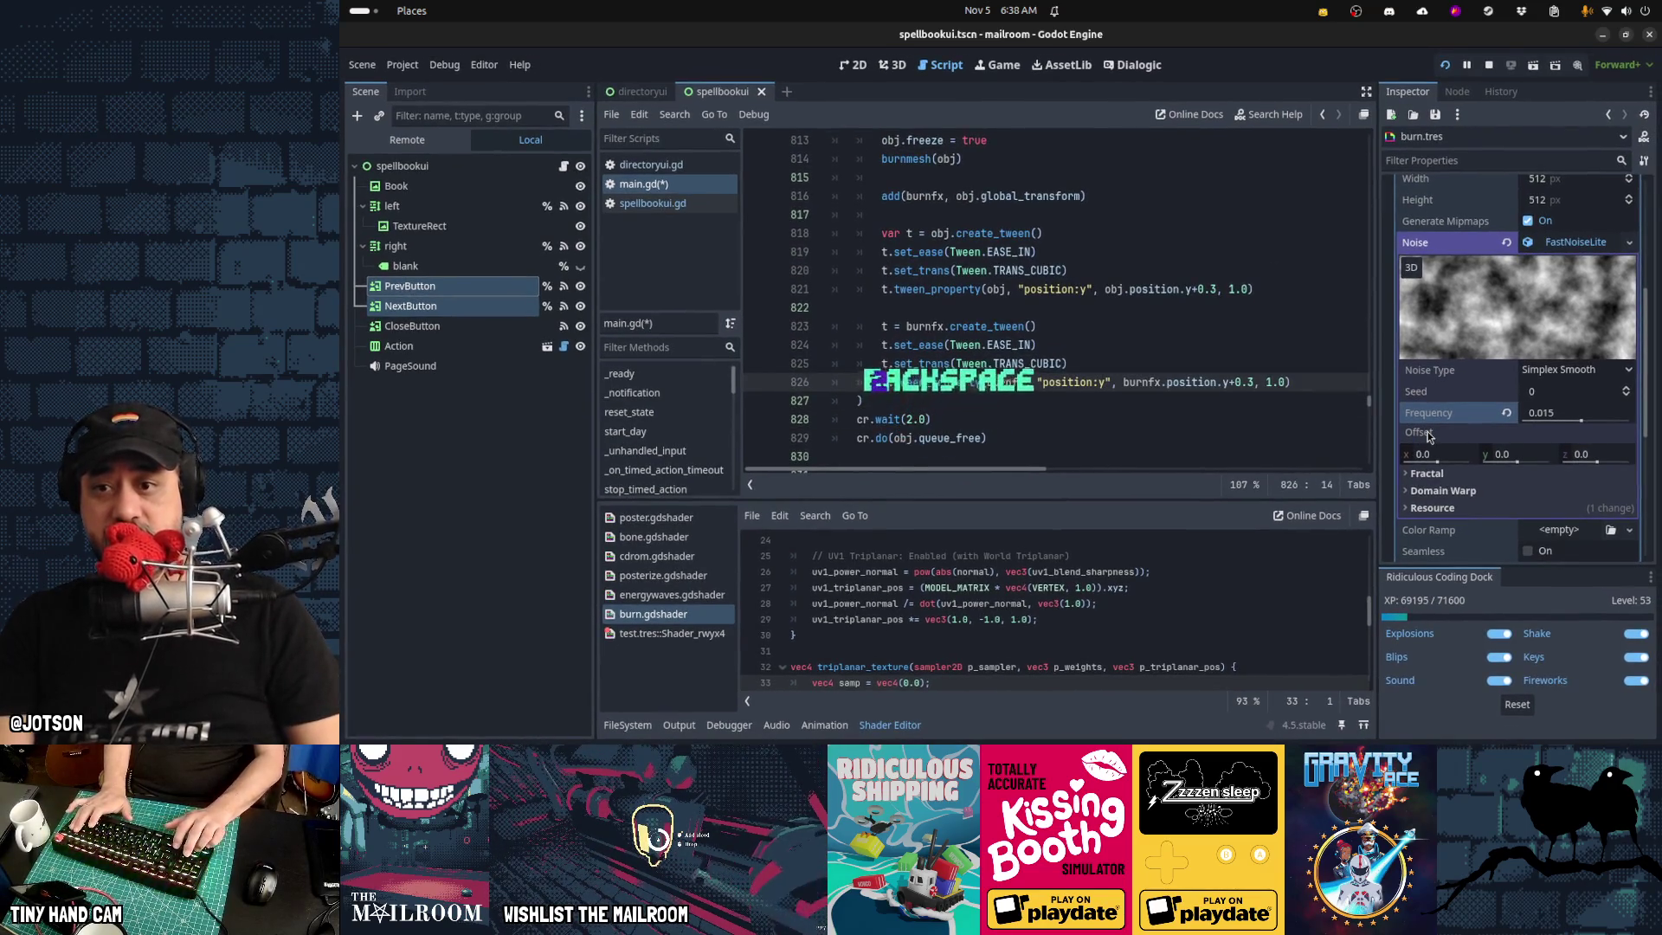
# Change the sinking tween duration to 2.0 and resume the paused game
pyautogui.press('BackSpace')
pyautogui.press('BackSpace')
pyautogui.press('BackSpace')
pyautogui.write('2.0')
pyautogui.press('Up')
pyautogui.press('Up')
pyautogui.press('Up')
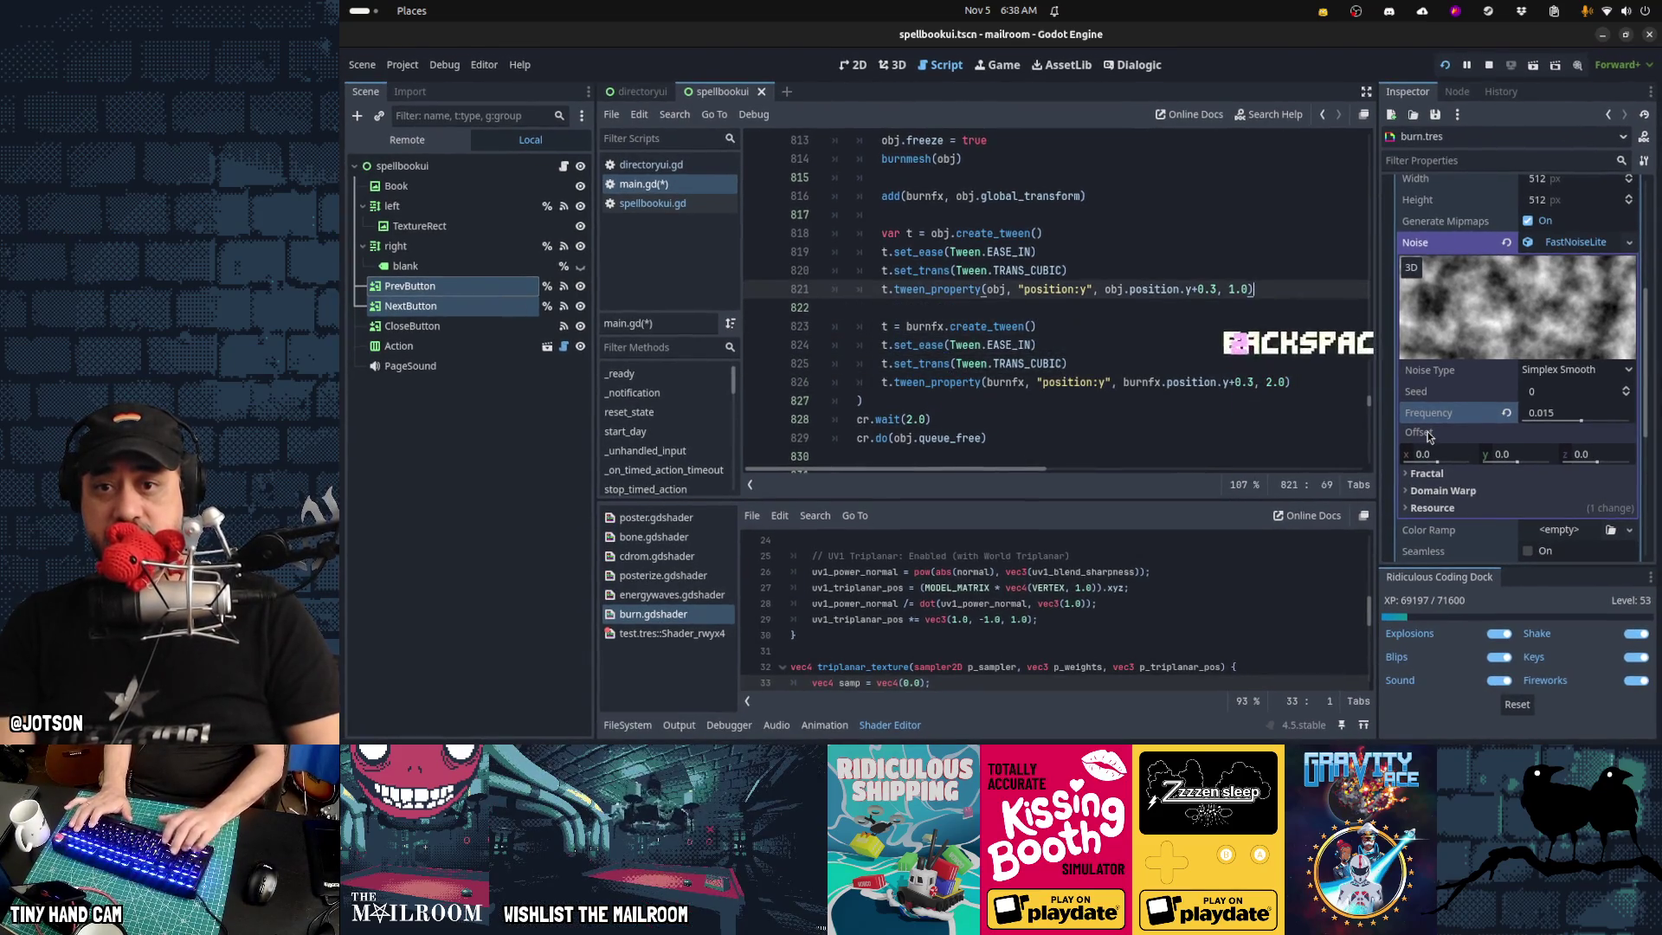
pyautogui.press('F5')
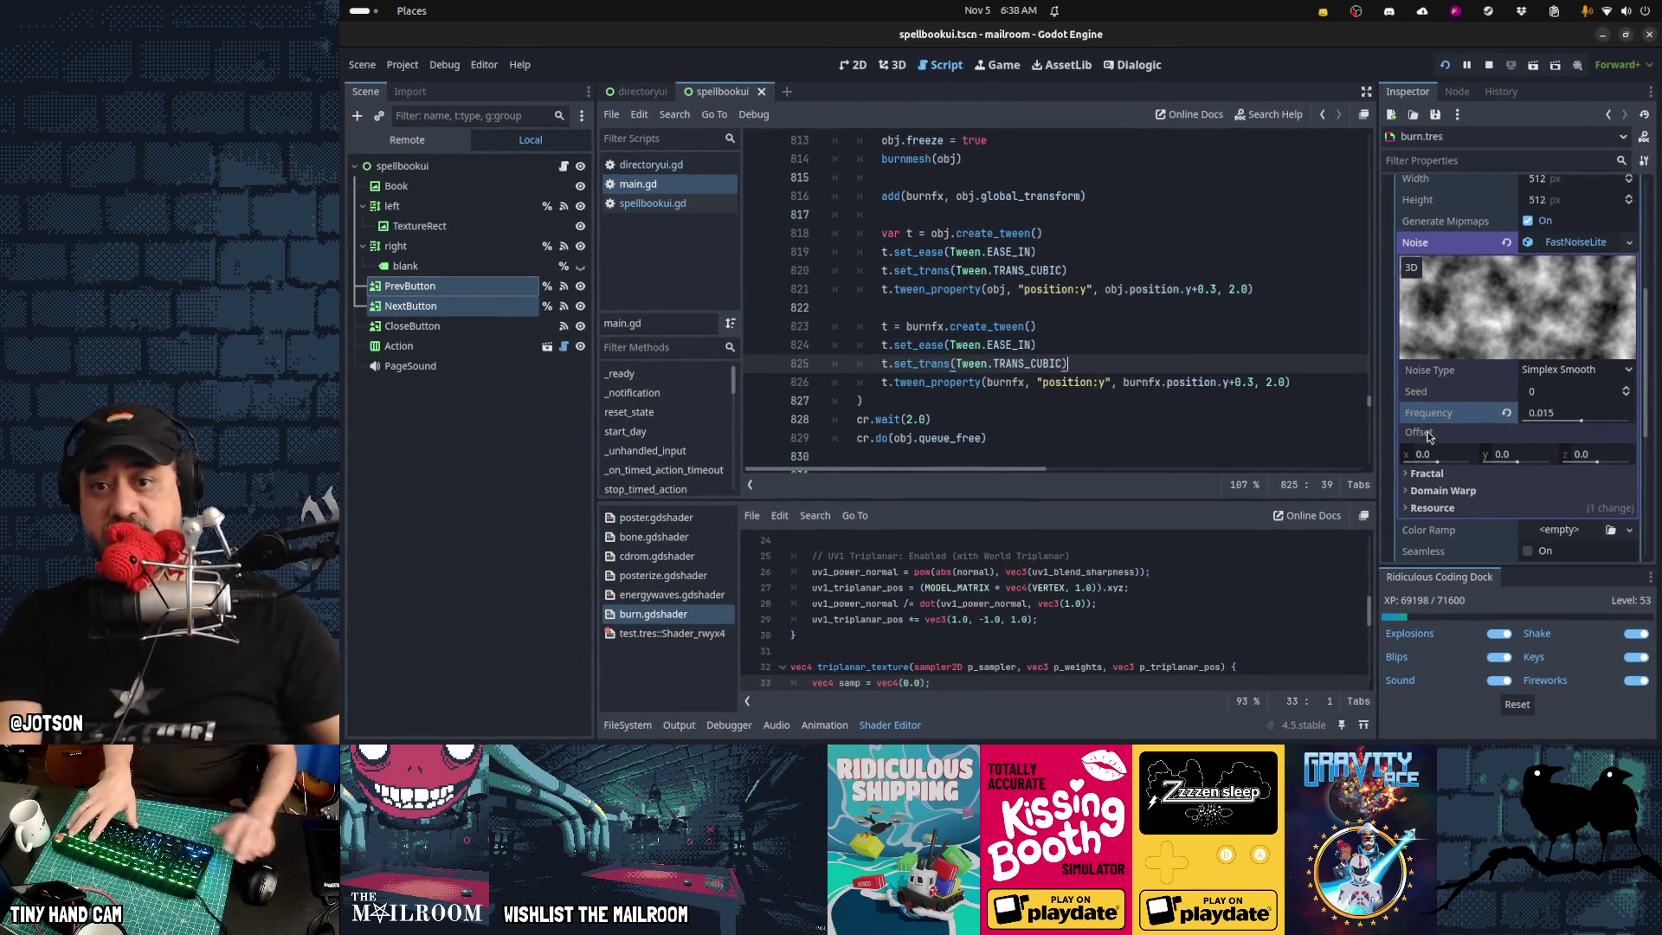
pyautogui.click(986, 264)
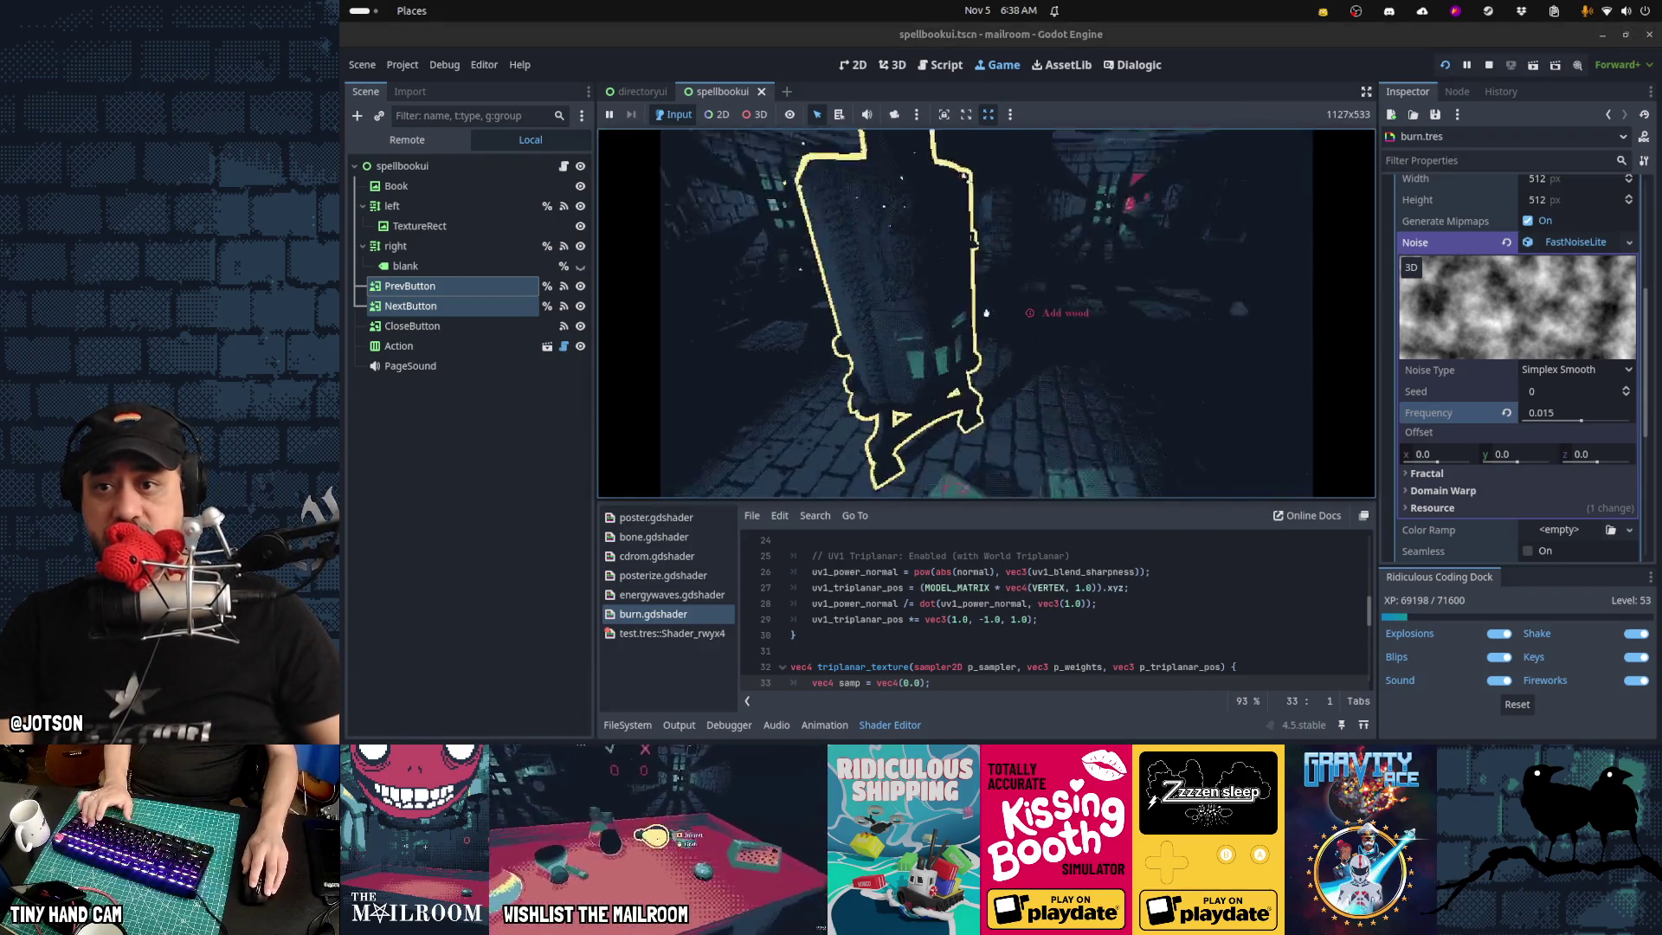
# Pick up and burn several mail cards in the furnace, then pause and go back to main.gd
pyautogui.click(986, 313)
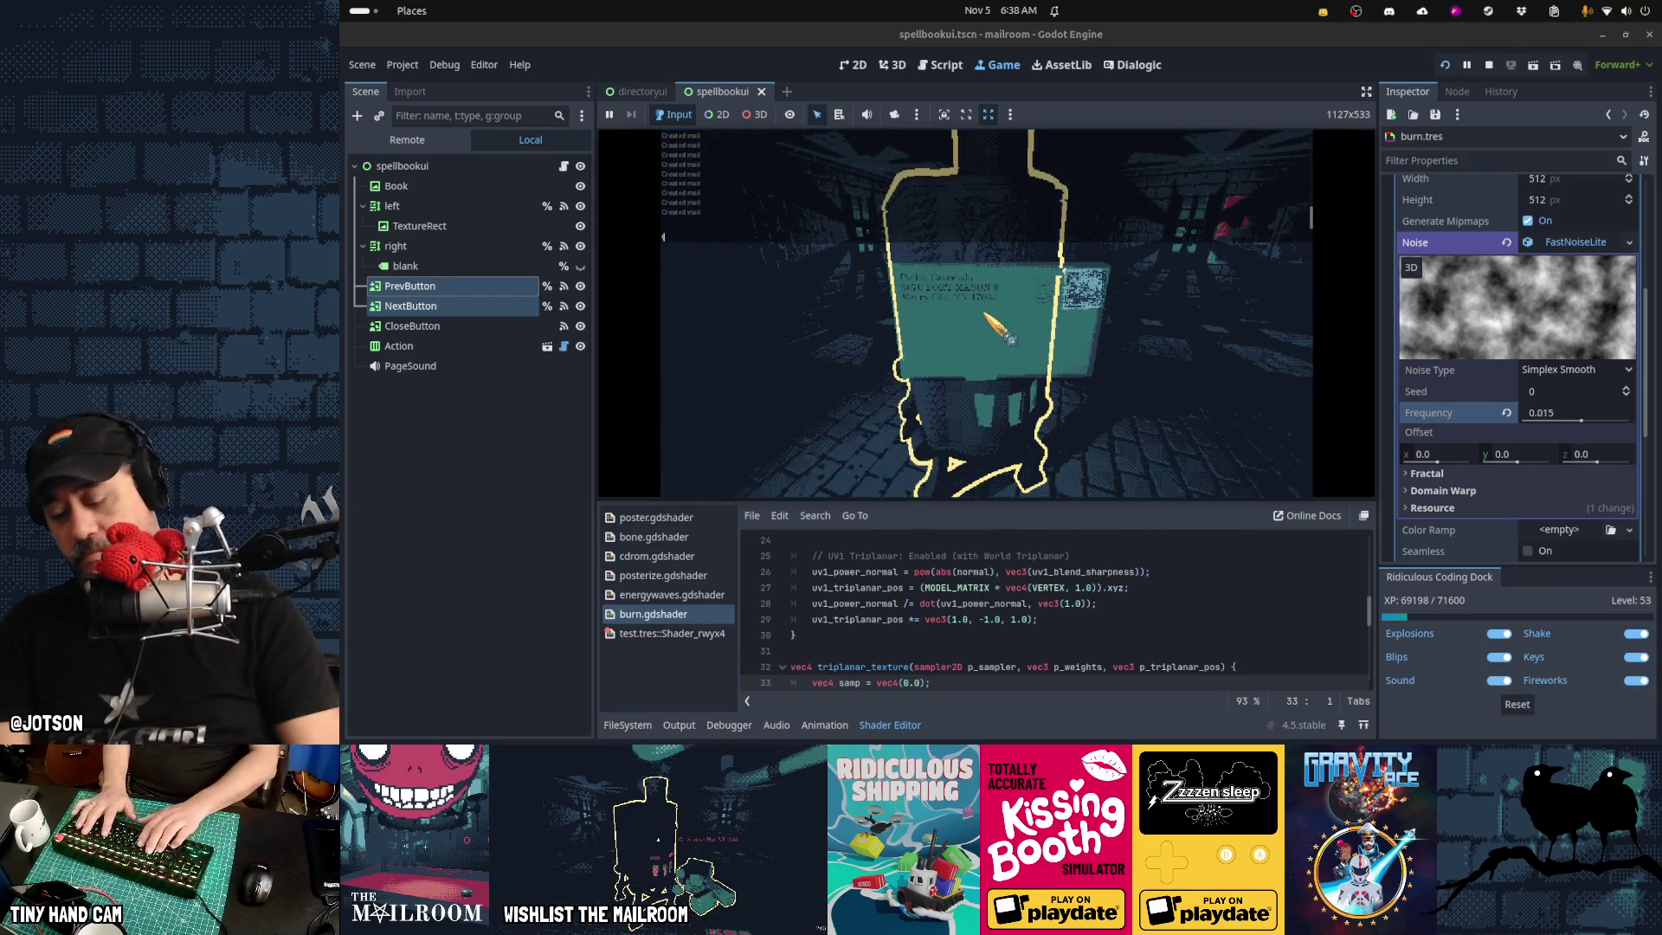
pyautogui.moveTo(985, 313); pyautogui.dragTo(986, 313)
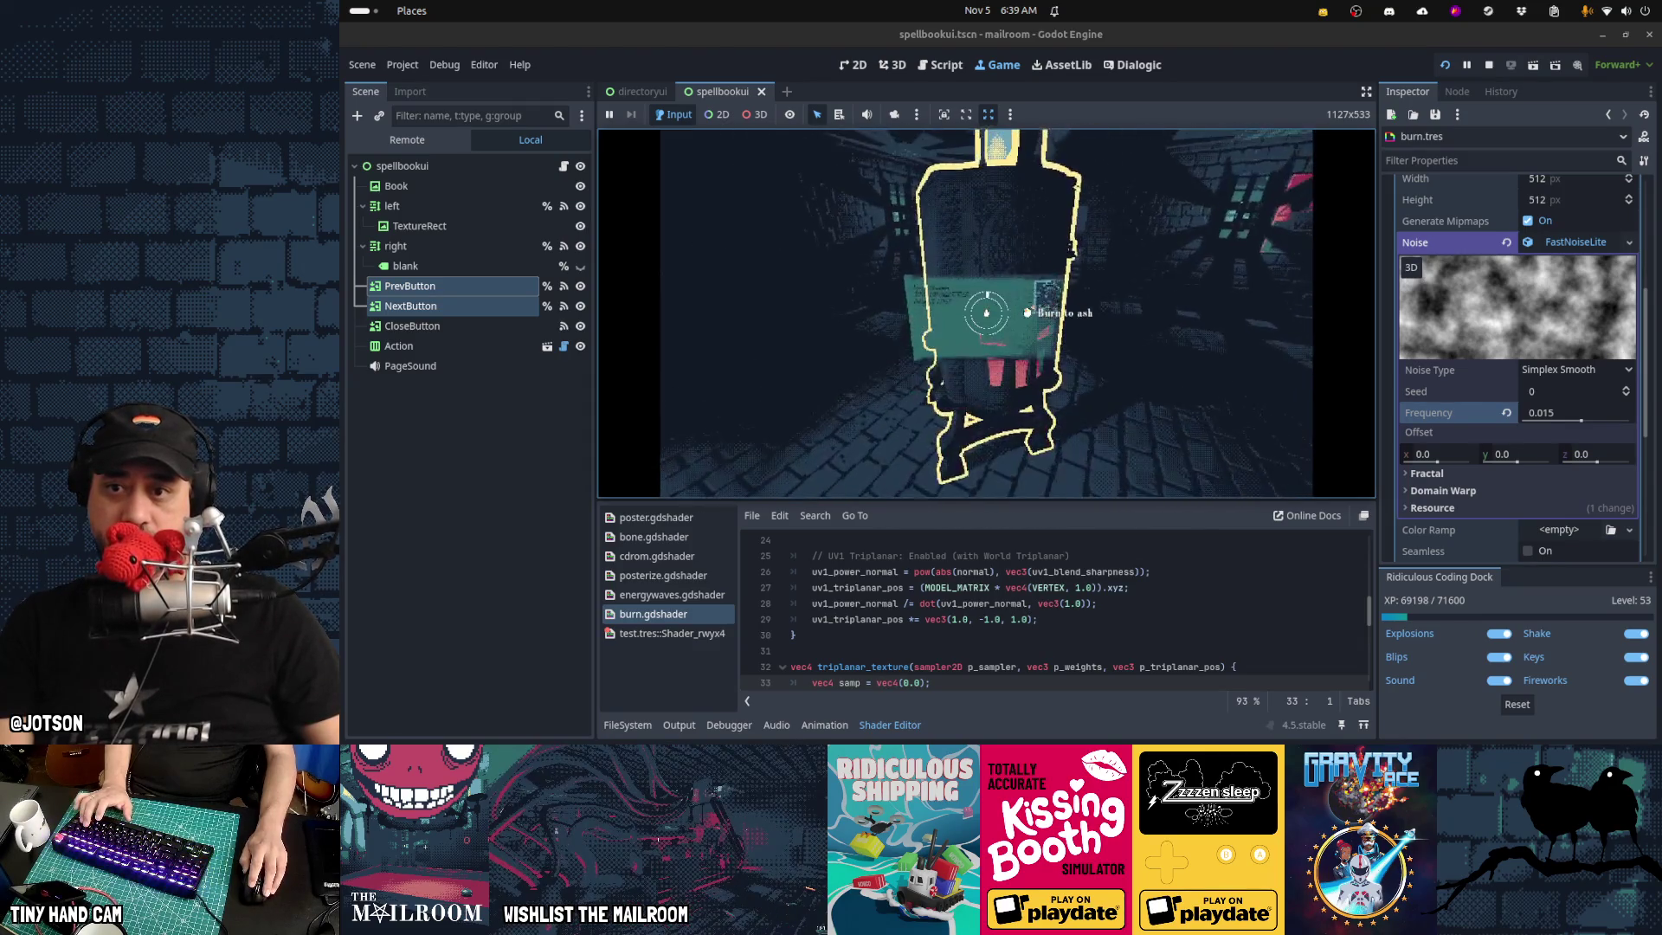
pyautogui.moveTo(986, 312); pyautogui.dragTo(986, 312)
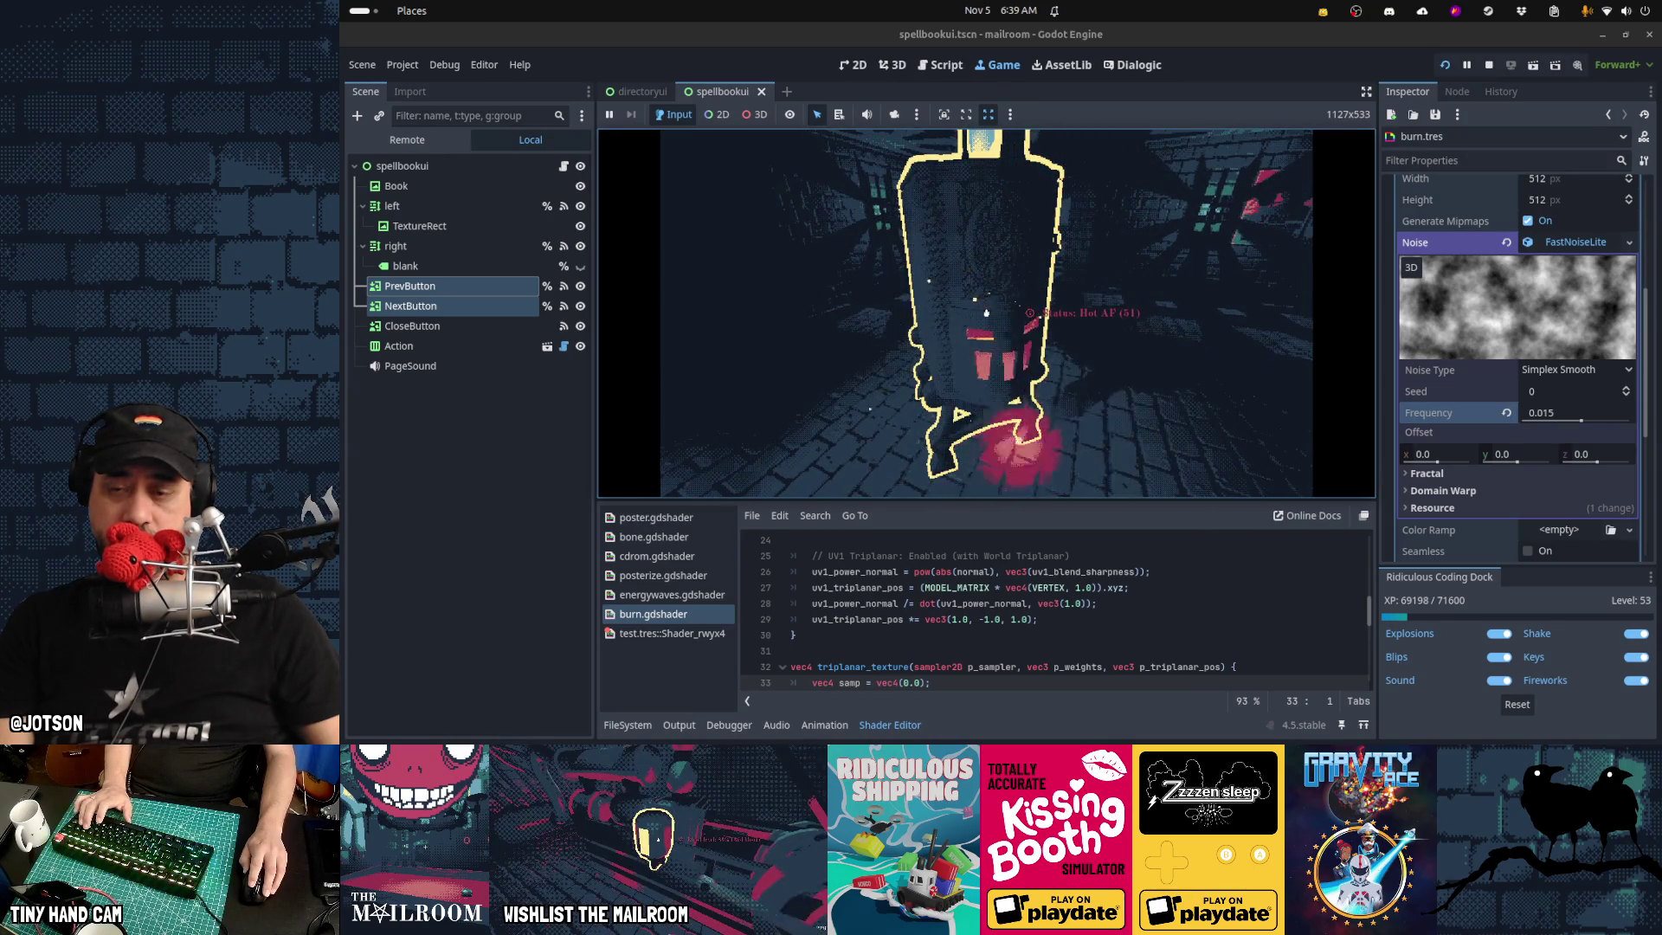
pyautogui.moveTo(986, 312); pyautogui.dragTo(986, 313)
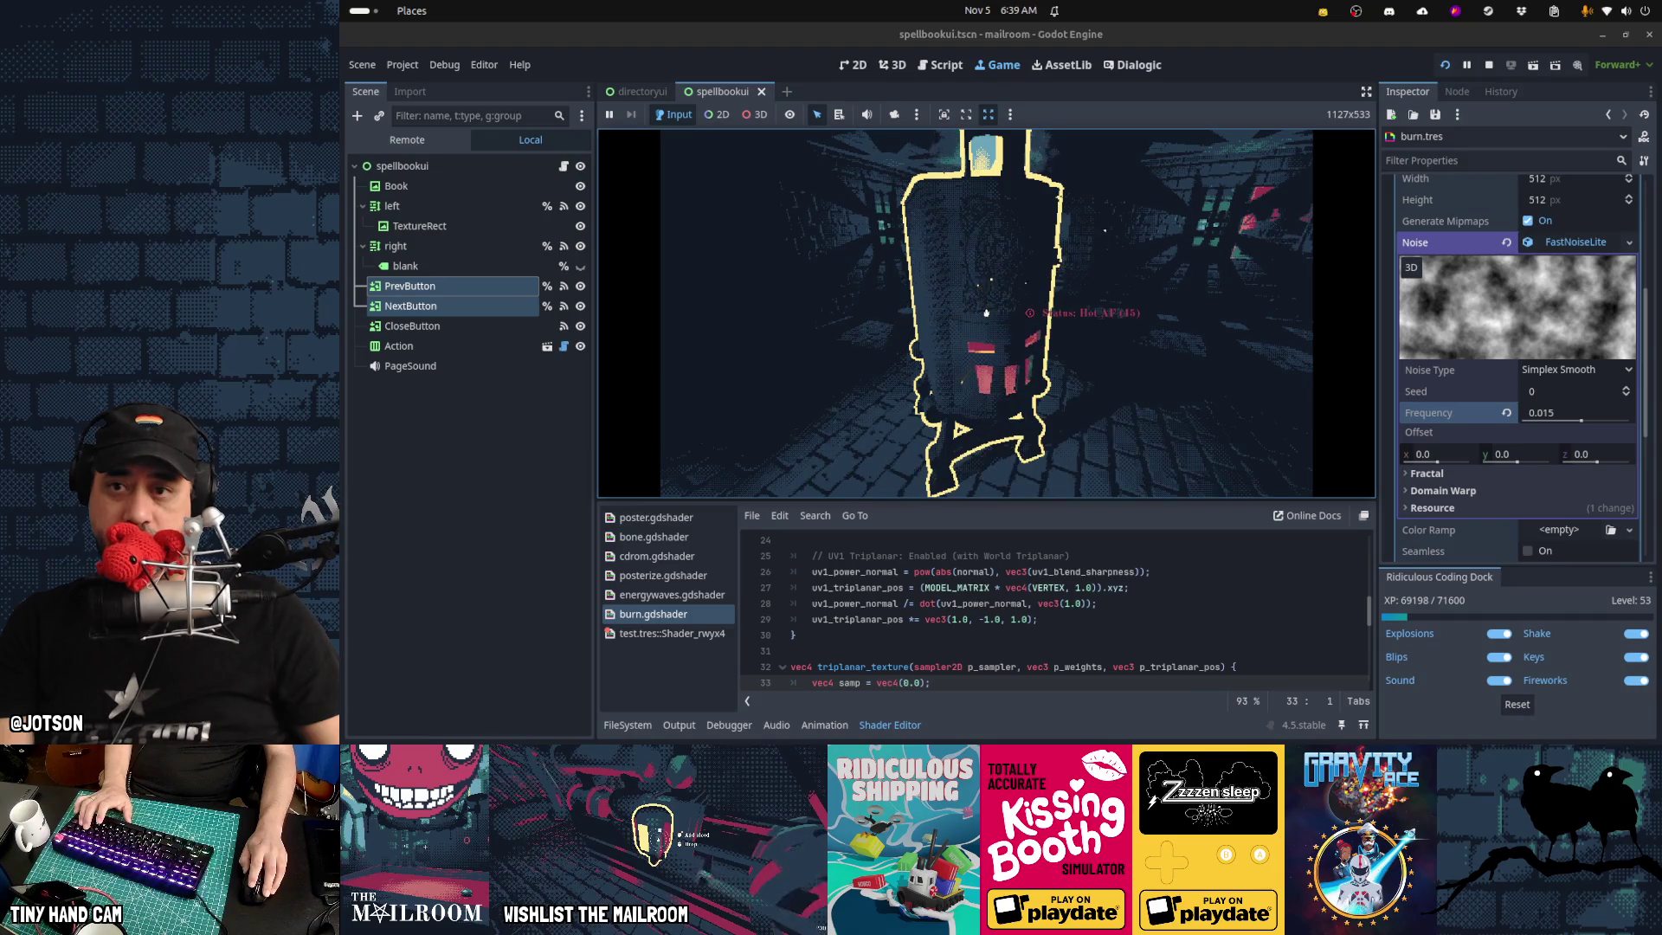
pyautogui.press('Escape')
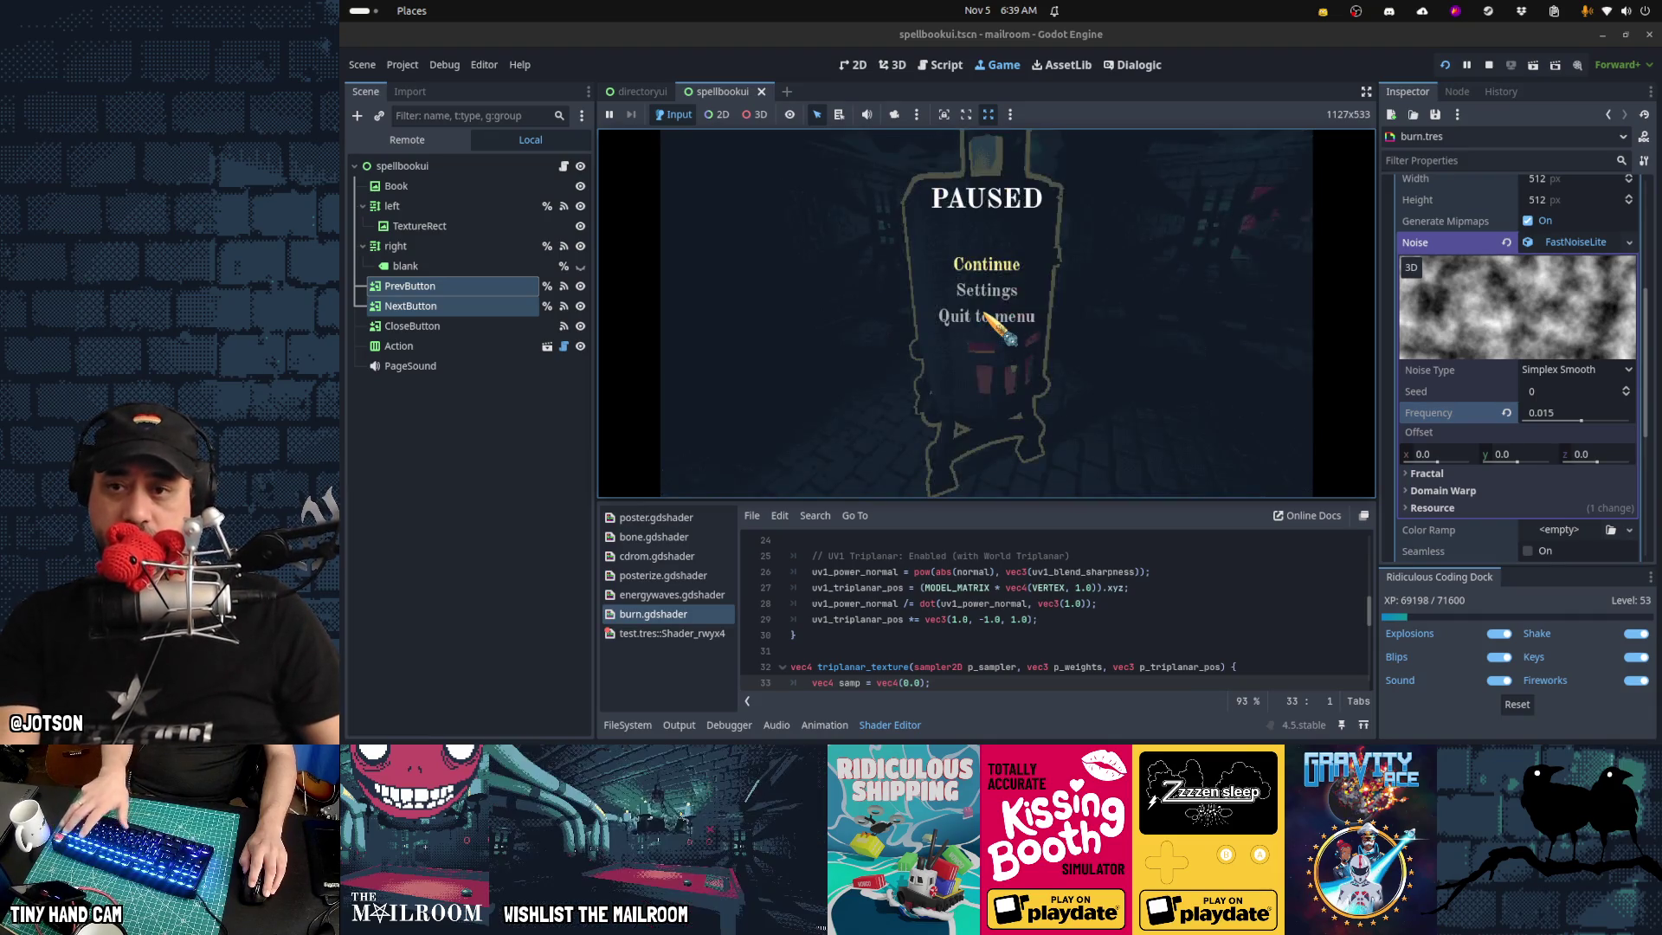
pyautogui.click(947, 68)
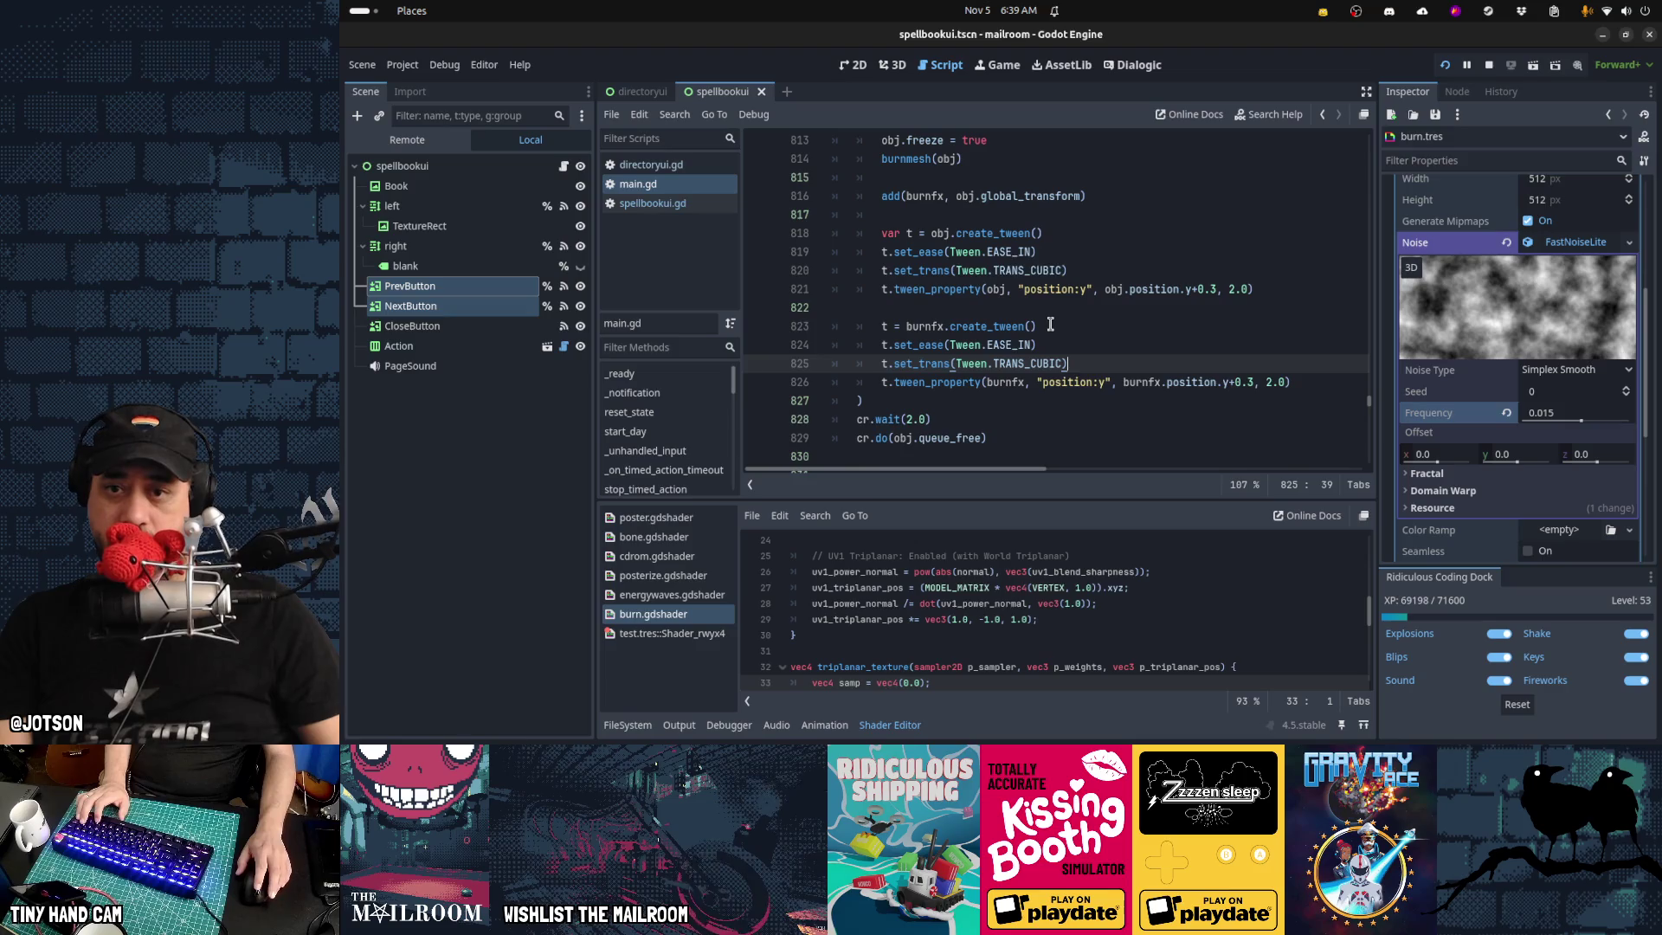
# Set the line 821 object sink tween and the burnfx tween back to 1.0 and save
pyautogui.click(1233, 293)
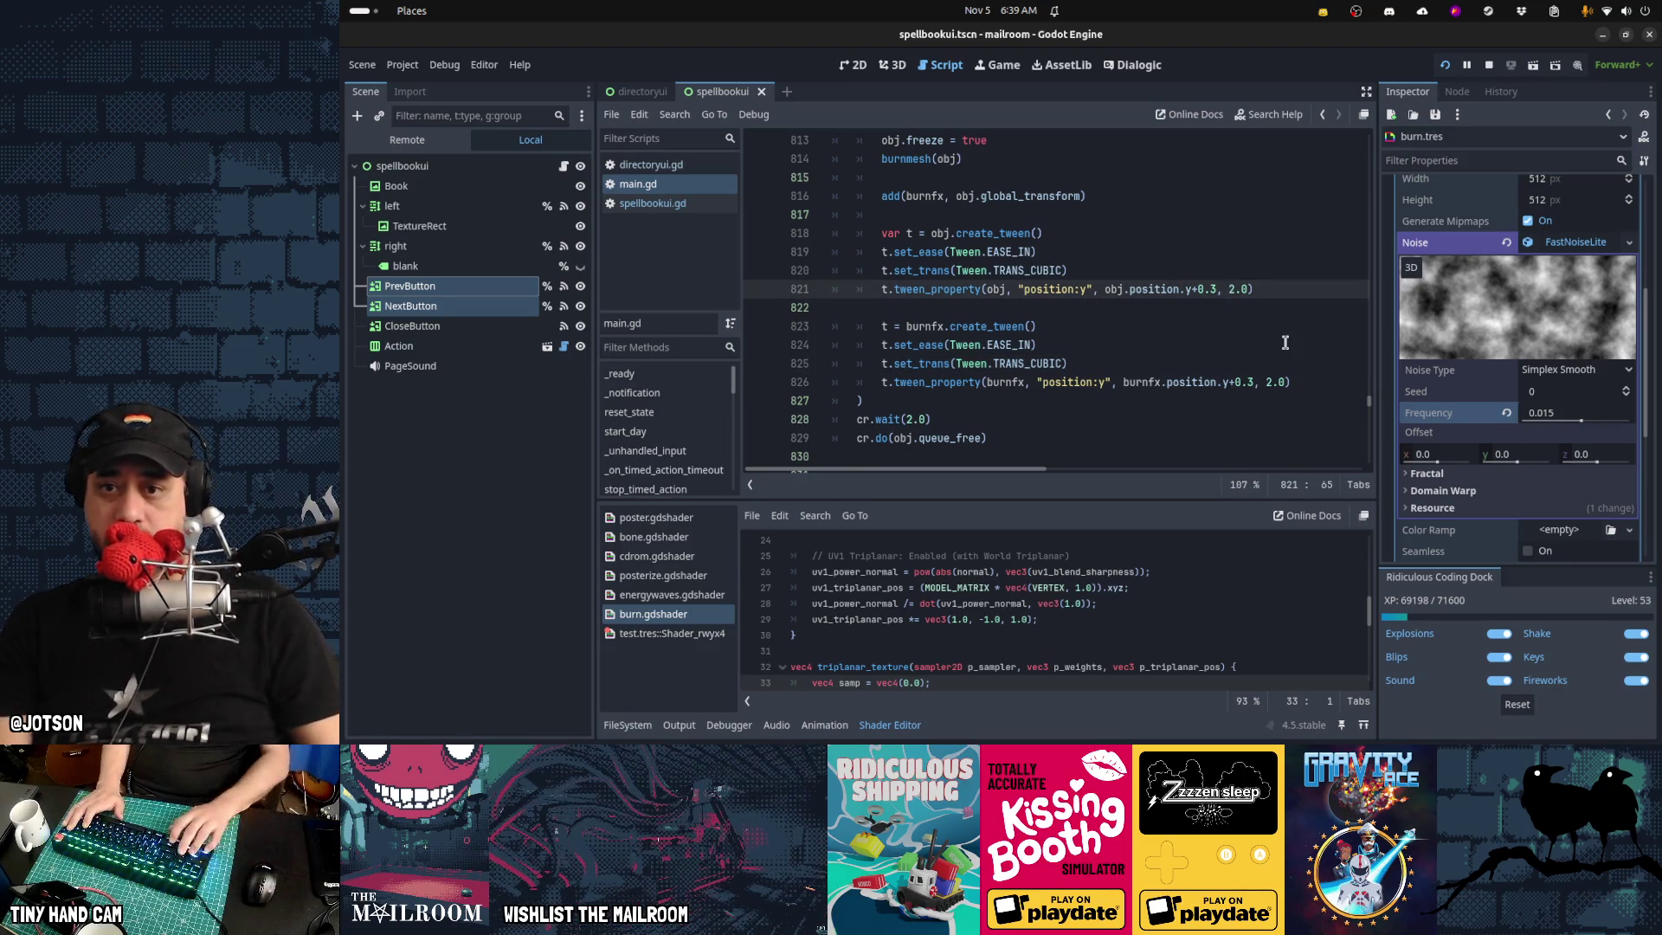
pyautogui.write('1')
pyautogui.press('Delete')
pyautogui.press('Down')
pyautogui.press('Down')
pyautogui.press('Down')
pyautogui.press('End')
pyautogui.press('Left')
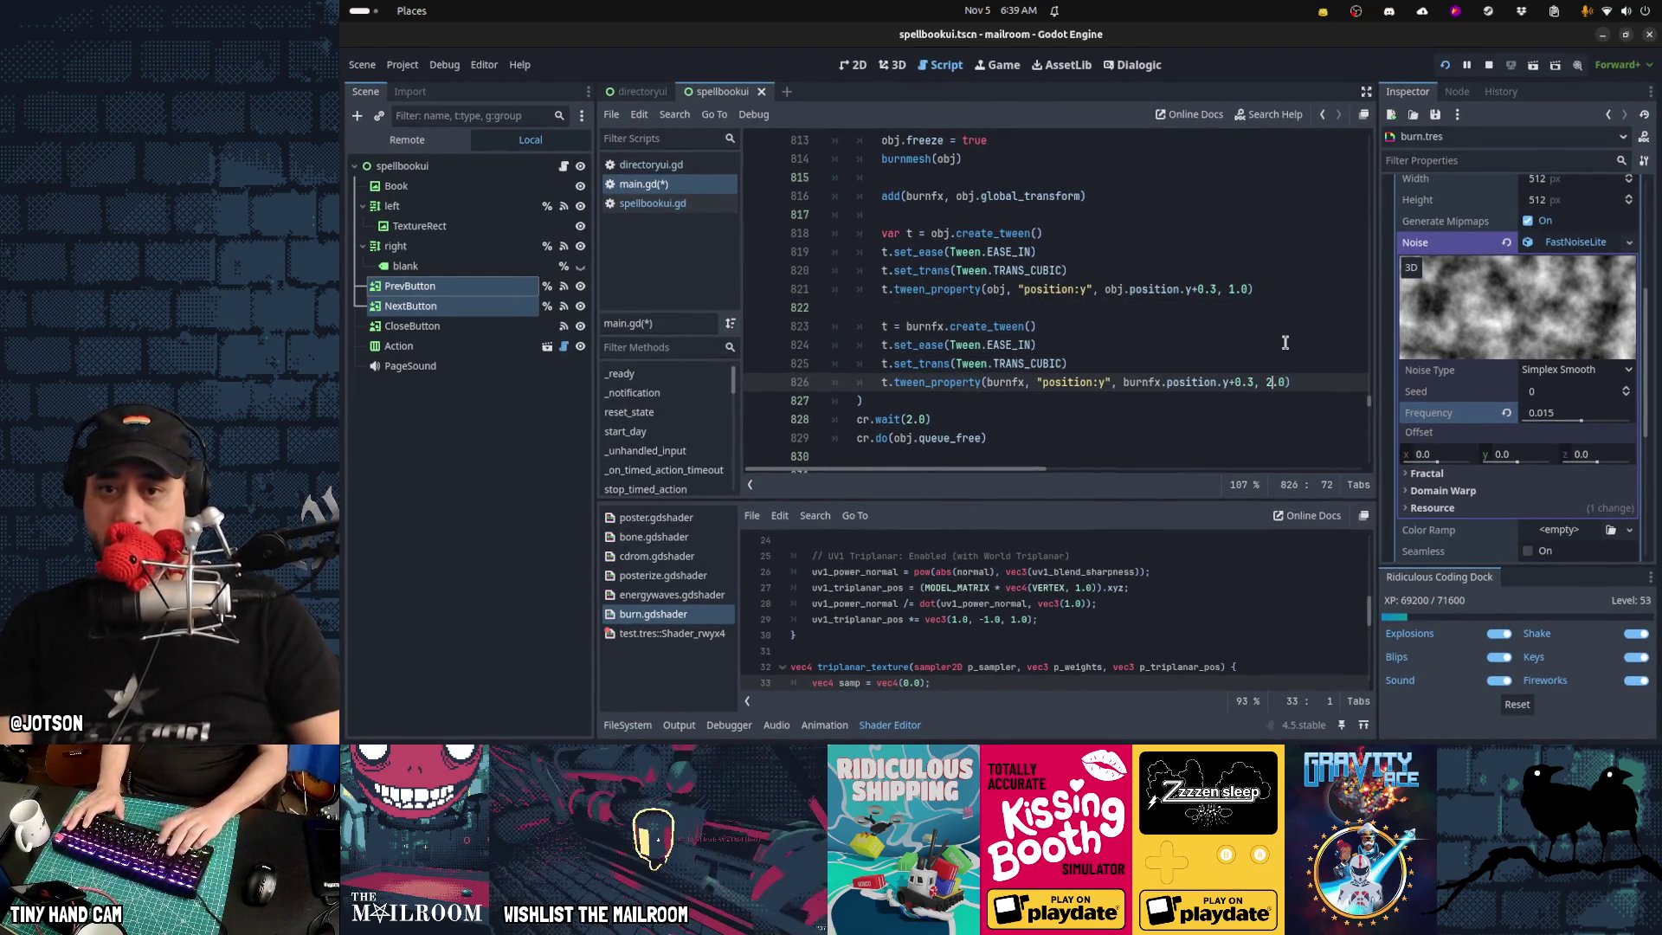
pyautogui.press('BackSpace')
pyautogui.write('1')
pyautogui.hotkey('ctrl', 's')
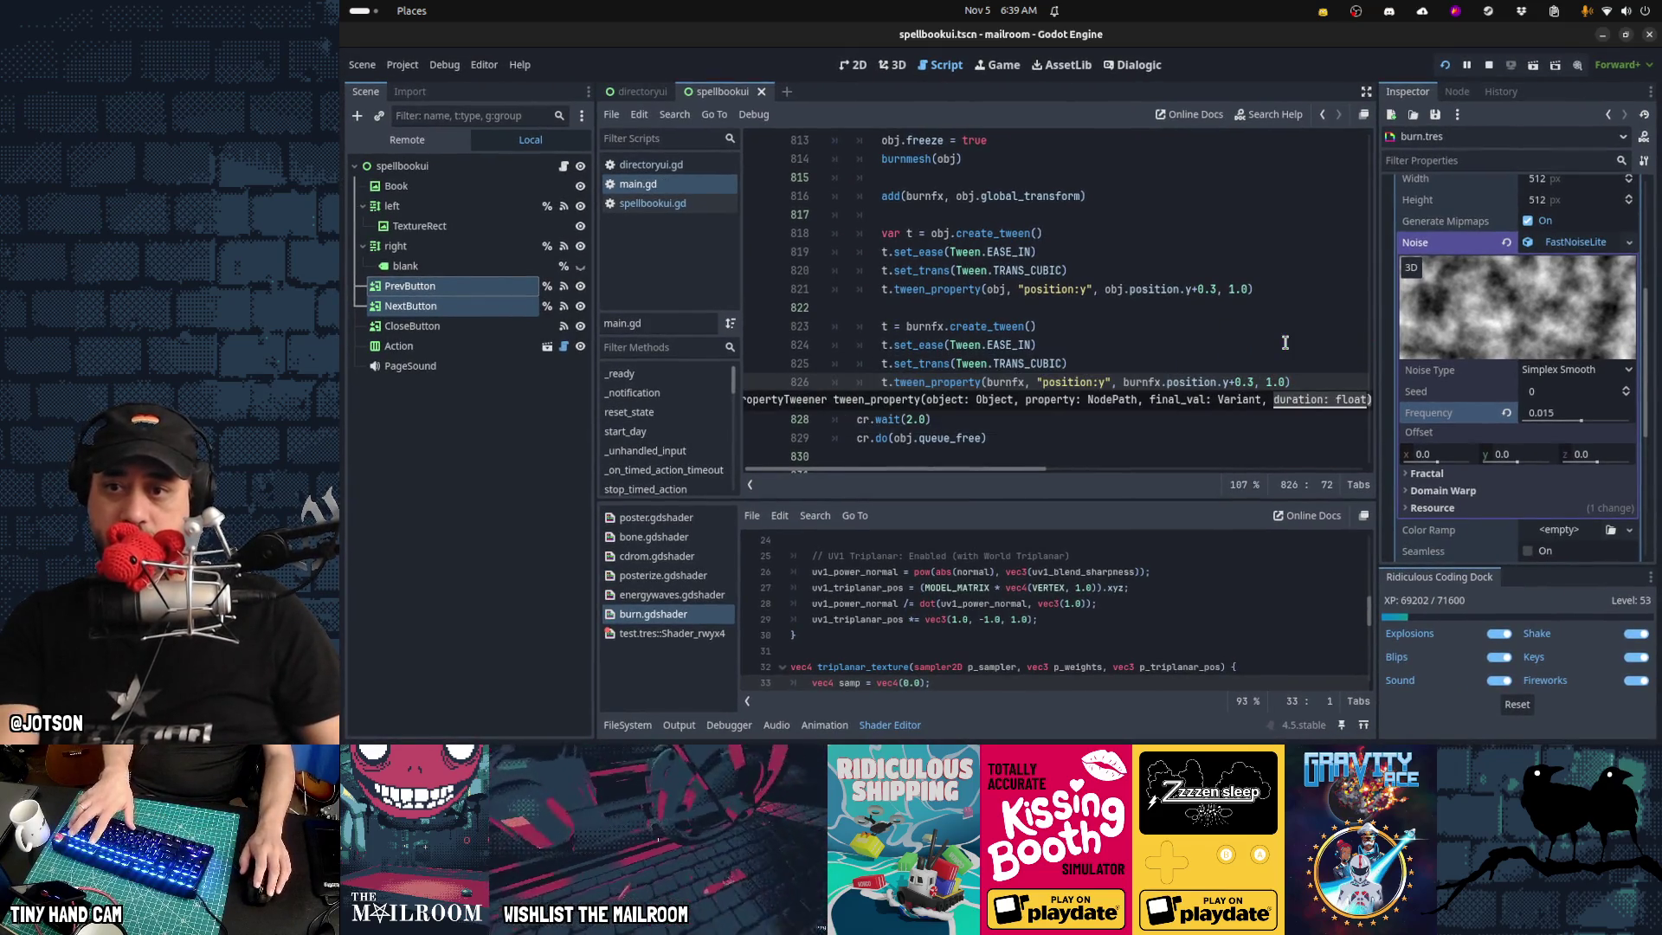
# Resume the game, grab a mail card, toggle the debug console, and load cards into the burner
pyautogui.press('Escape')
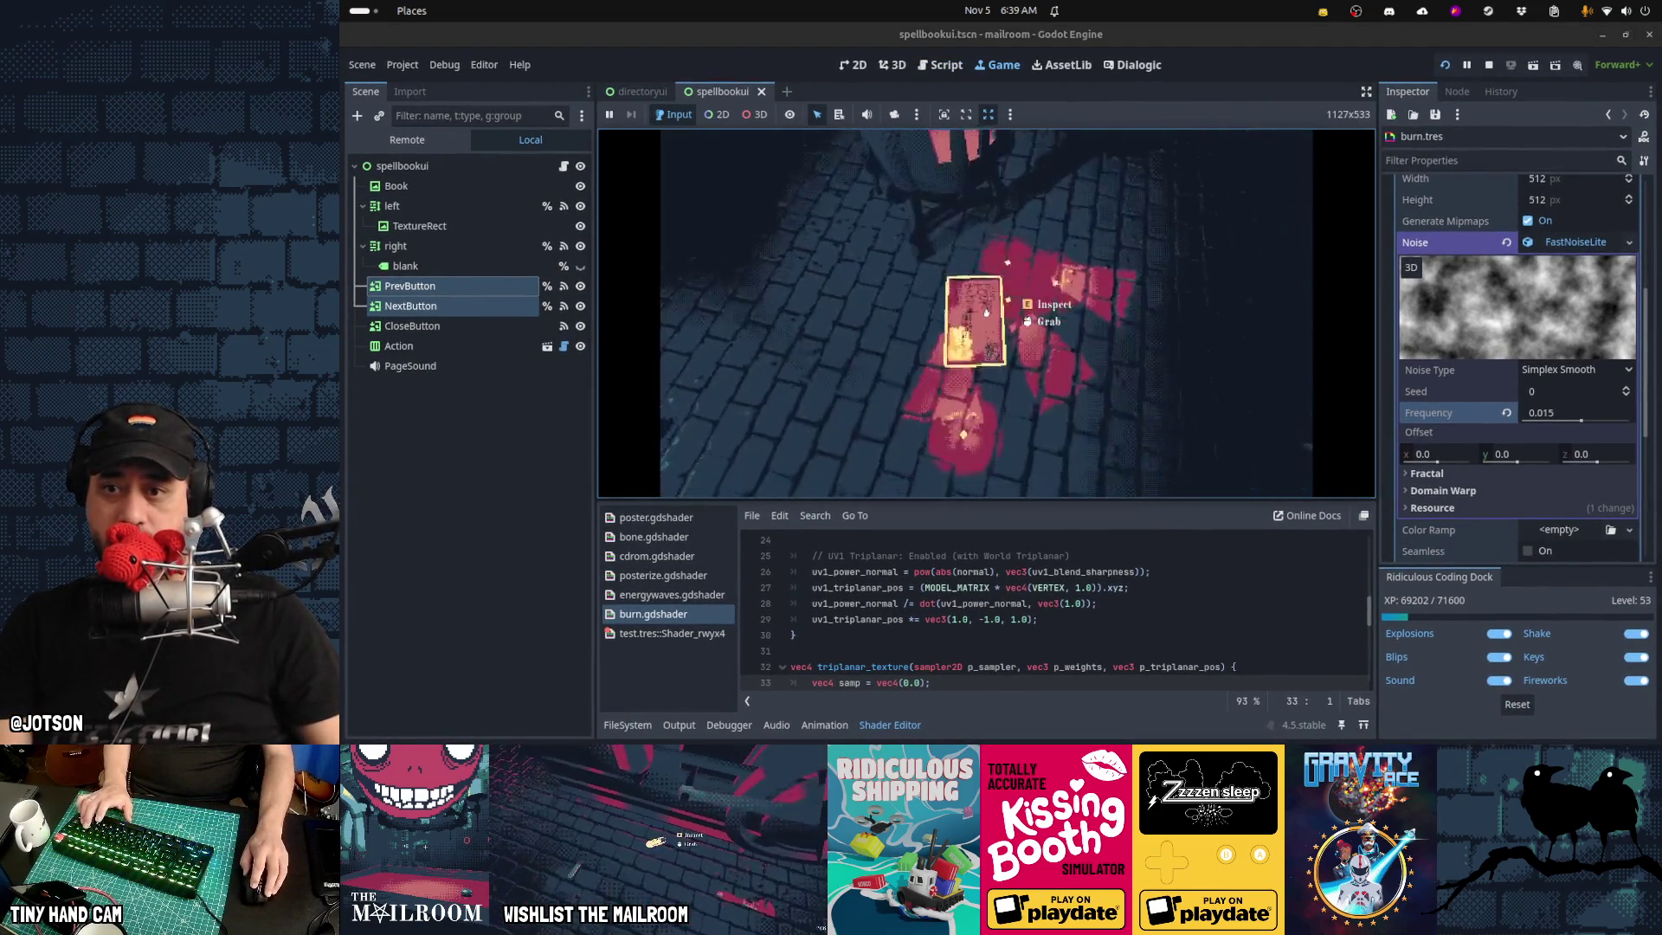
pyautogui.click(986, 312)
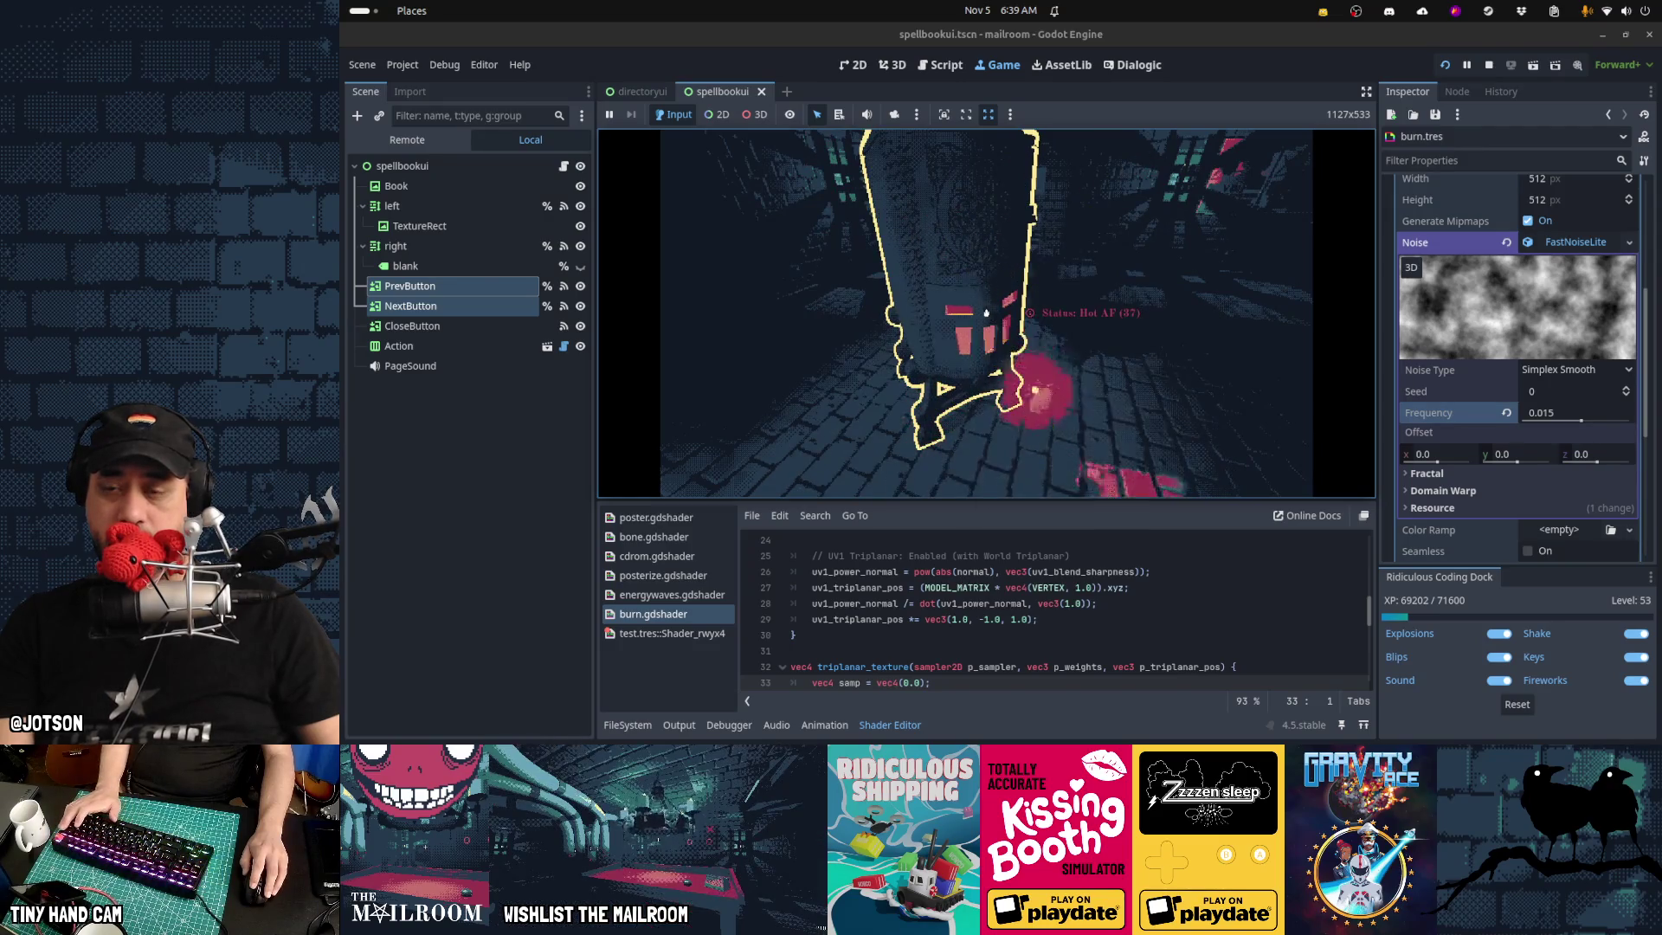
pyautogui.press('`')
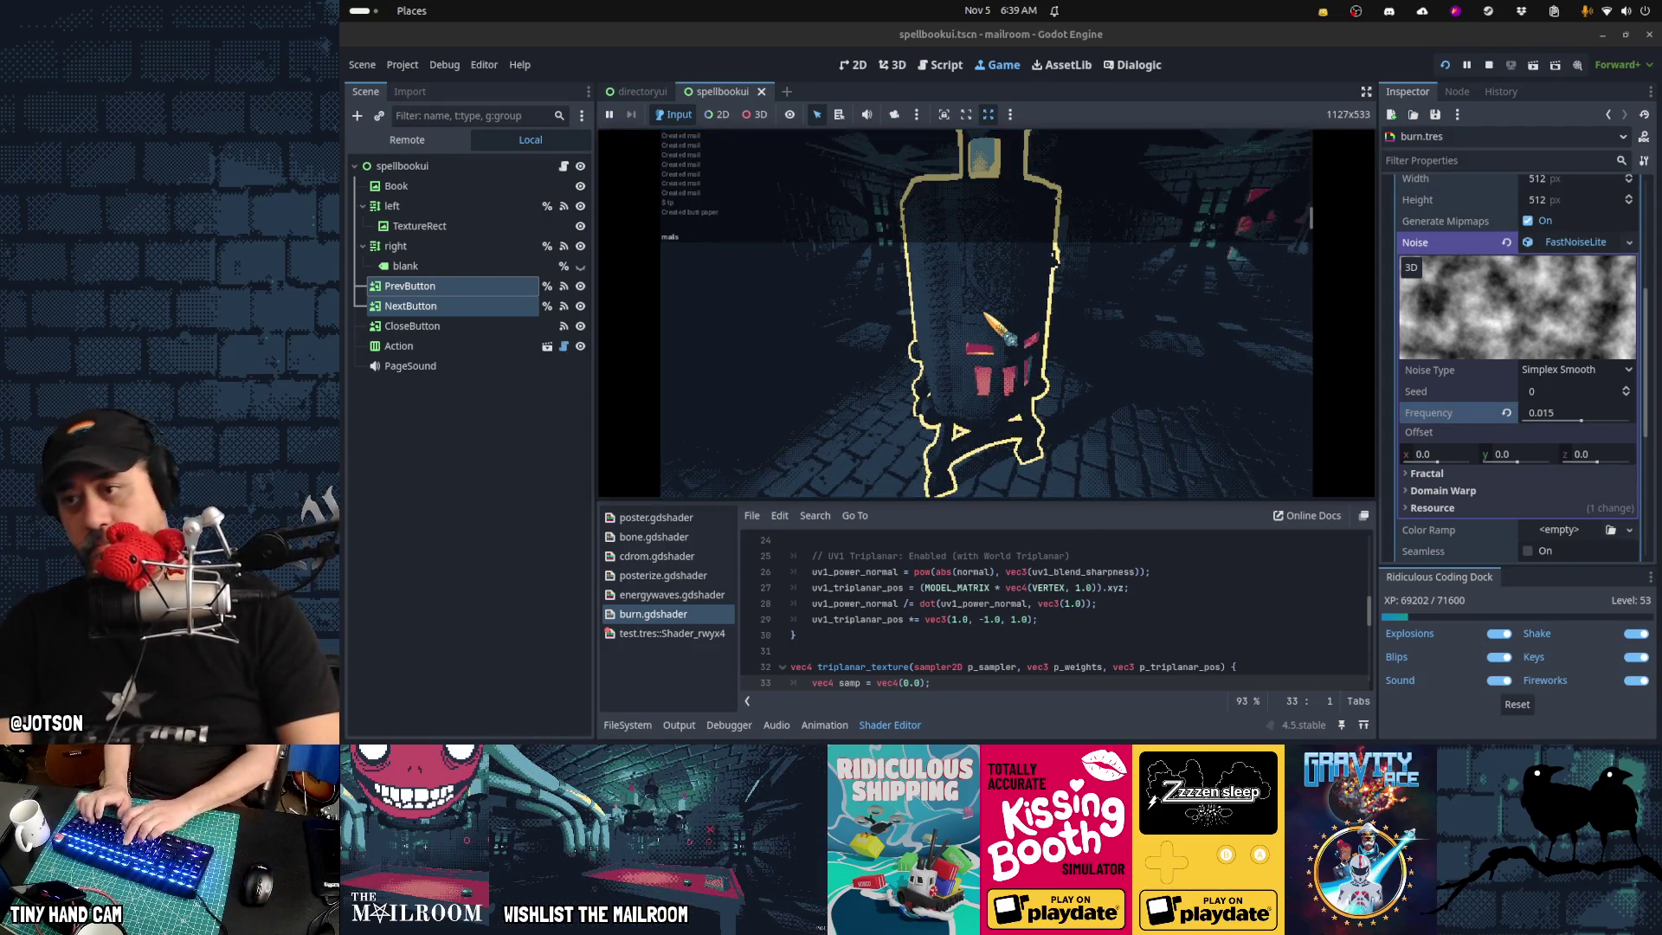
pyautogui.press('`')
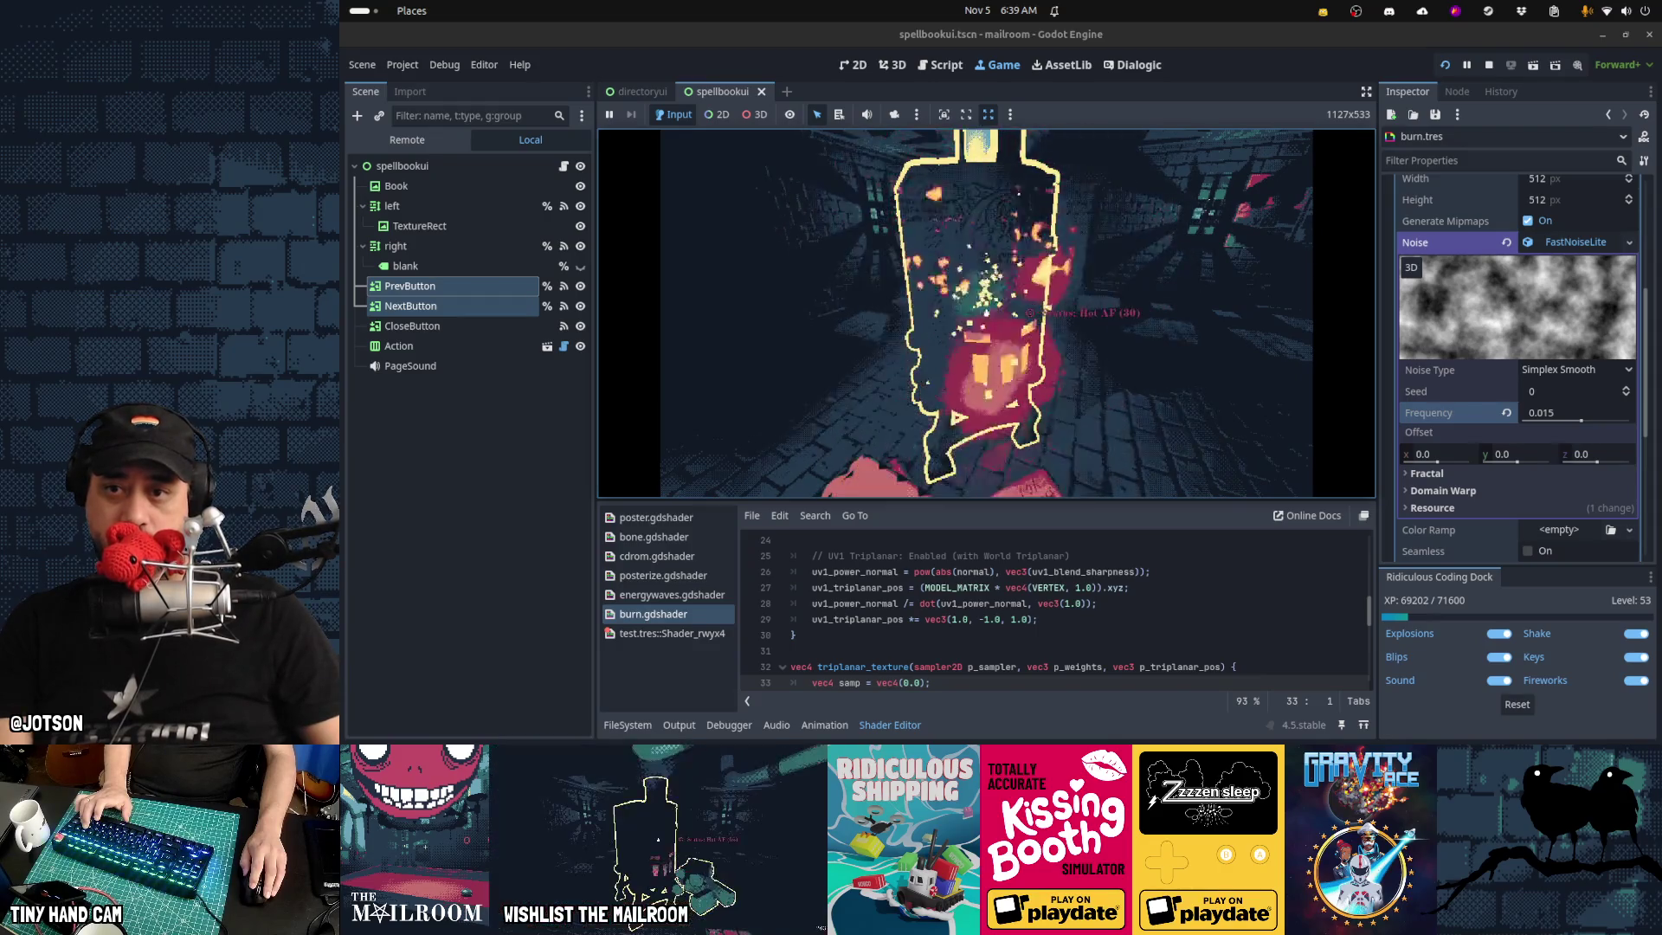
pyautogui.click(986, 312)
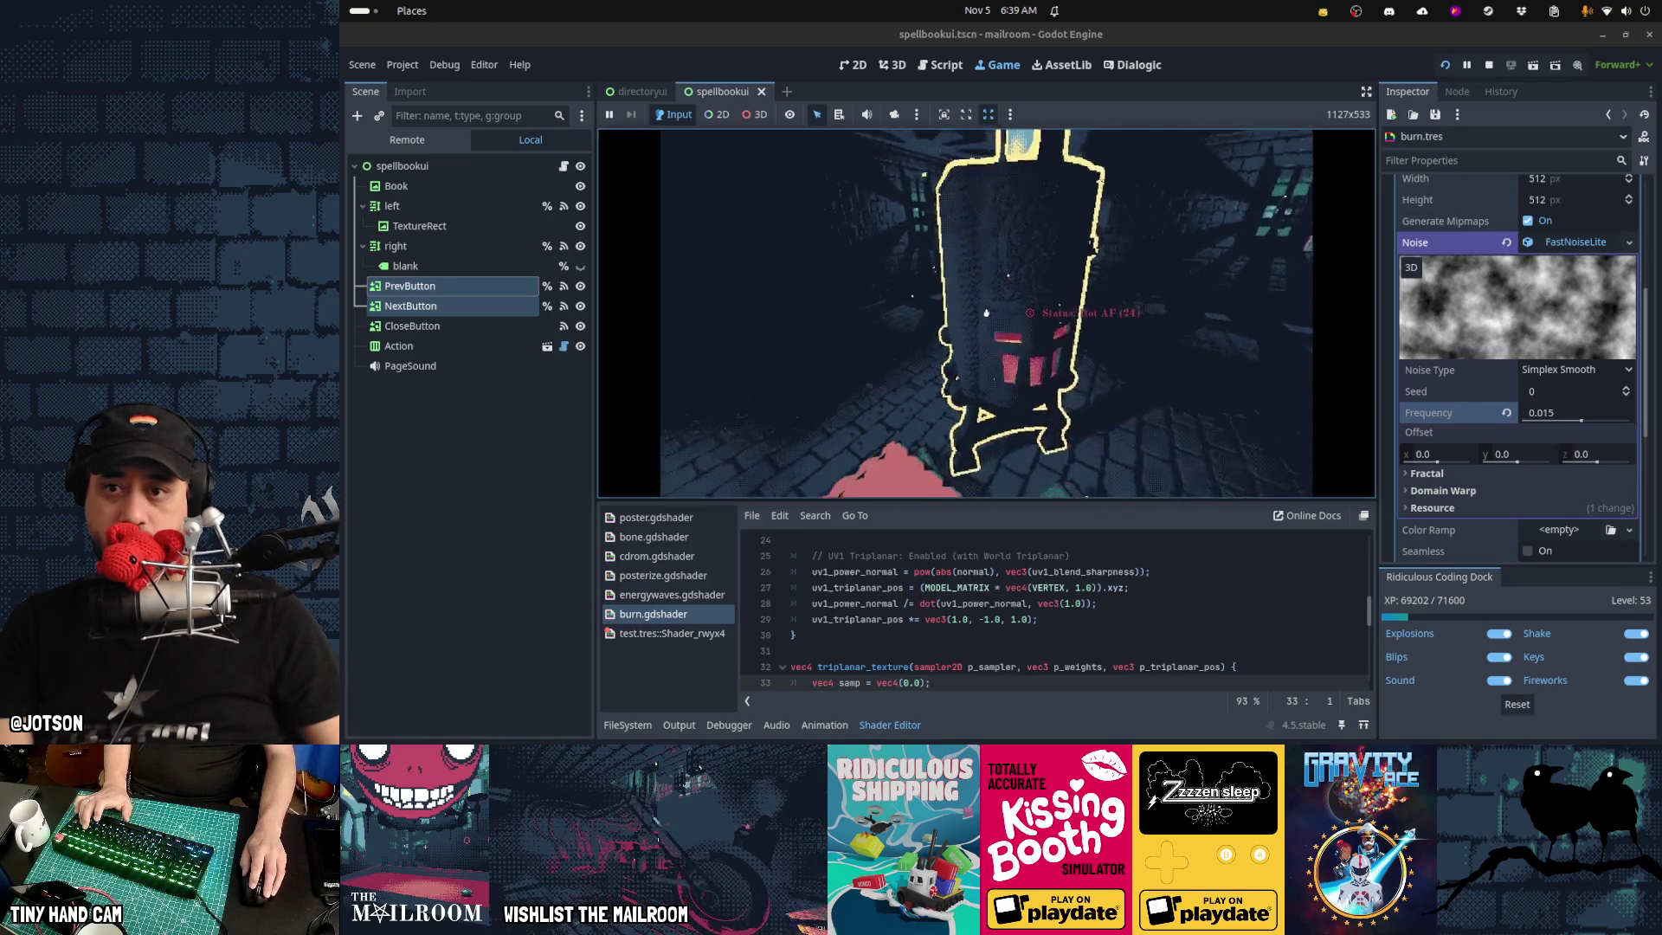
pyautogui.click(986, 313)
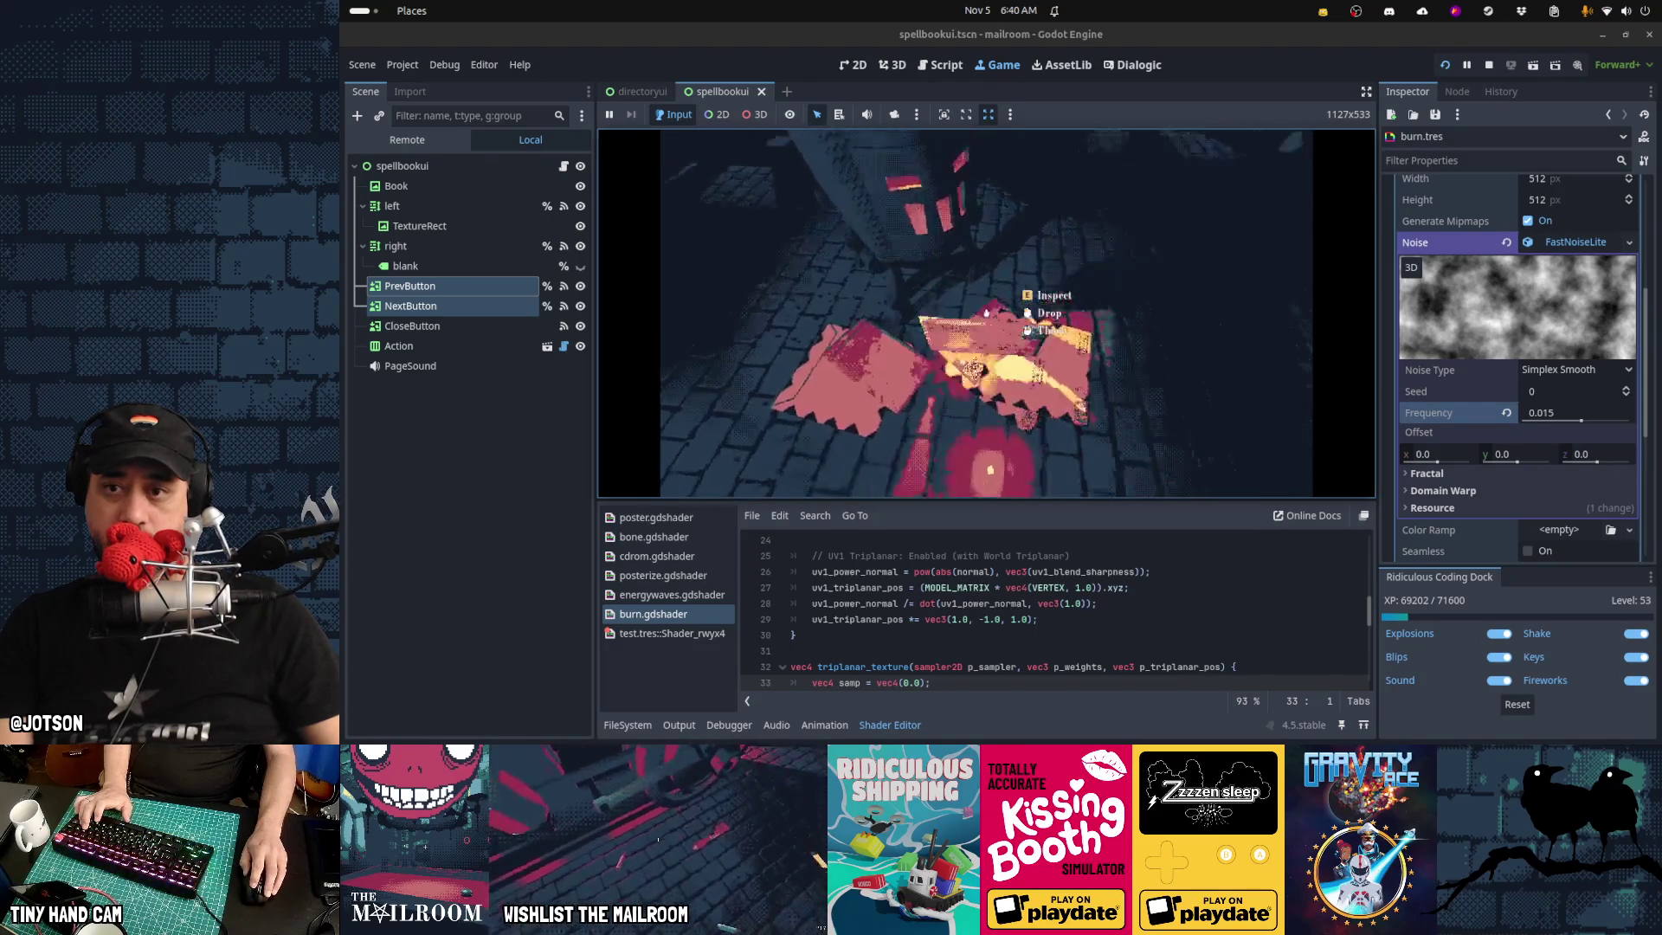
pyautogui.click(986, 312)
# Burn more mail cards to ash, then dismiss the Open tutorial card
pyautogui.click(986, 312)
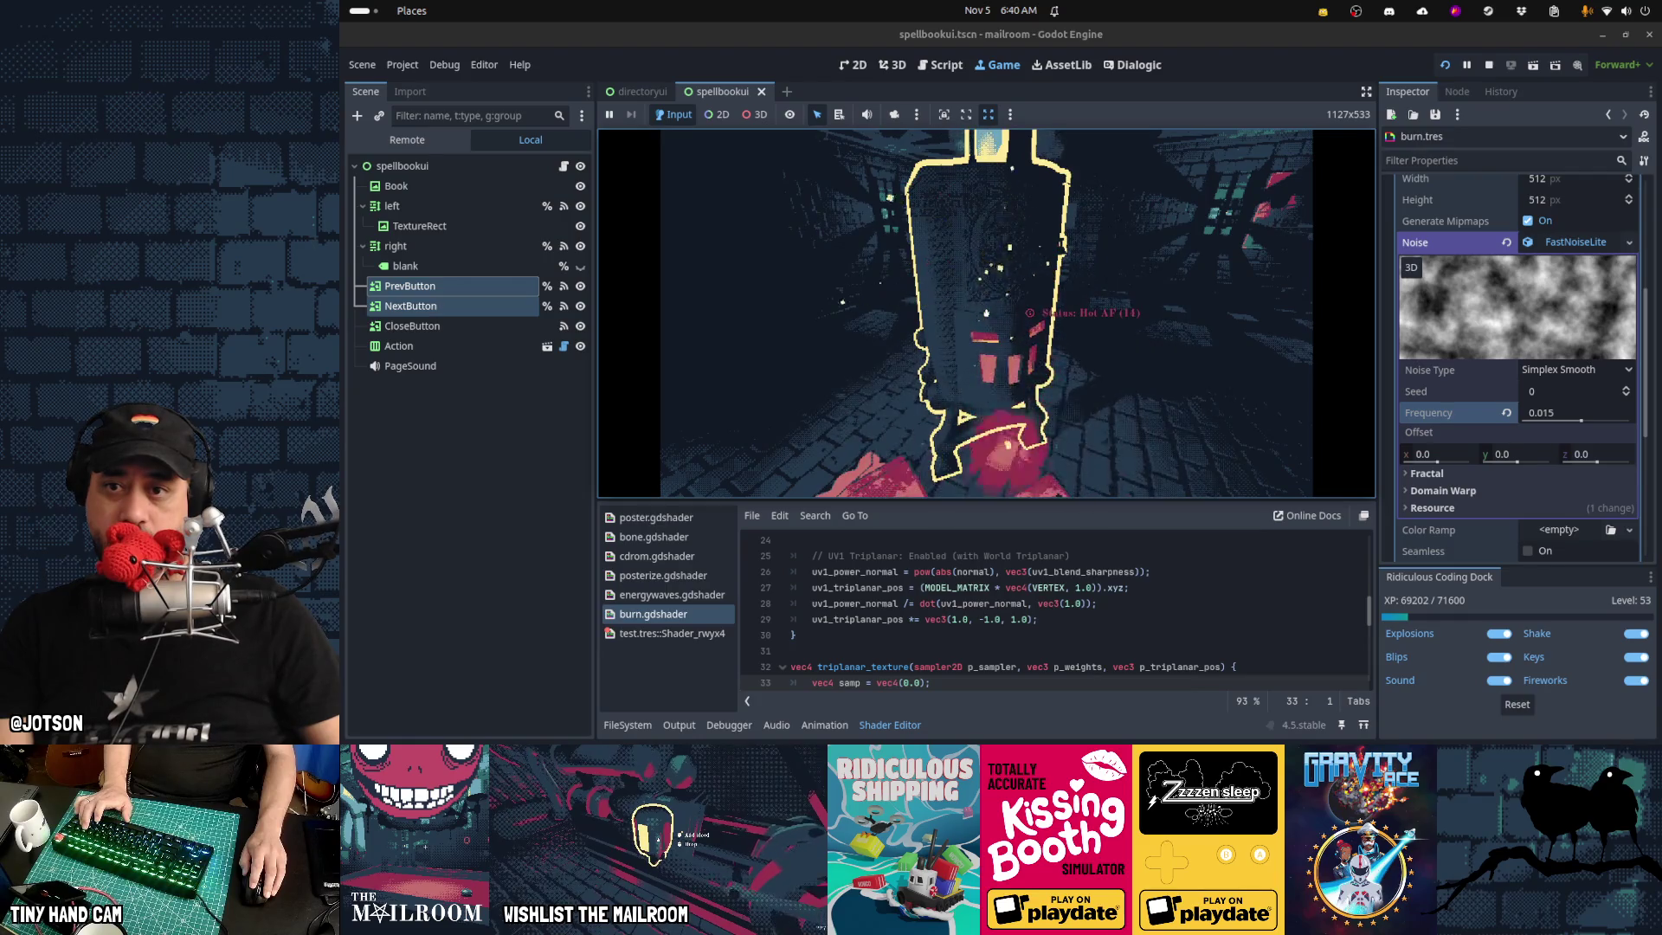
pyautogui.click(986, 313)
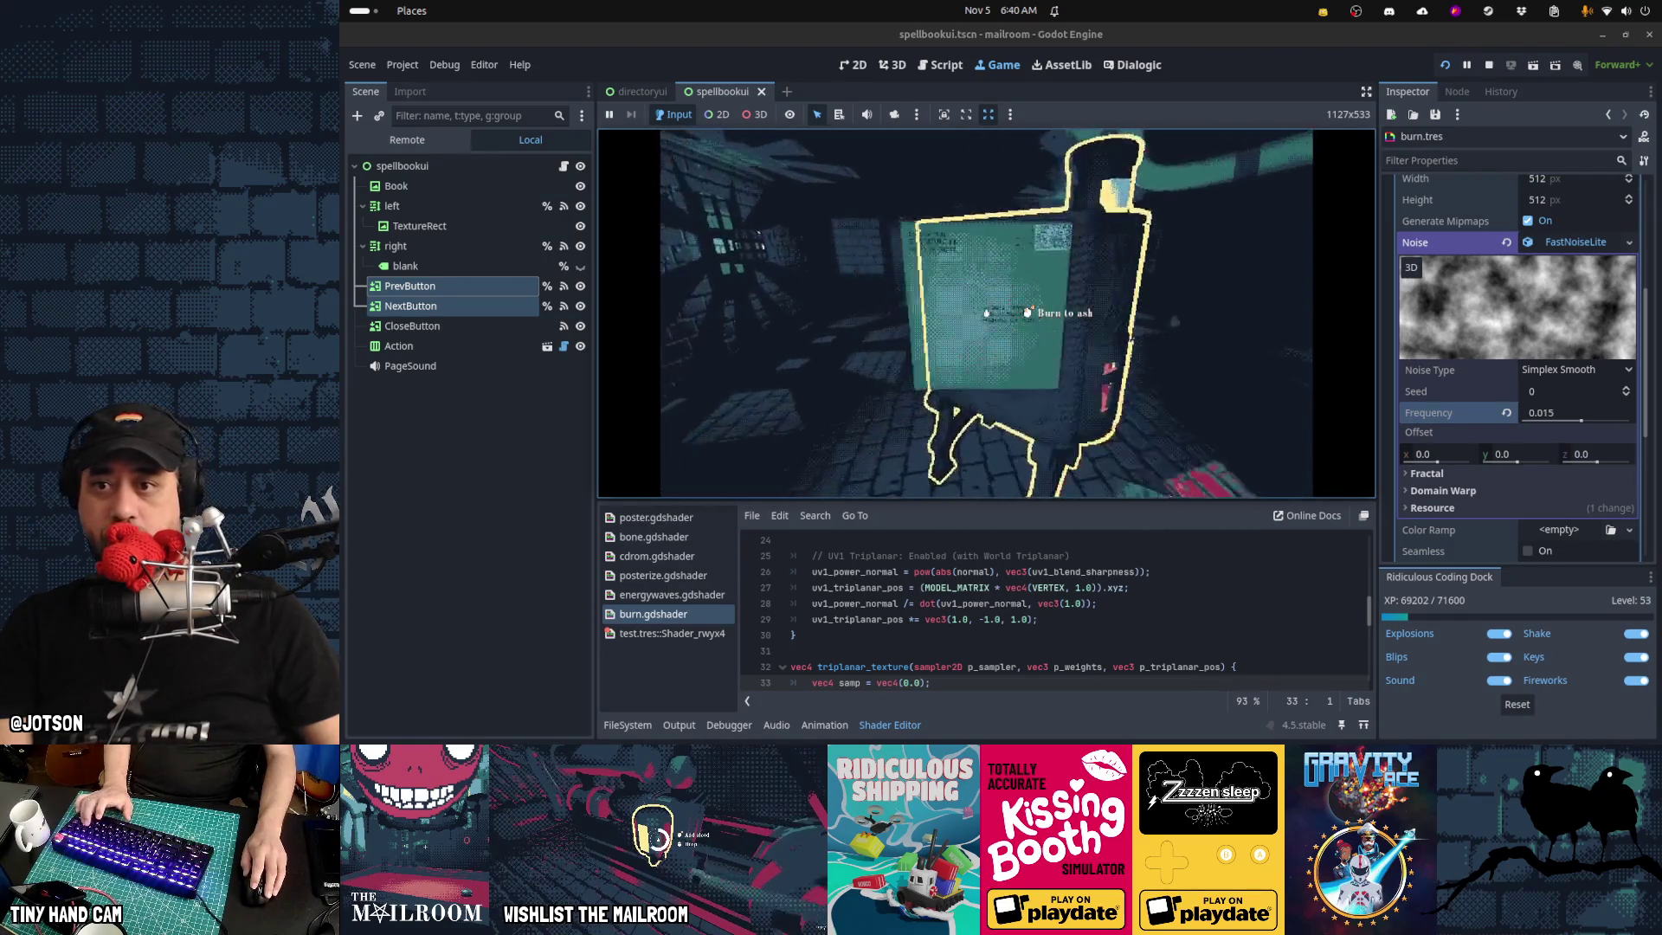
pyautogui.click(986, 312)
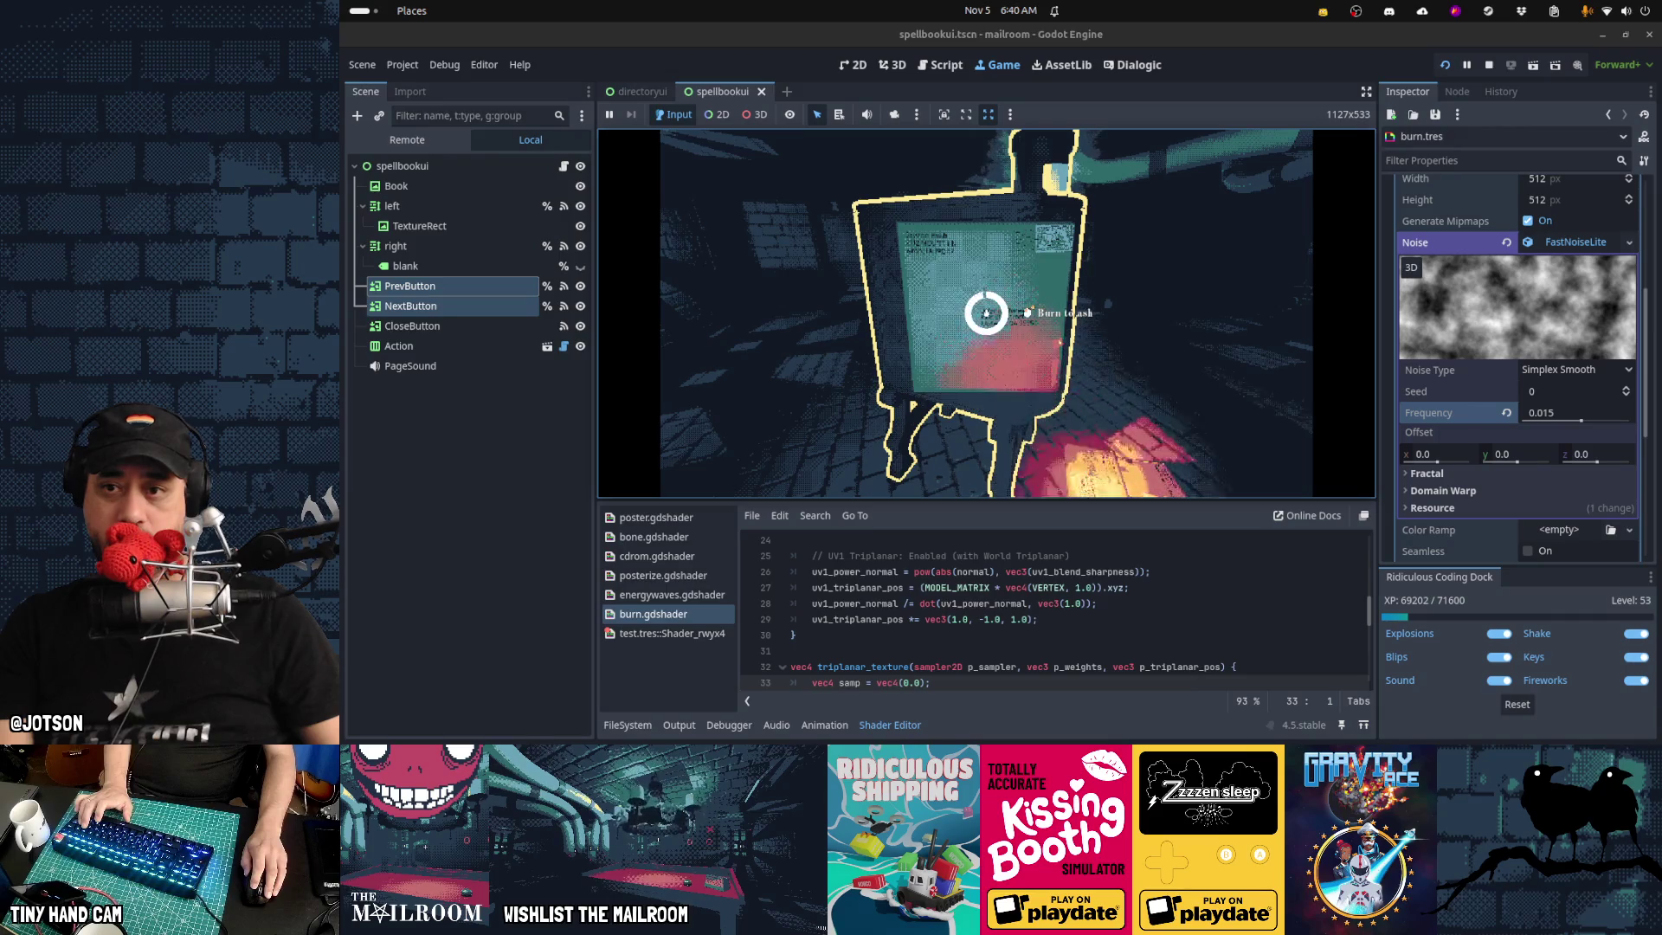
pyautogui.click(986, 312)
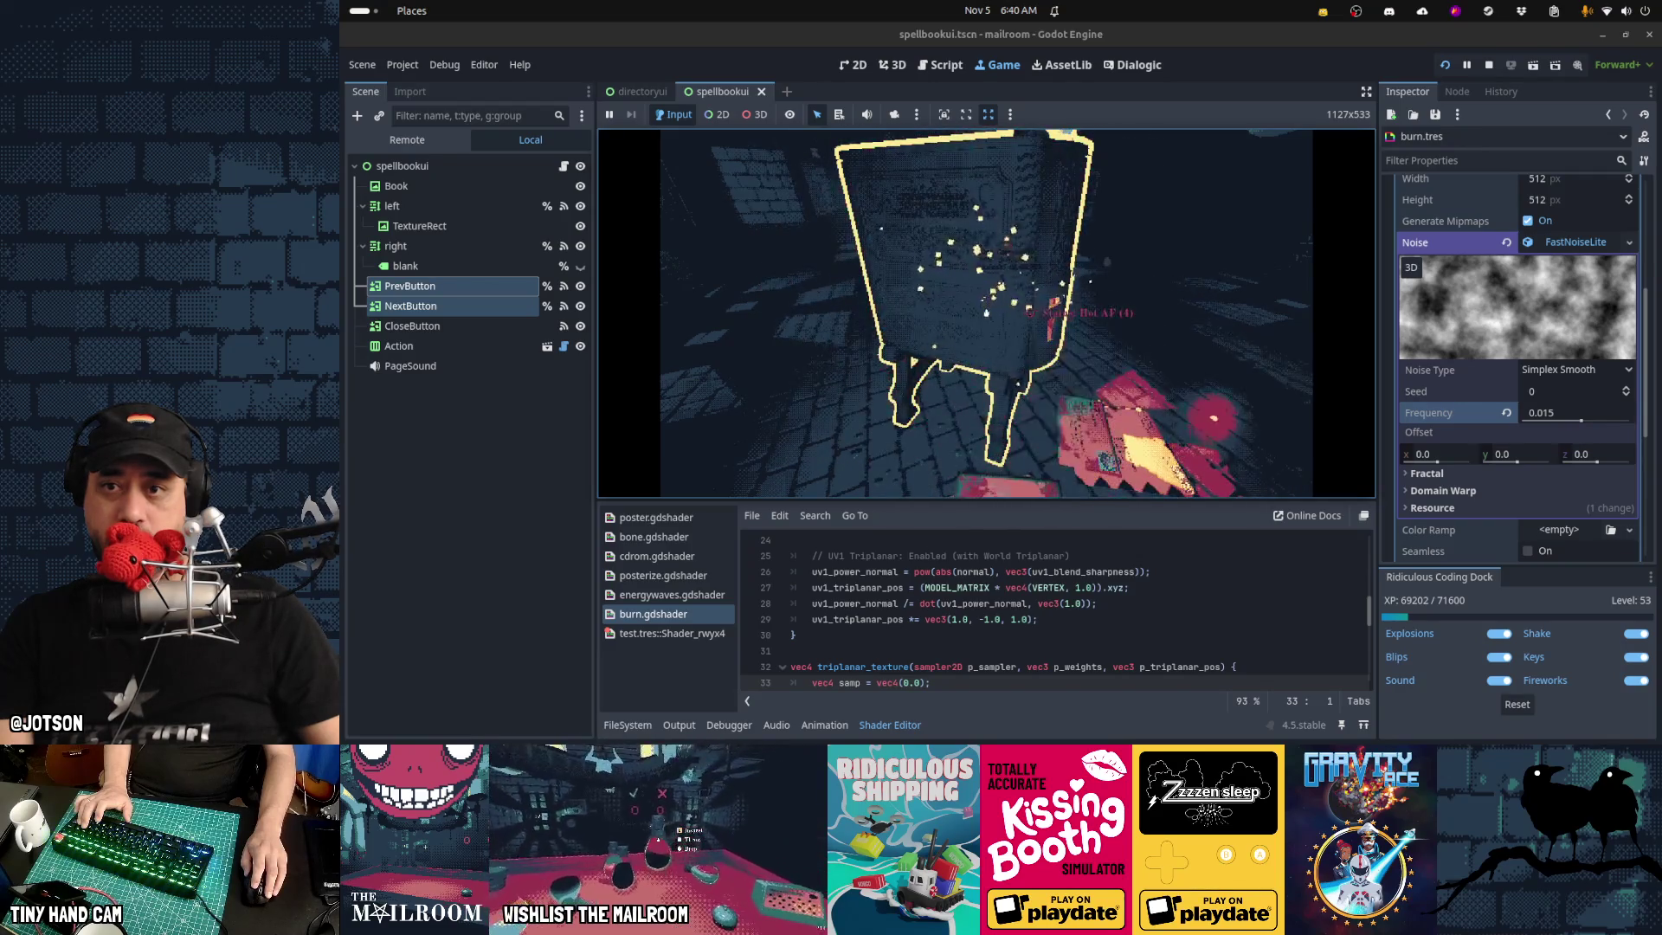
pyautogui.click(985, 313)
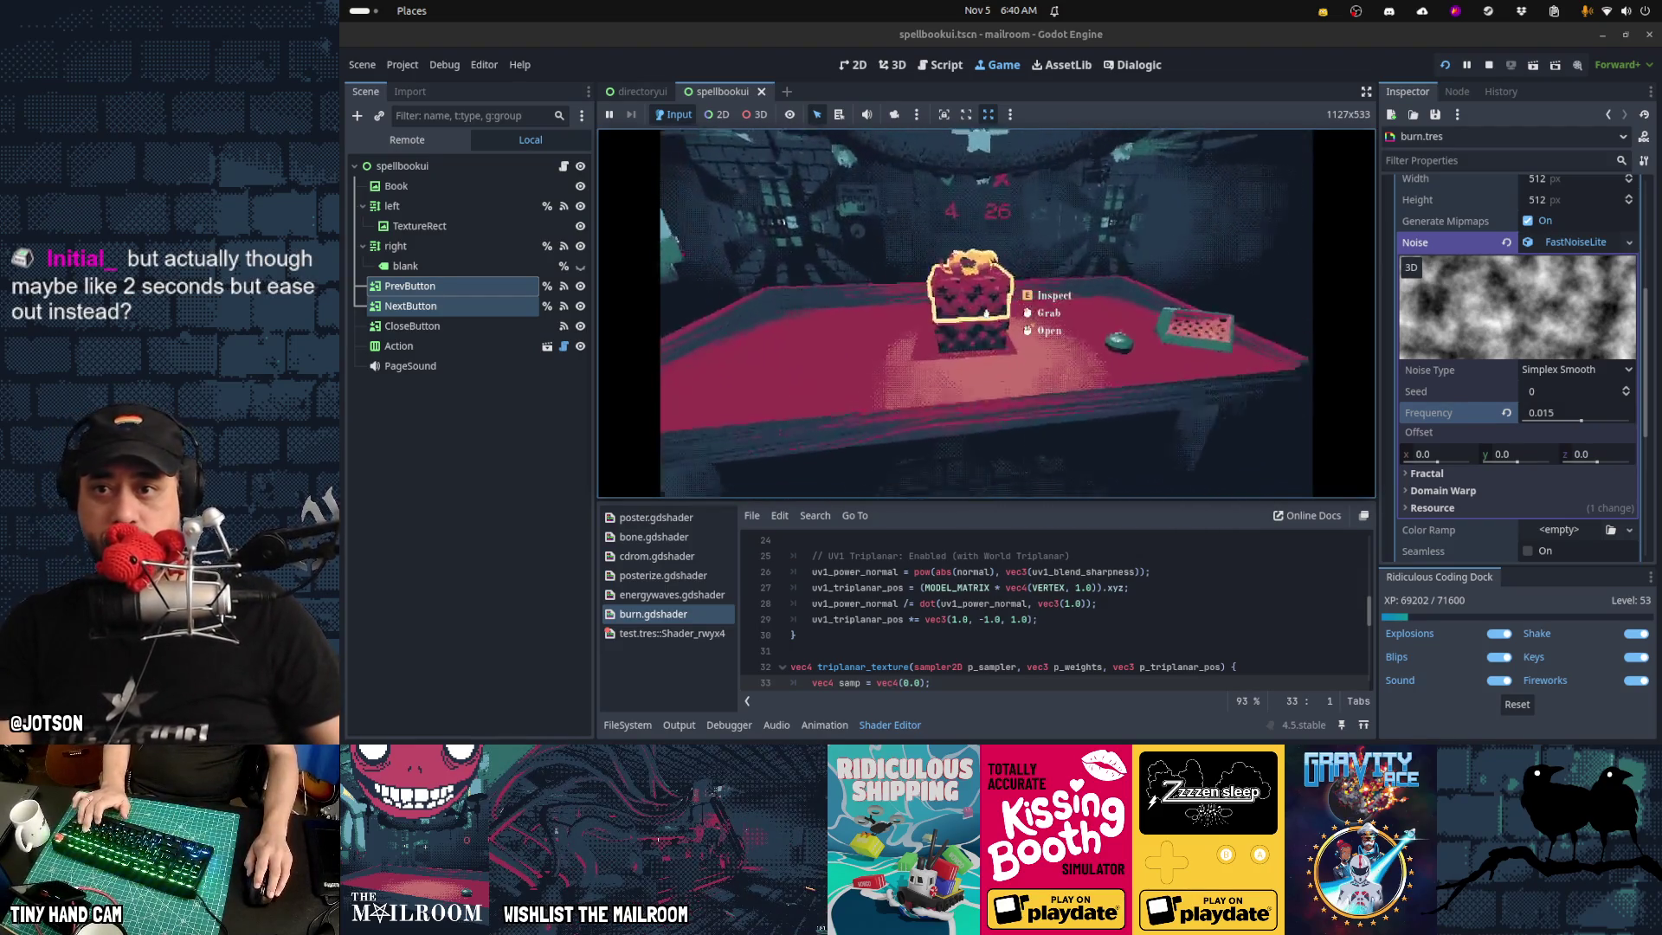
pyautogui.click(771, 337)
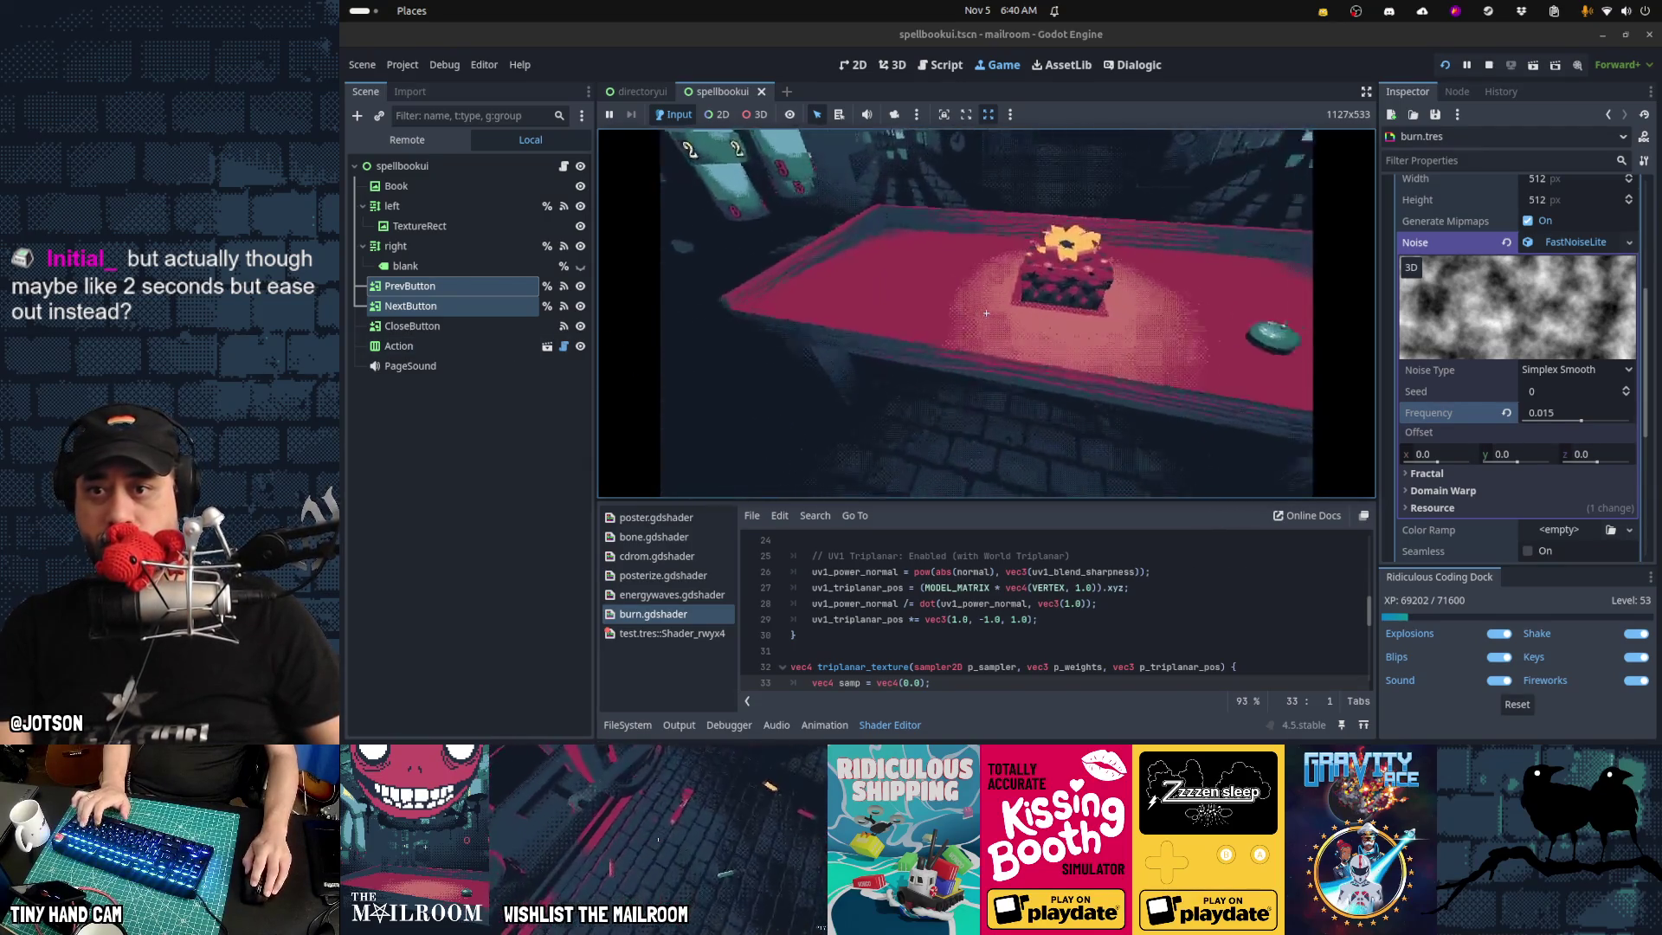
# Pick up, drop, and re-grab the gift box, then open and close the command console
pyautogui.click(986, 313)
pyautogui.click(986, 312)
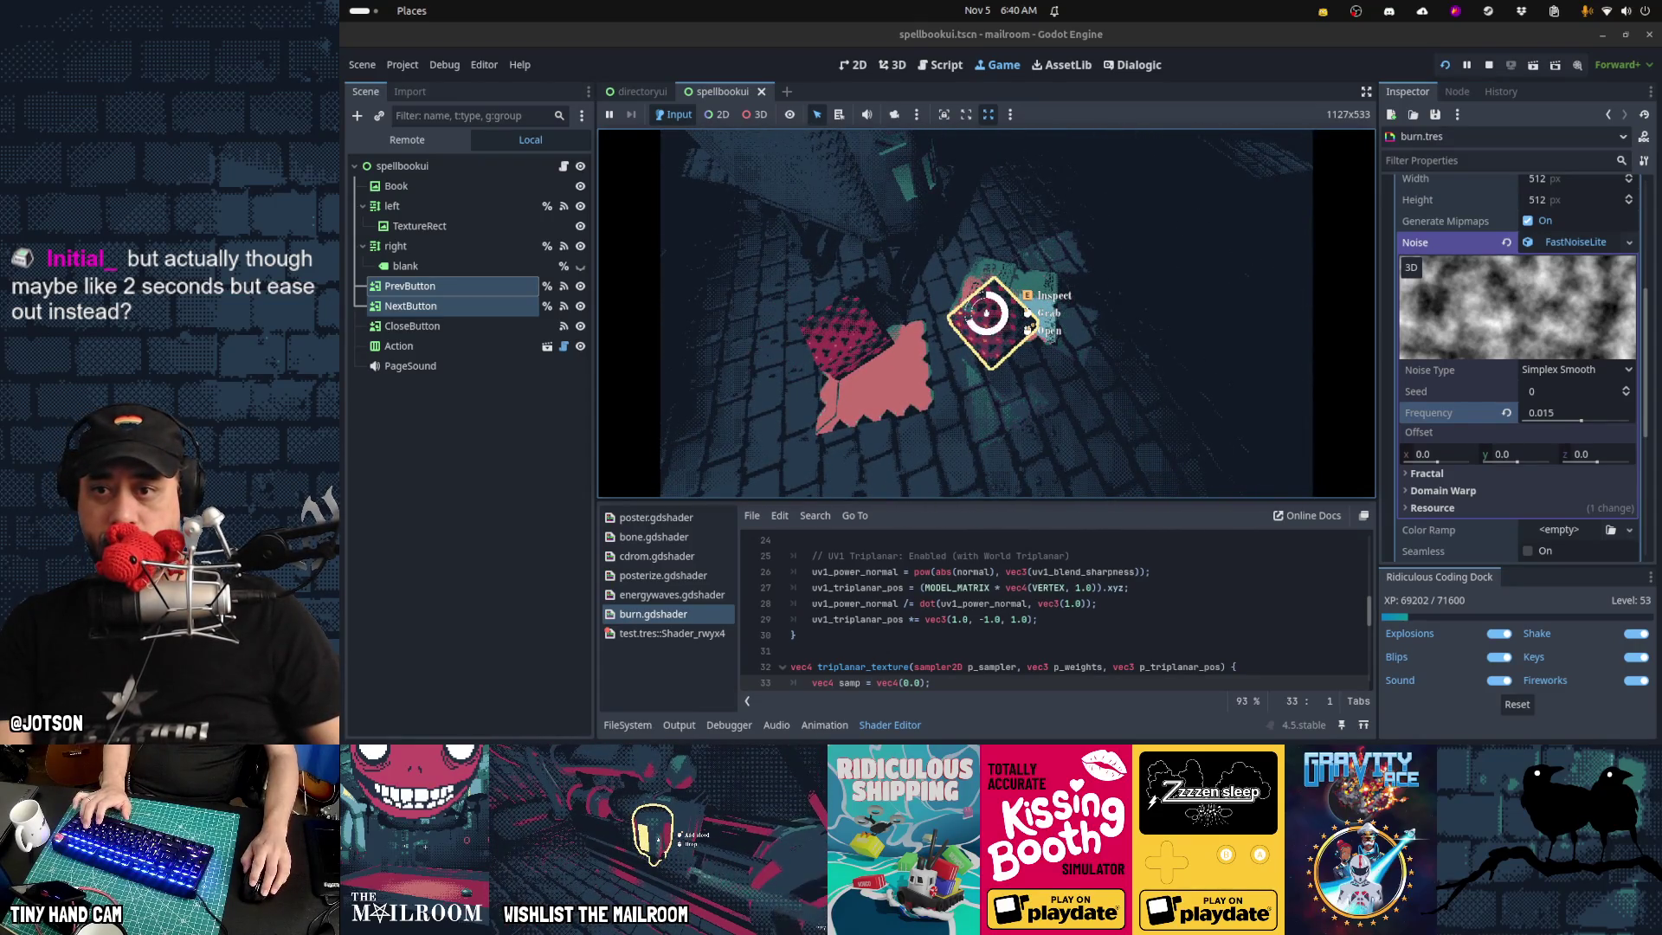
pyautogui.moveTo(986, 312)
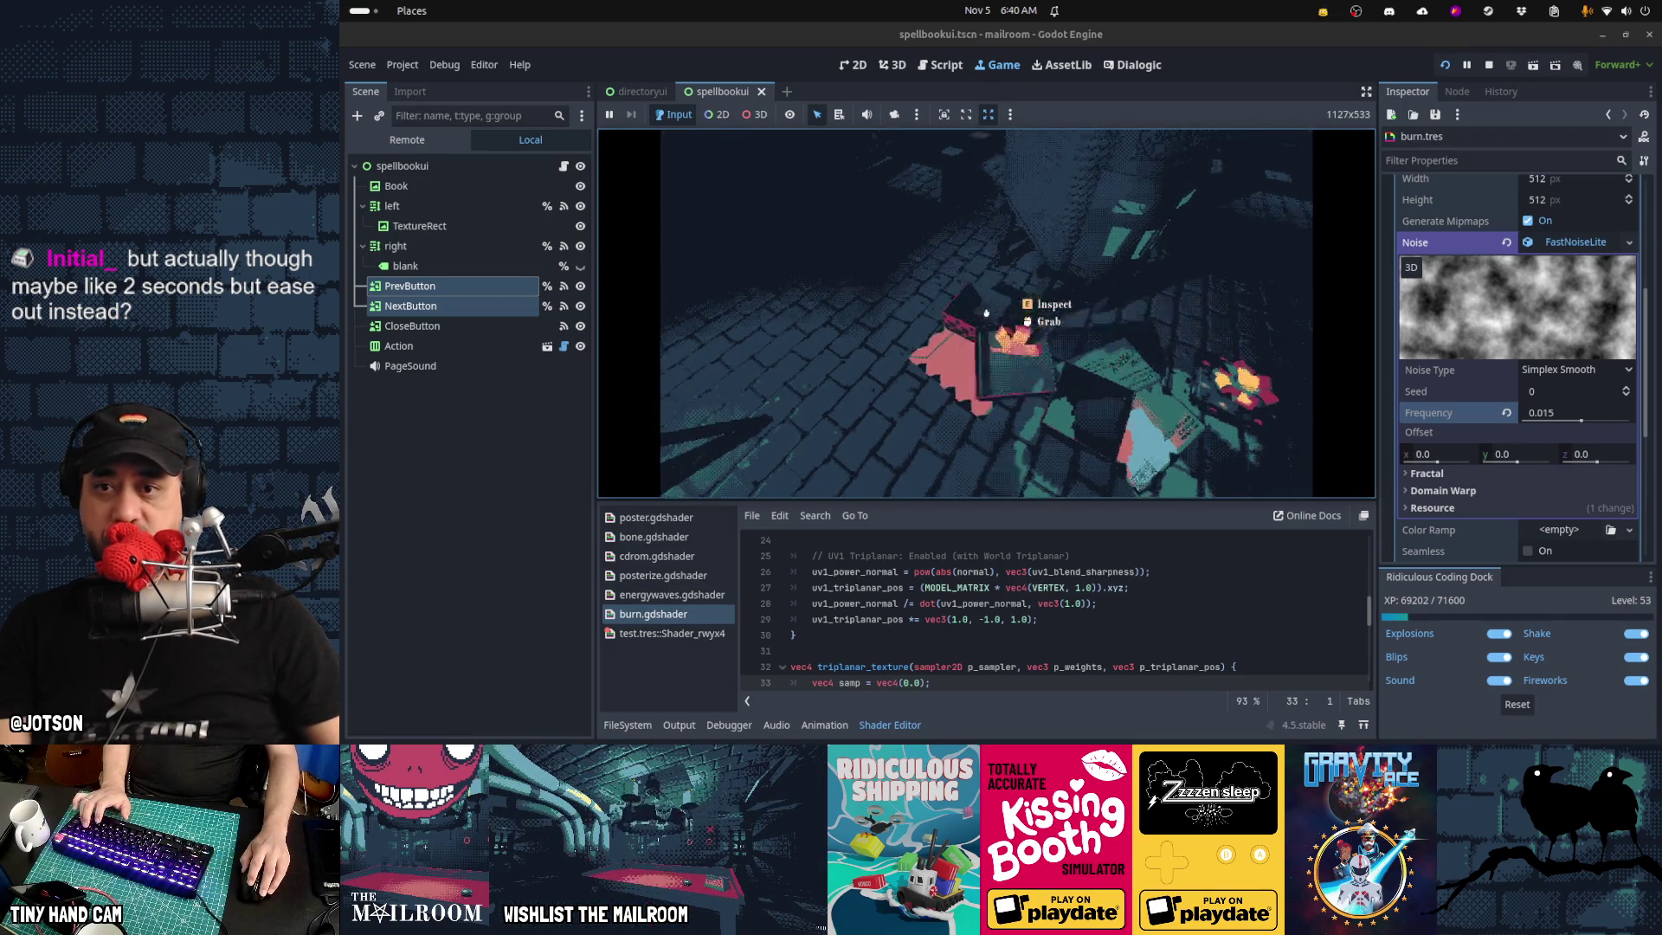
pyautogui.click(985, 313)
pyautogui.moveTo(986, 313)
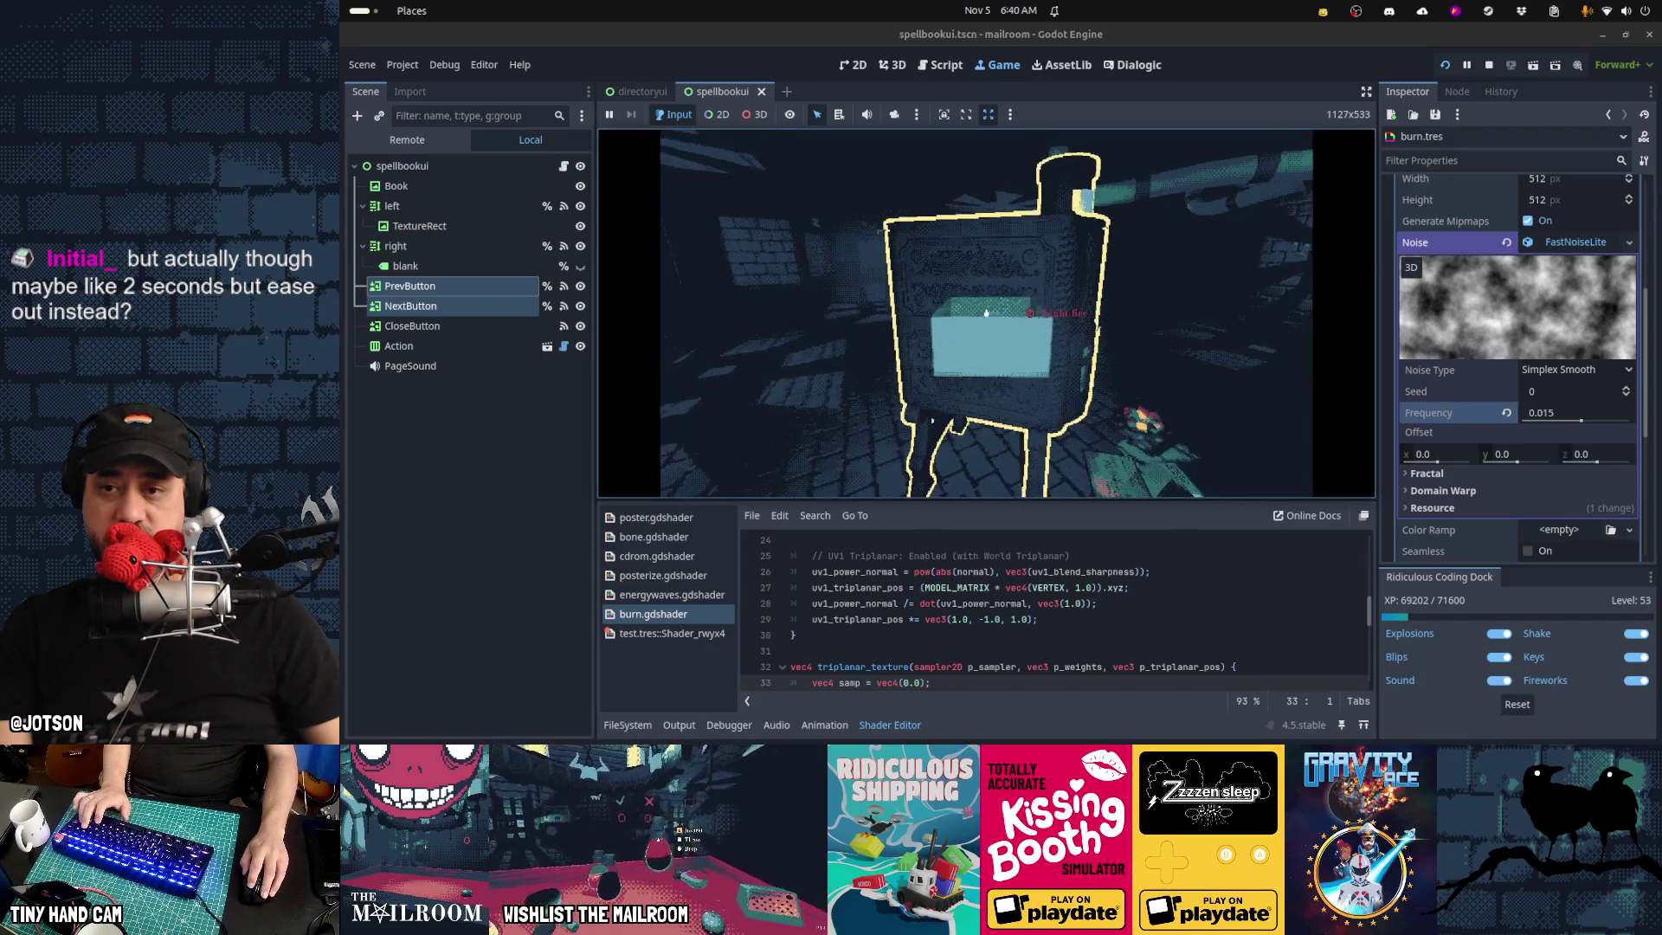
pyautogui.press('`')
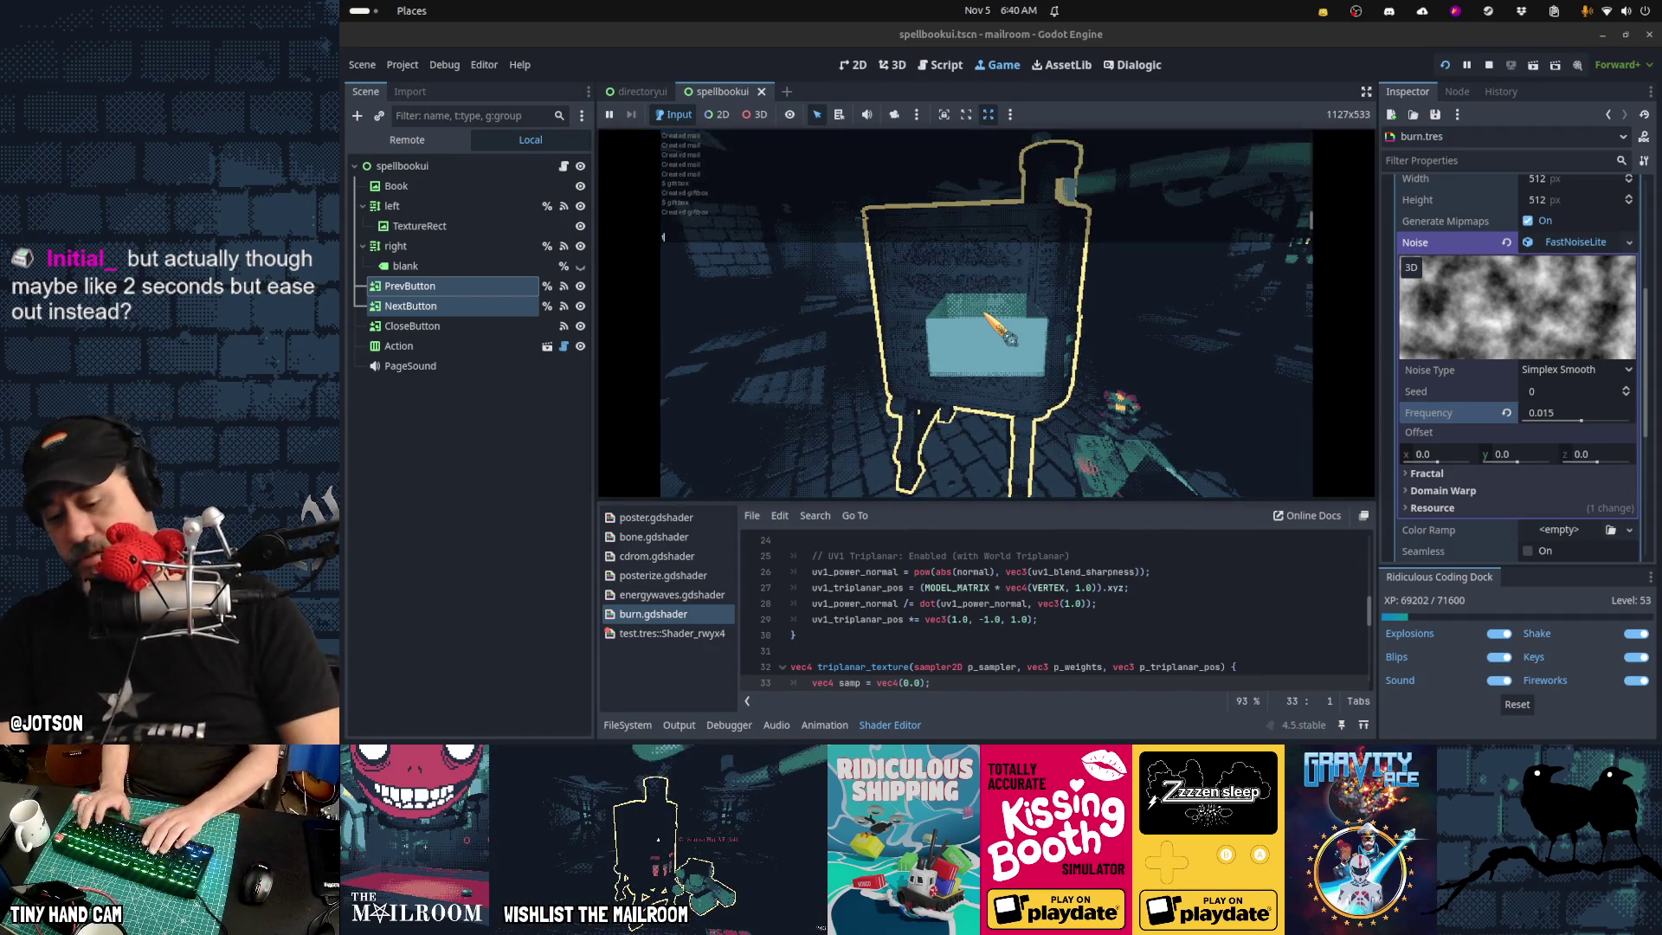
pyautogui.press('`')
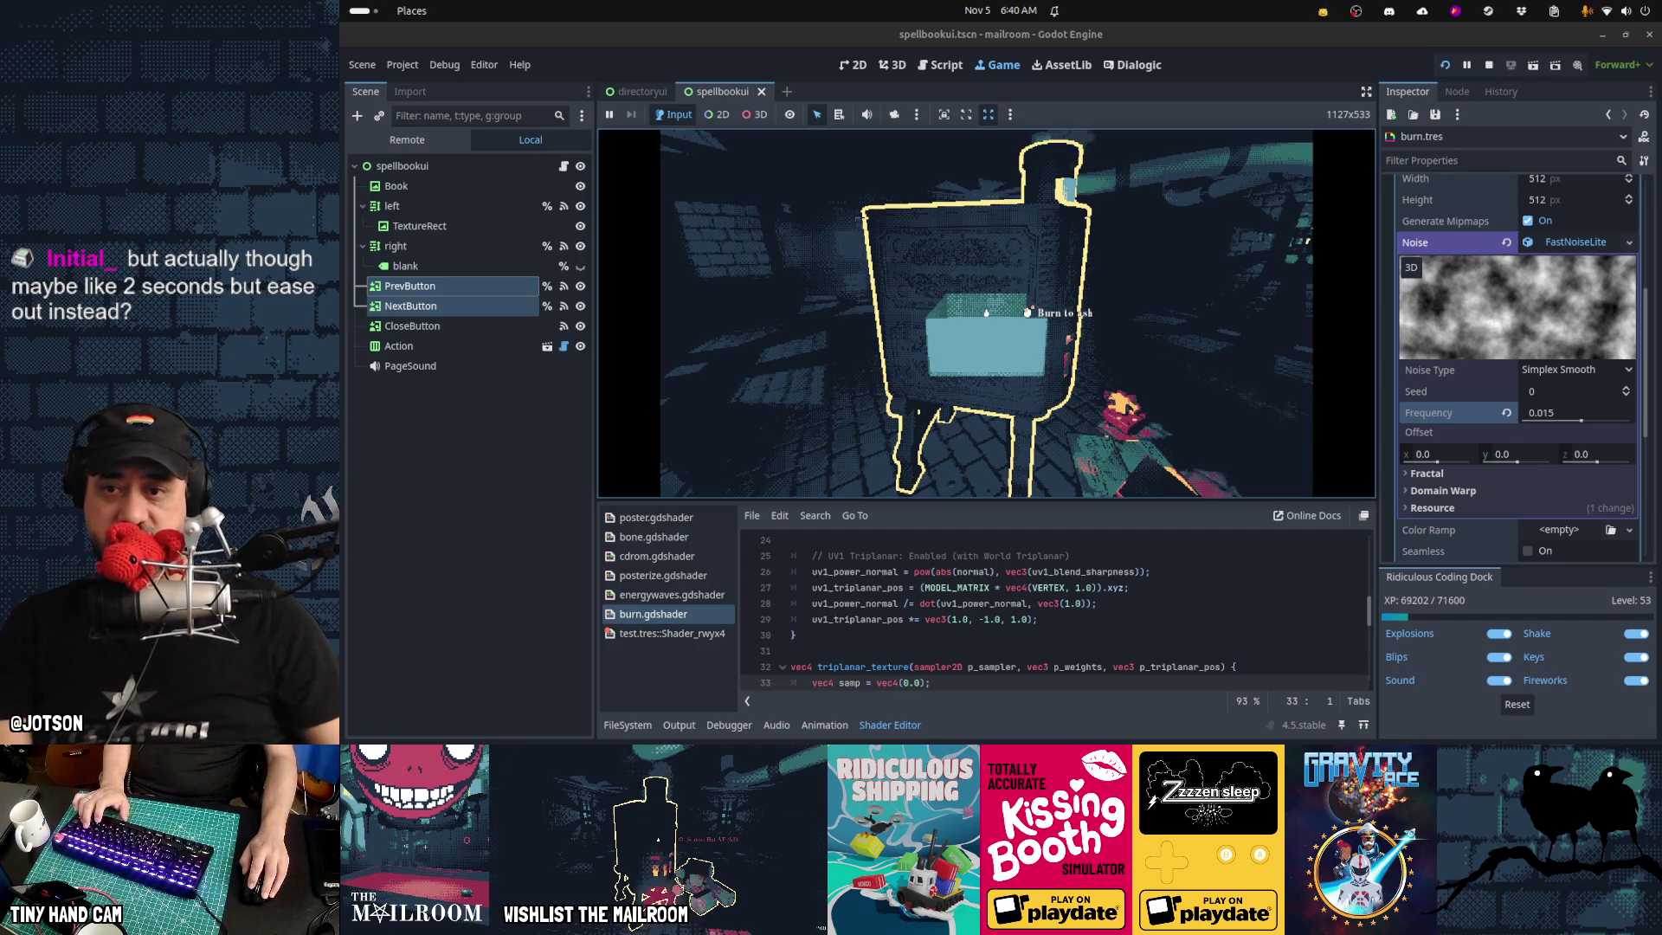
# Burn several items including the gift box in the furnace, then stop the game with F8
pyautogui.click(985, 312)
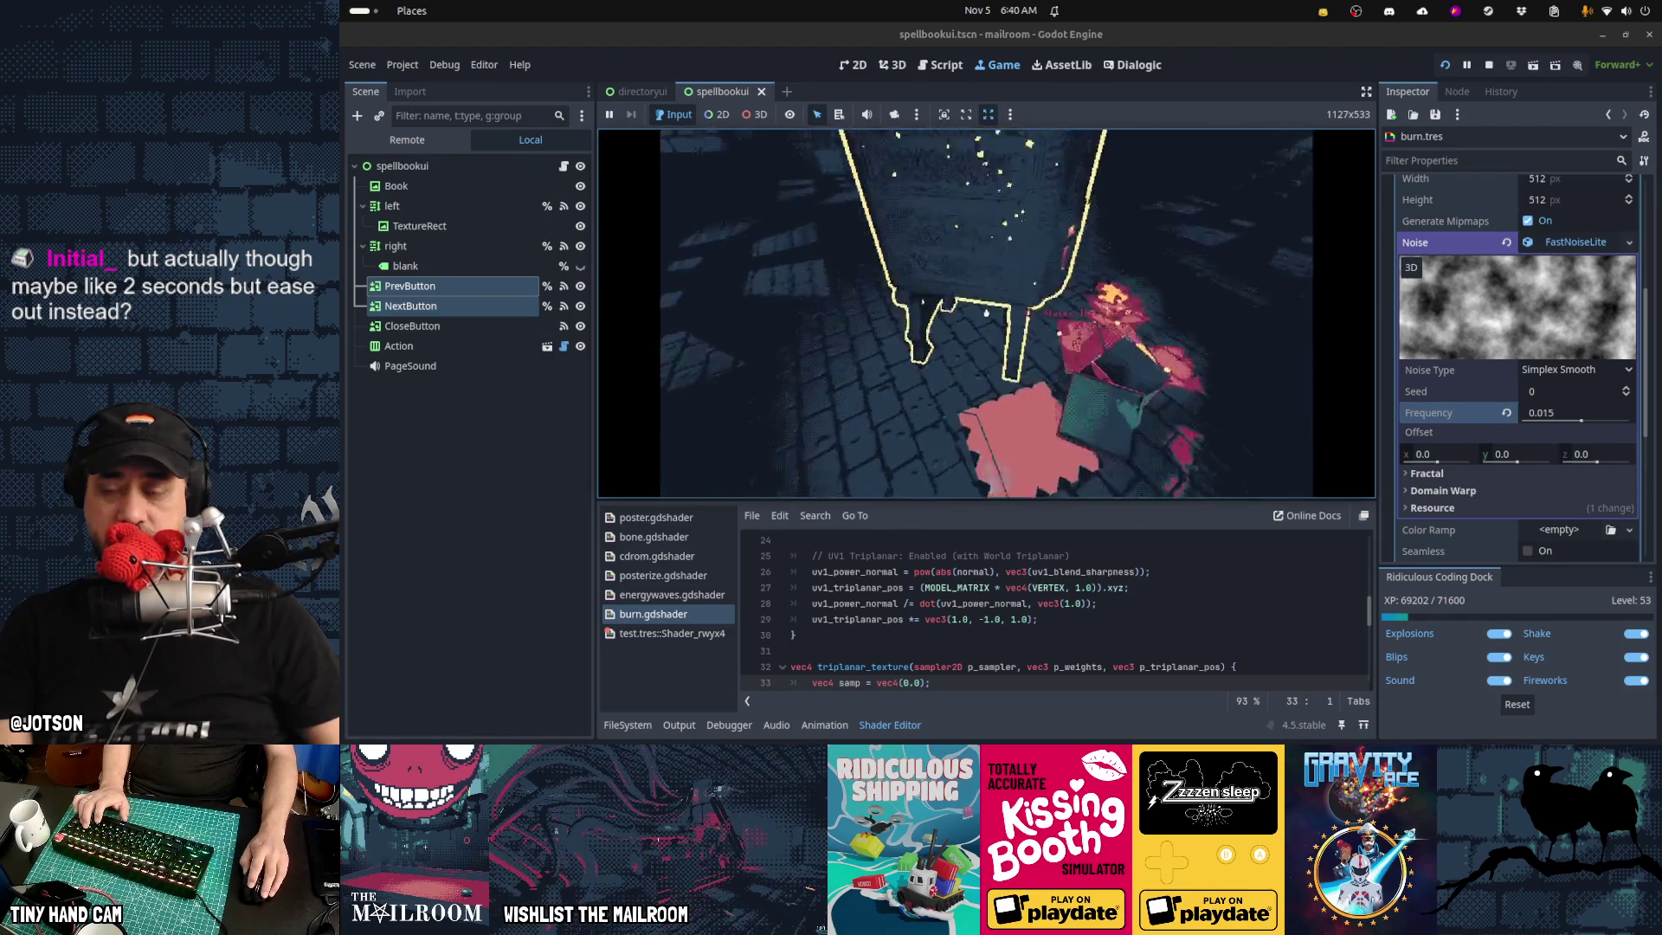
pyautogui.click(986, 312)
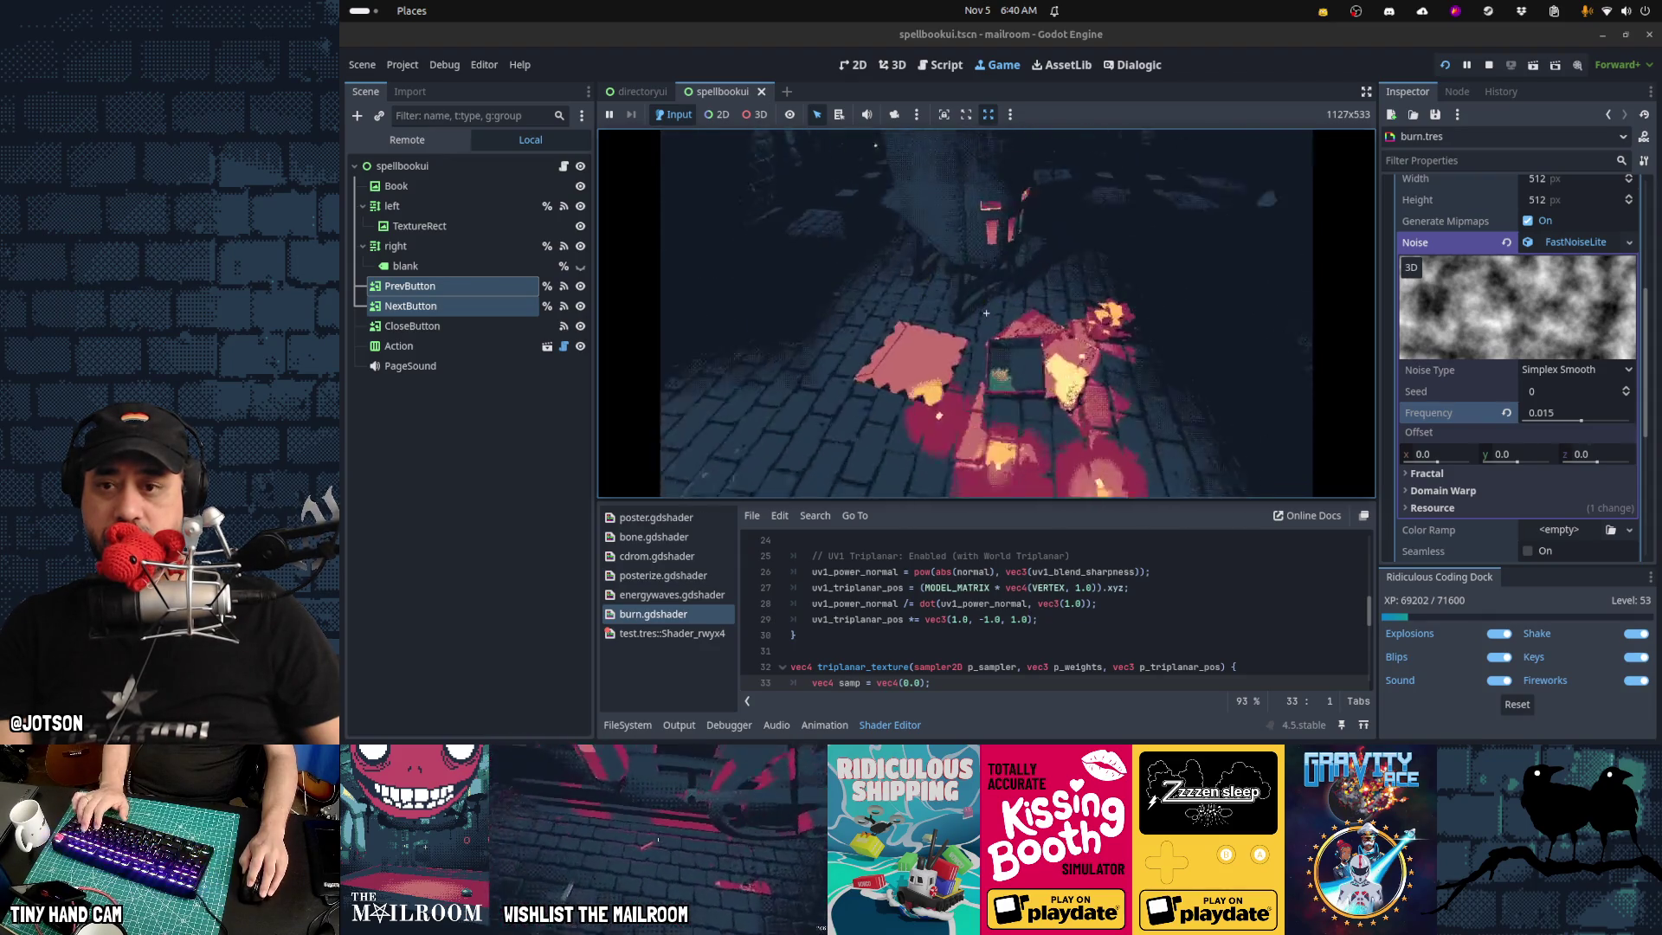
pyautogui.click(985, 312)
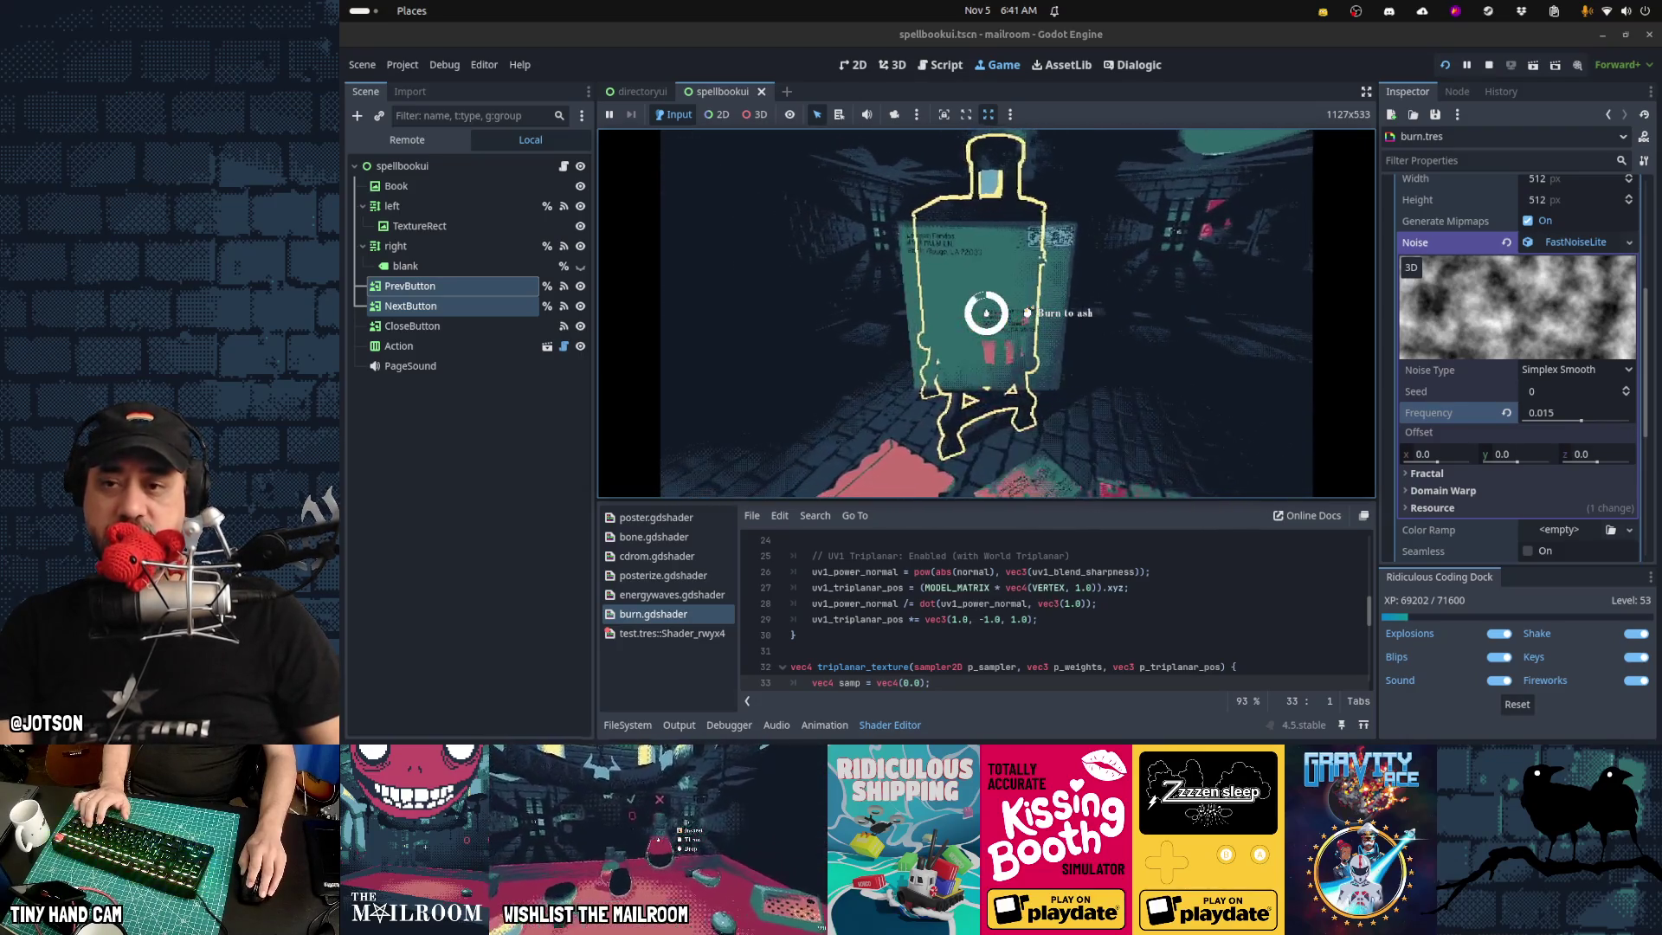
pyautogui.click(986, 313)
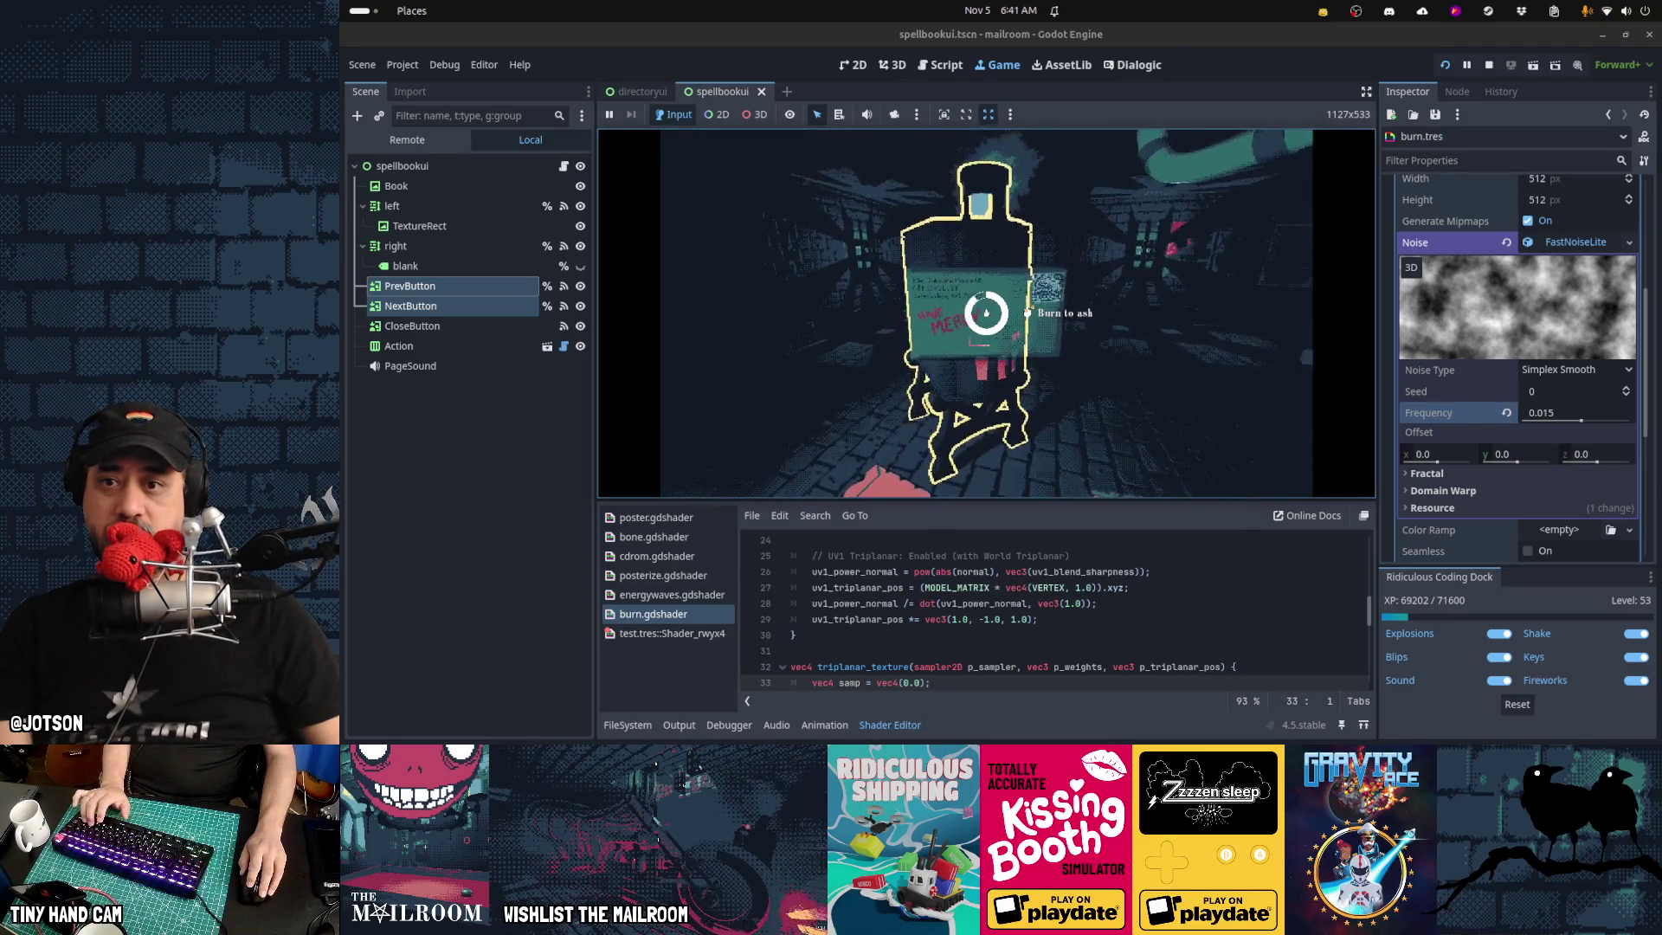
pyautogui.click(986, 314)
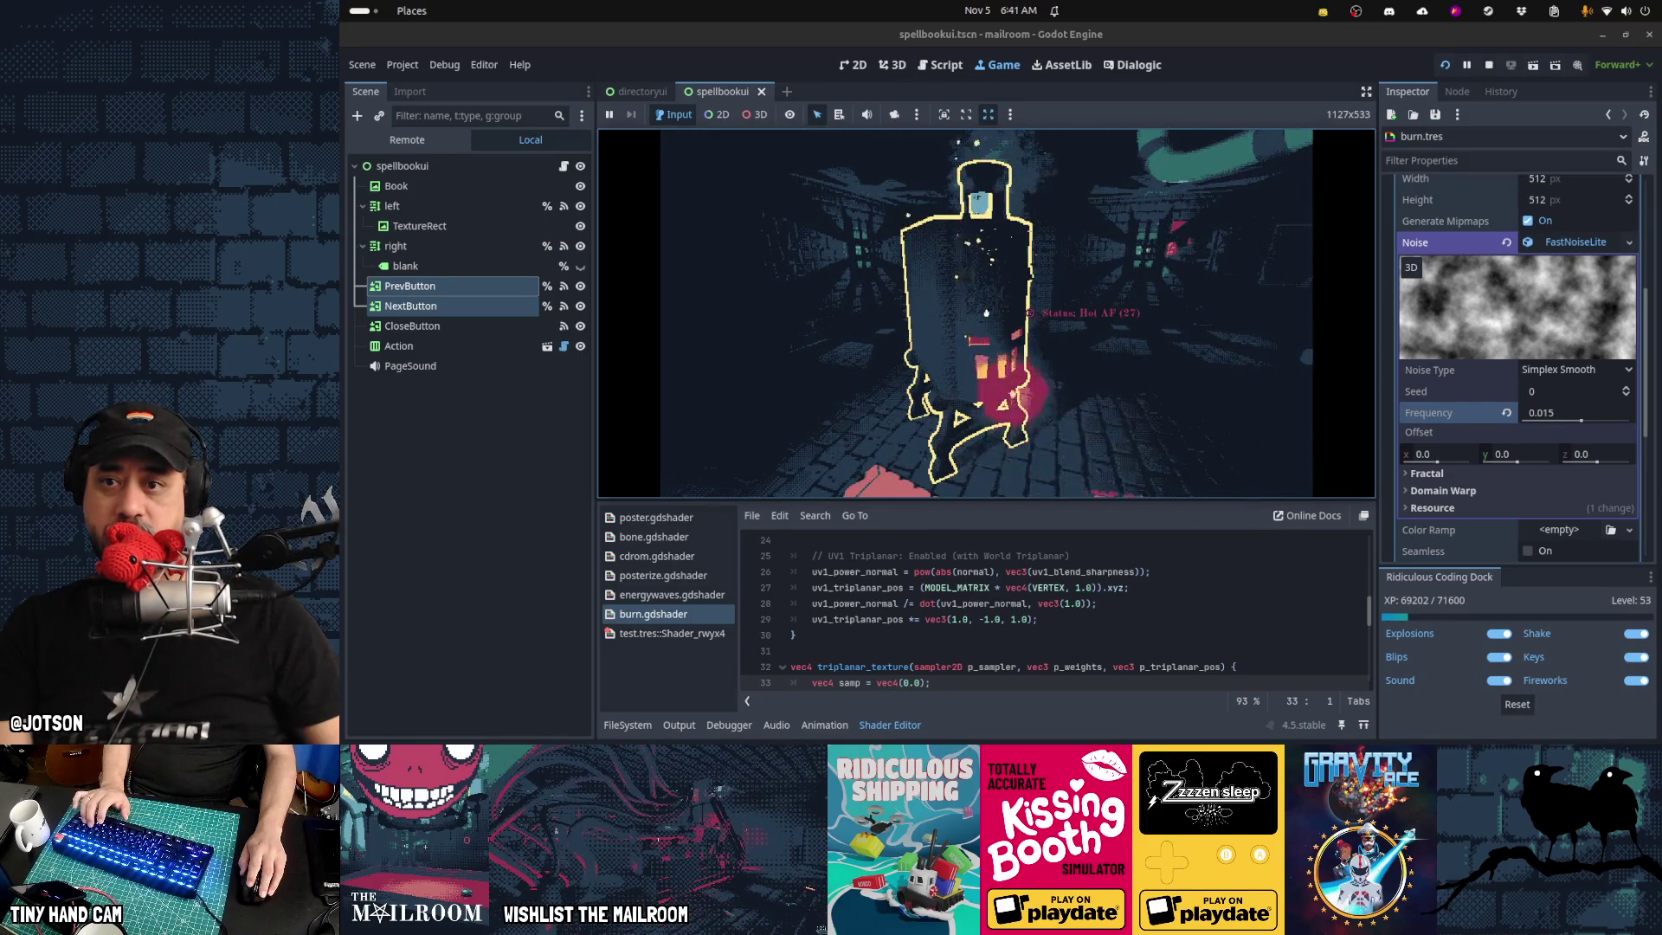
pyautogui.click(986, 313)
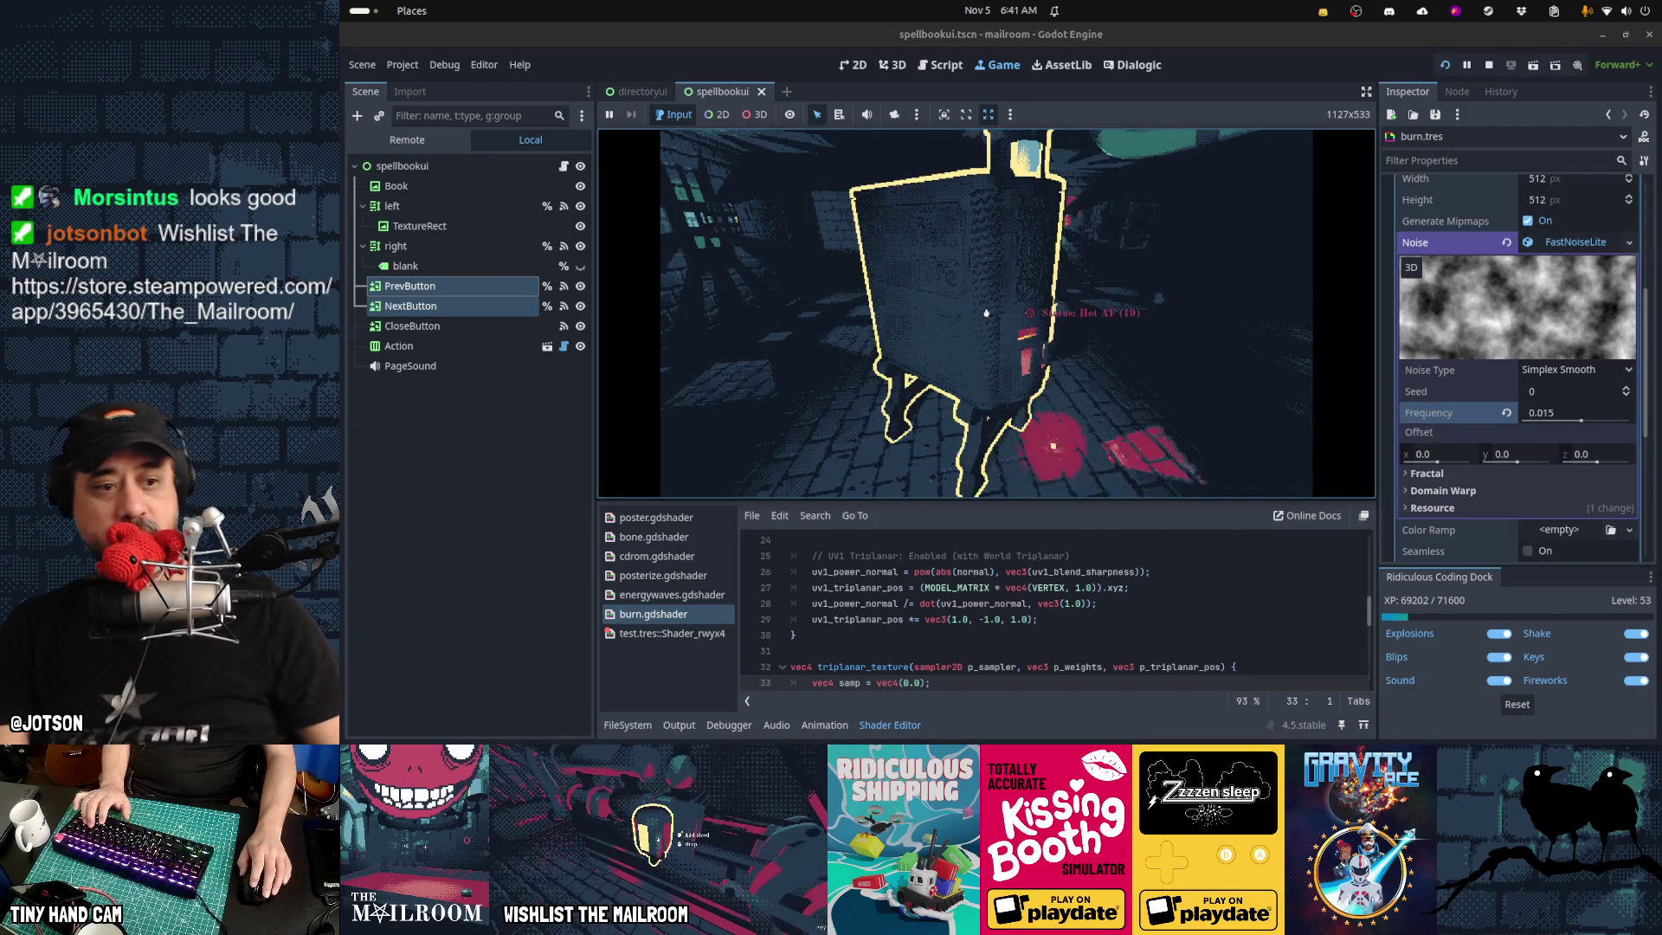
pyautogui.press('F8')
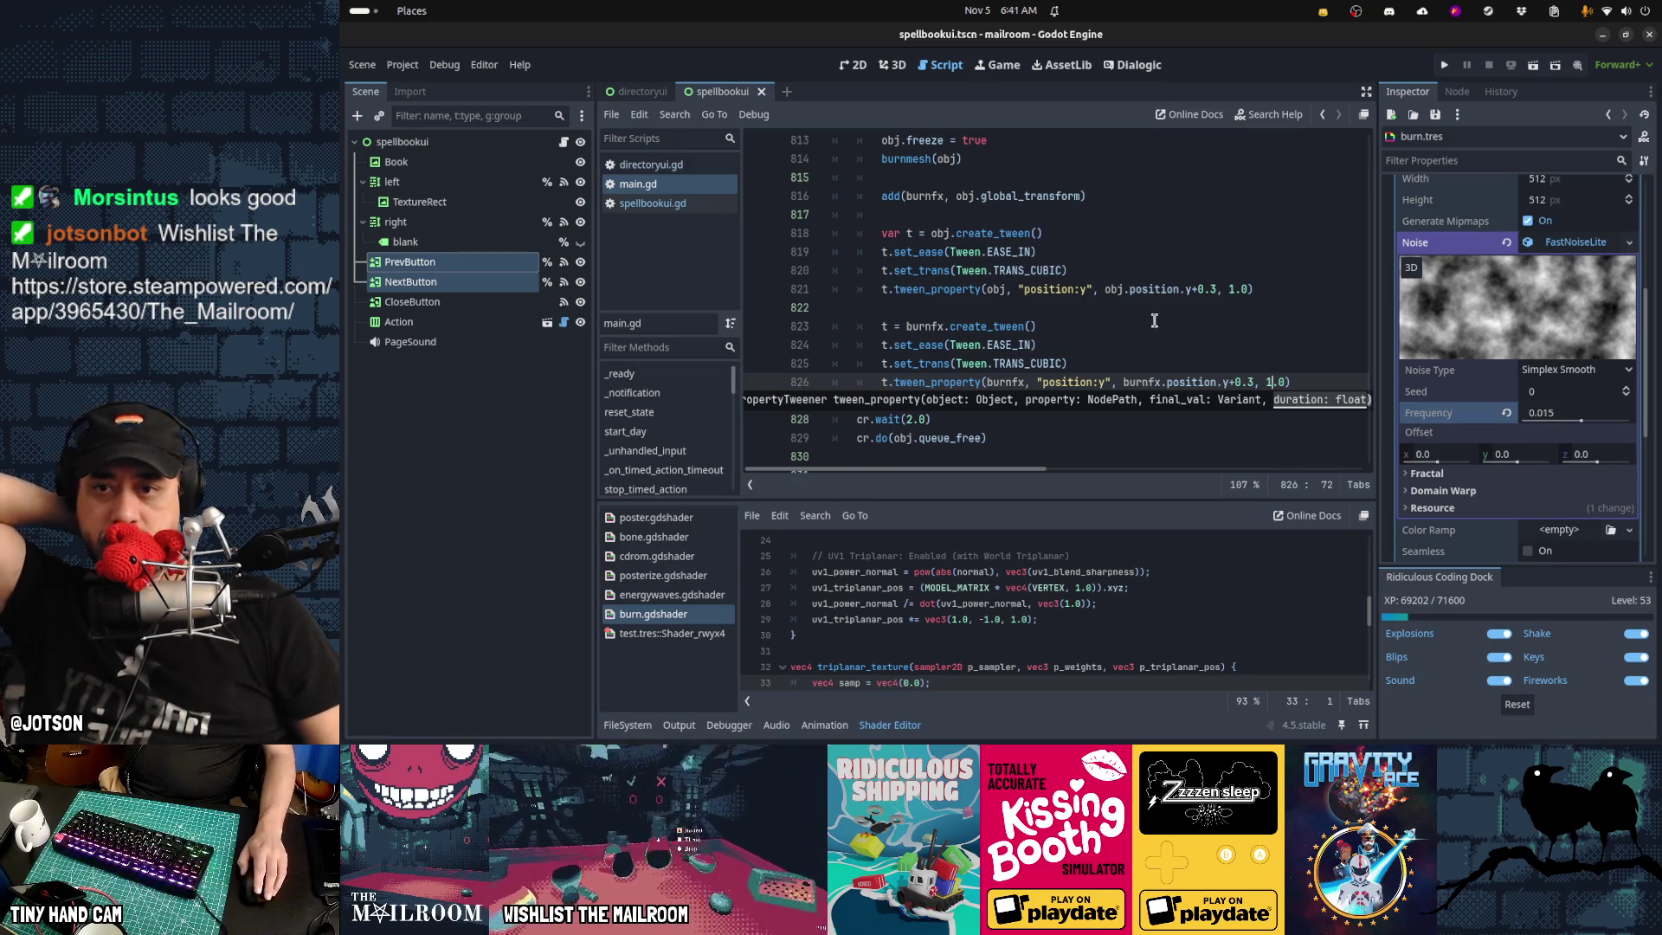
# Review the burn code's two-second wait and select the burn progress tween line
pyautogui.scroll(-9, 1153, 321)
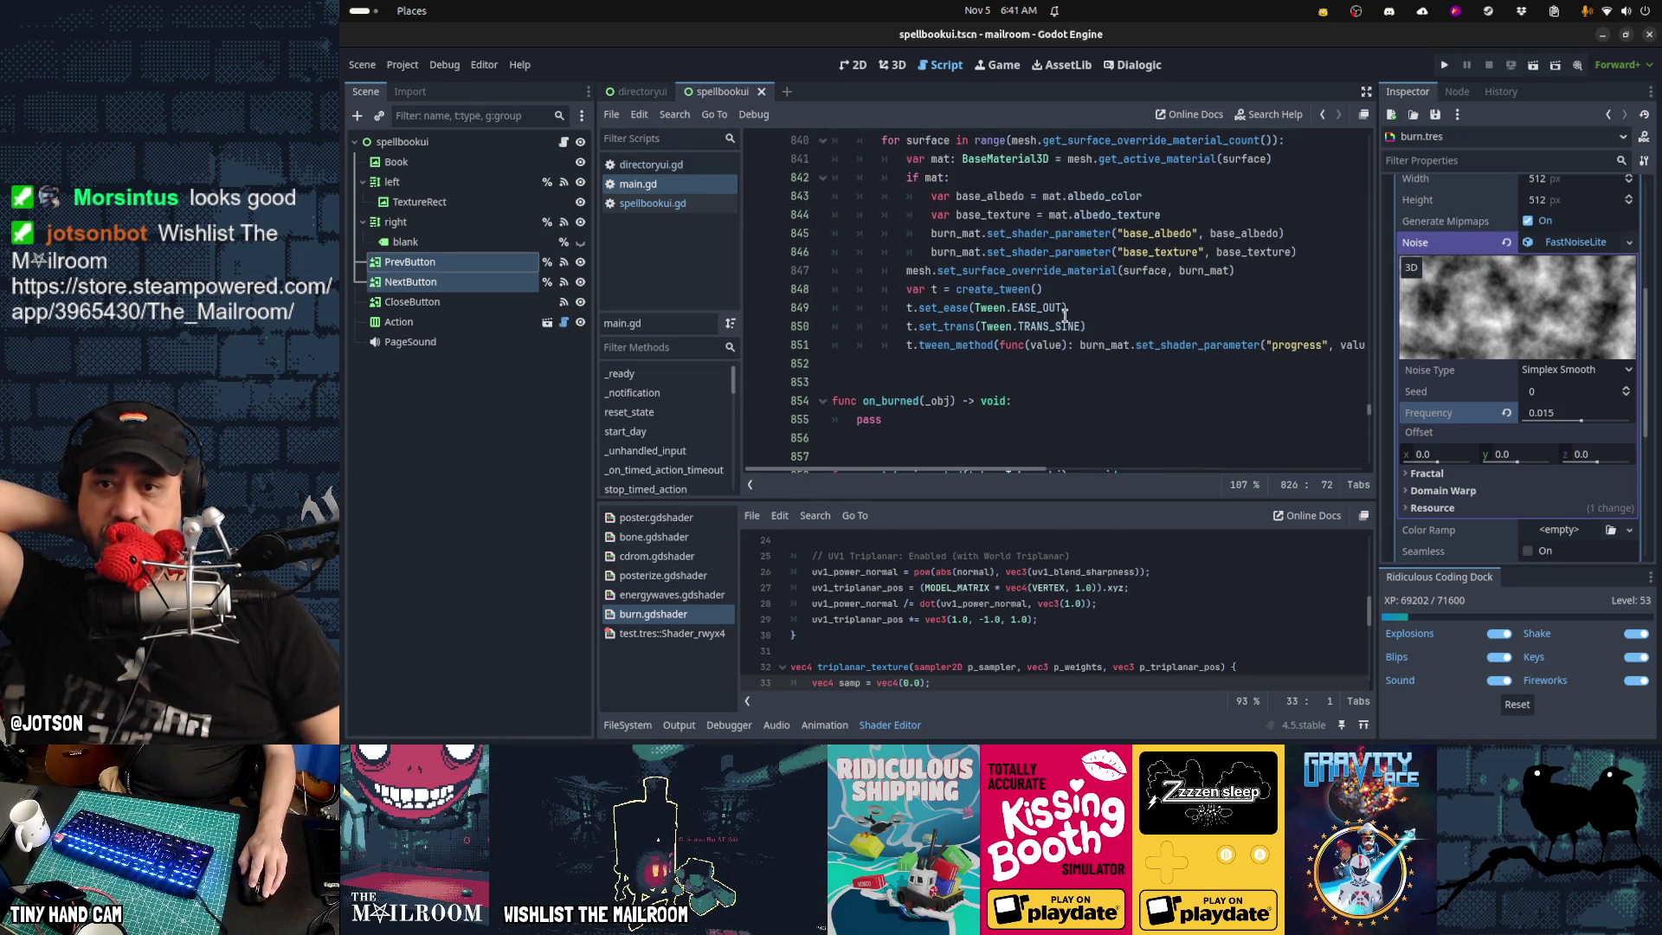
pyautogui.click(1036, 290)
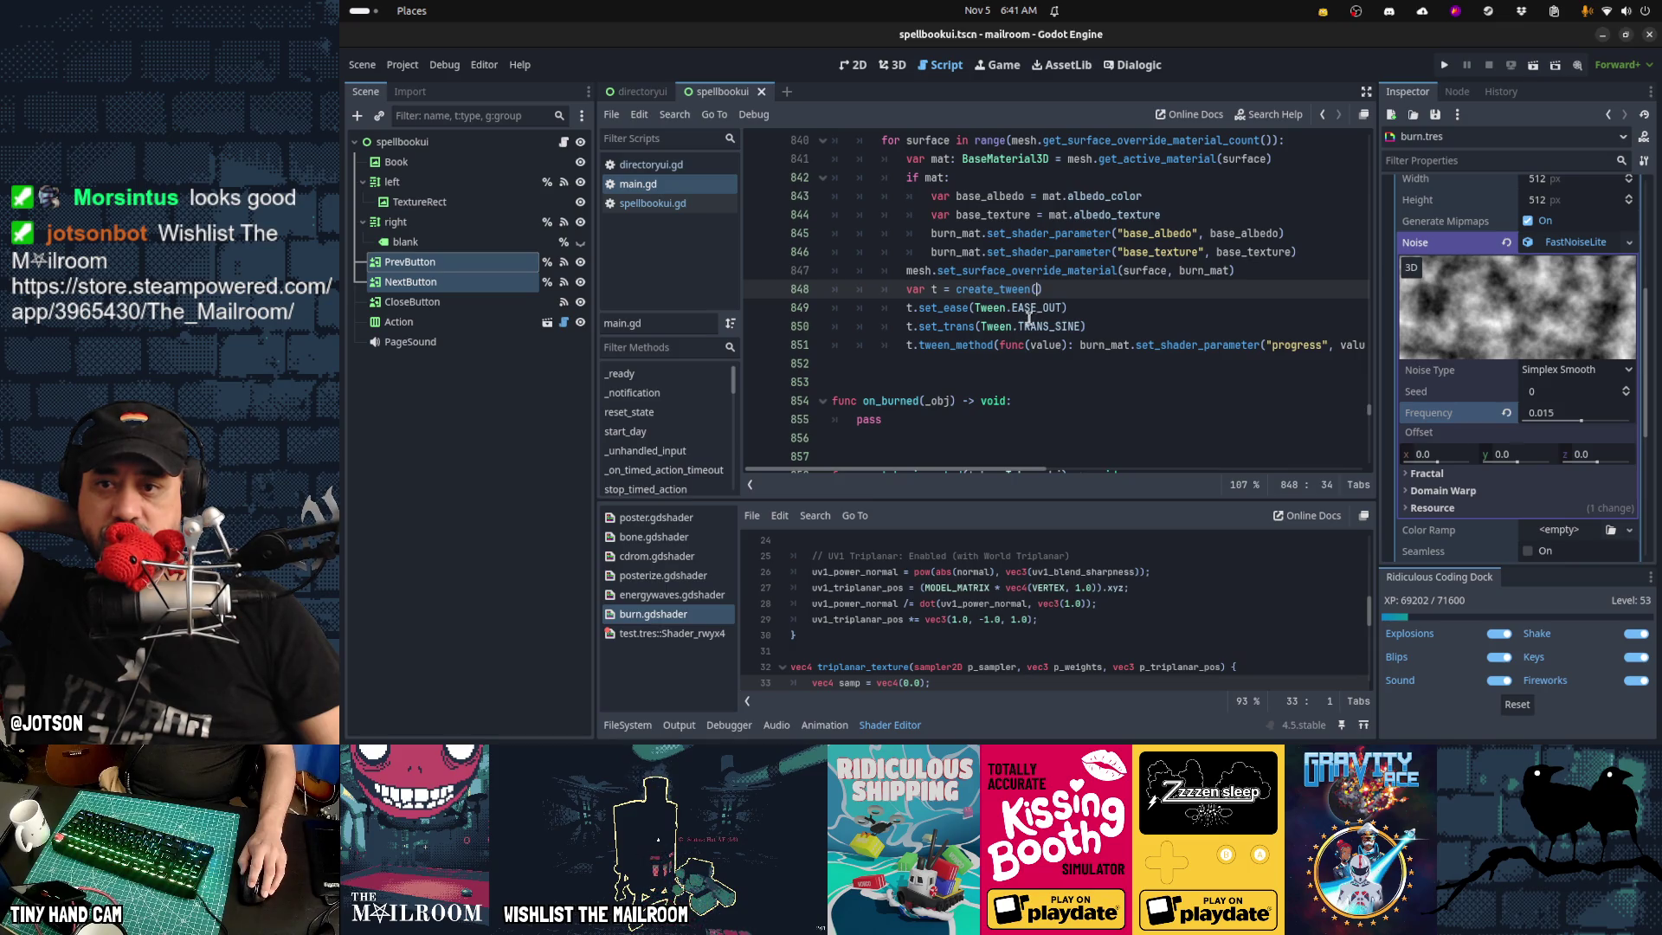
pyautogui.scroll(6, 1028, 318)
pyautogui.click(910, 257)
pyautogui.scroll(-3, 1202, 394)
pyautogui.scroll(-2, 1245, 417)
pyautogui.moveTo(1286, 400); pyautogui.dragTo(1377, 397)
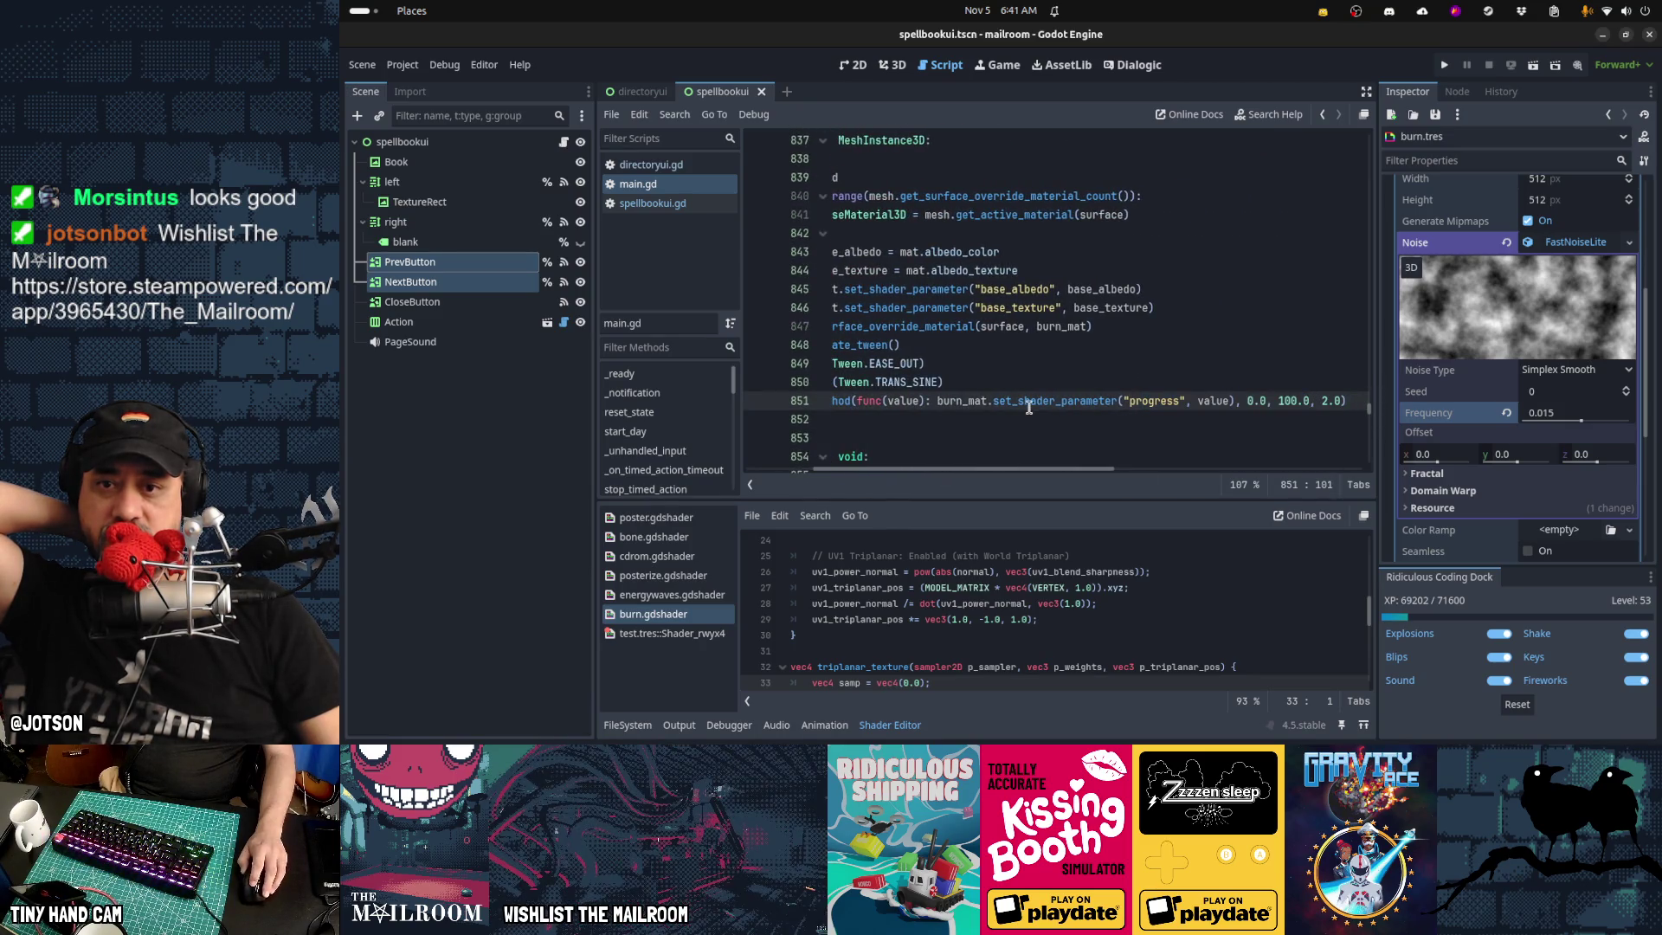
pyautogui.moveTo(1002, 401); pyautogui.dragTo(794, 405)
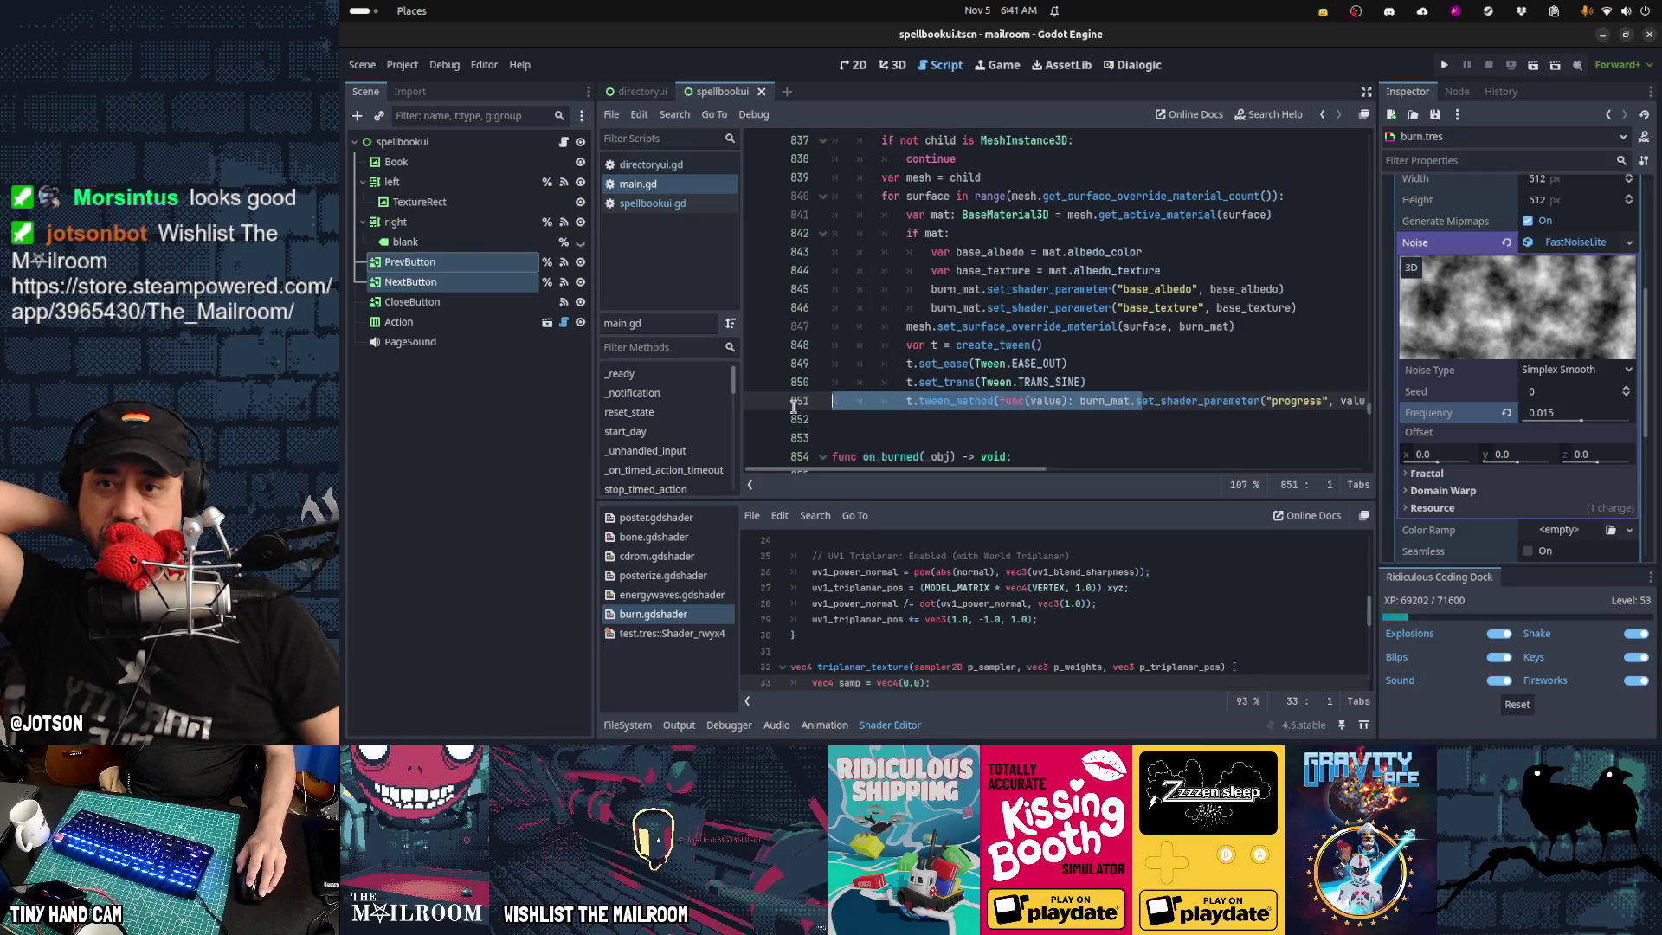
# Replace TRANS_SINE with TRANS_ELASTIC on line 850 and save main.gd
pyautogui.click(1049, 382)
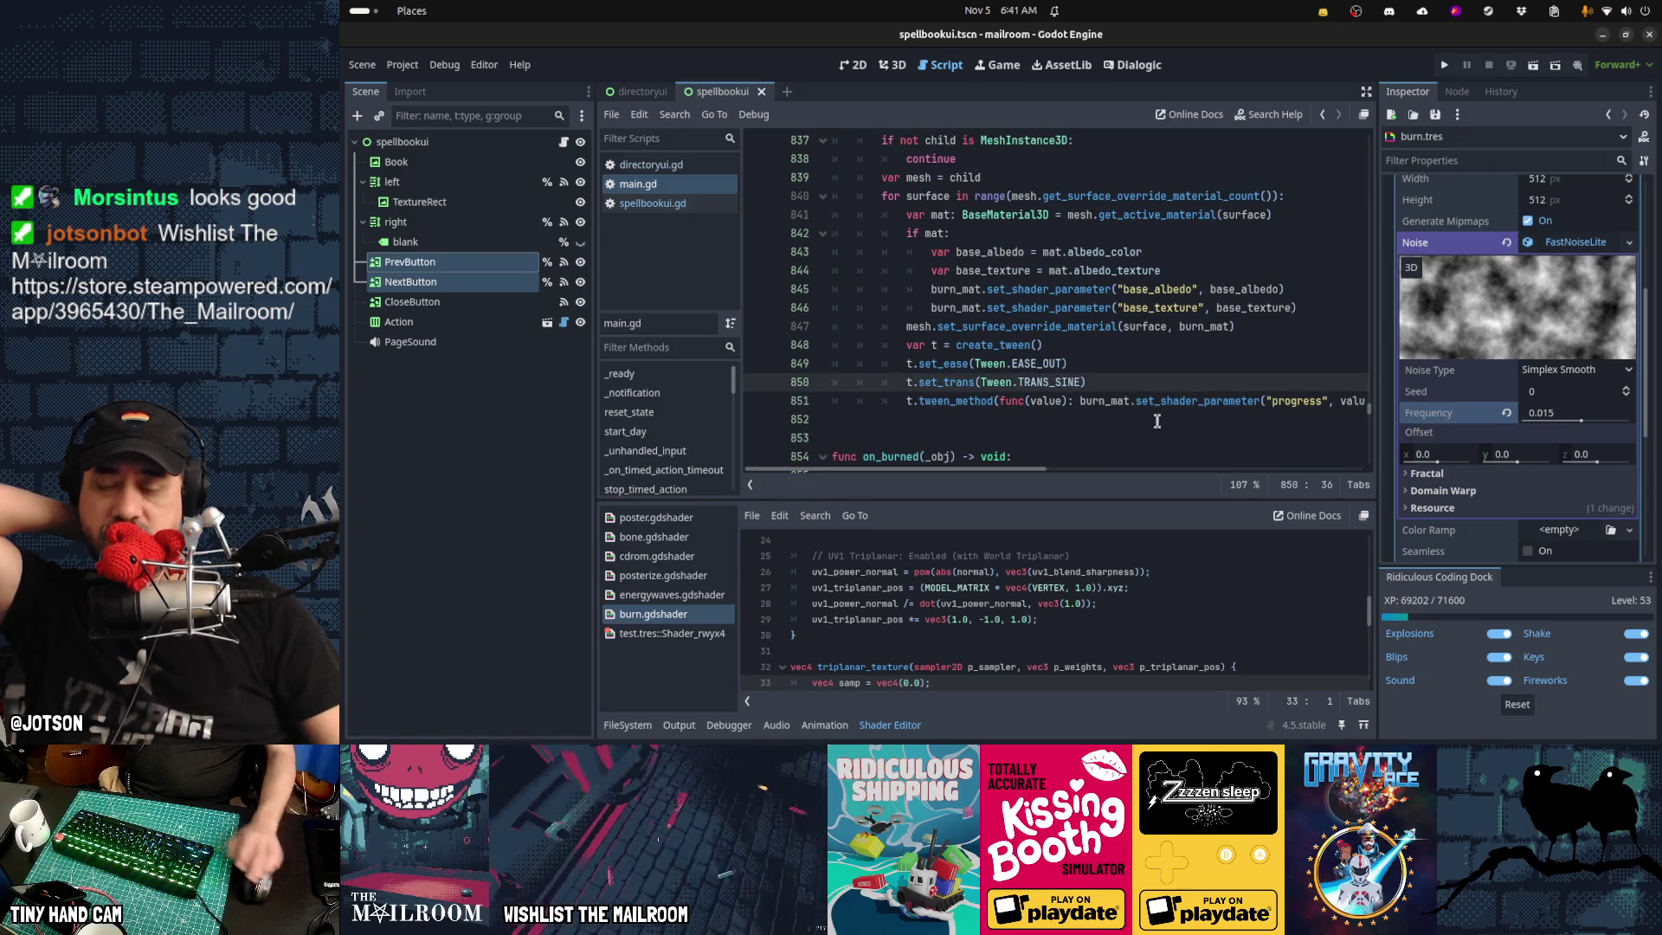
pyautogui.hotkey('ctrl', 'shift', 'Right')
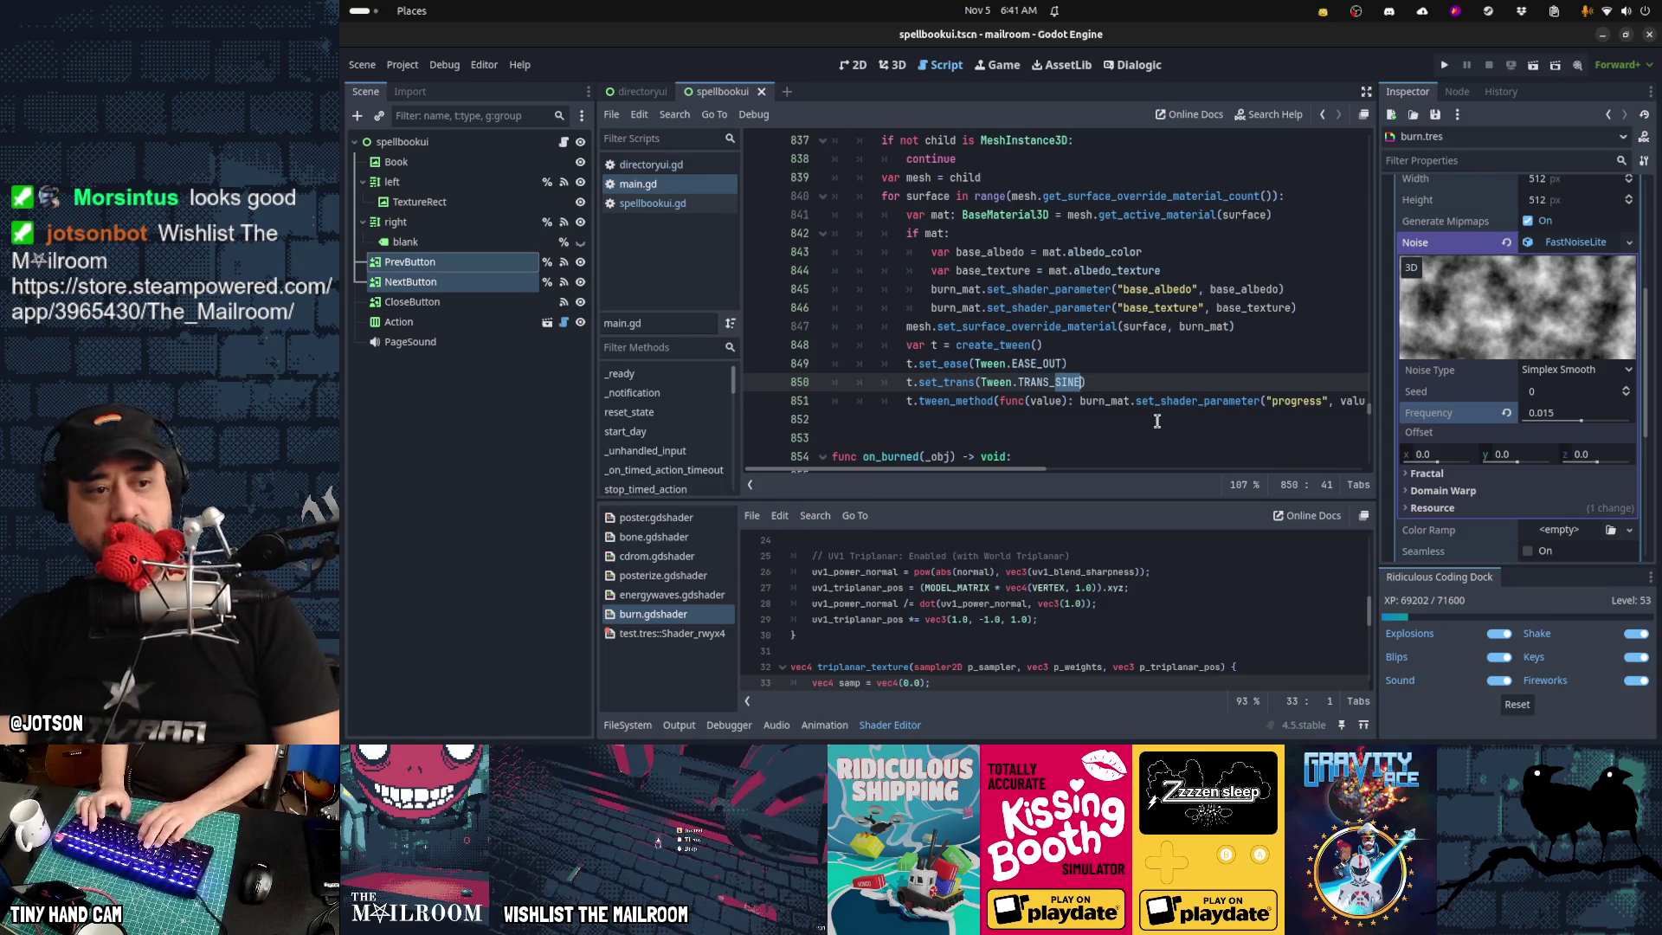
pyautogui.write('ELASTIC')
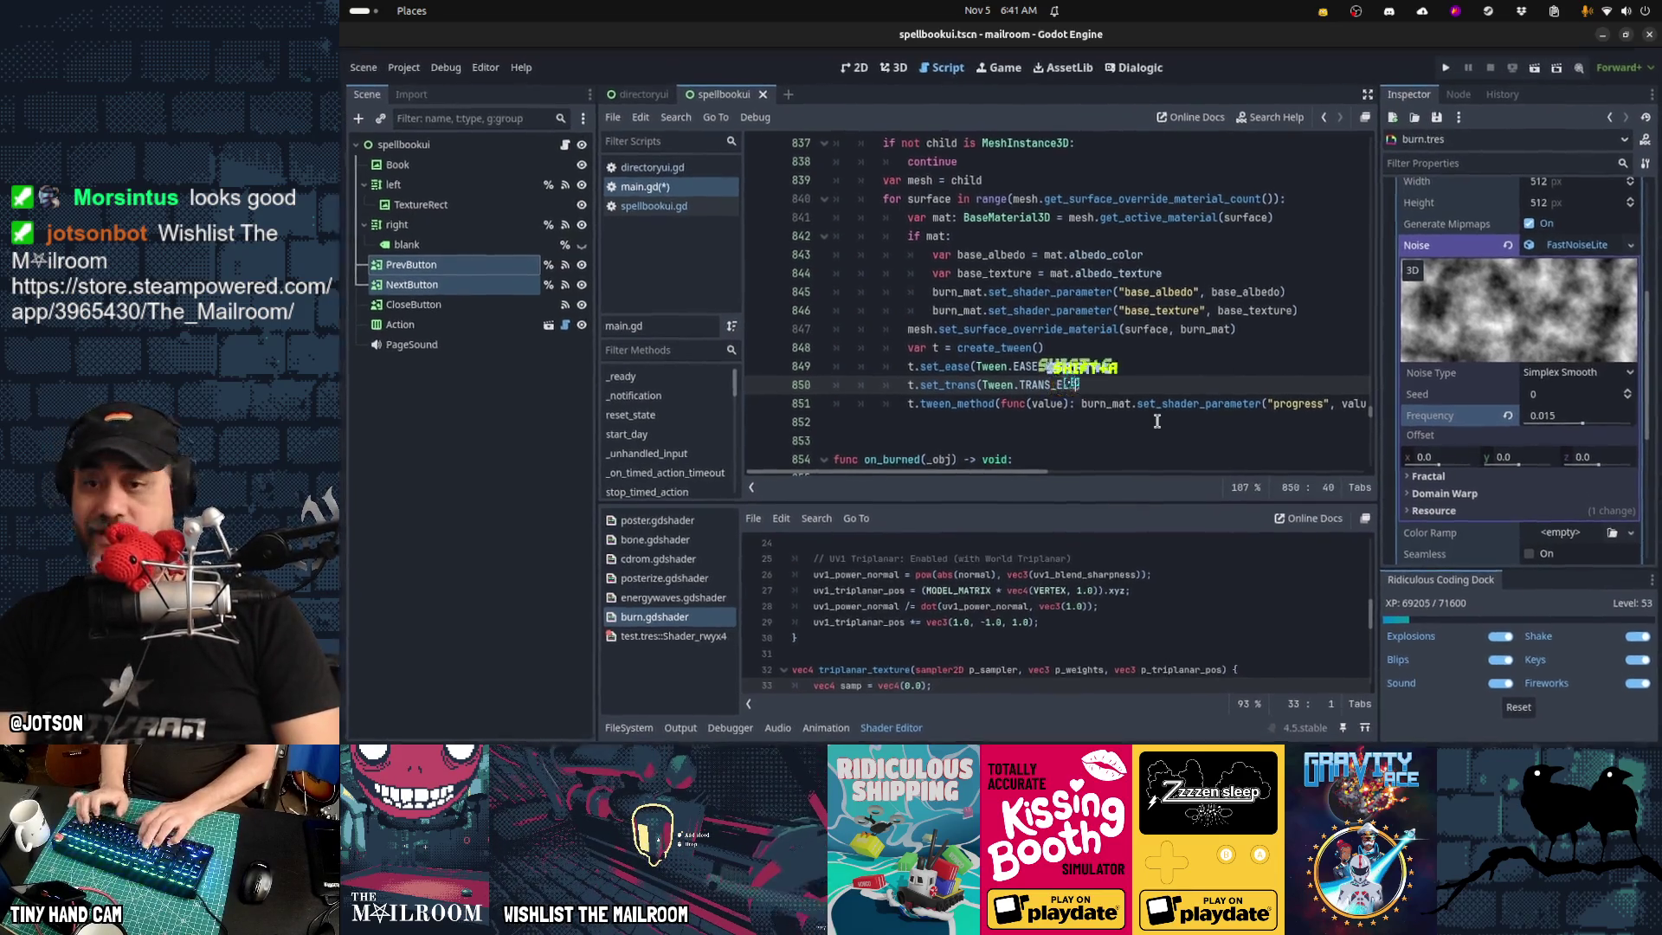
pyautogui.hotkey('ctrl', 's')
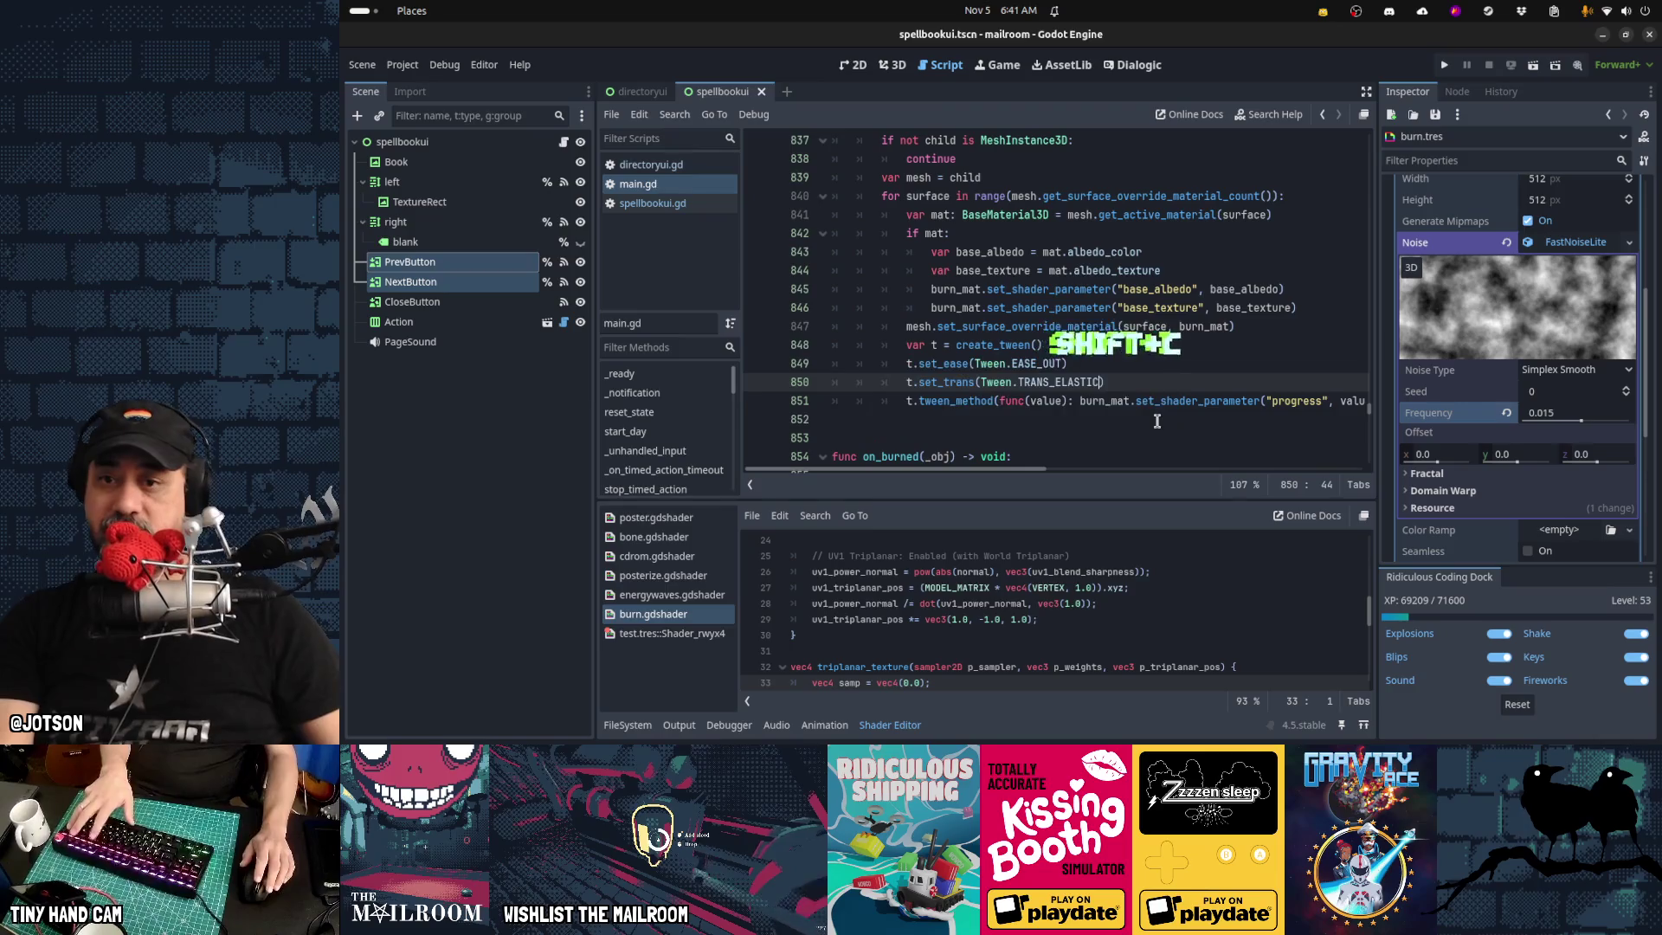
pyautogui.hotkey('ctrl', 'F4')
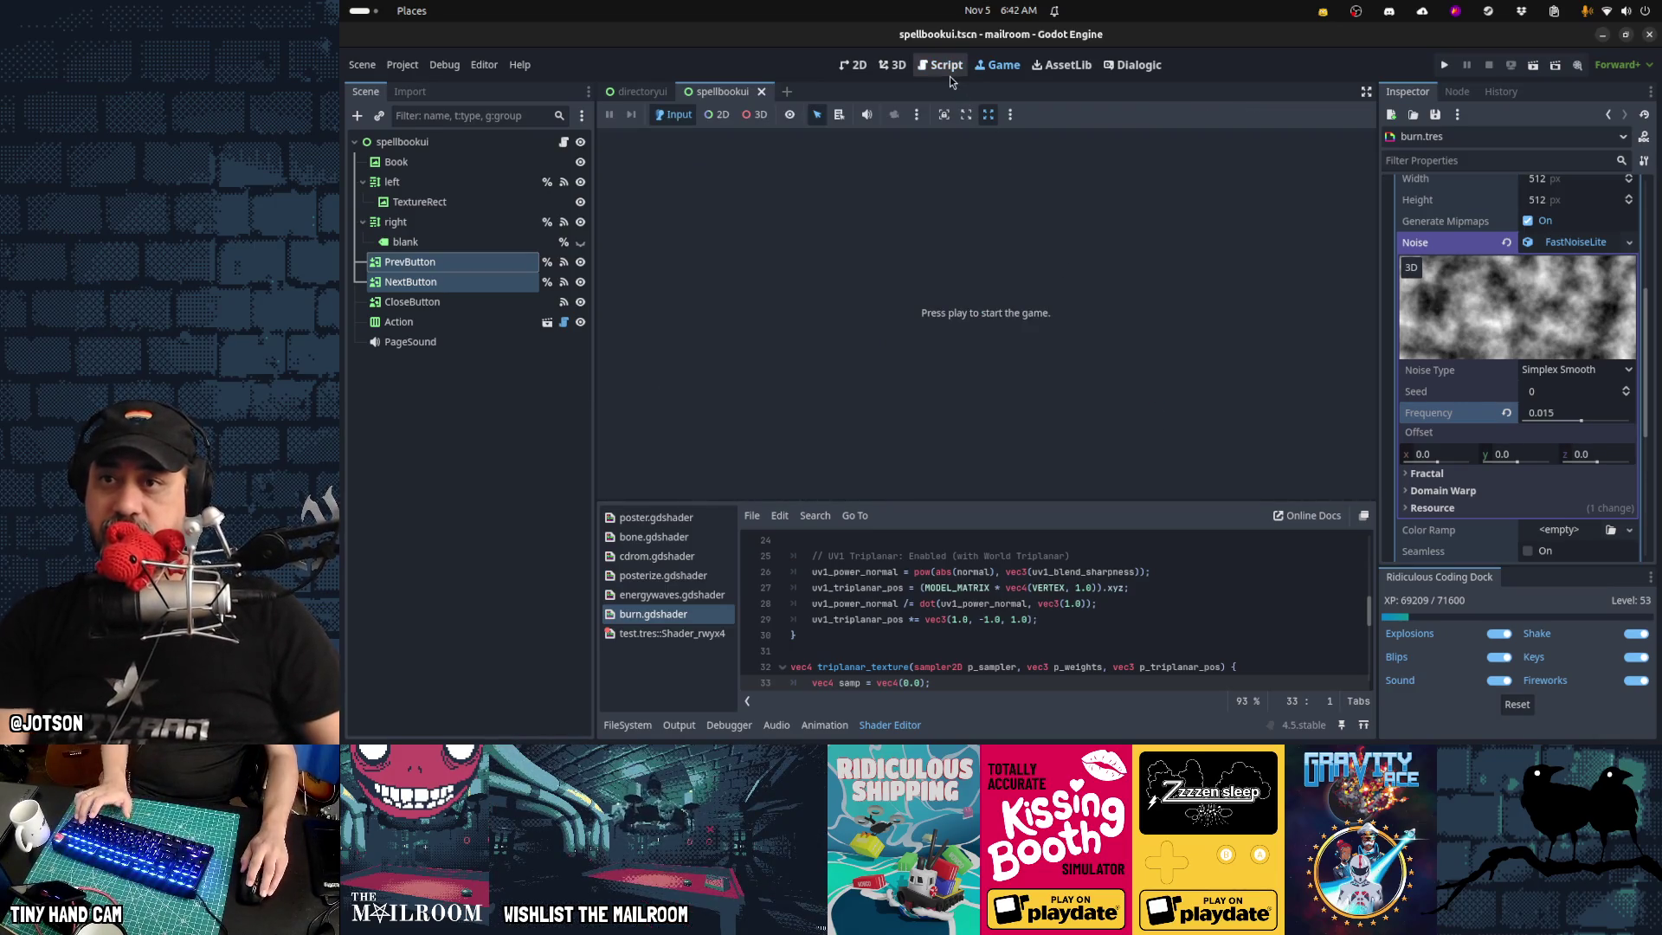
# Playtest from the main menu: light the furnace and add wood, then pause and return to main.gd
pyautogui.press('F5')
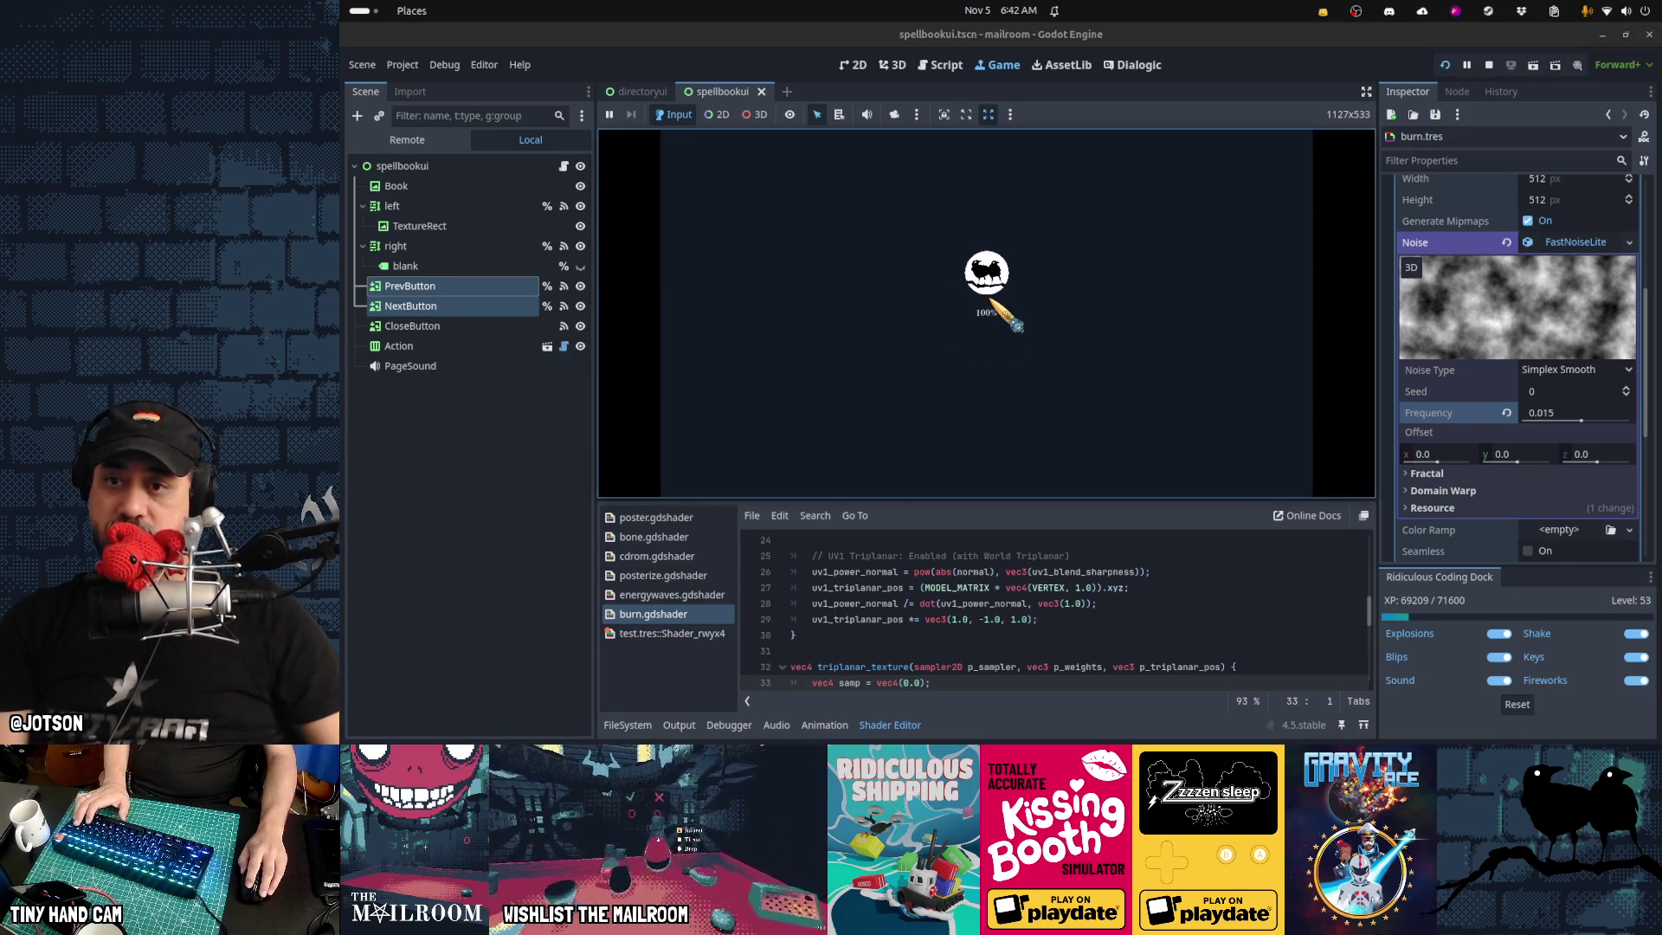
pyautogui.click(985, 324)
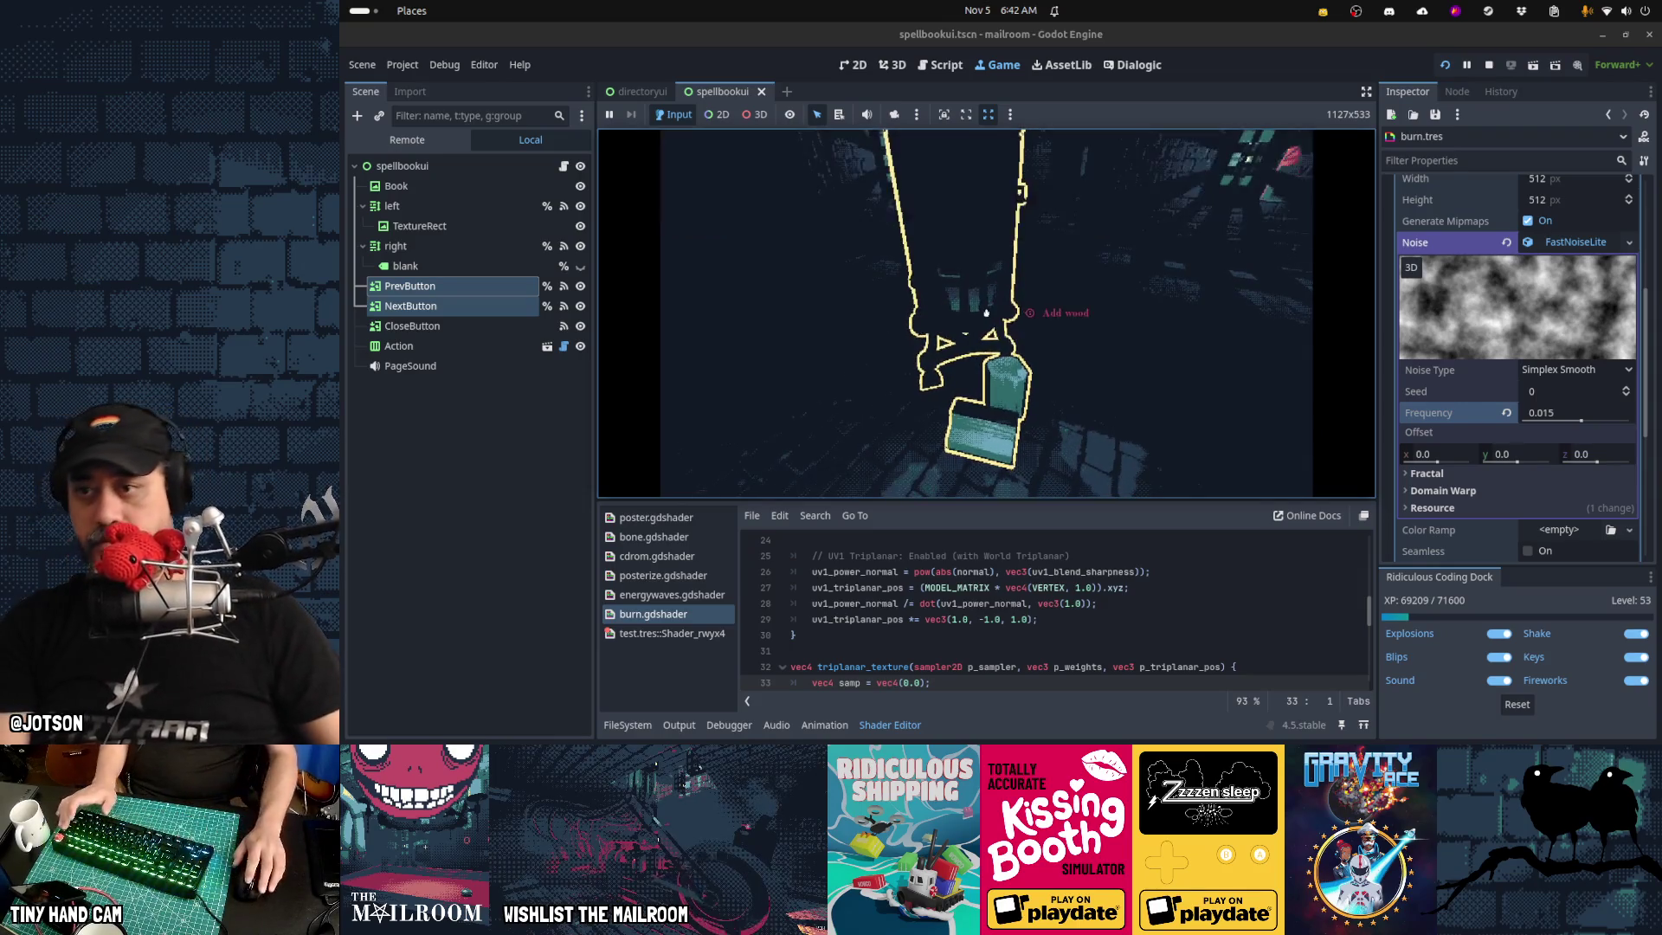
pyautogui.click(986, 313)
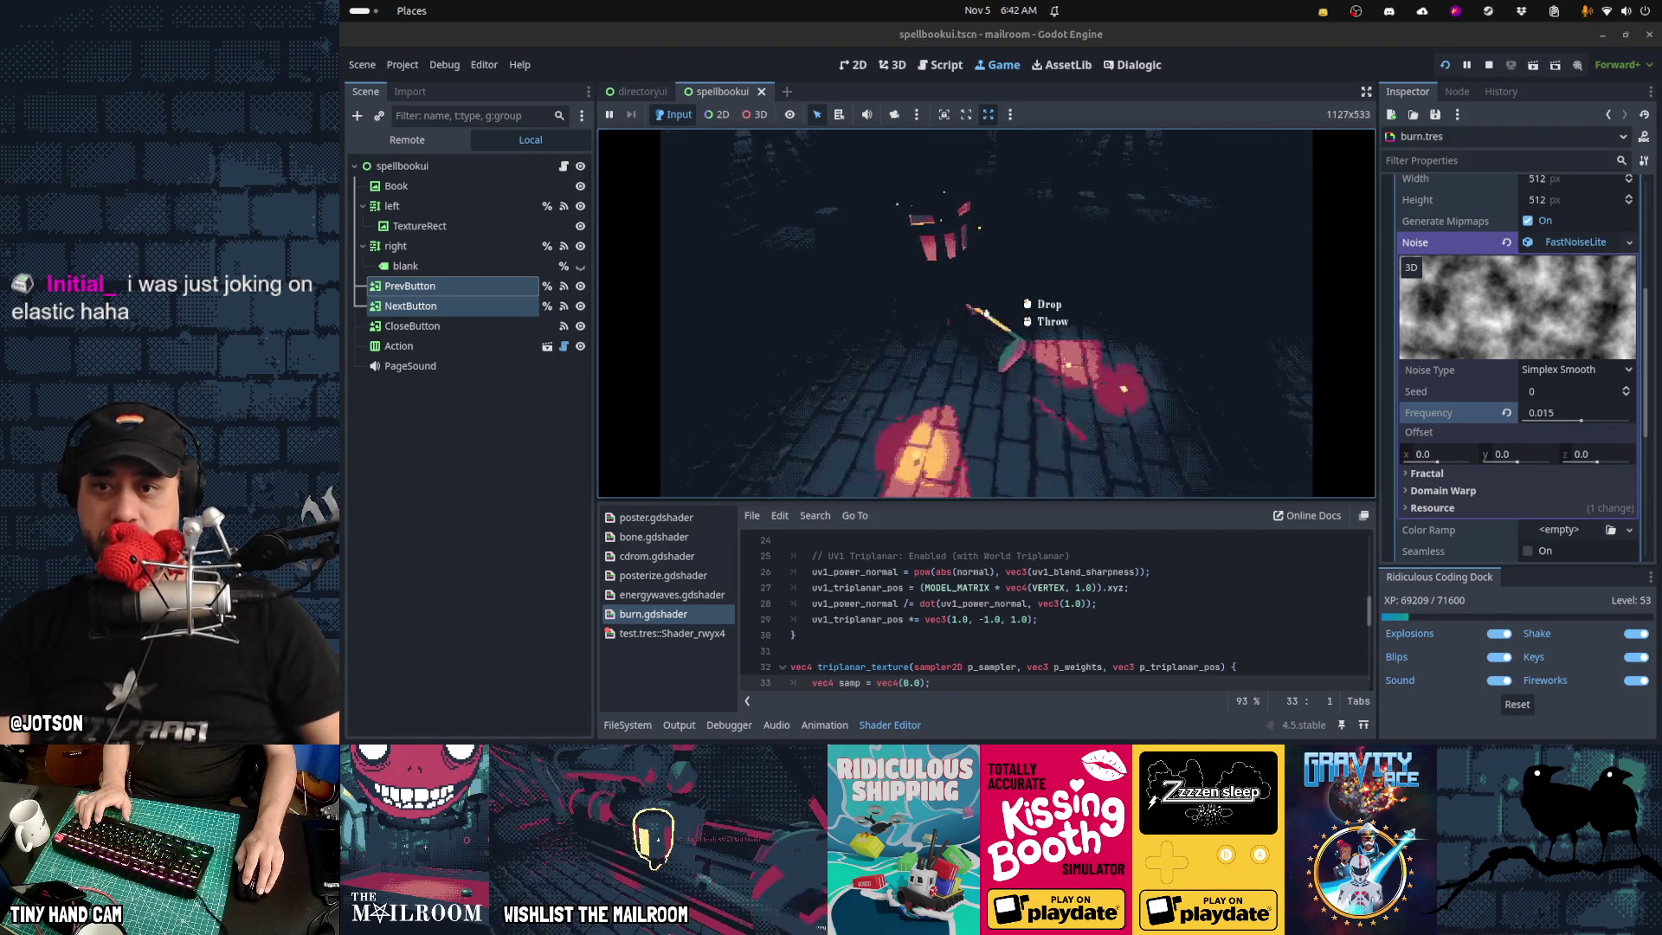
pyautogui.click(986, 312)
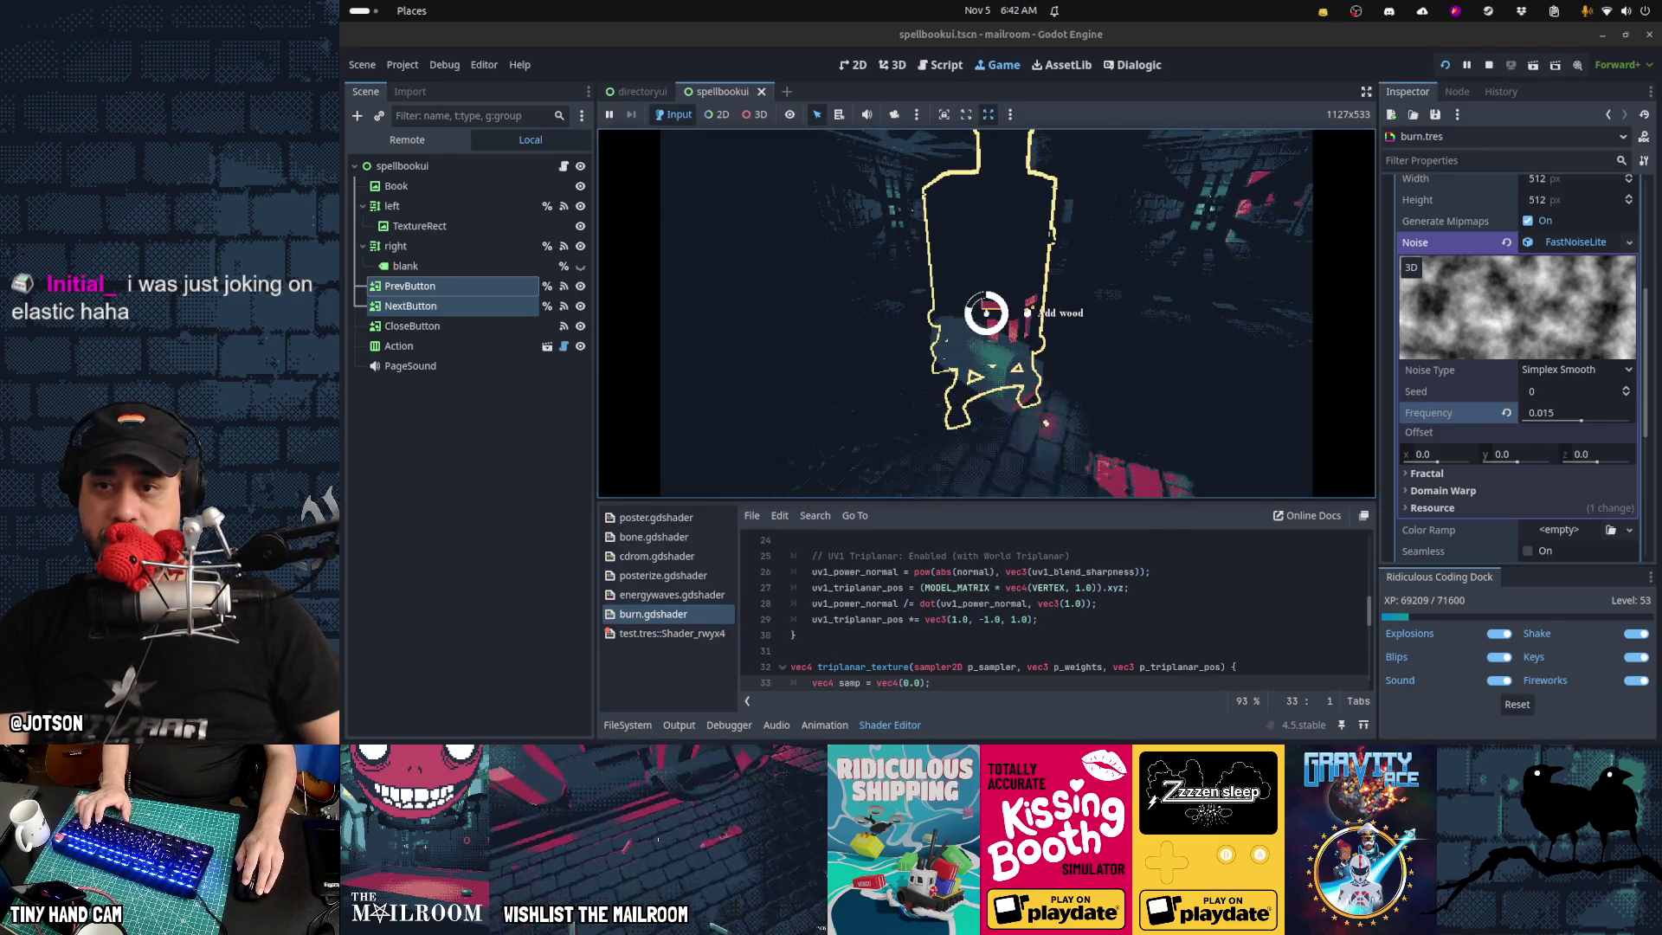
pyautogui.press('Escape')
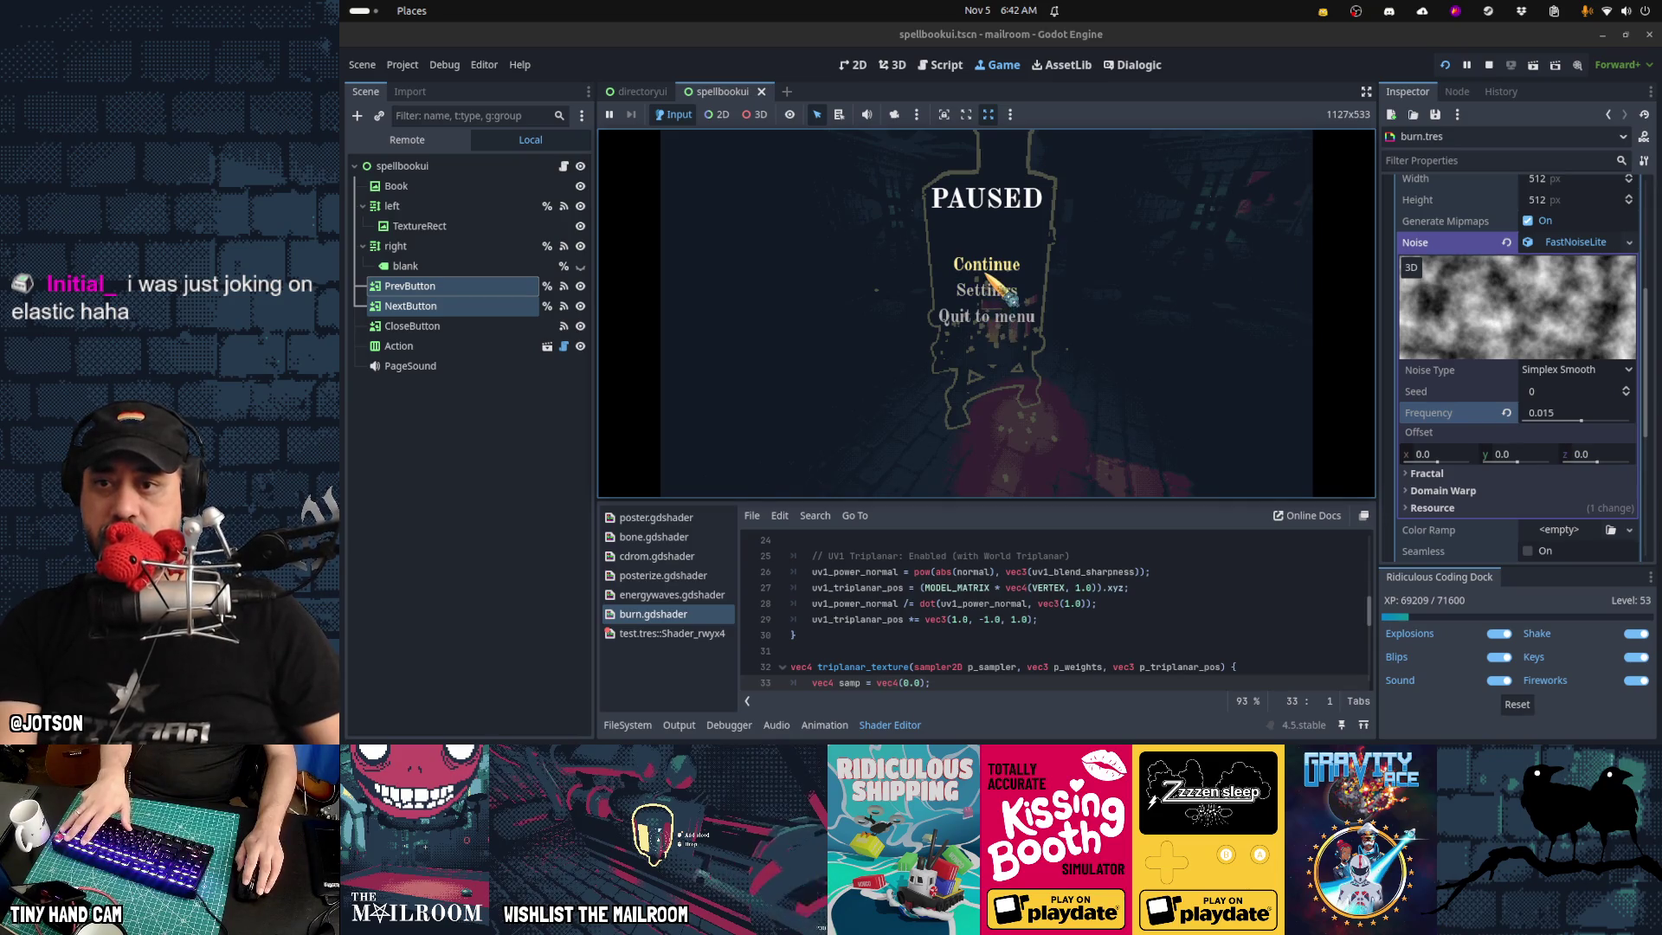
pyautogui.click(958, 70)
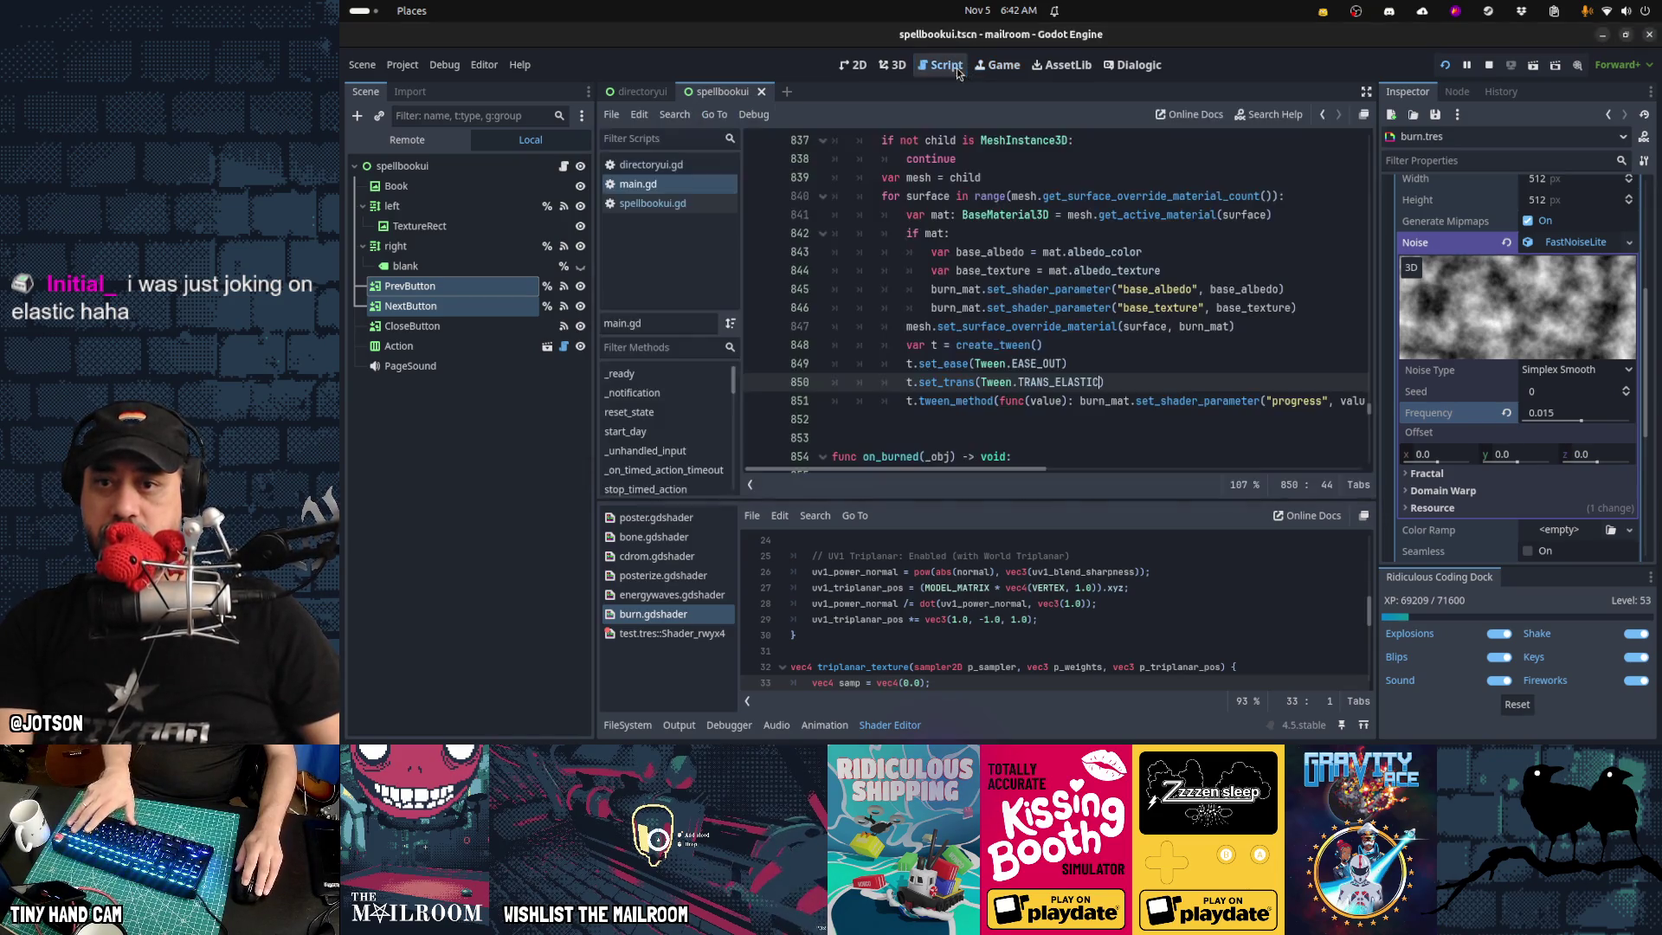
# Change line 850's burn tween transition from elastic to TRANS_LINEAR, then save, run and resume the game
pyautogui.hotkey('ctrl', 'z')
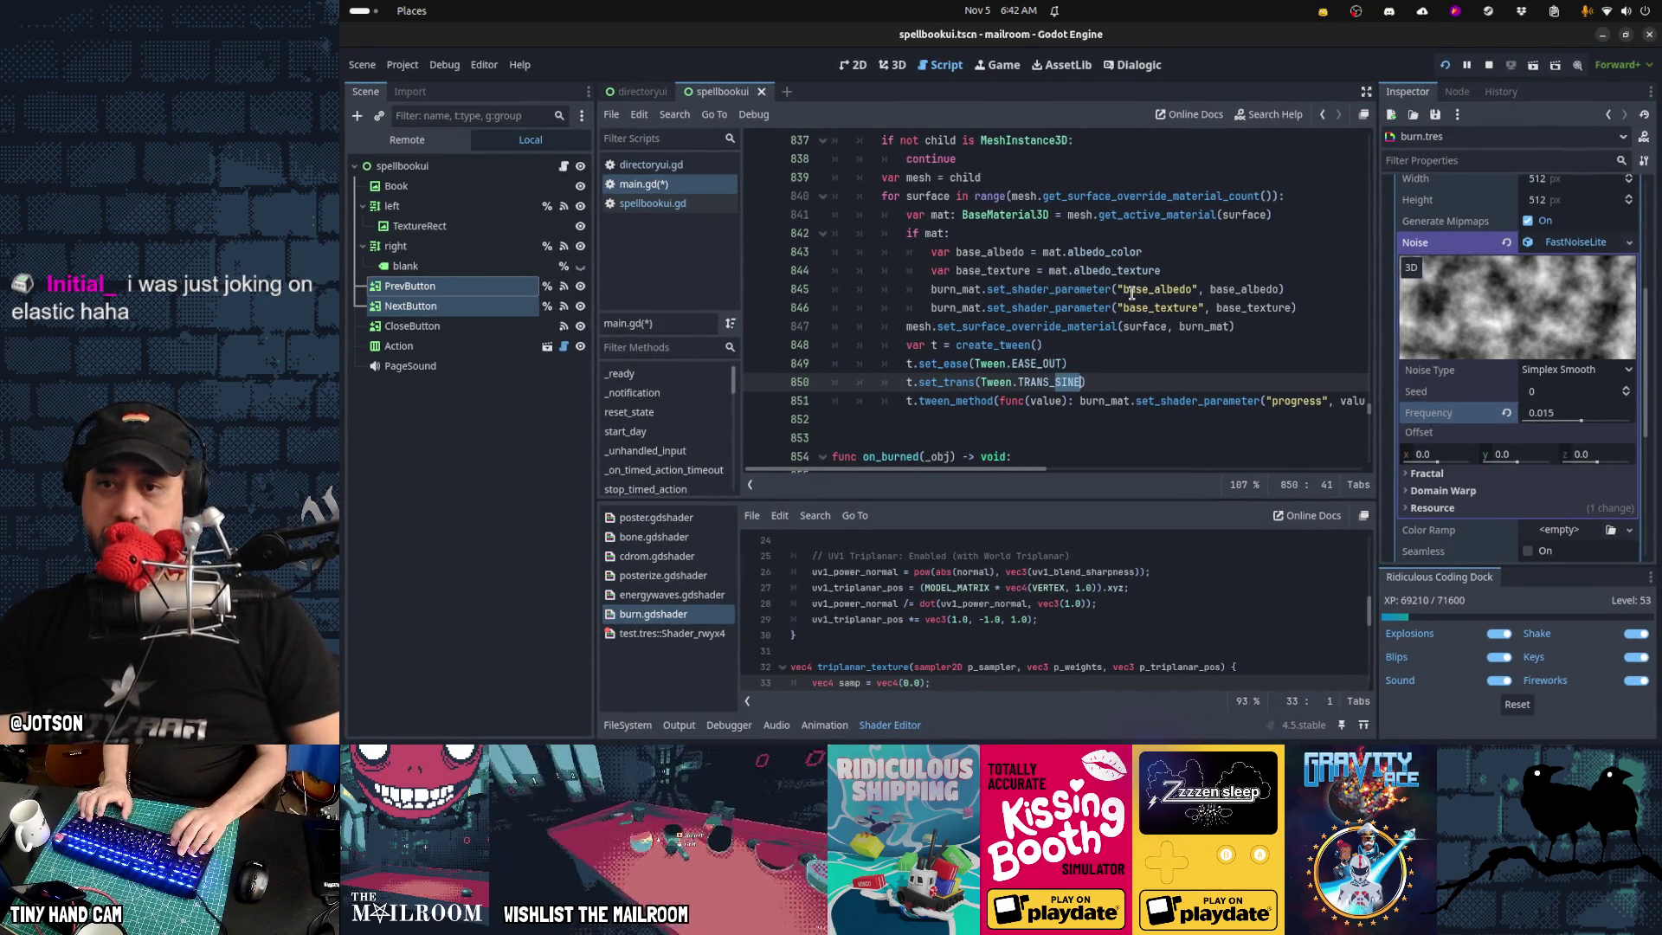
pyautogui.write('LINEAR')
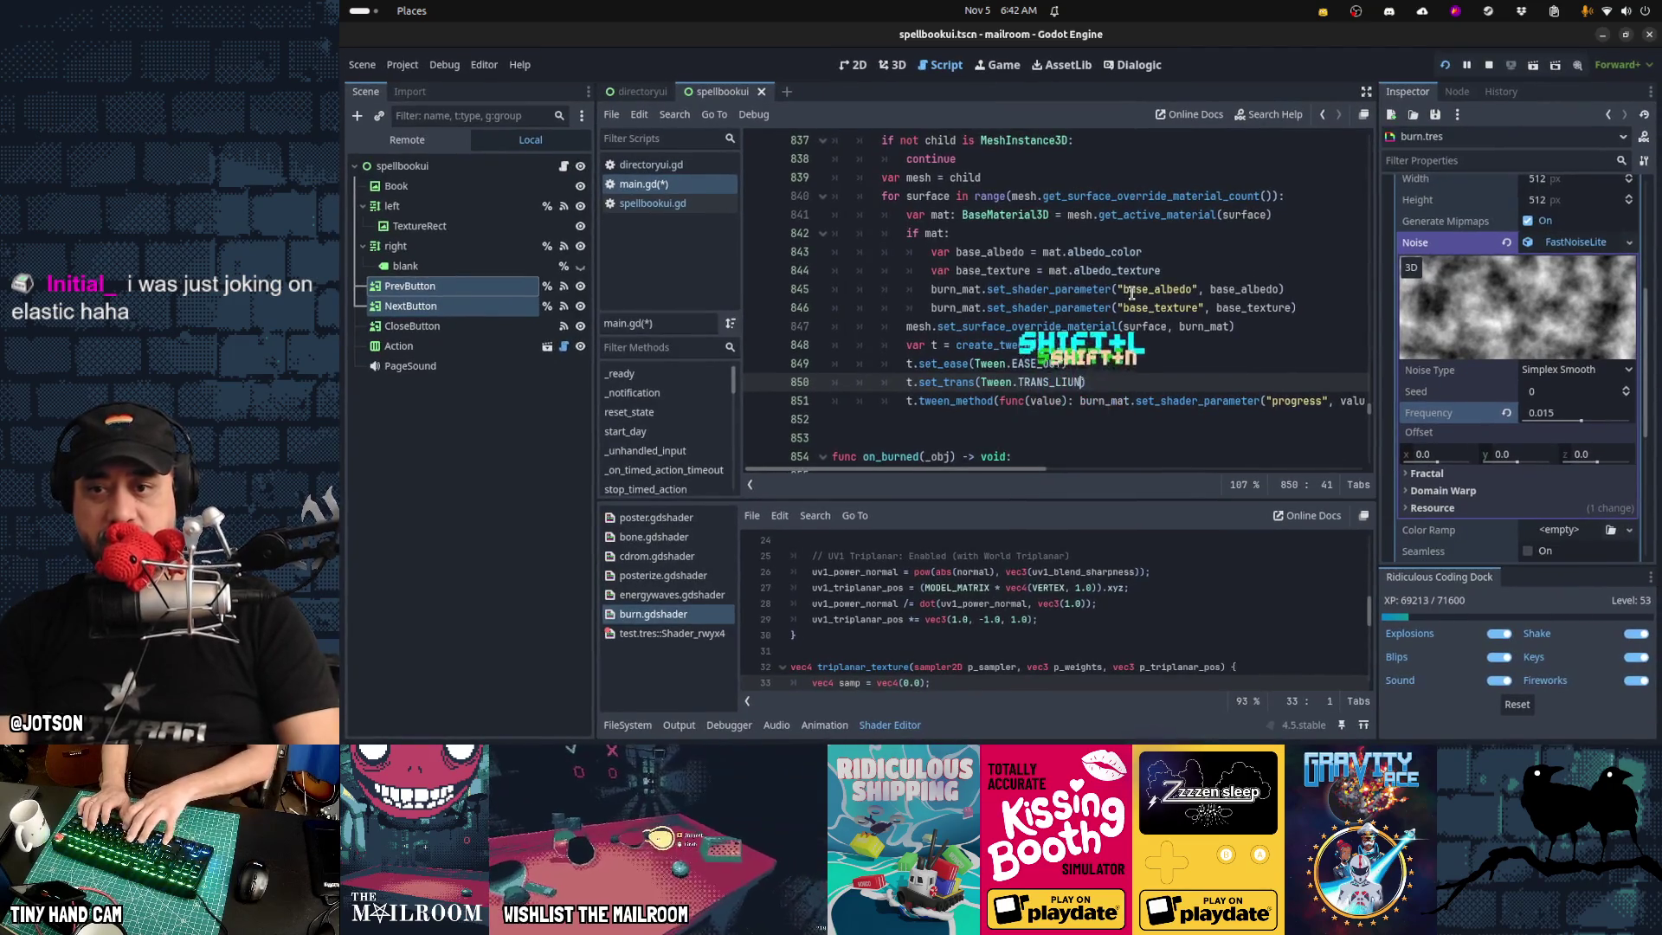
pyautogui.press('F5')
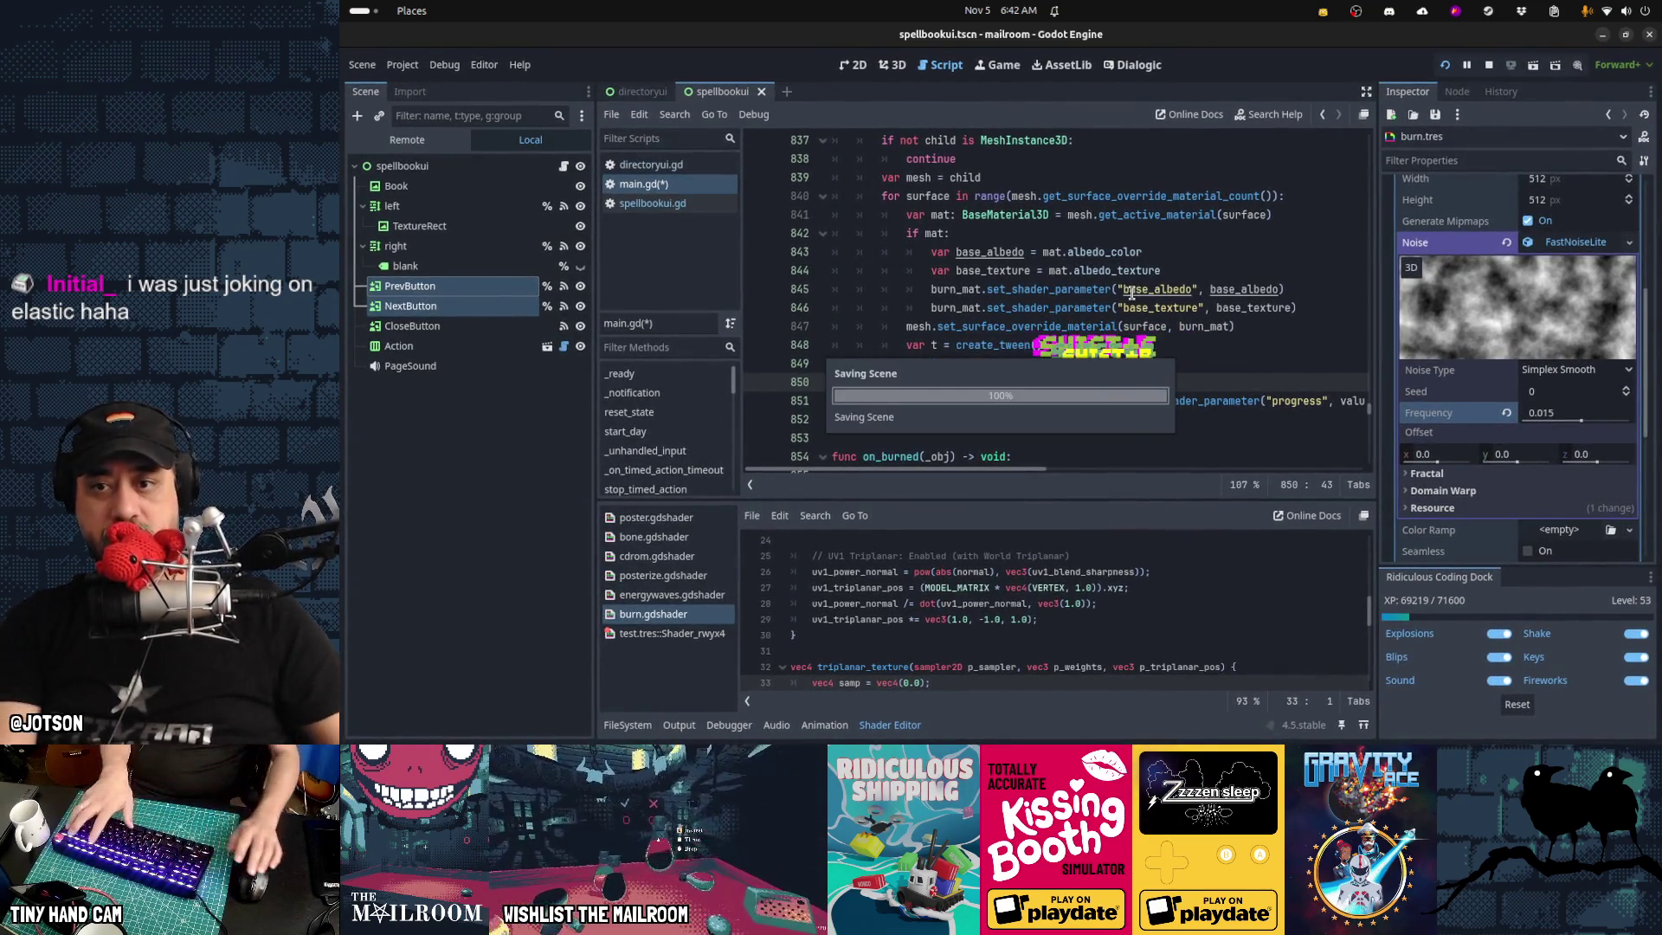
pyautogui.click(997, 270)
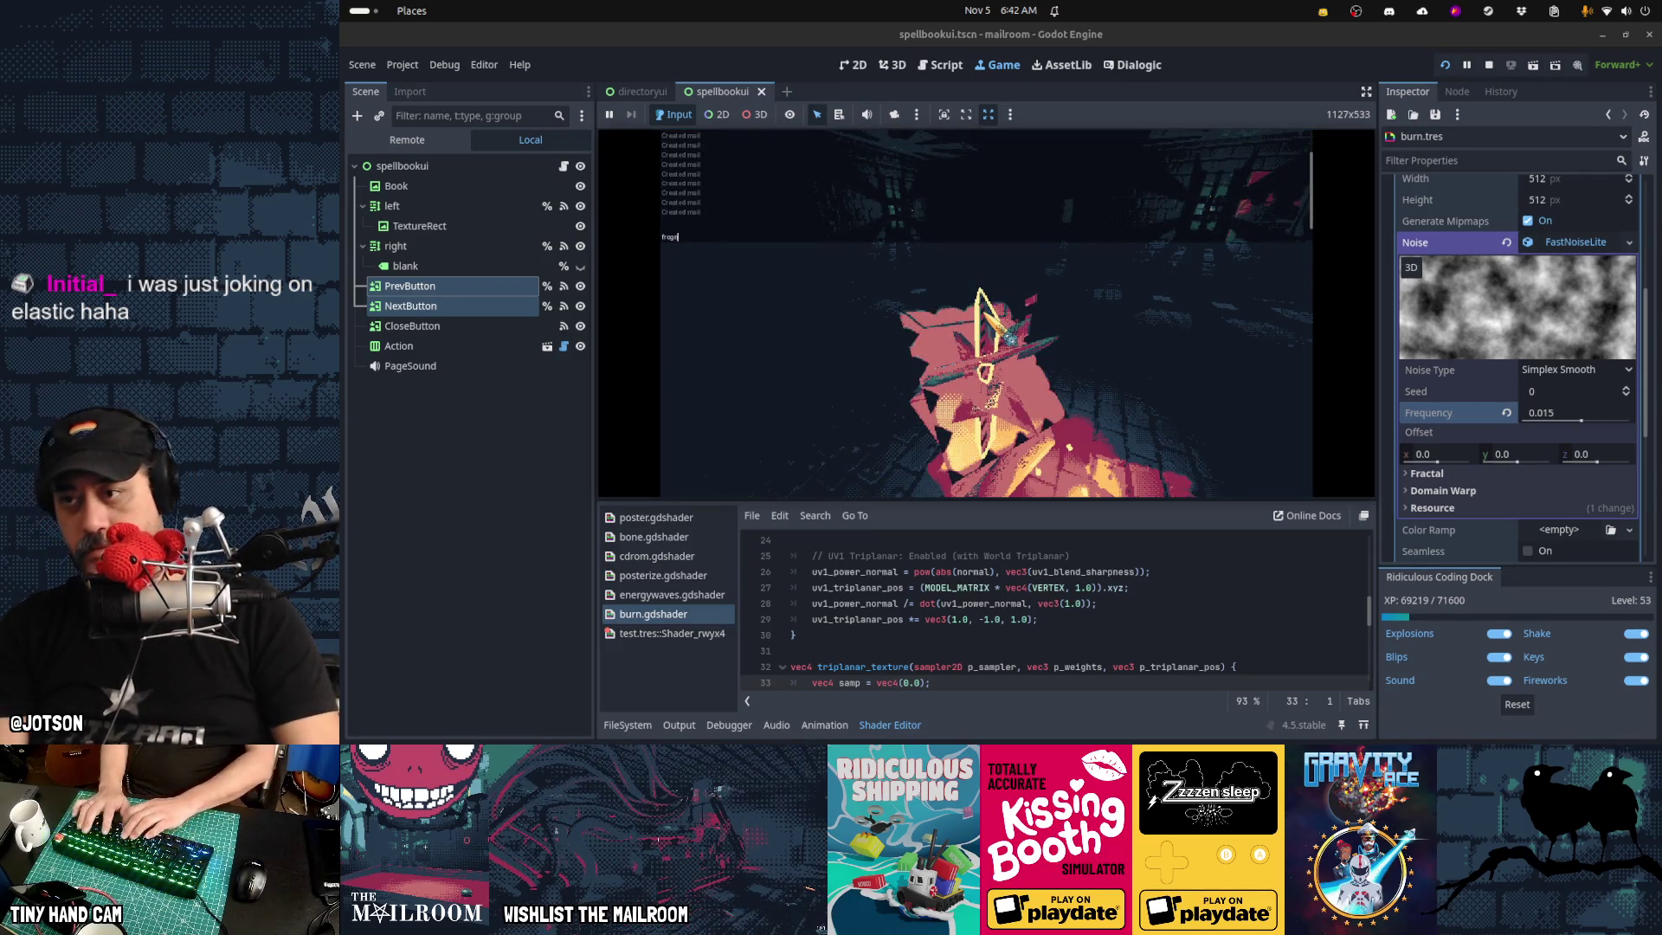
# Spawn a note with the frognote console command, burn it in the bin, and pause back to main.gd
pyautogui.write('note')
pyautogui.press('Return')
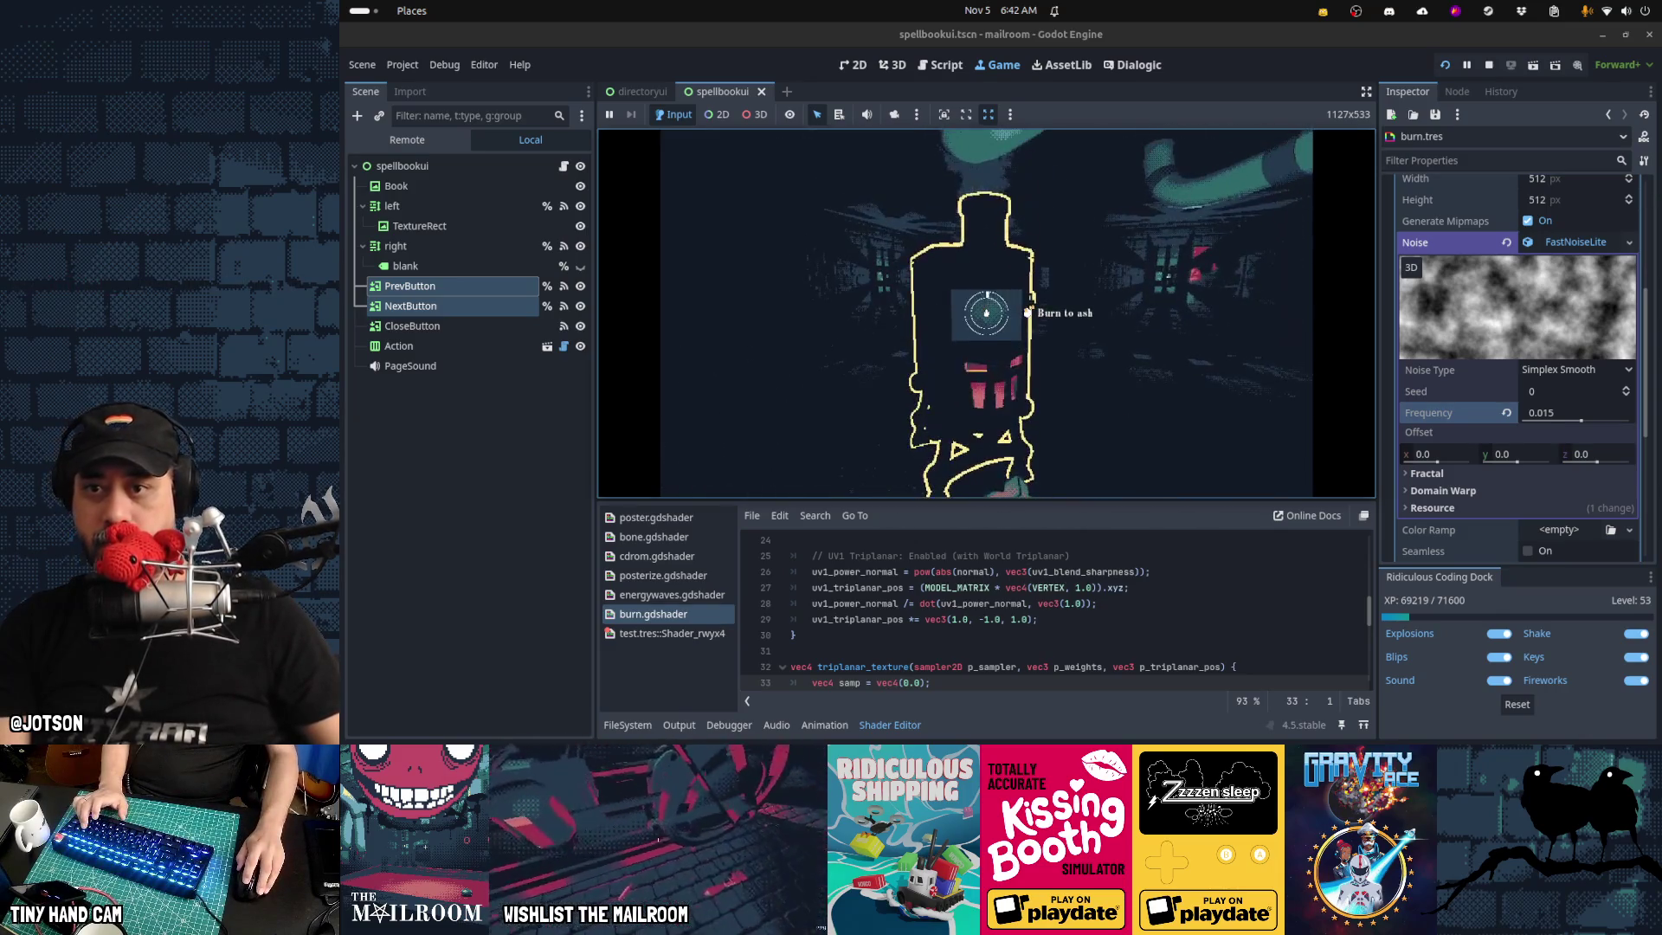
pyautogui.click(986, 313)
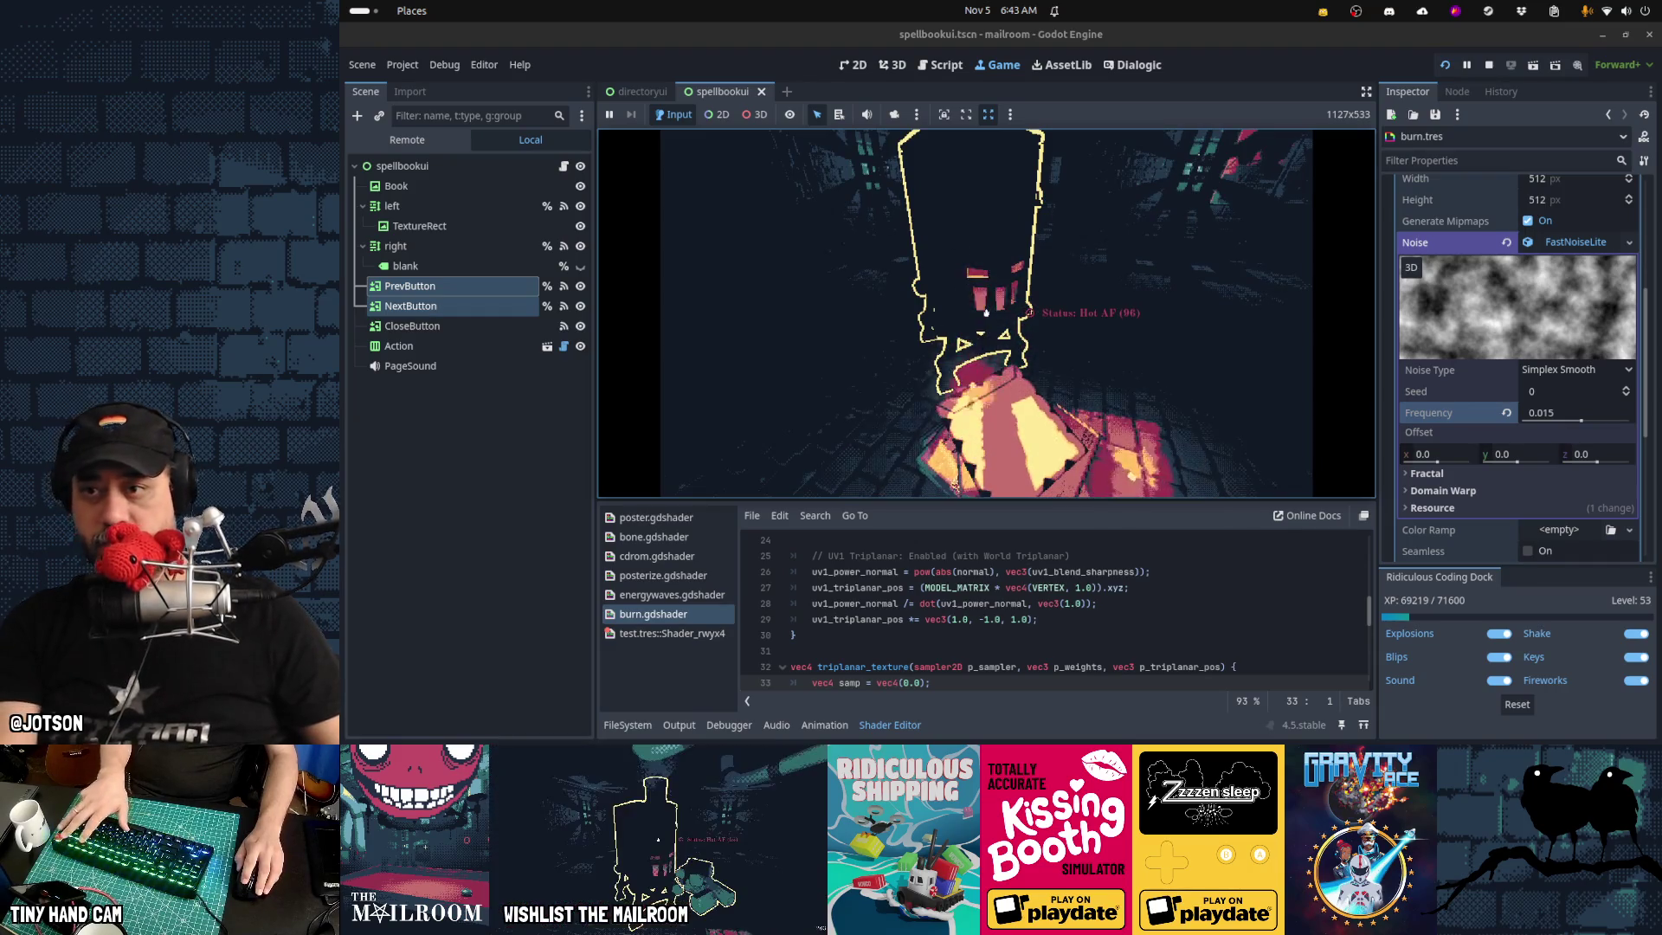
pyautogui.press('Escape')
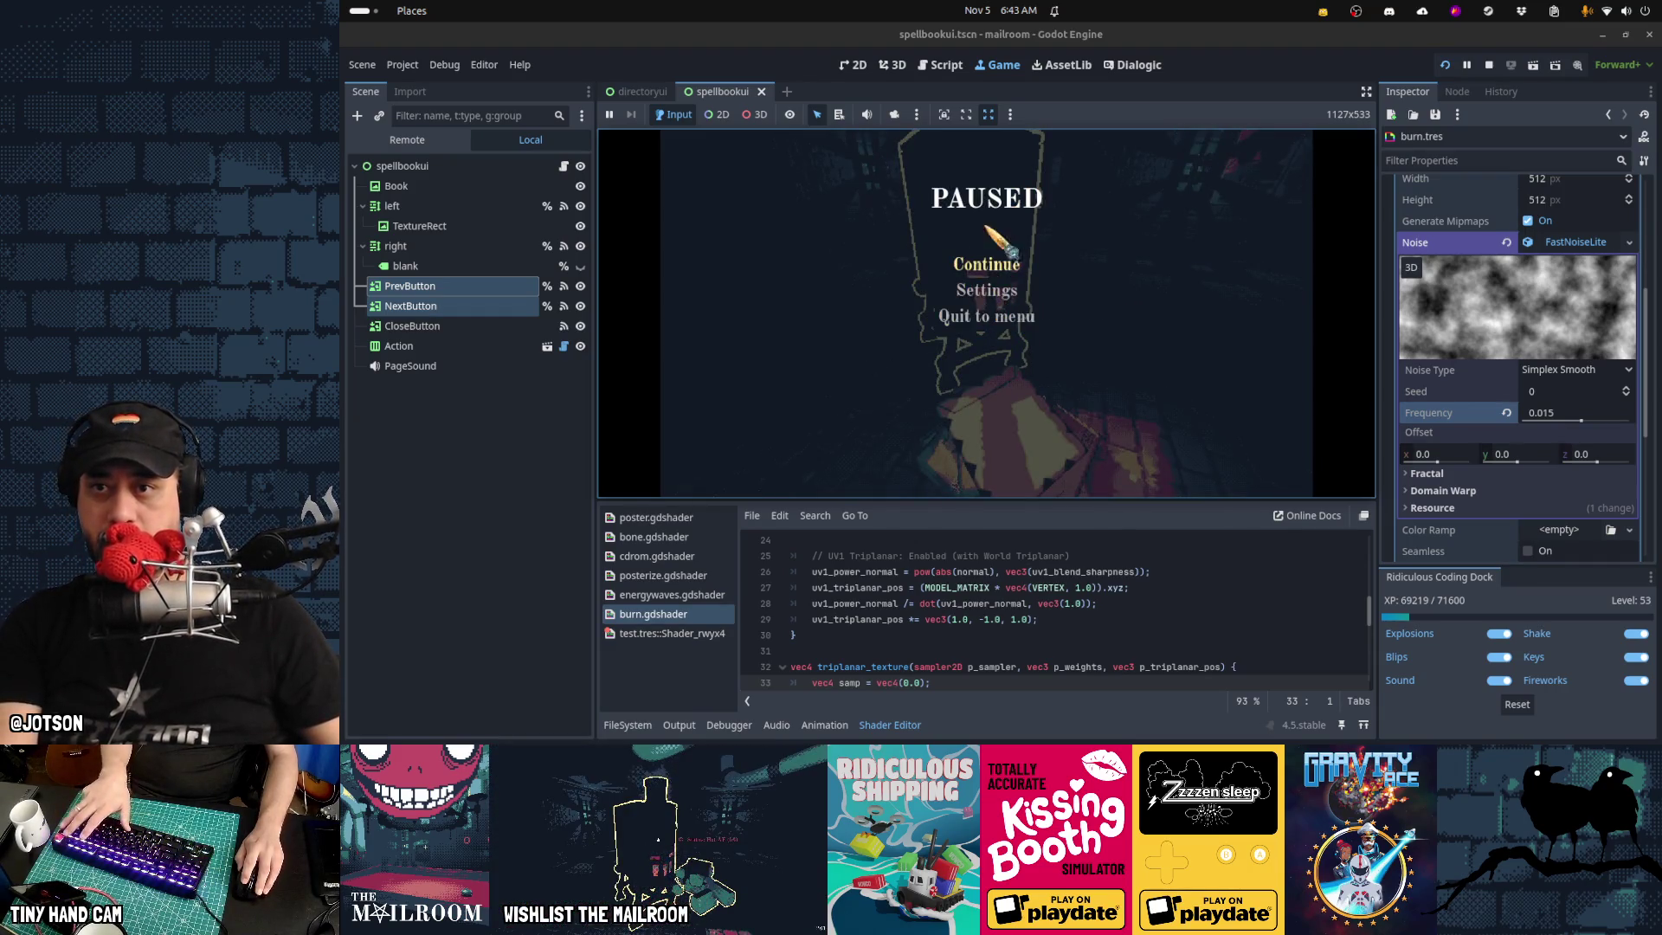
pyautogui.click(945, 66)
# Change the drop tween durations on lines 826 and 821 from 1.0 to 2.0
pyautogui.scroll(5, 1150, 376)
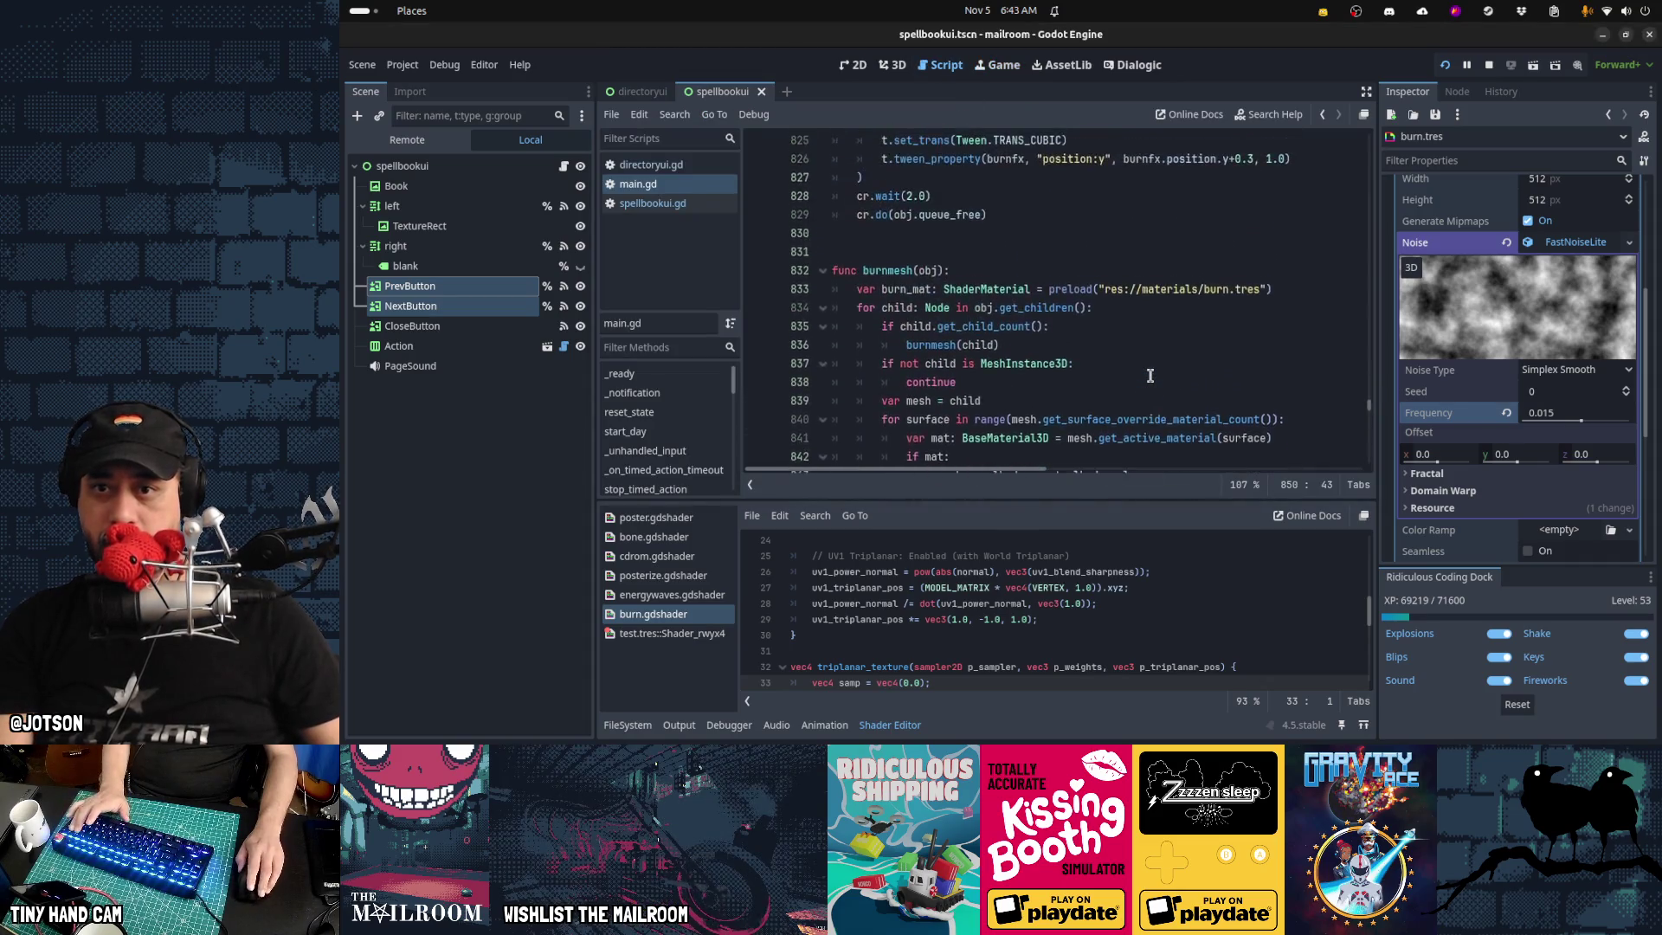
pyautogui.click(1265, 272)
pyautogui.press('Delete')
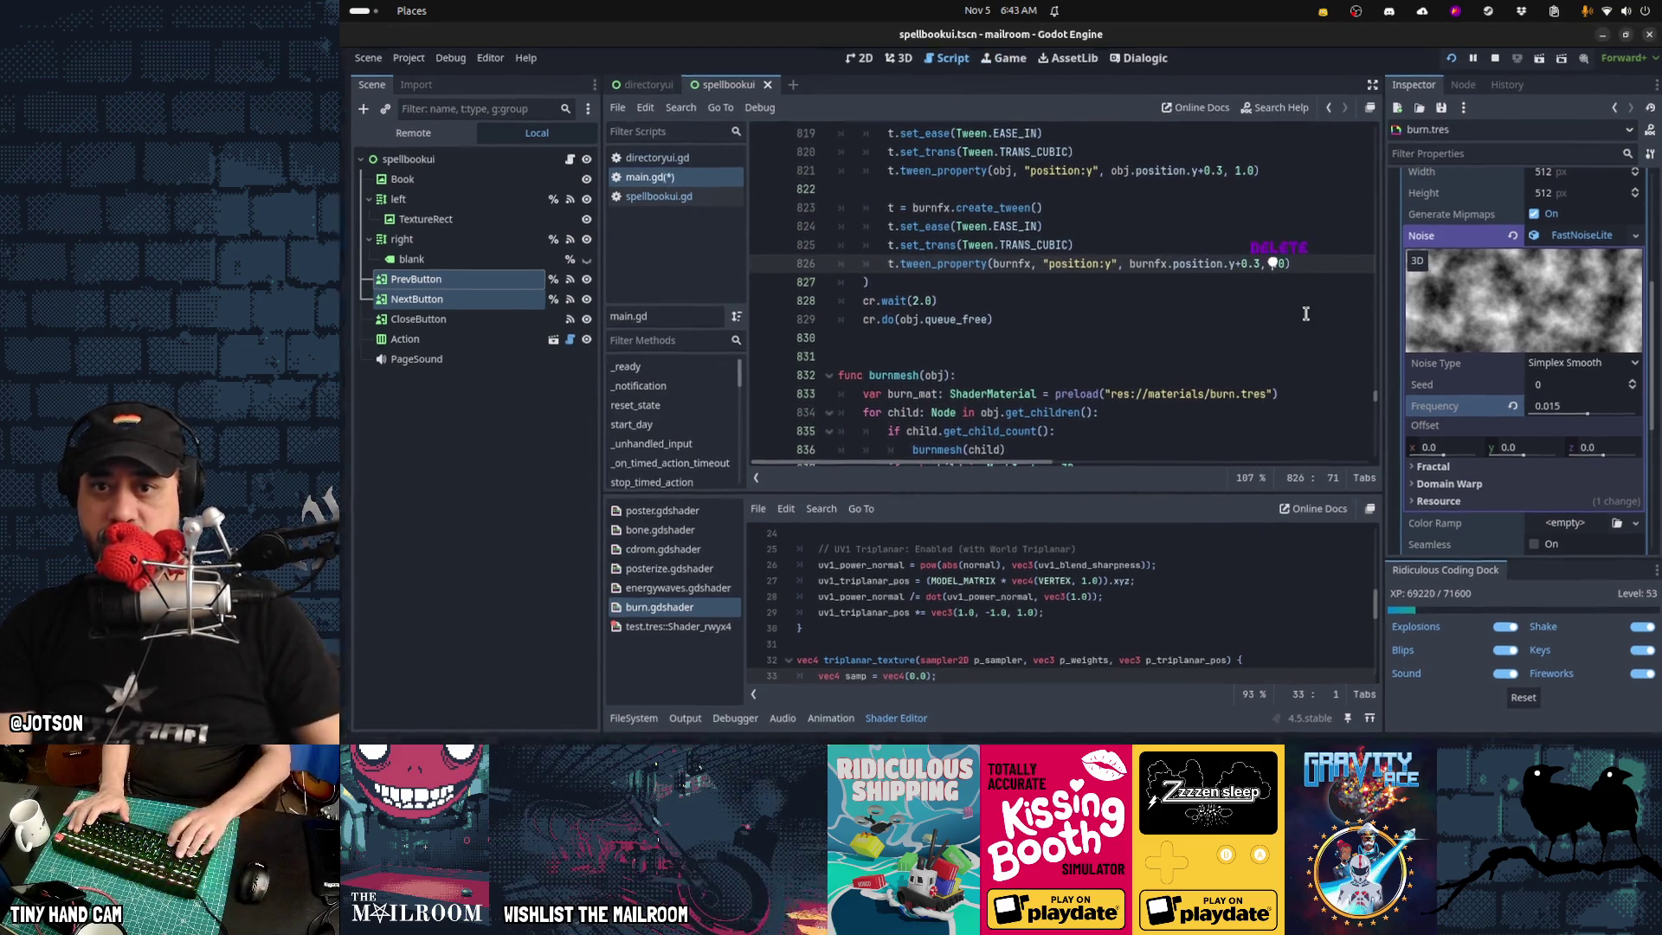
pyautogui.write('2')
pyautogui.press('Up')
pyautogui.press('Up')
pyautogui.press('Up')
pyautogui.press('BackSpace')
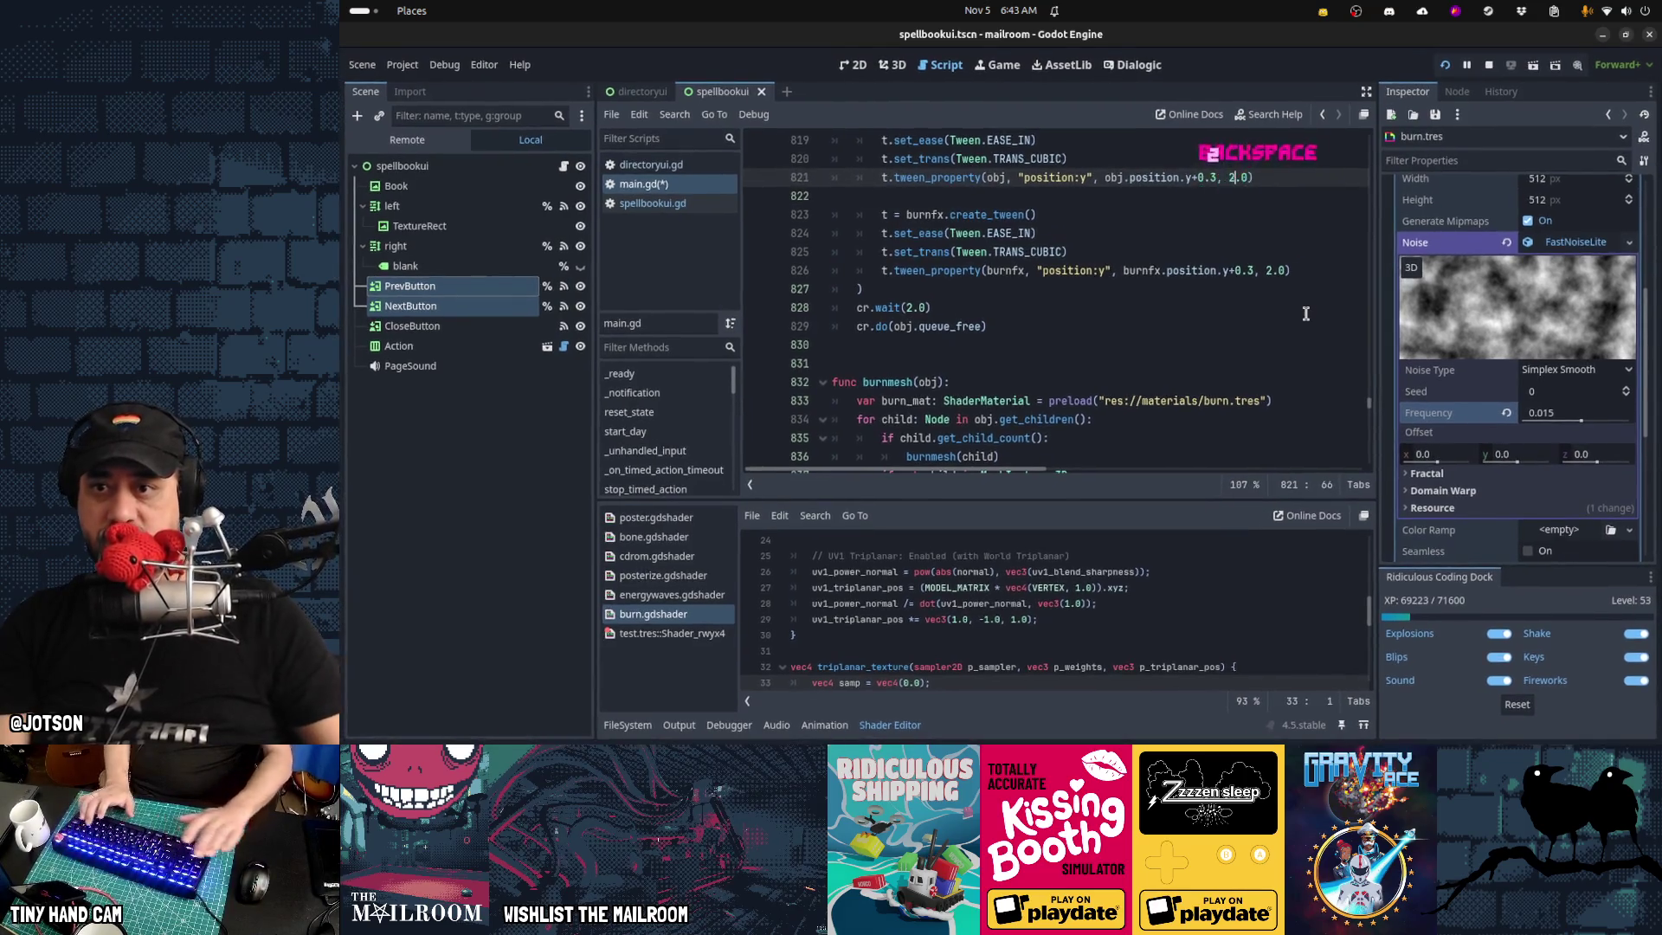
# Resume the game, burn an item in the bin to test the 2-second sinking, then pause
pyautogui.hotkey('ctrl', 'F4')
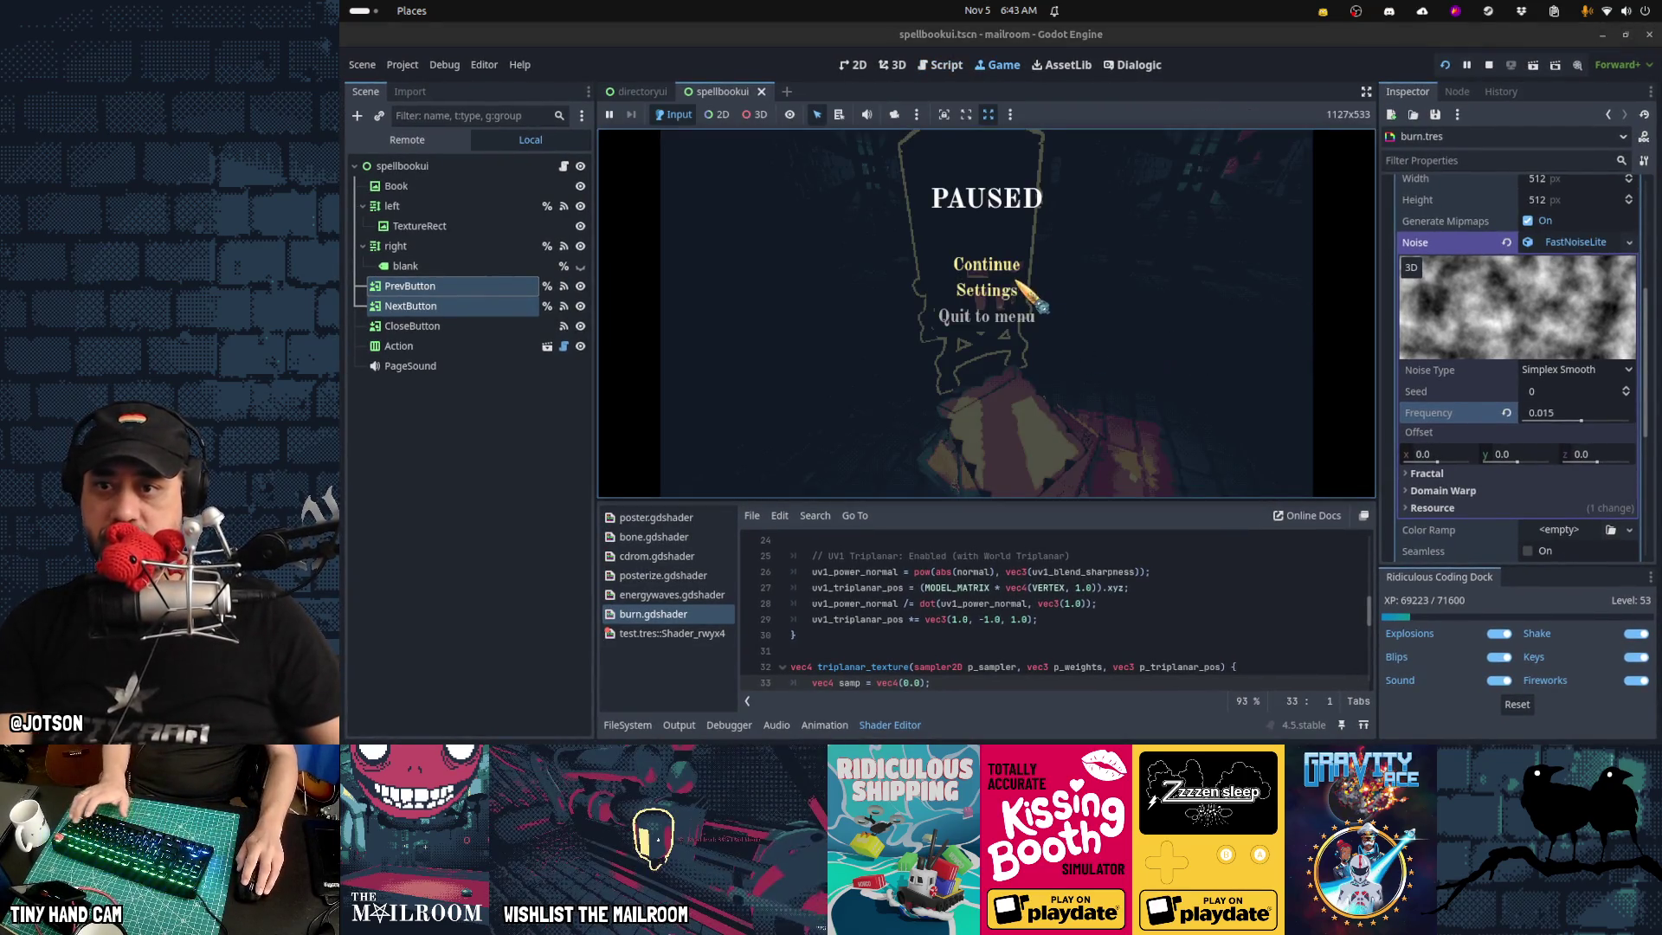
pyautogui.press('Escape')
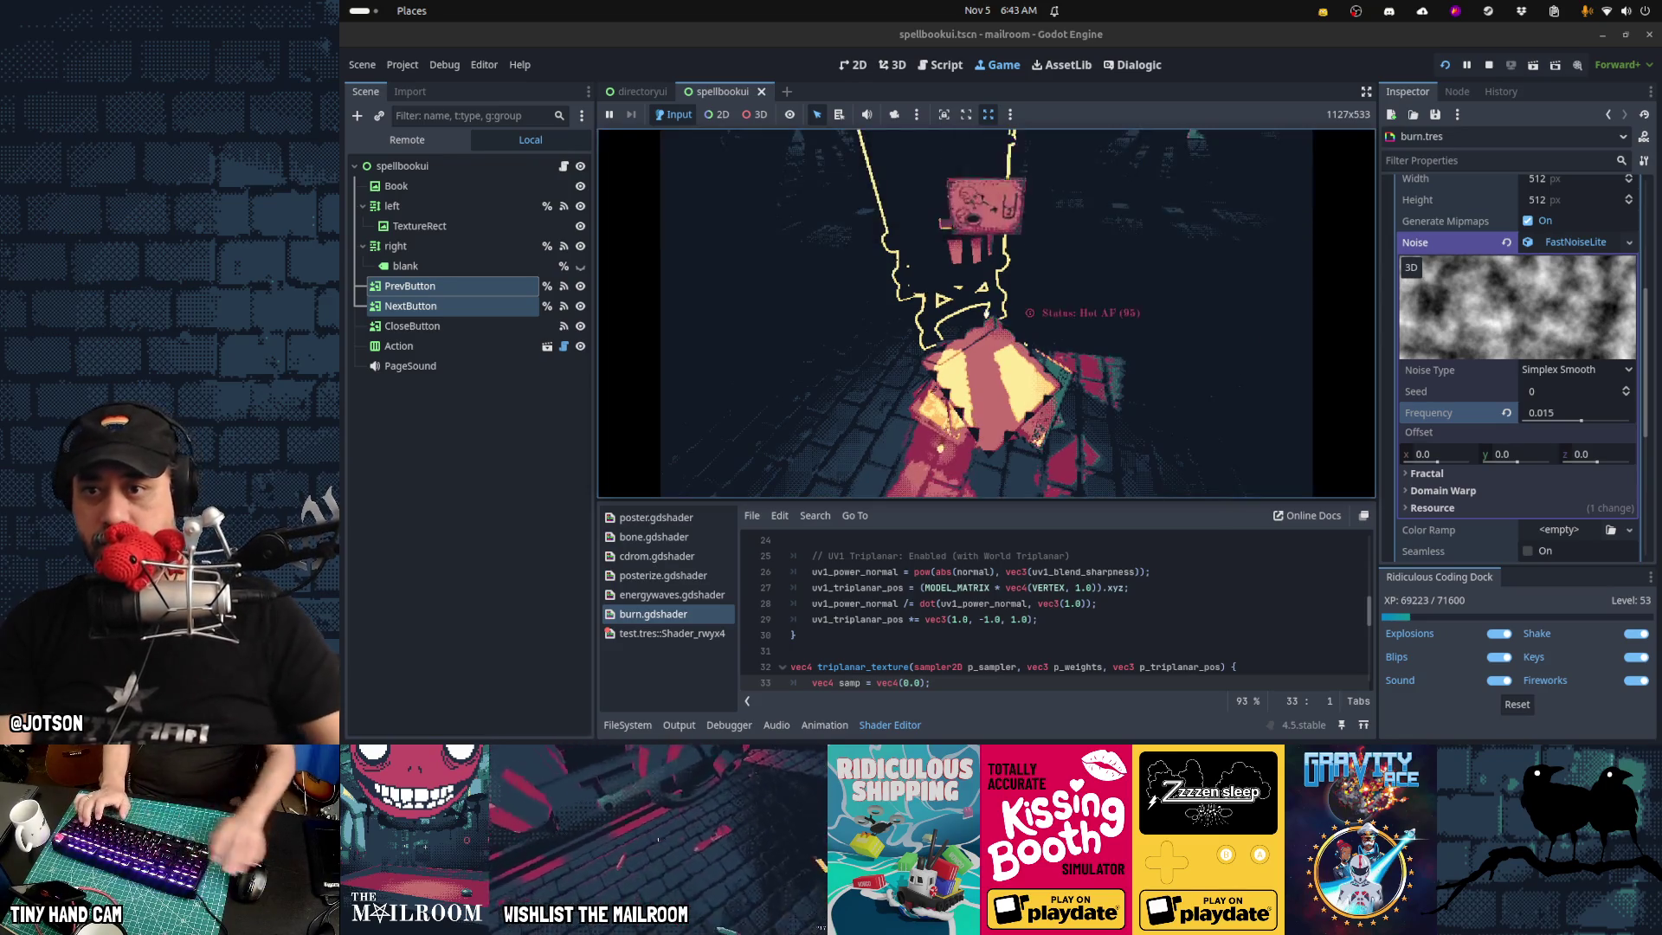
pyautogui.click(996, 324)
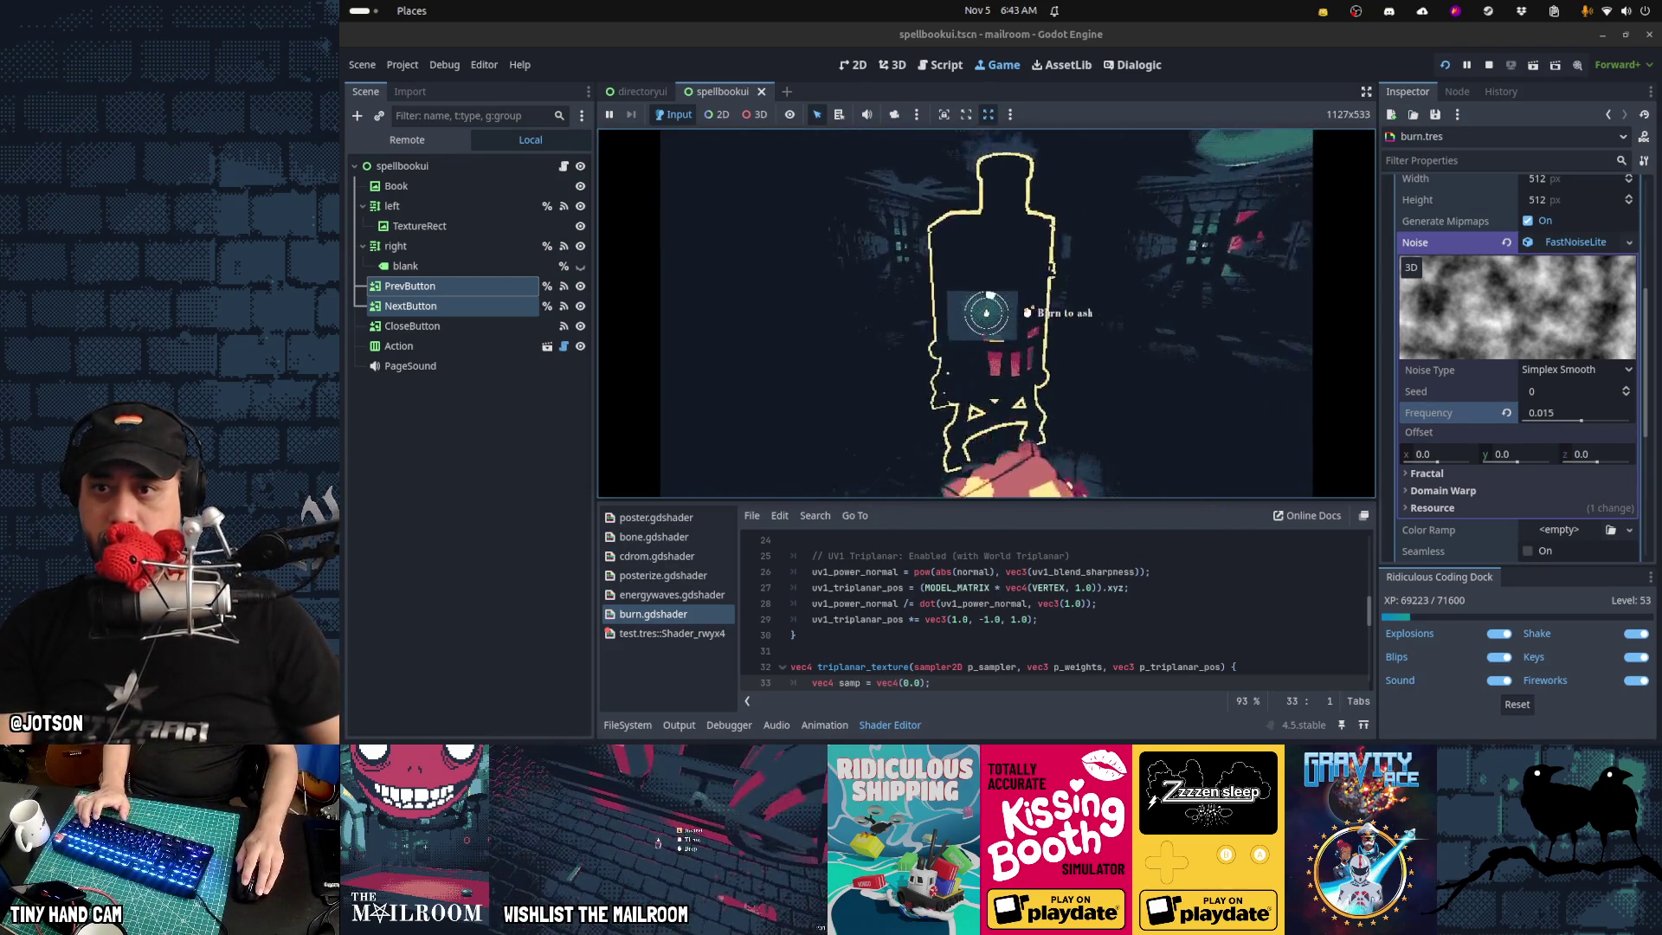
pyautogui.click(986, 314)
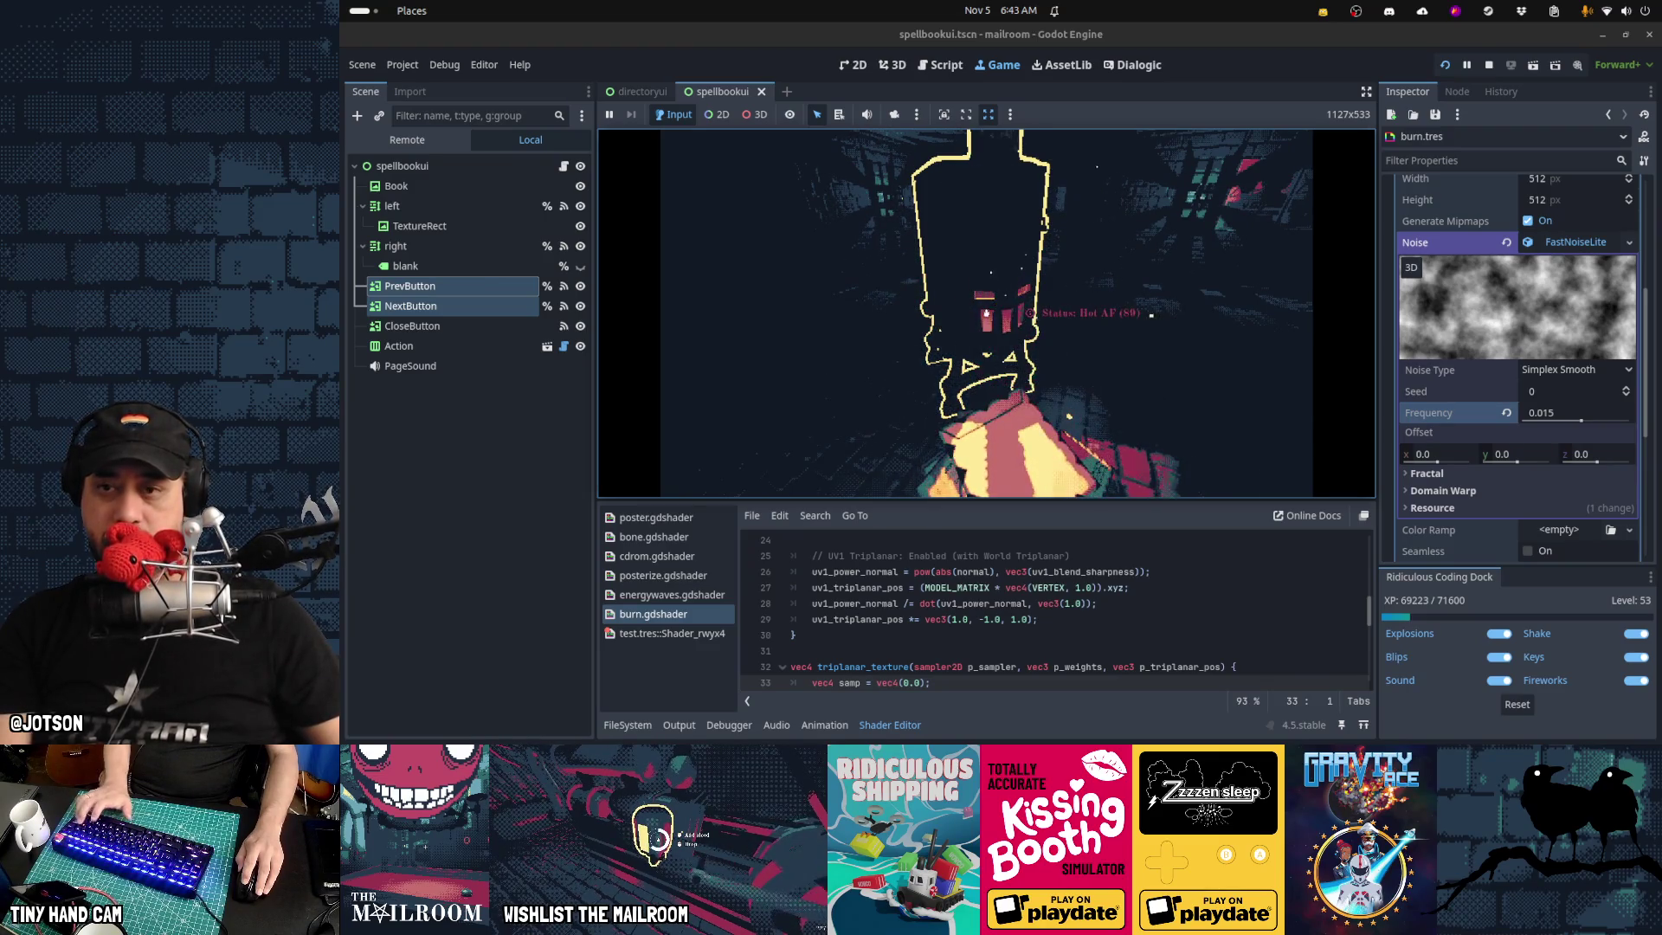
pyautogui.press('Escape')
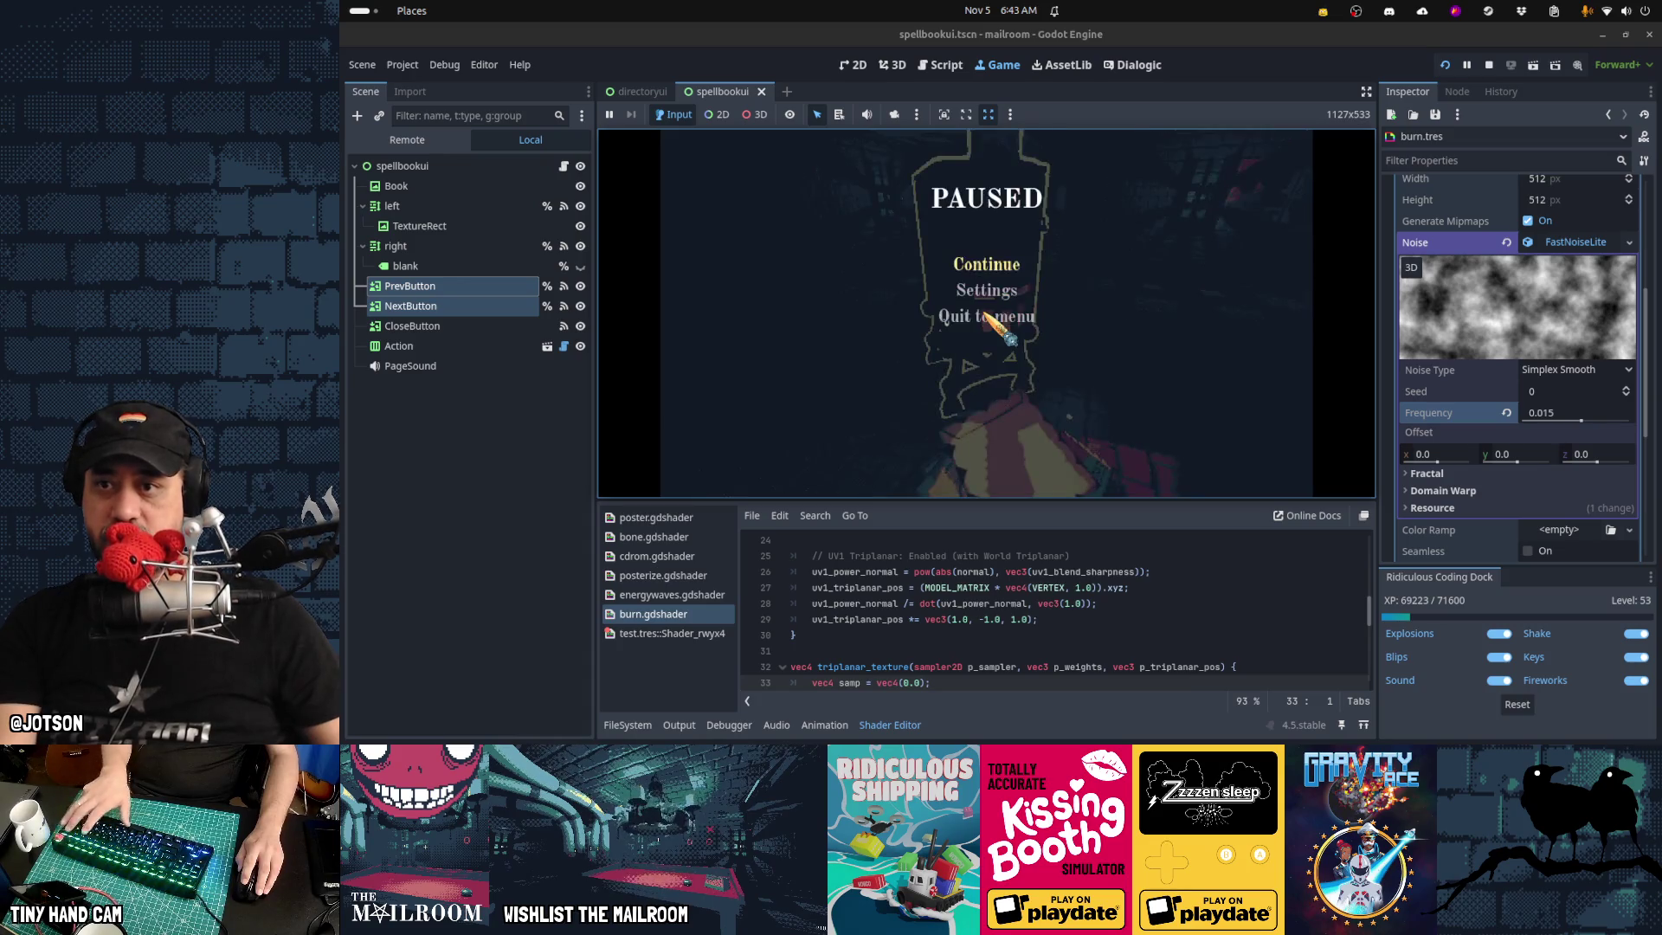
pyautogui.click(941, 65)
# Replace TRANS_CUBIC with TRANS_SINE on lines 820 and 825, save, and resume the game
pyautogui.doubleClick(1026, 158)
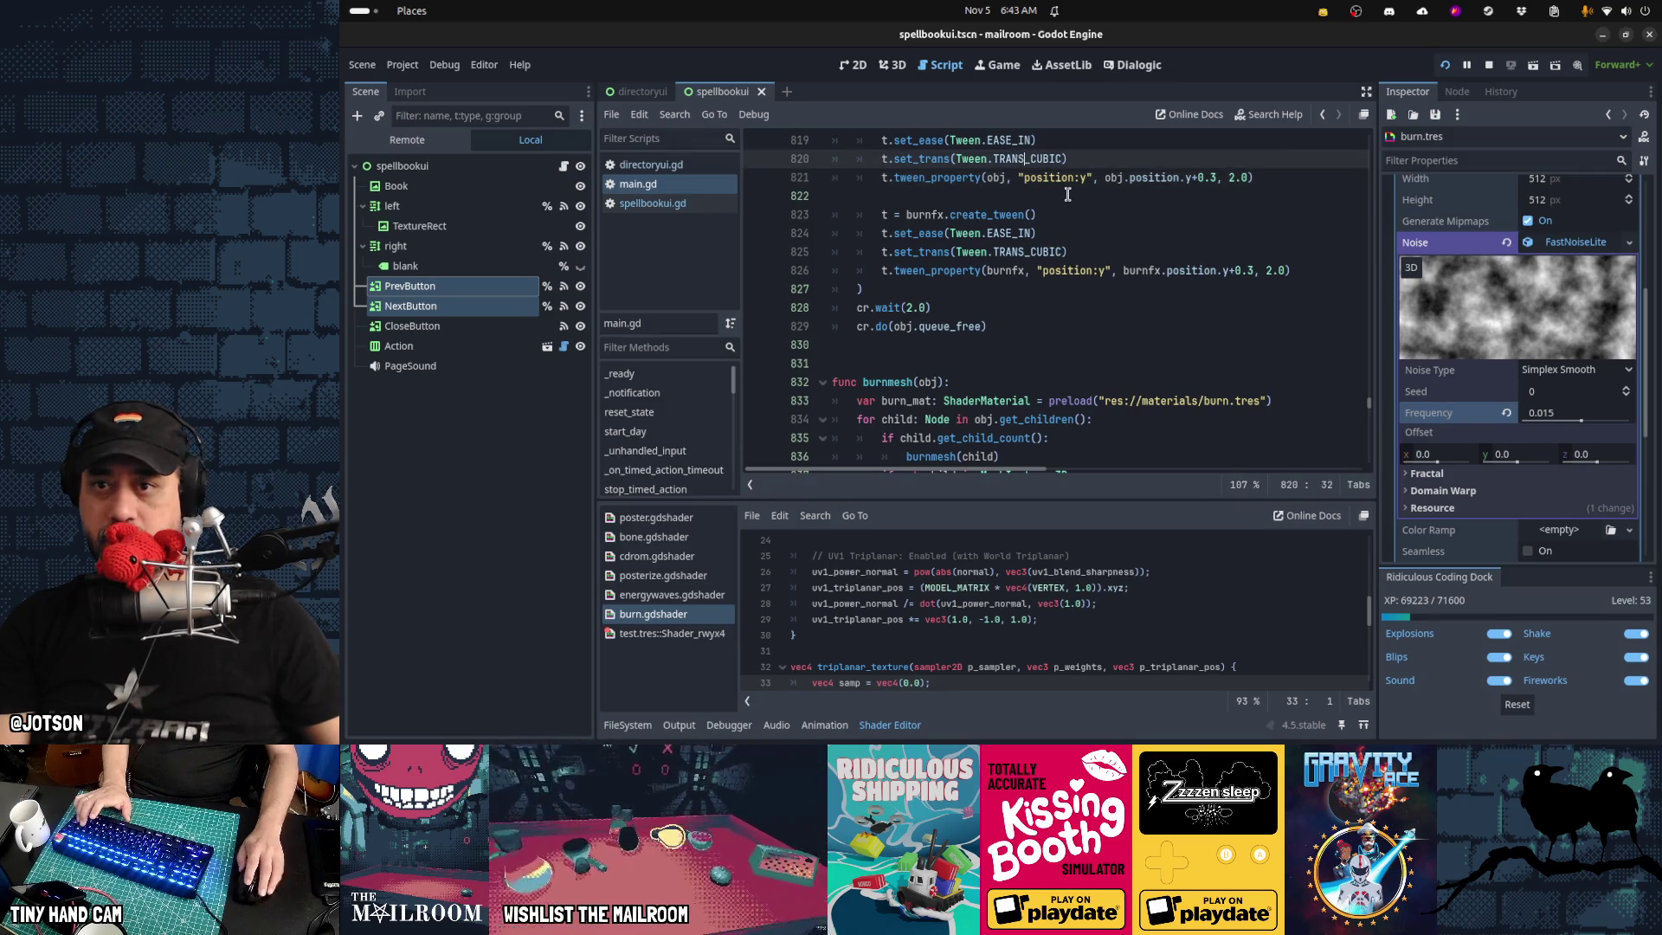
pyautogui.hotkey('ctrl', 'd')
pyautogui.write('TRANS_SINE')
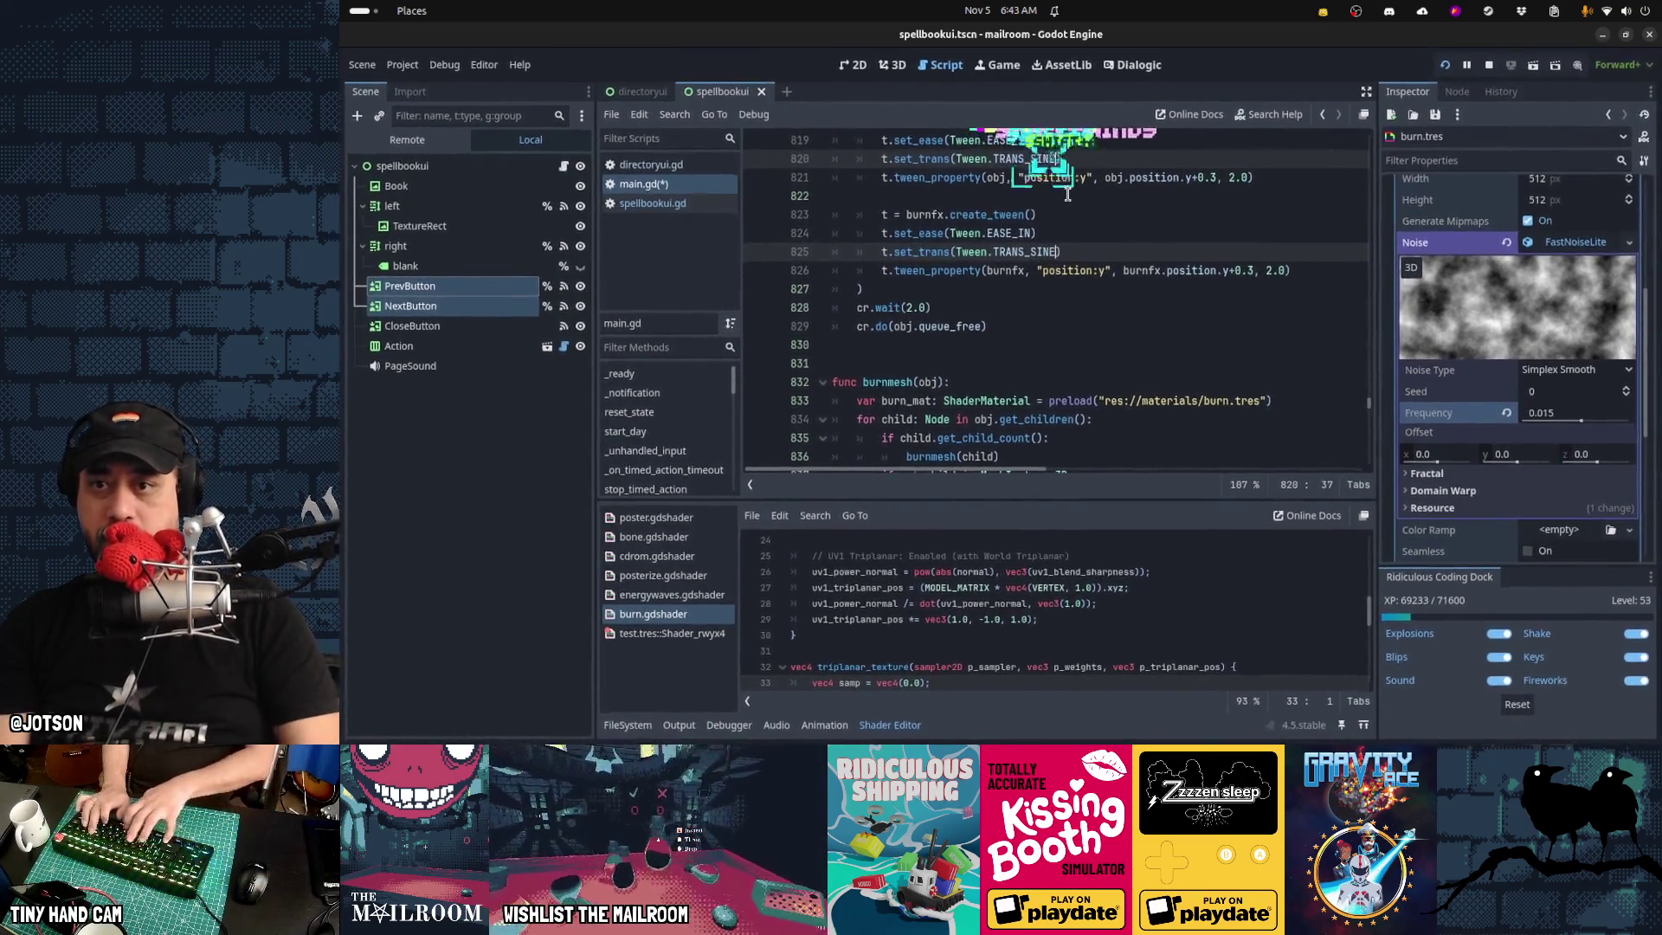
pyautogui.hotkey('ctrl', 's')
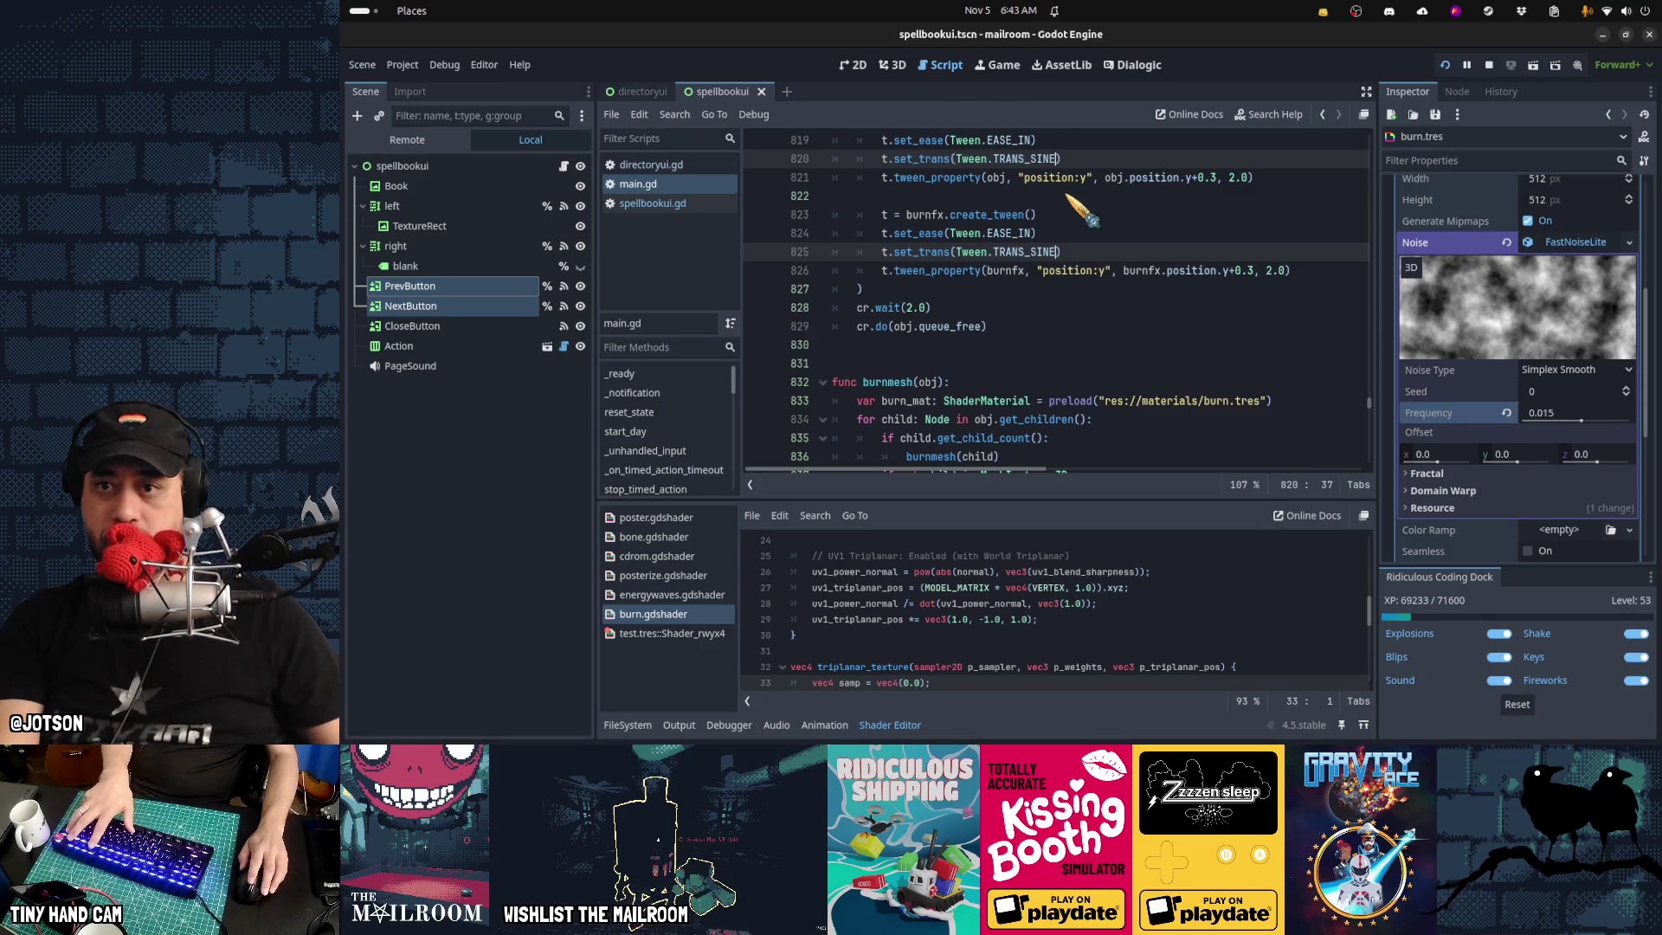
pyautogui.hotkey('ctrl', 'F4')
pyautogui.click(1004, 263)
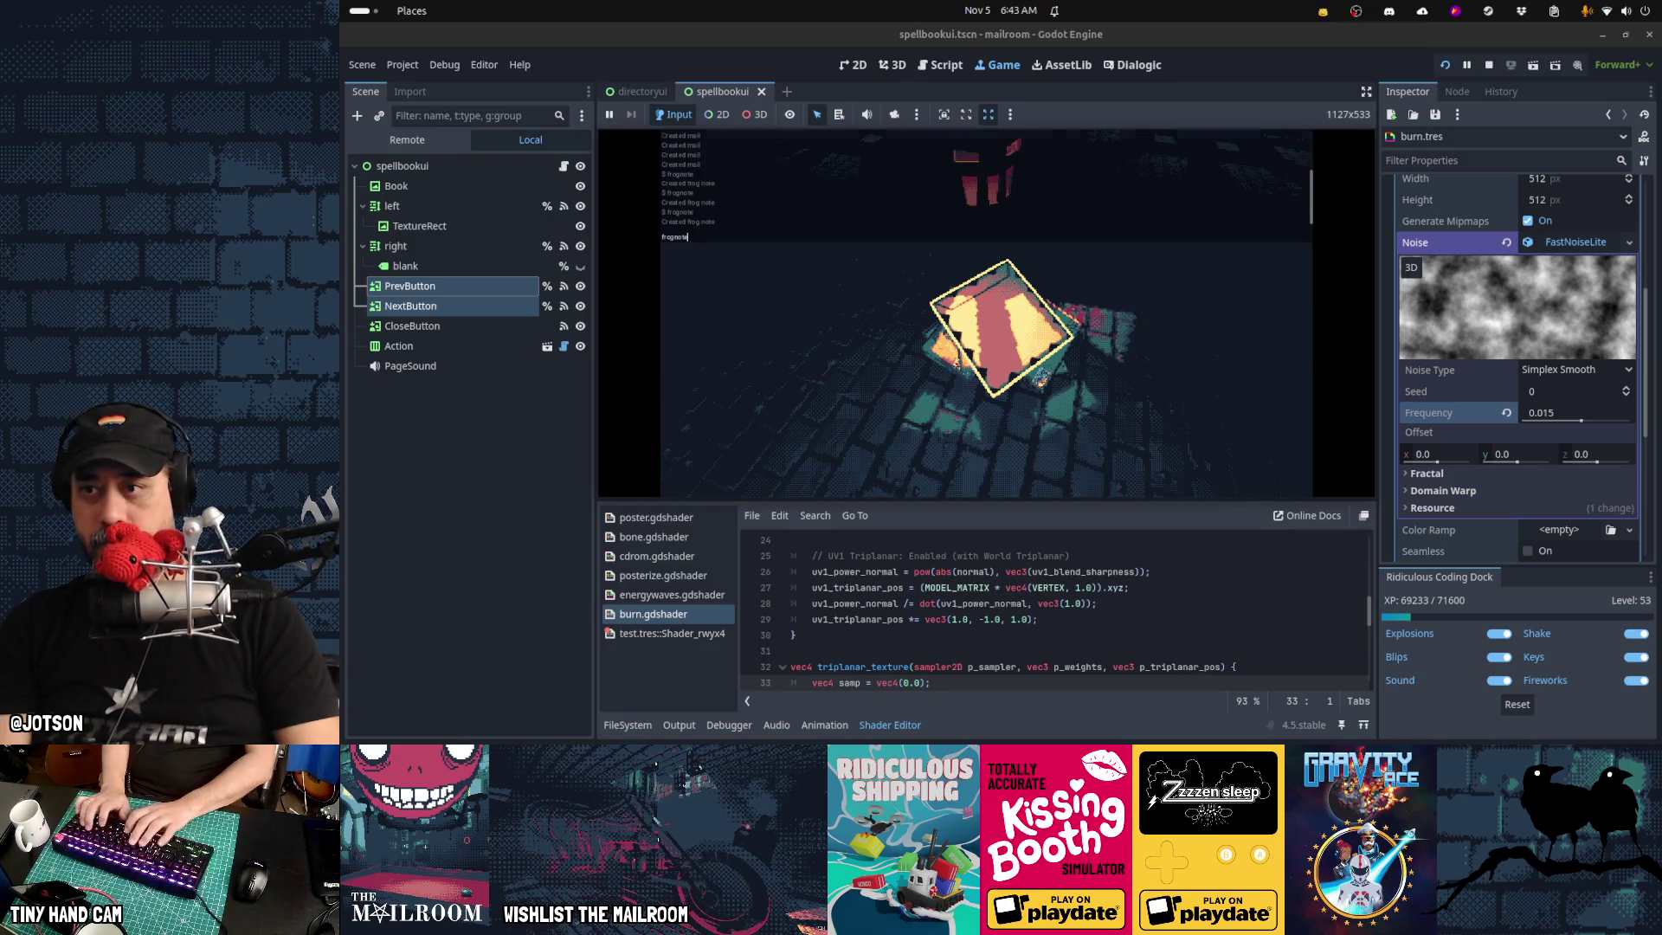
# Carry cards from the table to the bin and burn each to ash, then toggle the in-game console
pyautogui.click(987, 311)
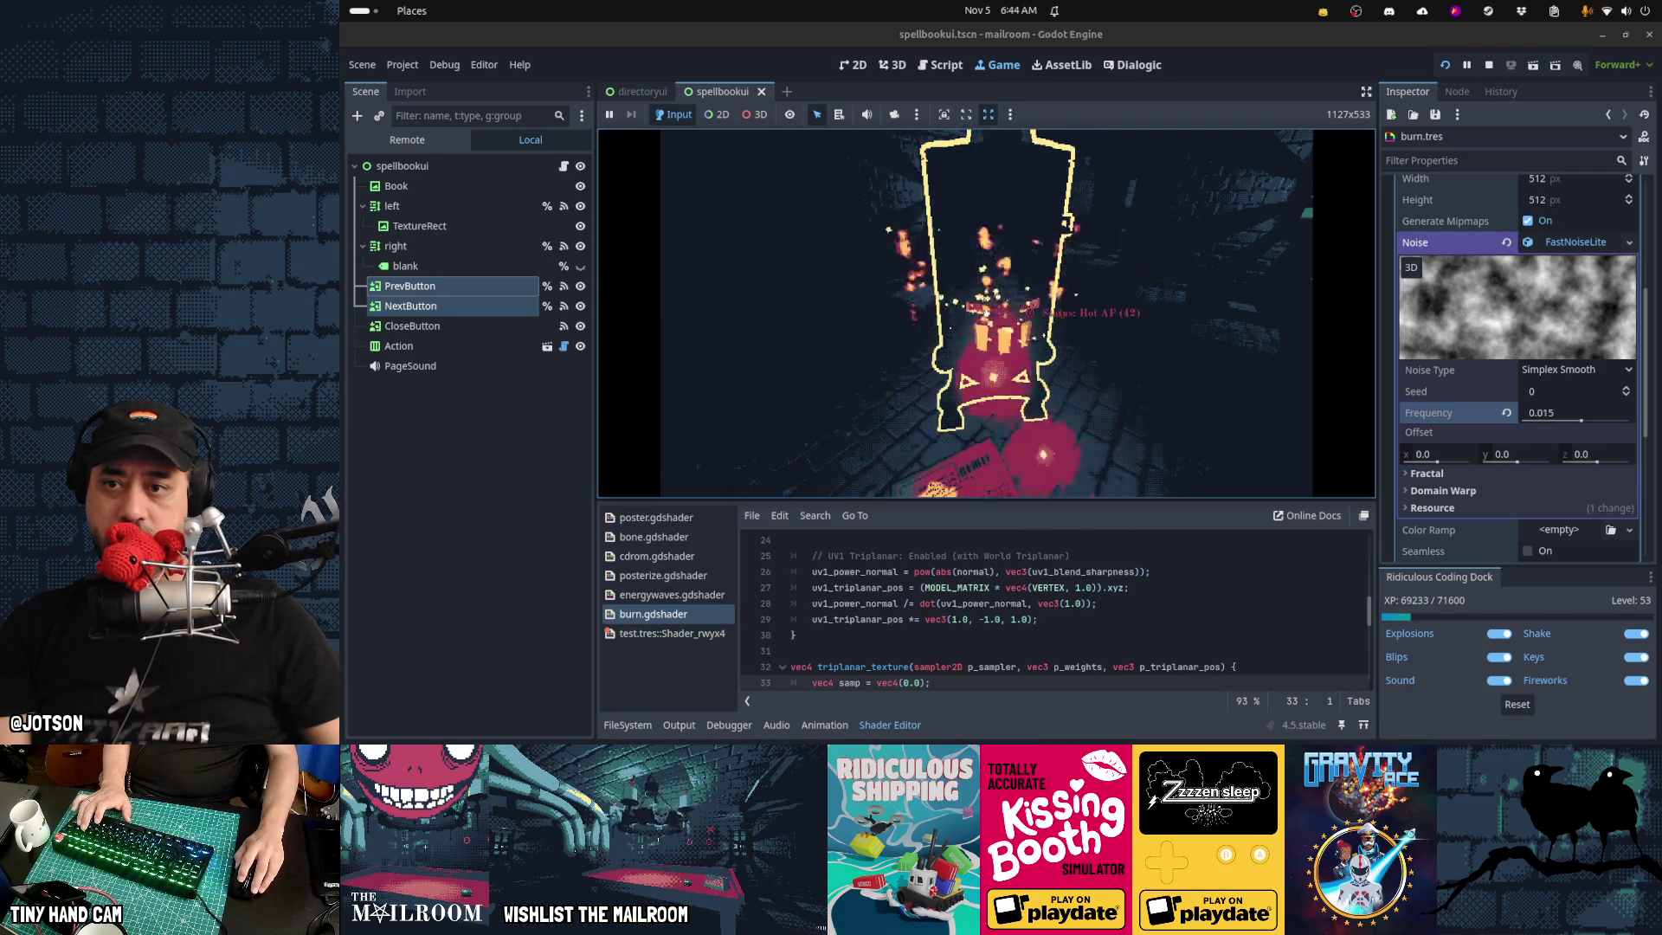
pyautogui.click(985, 312)
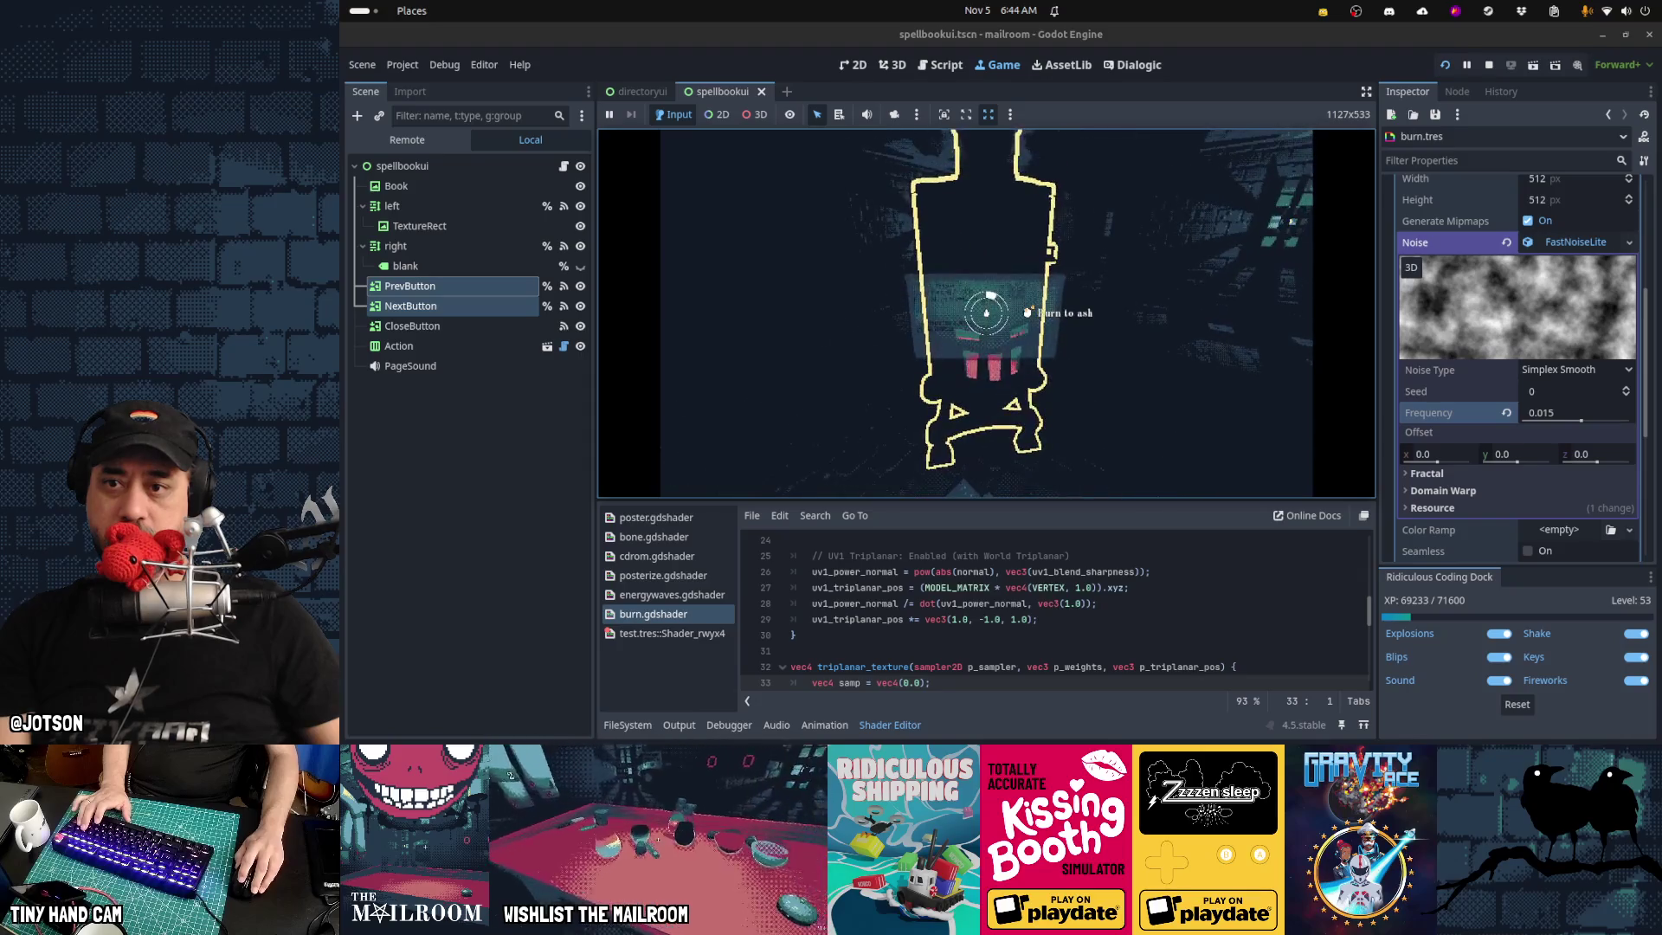
pyautogui.click(985, 313)
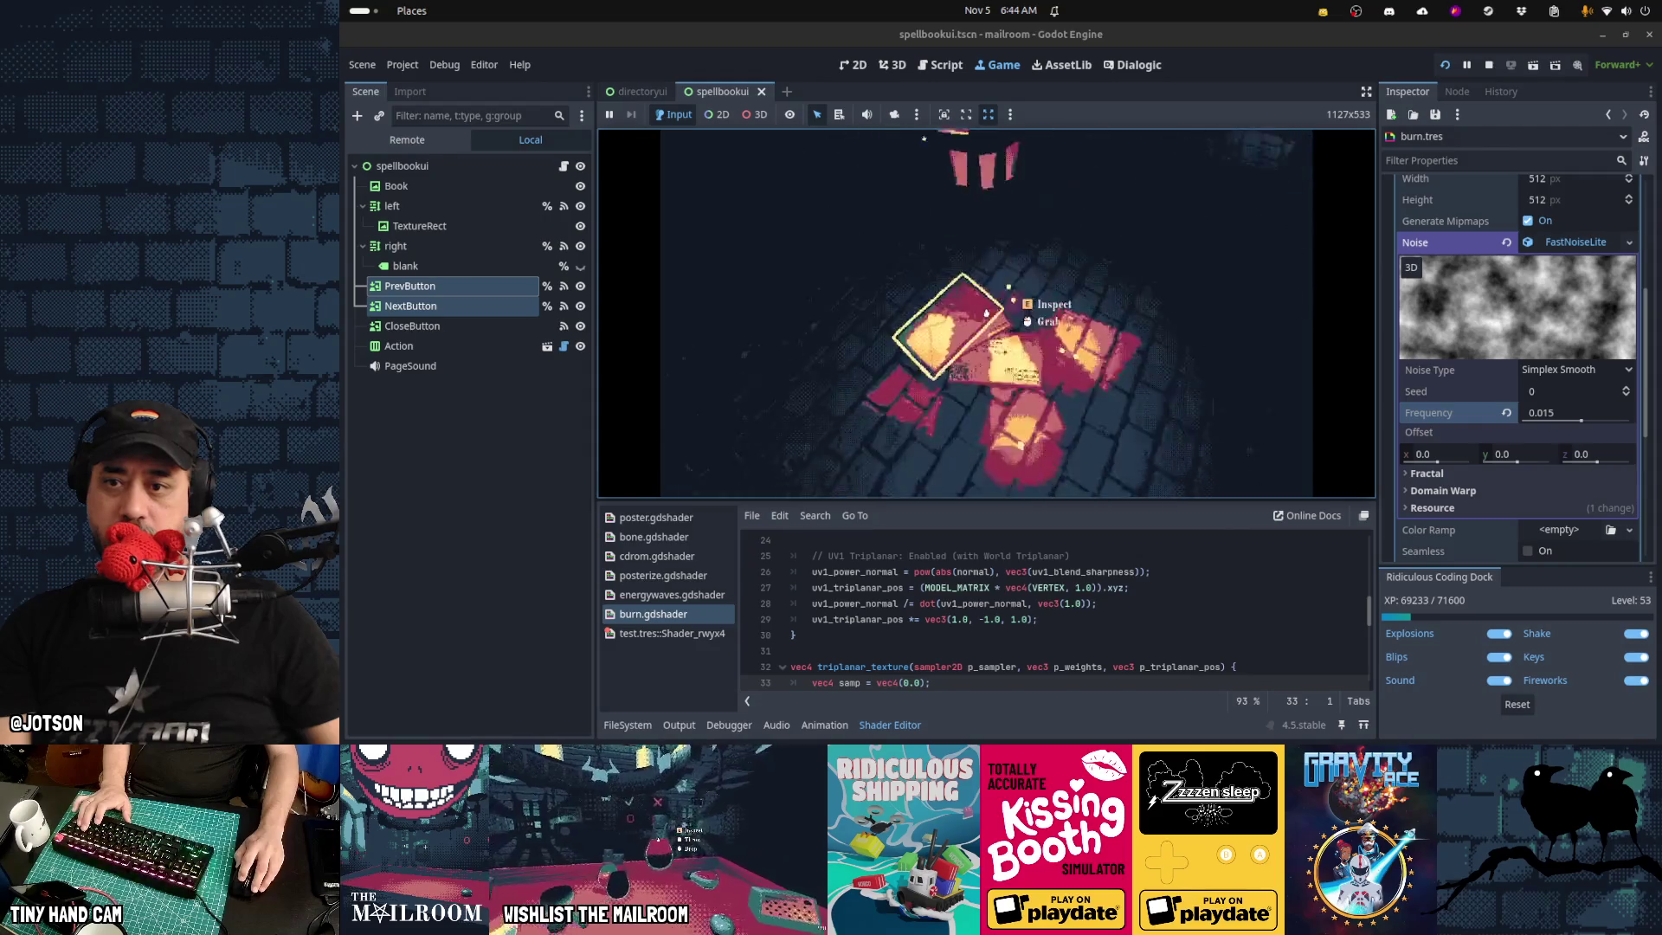
pyautogui.click(985, 313)
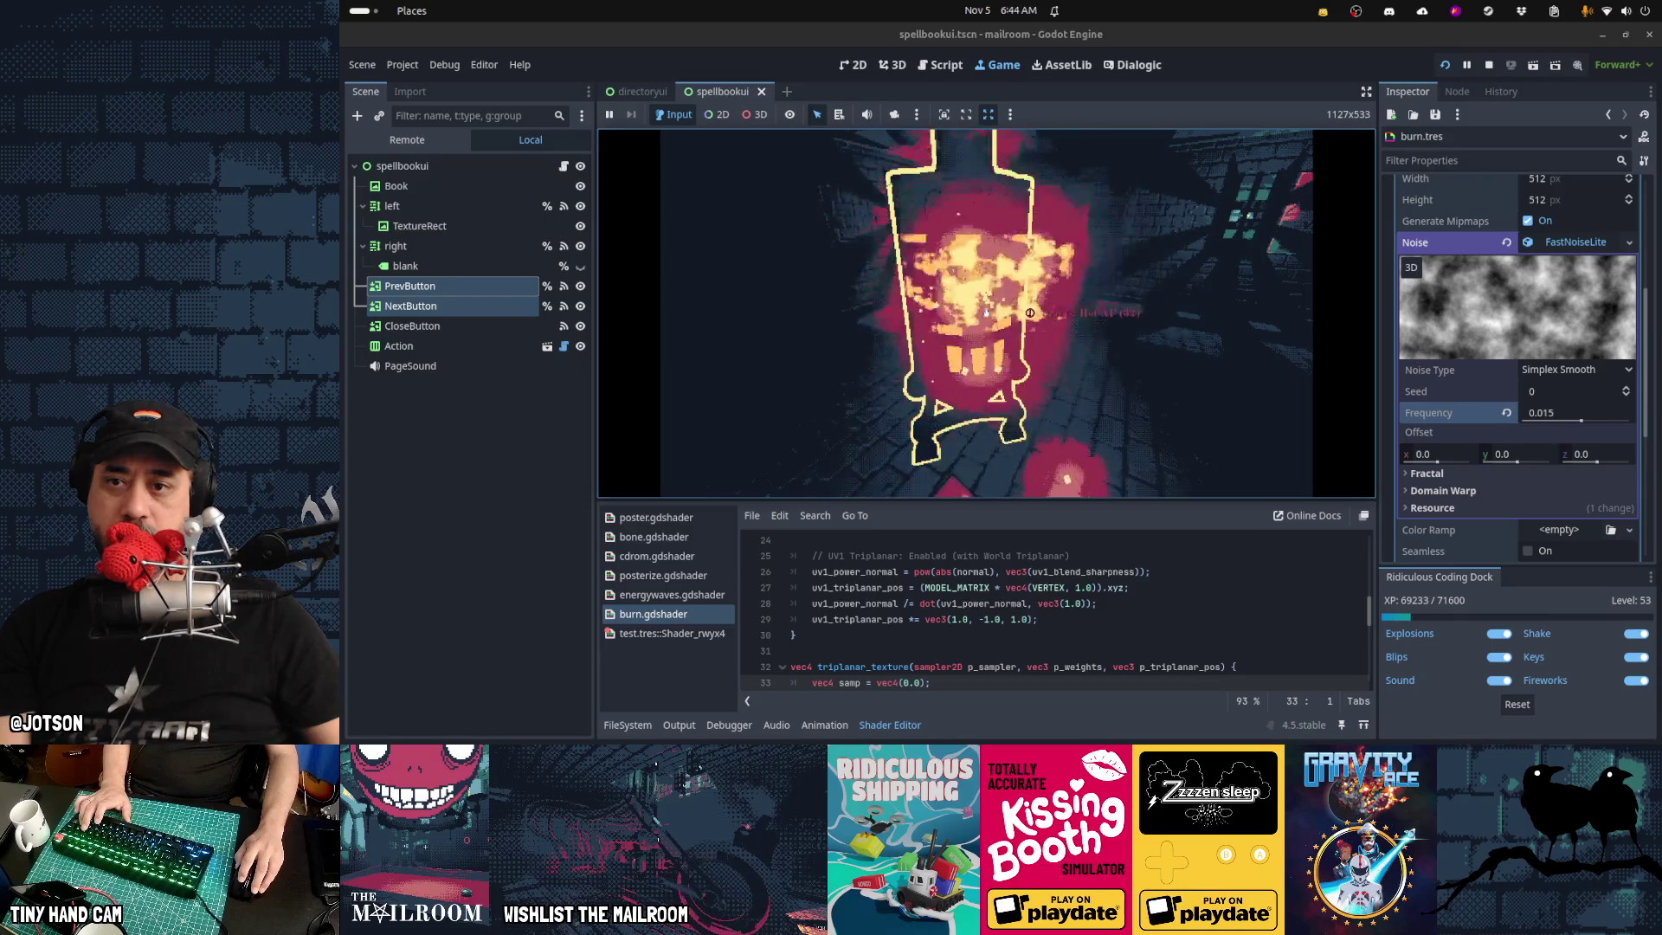
pyautogui.click(986, 311)
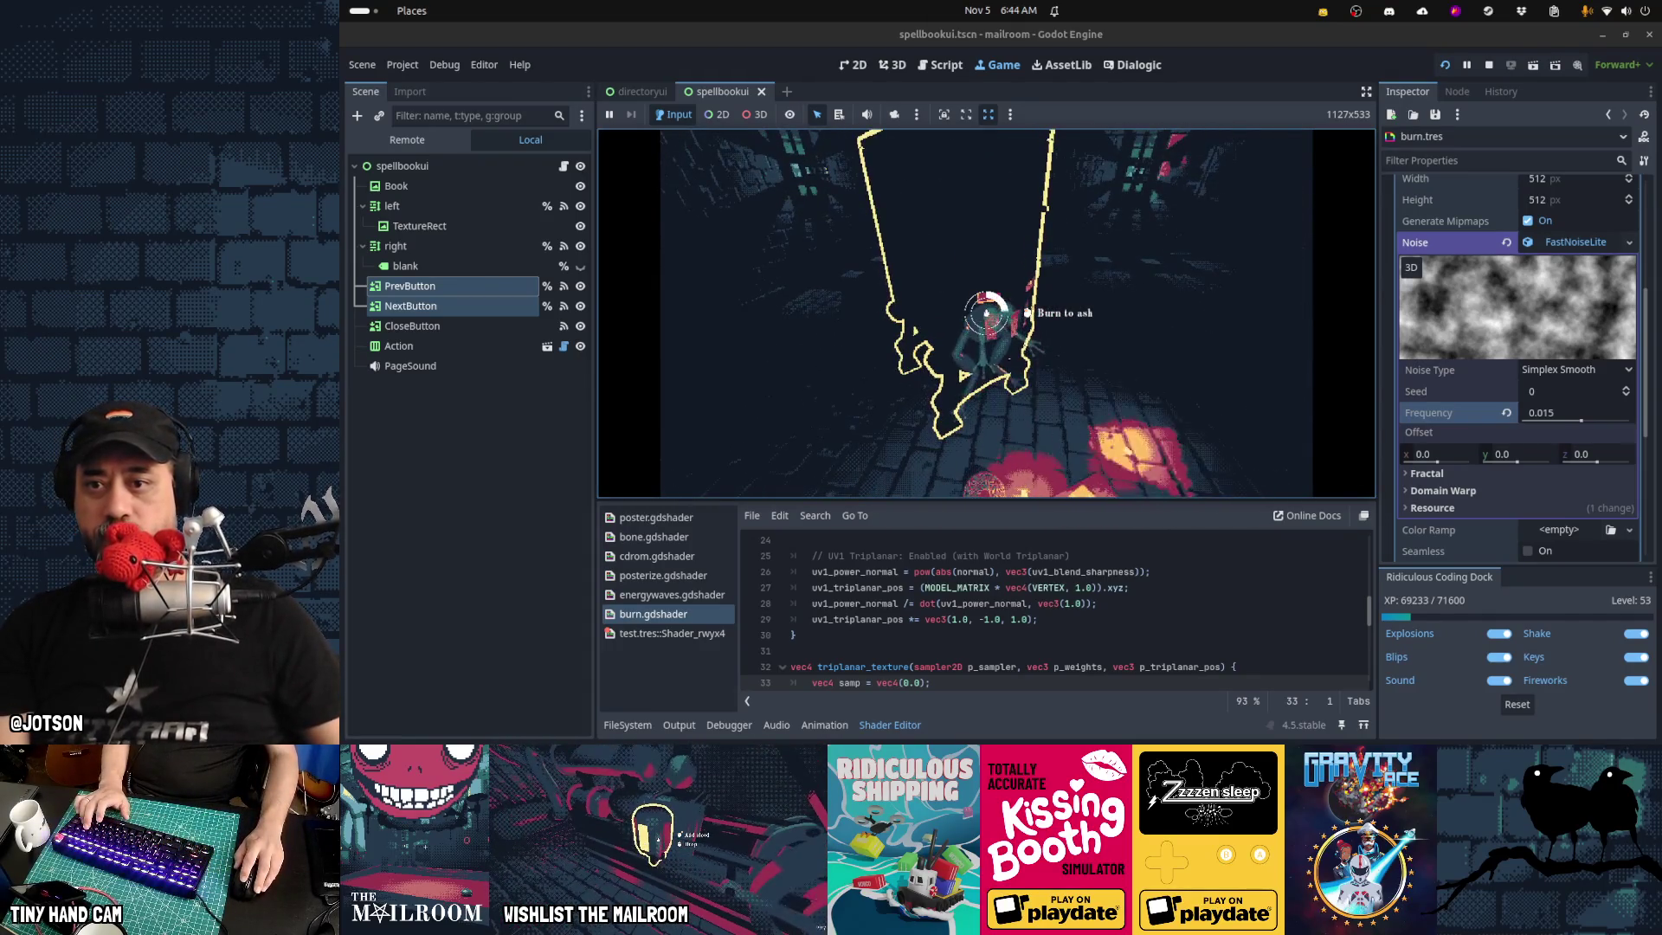
pyautogui.click(986, 313)
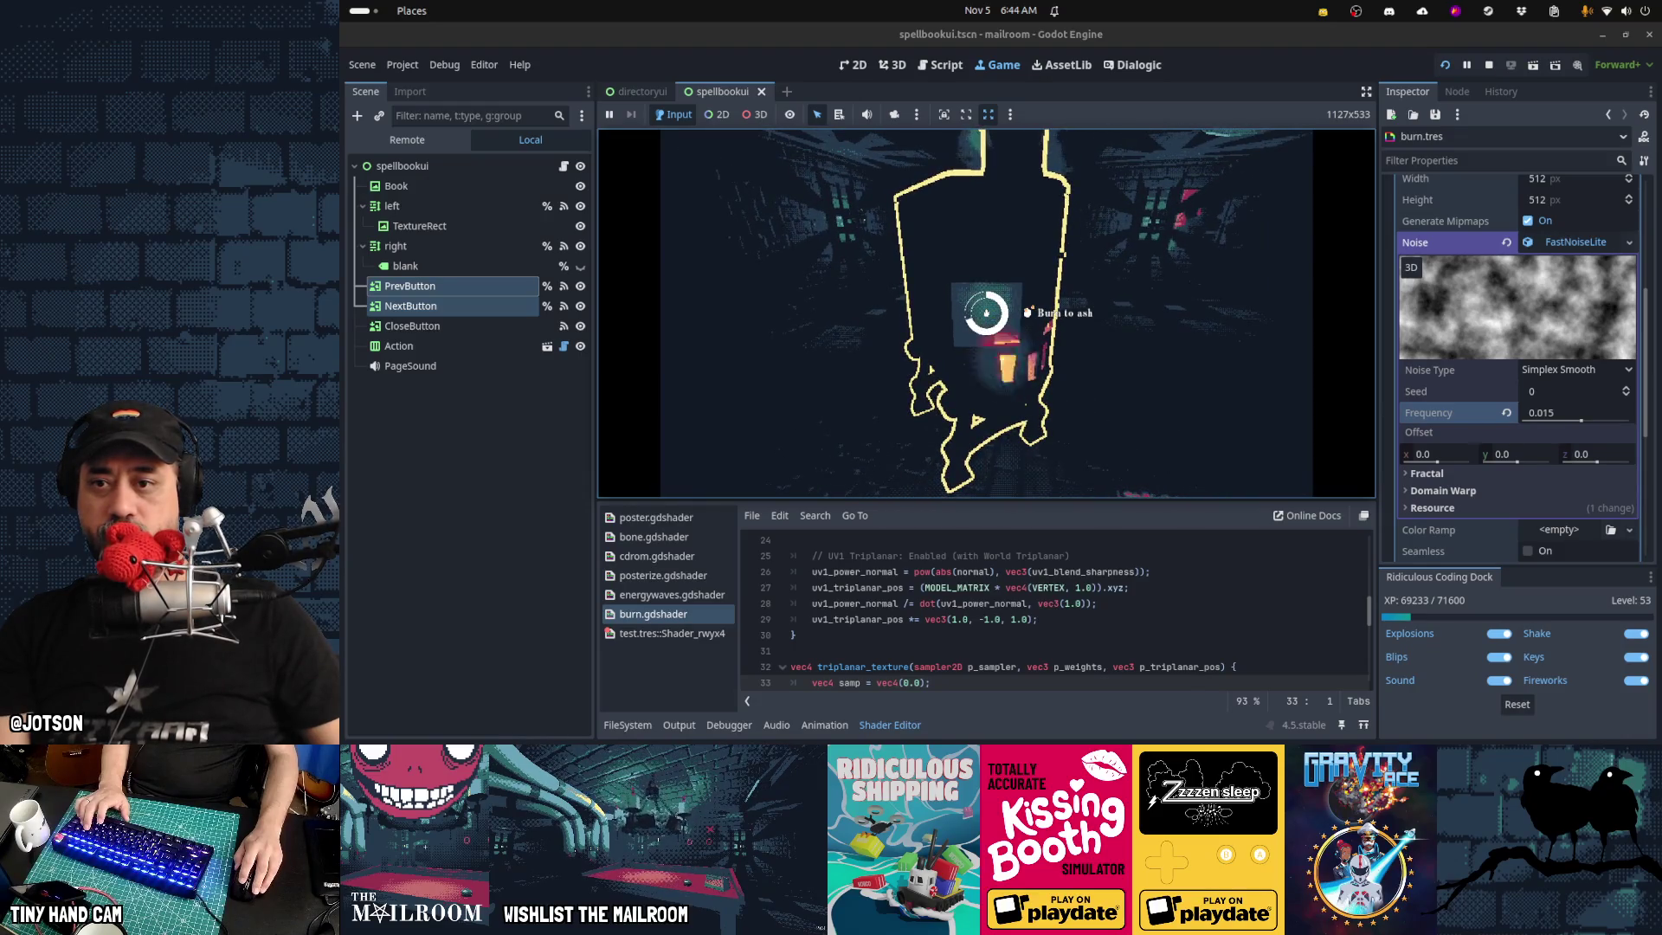
pyautogui.click(986, 313)
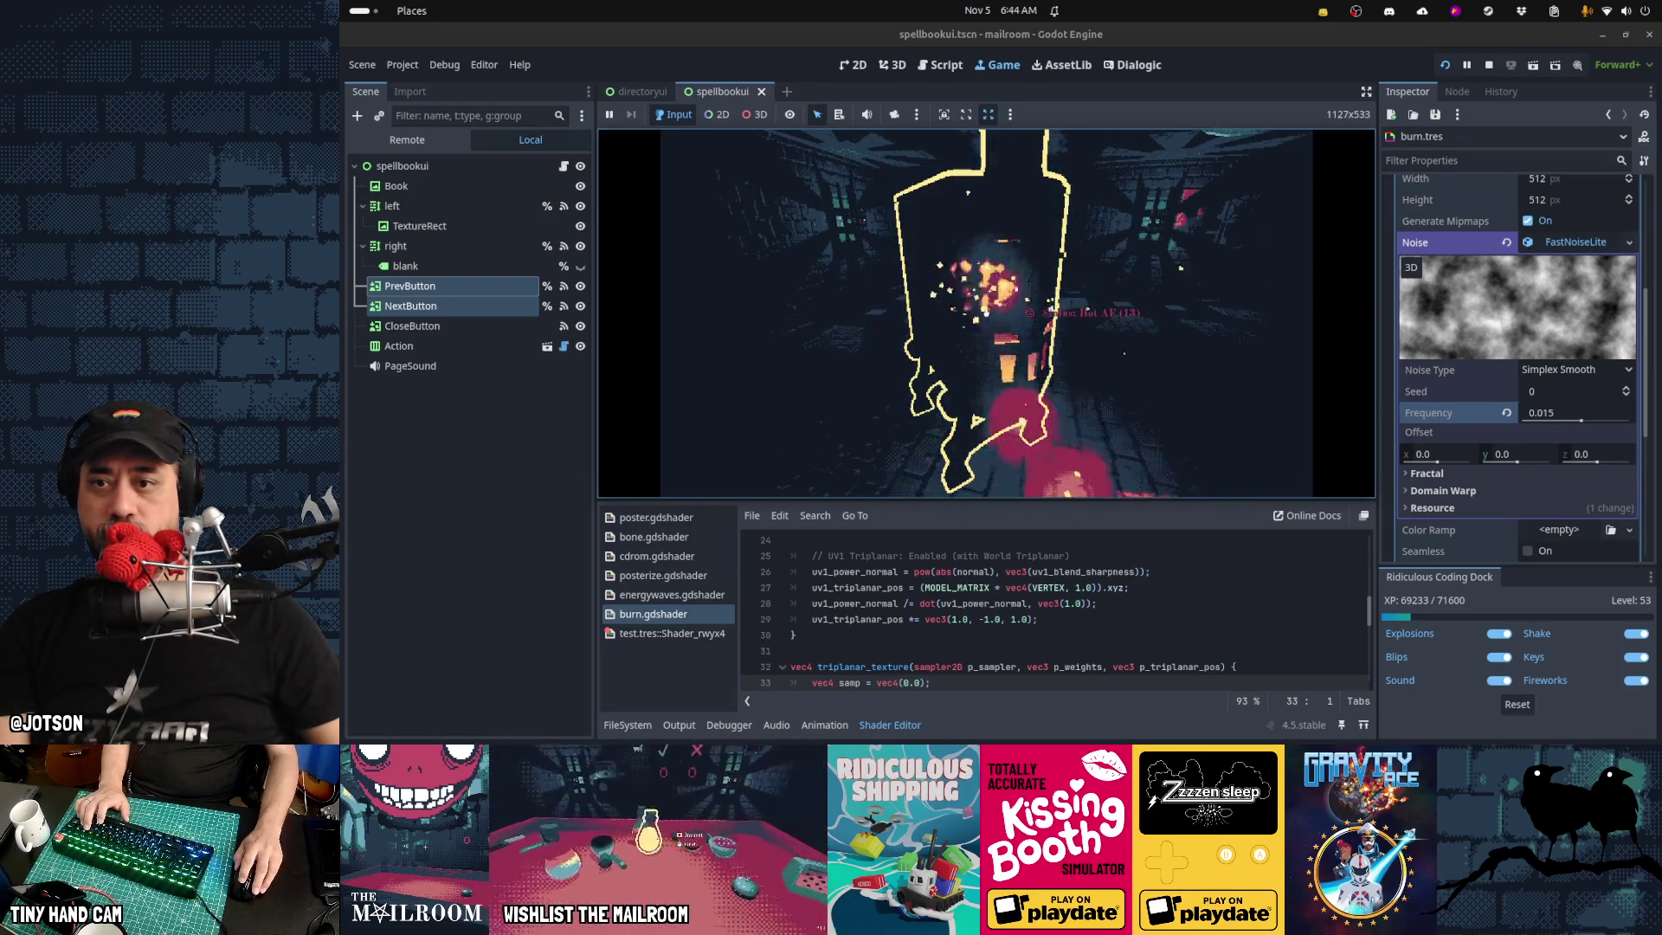
pyautogui.press('`')
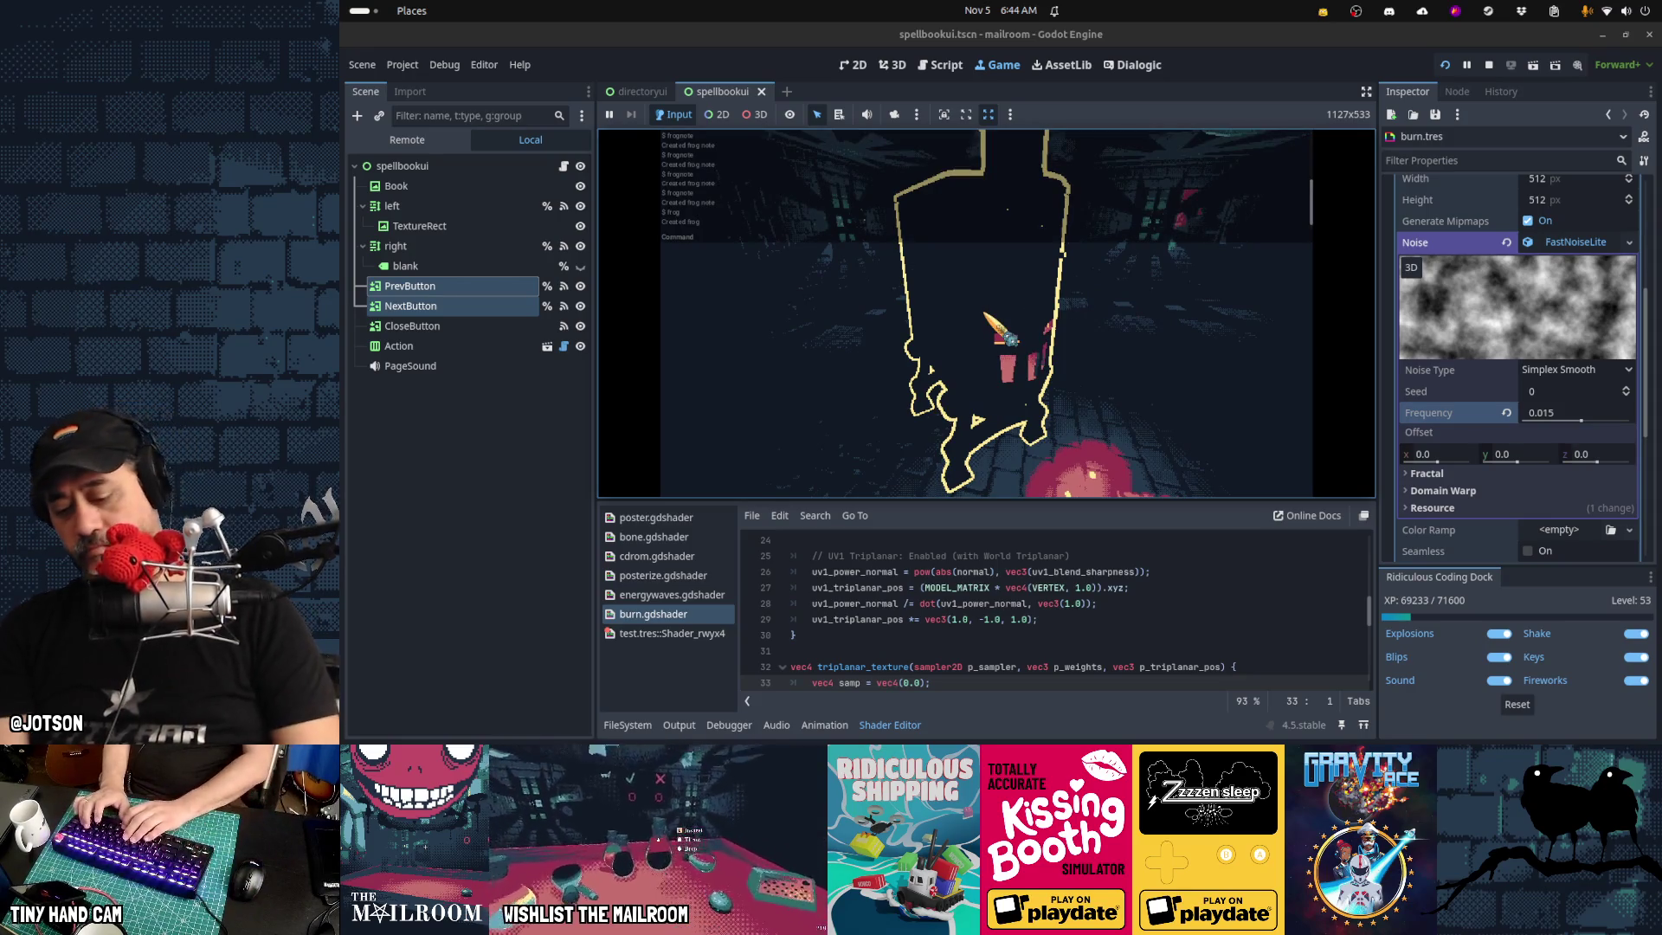
pyautogui.press('`')
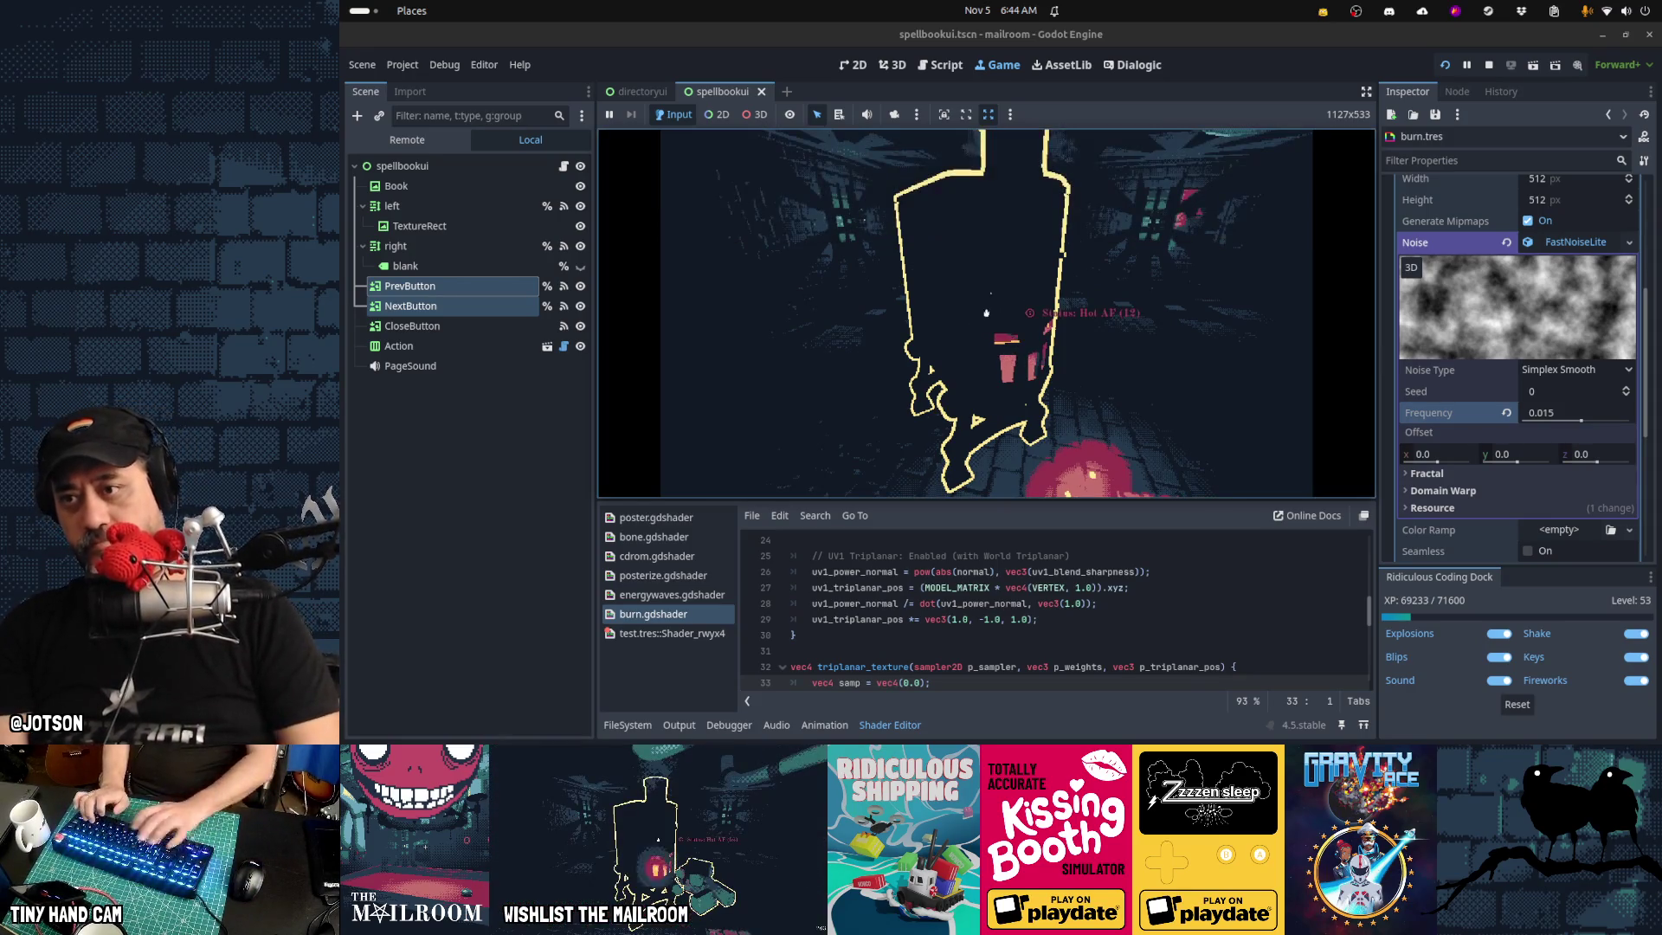